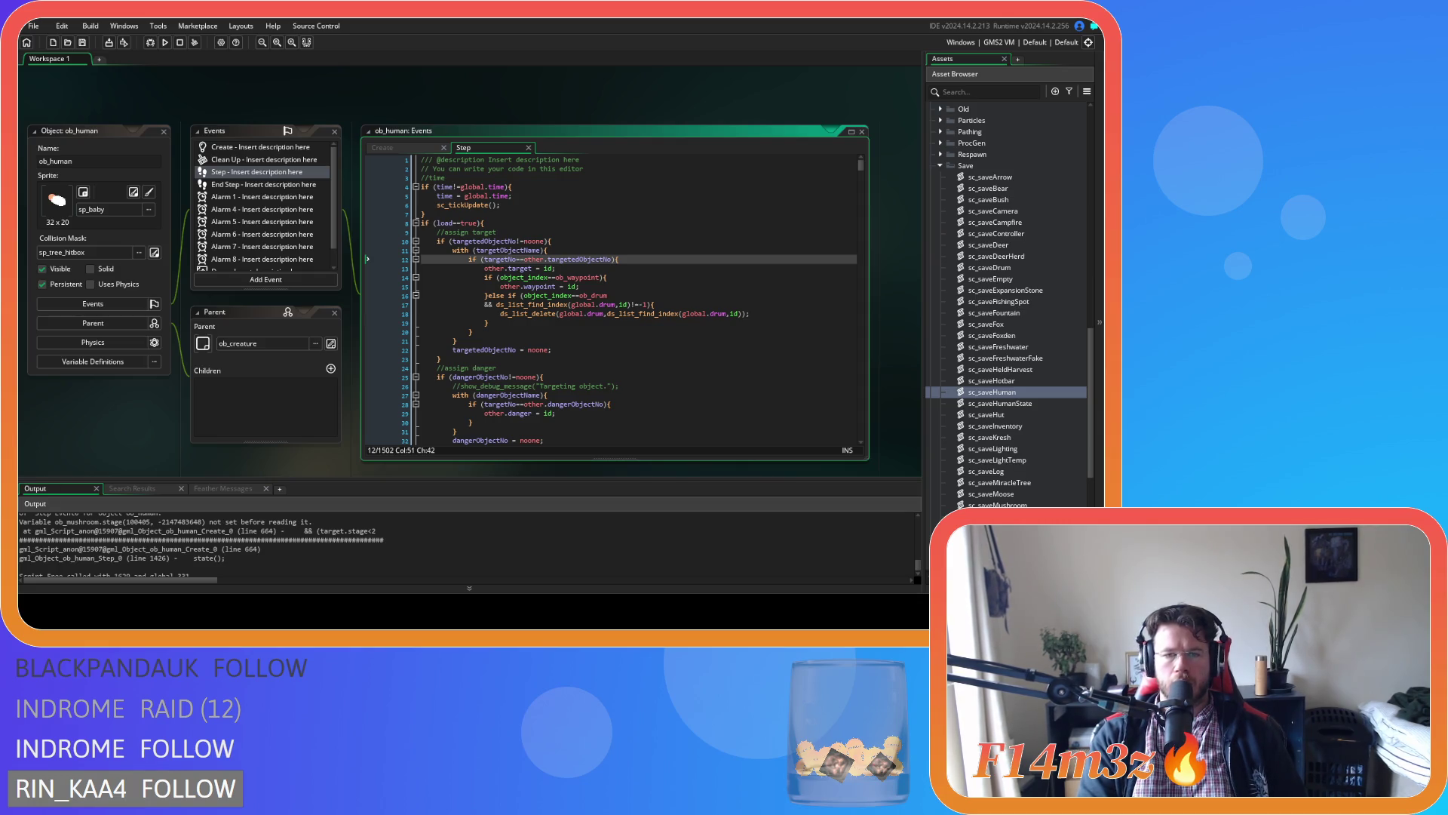
Open sc_loadTents from Scripts > Loading and pull up the sc_capacity definition it calls.
click(682, 376)
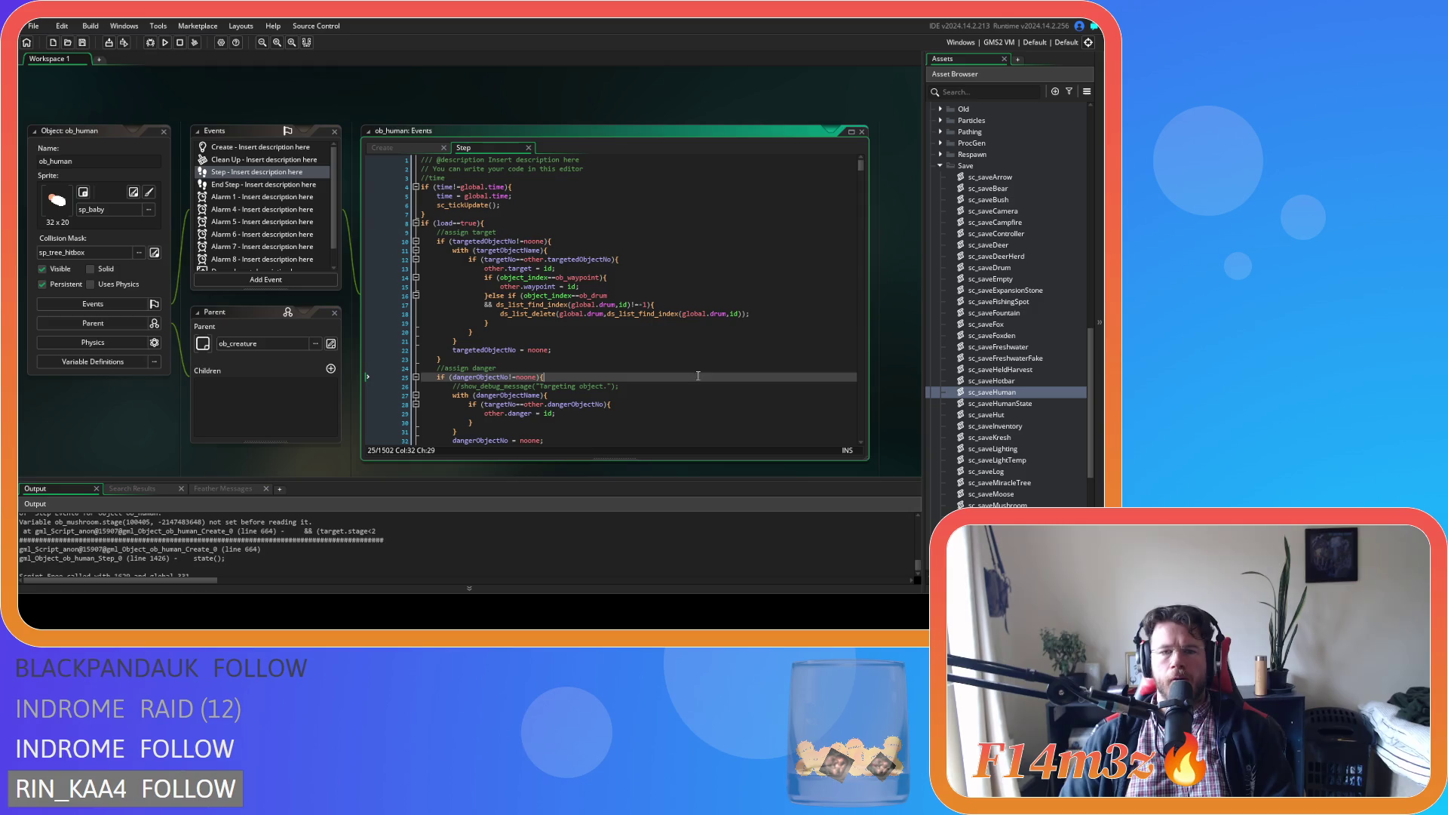
click(682, 306)
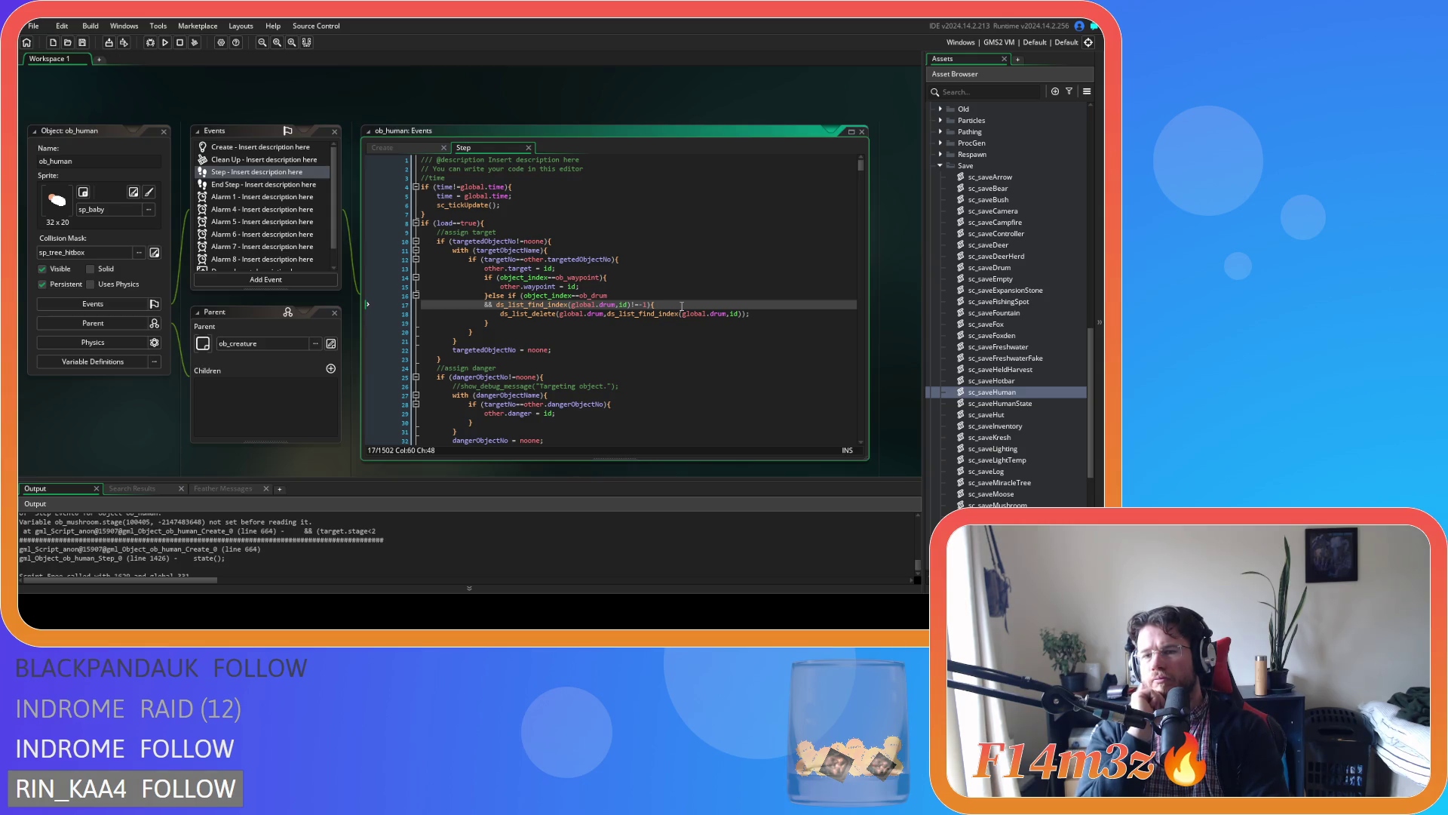
click(939, 165)
click(940, 346)
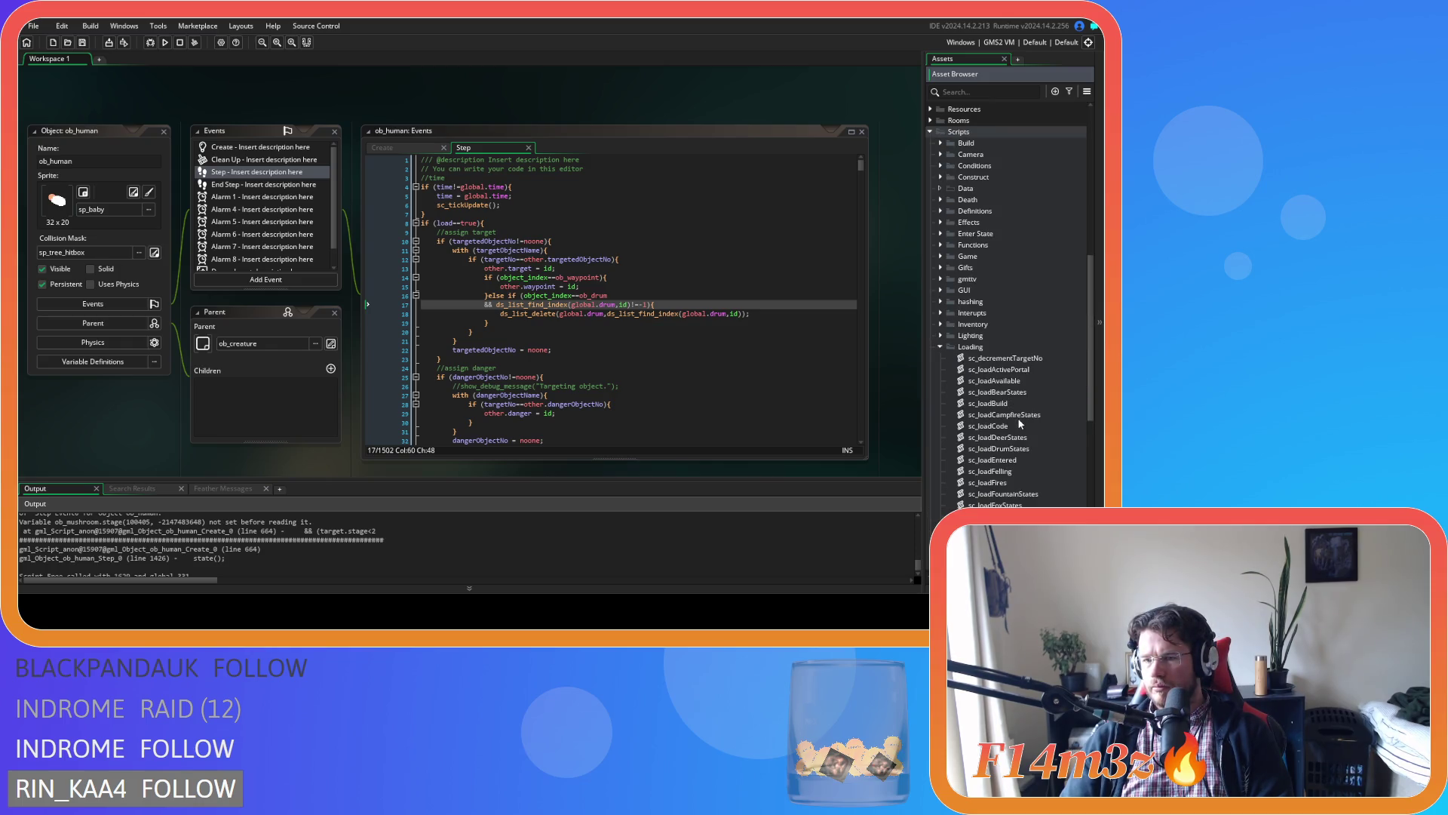
scroll(1020, 424, down, 5)
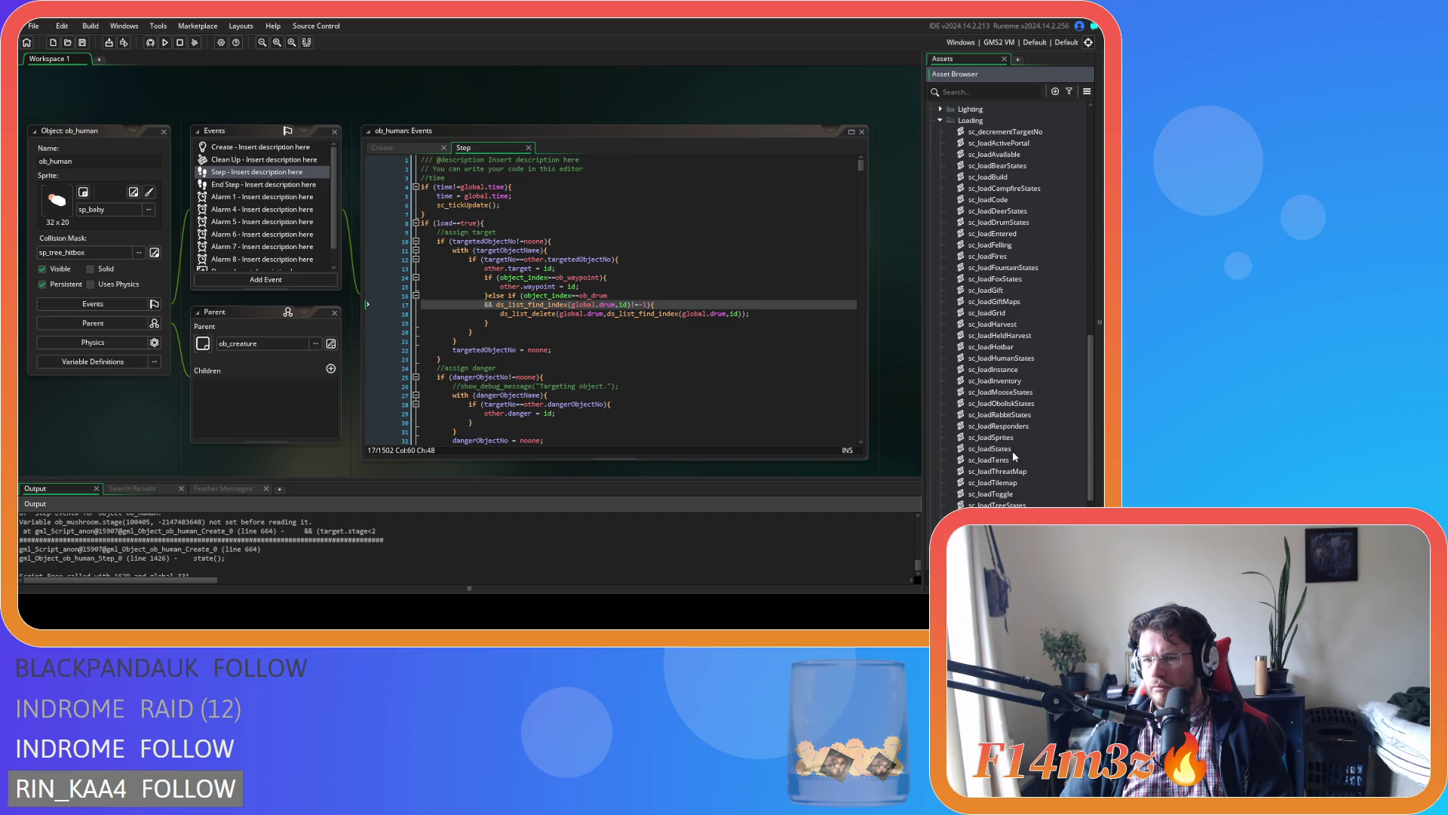
double_click(1013, 459)
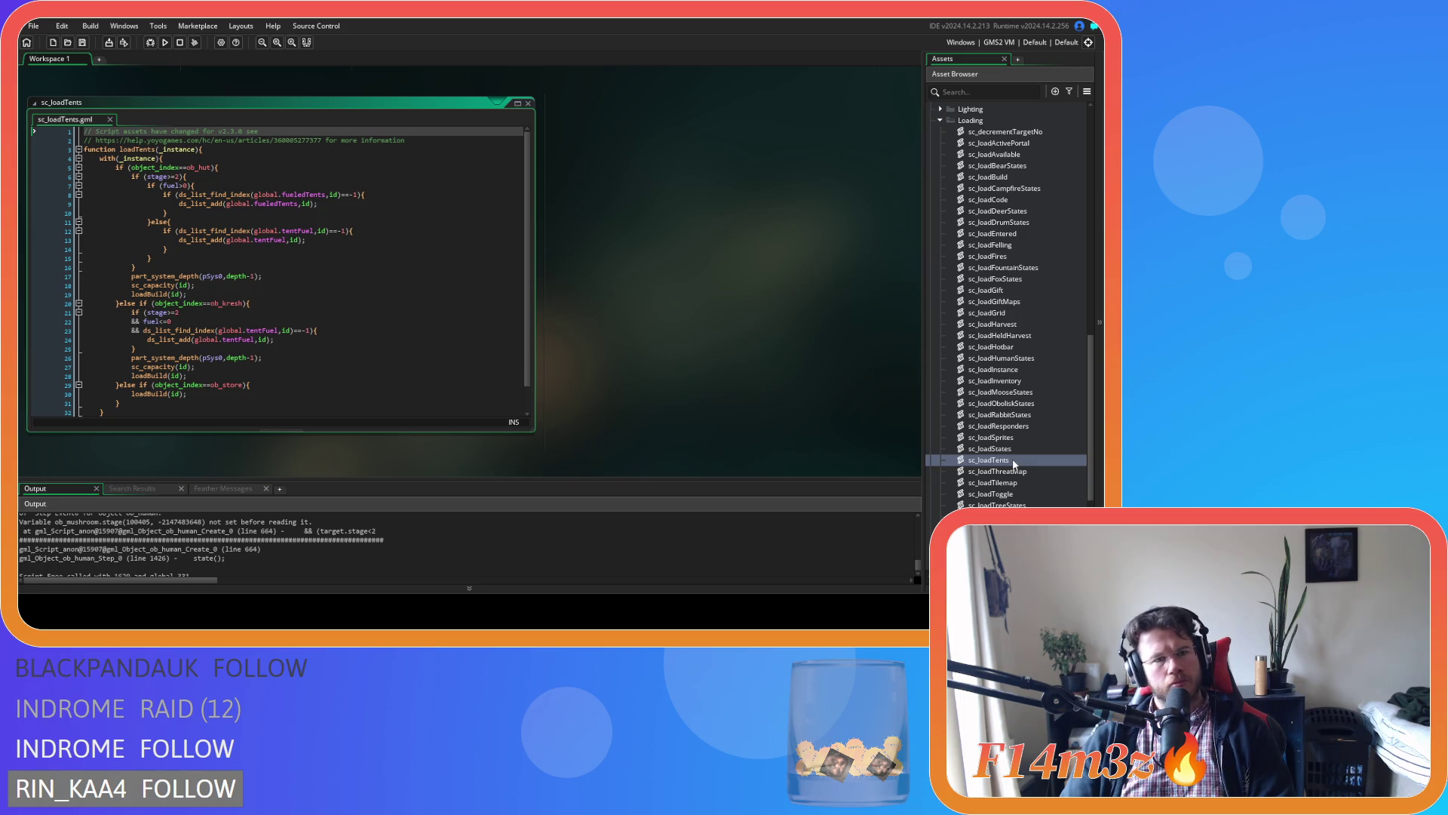
middle_click(159, 285)
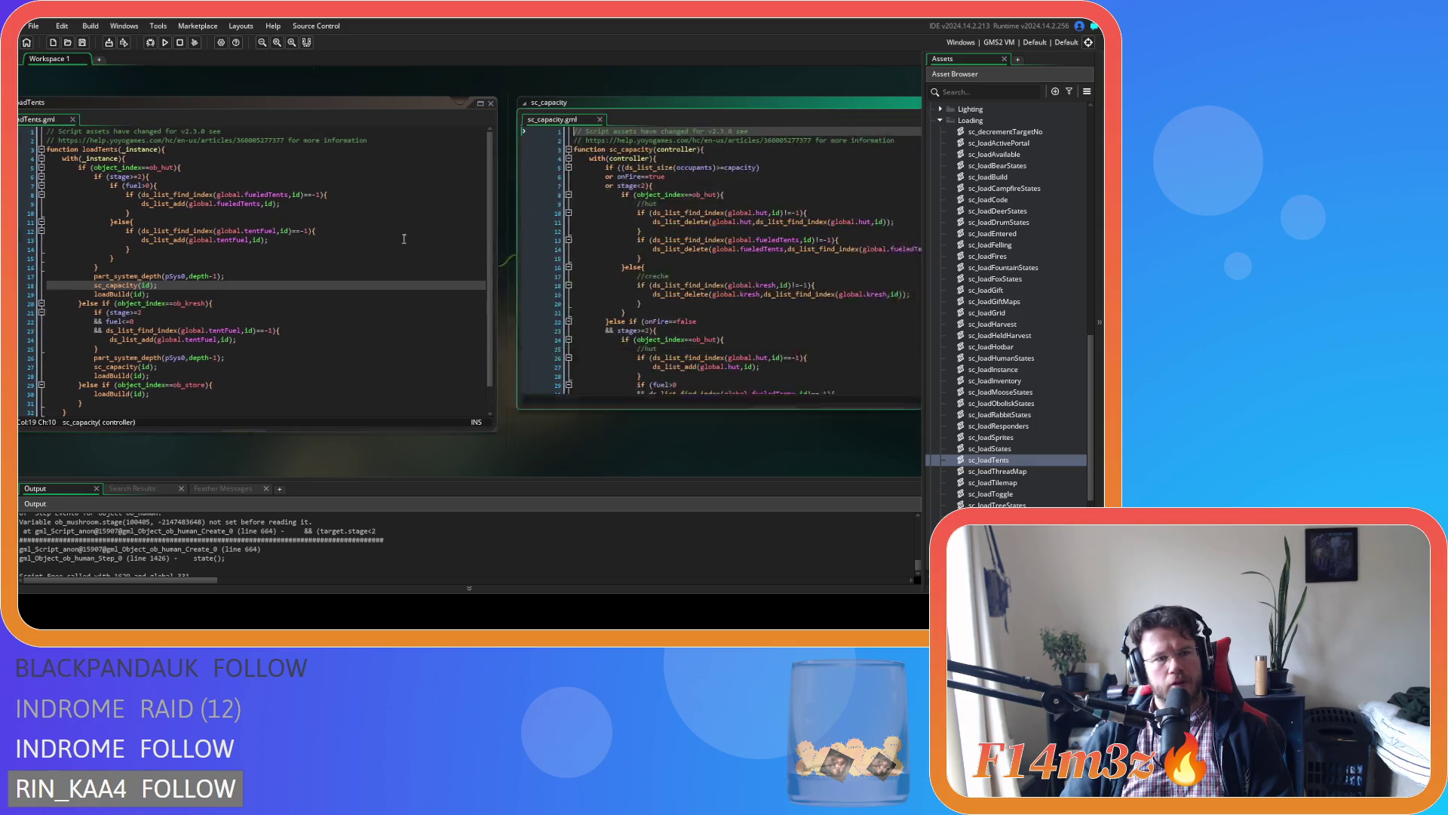
Read through sc_capacity's stage, onFire and ob_hut conditions on lines 7 to 26.
click(602, 184)
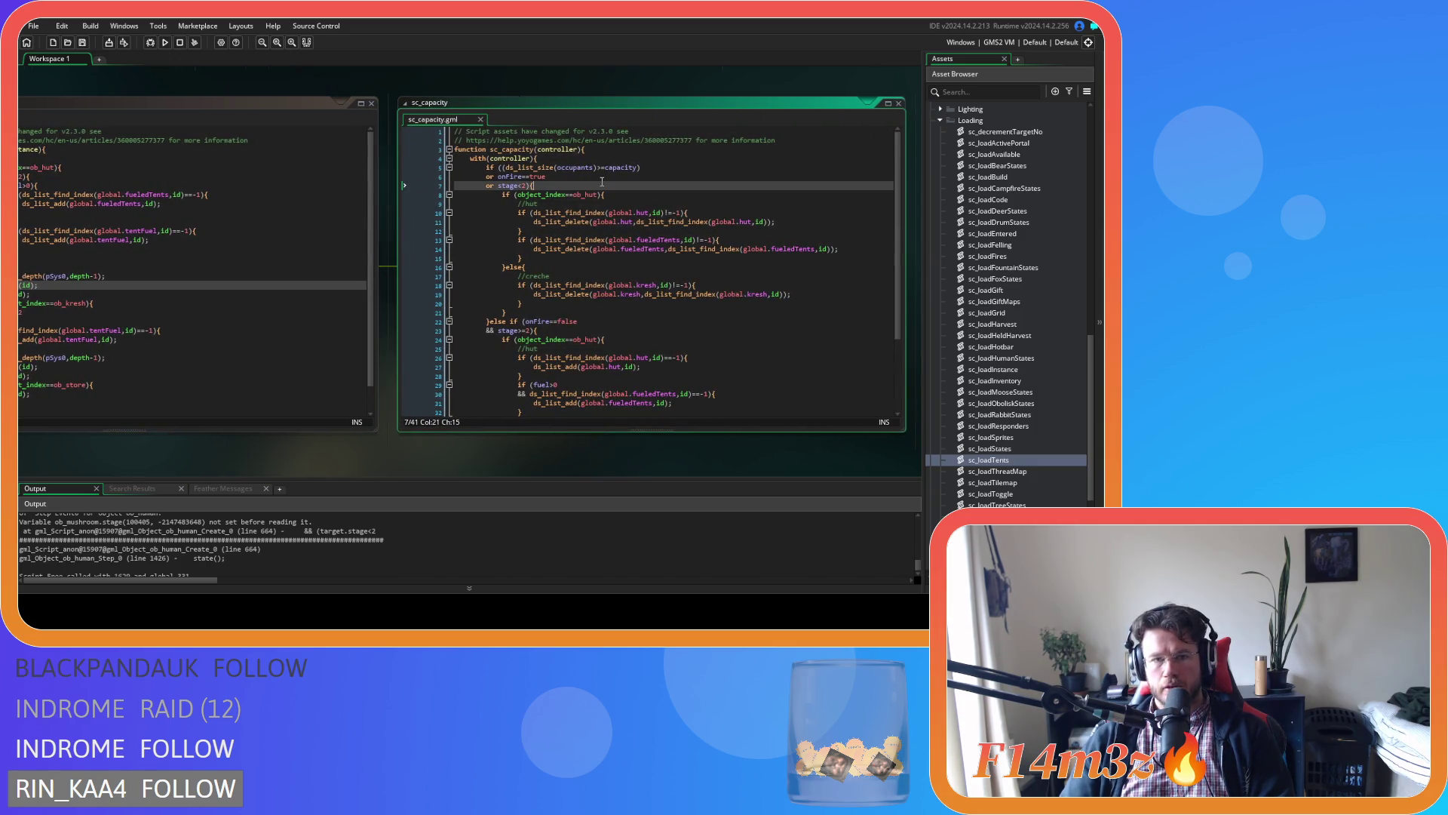
scroll(754, 264, down, 1)
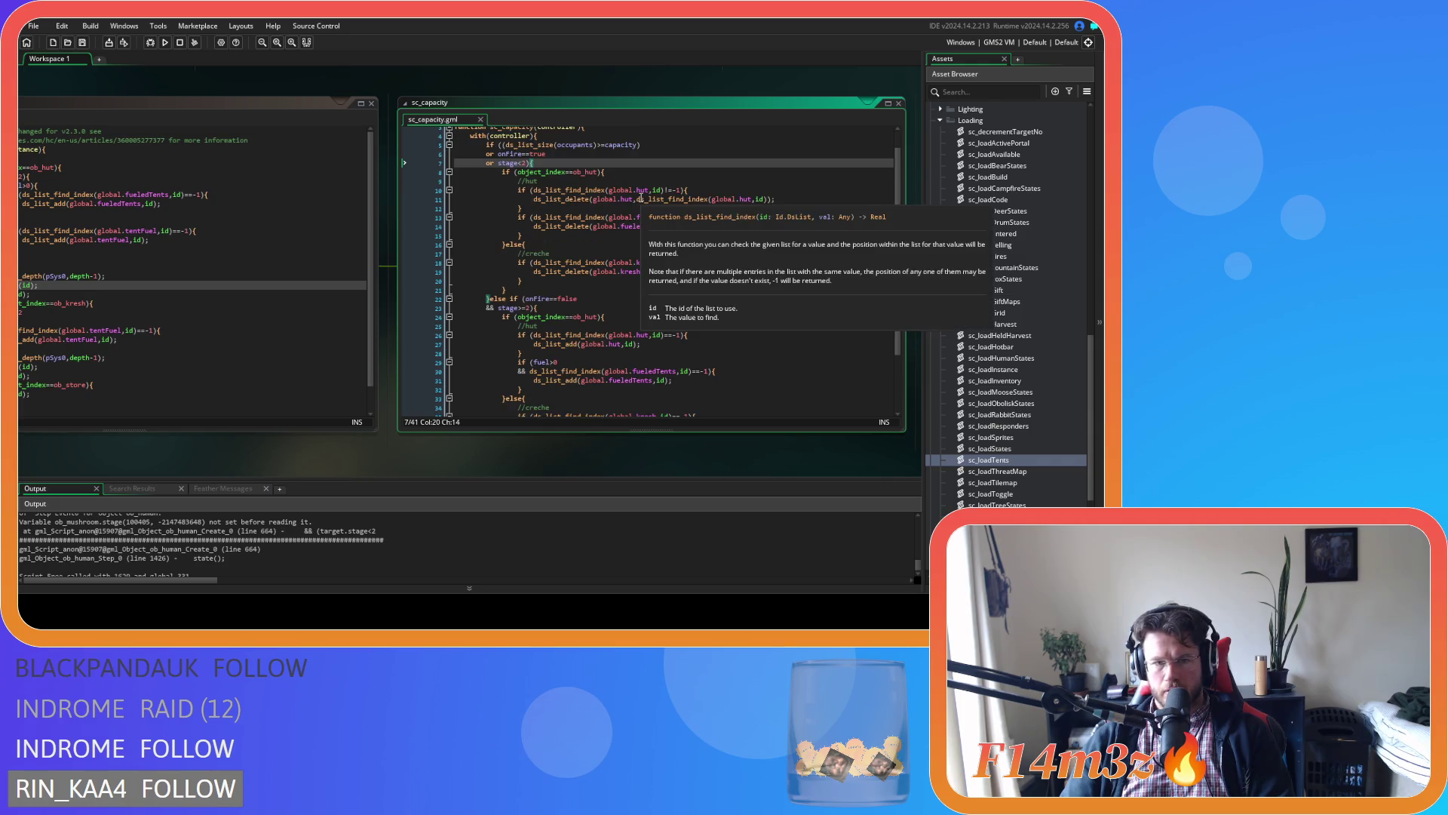
scroll(760, 268, down, 2)
click(607, 264)
click(687, 282)
click(673, 273)
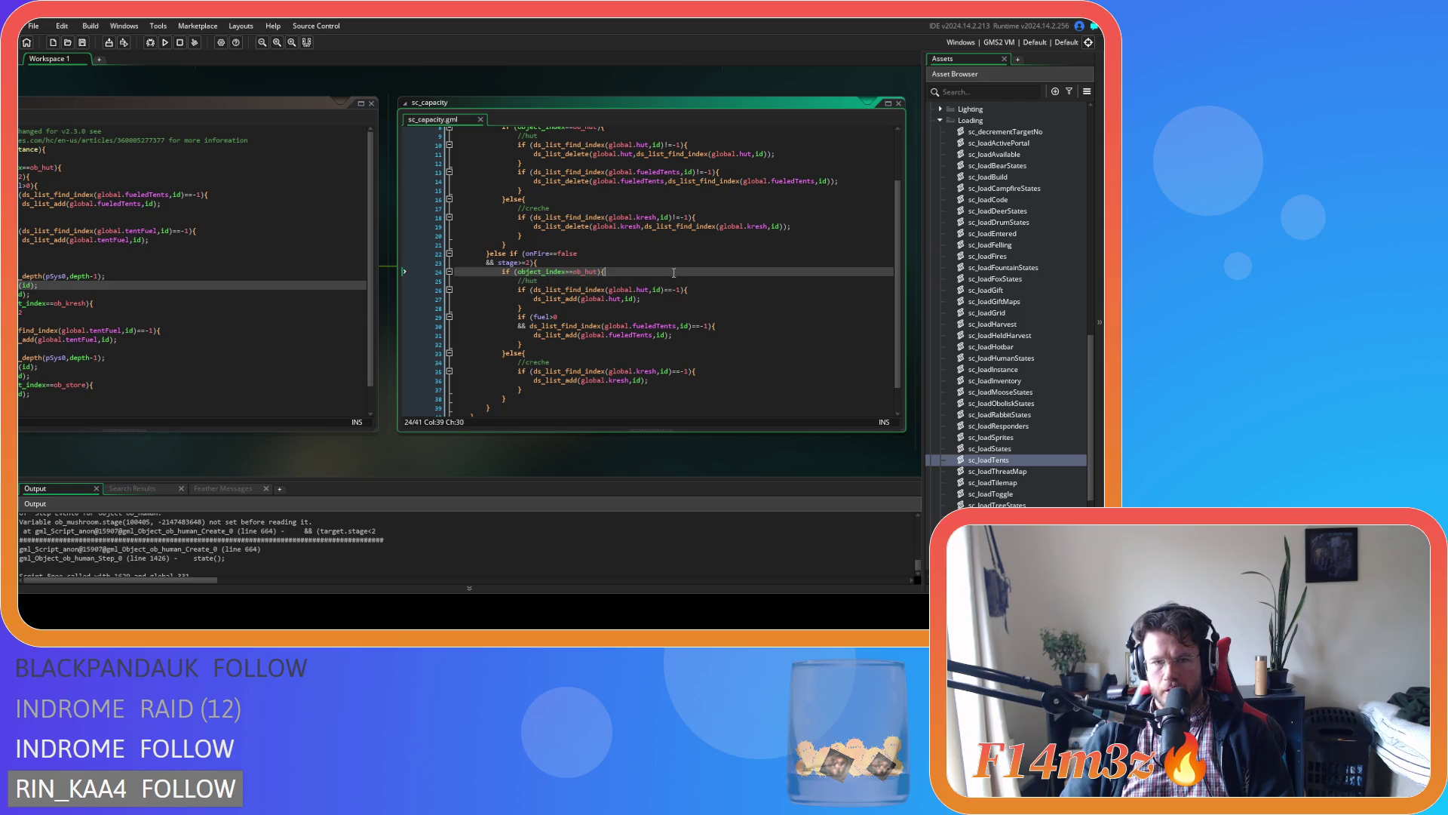
click(725, 289)
click(596, 254)
Bring sc_loadTents back into view and close both script windows.
scroll(618, 261, up, 3)
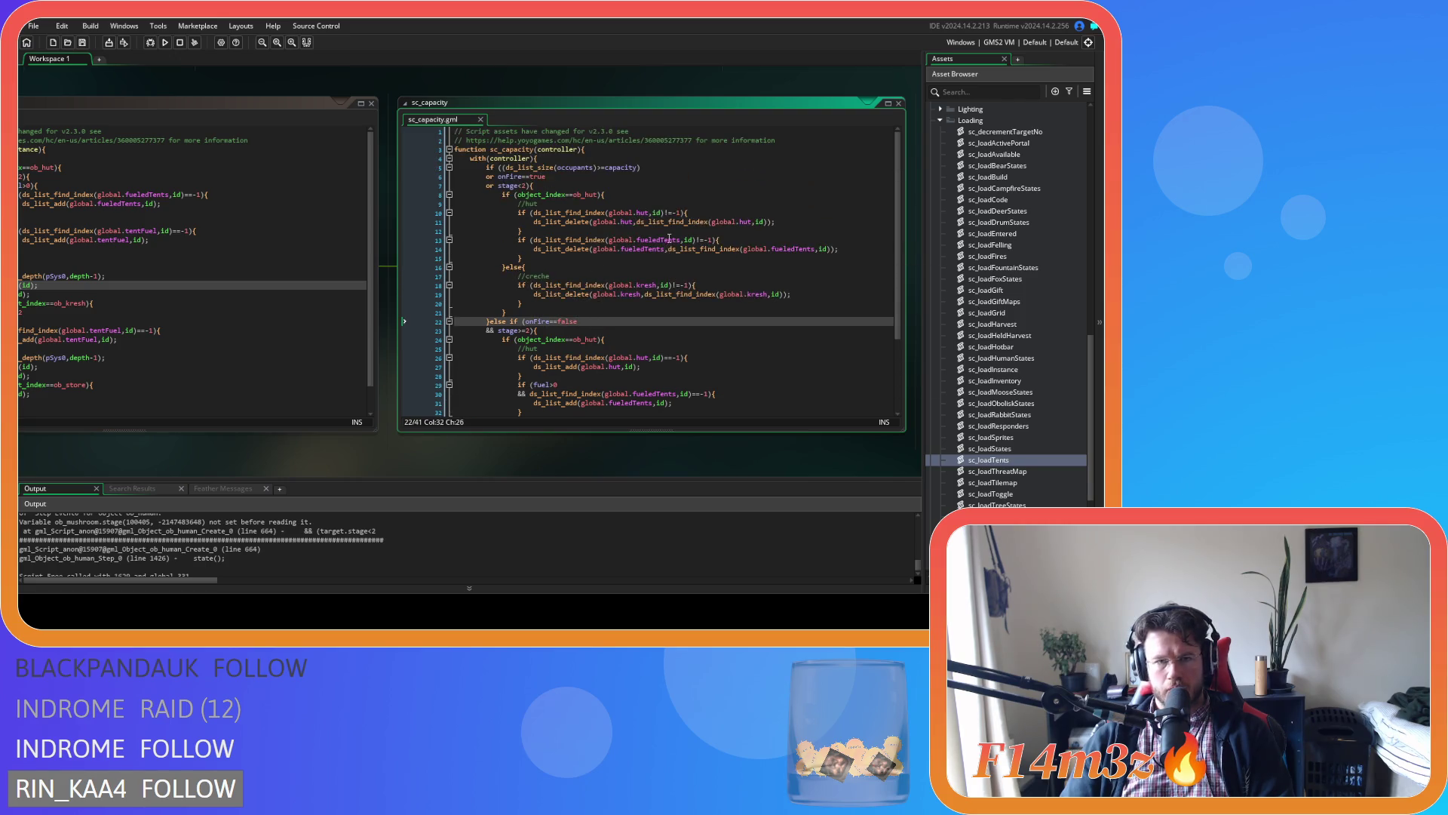
mouse_move(669, 238)
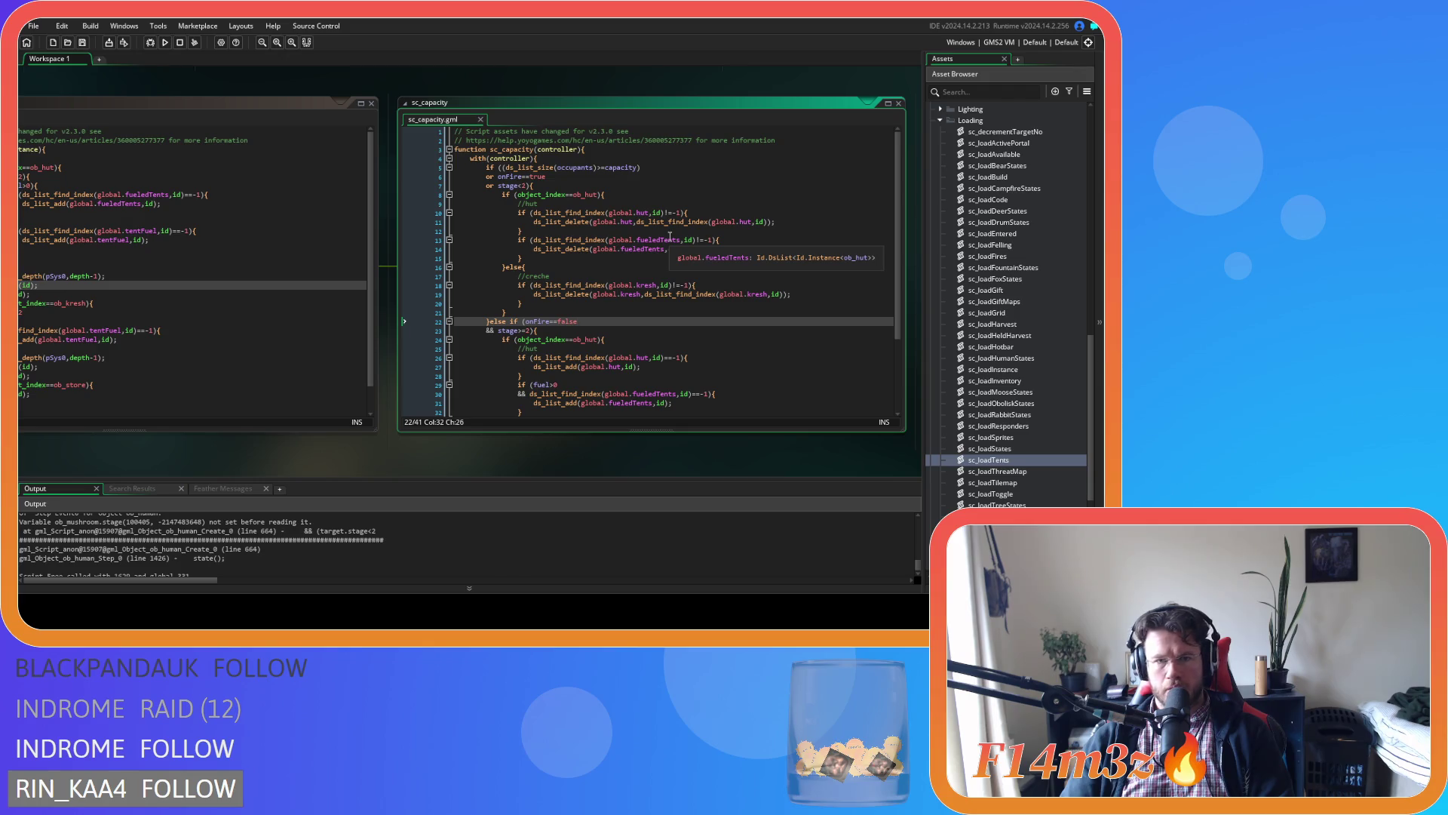
drag(316, 425, 534, 432)
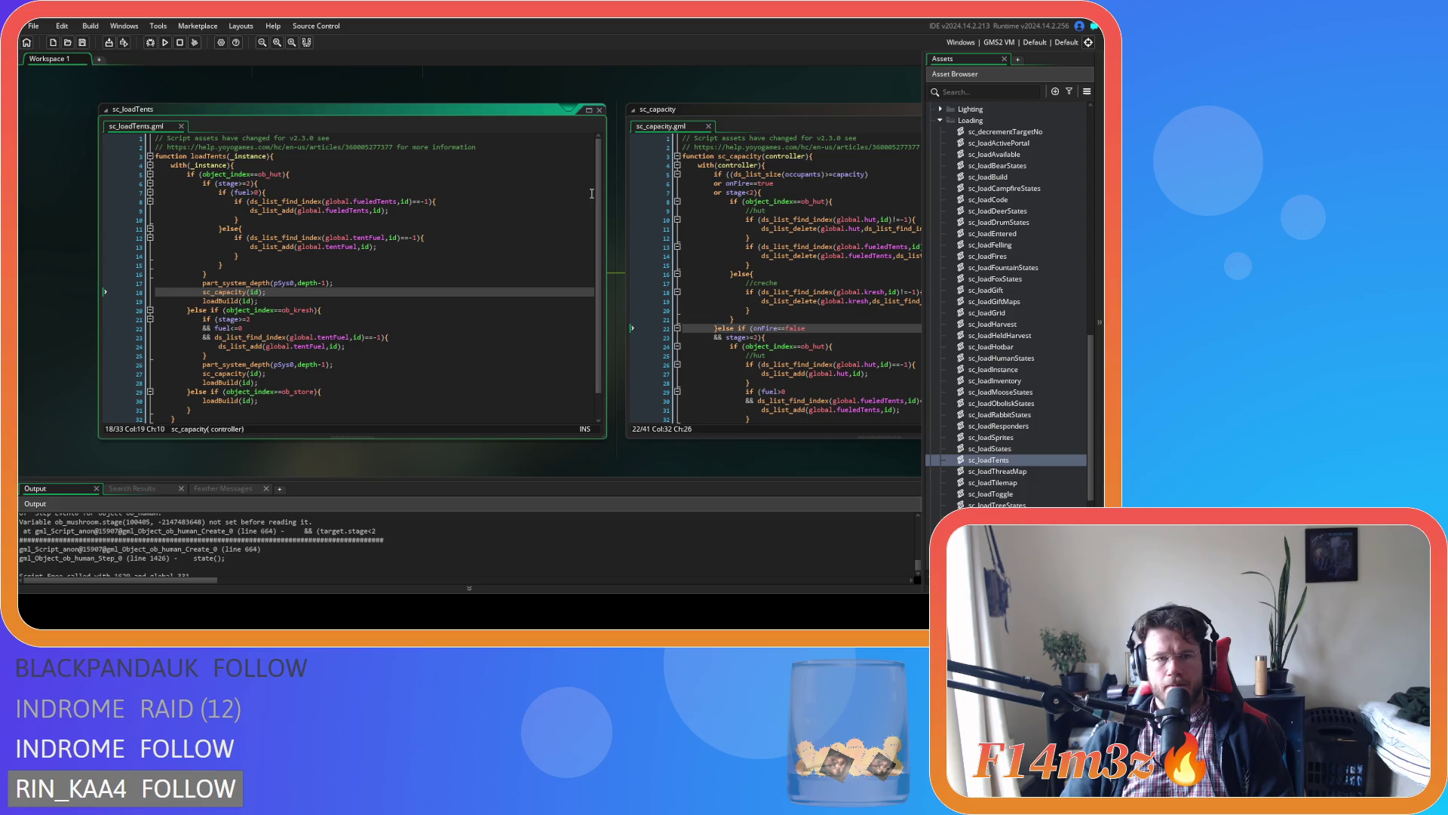
click(600, 114)
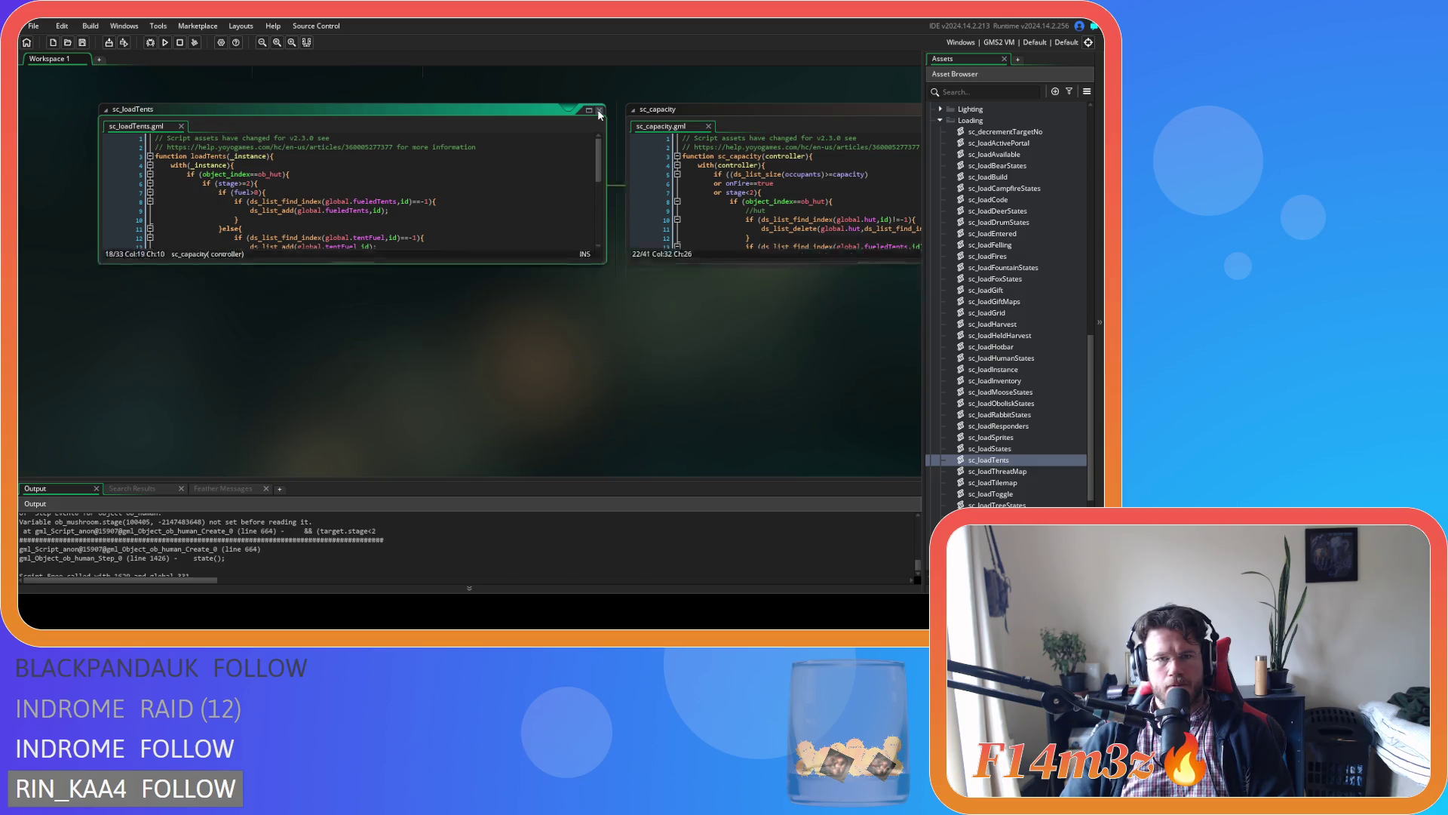
Close every open script and object editor window in Workspace 1.
mouse_move(298, 425)
mouse_down()
mouse_move(225, 474)
mouse_move(250, 483)
mouse_up()
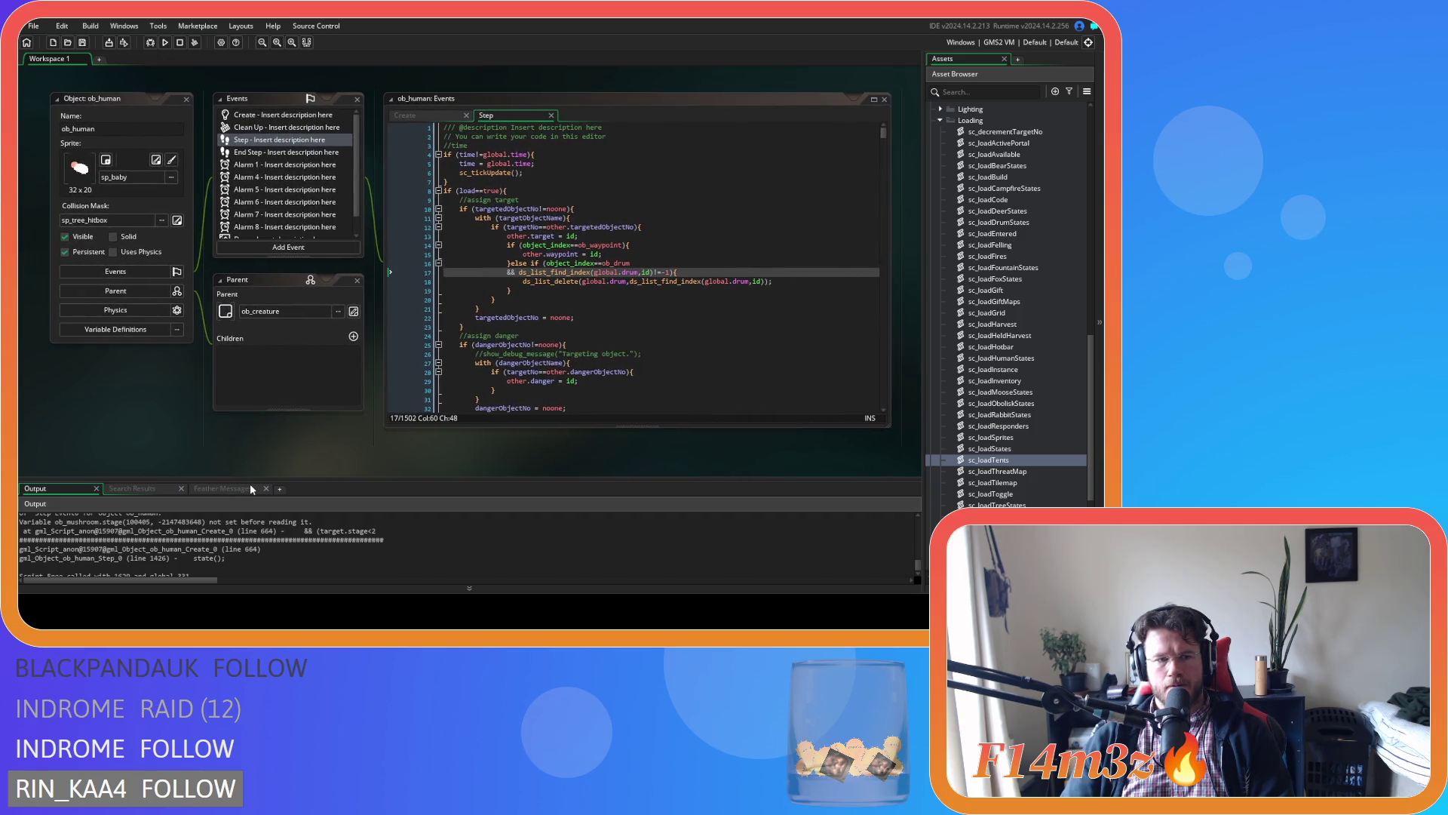
right_click(160, 432)
mouse_move(181, 448)
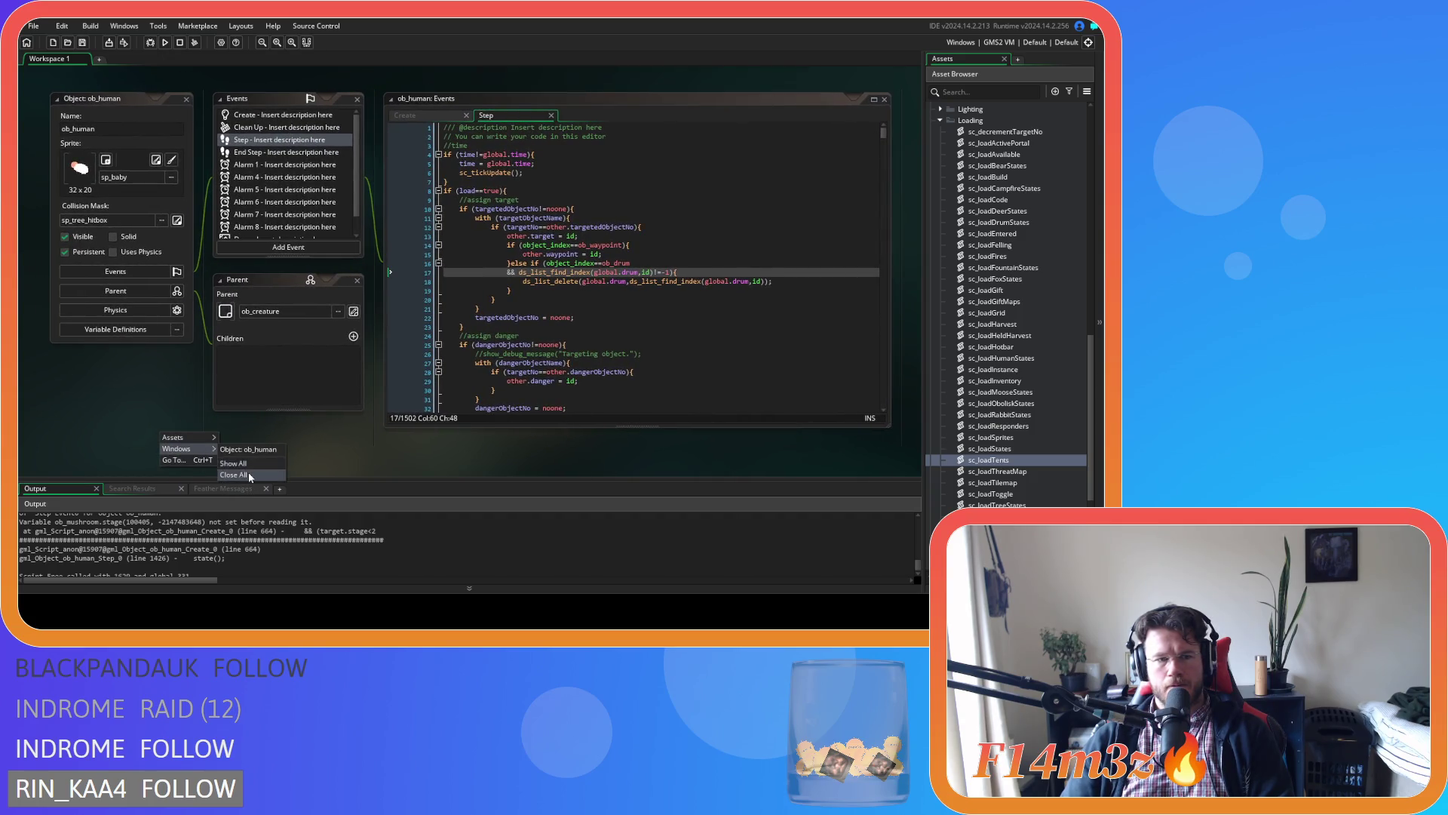
click(249, 475)
click(940, 120)
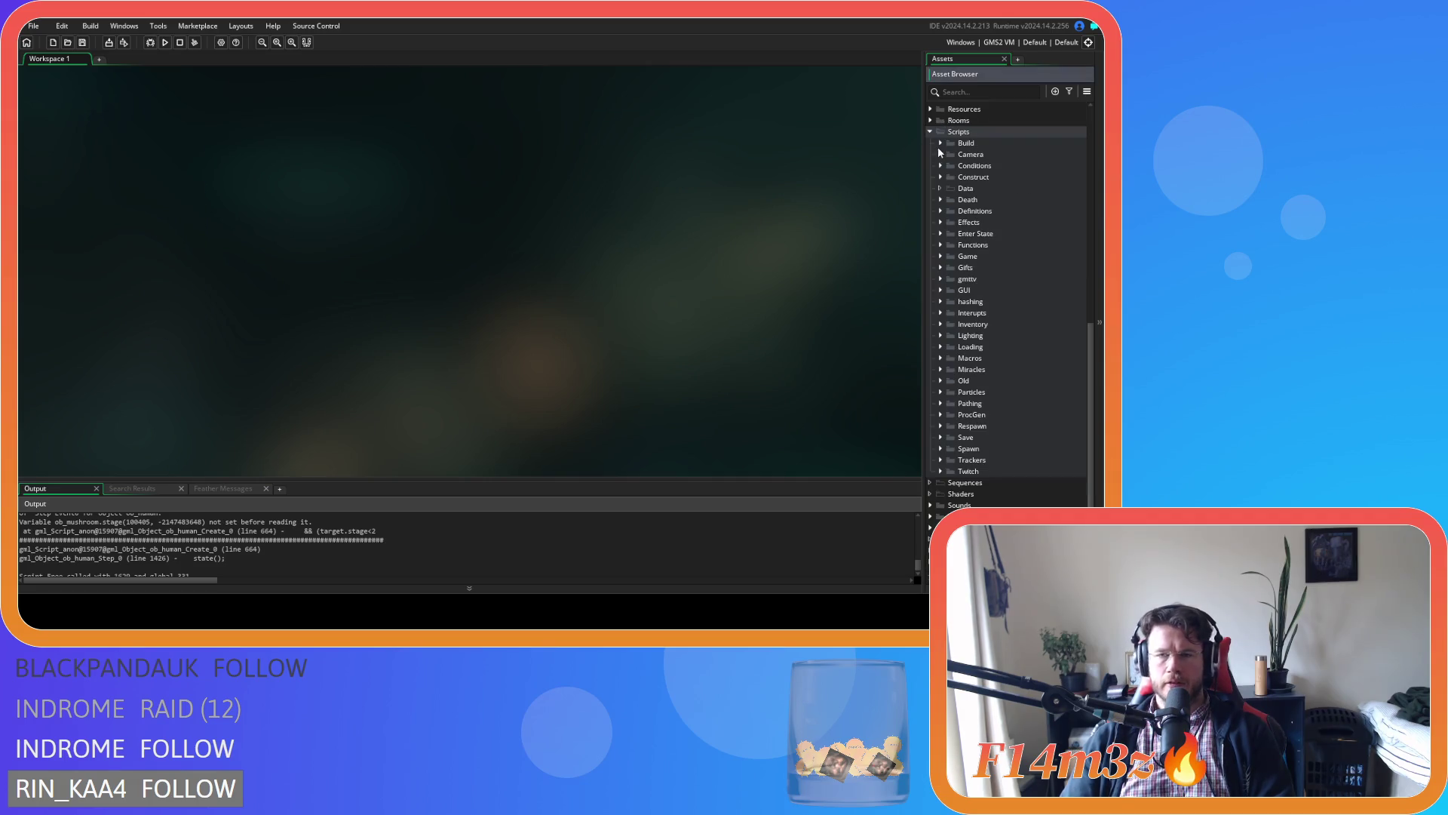
Collapse the Scripts and Objects folders in the asset tree, then run the game.
click(928, 130)
scroll(943, 198, up, 2)
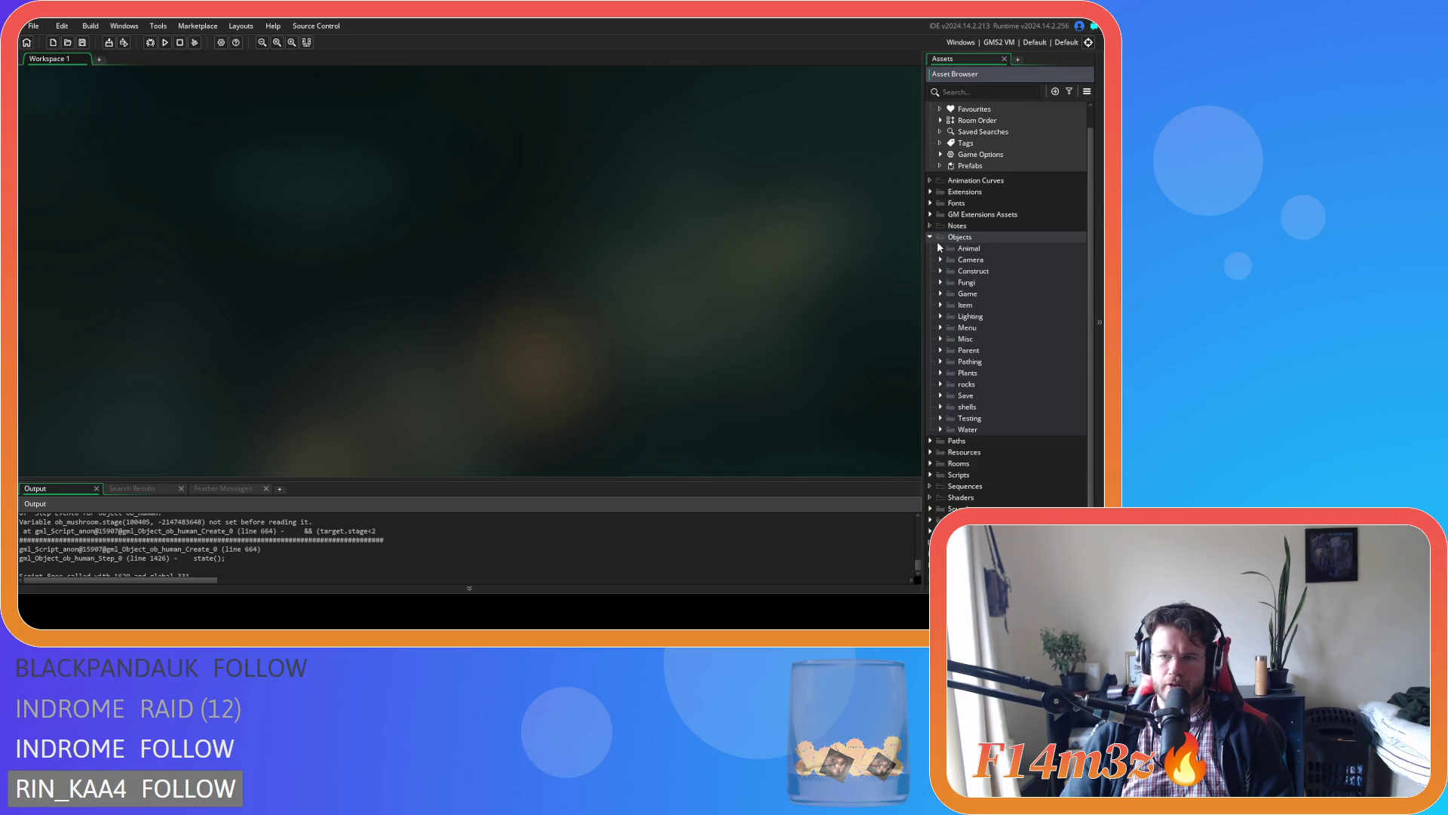
click(930, 257)
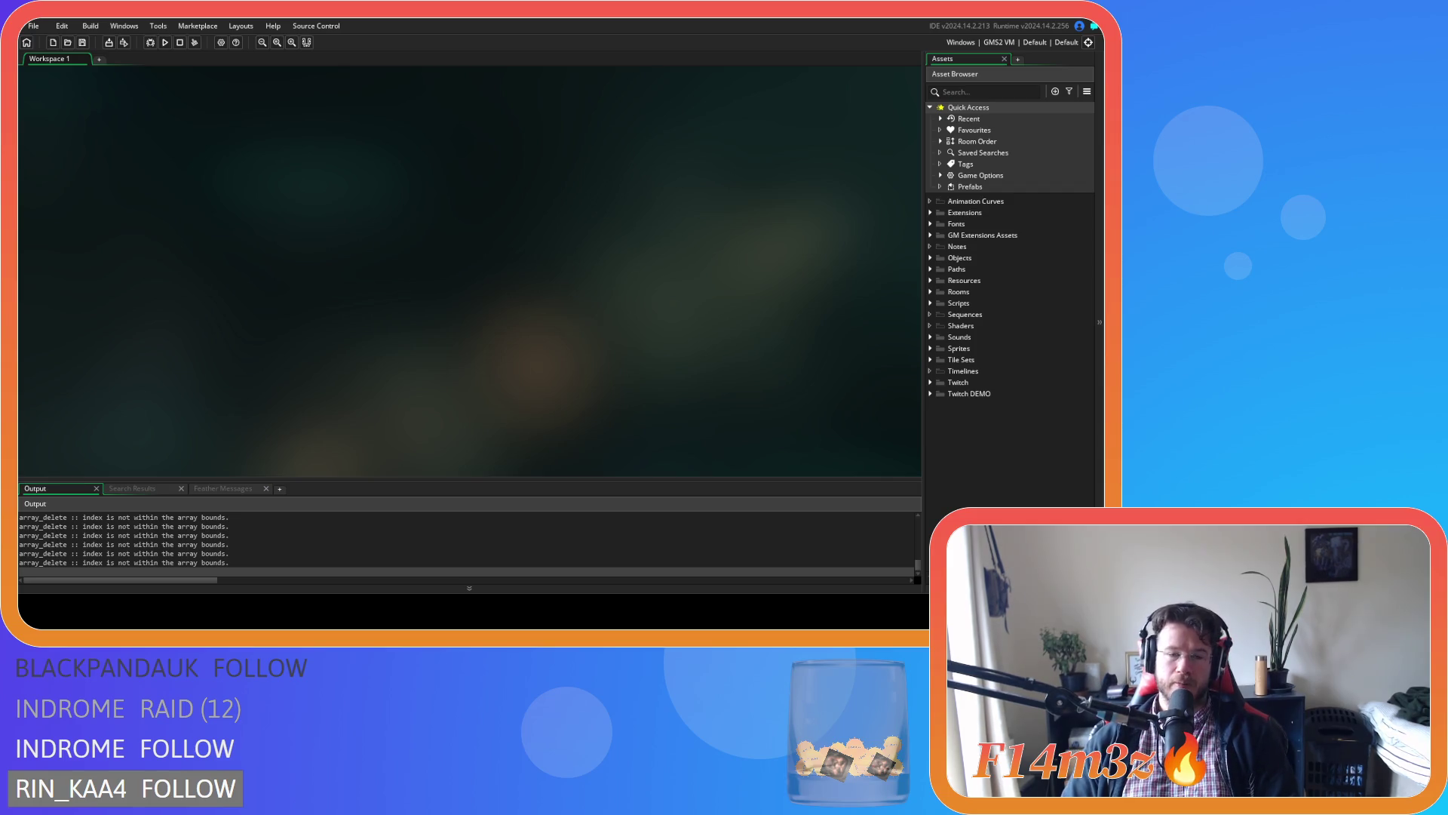
click(164, 42)
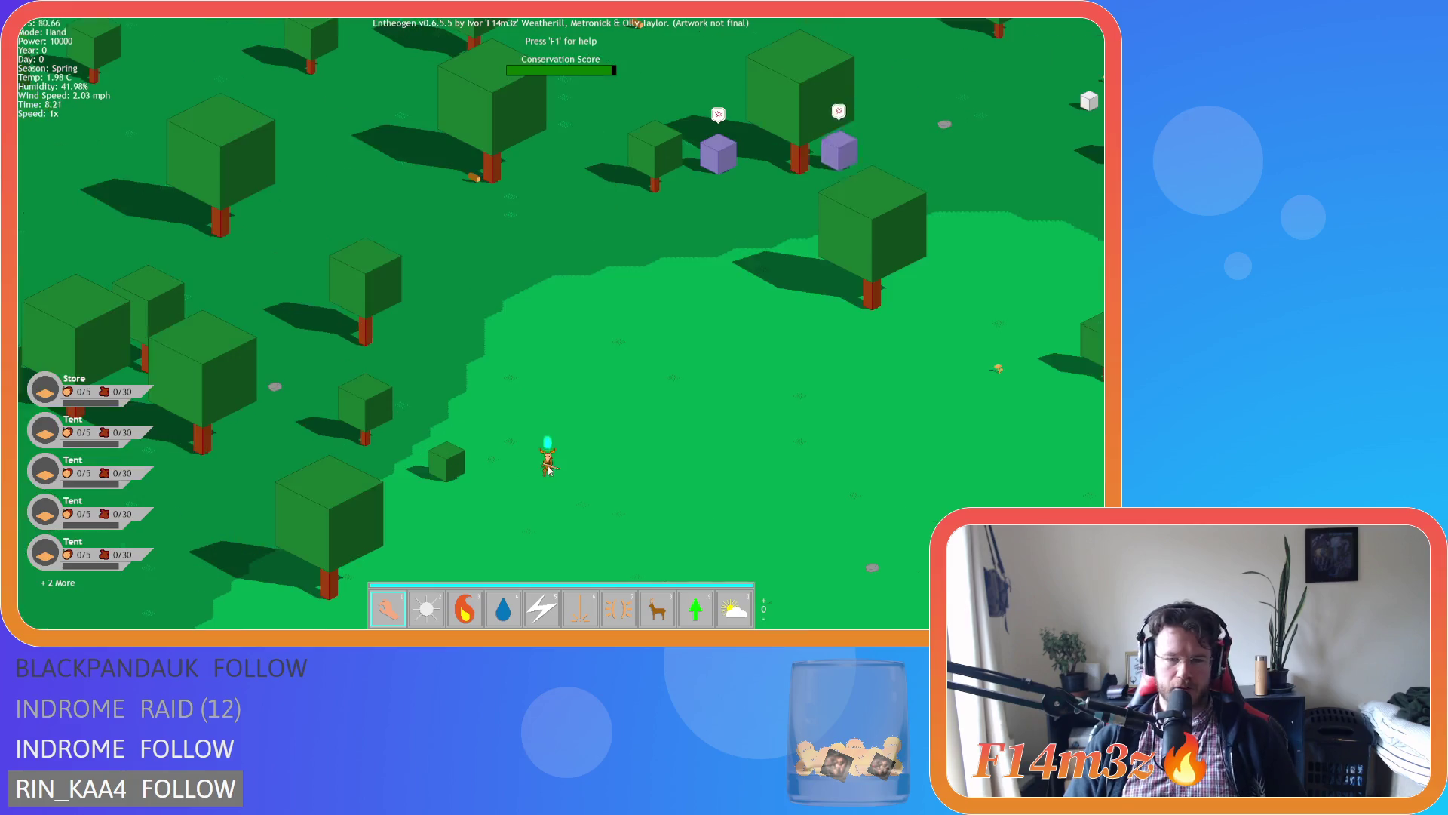
Carry the deer down and to the right, then cast Divine Protection on it.
drag(549, 467, 586, 484)
key(7)
click(586, 487)
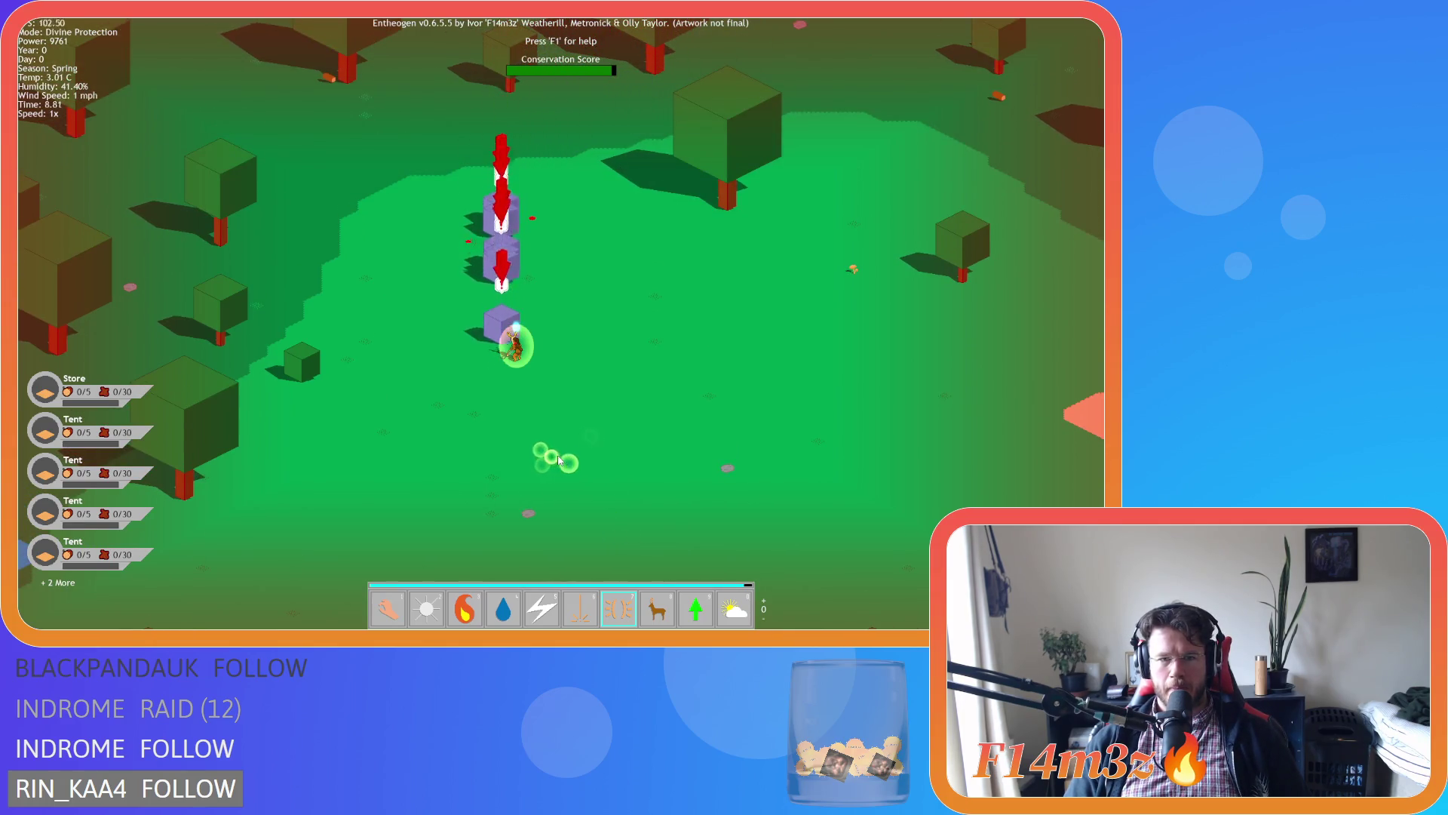
scroll(554, 457, up, 1)
Cast Haste on the deer, then return to the Hand power.
key(8)
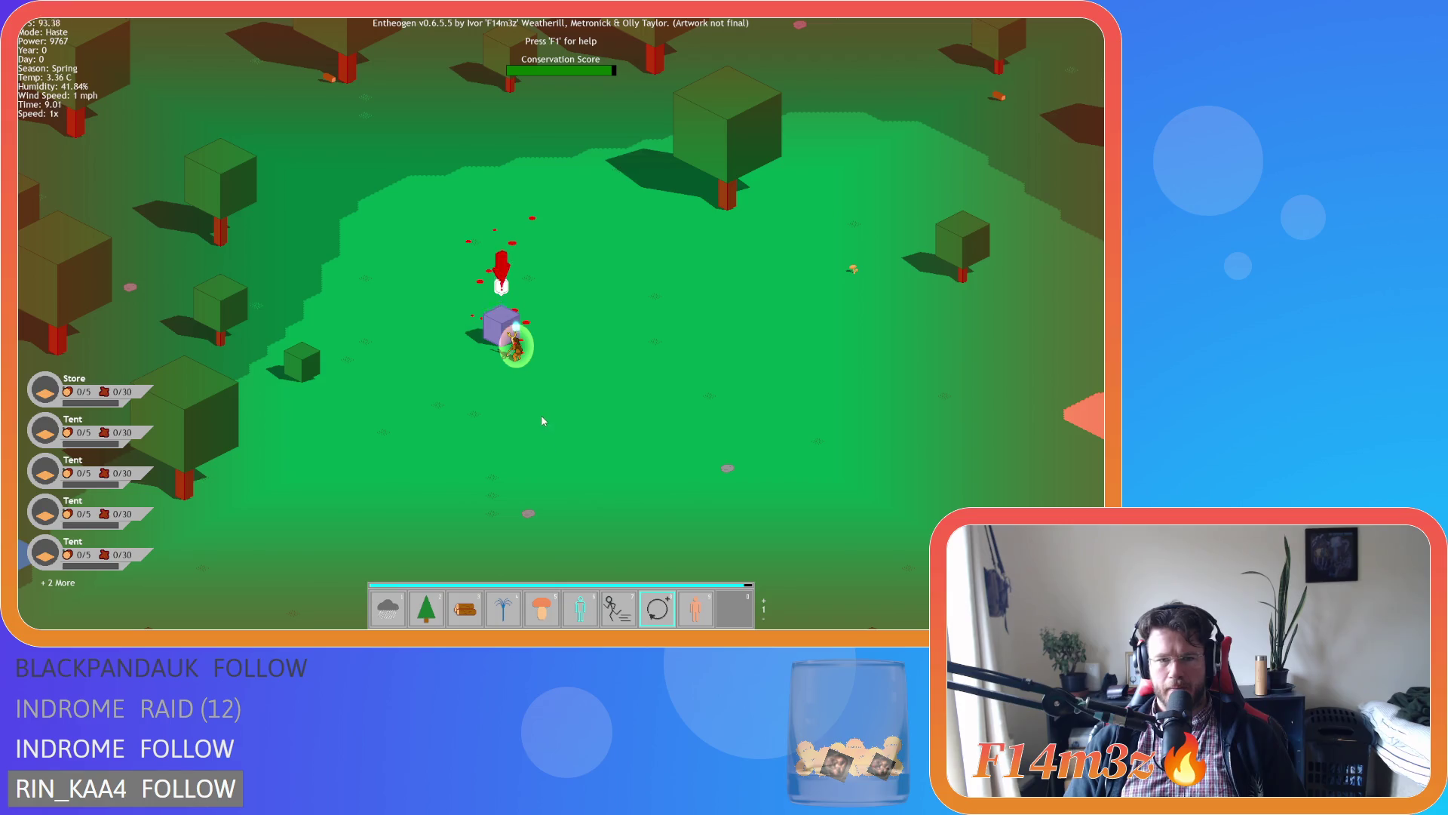
click(516, 355)
scroll(545, 393, down, 1)
key(7)
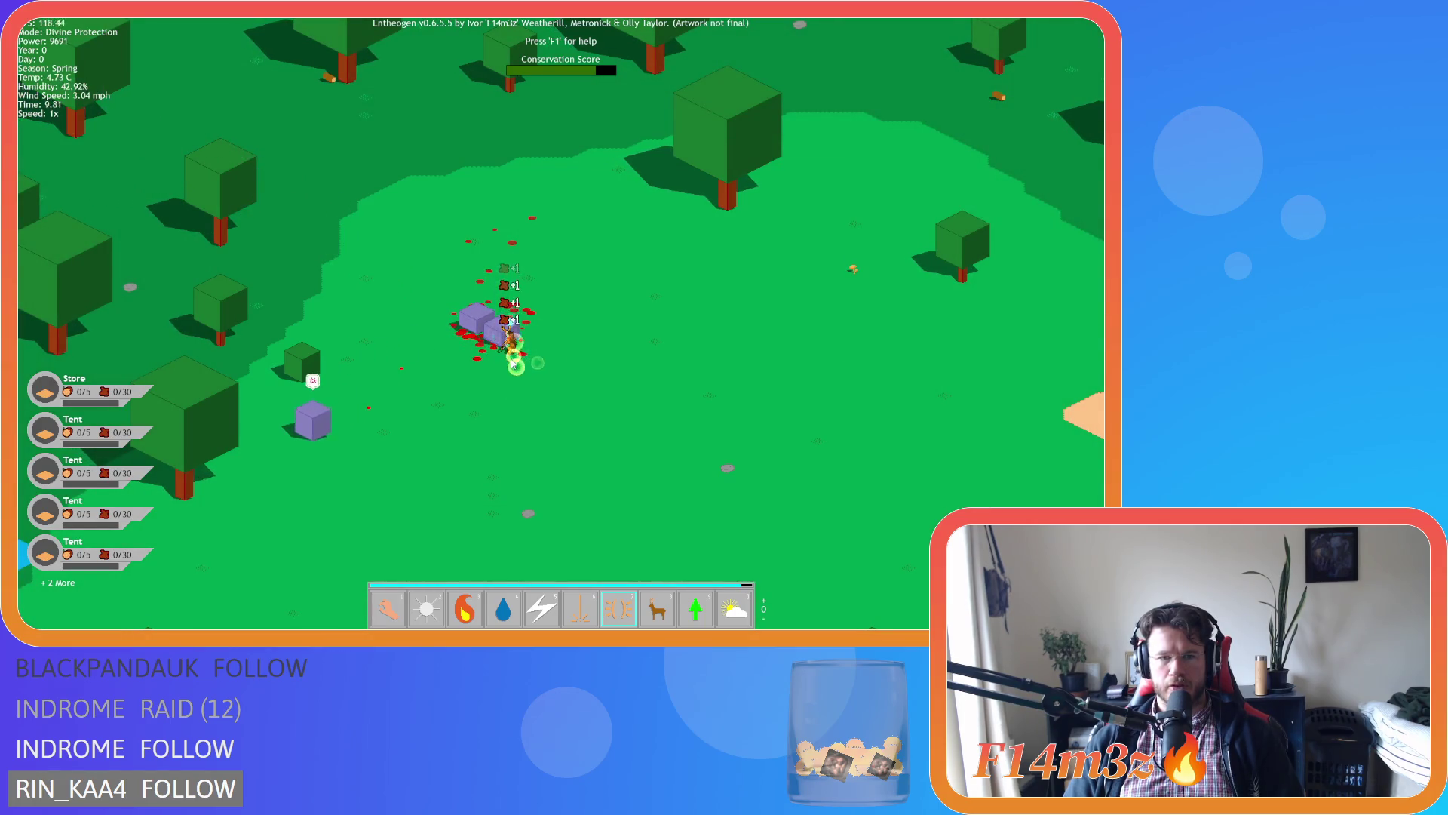
scroll(505, 368, down, 3)
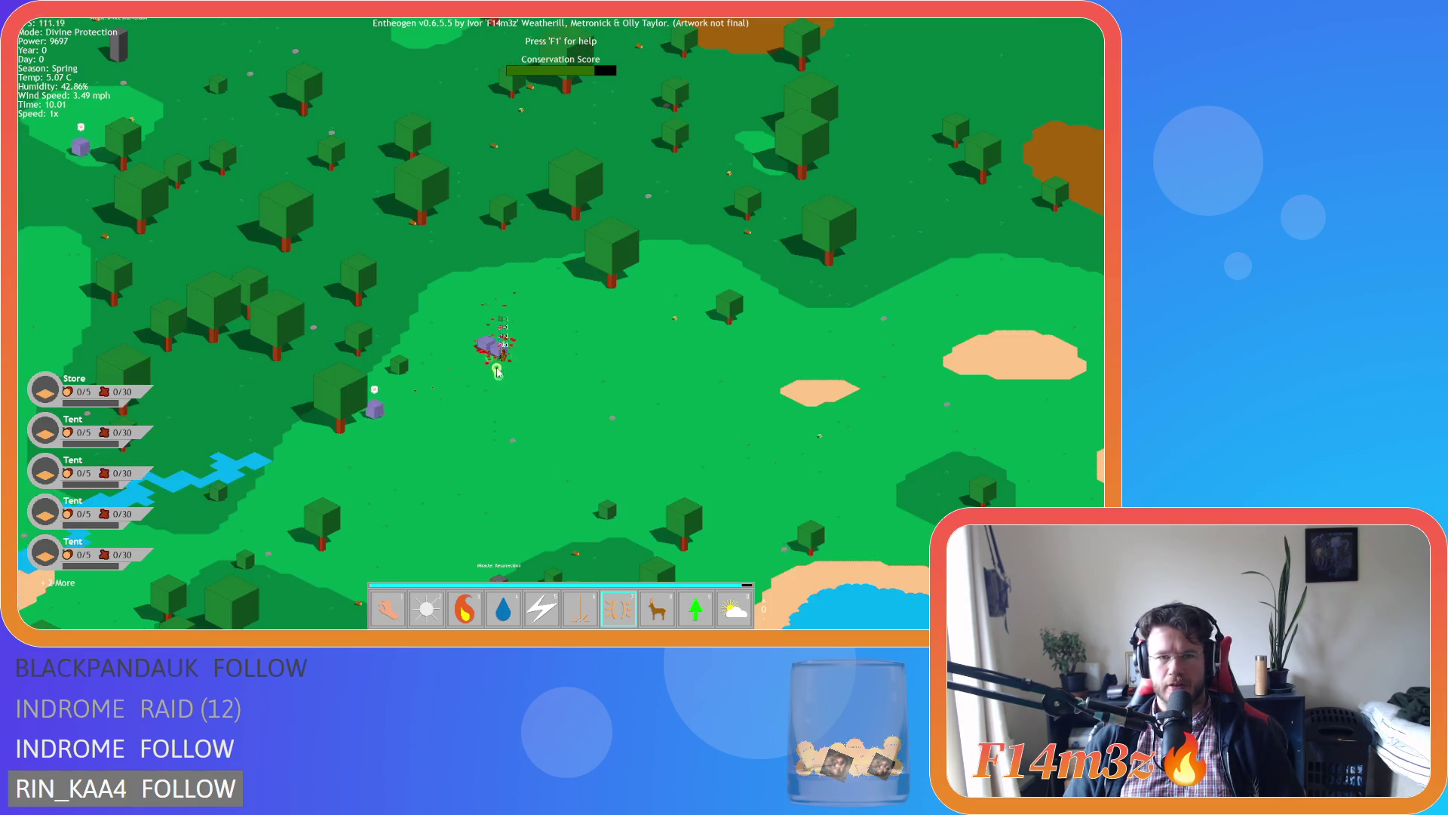
scroll(498, 374, up, 3)
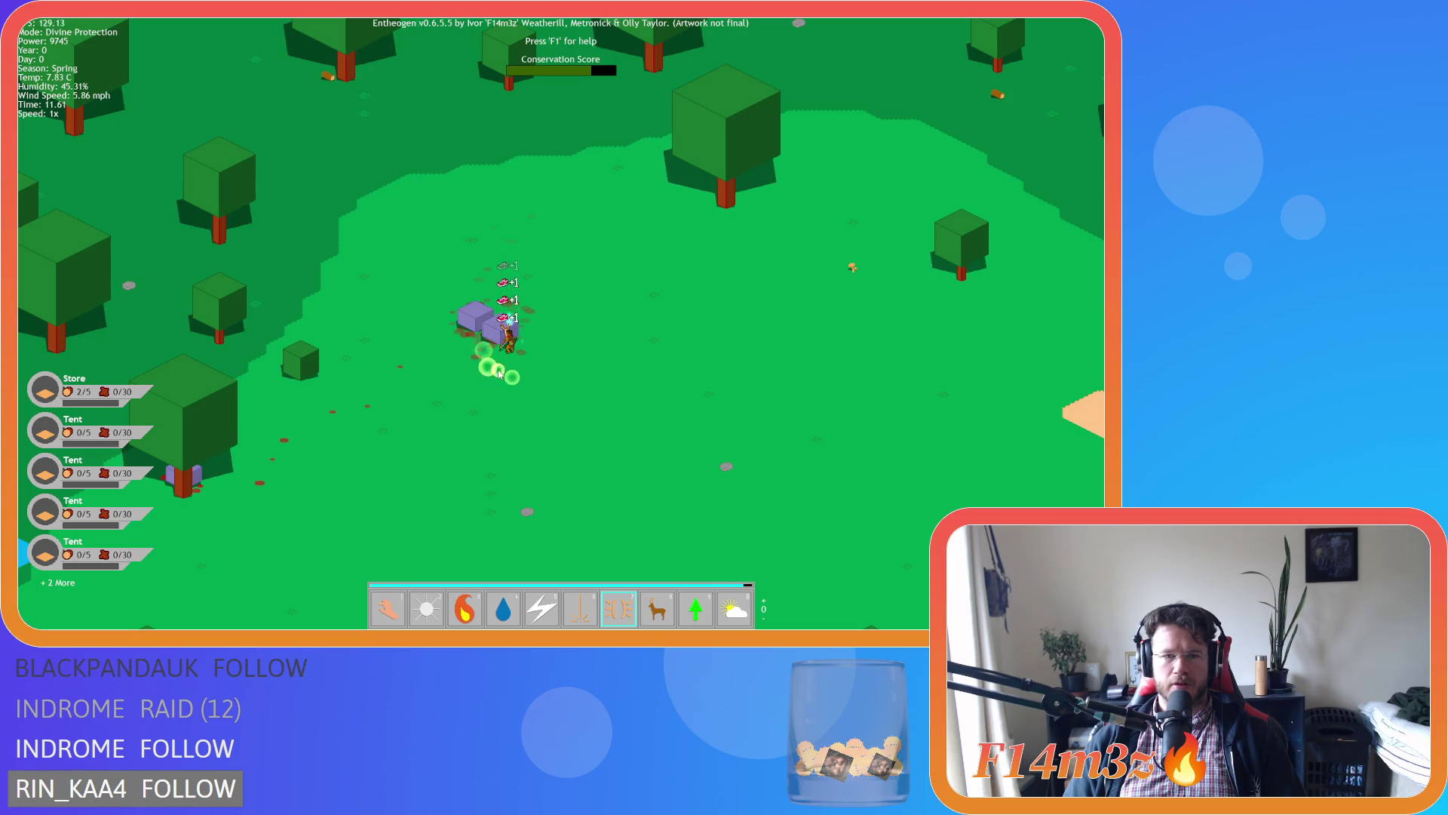
key(1)
scroll(509, 354, down, 5)
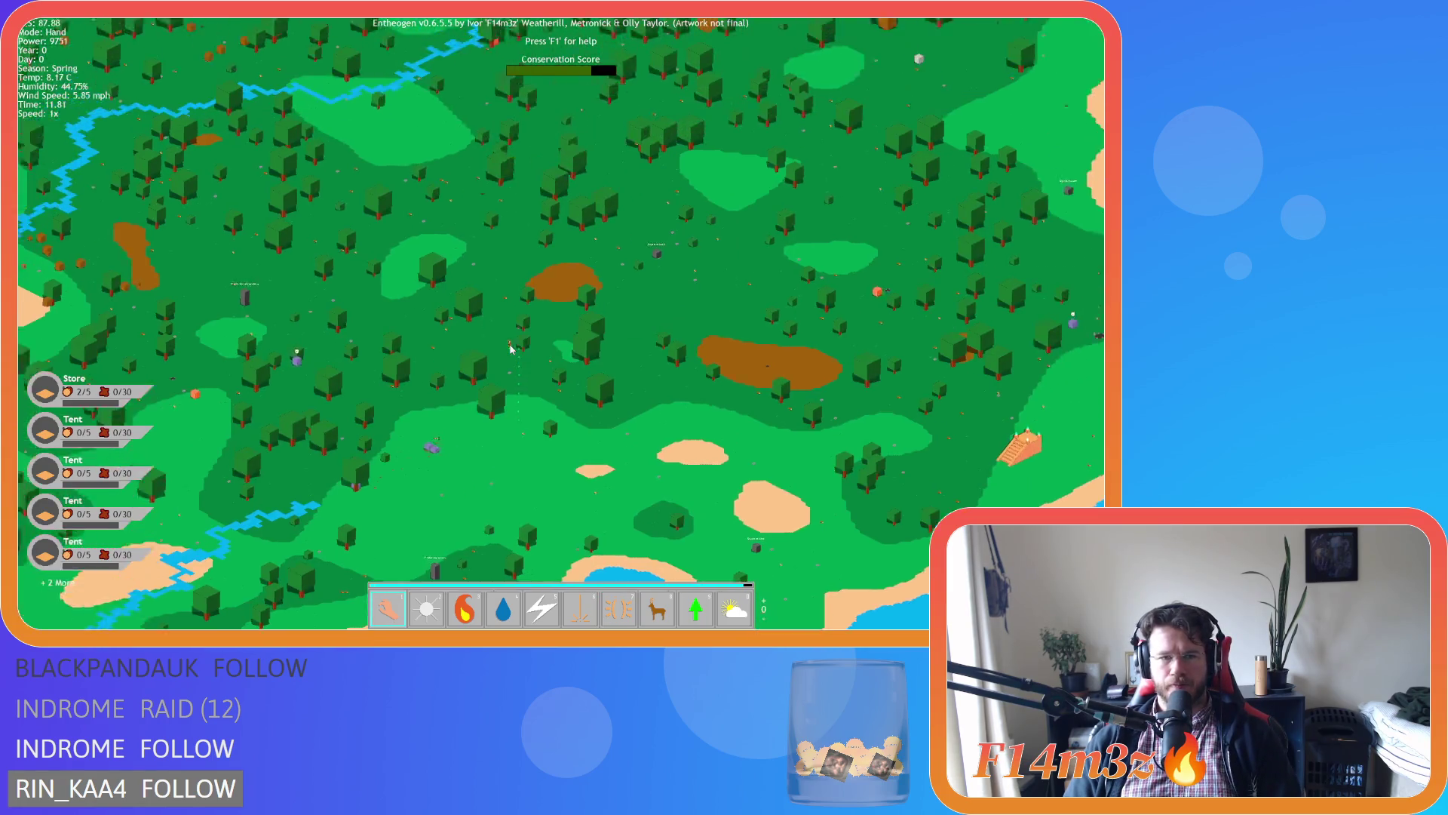
scroll(510, 354, up, 5)
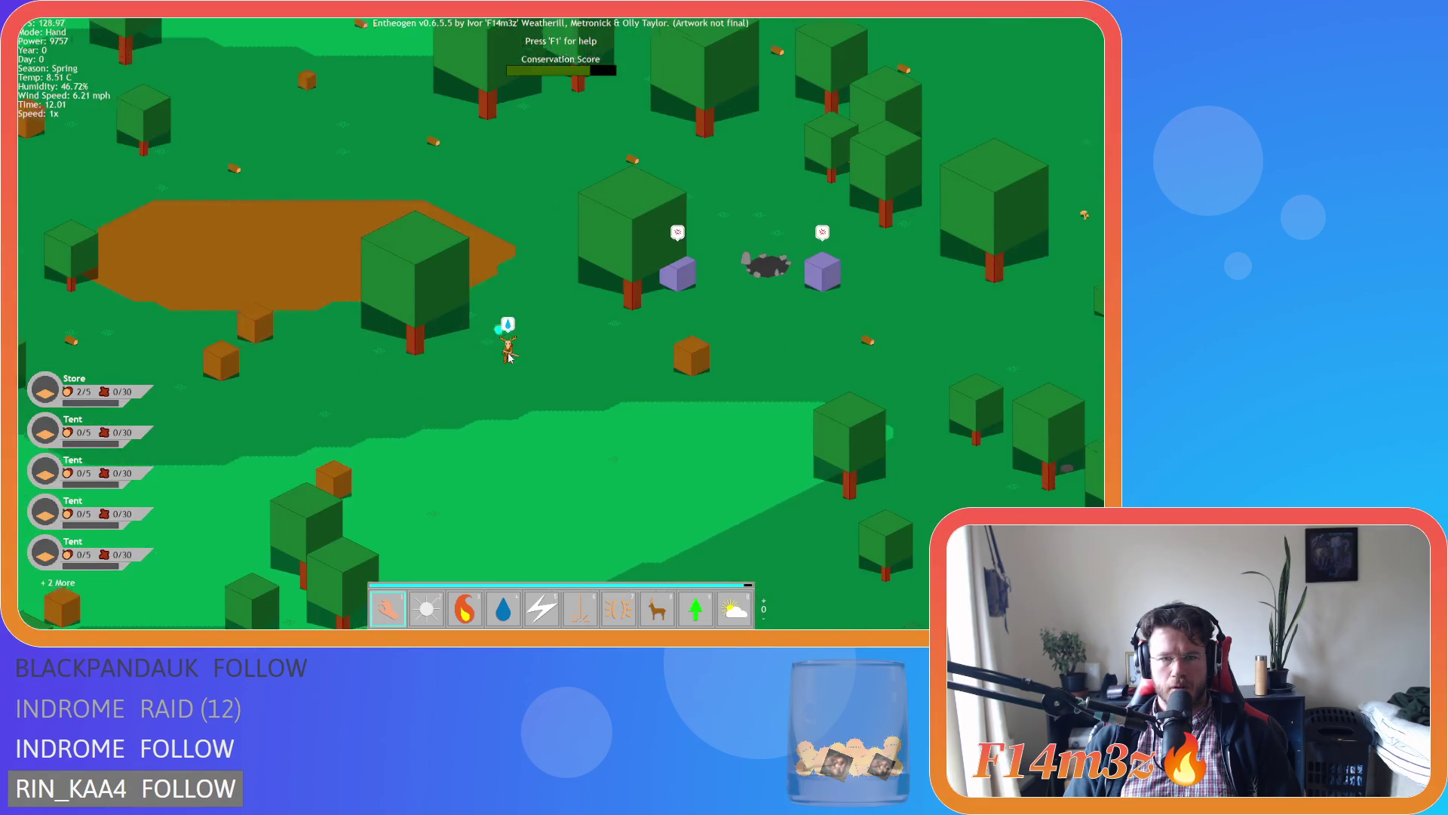
Shield the deer with Divine Protection and return to the Hand power.
key(7)
click(500, 400)
key(1)
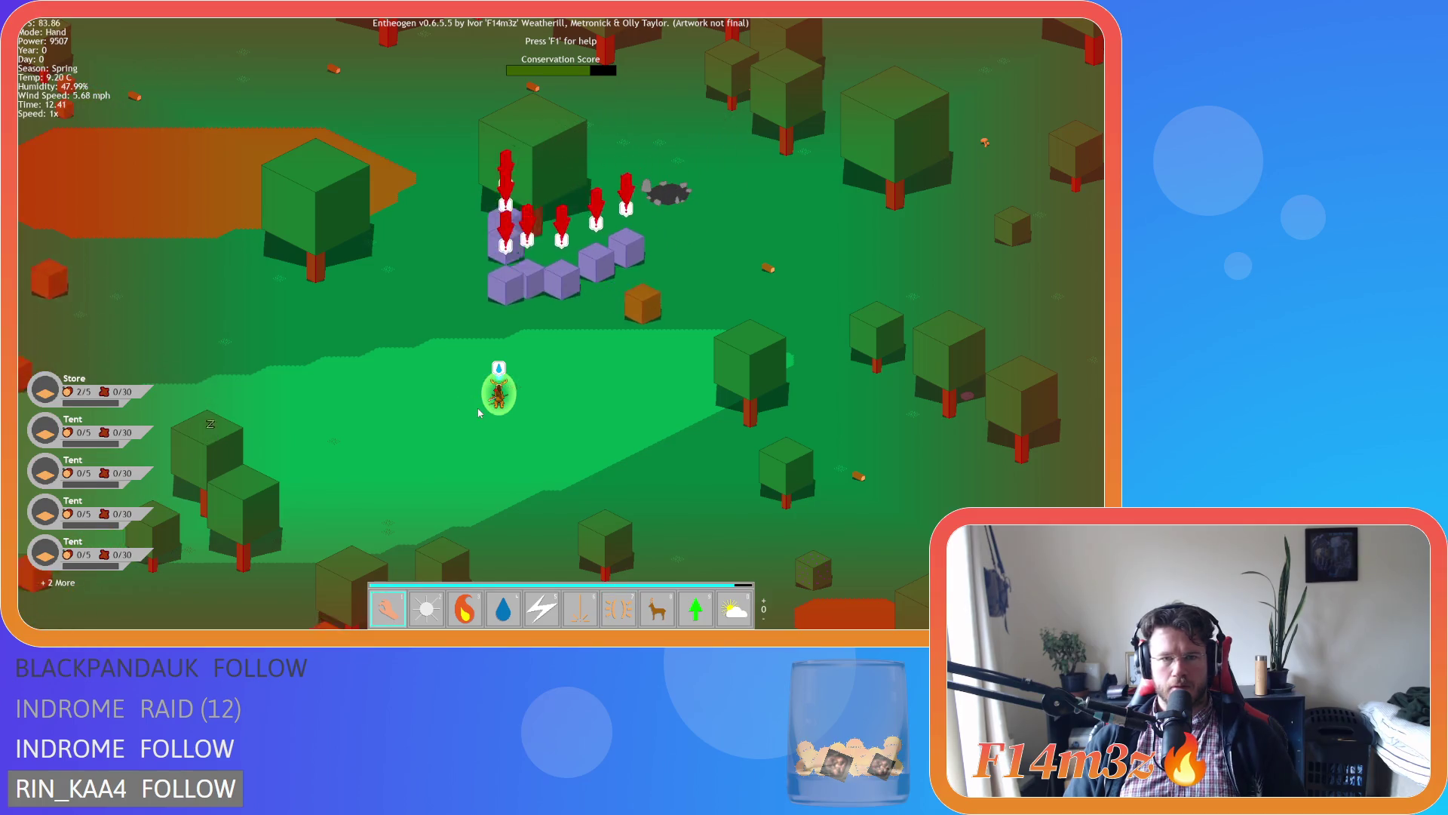
Cast Haste on the deer from the second power page, then shield it again with Divine Protection.
key(Tab)
key(8)
click(501, 430)
key(Tab)
key(1)
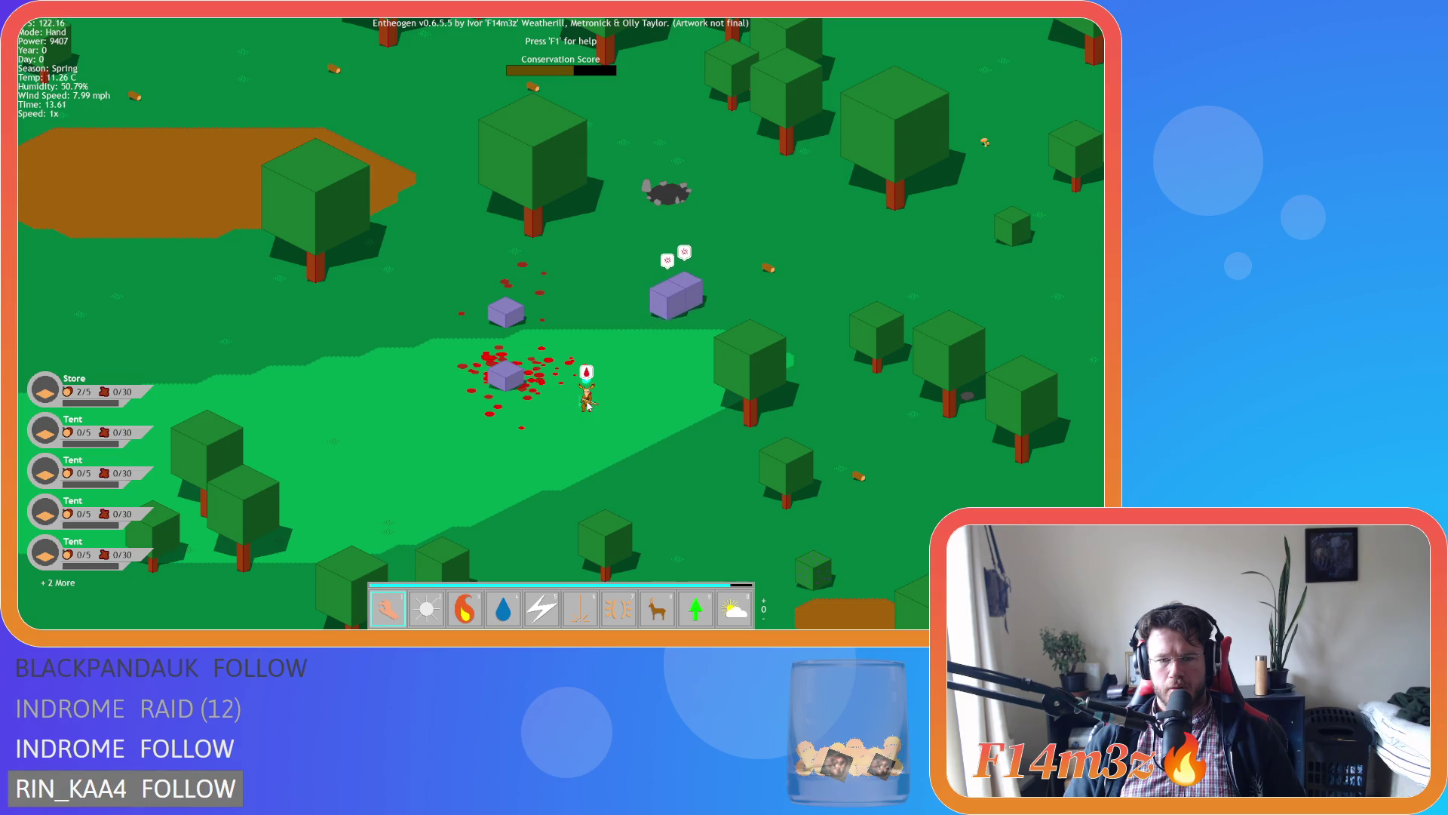
key(7)
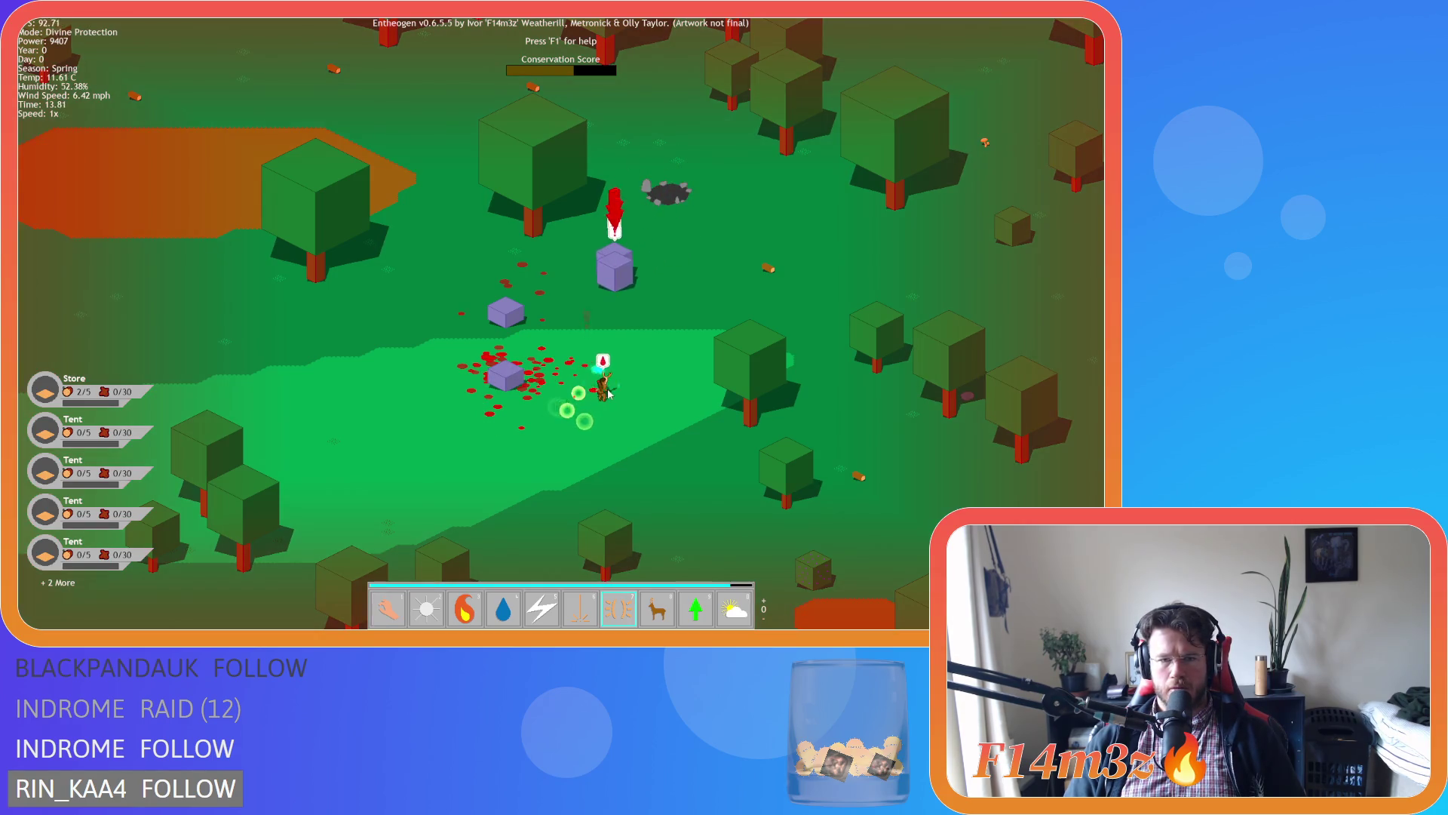
click(573, 384)
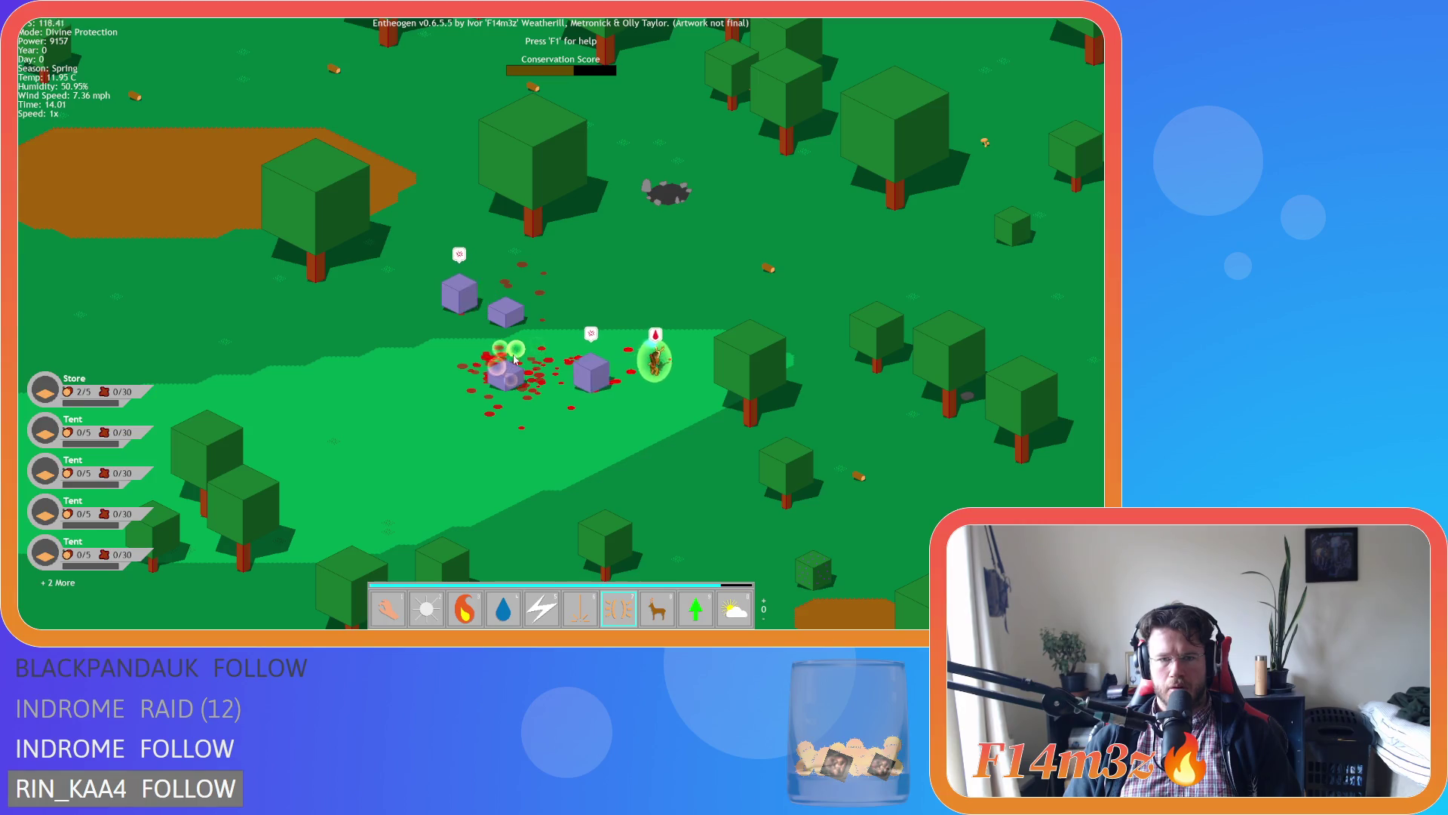
scroll(514, 360, down, 3)
Cycle through the Hand, Divine Protection, Haste and Storm powers while zooming the map.
key(1)
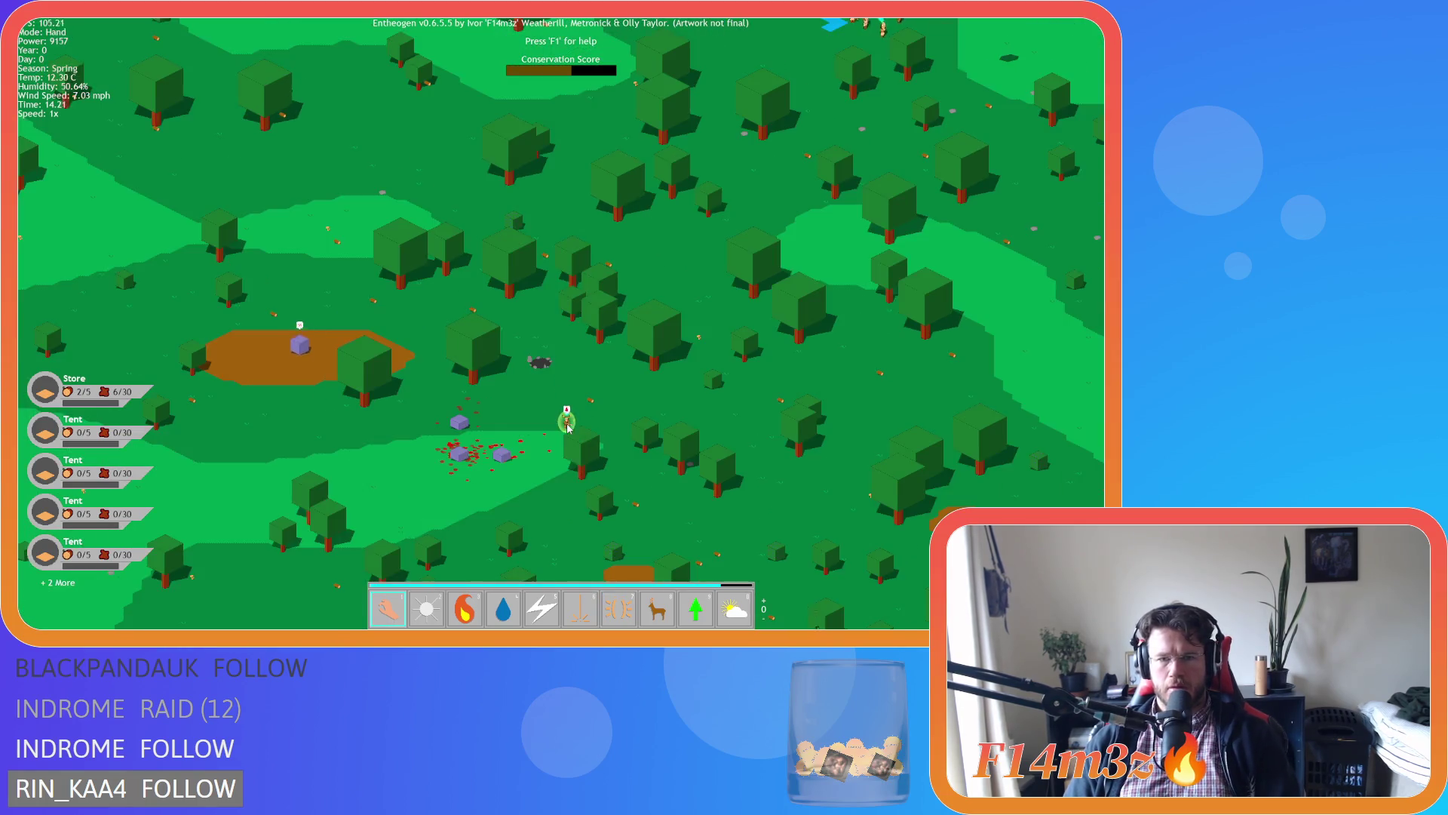
scroll(567, 426, down, 5)
scroll(567, 426, up, 3)
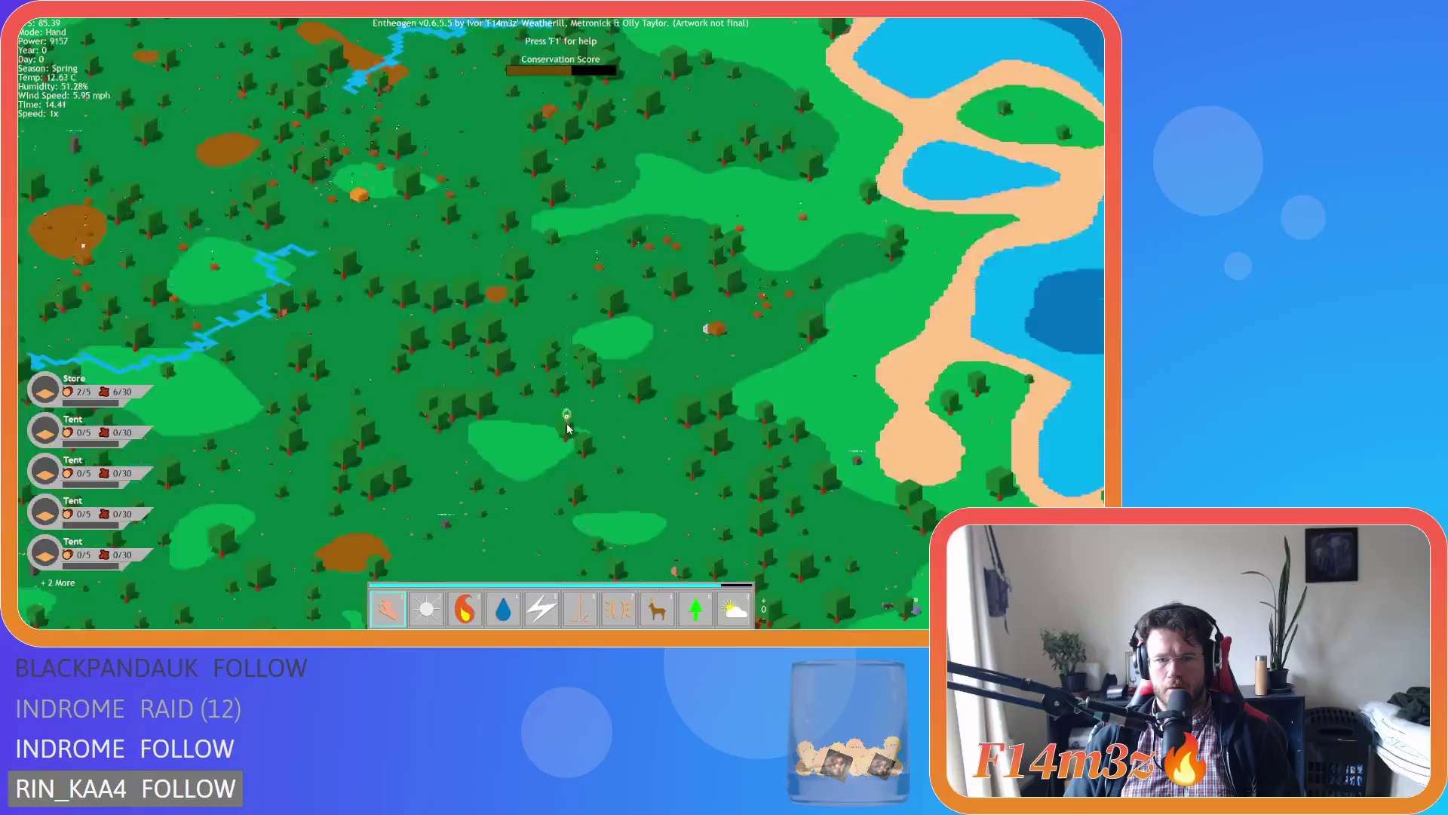
scroll(567, 428, down, 5)
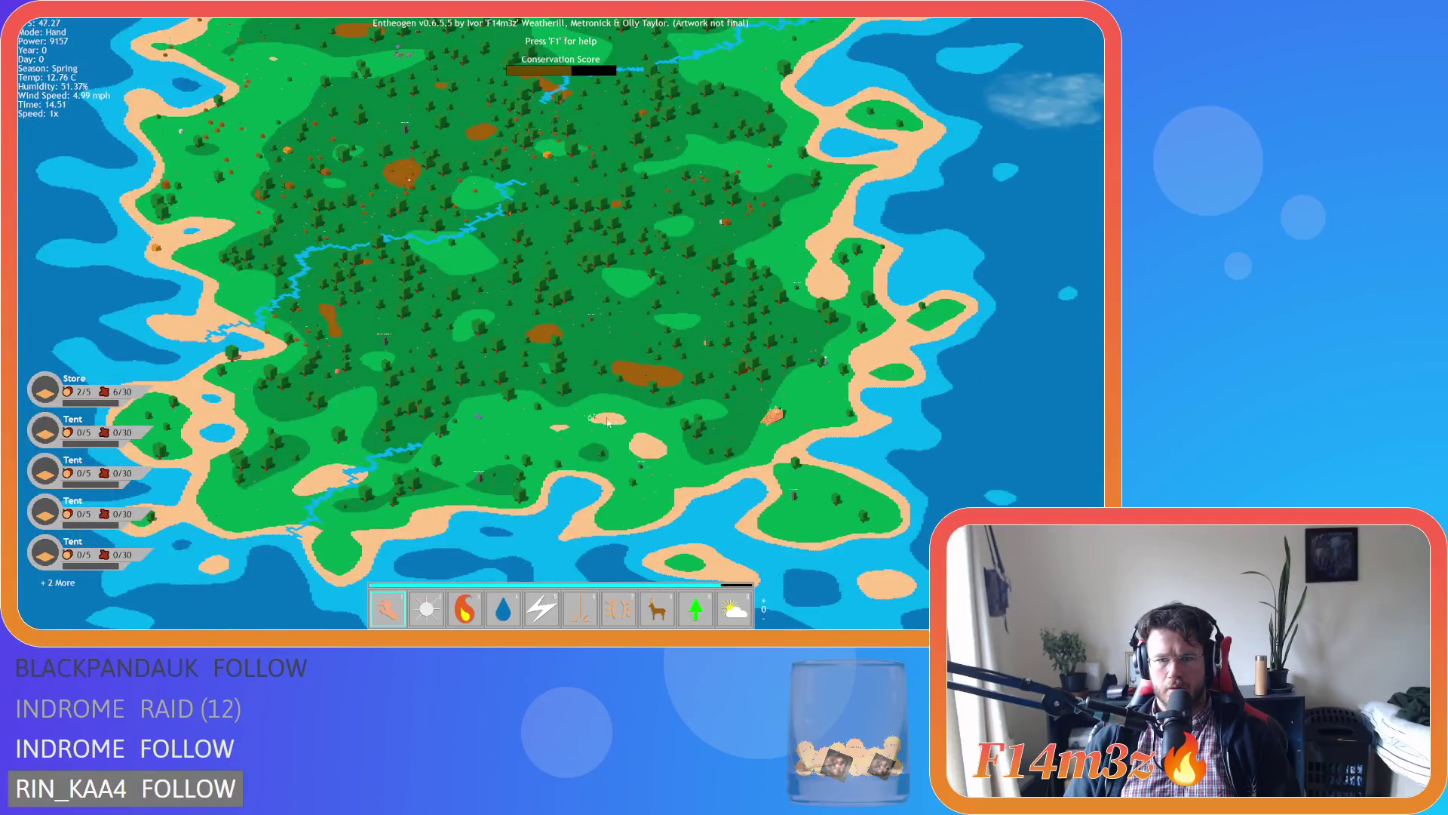
scroll(607, 420, up, 6)
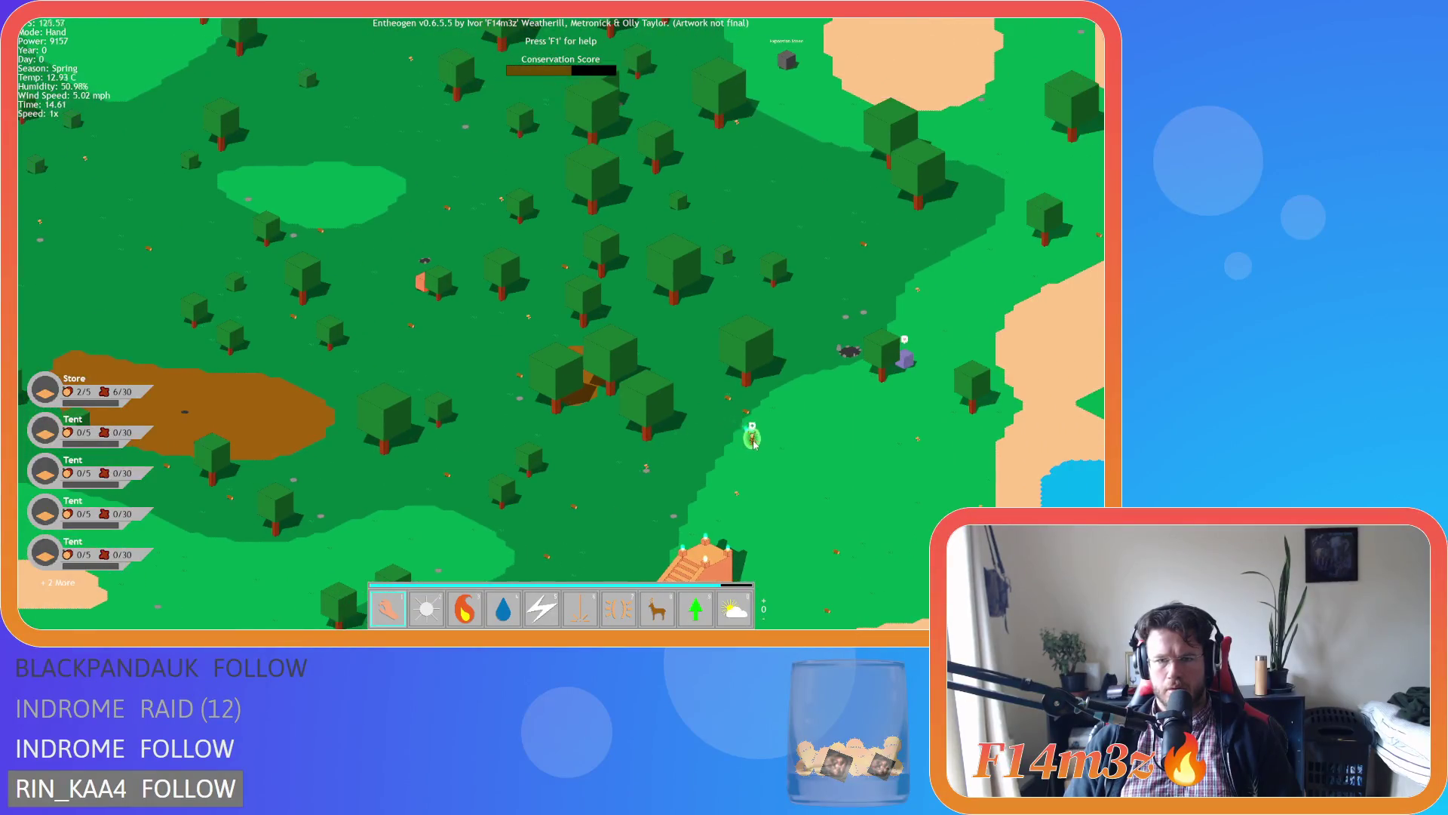
key(7)
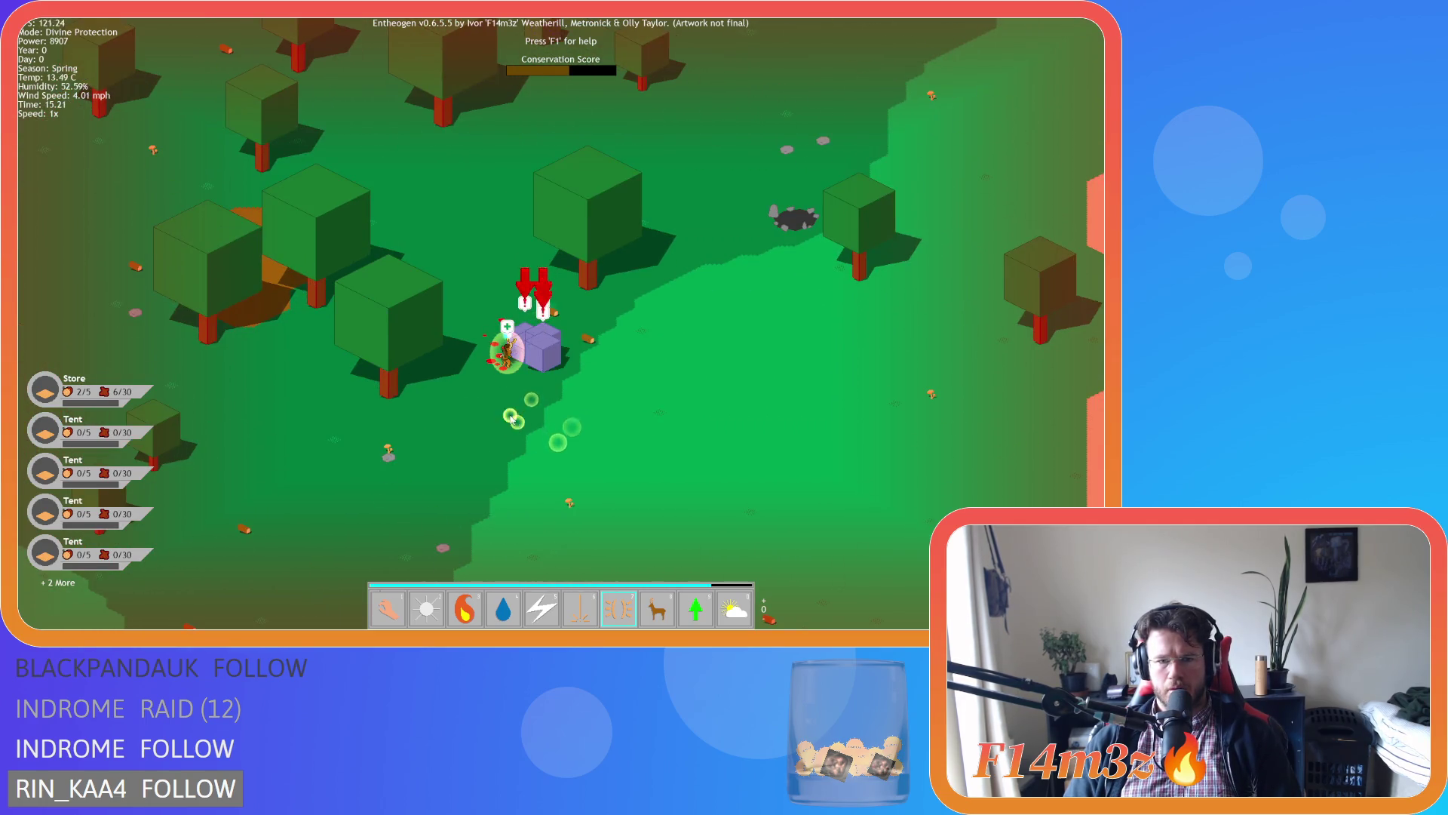
key(plus)
key(8)
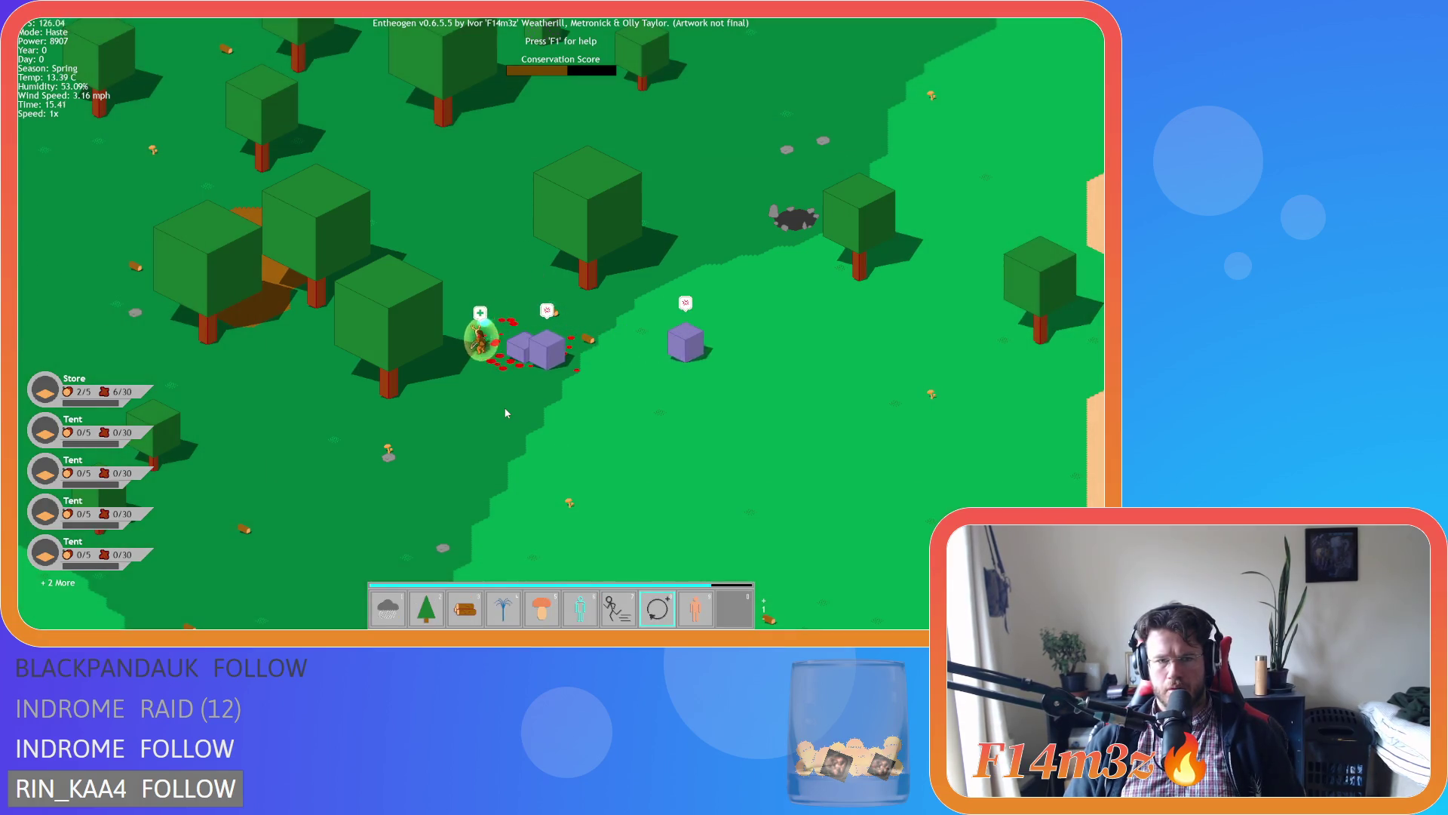
key(1)
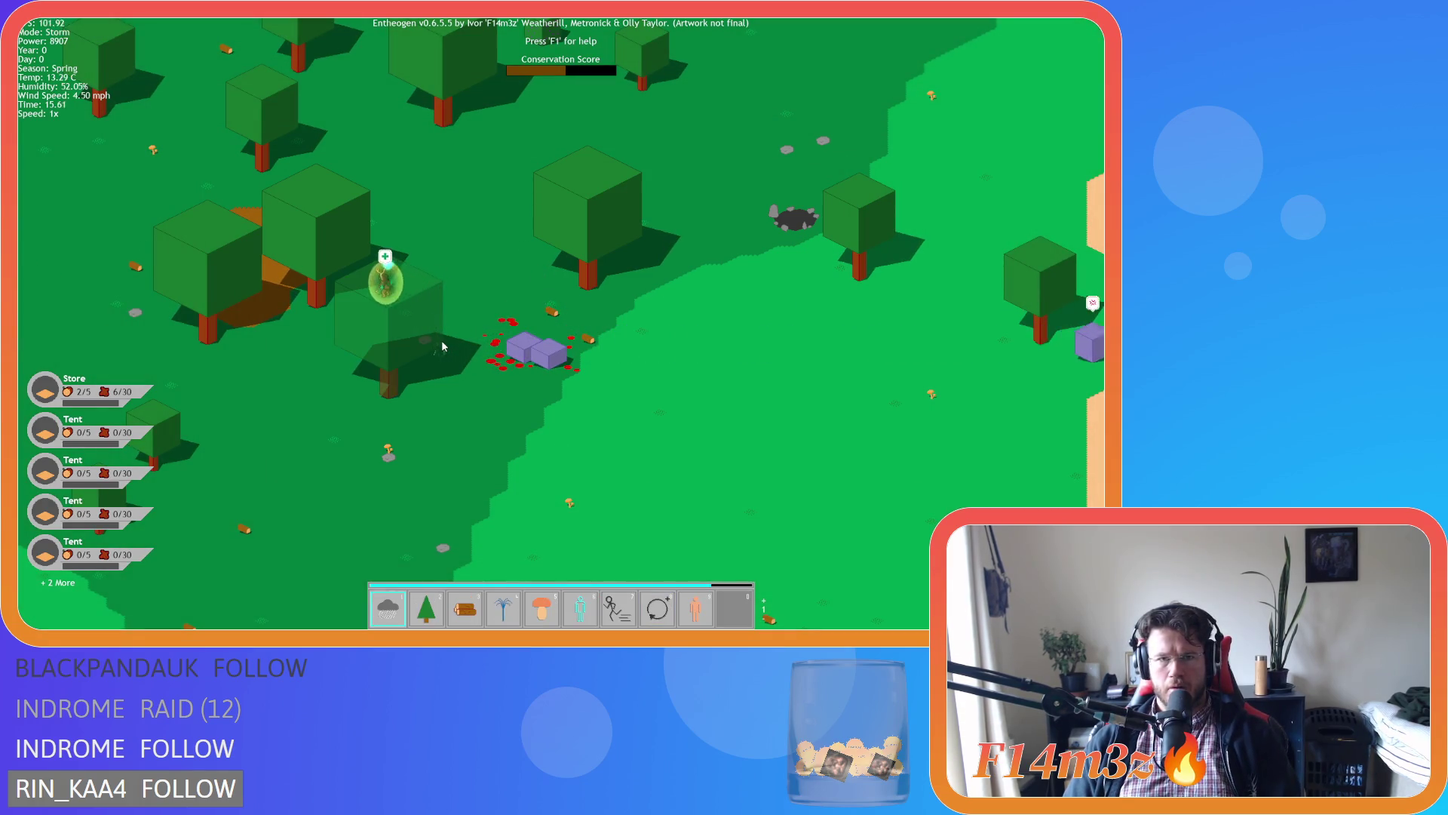
Pan around the forest map, then quit the game with Escape and Y.
scroll(442, 340, down, 3)
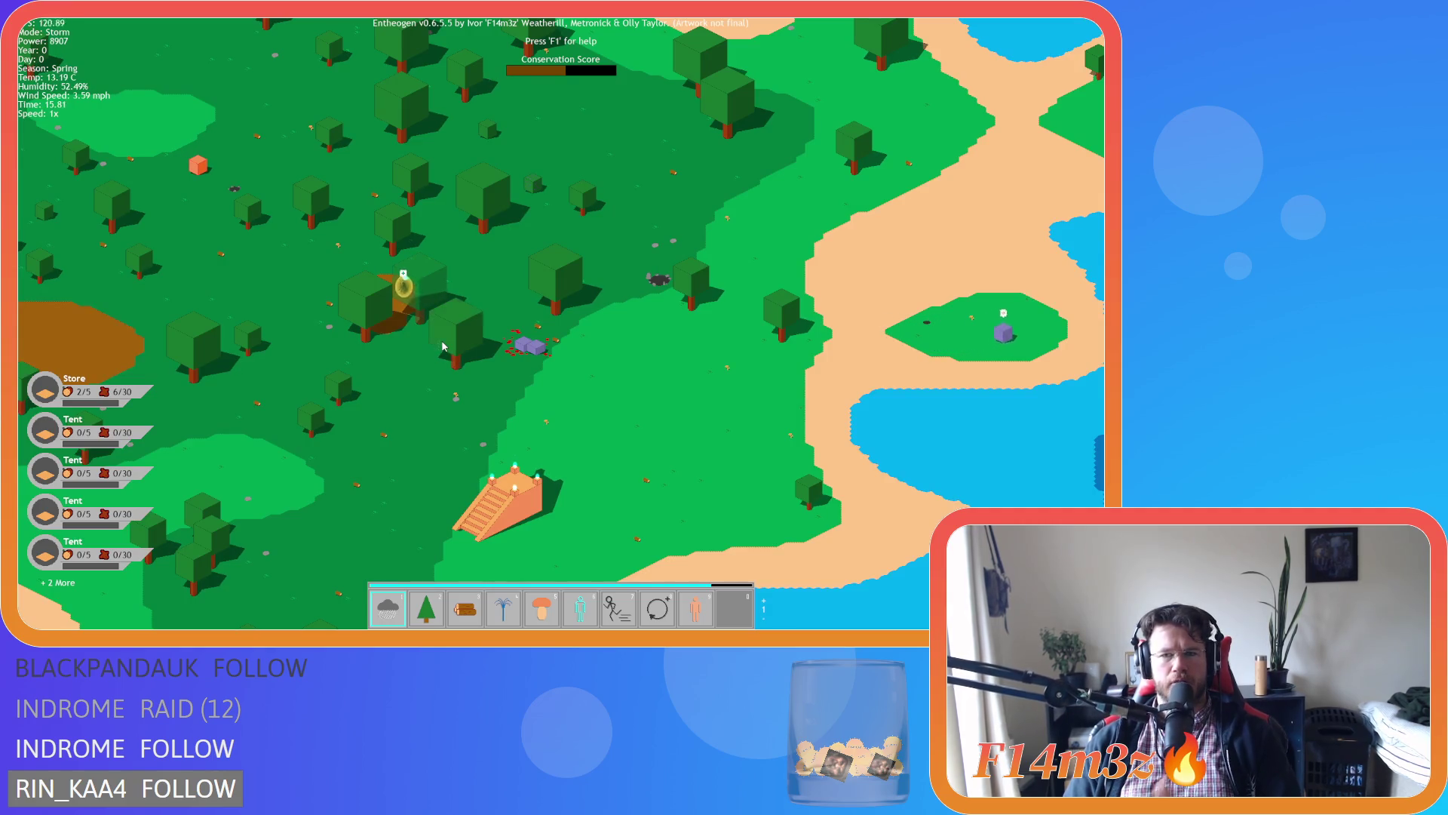
scroll(443, 345, down, 3)
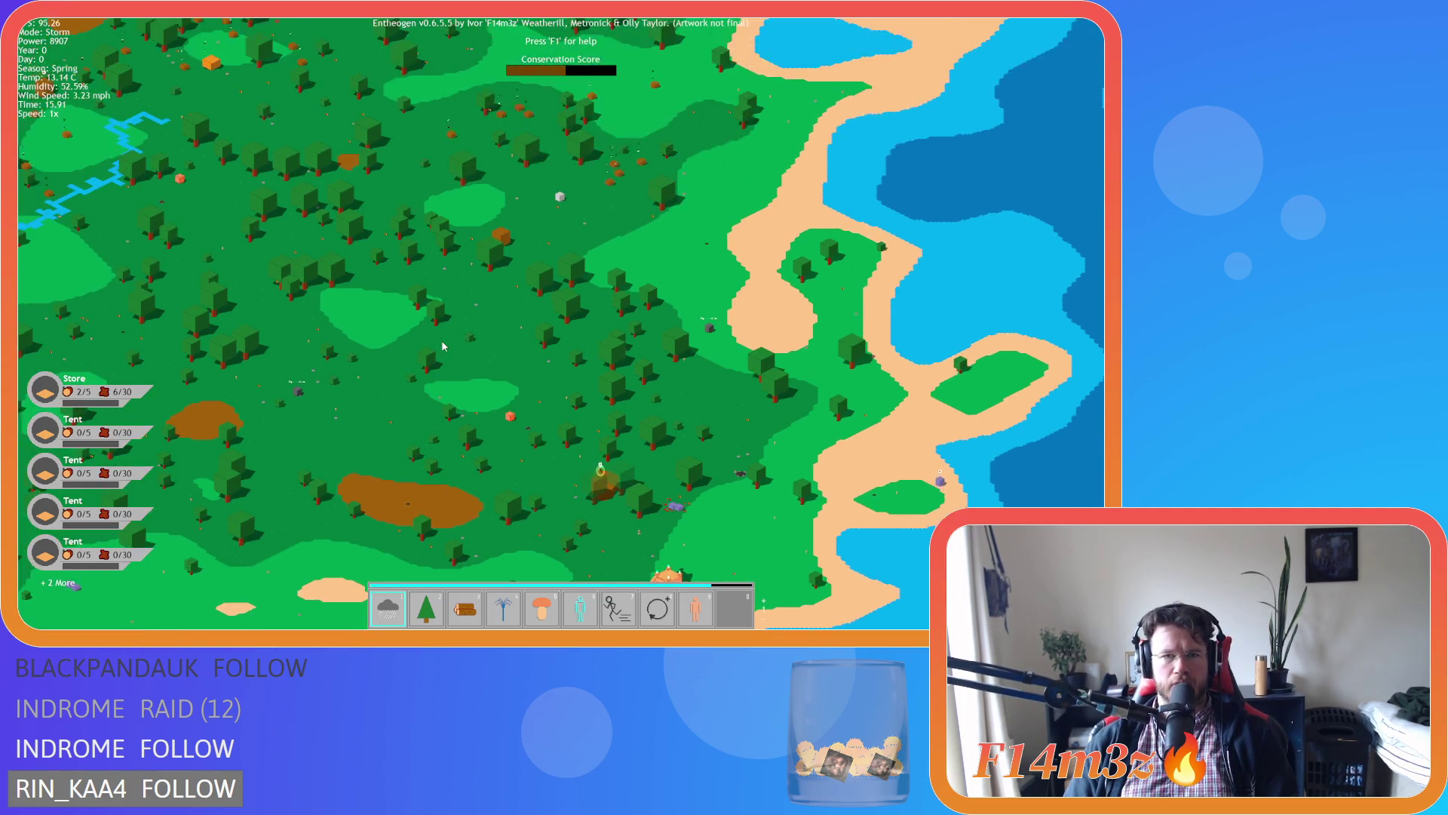
scroll(443, 345, down, 2)
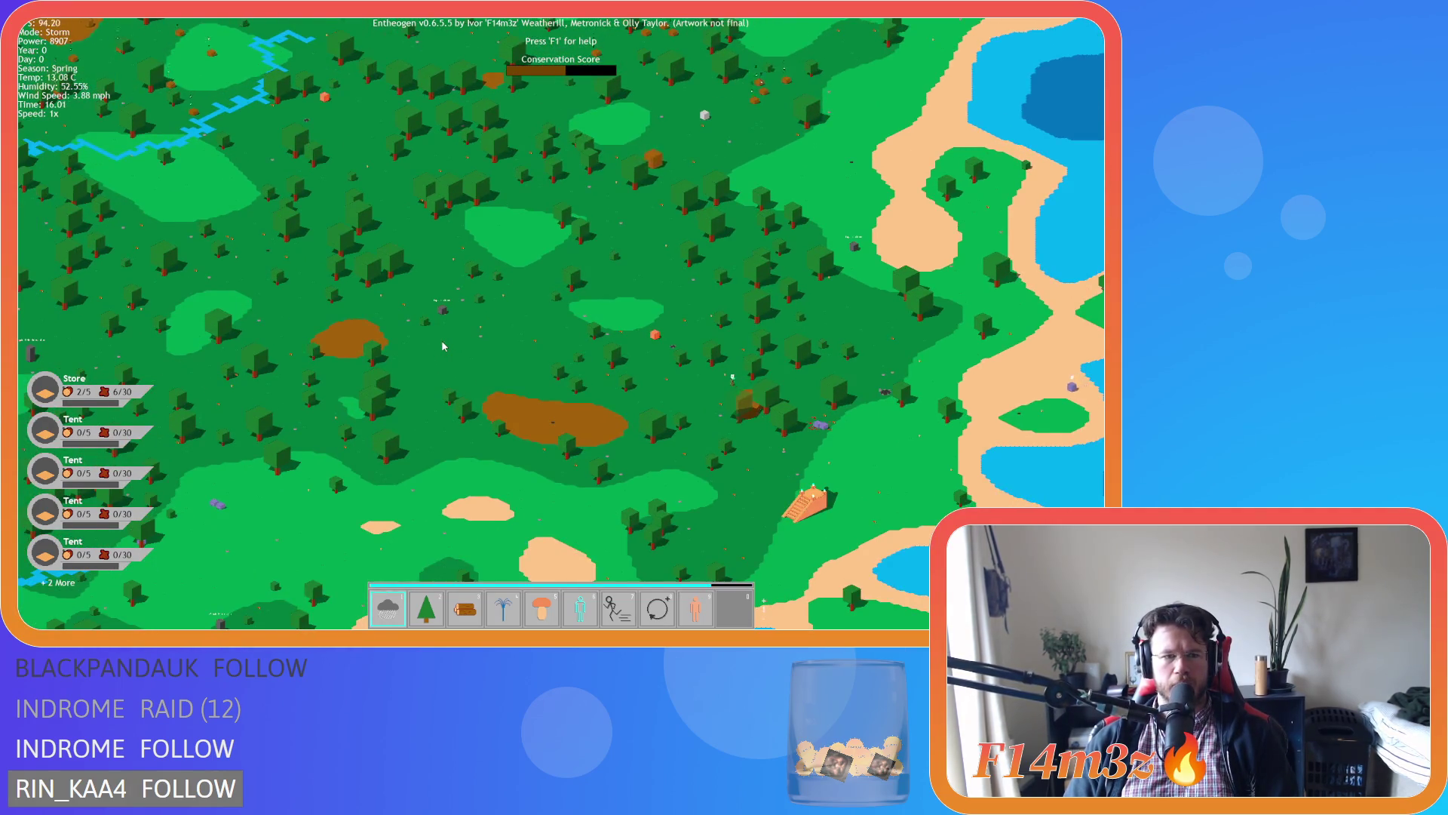
scroll(442, 345, down, 3)
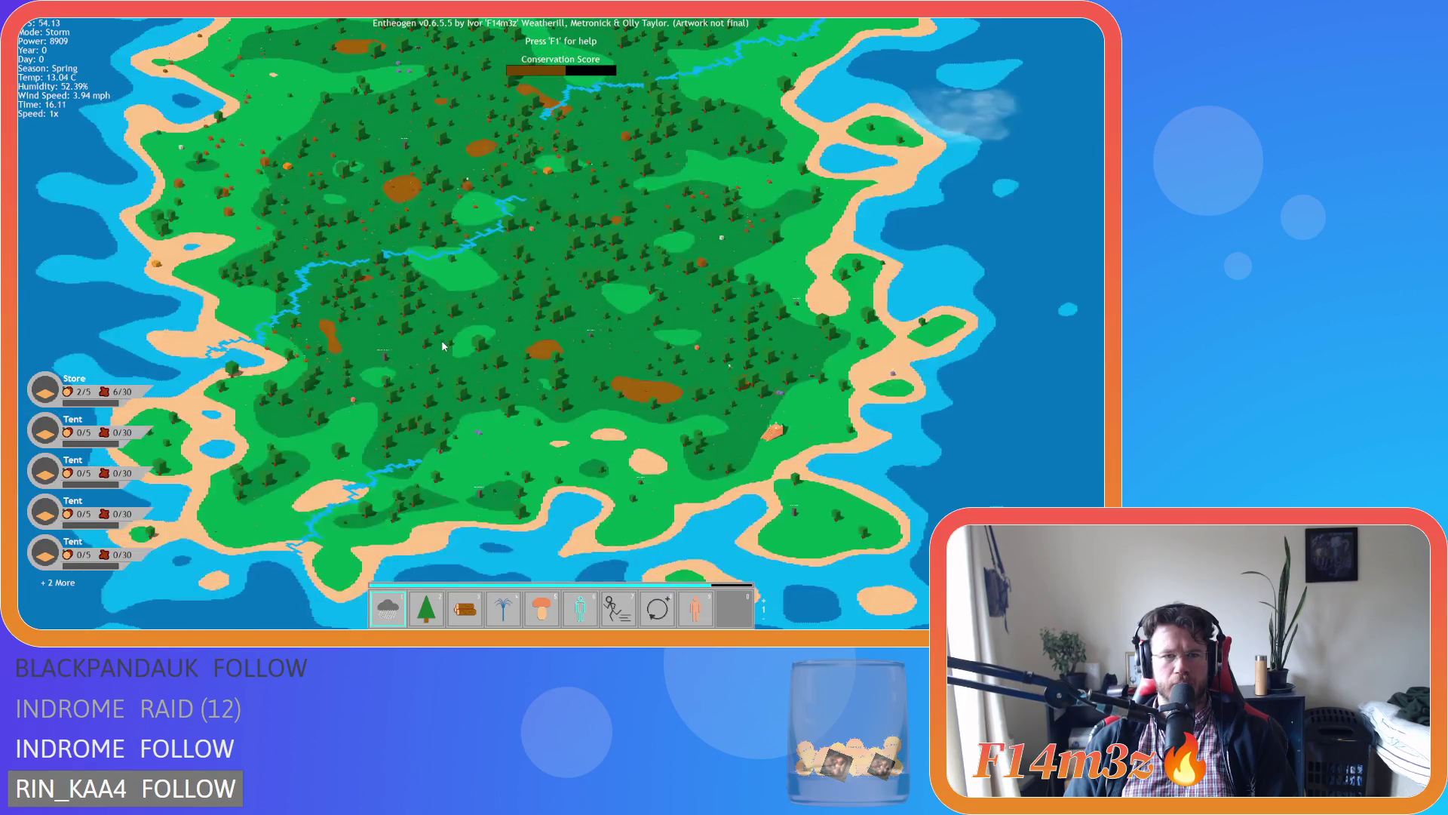
key(w)
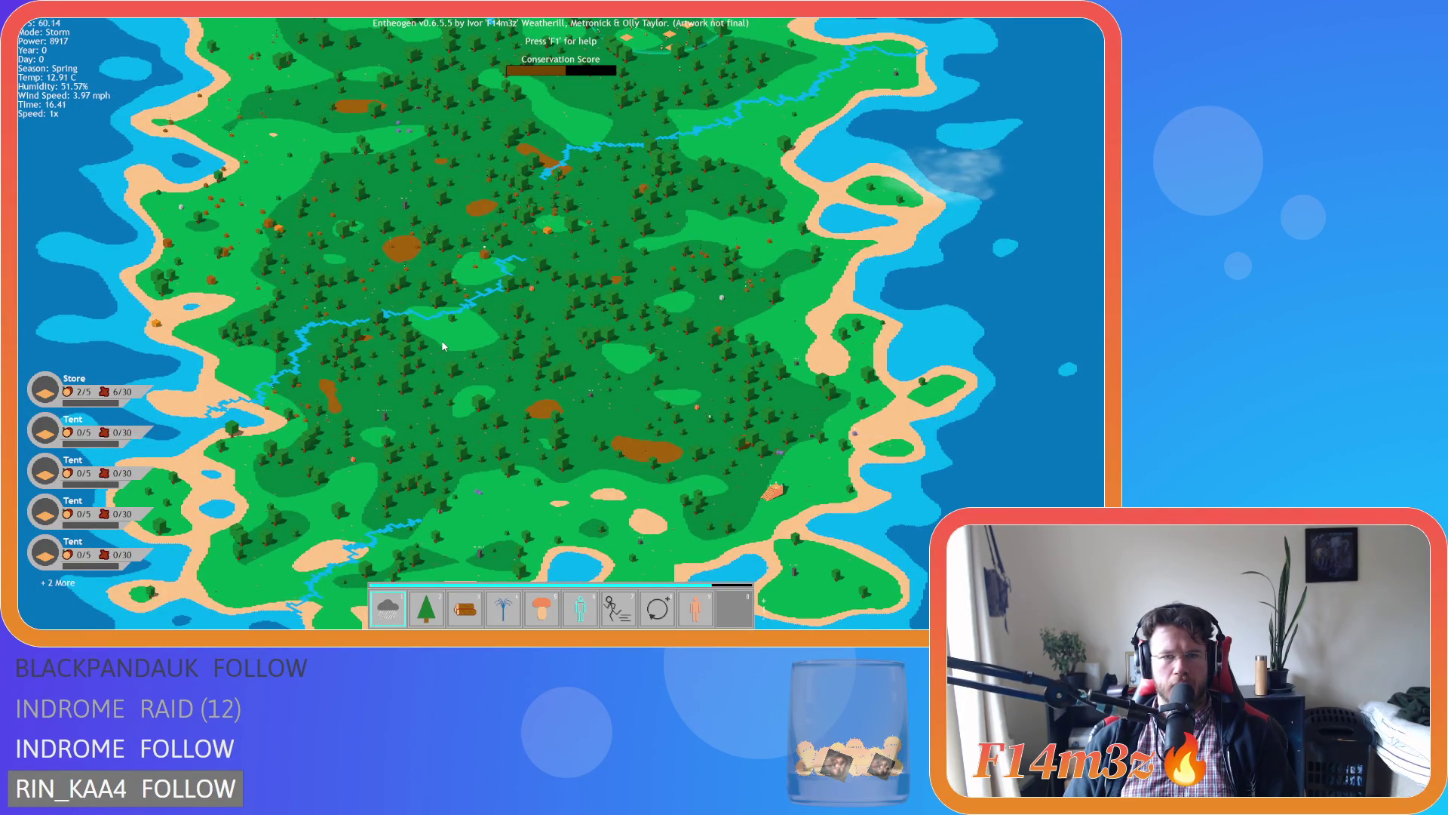
scroll(442, 345, up, 4)
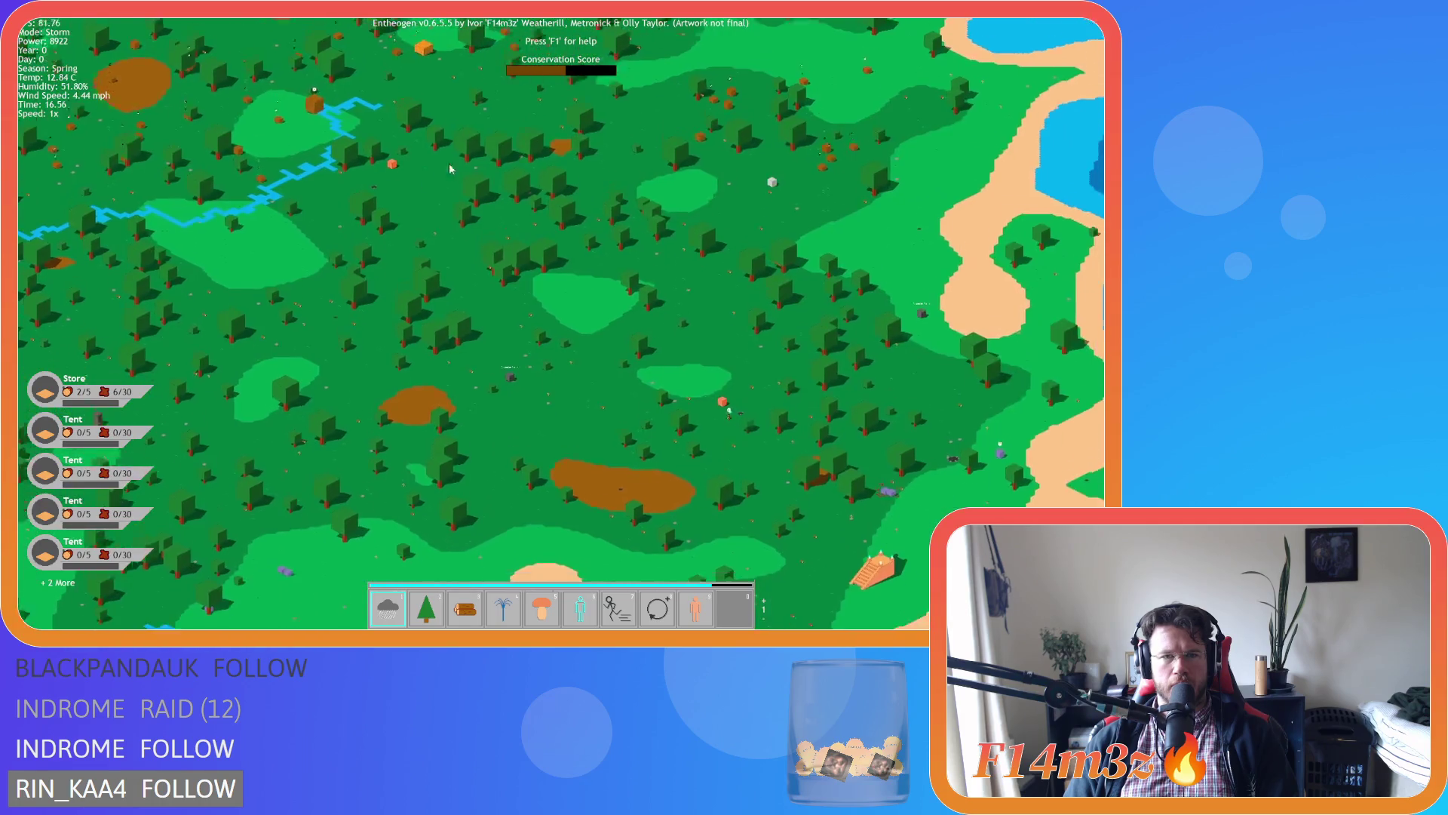
key(s)
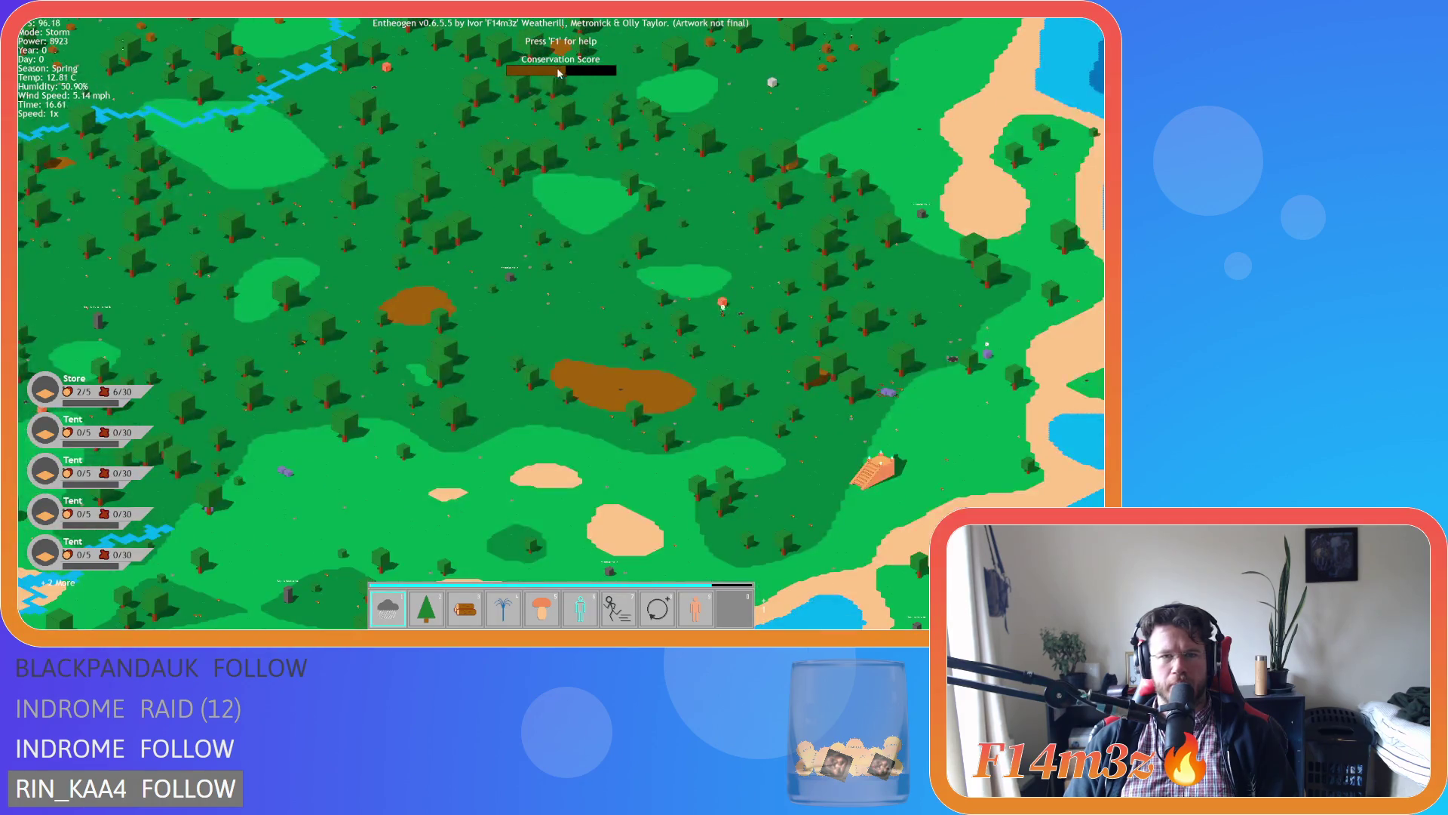
key(d)
scroll(533, 224, up, 3)
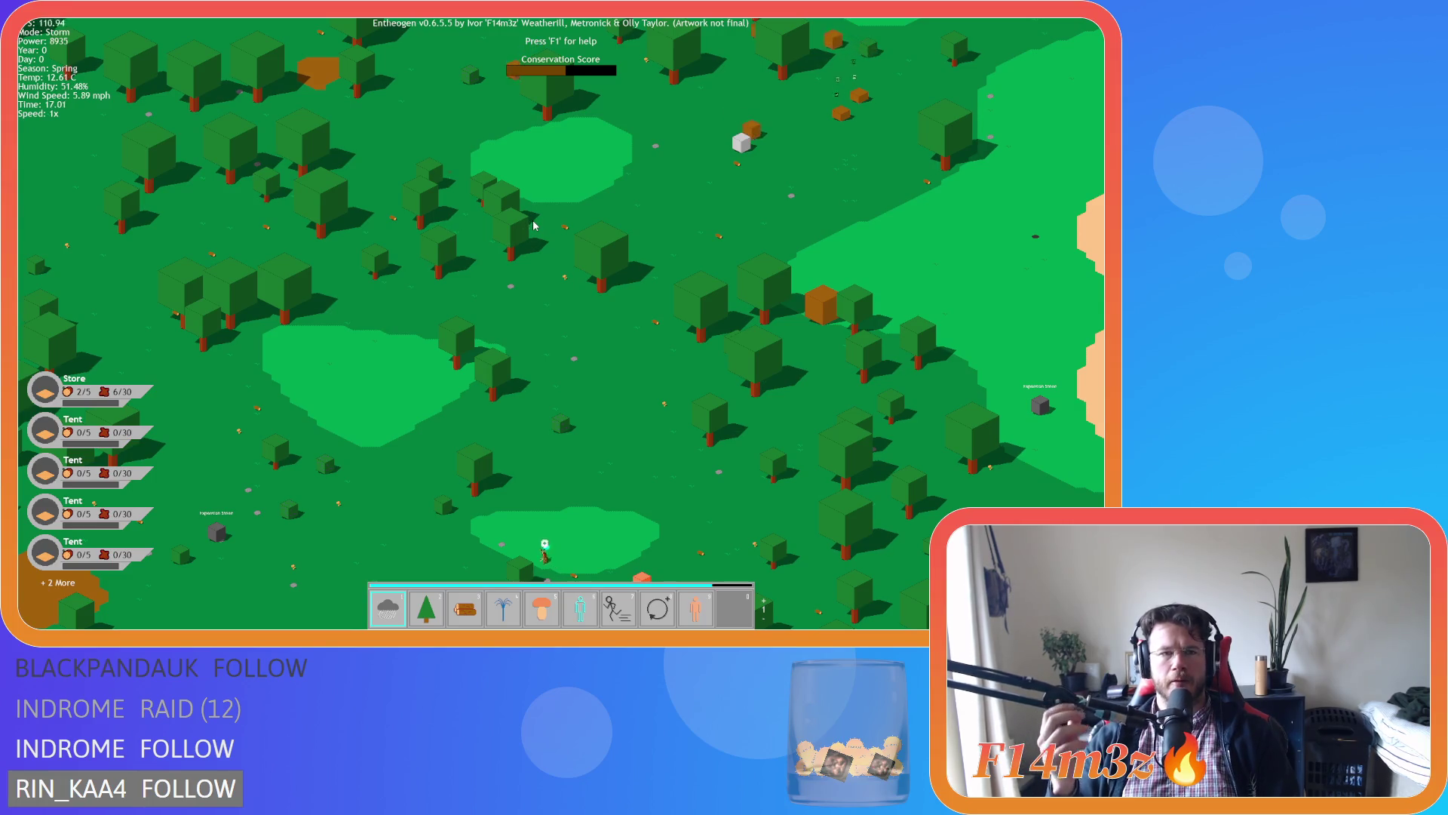
key(s)
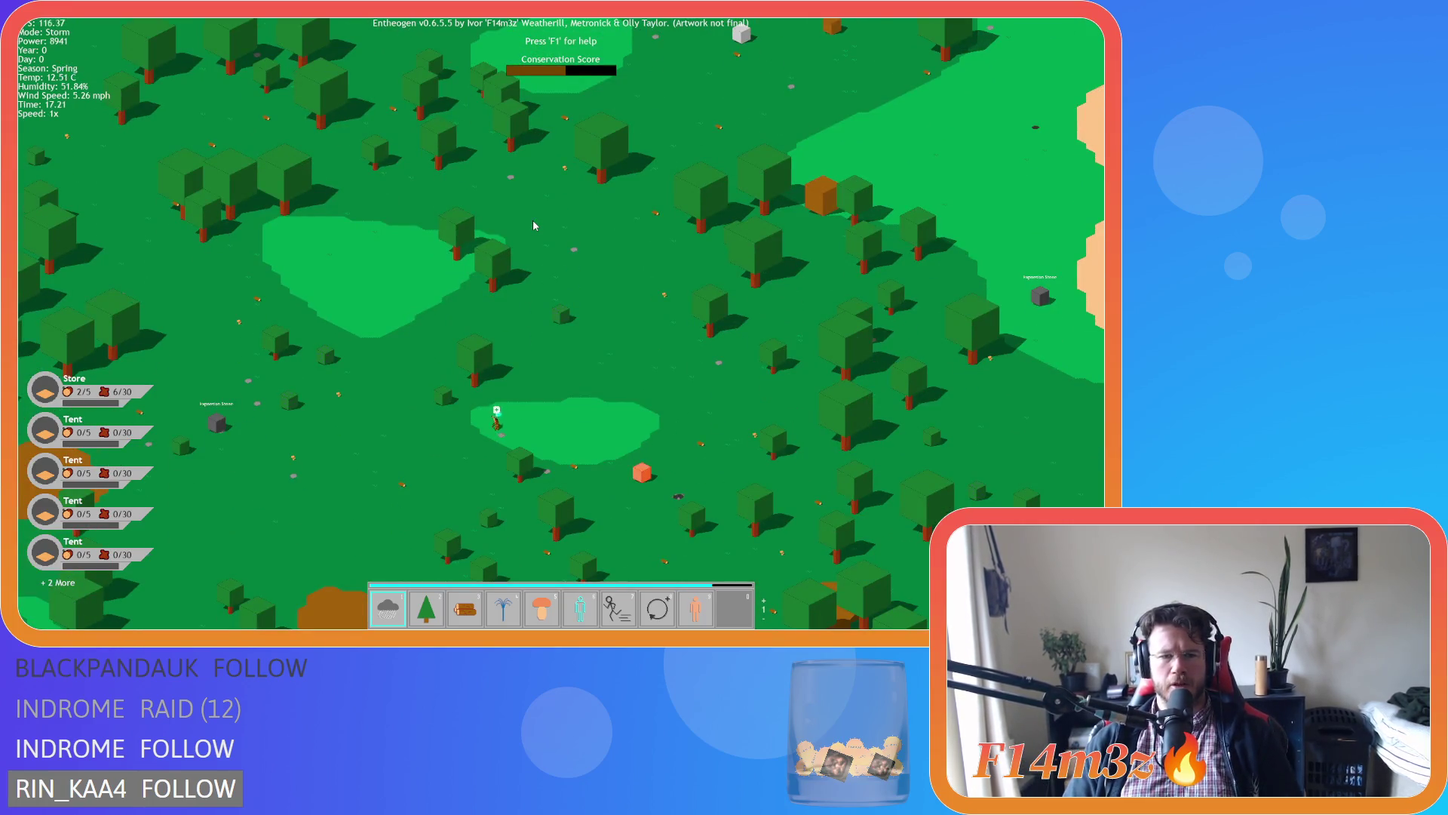
key(Escape)
key(Escape)
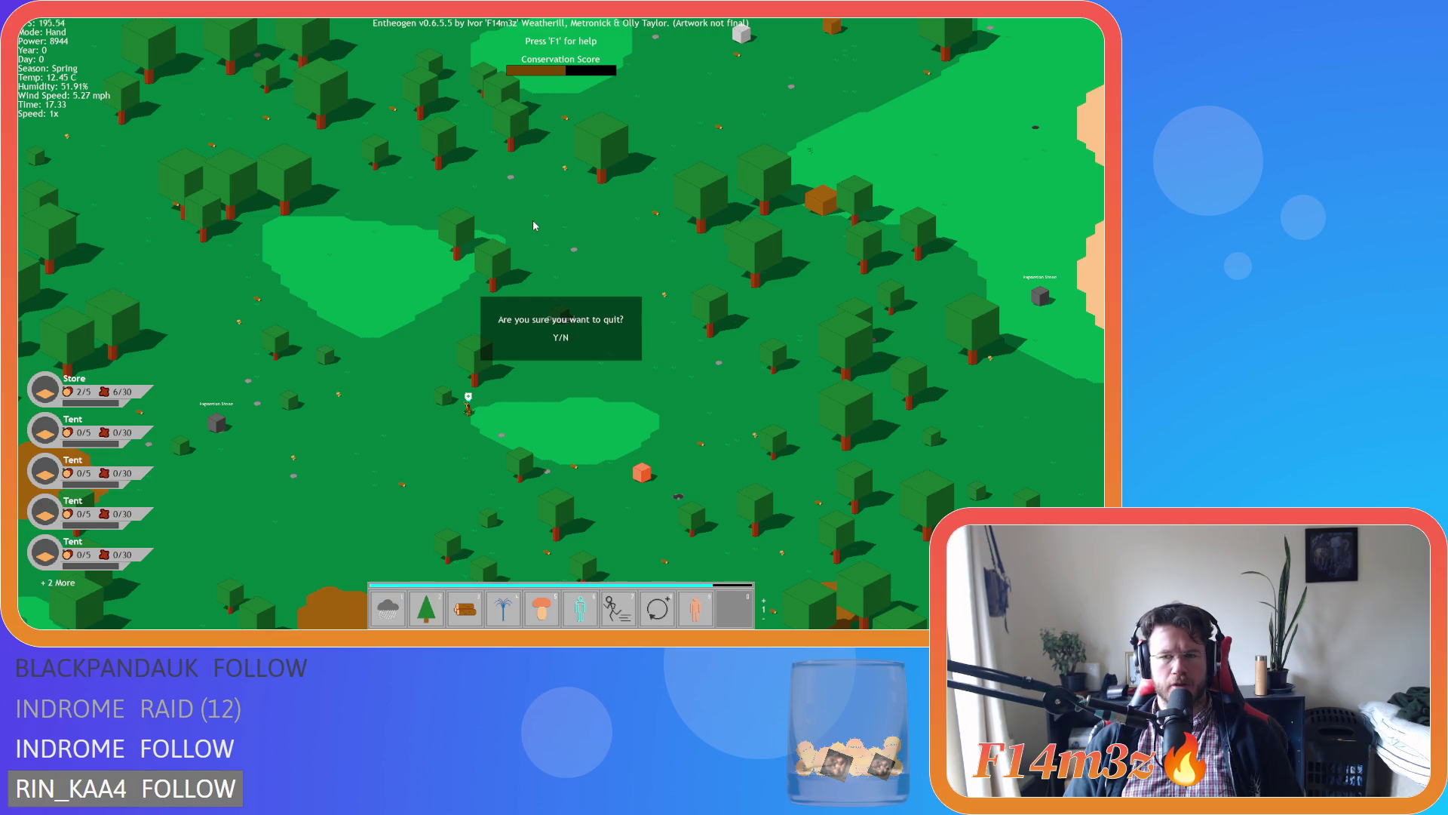
key(y)
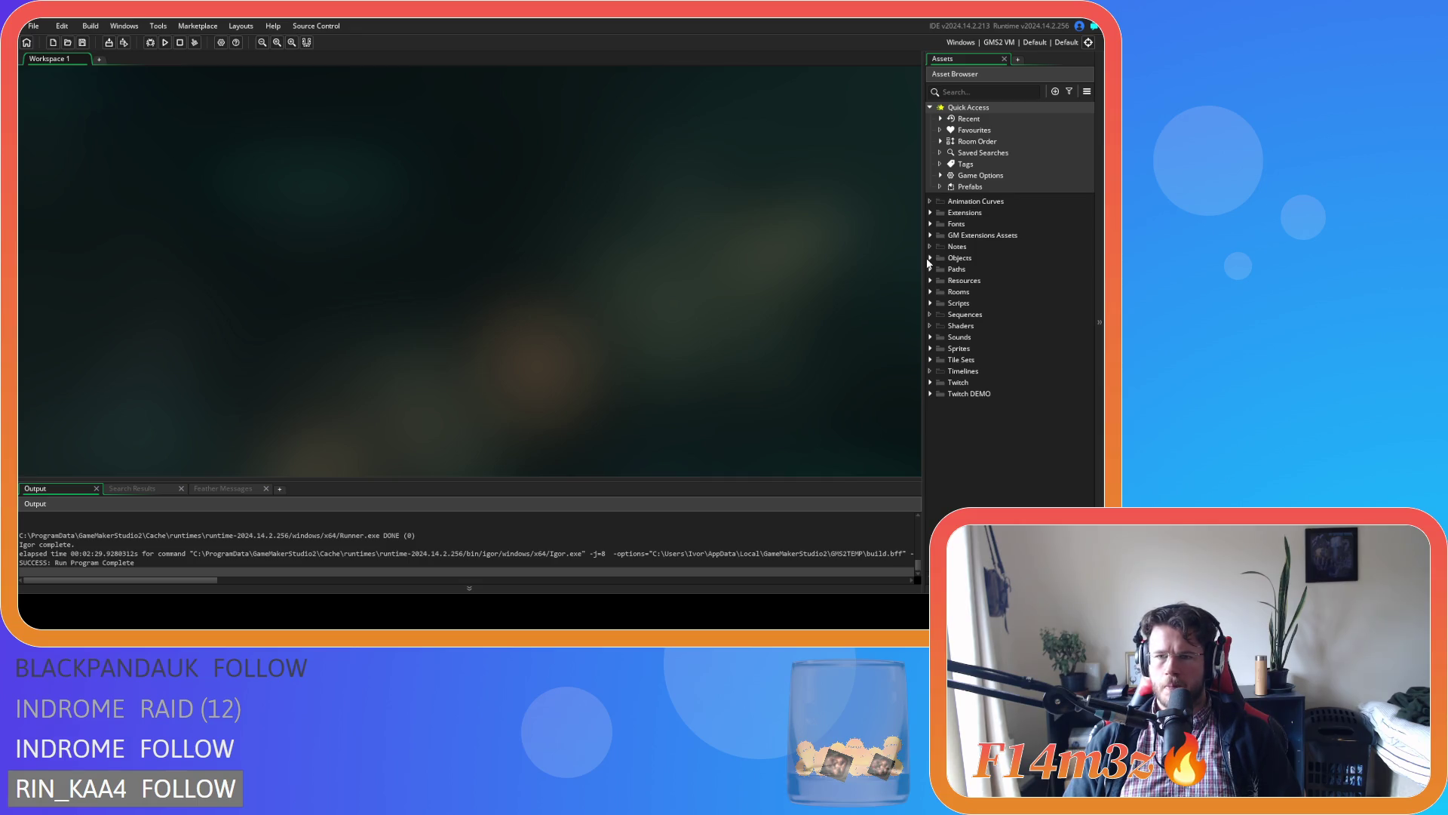
Open the ob_gui object's Draw GUI event from Objects > Game.
click(929, 258)
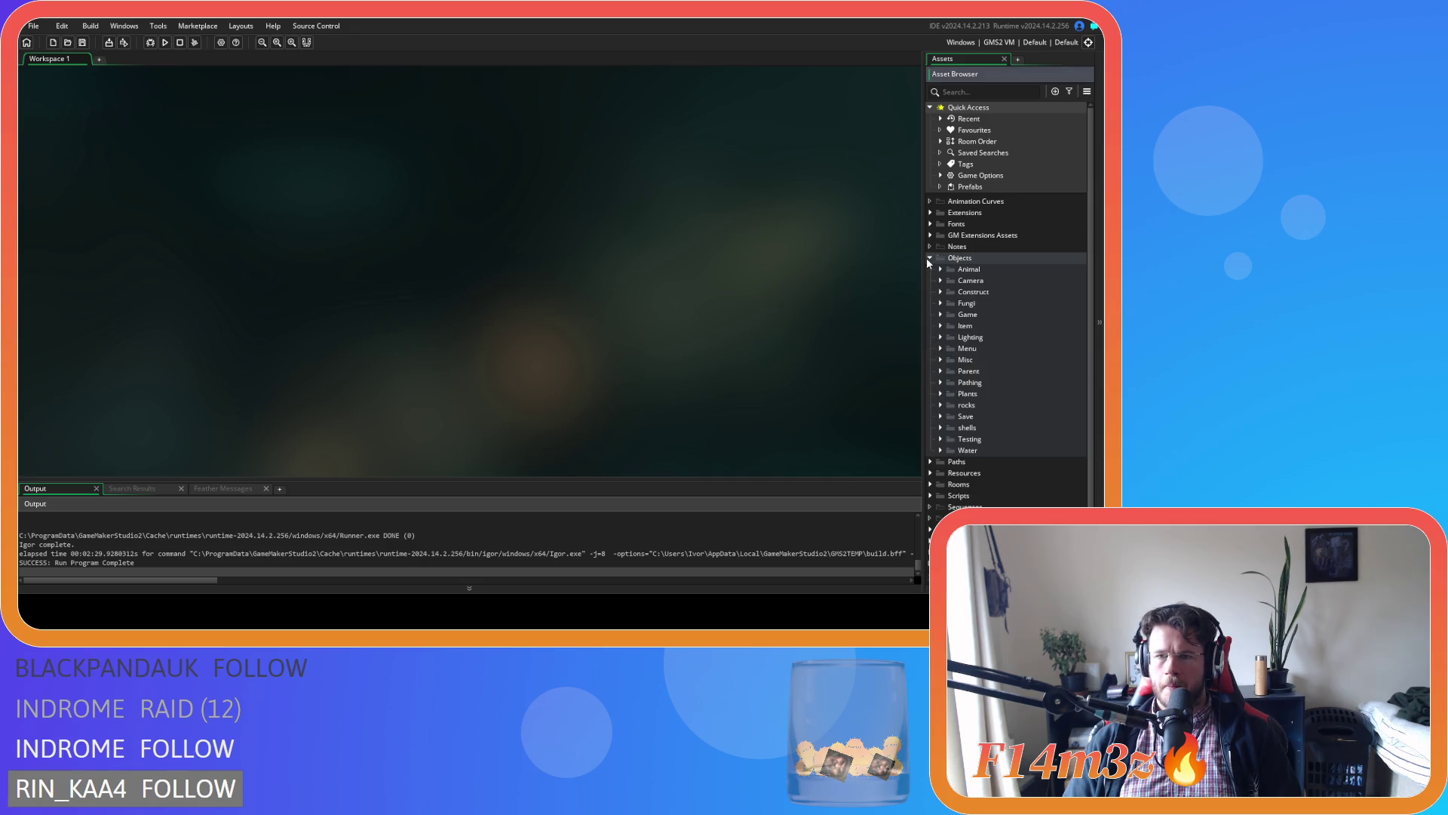
click(939, 314)
double_click(978, 348)
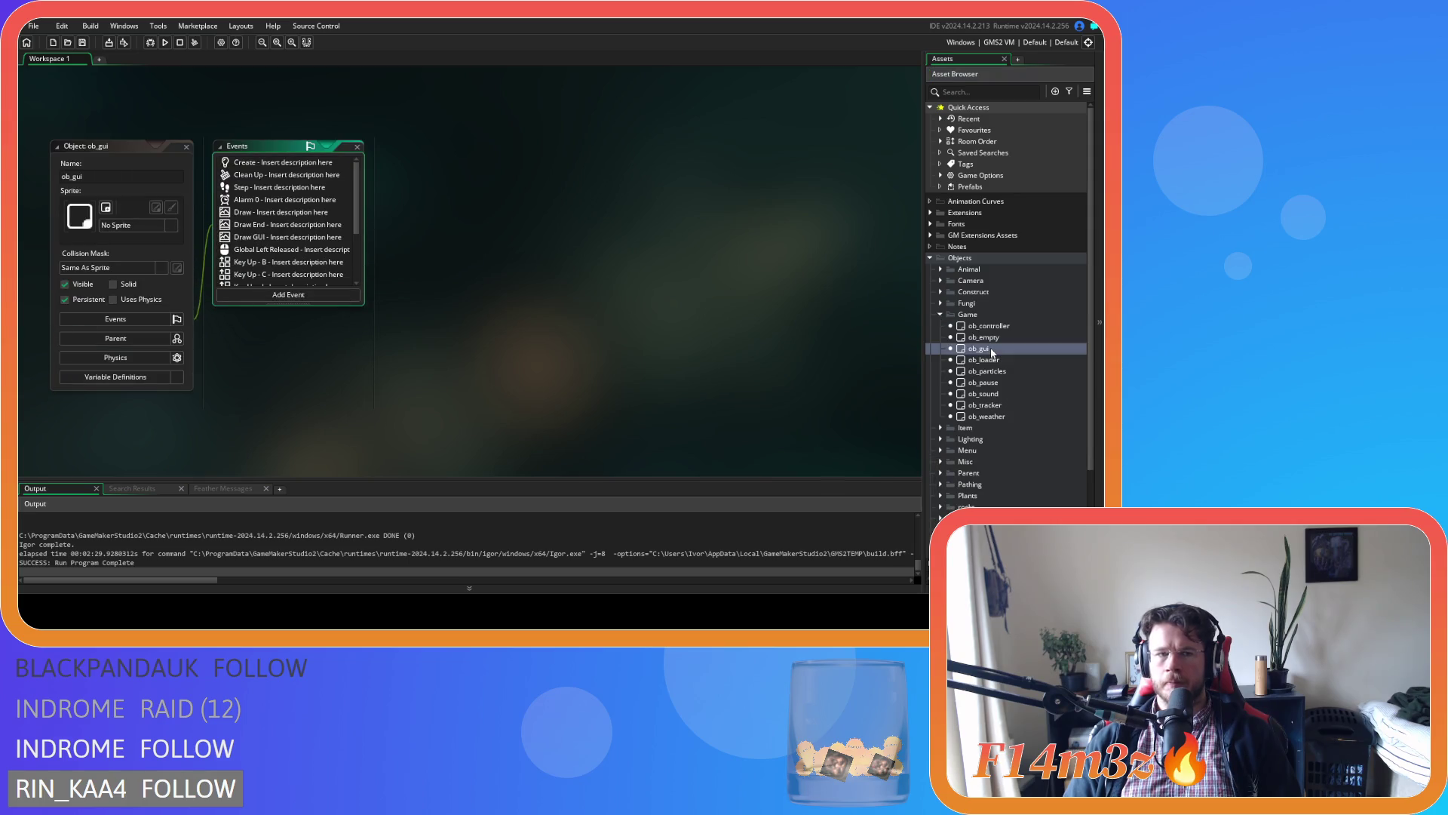
click(301, 236)
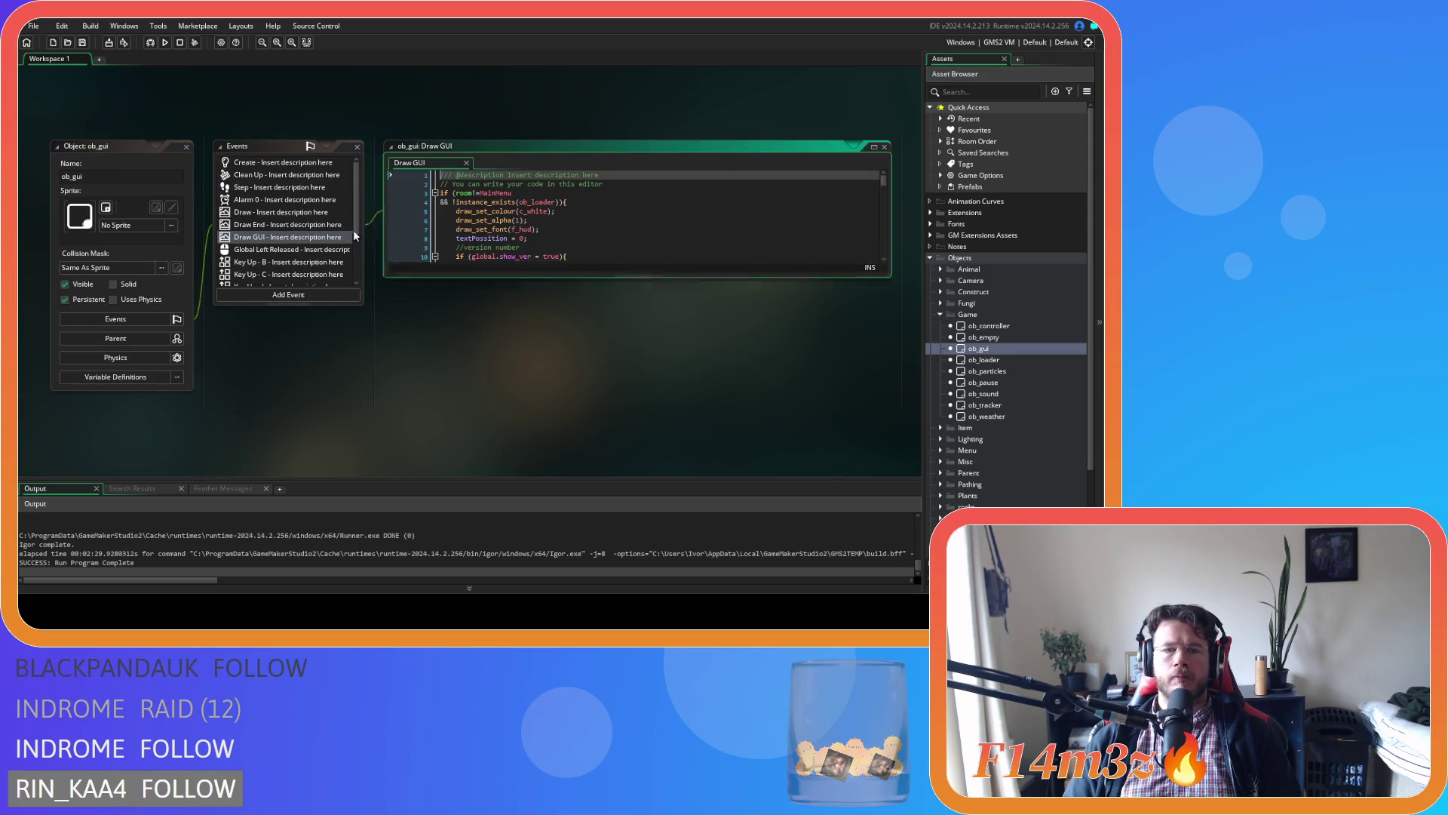
Copy the Speed lines into a 'Starting Wolves' readout showing global.startingWolves.
mouse_move(883, 195)
mouse_down()
mouse_move(890, 292)
mouse_move(872, 293)
mouse_up()
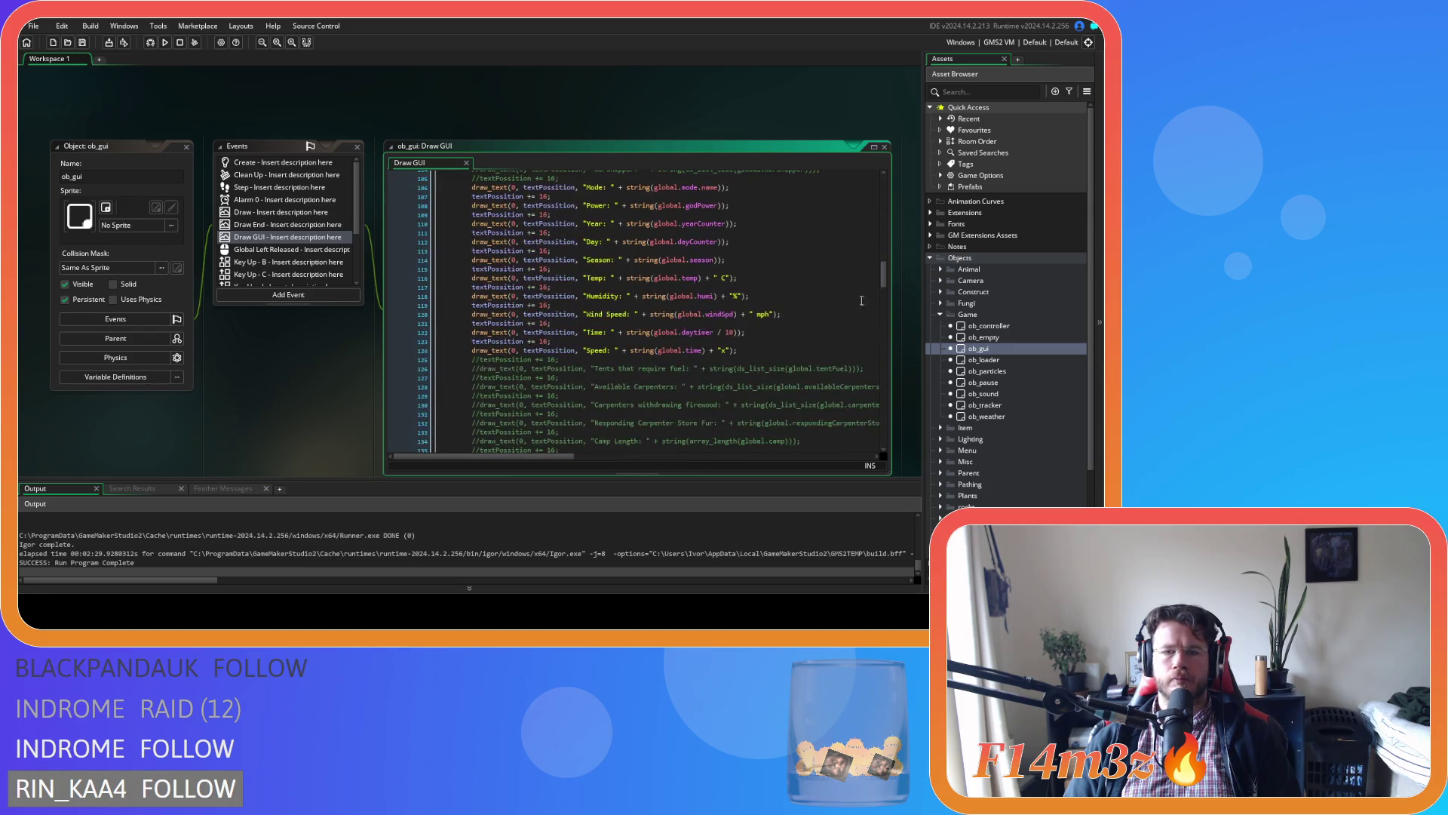
mouse_move(743, 350)
mouse_down()
mouse_move(452, 341)
mouse_move(471, 342)
mouse_up()
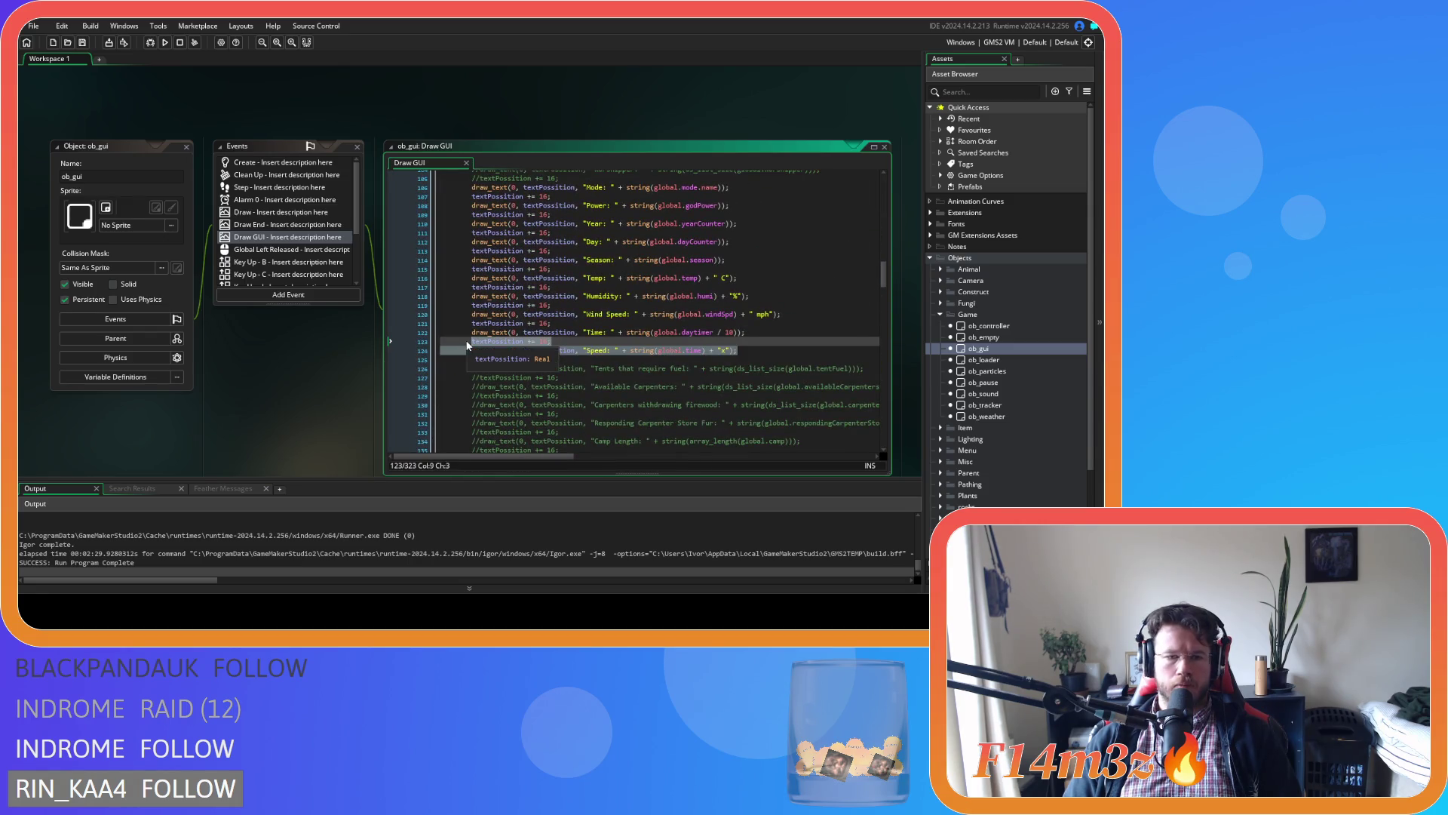
key(ctrl+c)
click(602, 362)
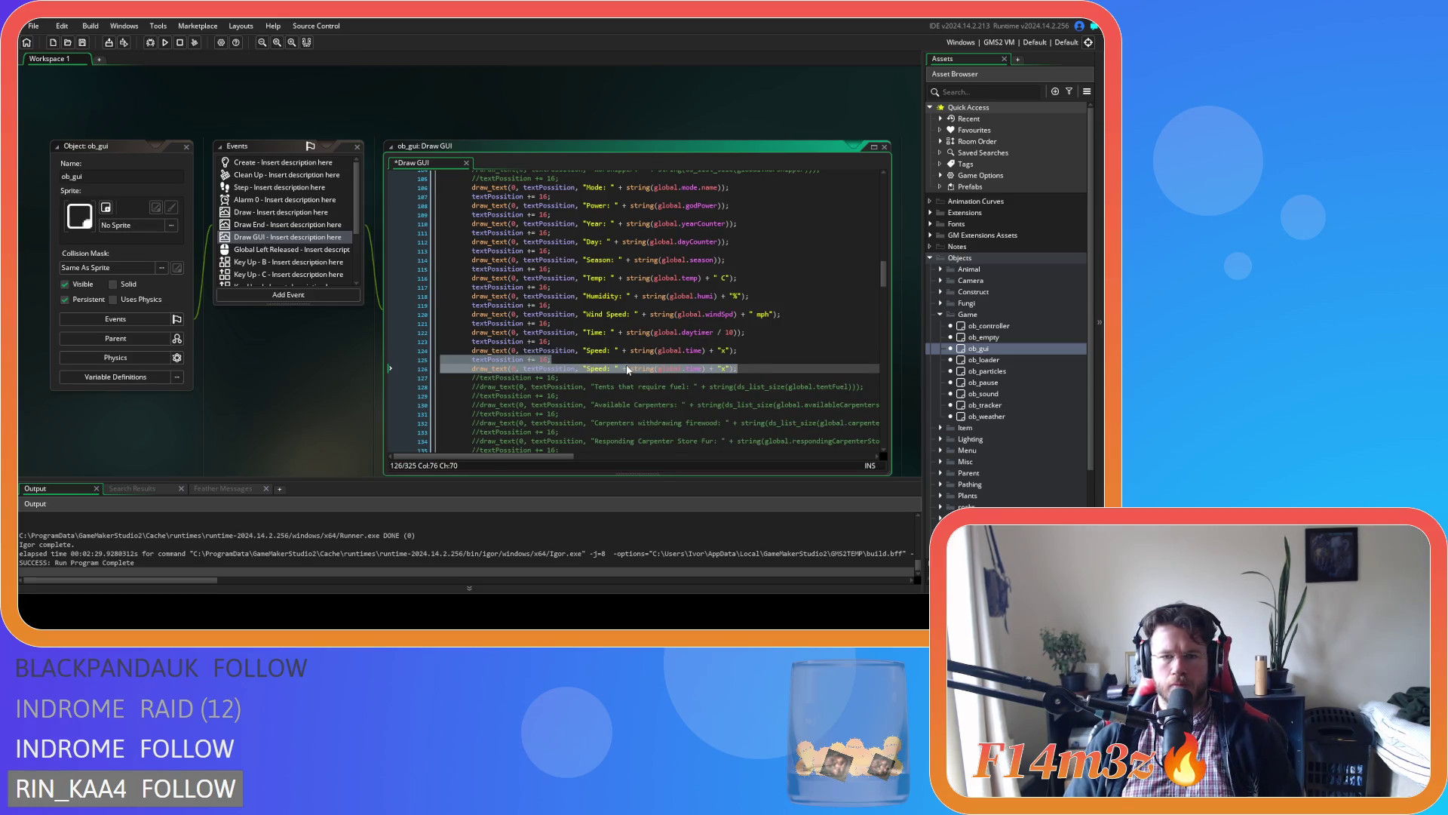
key(ctrl+v)
click(596, 368)
double_click(597, 368)
text(Starting Wolv)
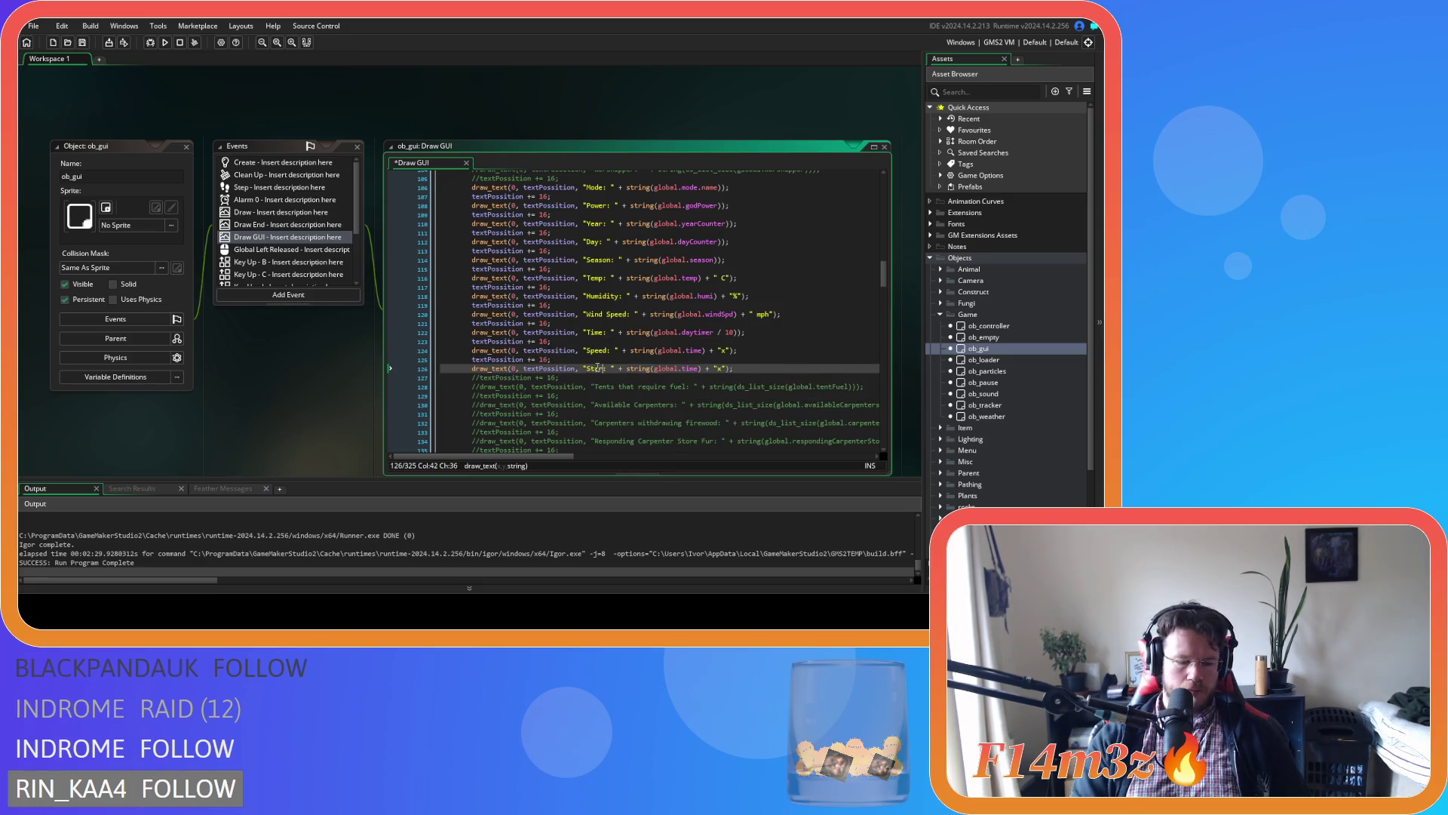
text(es)
double_click(712, 368)
text(start)
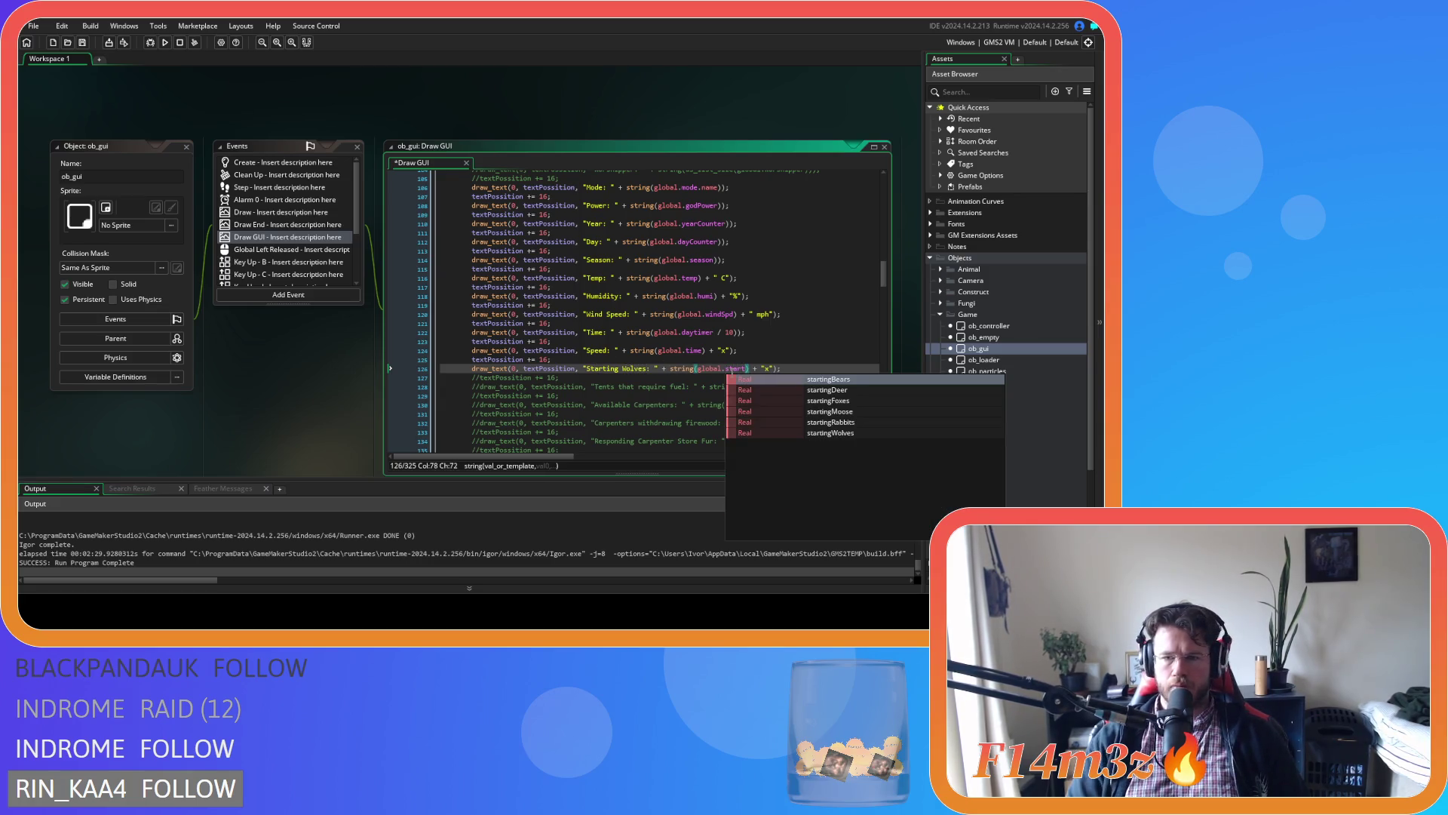
key(Down)
key(Down)
key(Down)
key(Return)
Duplicate that into a 'Current Wolves' line showing global.currentWolves.
drag(818, 368, 469, 359)
key(ctrl+d)
click(605, 385)
double_click(606, 386)
text(Current)
click(754, 387)
key(BackSpace)
key(BackSpace)
key(BackSpace)
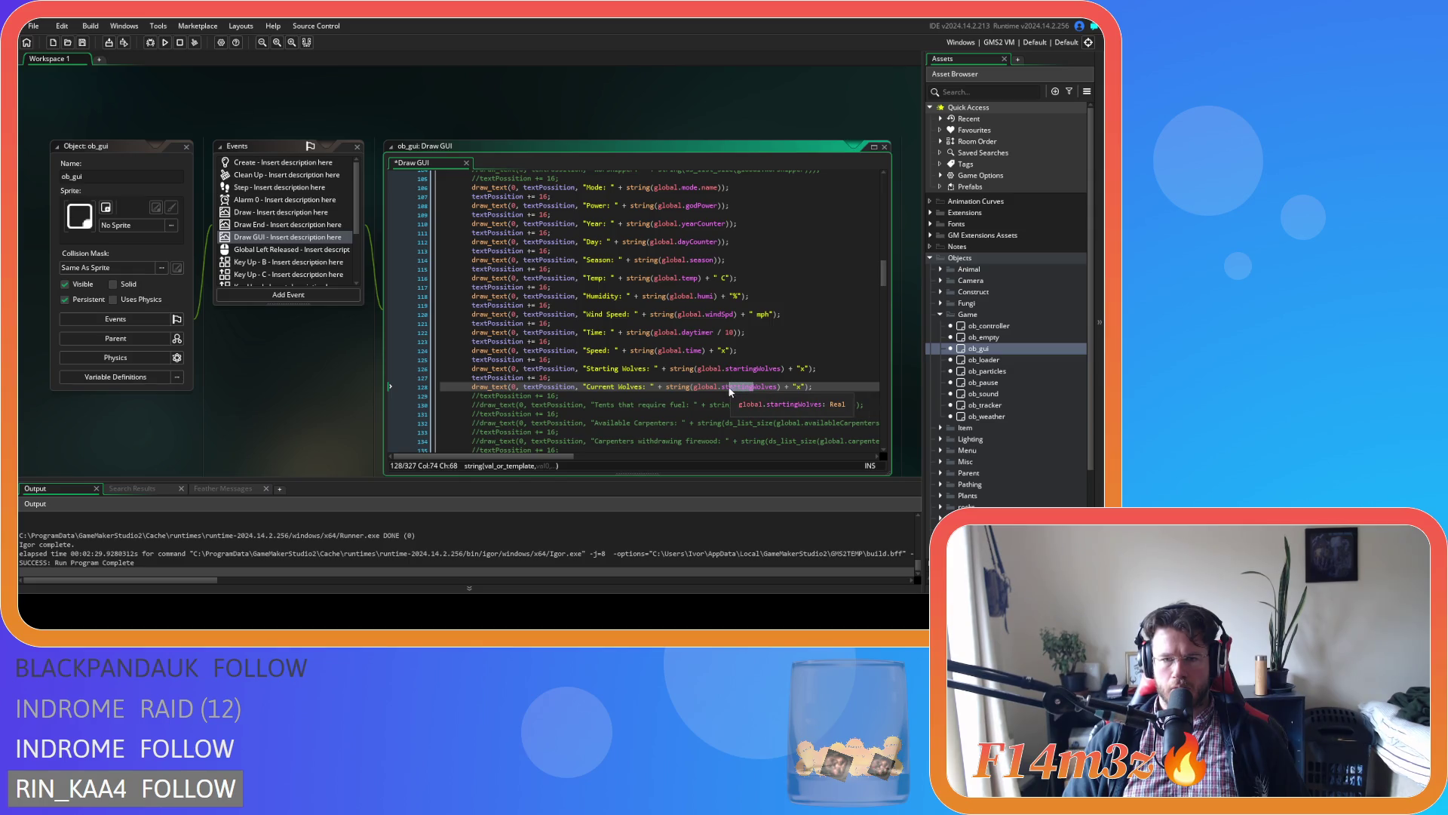
text(curren)
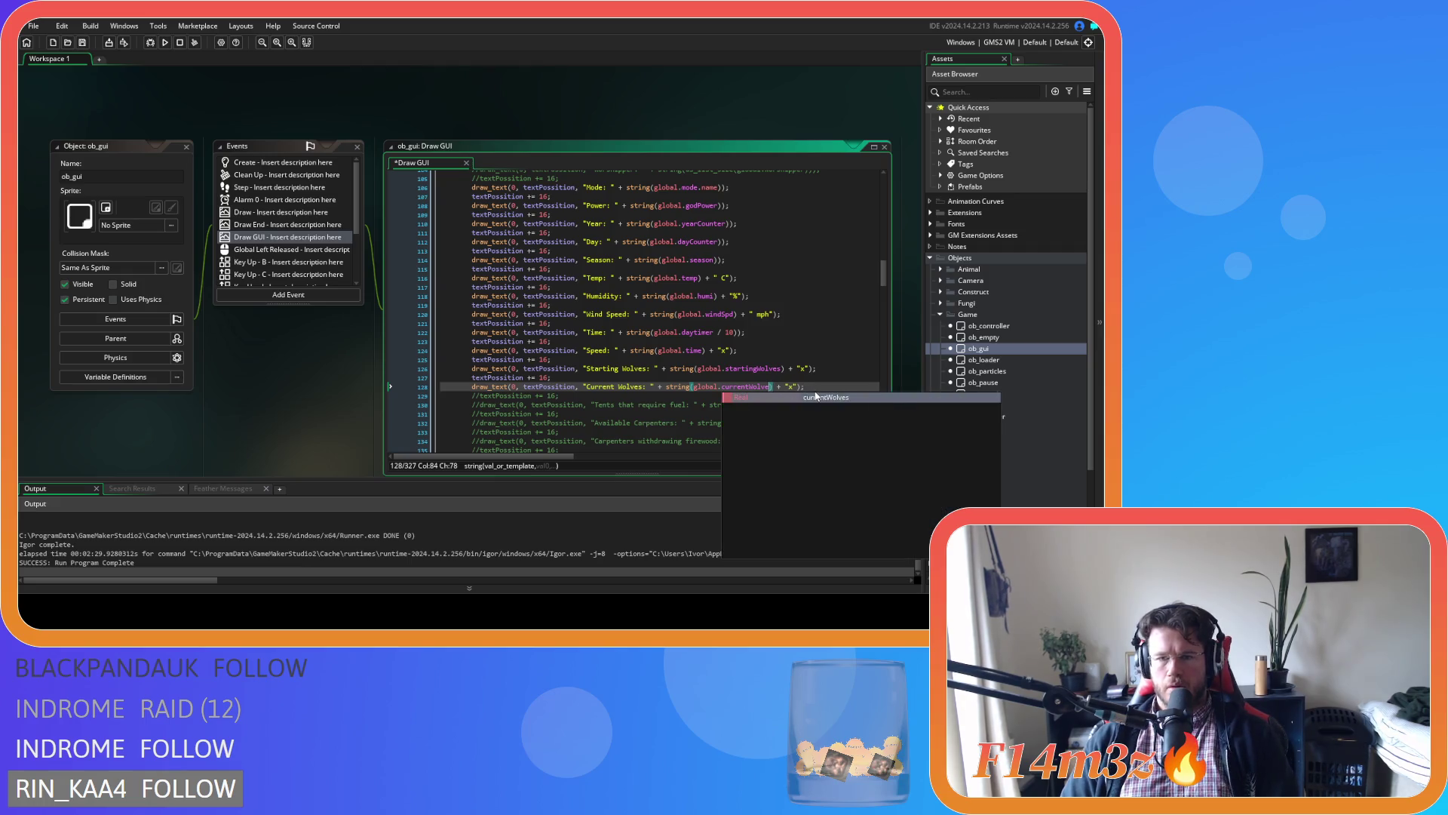
click(835, 382)
Save the code, then delete the "x" suffix from wolves lines 126 and 128.
key(ctrl+s)
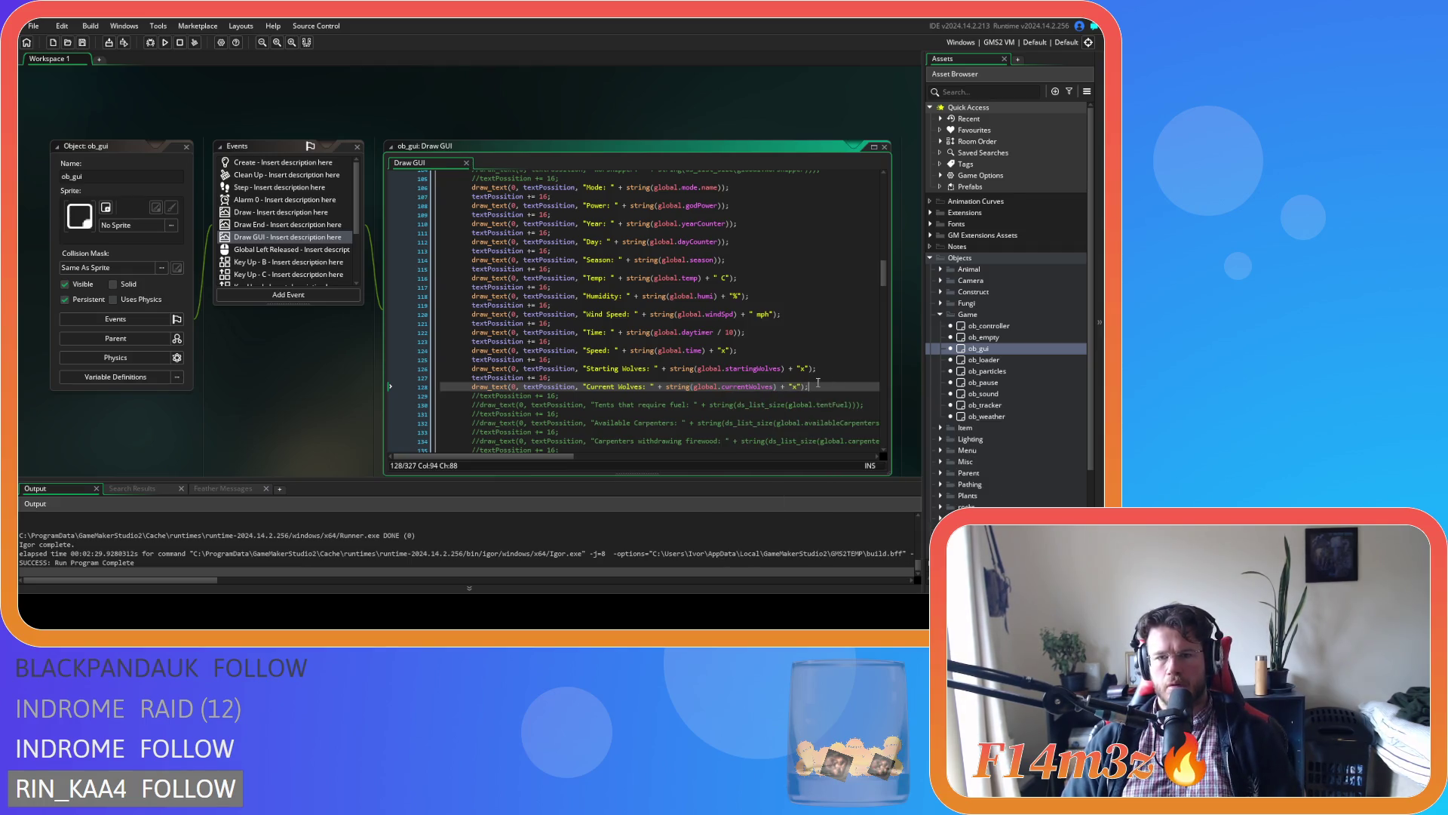
click(813, 368)
double_click(805, 369)
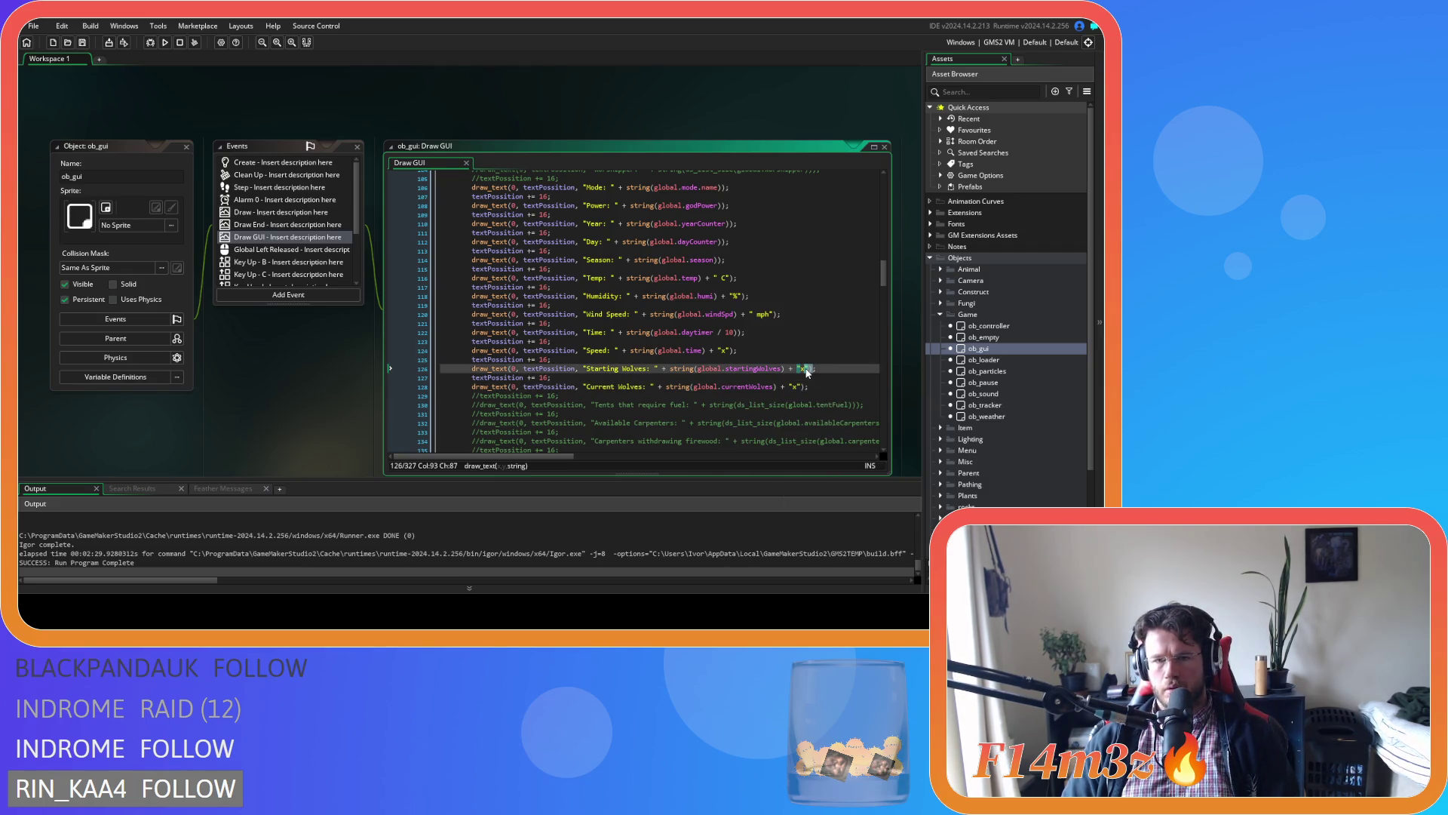
drag(807, 369, 780, 387)
key(BackSpace)
double_click(794, 387)
key(BackSpace)
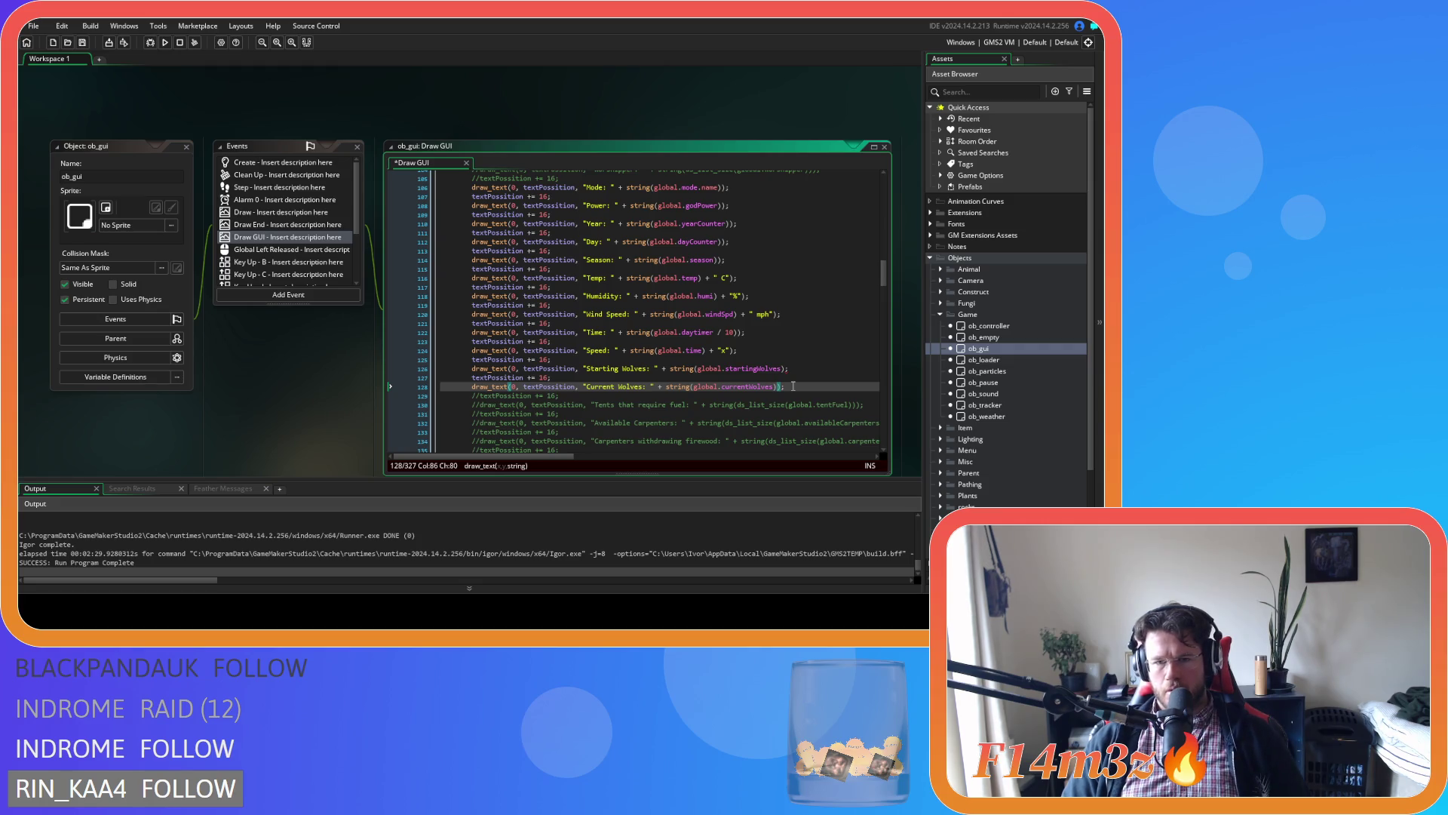
Restore the + "x" suffix on both wolves lines.
key(Left)
key(Left)
text(+ "x")
click(835, 368)
key(Left)
key(Left)
text(+ "x")
key(End)
Remove the "x" suffix from lines 126 and 128 again, save, and build and run.
click(788, 369)
drag(789, 369, 808, 368)
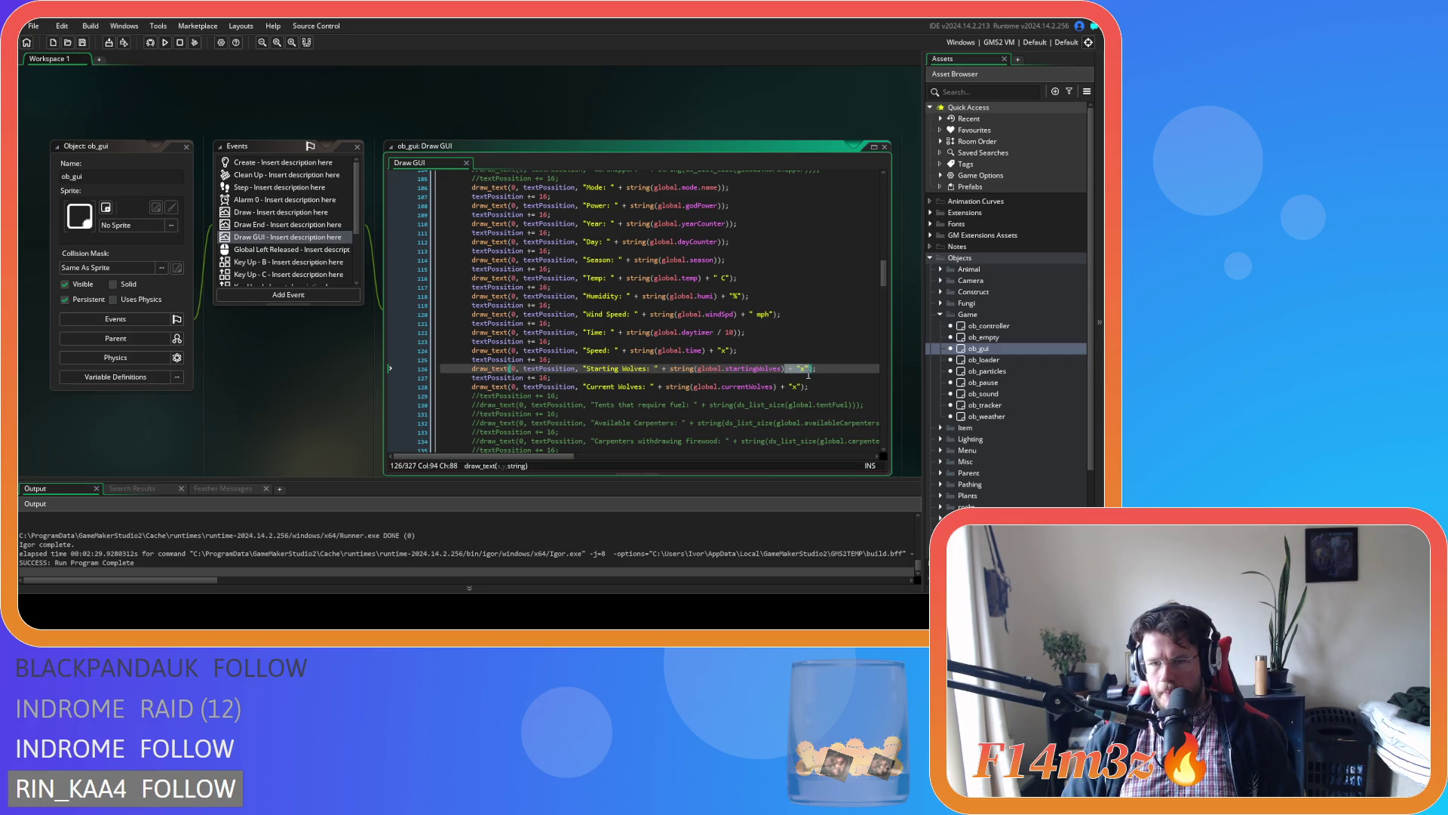
key(BackSpace)
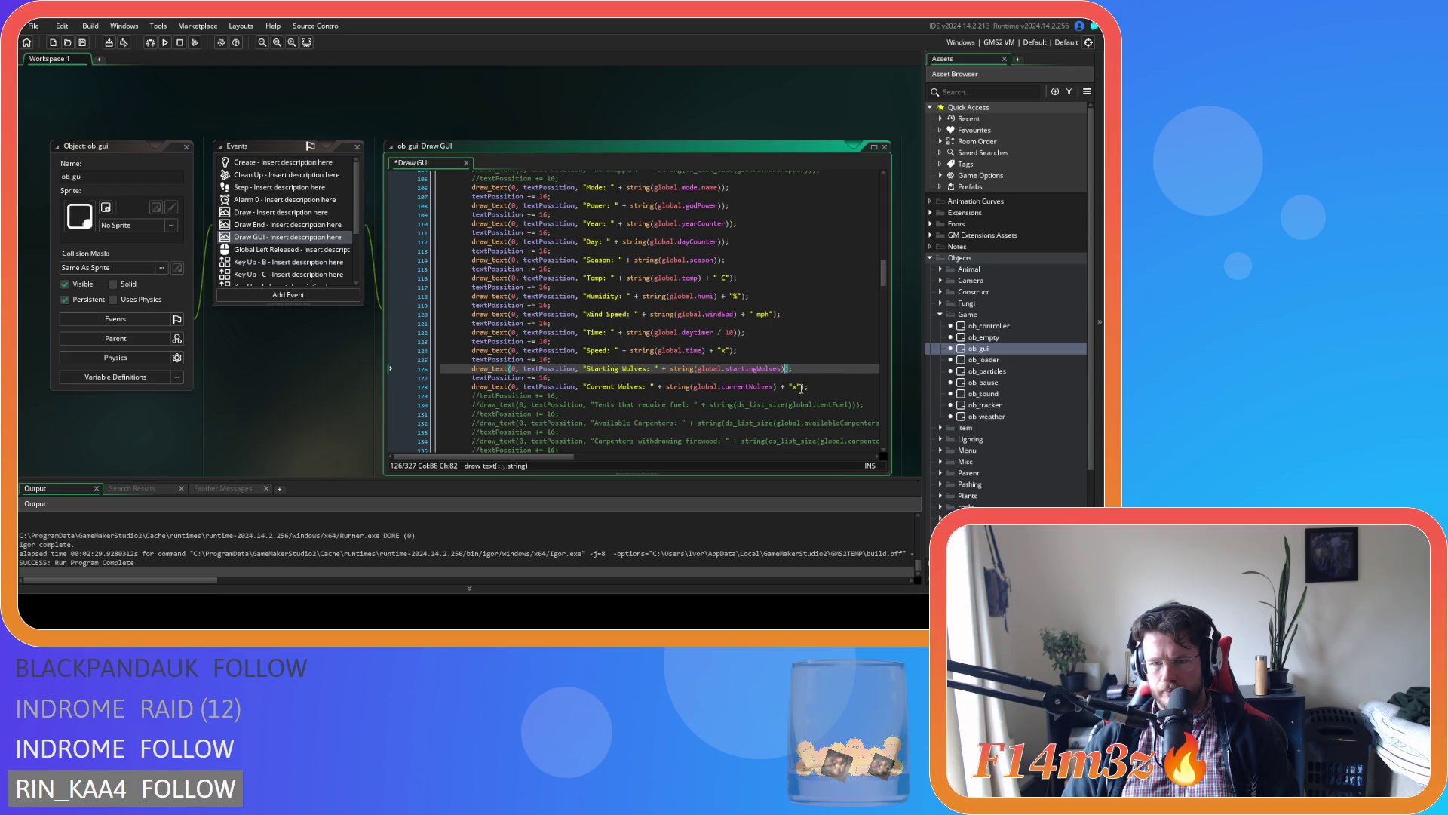
drag(801, 387, 788, 388)
key(BackSpace)
click(825, 389)
key(ctrl+s)
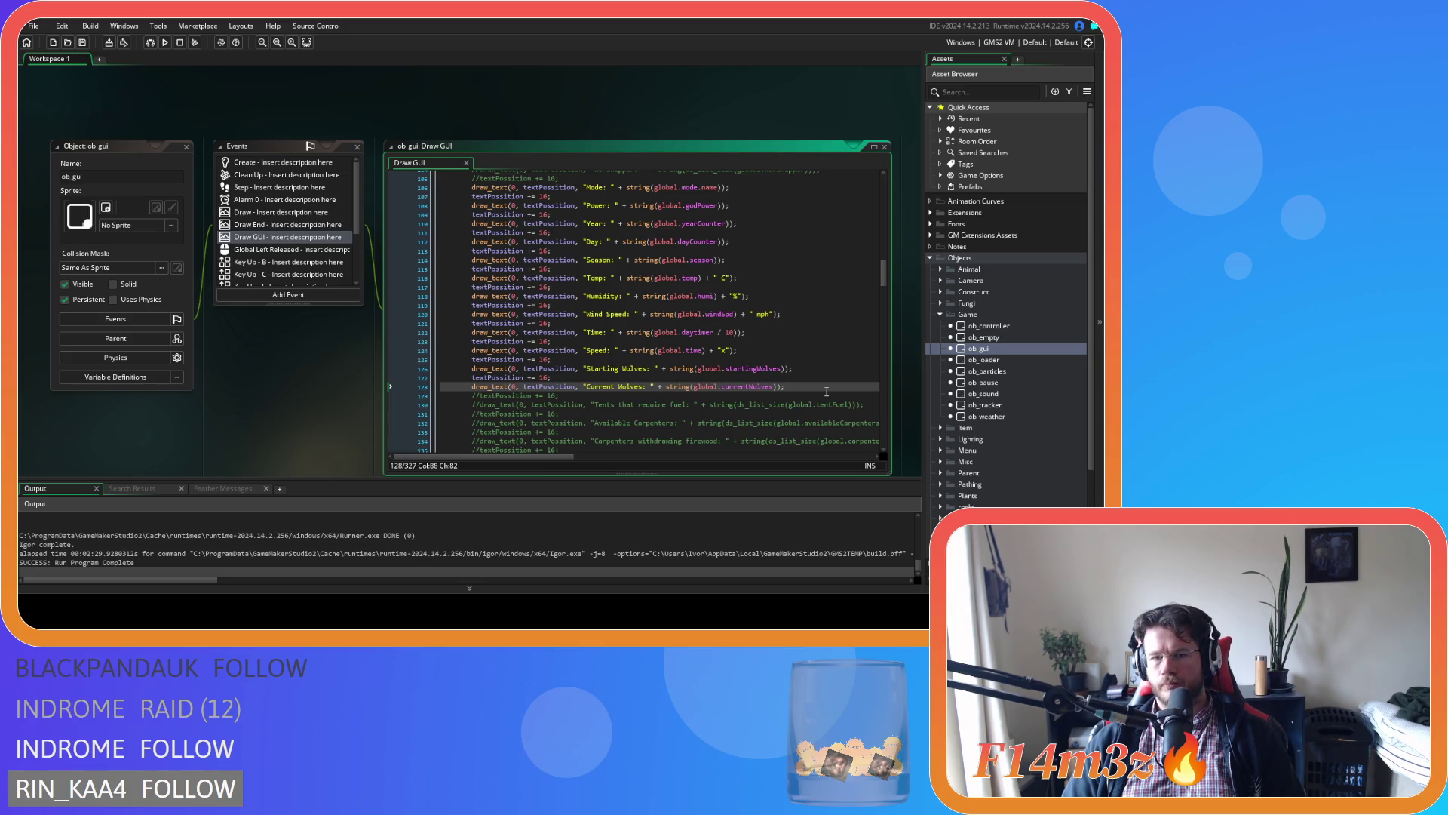
key(F5)
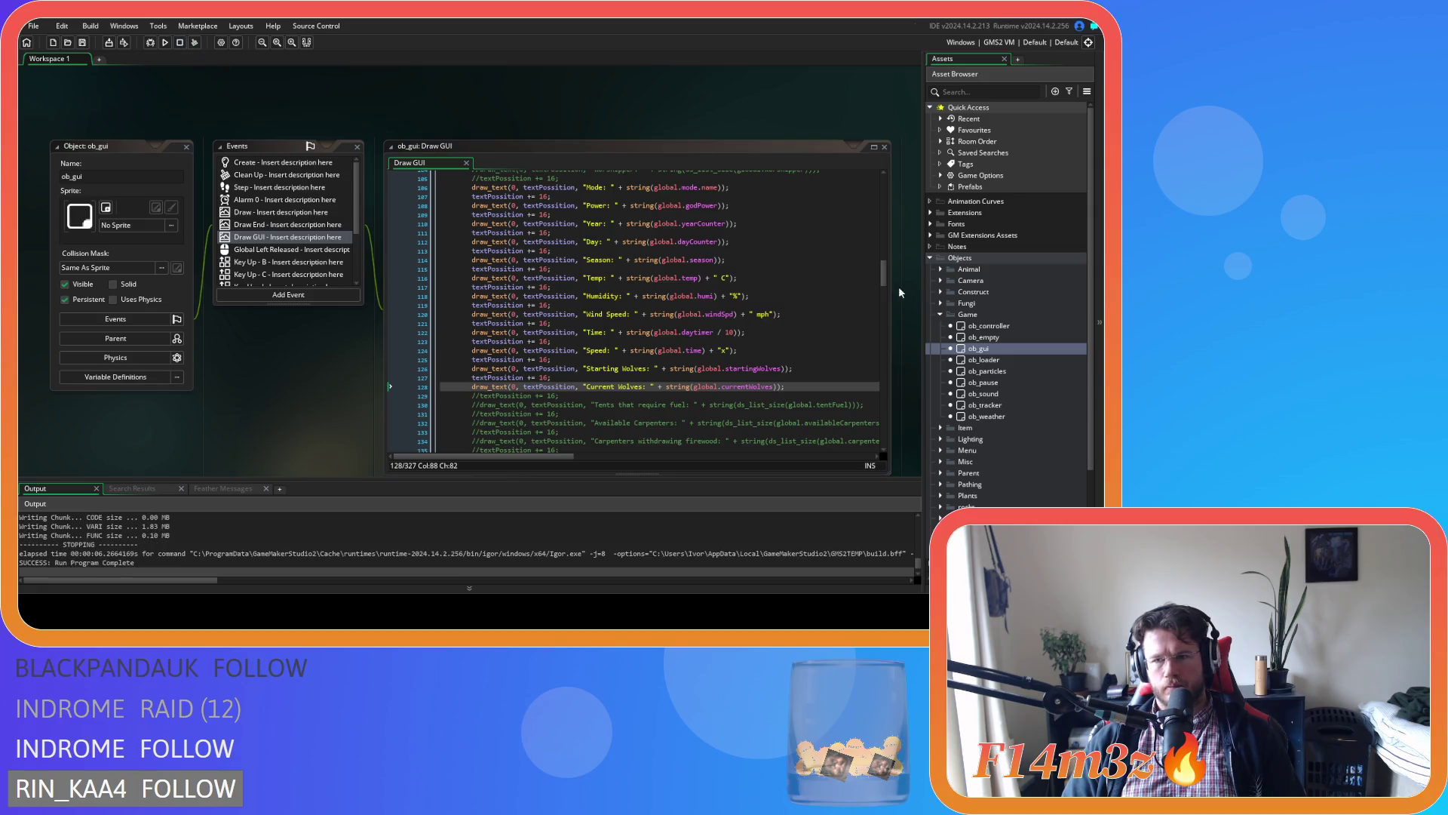
Open the sc_deathWolf script from Scripts > Death.
scroll(949, 392, down, 3)
scroll(935, 431, down, 1)
click(932, 471)
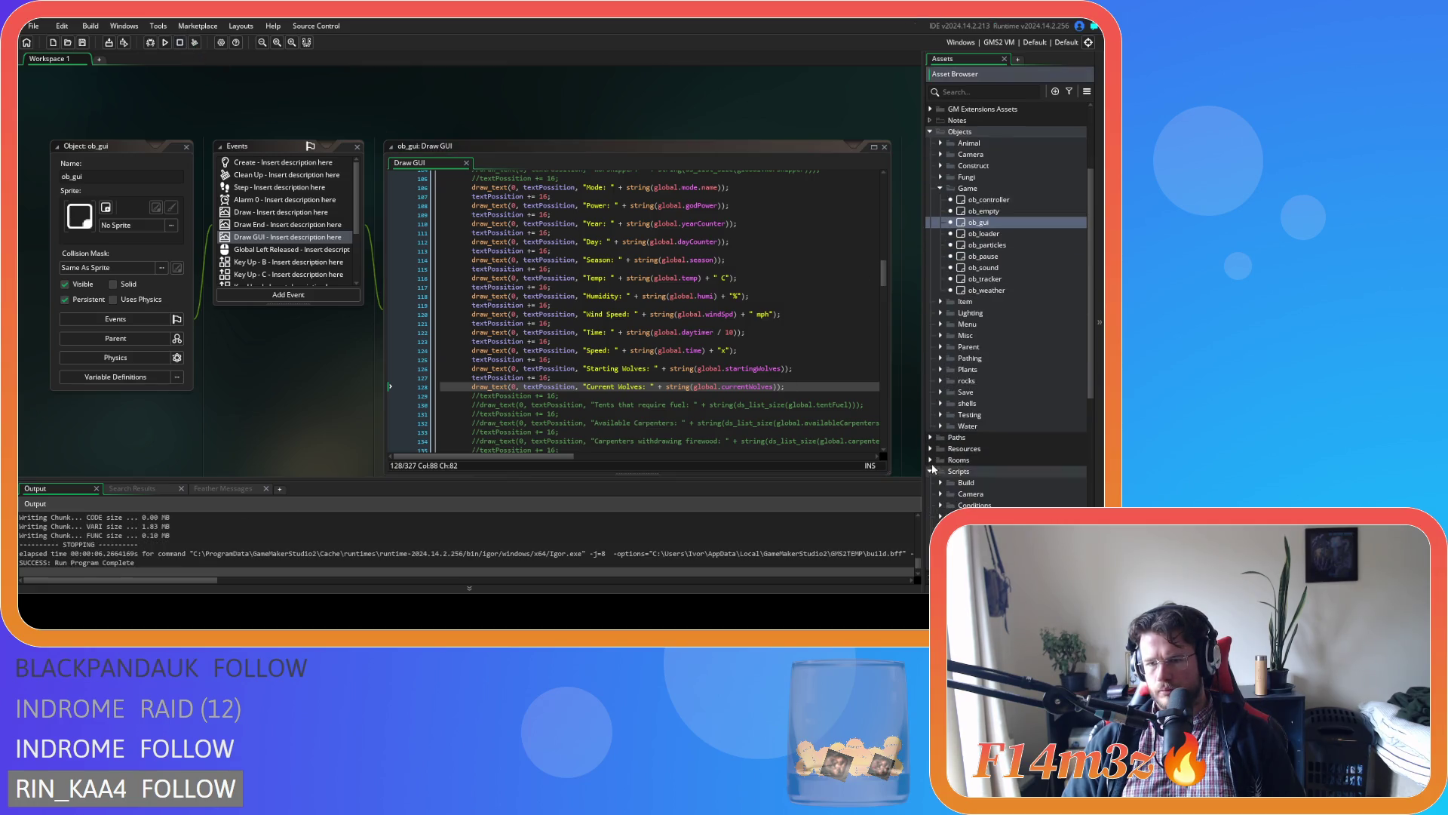
scroll(935, 468, down, 4)
click(940, 427)
scroll(940, 430, down, 2)
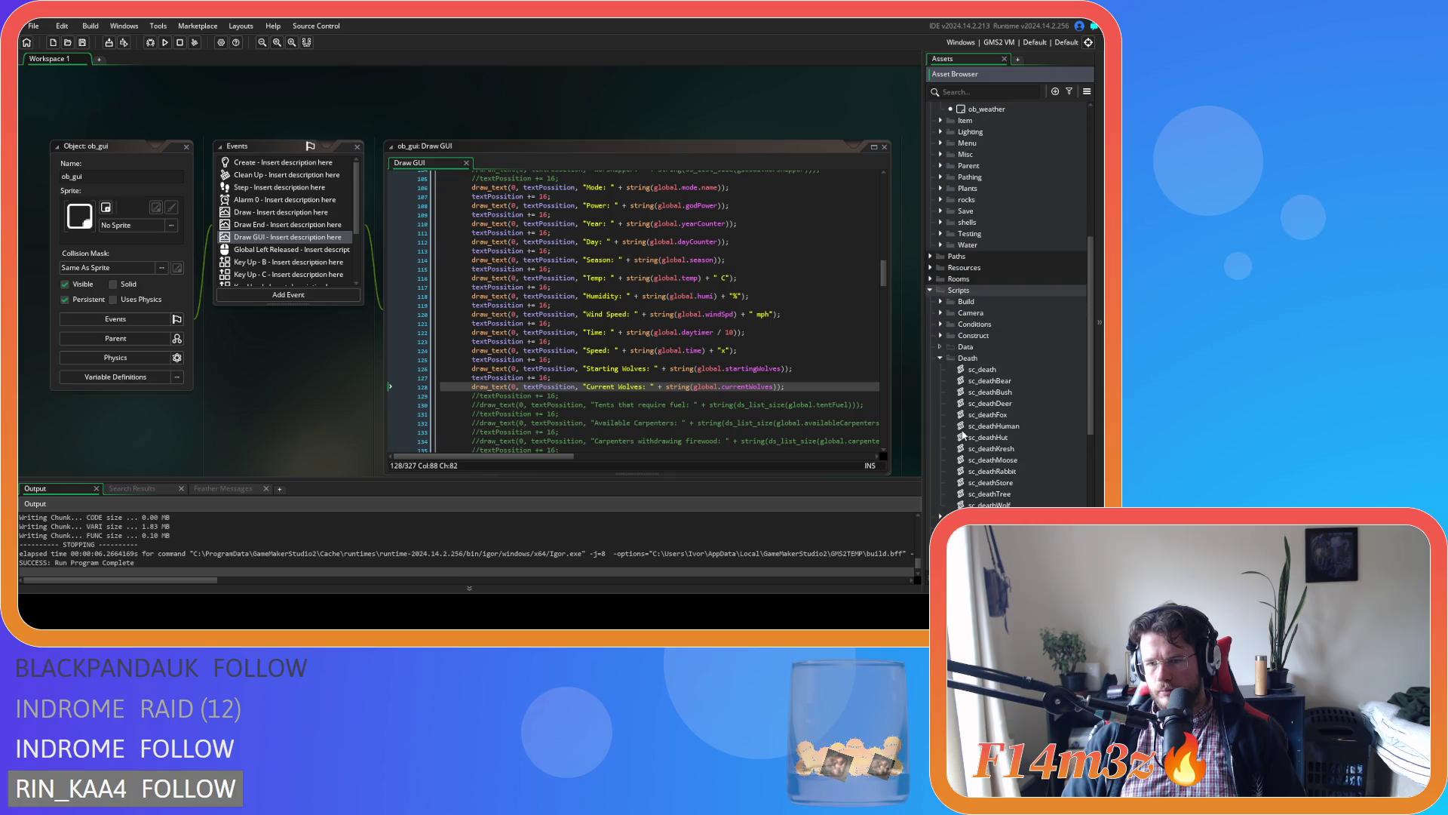
double_click(989, 504)
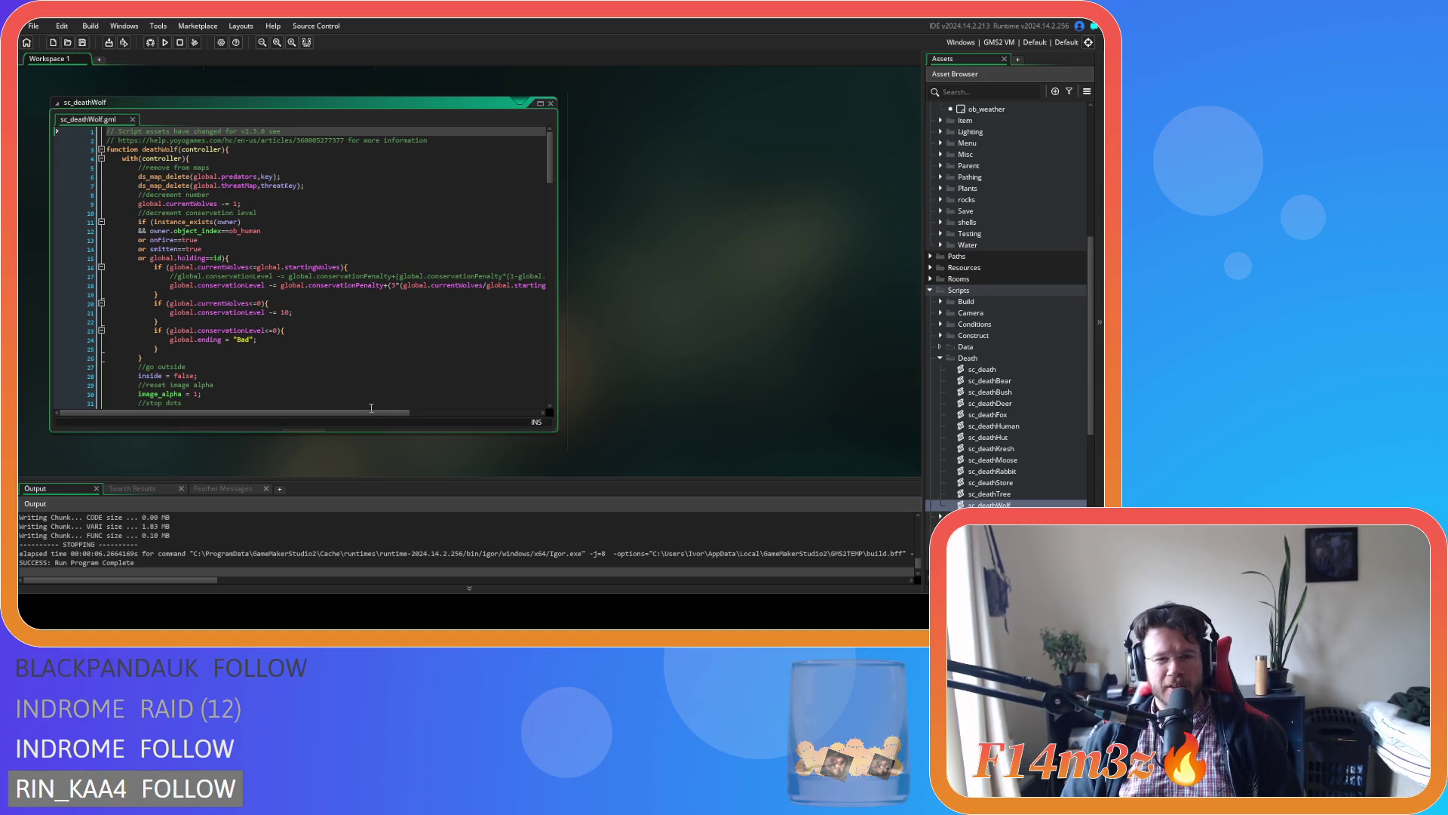
Inspect line 18's conservationPenalty times currentWolves/startingWolves formula, then rebuild with F5.
scroll(478, 386, right, 3)
click(409, 286)
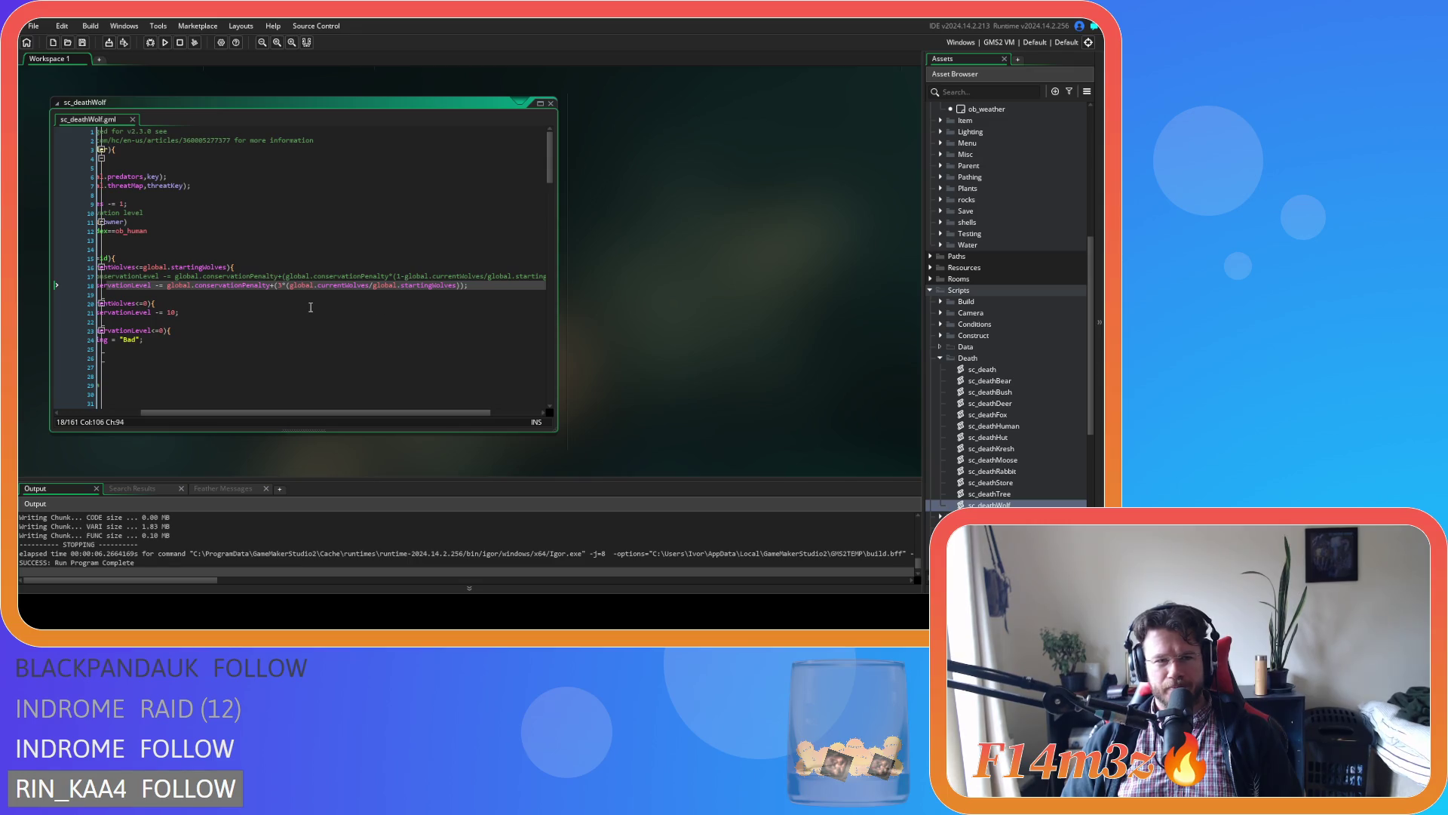
click(281, 286)
drag(311, 286, 437, 287)
click(276, 287)
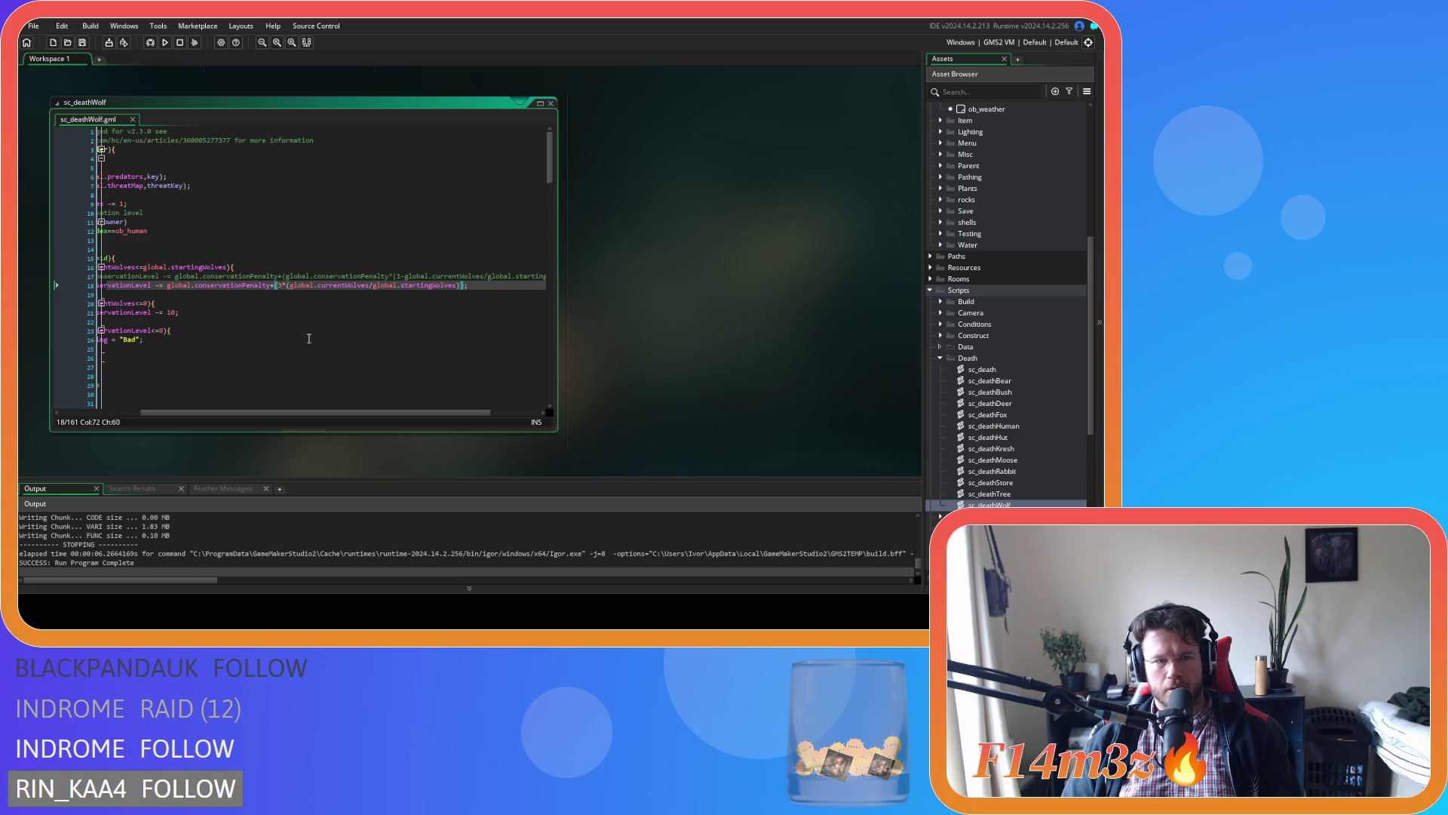
scroll(309, 355, left, 1)
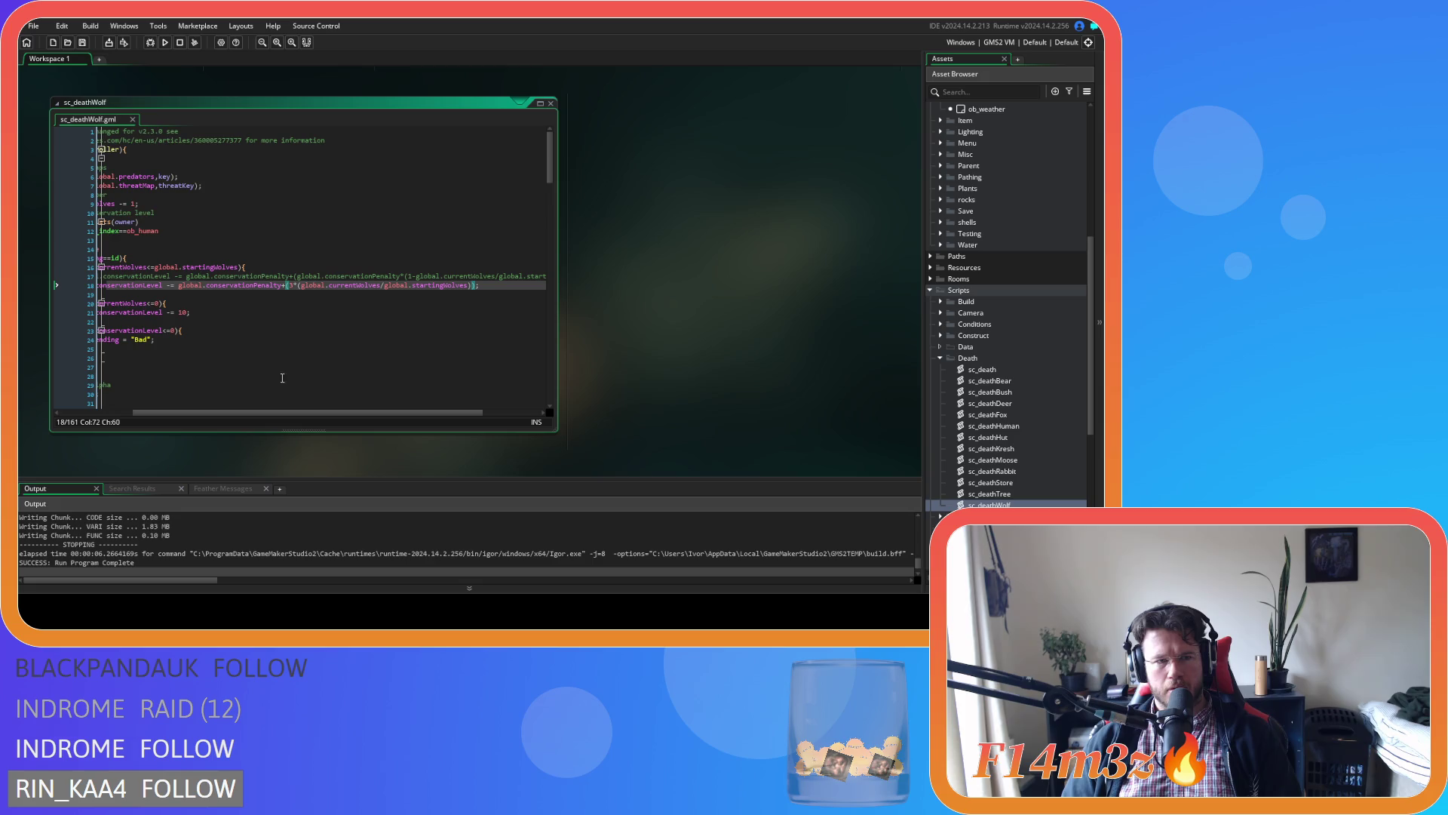
drag(273, 412, 263, 413)
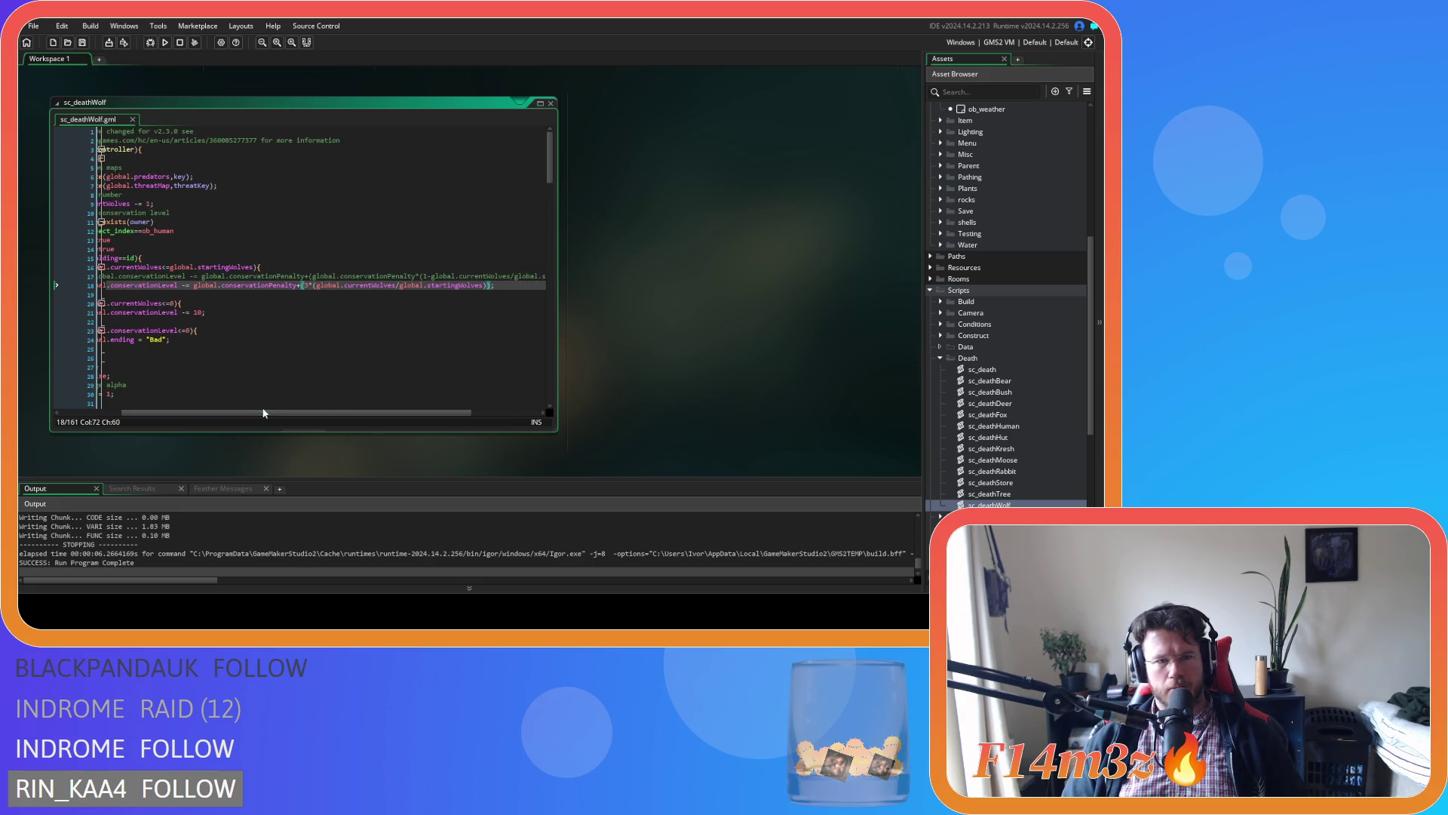
click(521, 285)
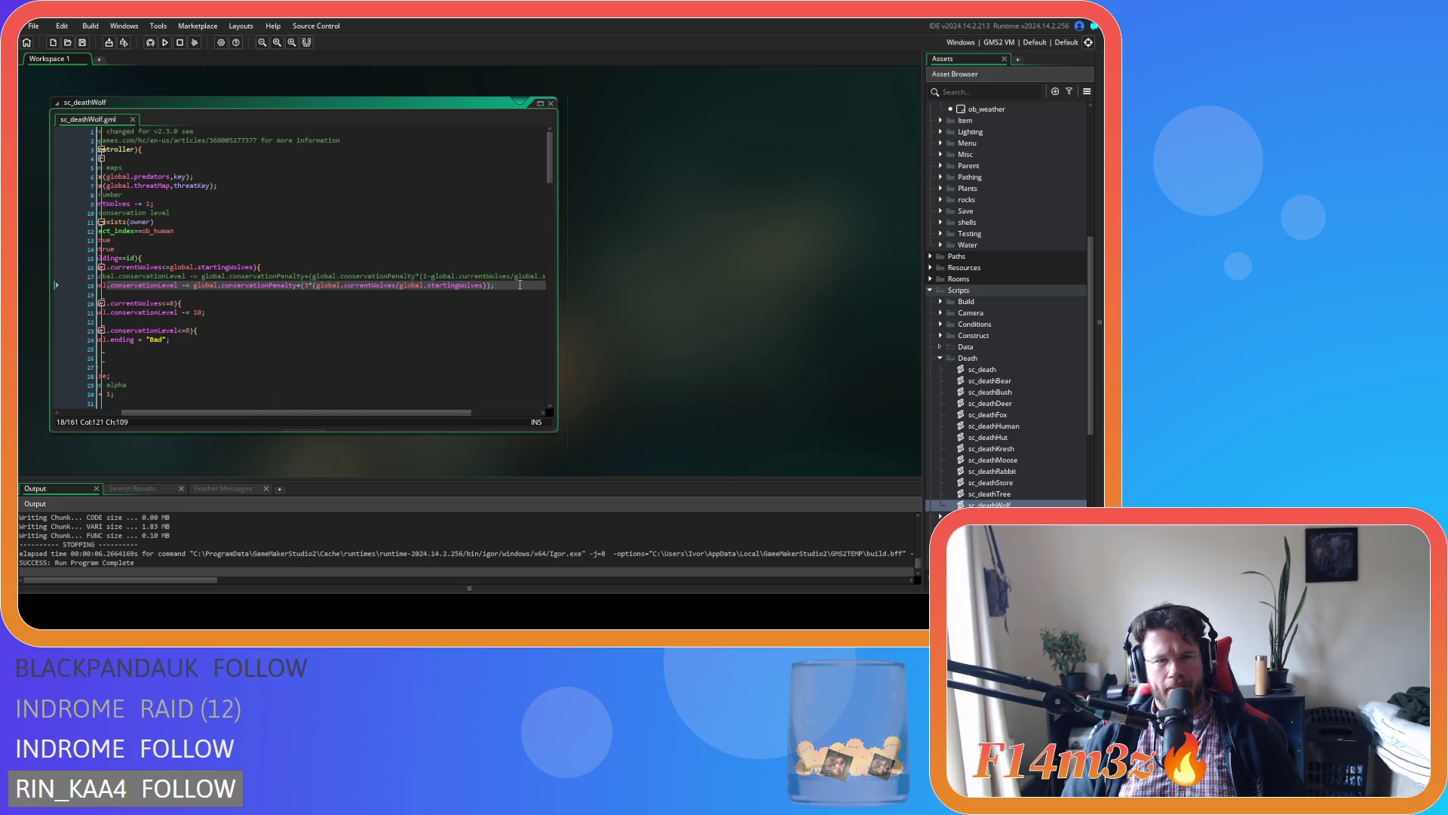
key(F5)
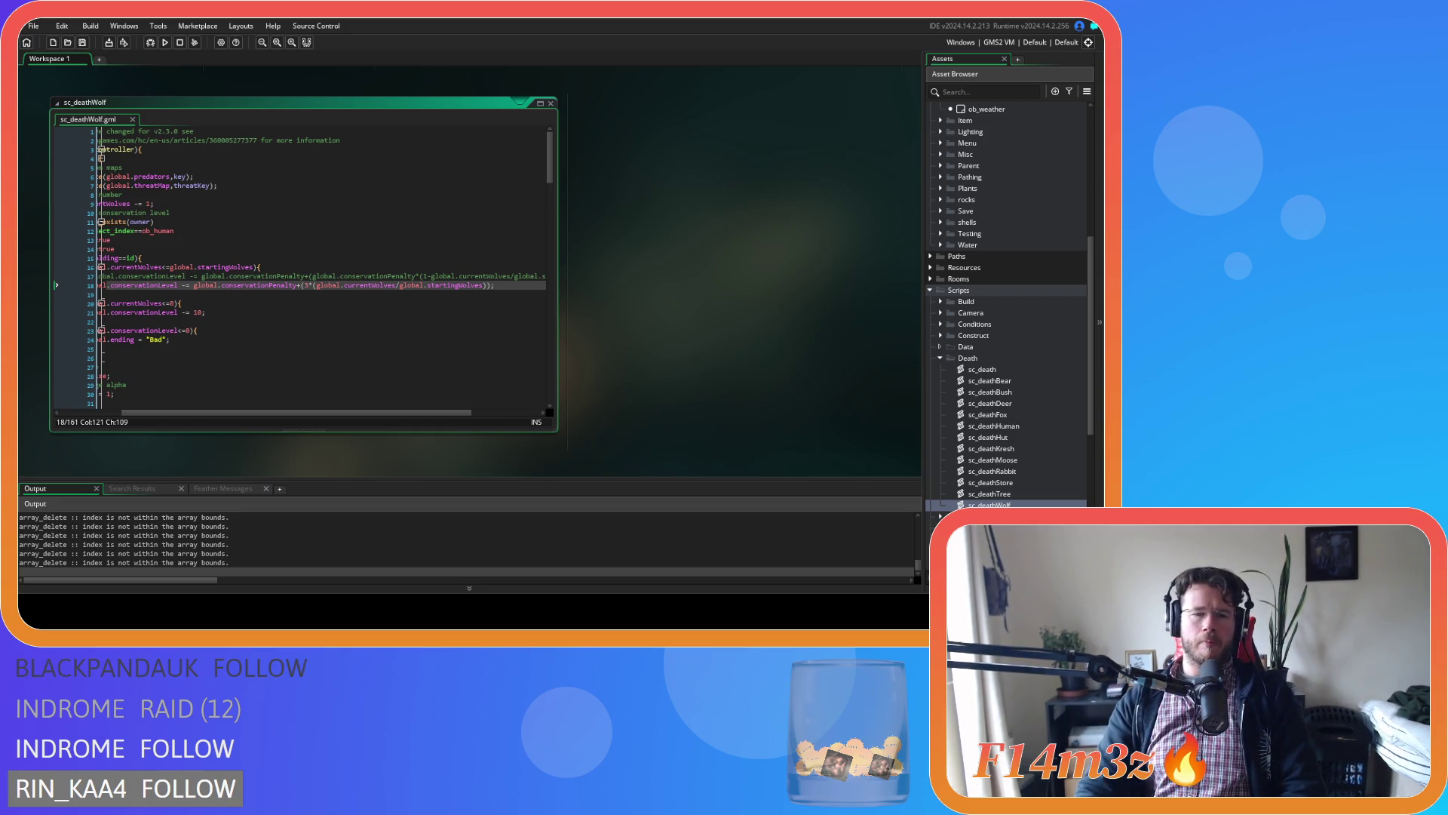
Rebuild and launch the game, then bring its window to the front.
click(165, 42)
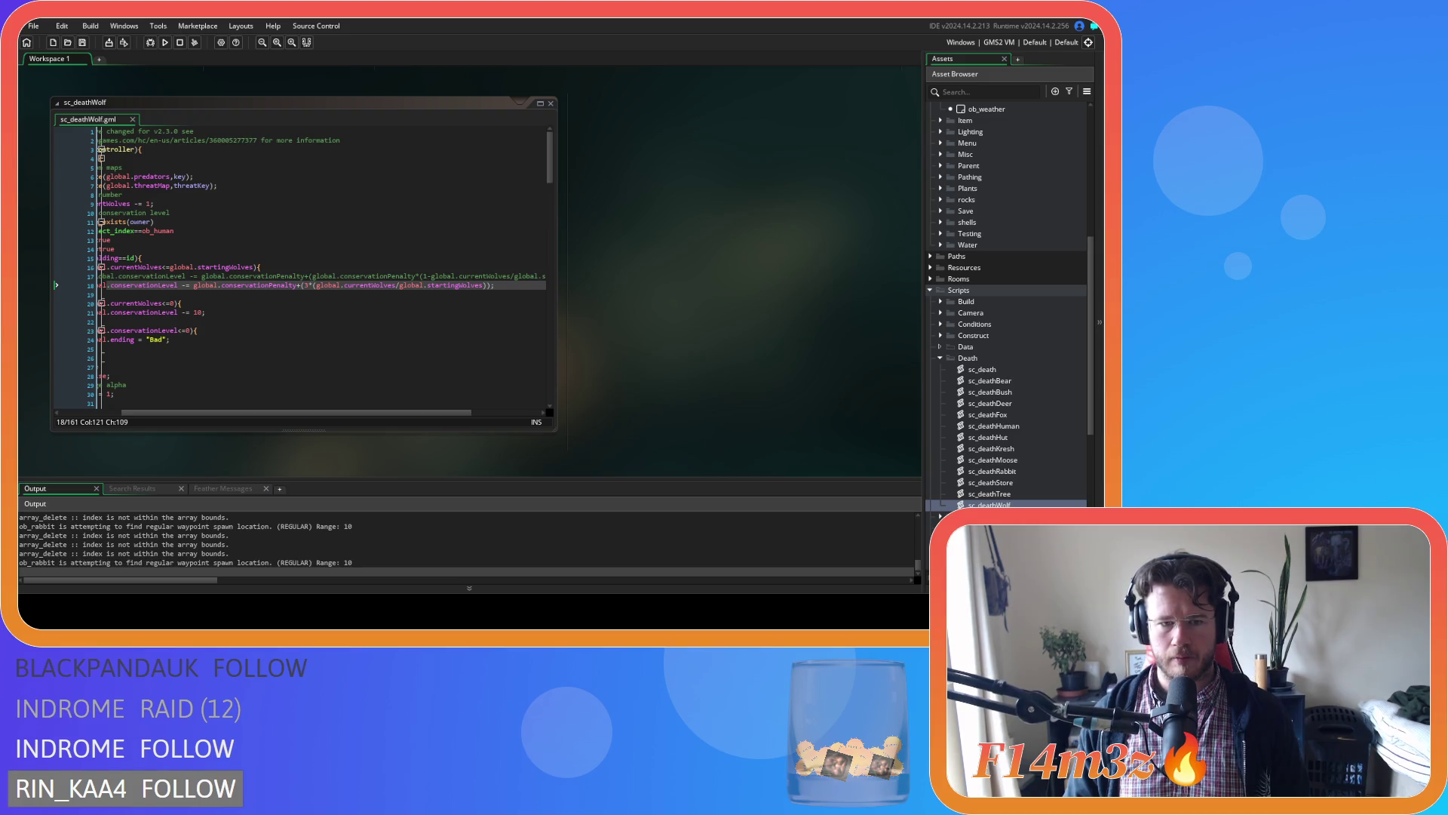
key(alt+Tab)
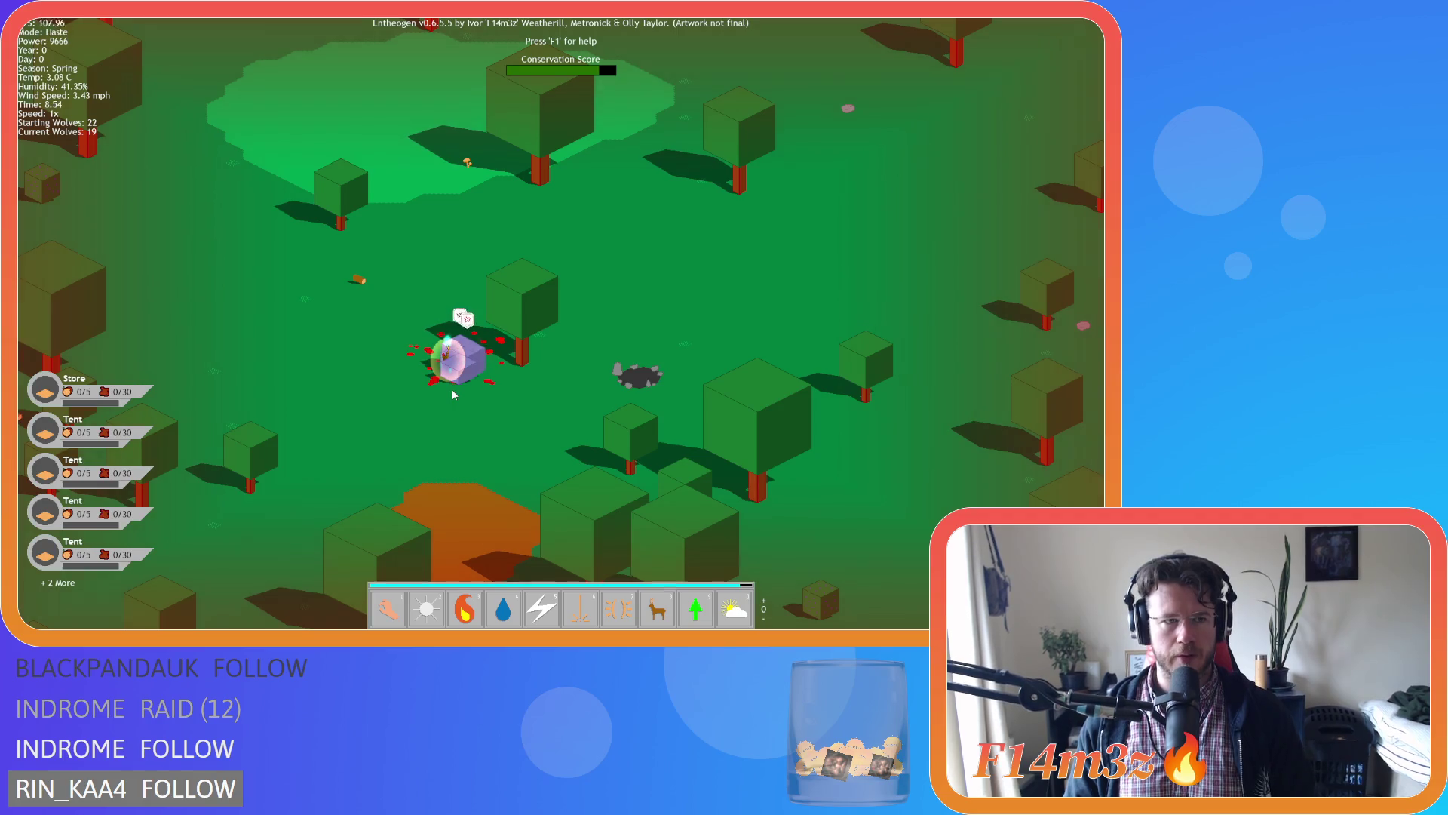
Cast Divine Protection on the map, then cycle through the Haste, Storm and Hand powers.
key(7)
click(740, 345)
key(Tab)
key(8)
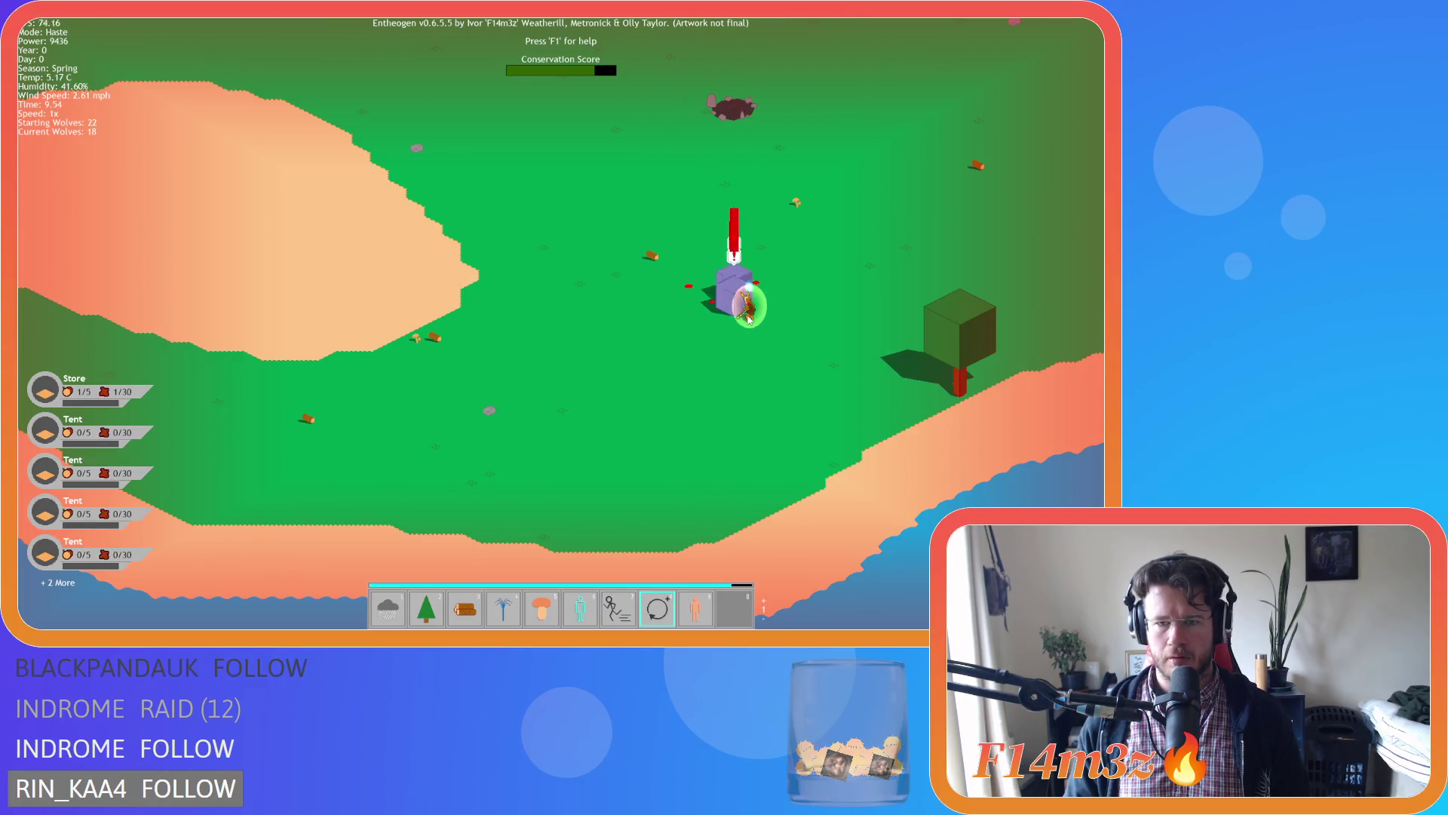
scroll(631, 386, up, 3)
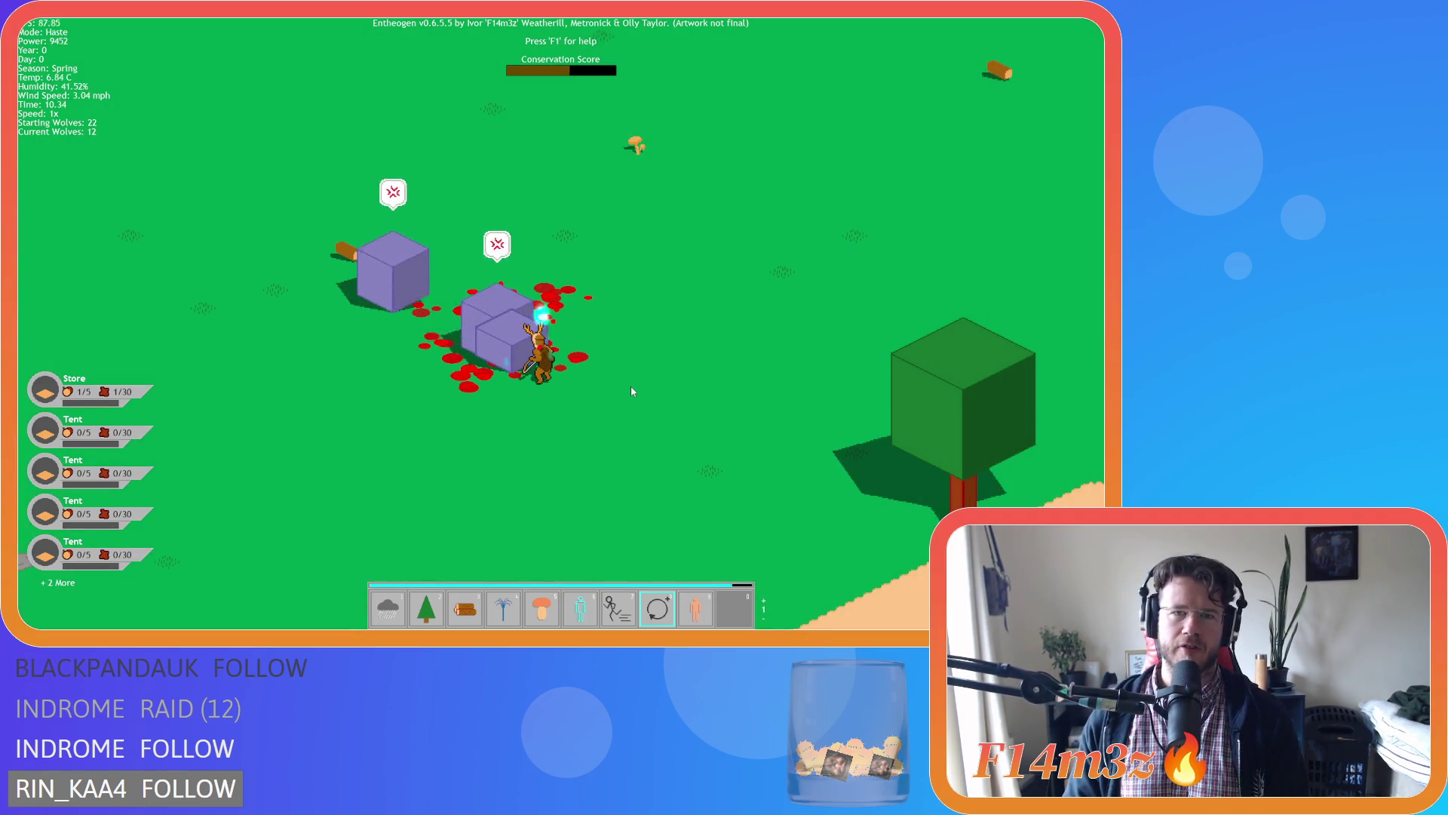
scroll(460, 328, down, 3)
key(1)
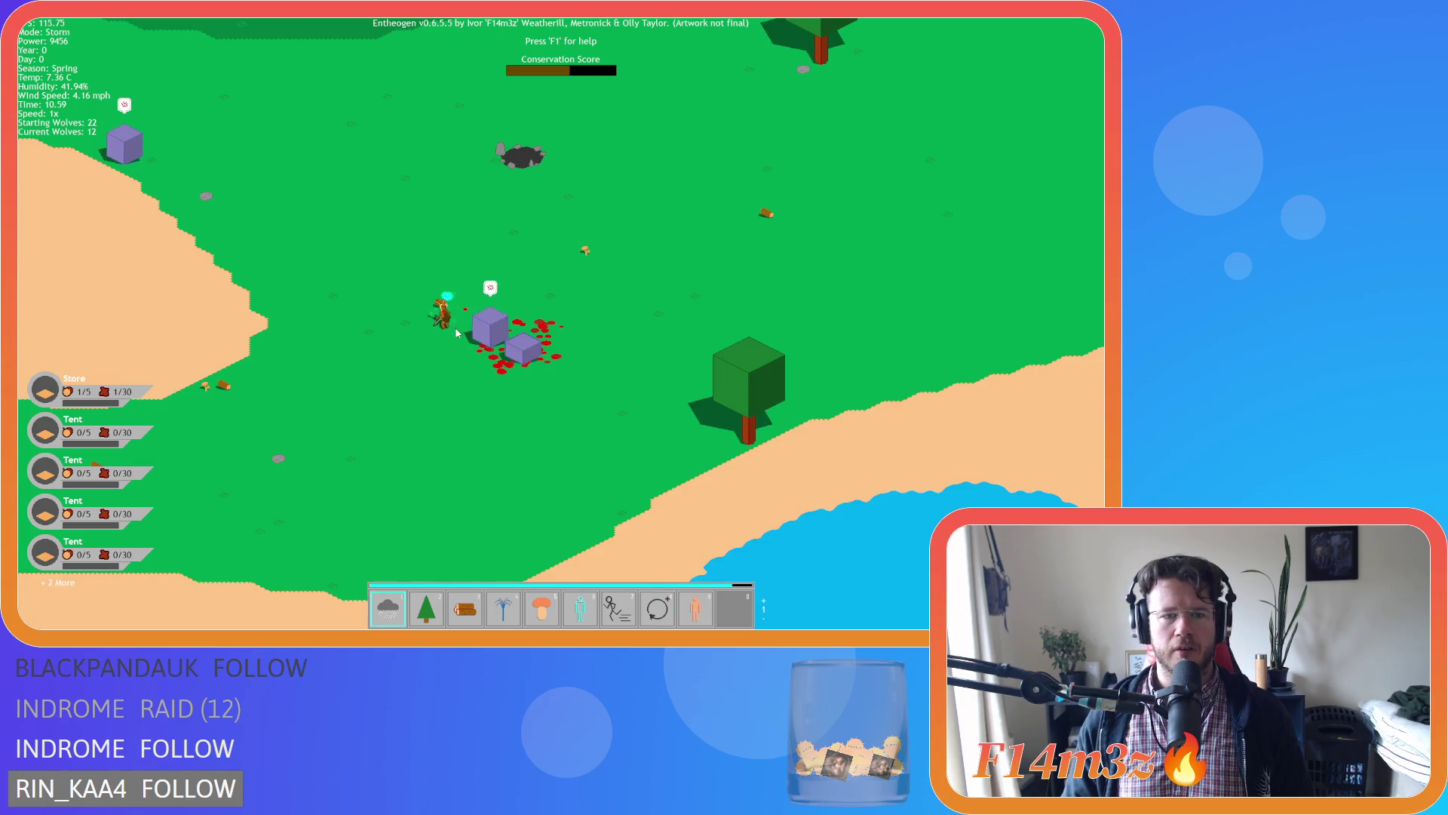
scroll(409, 318, down, 2)
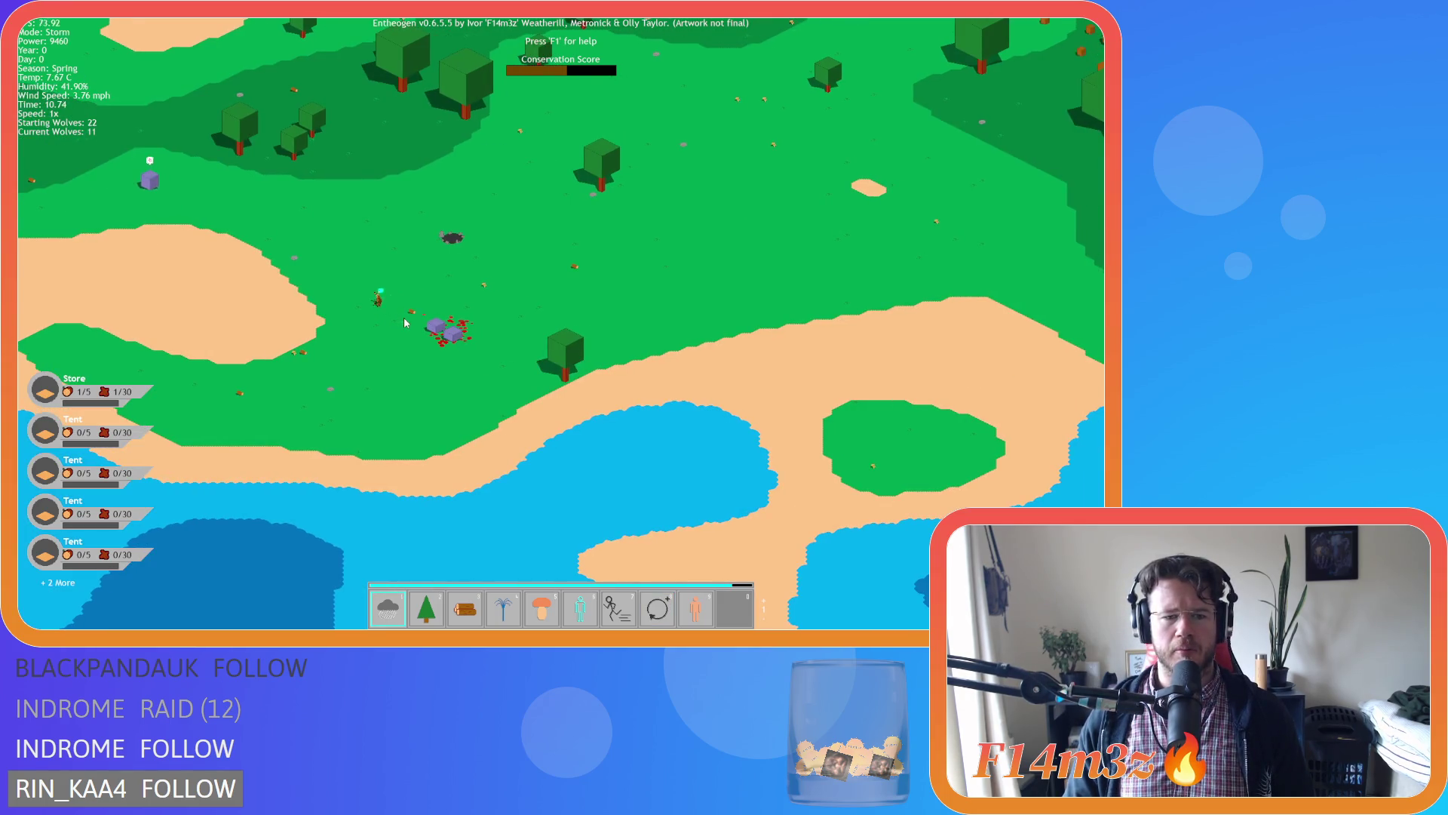
key(Tab)
scroll(402, 305, down, 3)
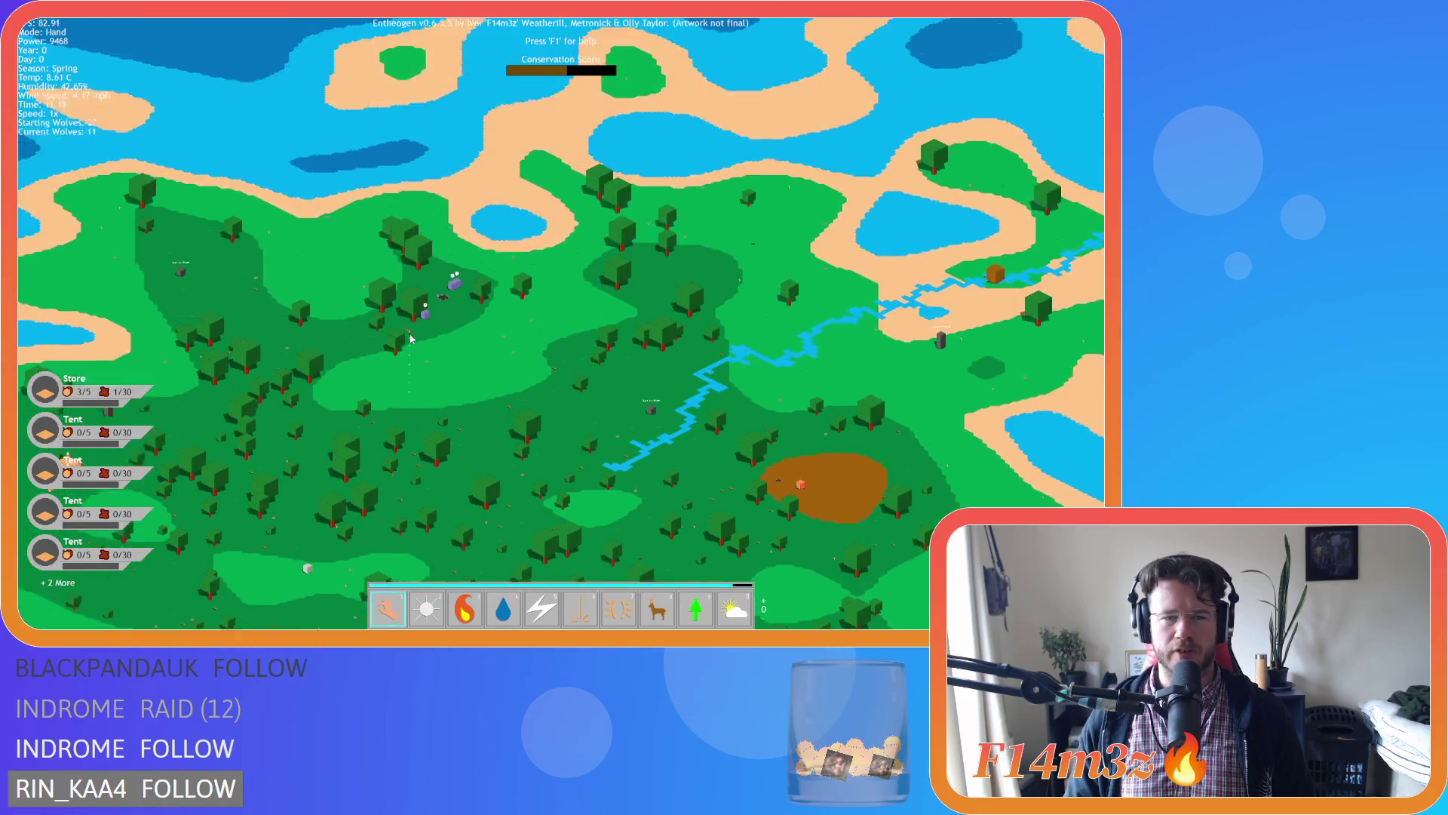
scroll(411, 339, up, 3)
Shield the character with Divine Protection and cast Haste on it.
key(7)
click(530, 400)
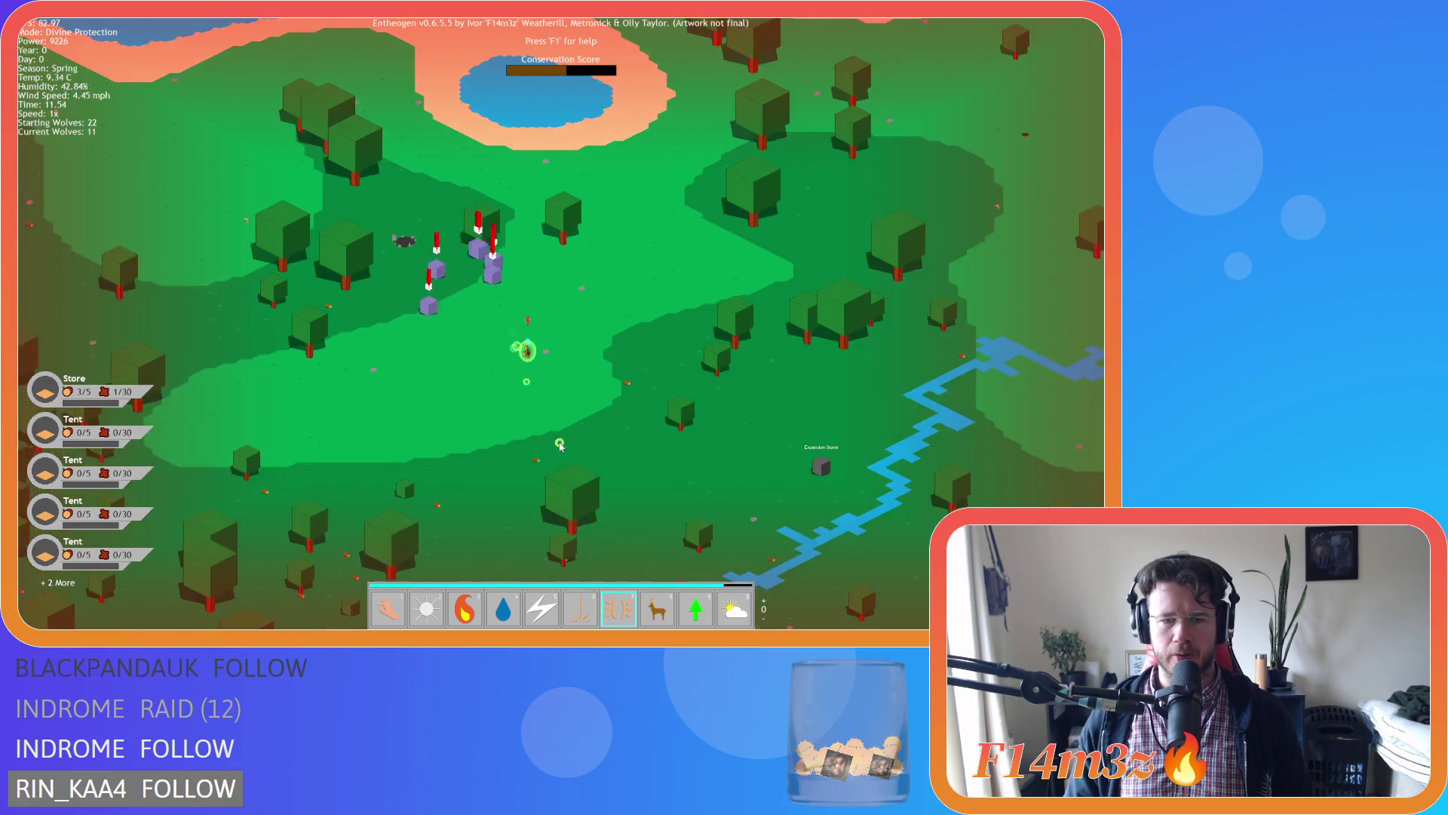
scroll(560, 447, up, 3)
key(8)
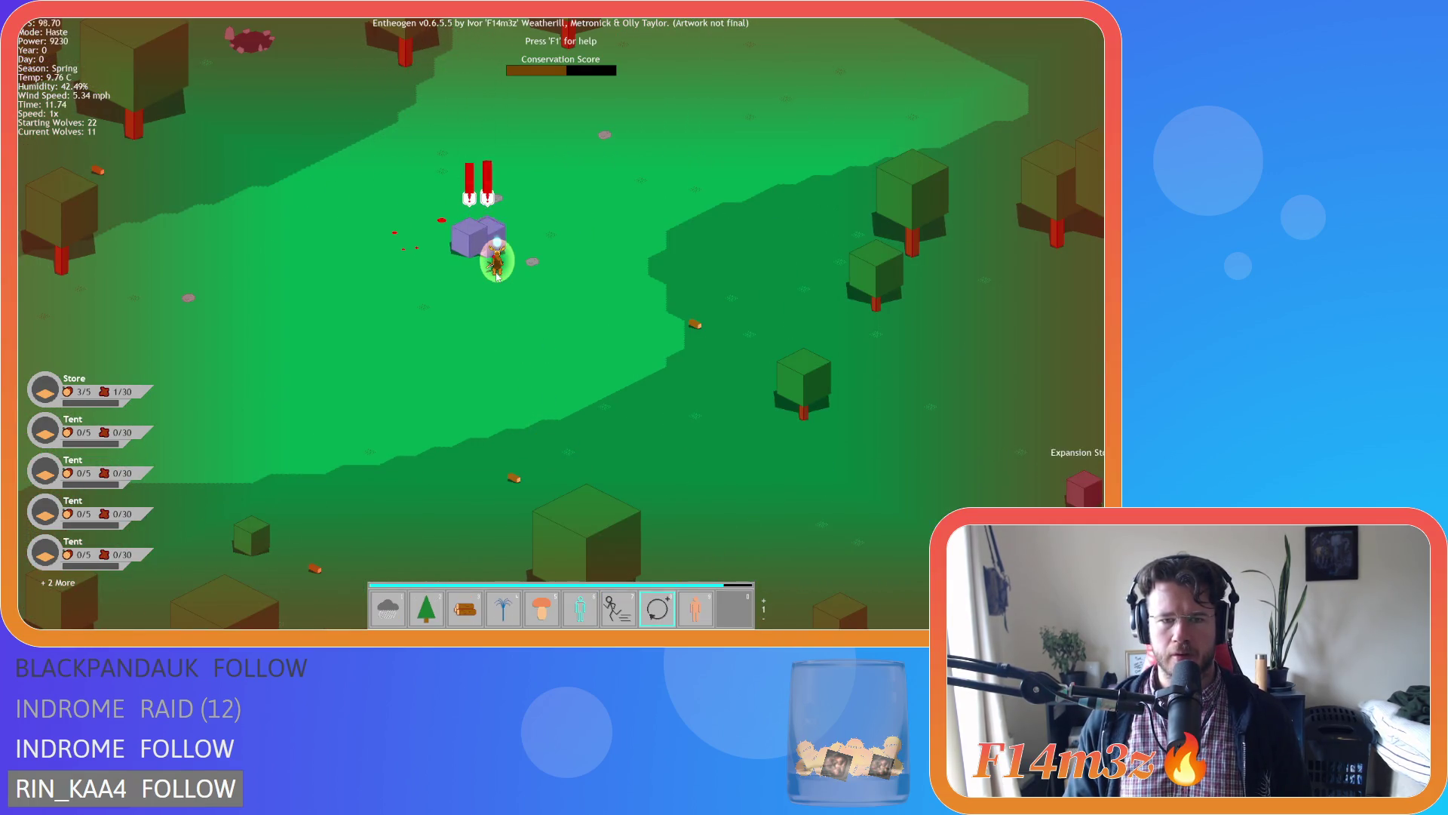
click(497, 276)
key(0)
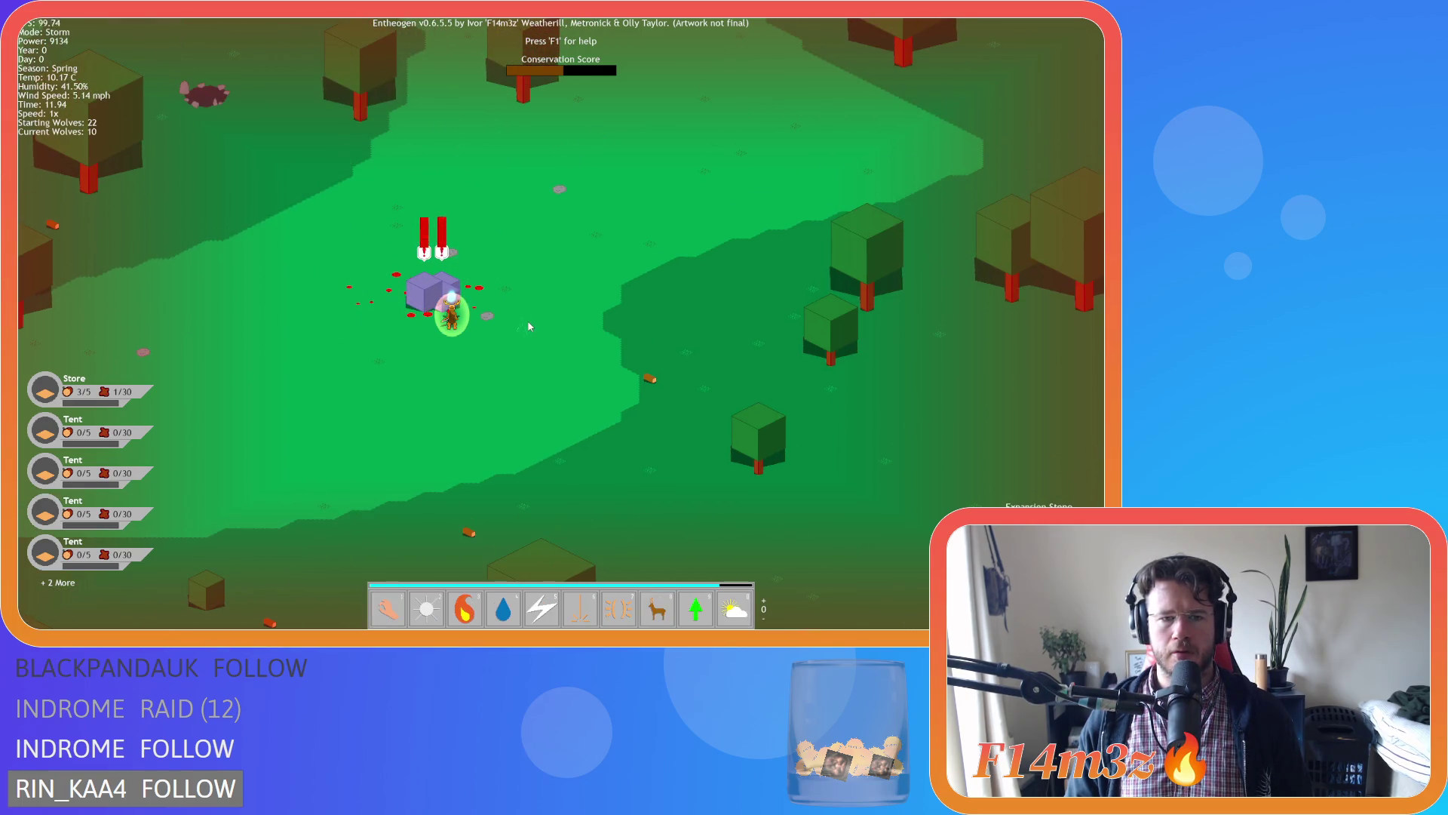
key(1)
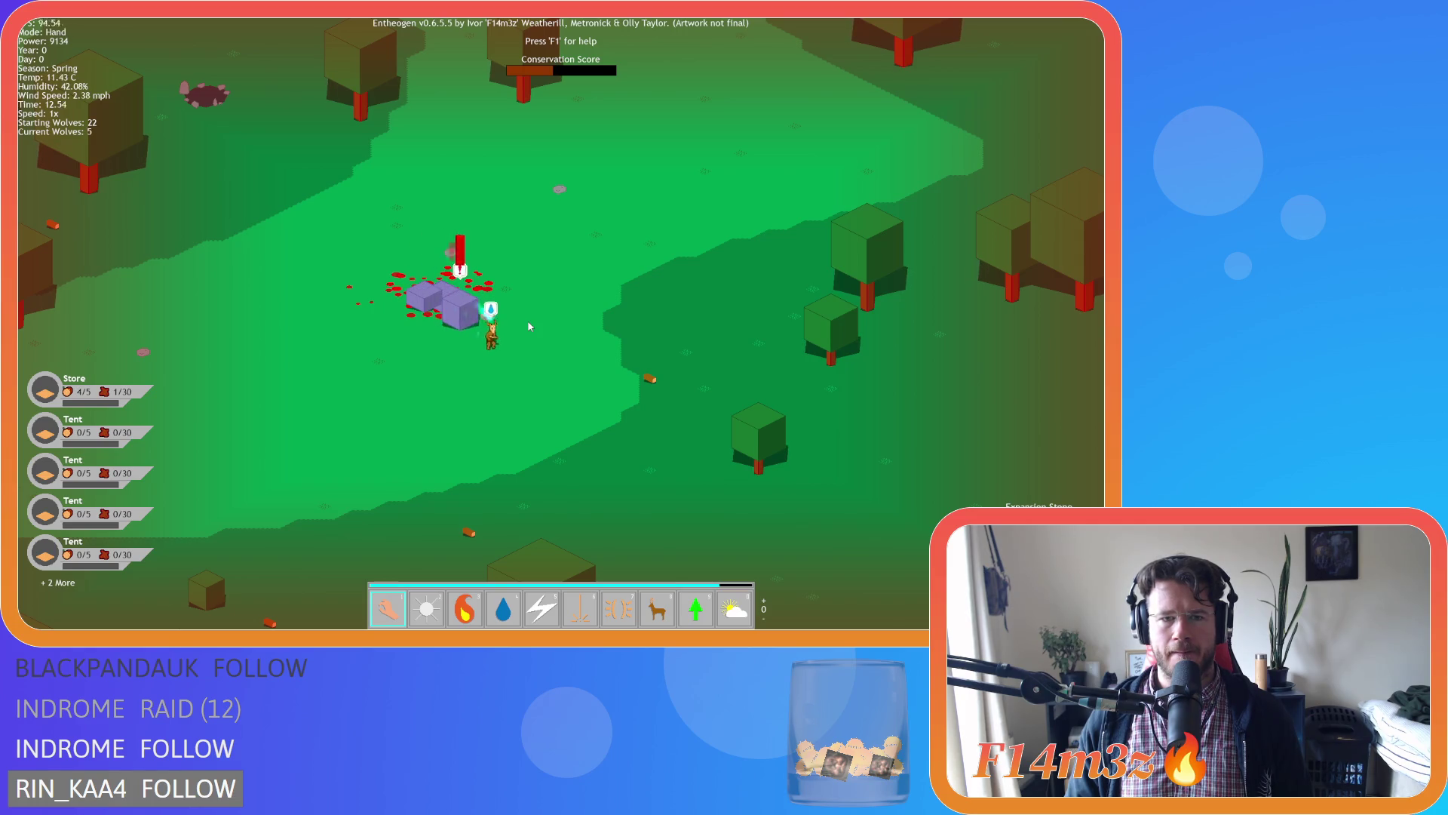
Carry a villager far to the left and pan the view left while watching the wolf count.
mouse_move(548, 368)
mouse_down()
mouse_move(230, 294)
mouse_move(252, 340)
mouse_move(287, 359)
mouse_up()
key(7)
key(a)
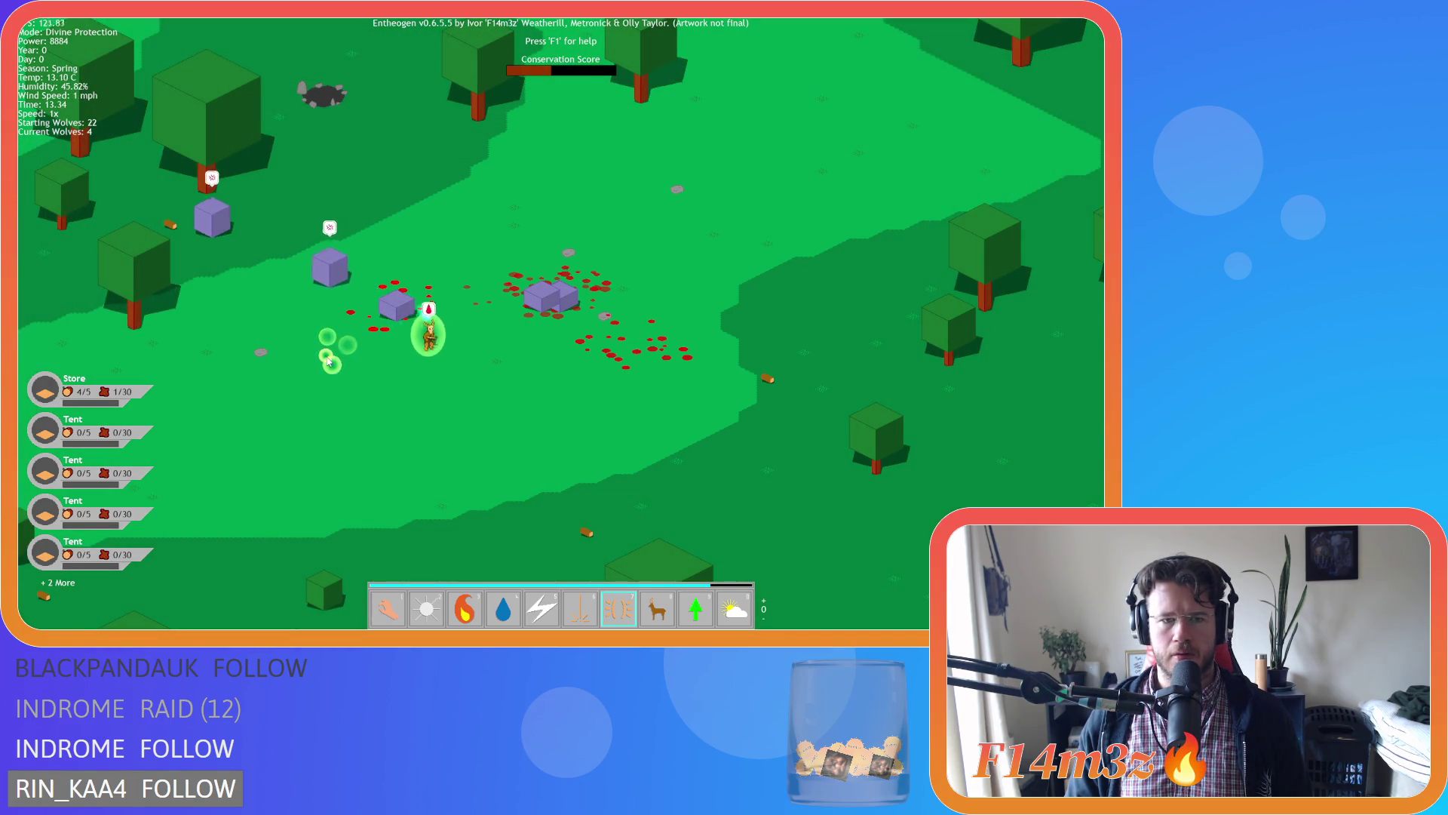
key(1)
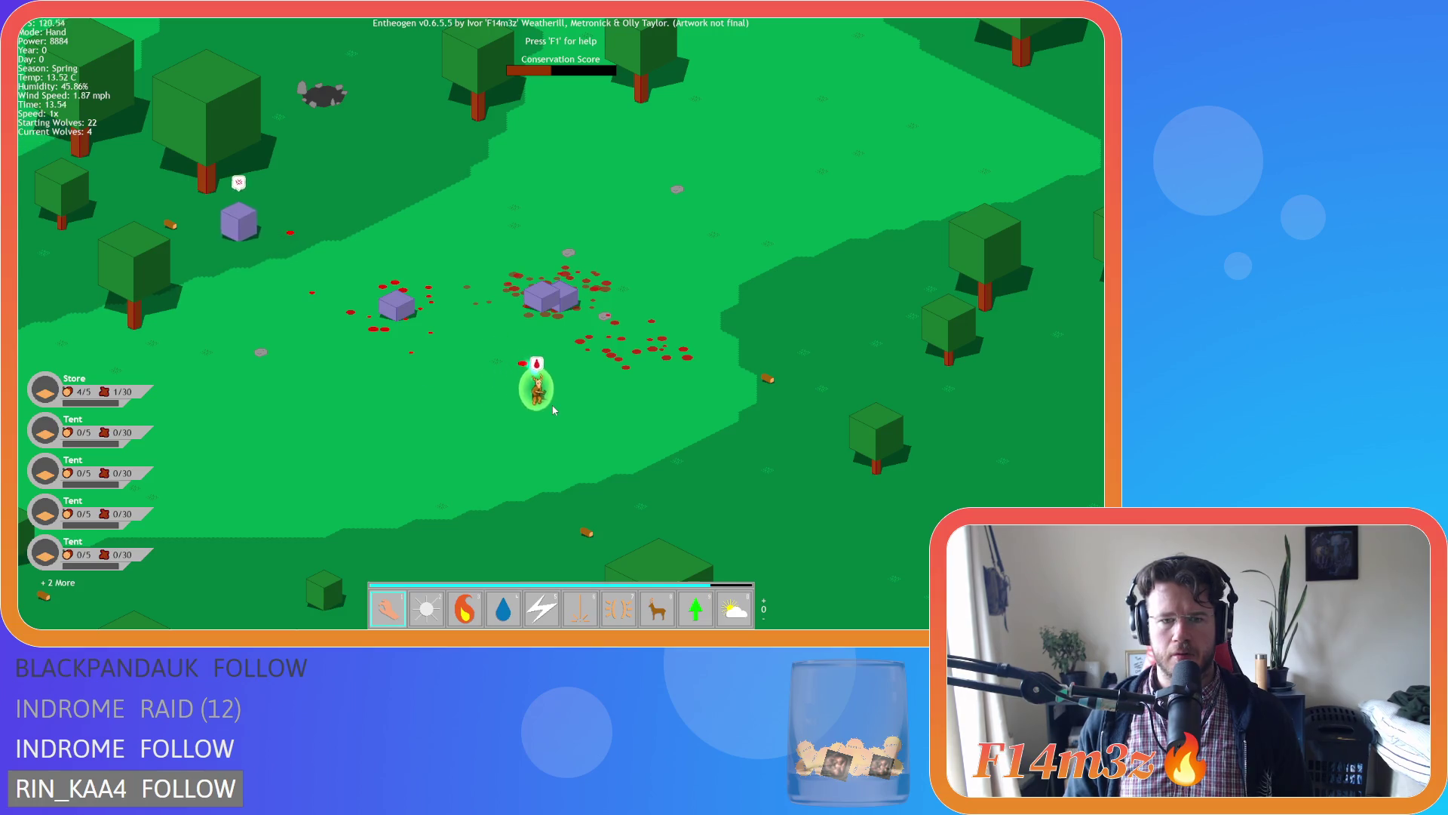
scroll(632, 420, down, 5)
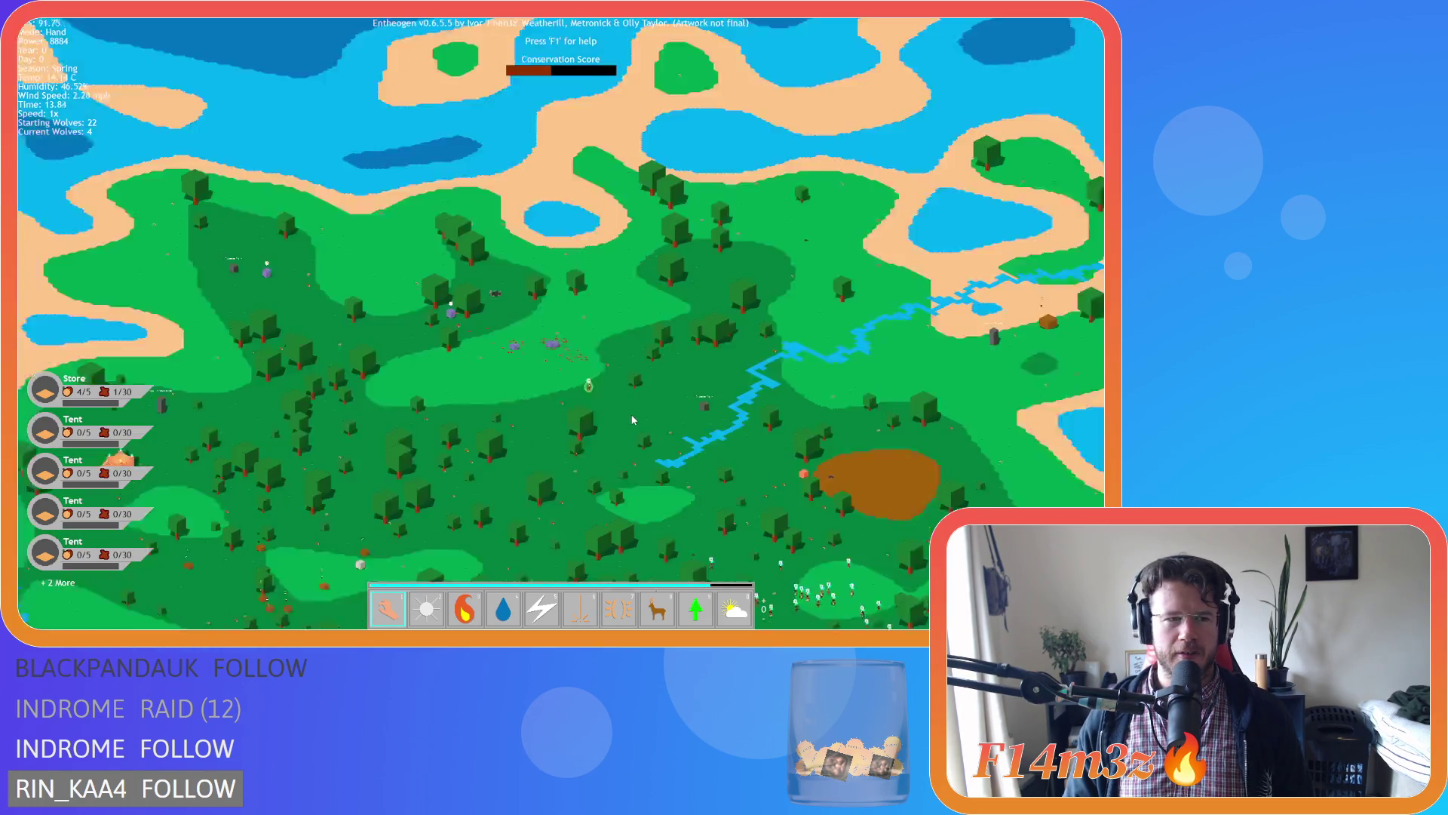
scroll(632, 420, up, 5)
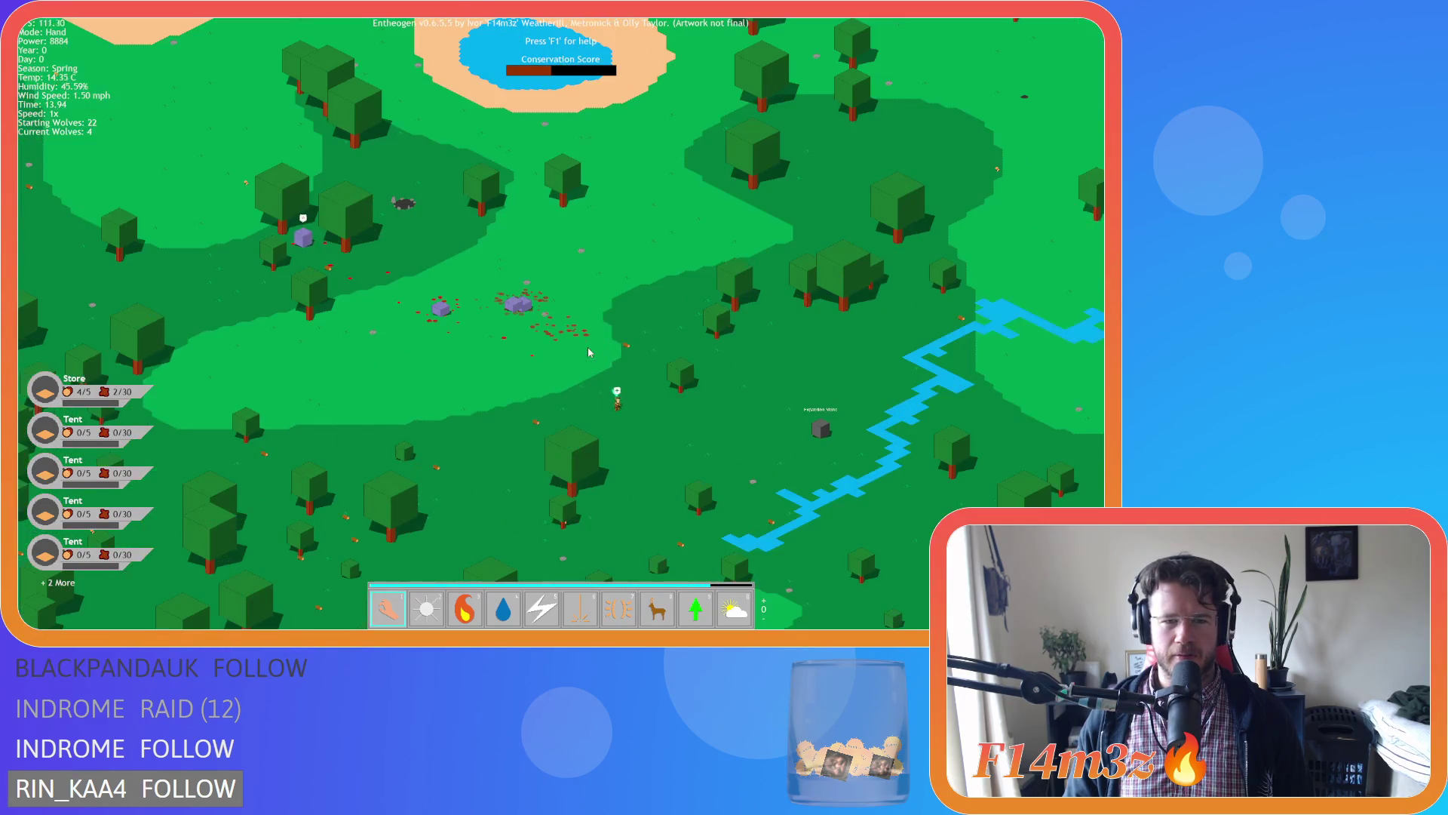
scroll(614, 316, down, 4)
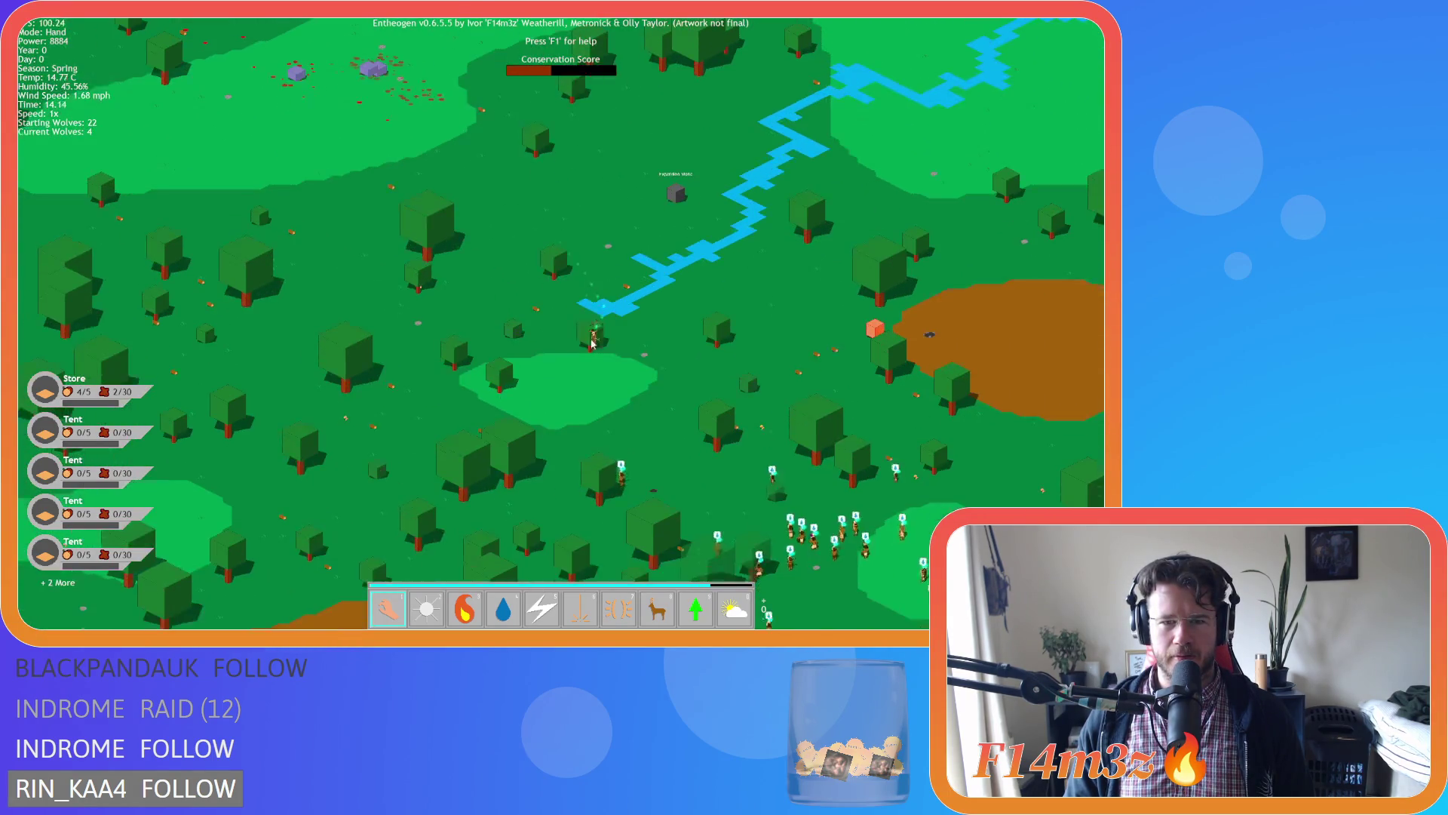
scroll(602, 340, up, 4)
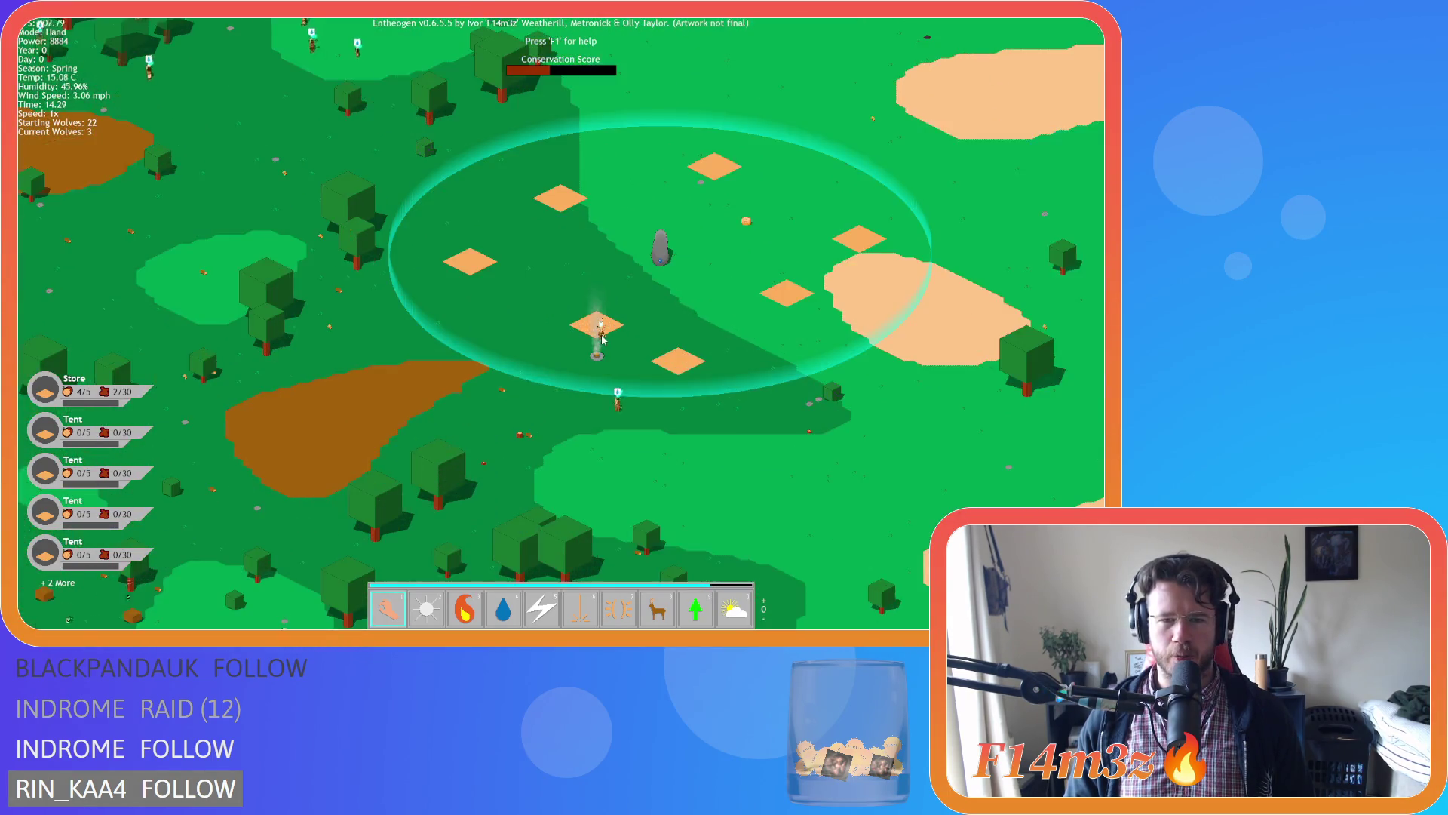
key(w)
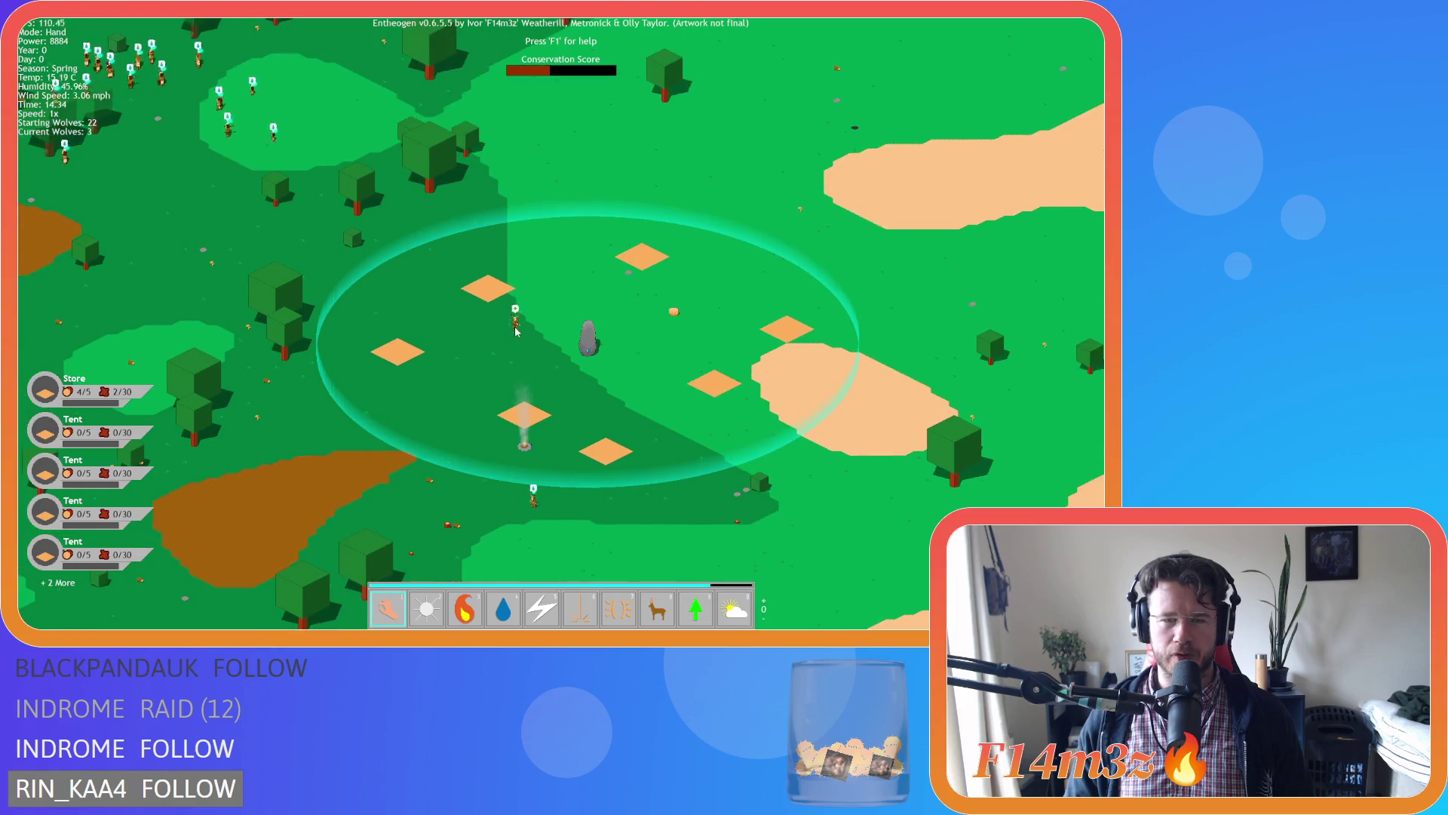
key(a)
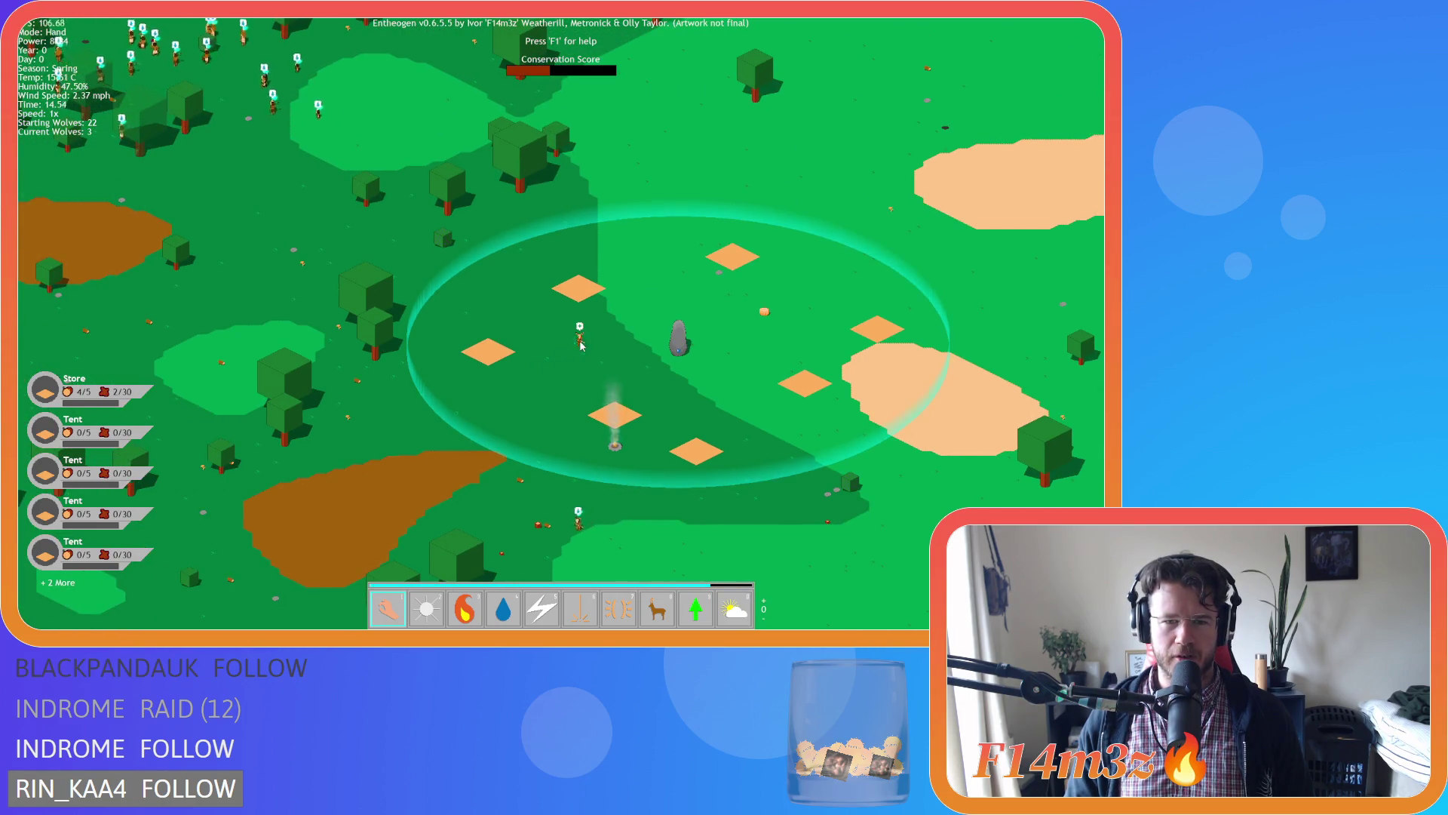
scroll(581, 345, down, 3)
scroll(444, 332, down, 2)
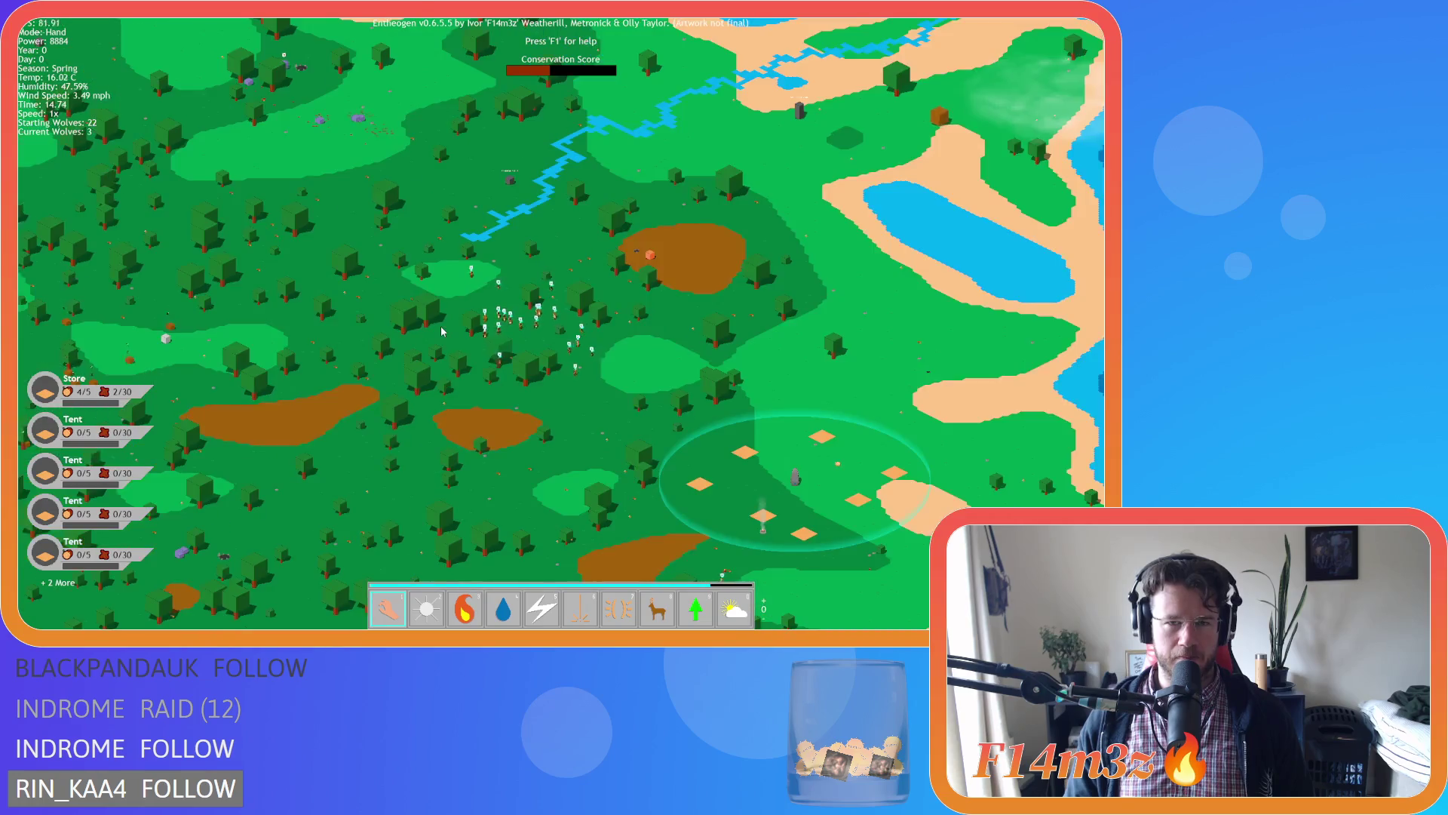
key(a)
key(s)
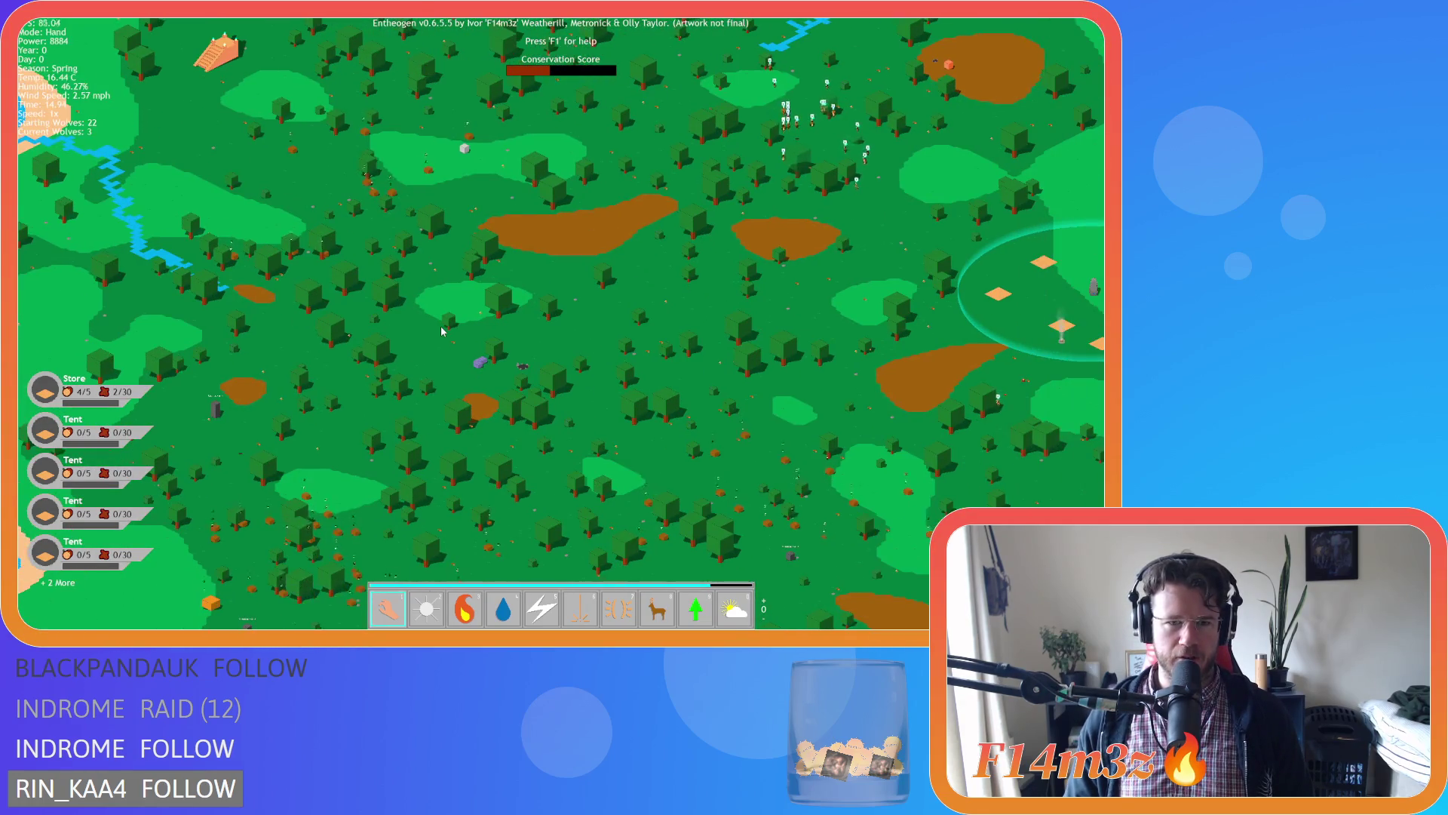
key(s)
key(d)
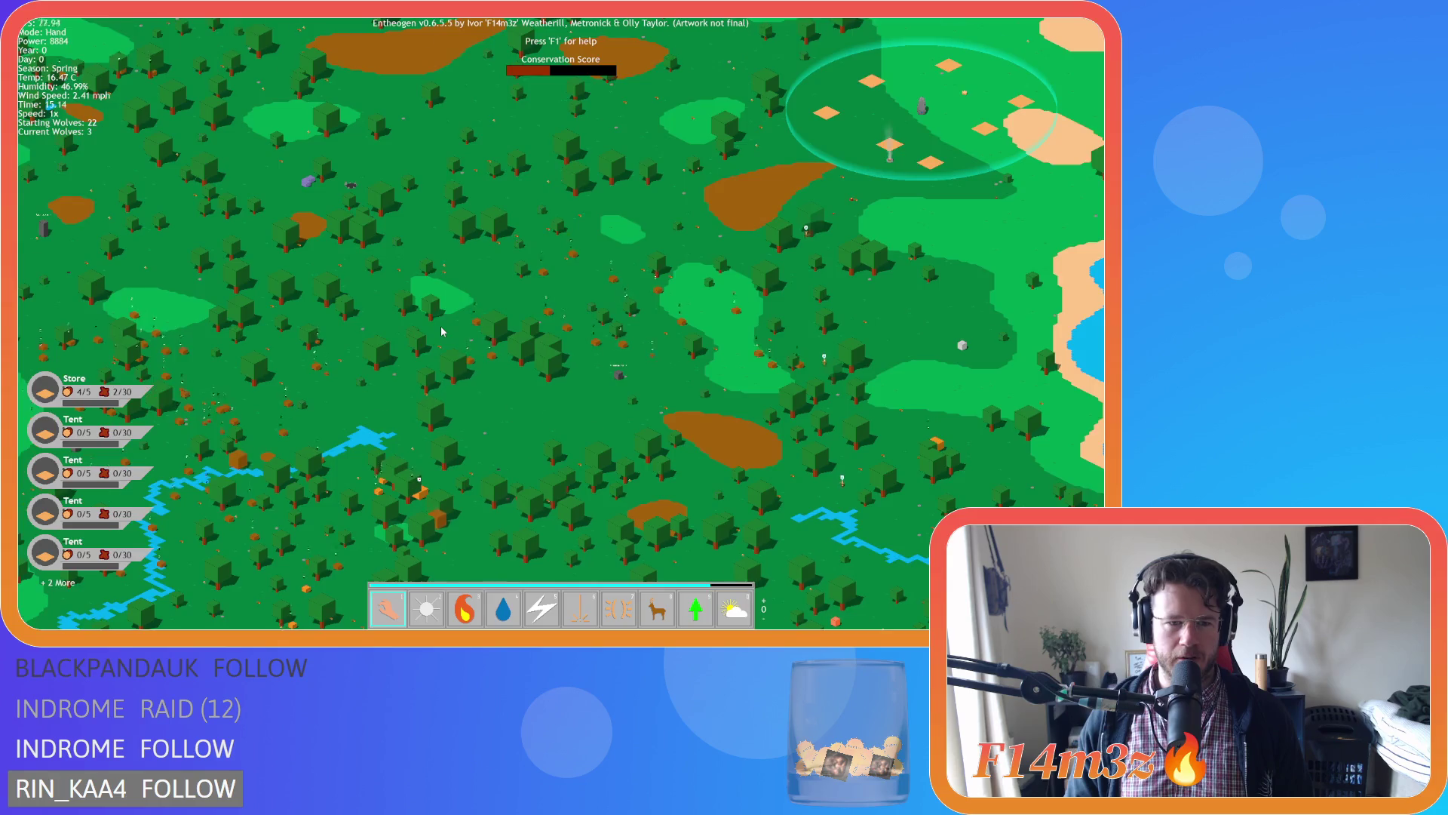
scroll(442, 332, down, 5)
scroll(442, 332, up, 10)
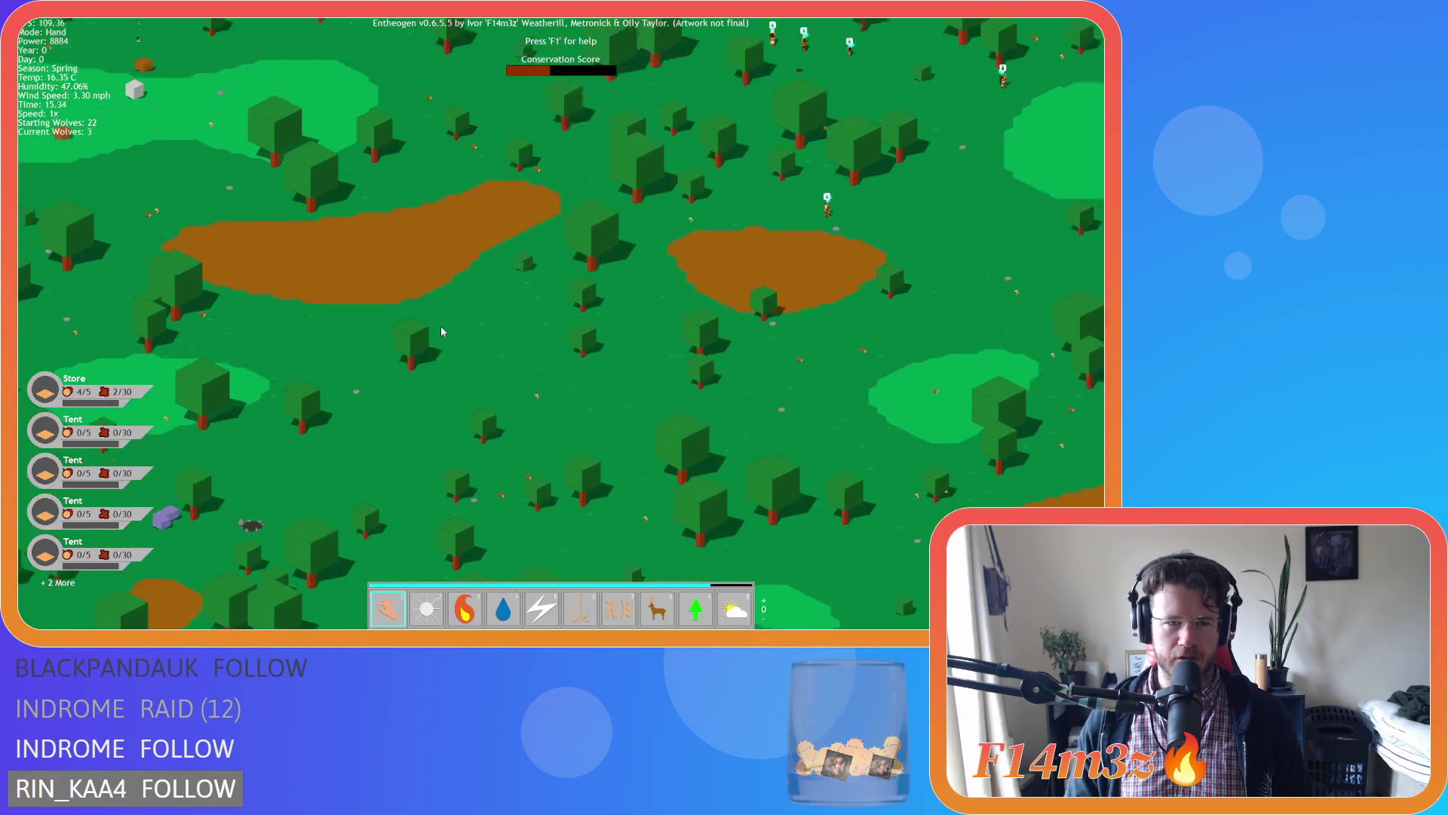
scroll(442, 330, down, 6)
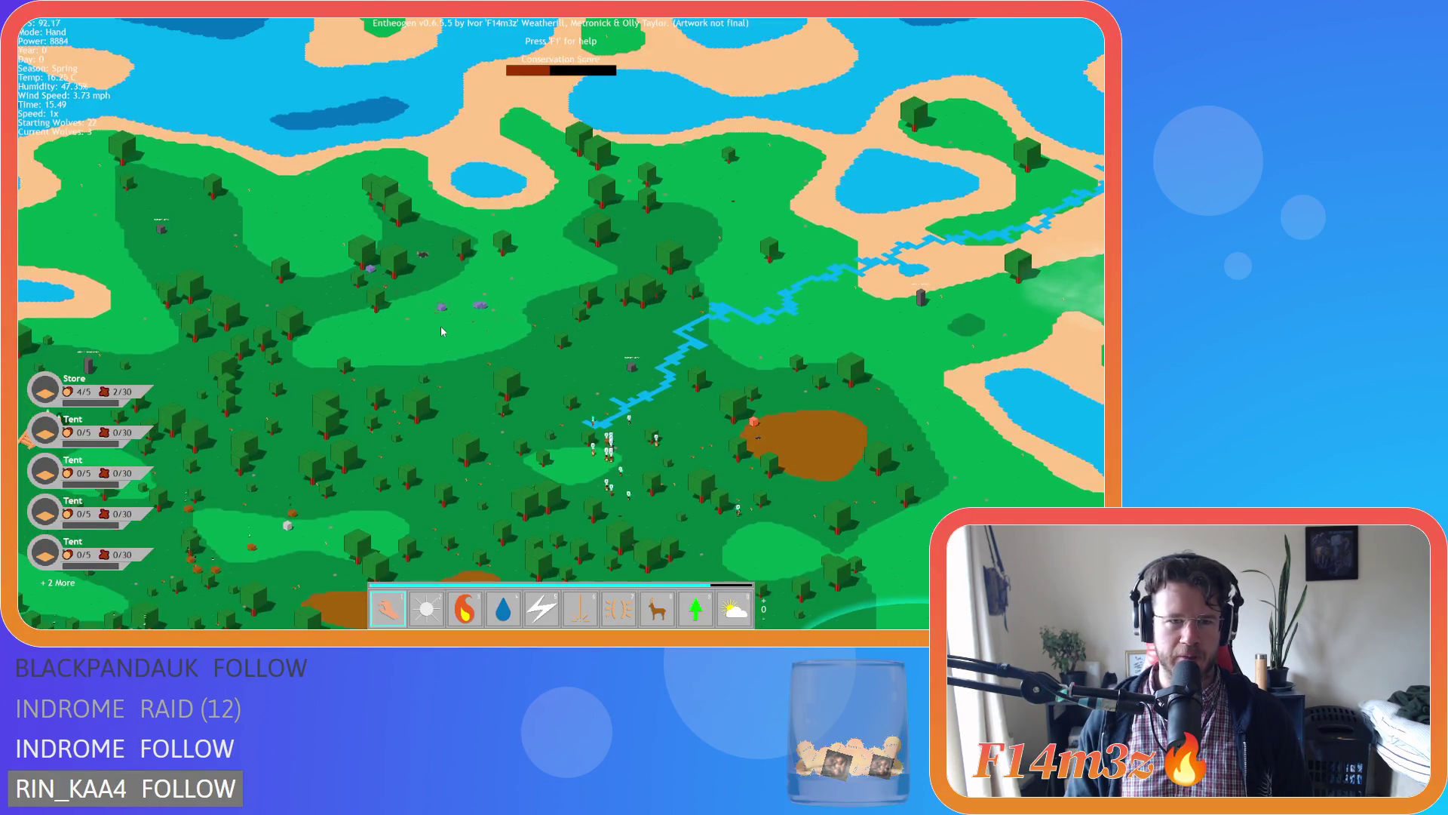
scroll(442, 330, up, 3)
key(s)
scroll(442, 332, up, 3)
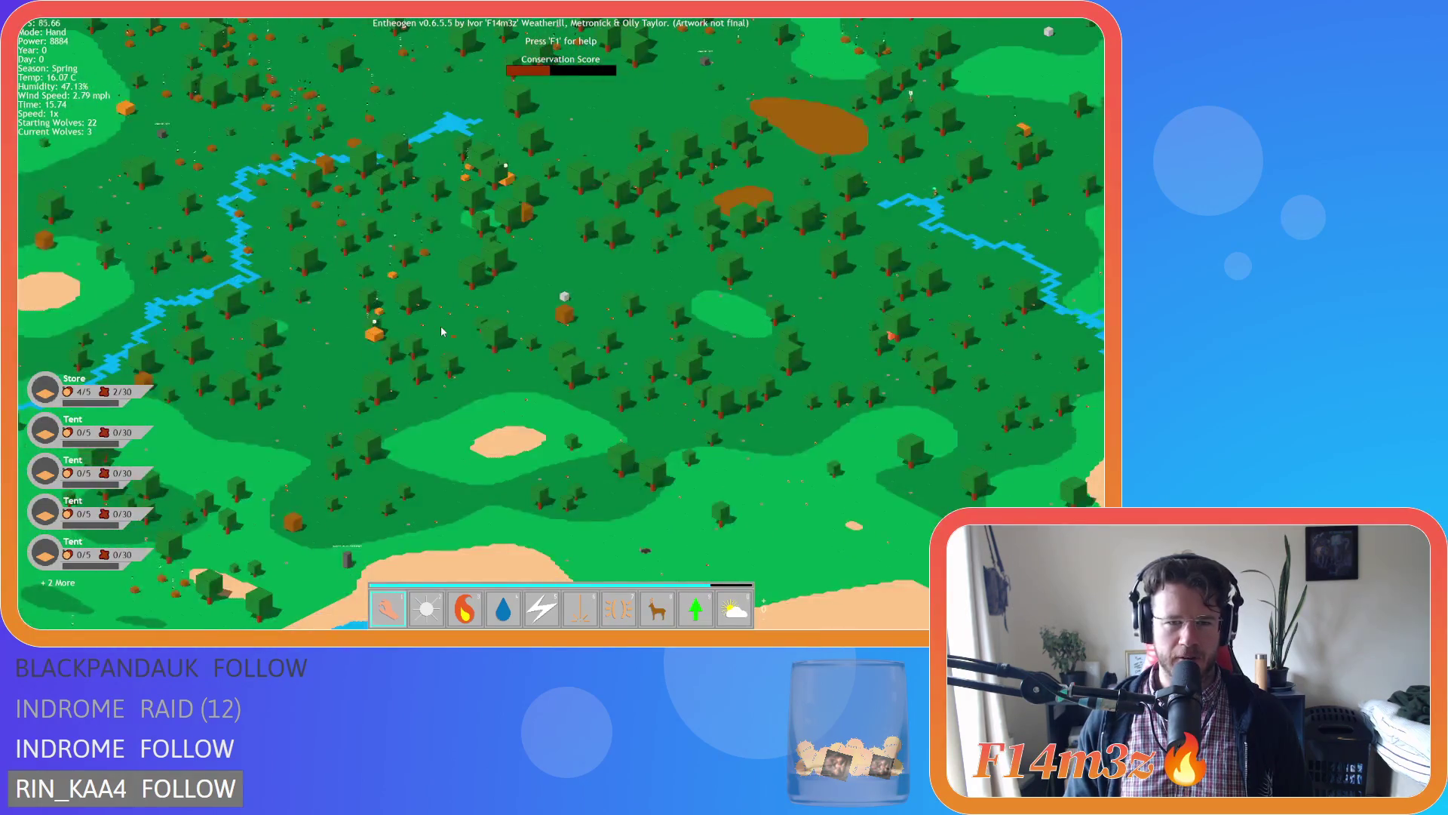
key(w)
key(d)
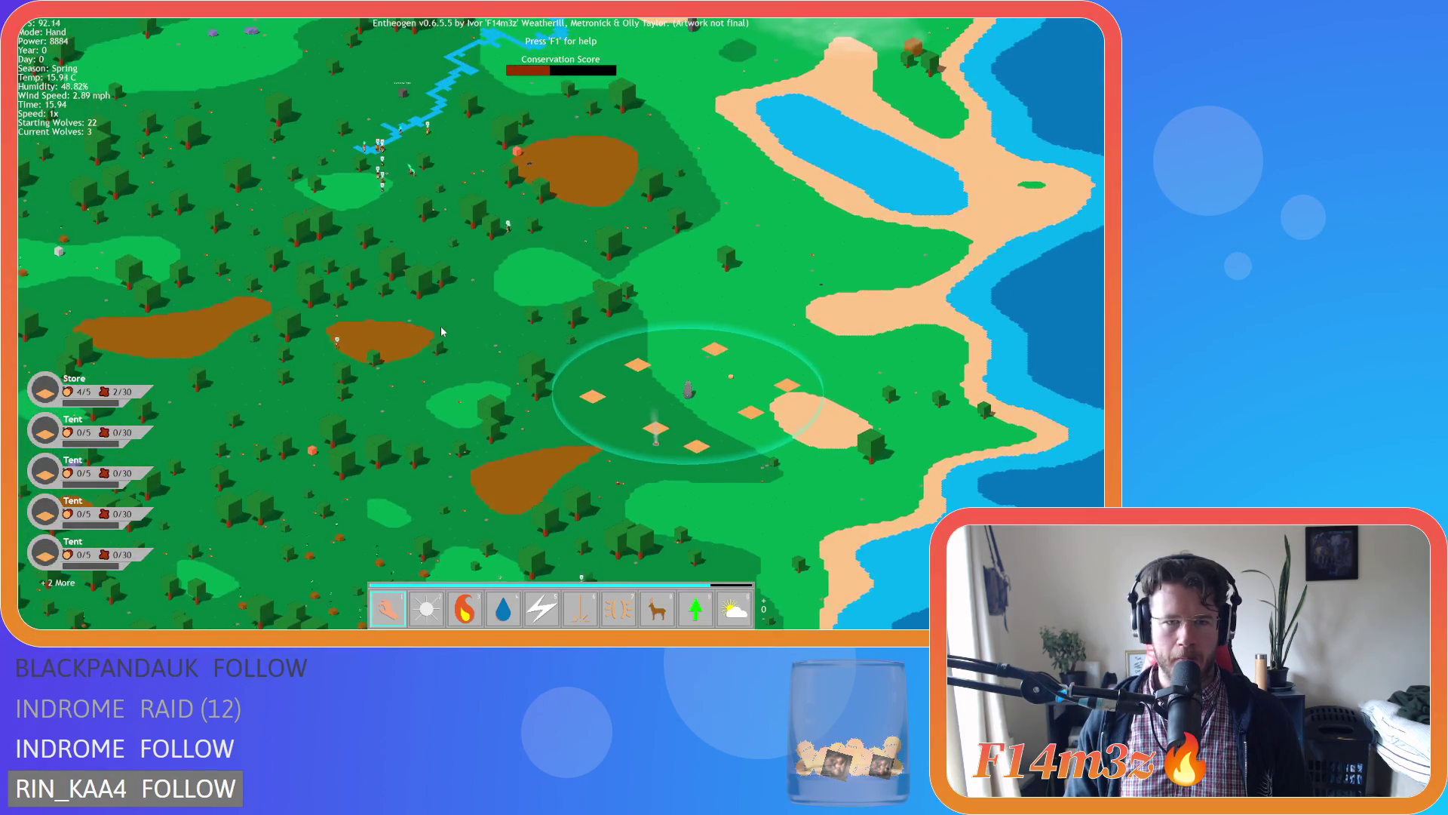
key(w)
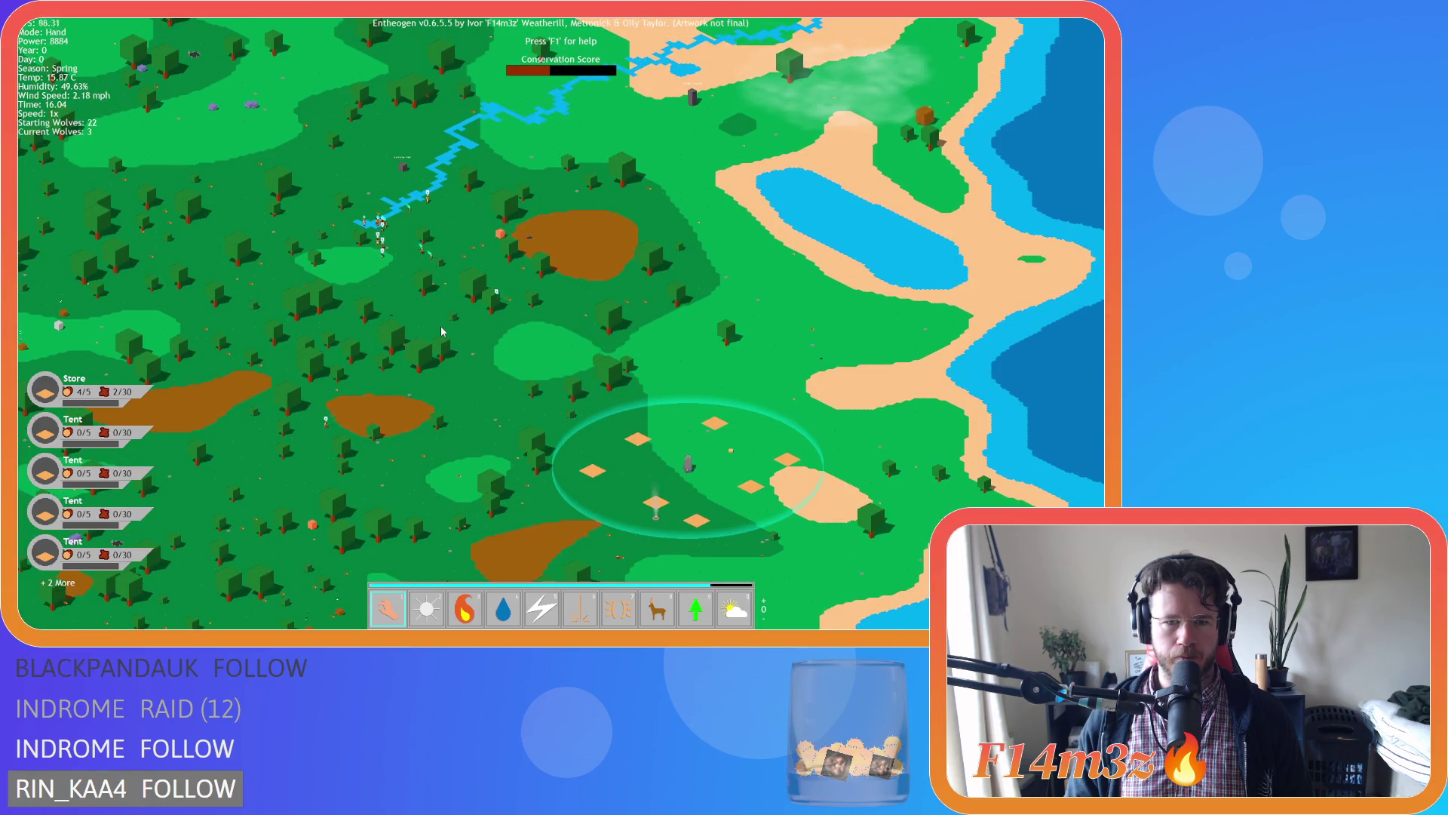
key(w)
key(a)
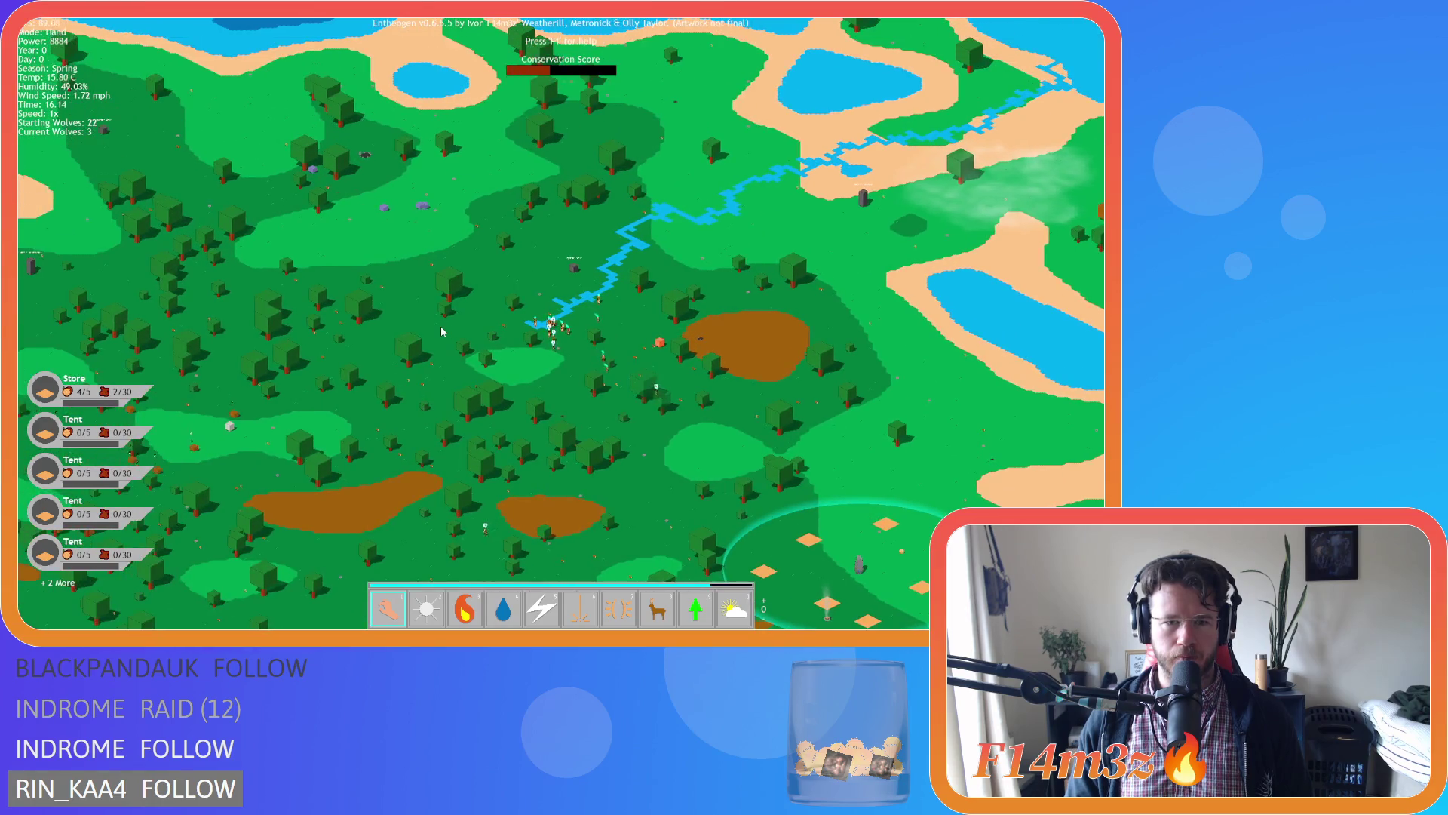
scroll(442, 331, down, 5)
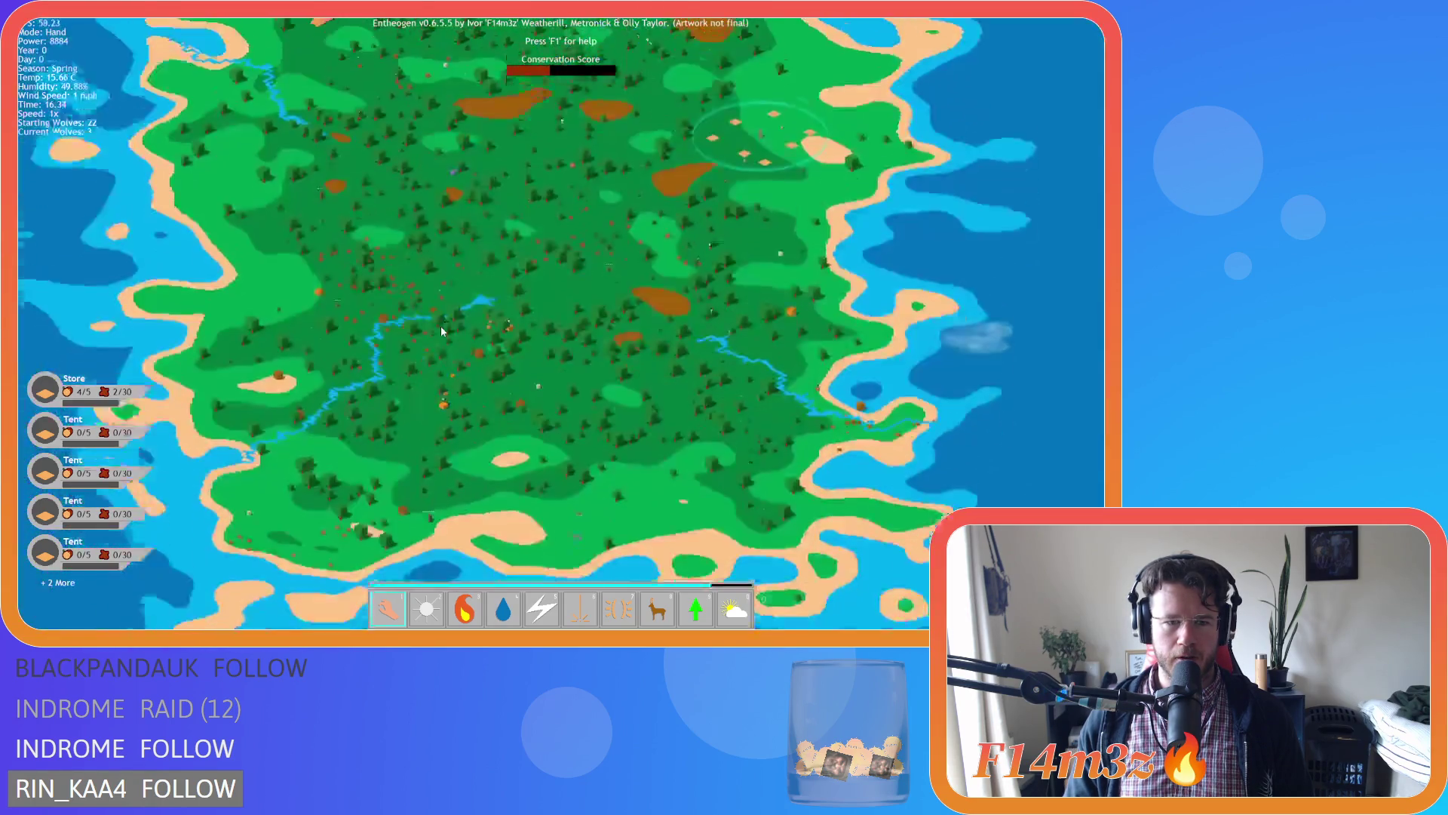
scroll(441, 331, up, 5)
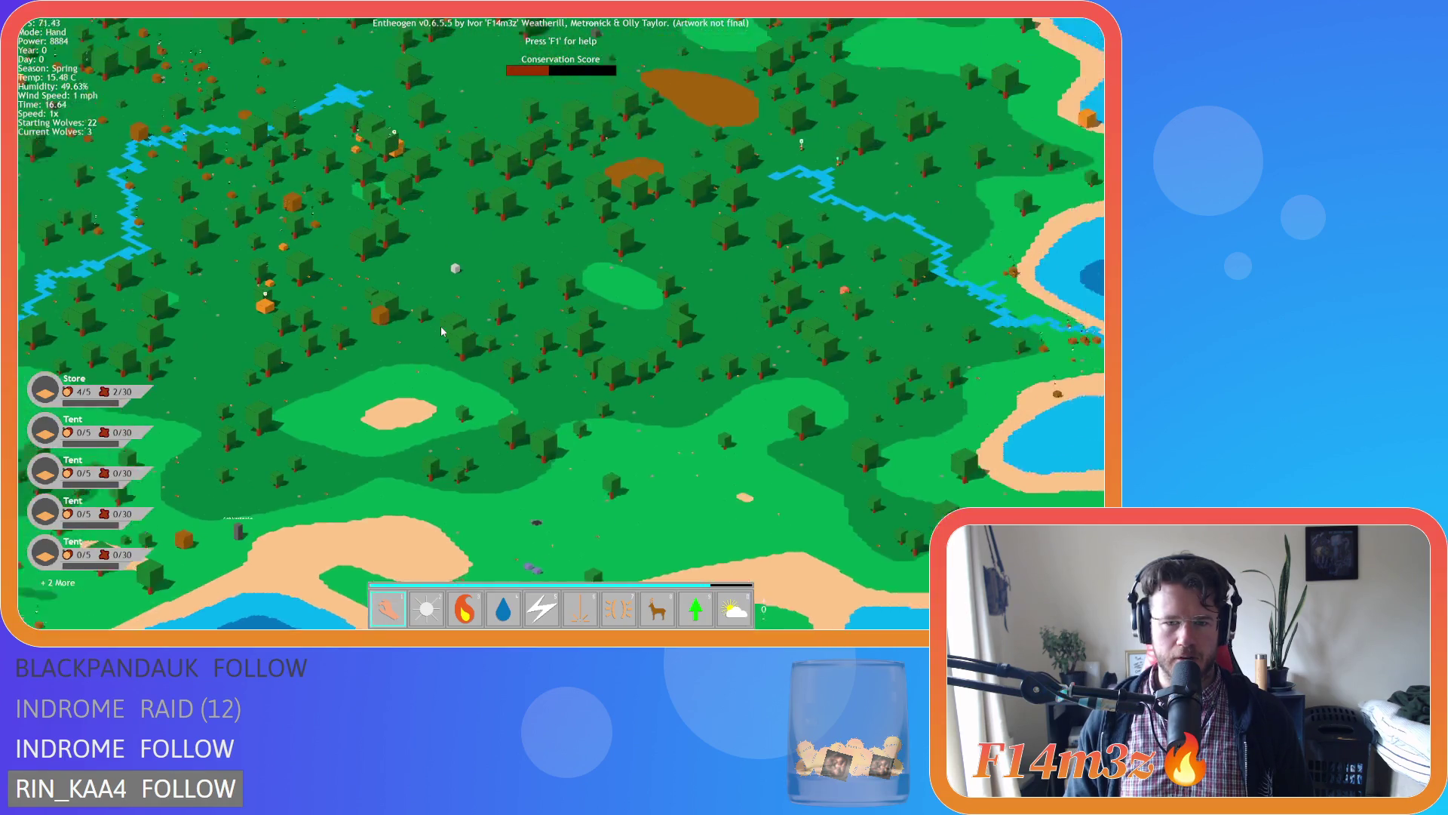
scroll(442, 332, down, 5)
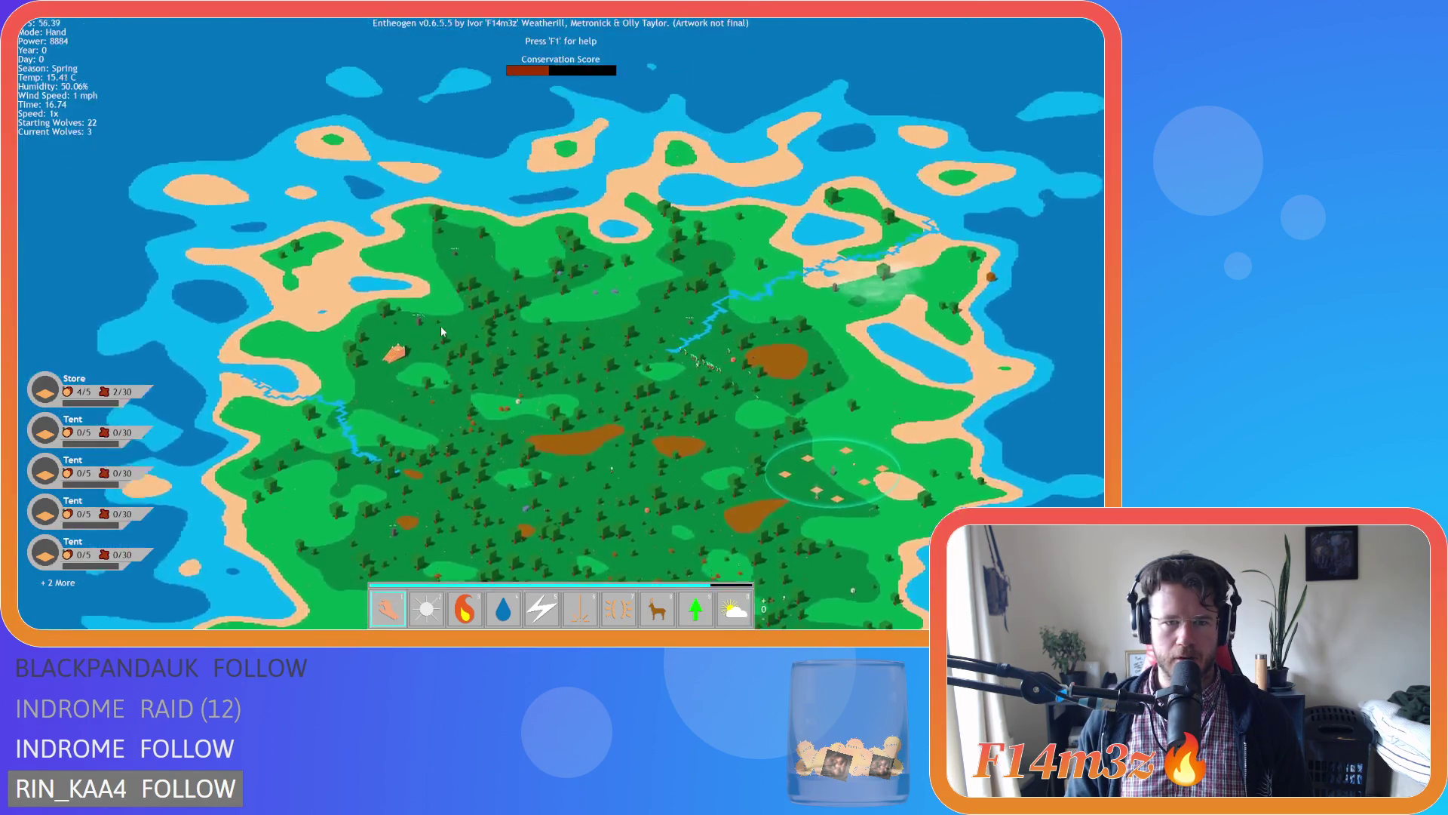
scroll(442, 331, up, 5)
scroll(442, 331, down, 5)
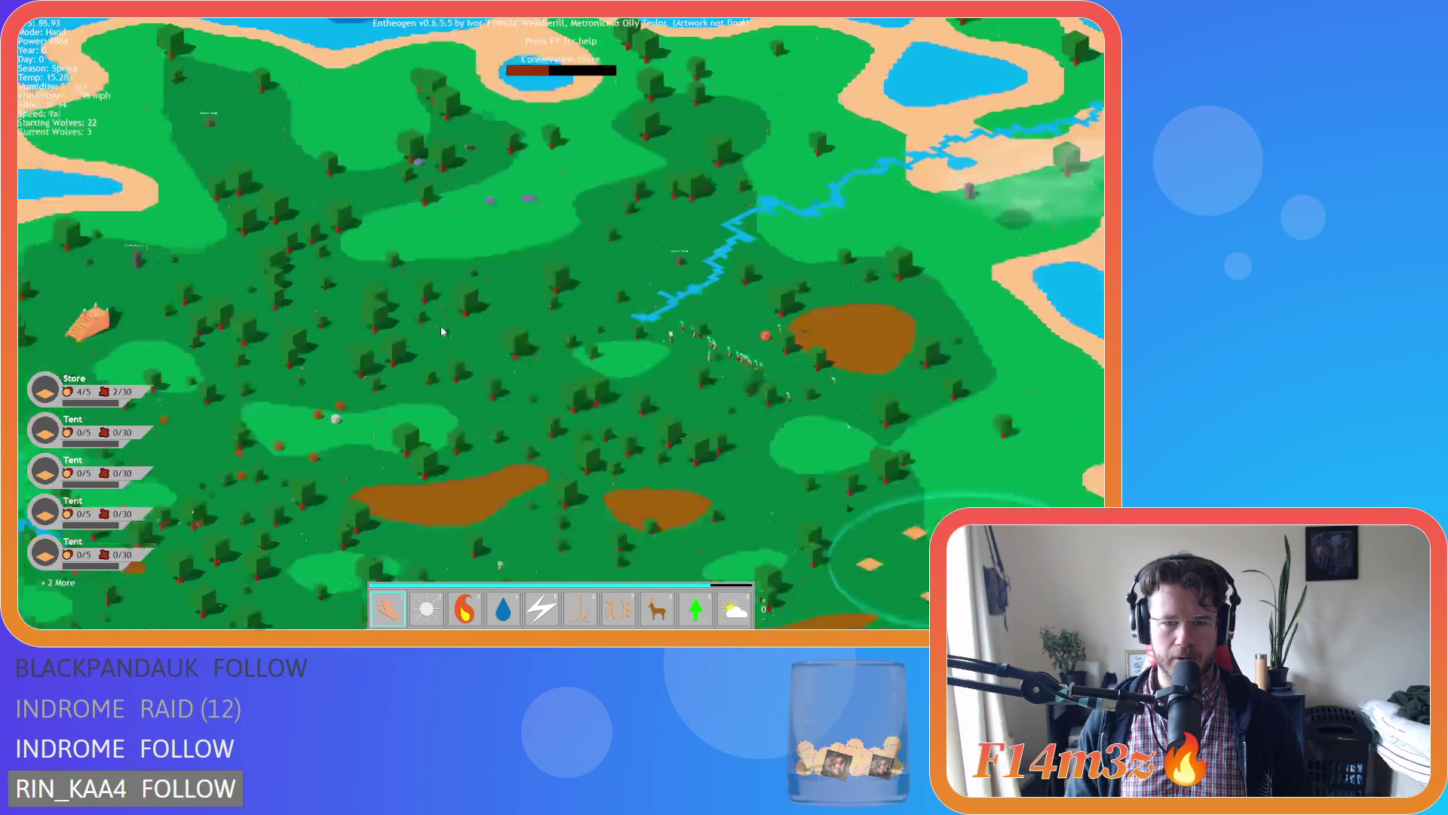
scroll(442, 332, up, 5)
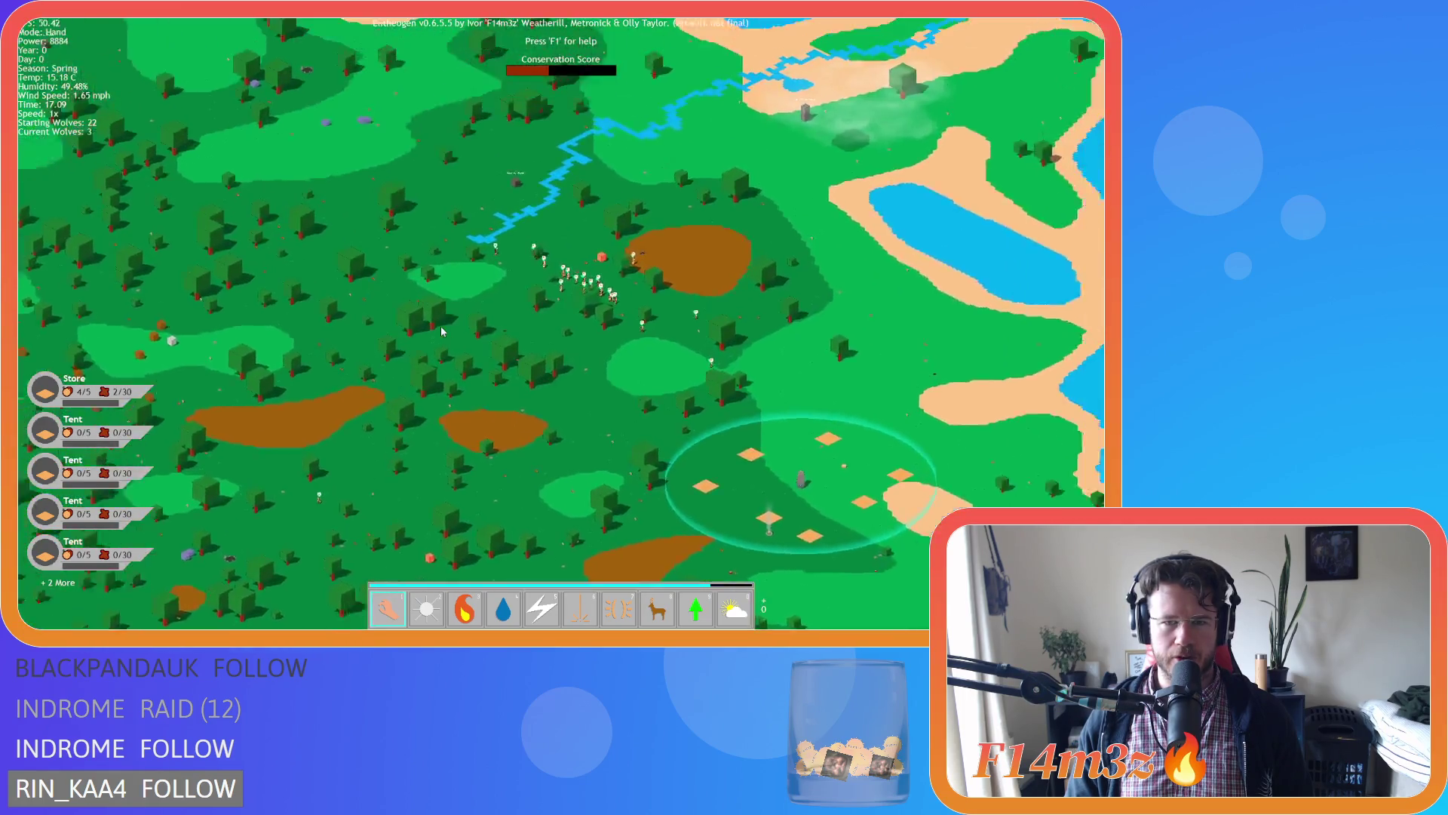
scroll(442, 331, up, 3)
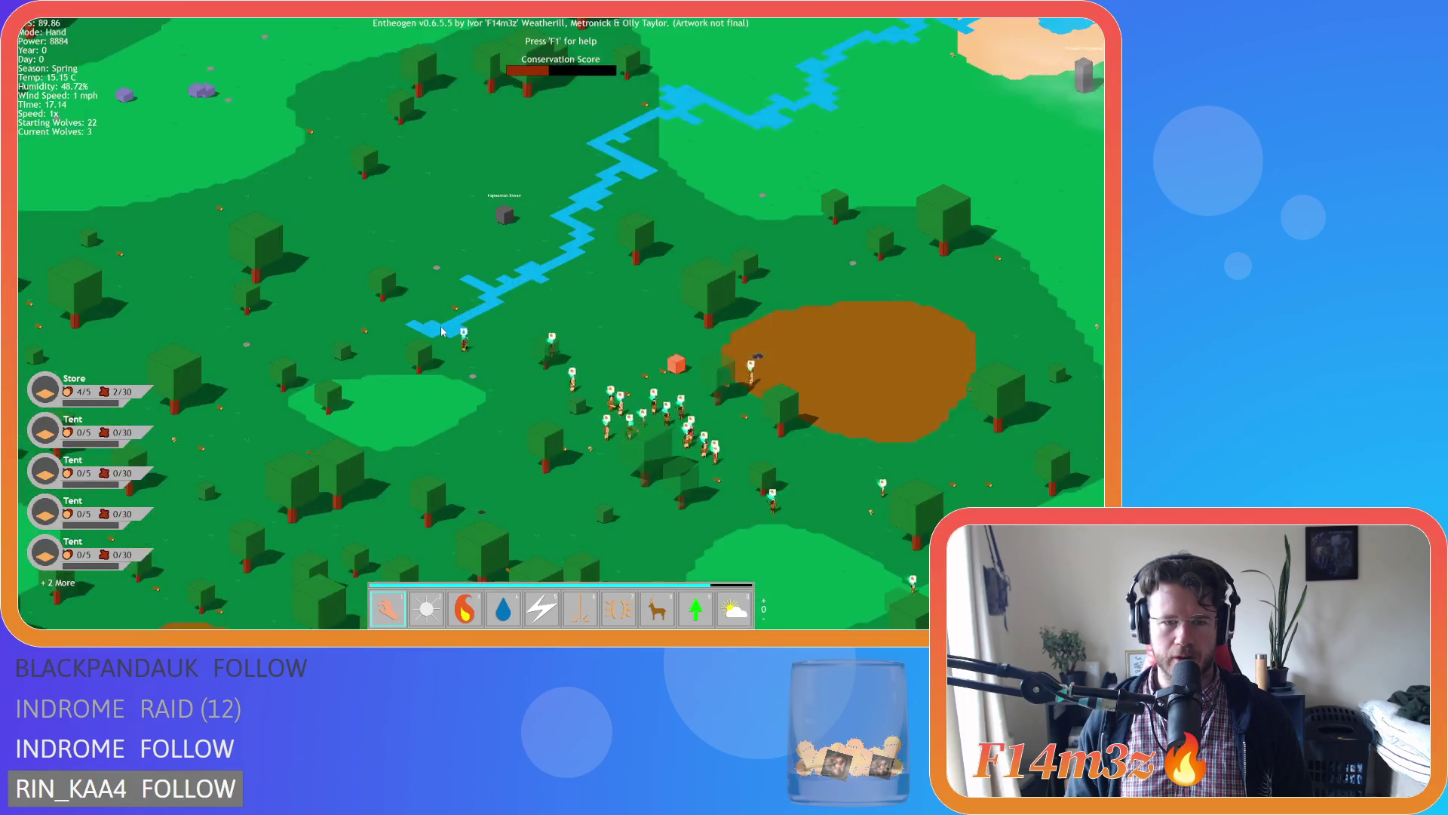
key(s)
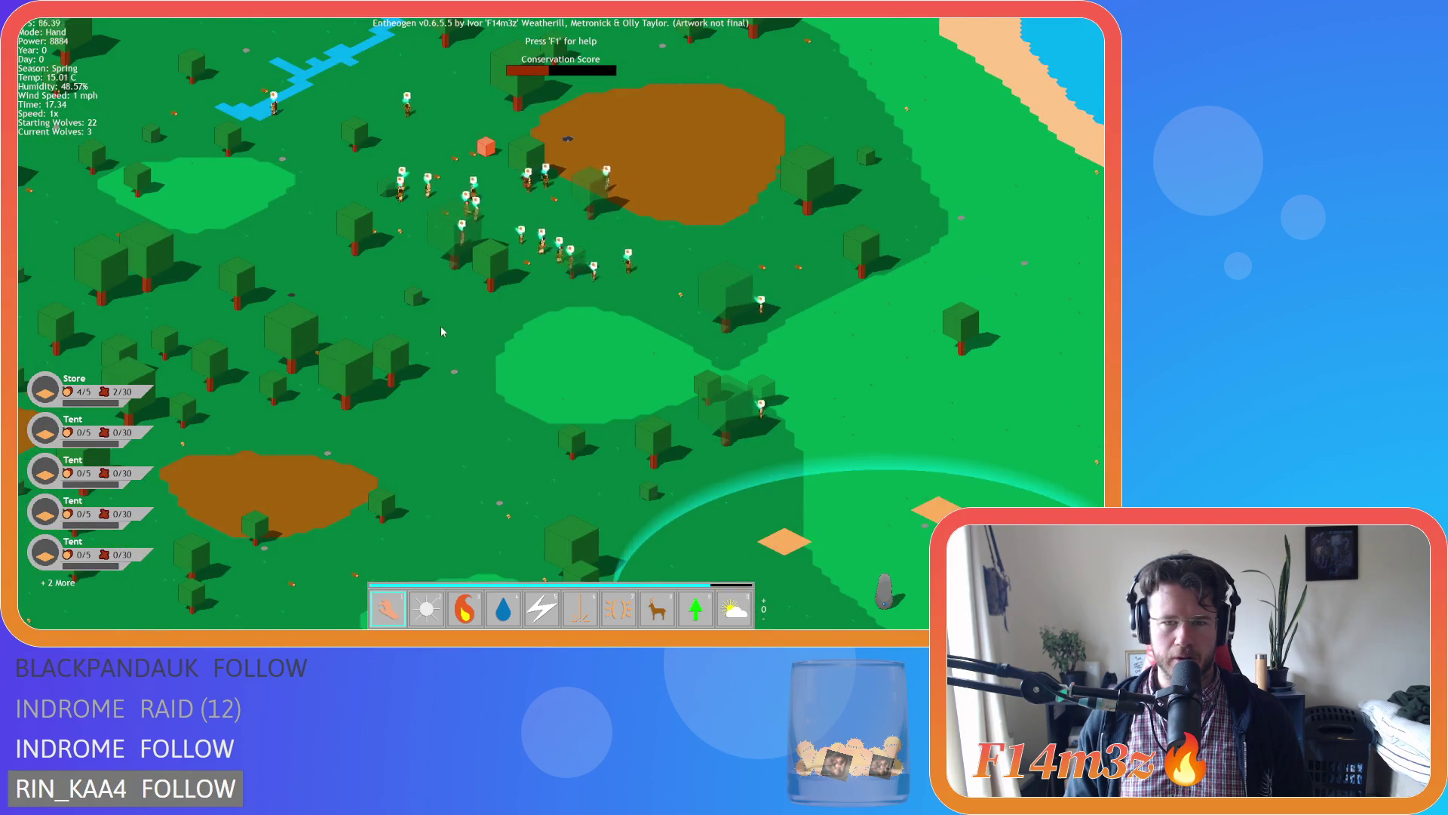
scroll(442, 331, down, 5)
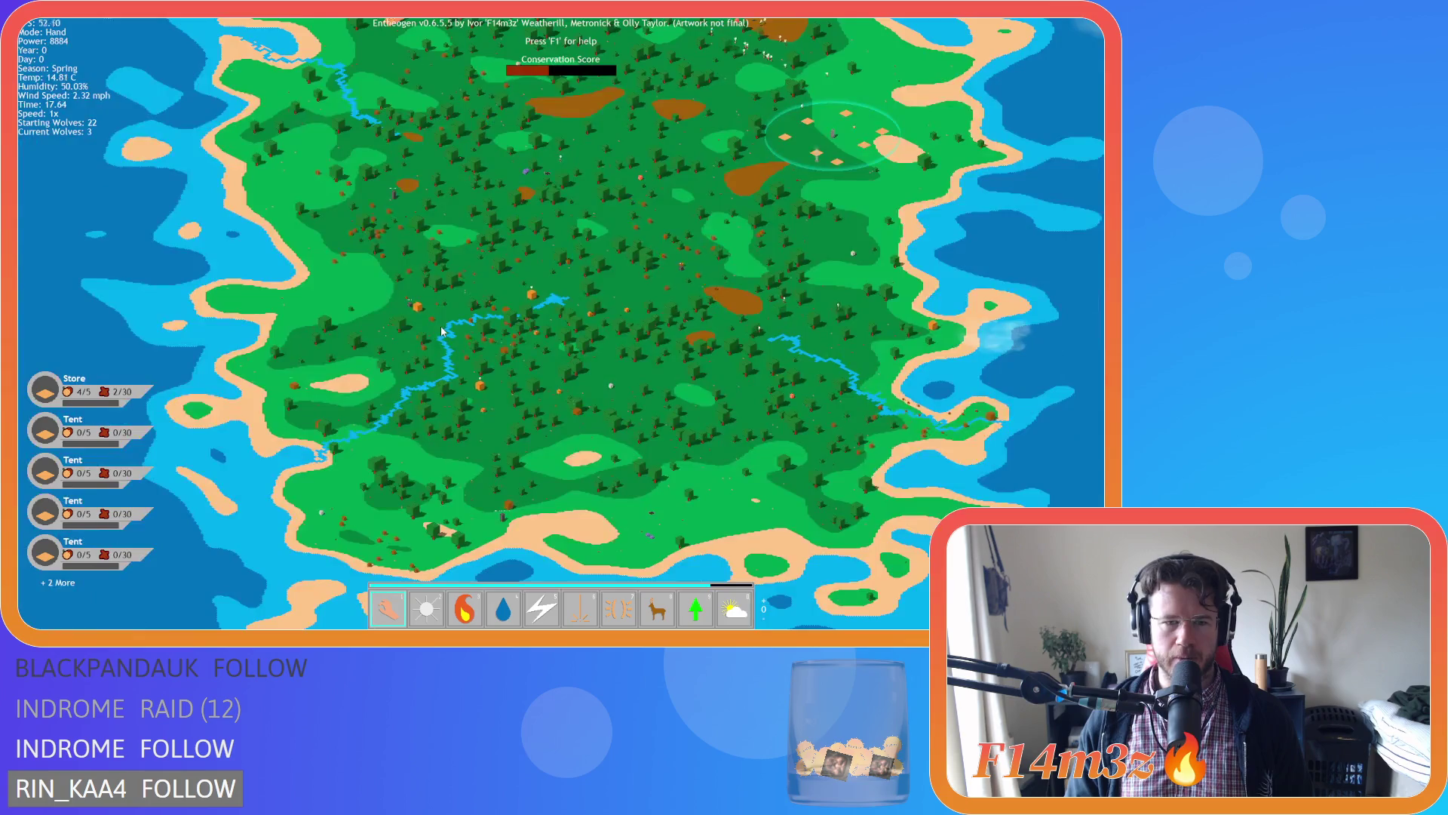
scroll(442, 332, up, 5)
key(s)
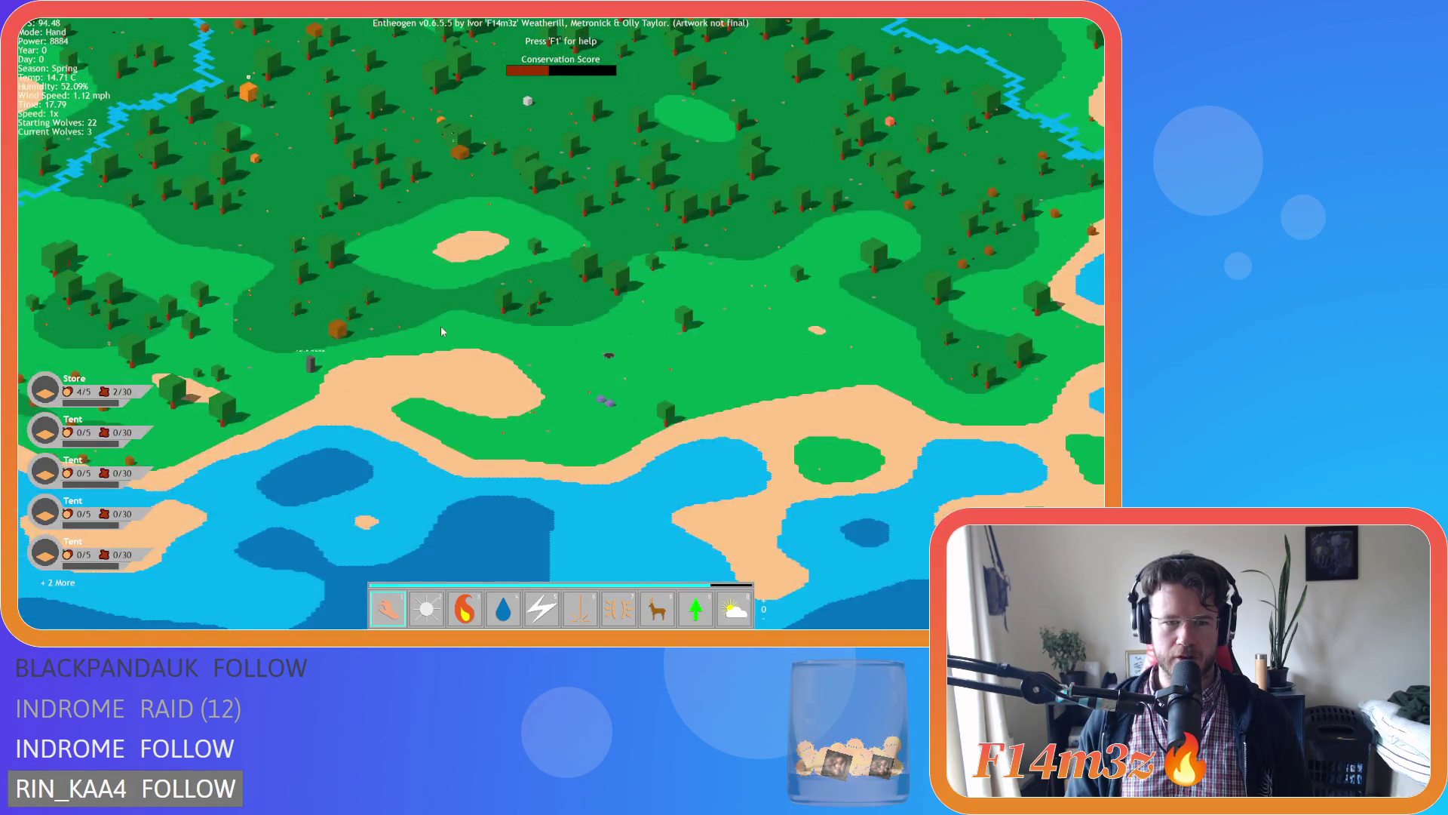
scroll(442, 331, down, 5)
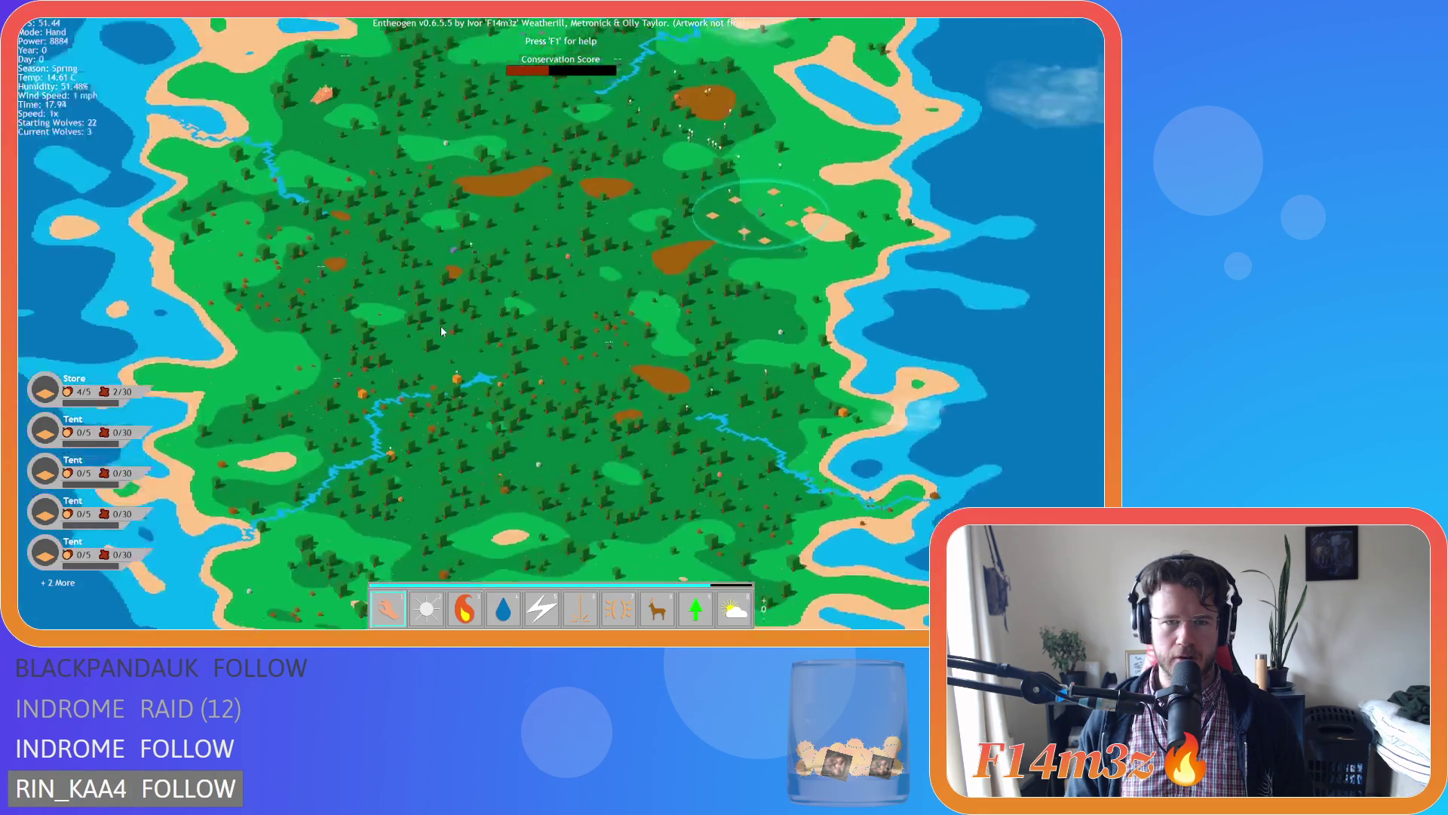
scroll(442, 331, up, 5)
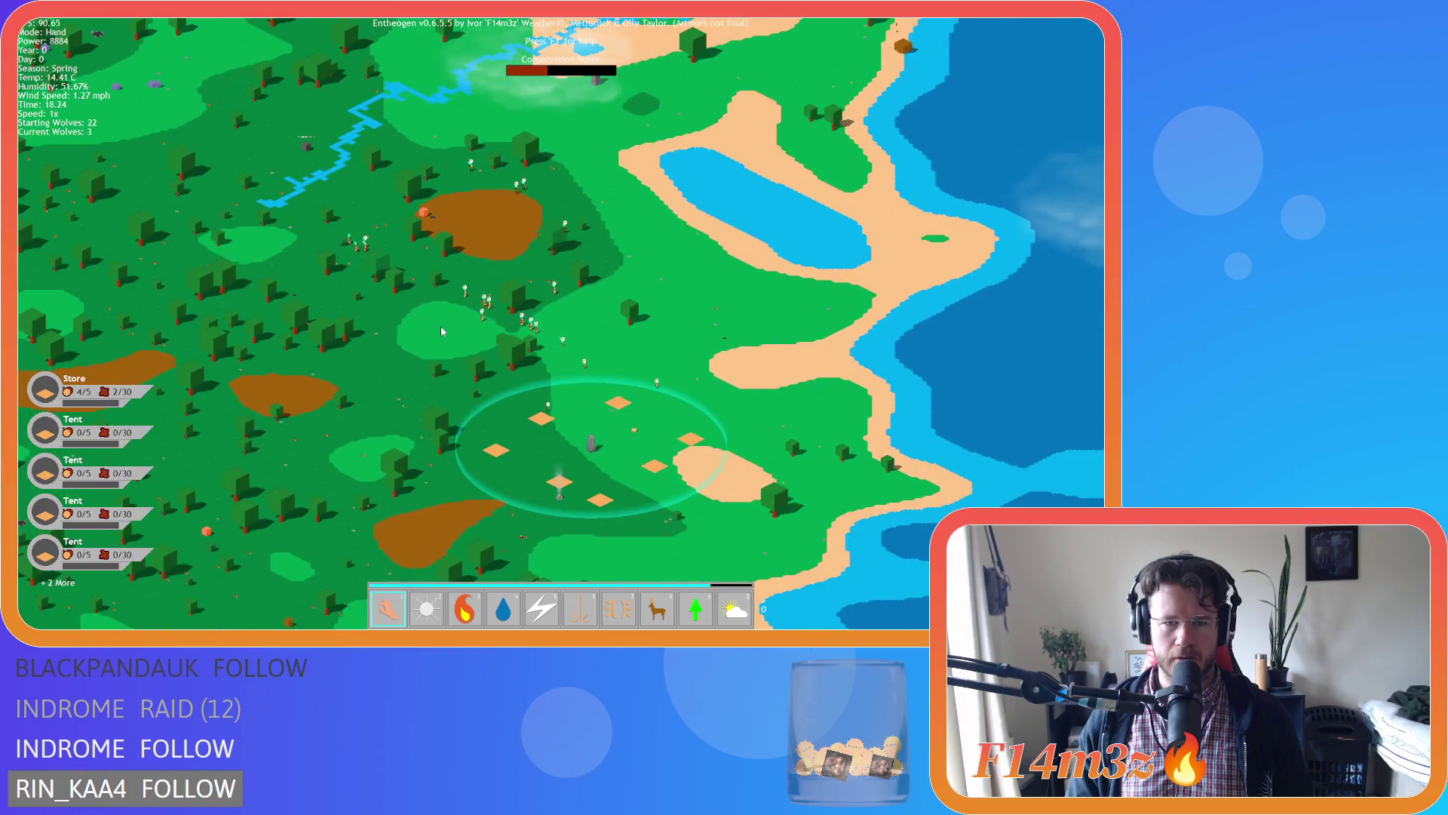
scroll(442, 331, up, 3)
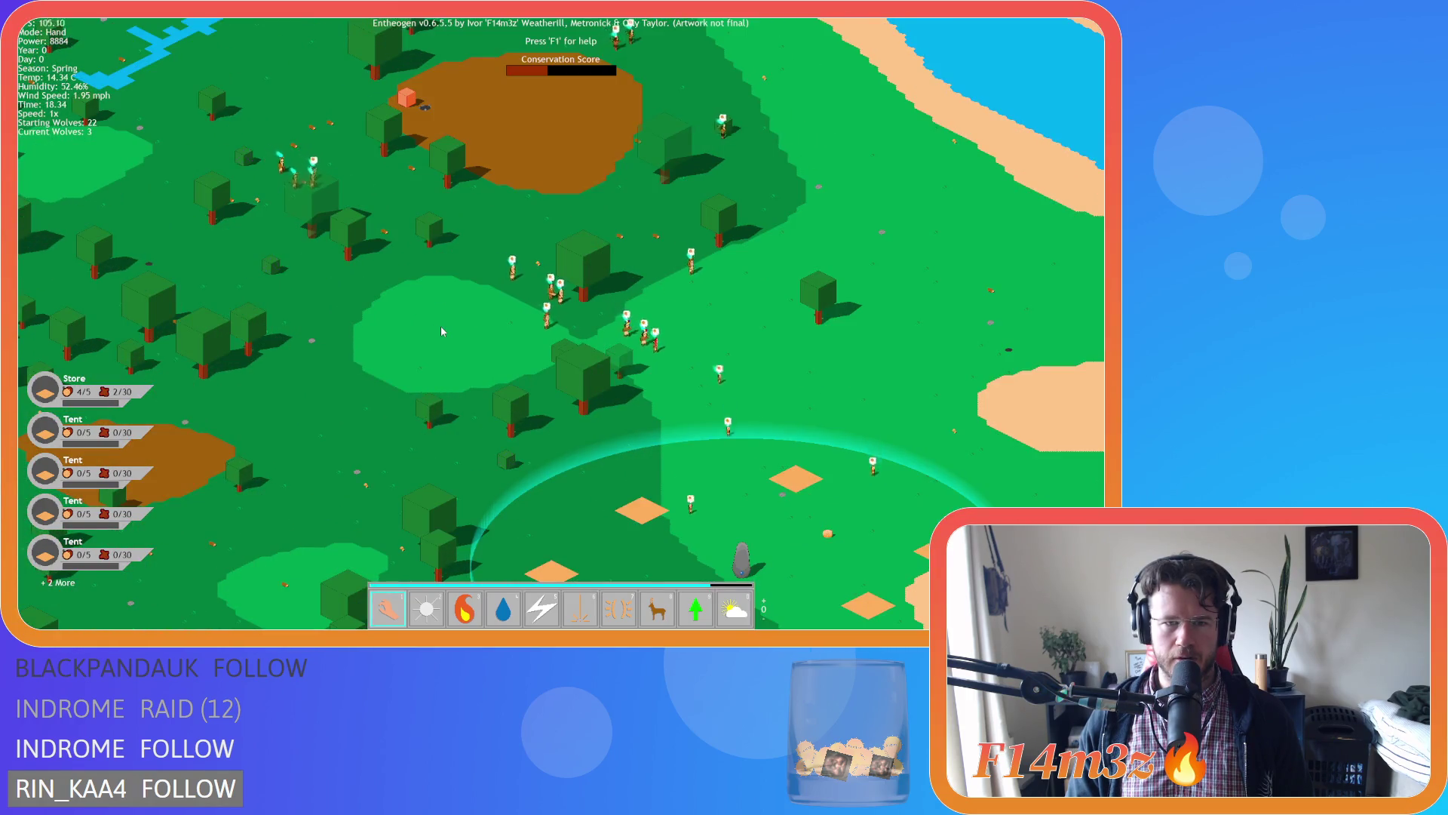
key(w)
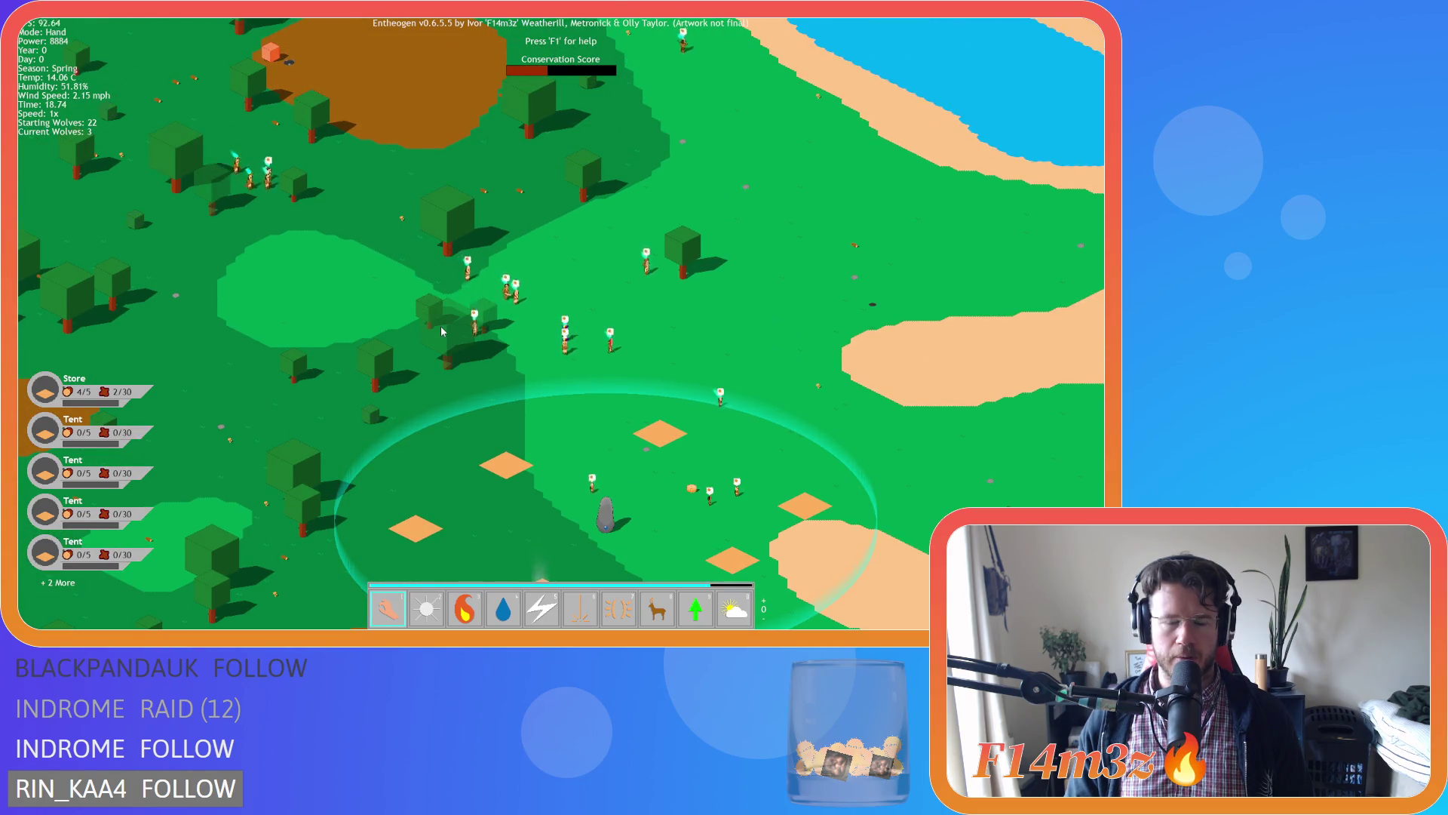
key(s)
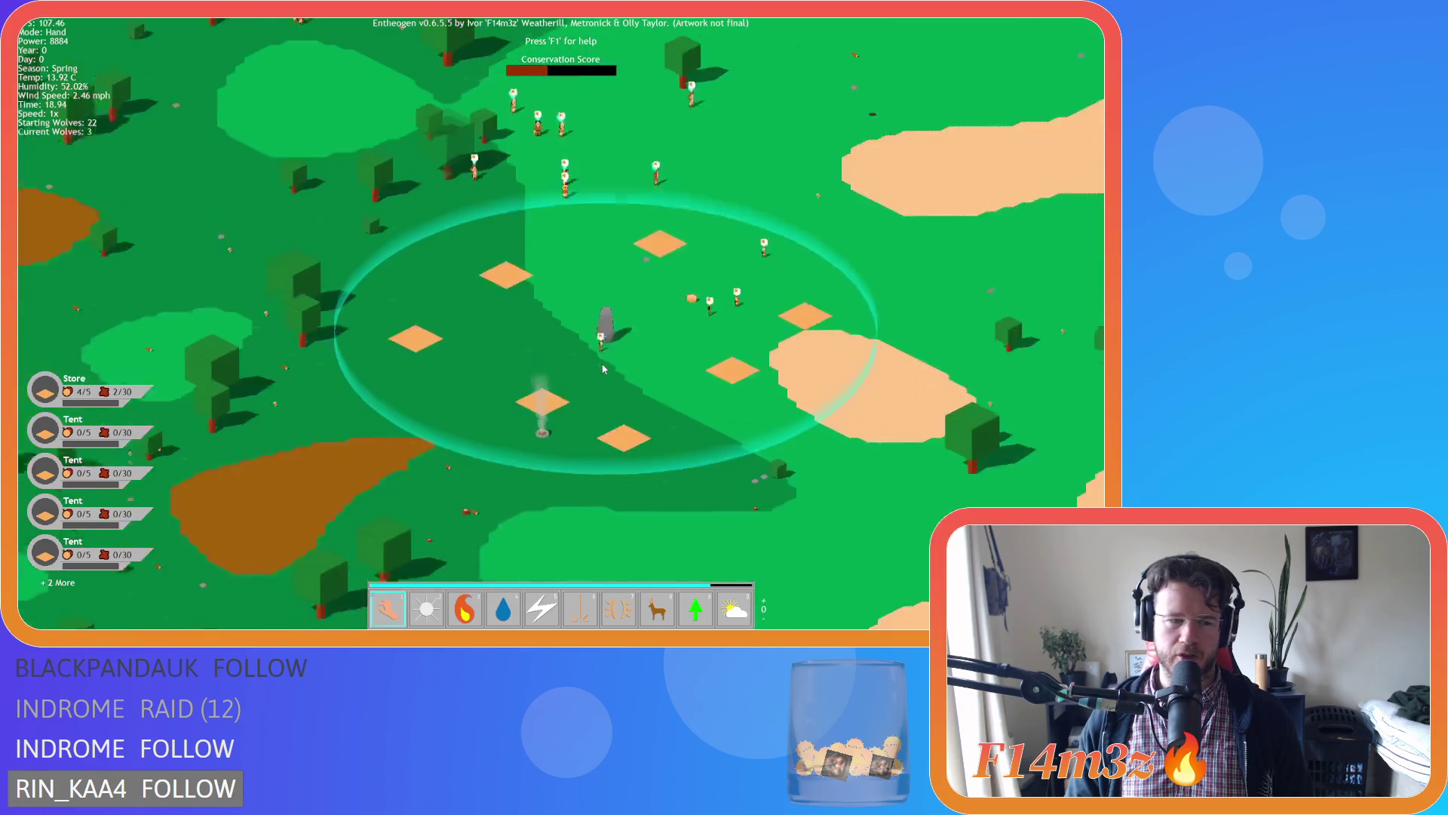
key(a)
key(w)
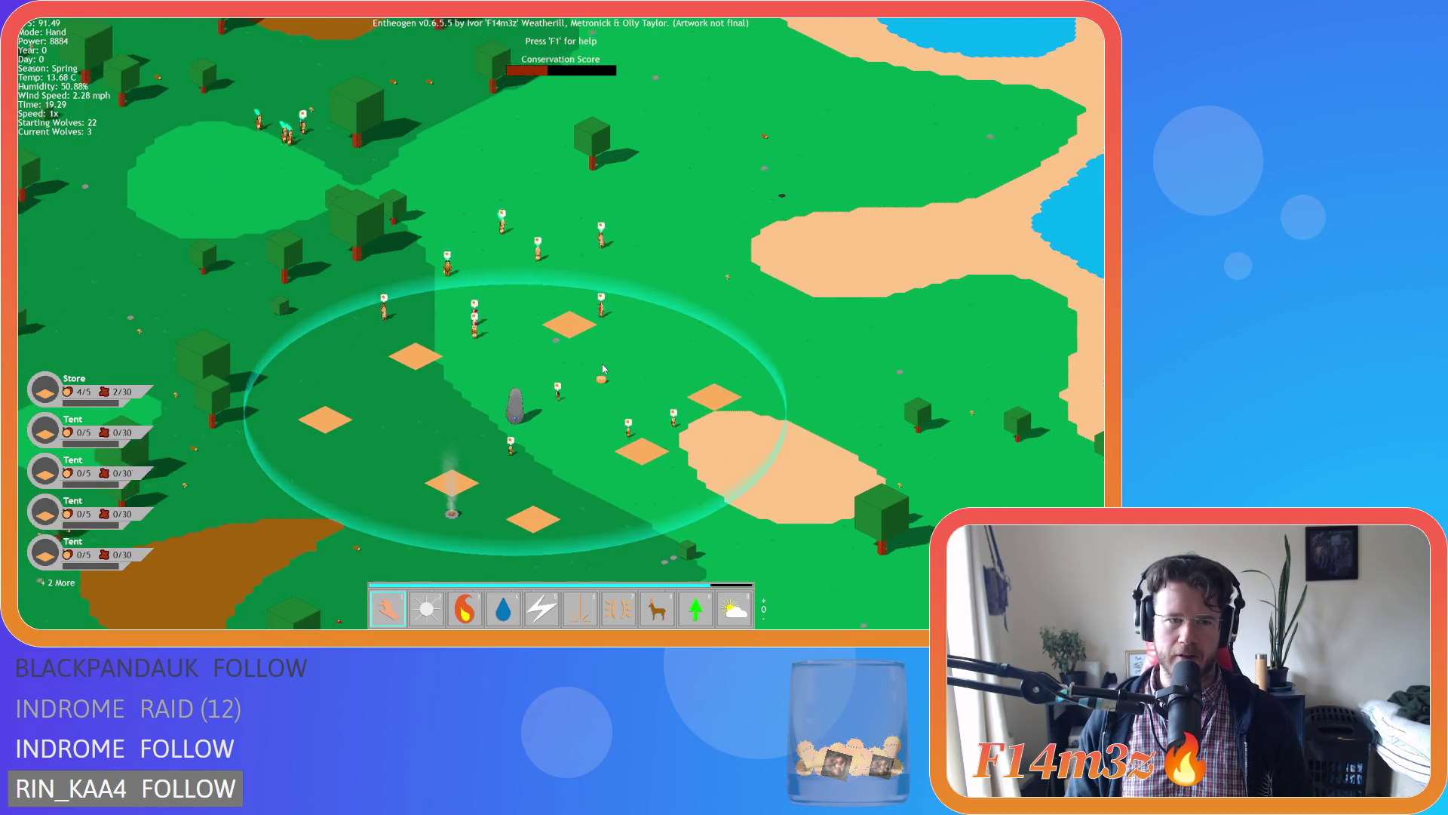
key(a)
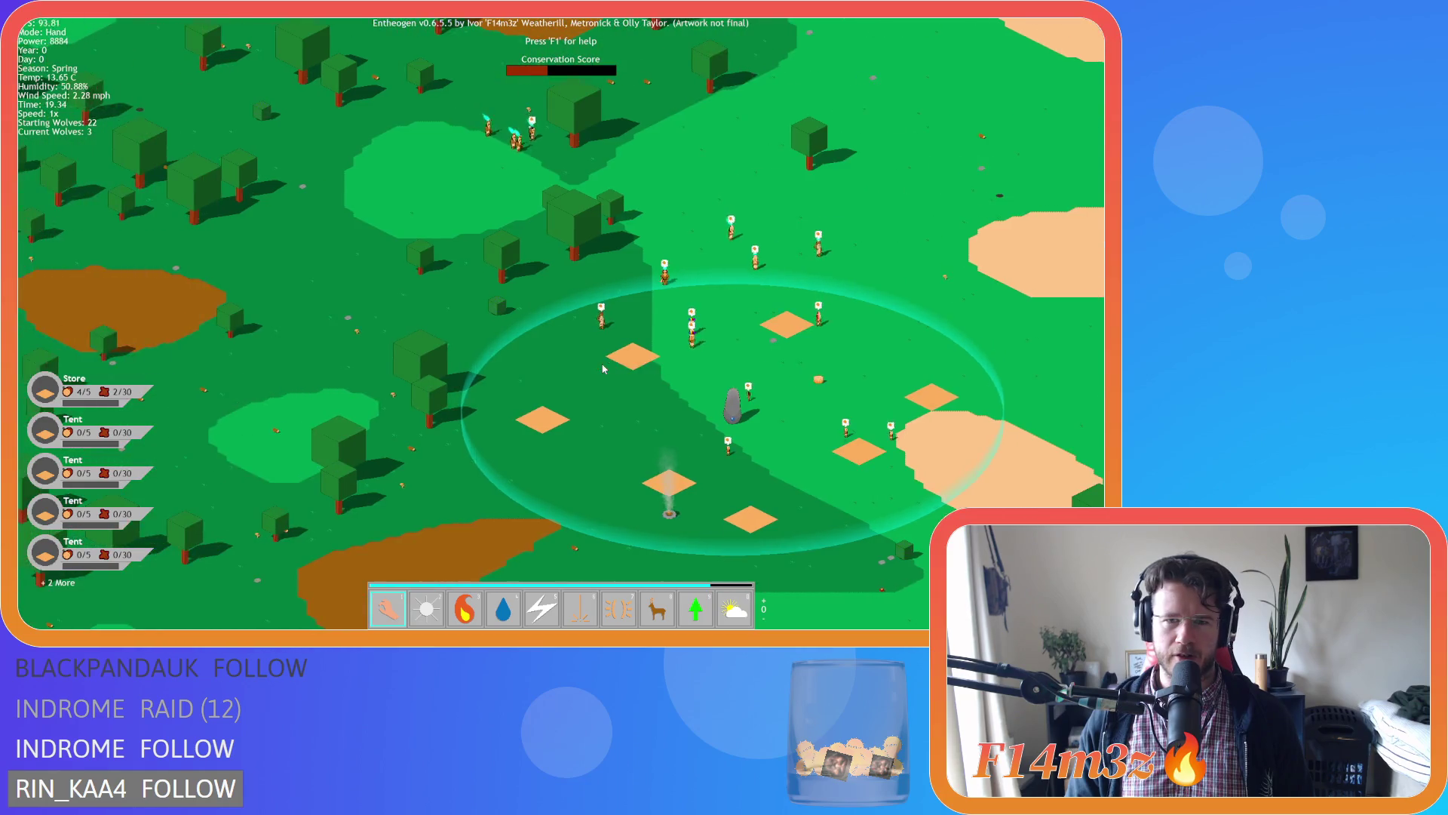
key(w)
key(s)
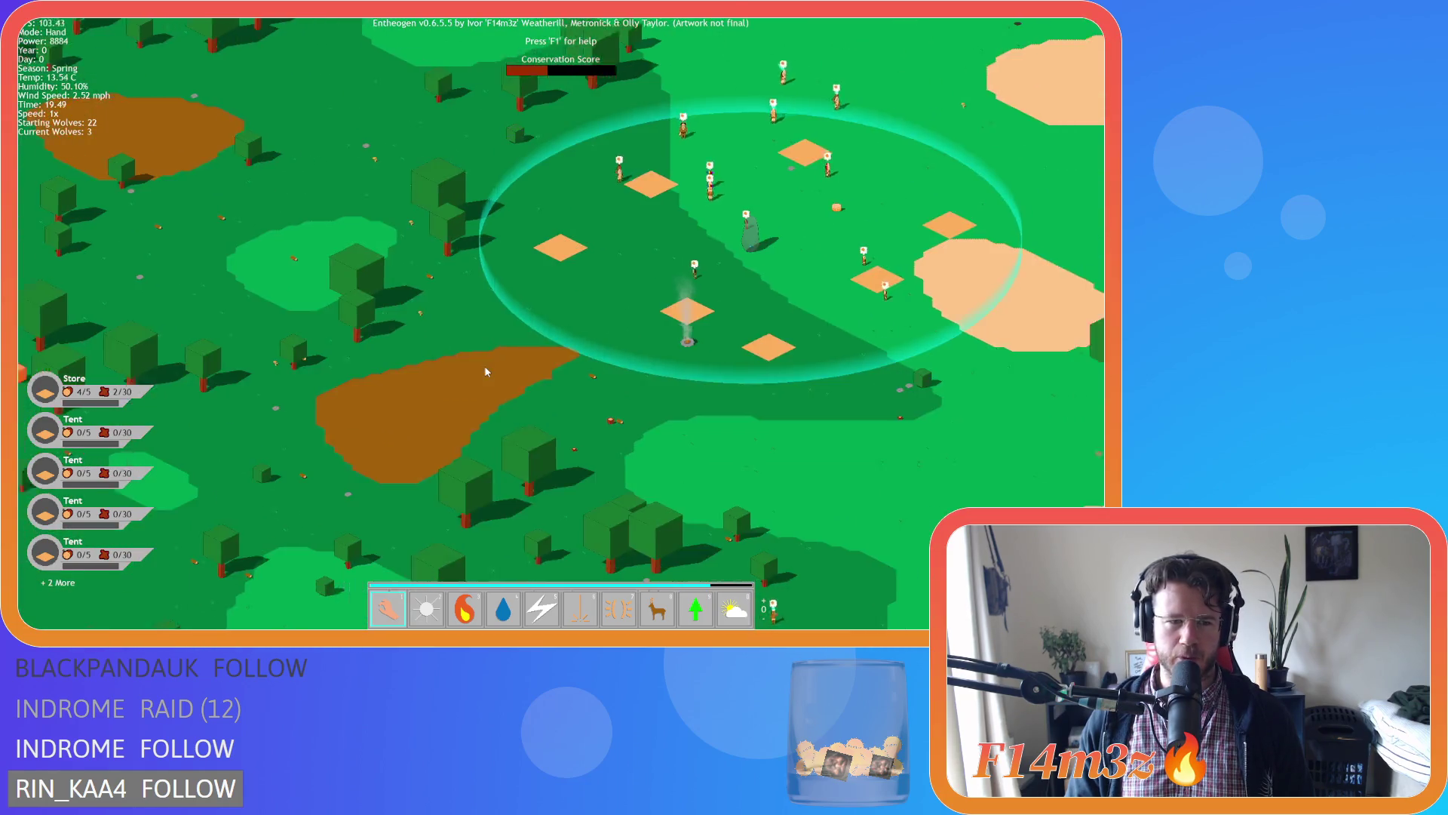
key(w)
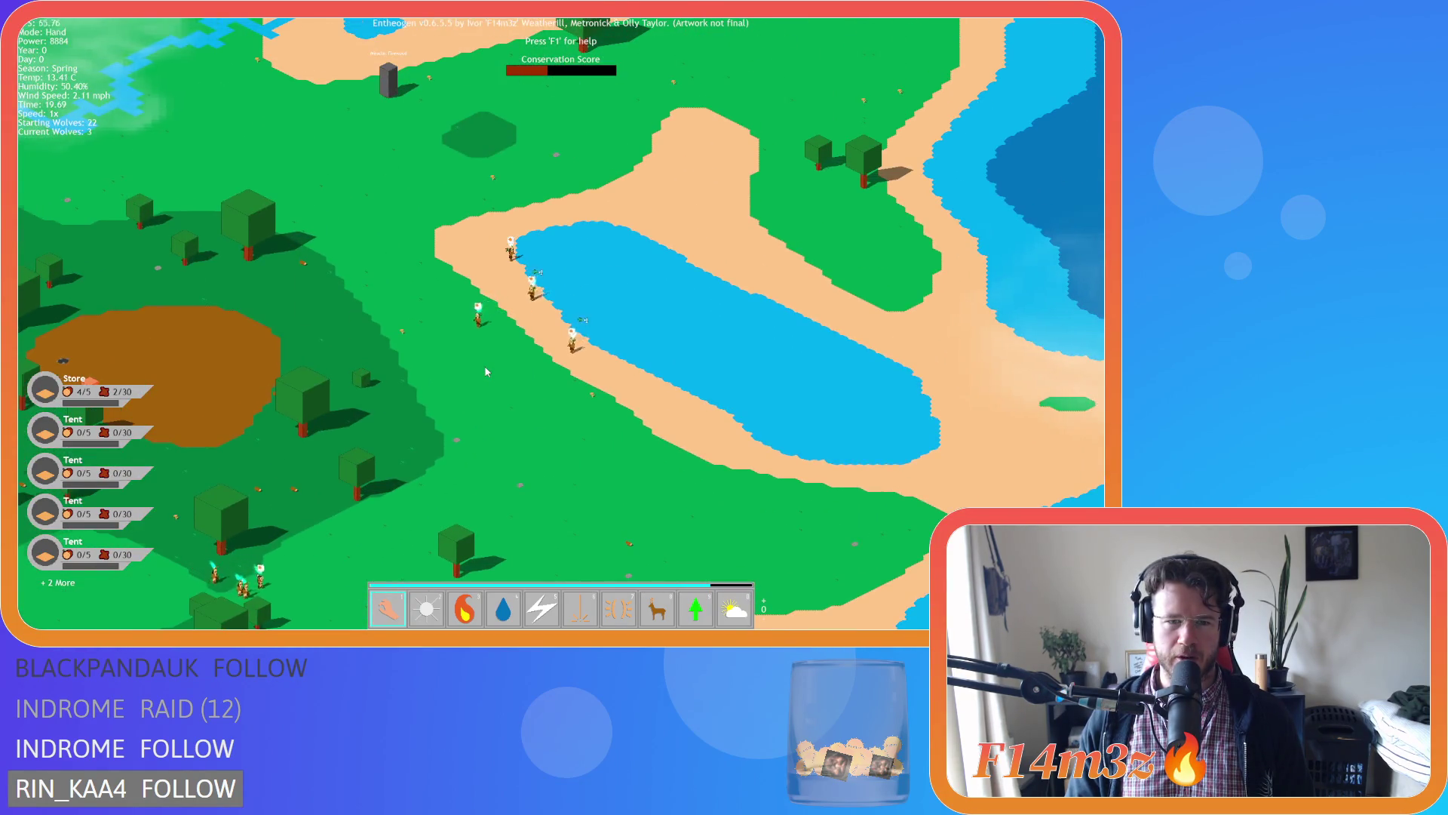
scroll(487, 371, down, 5)
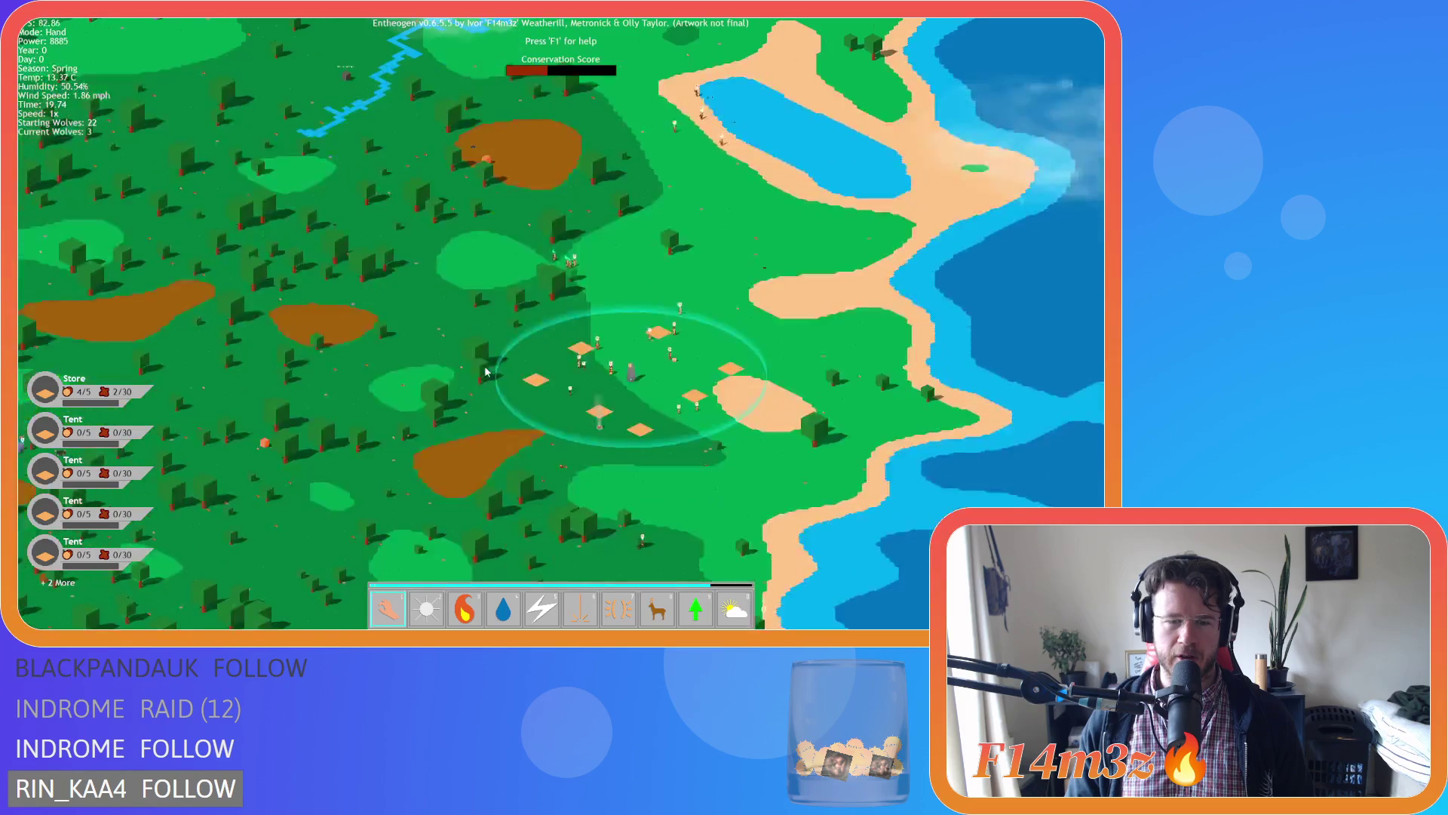
key(s)
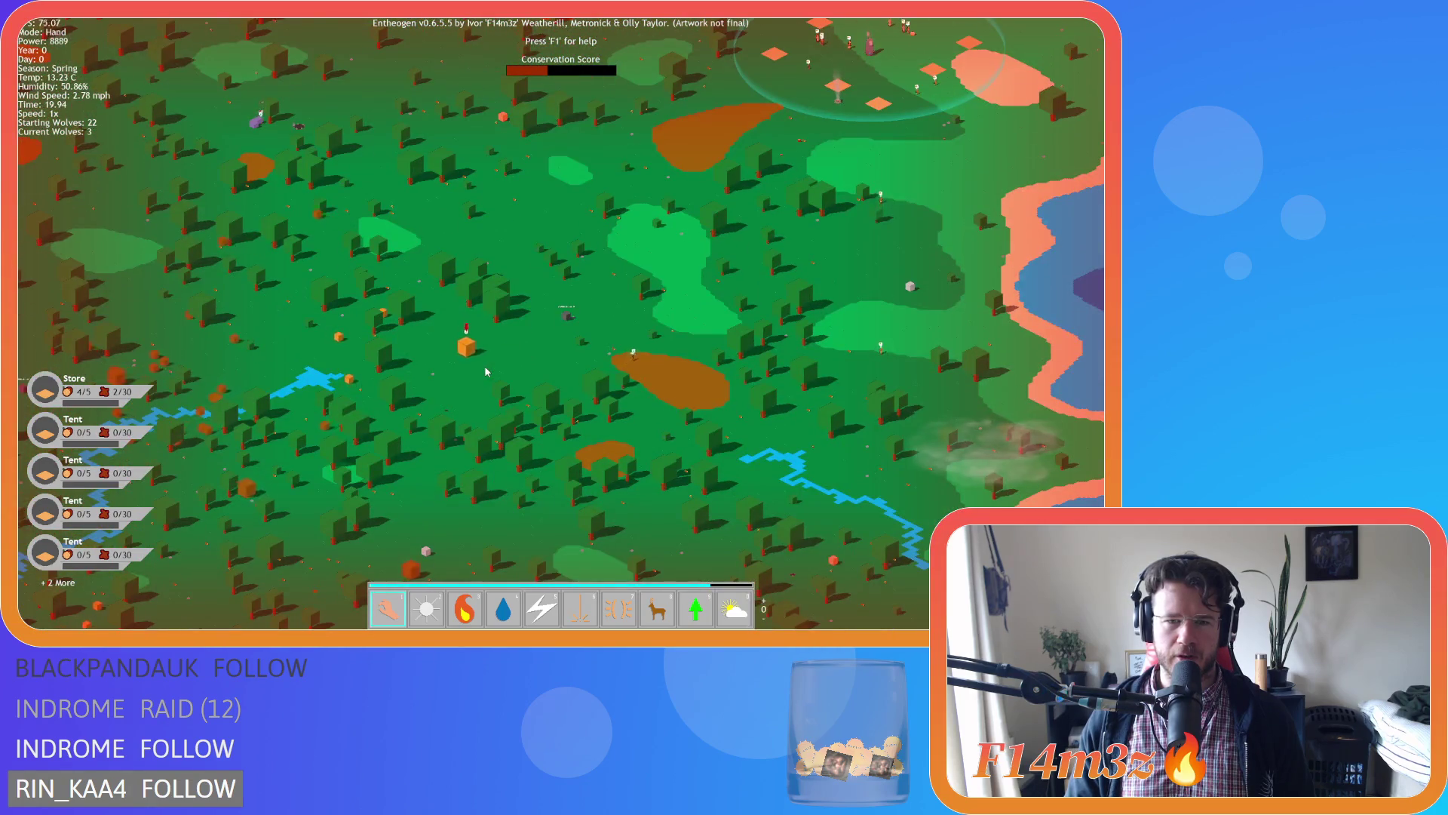
scroll(623, 414, up, 4)
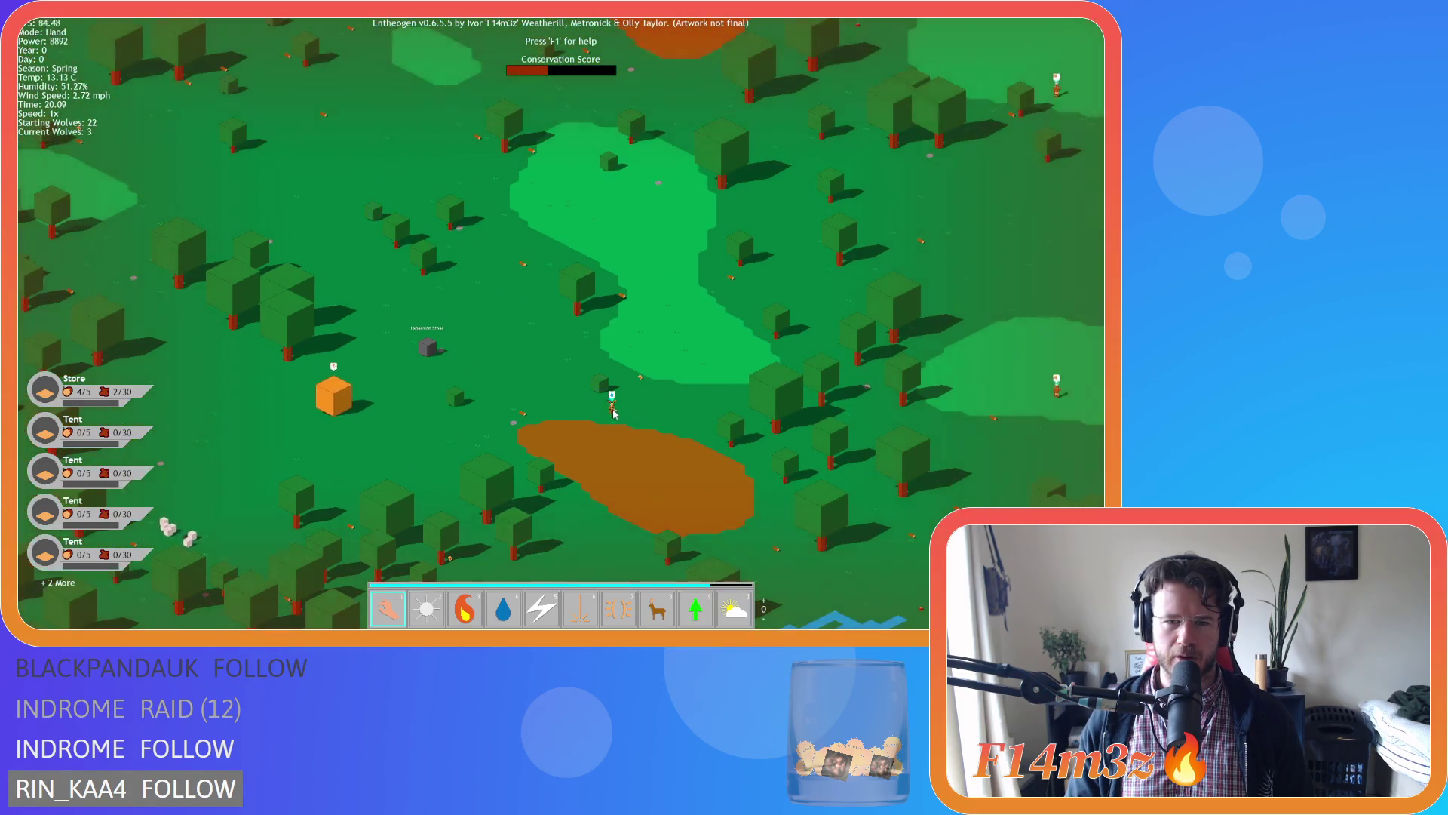
scroll(613, 411, down, 3)
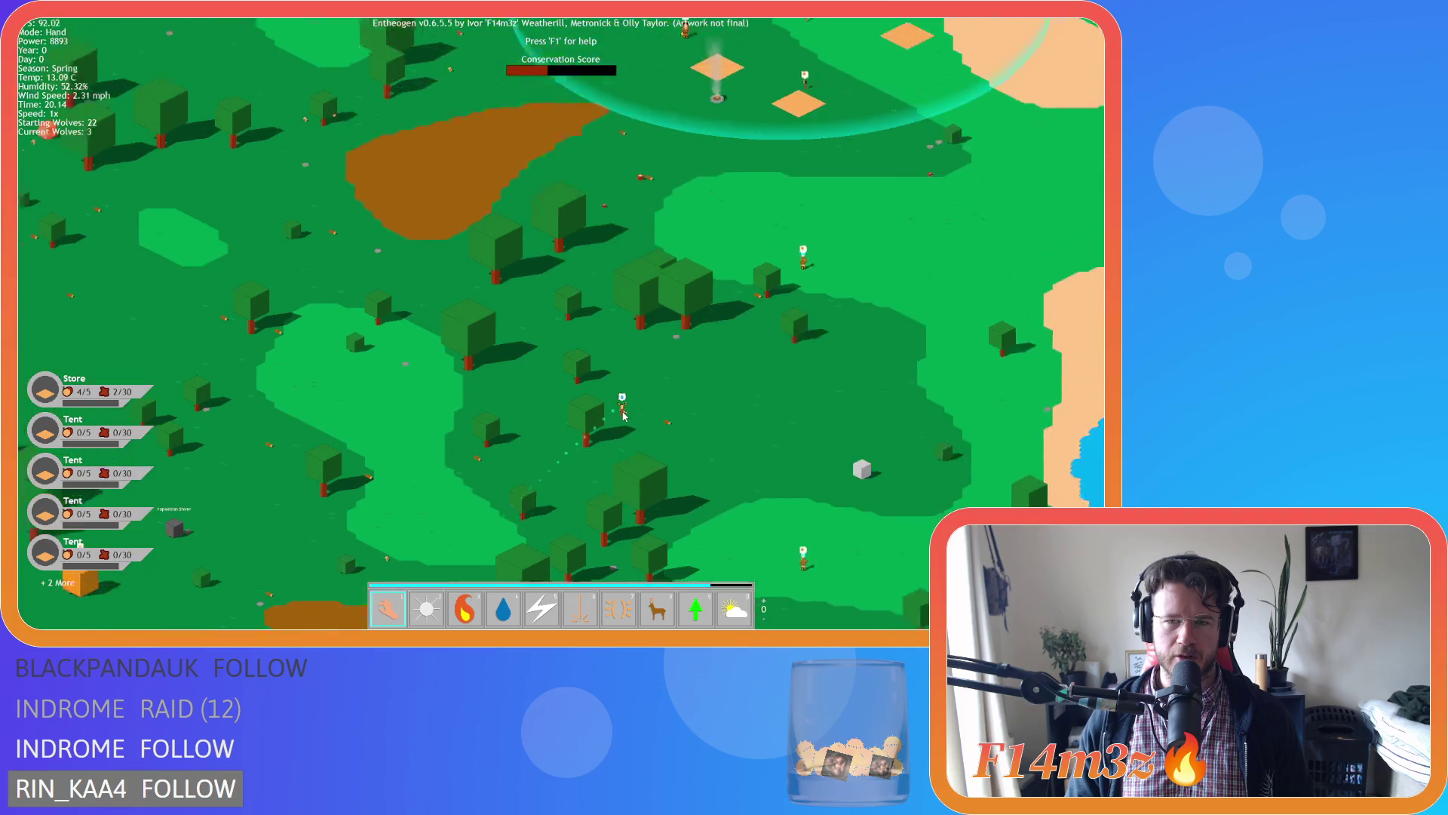
key(w)
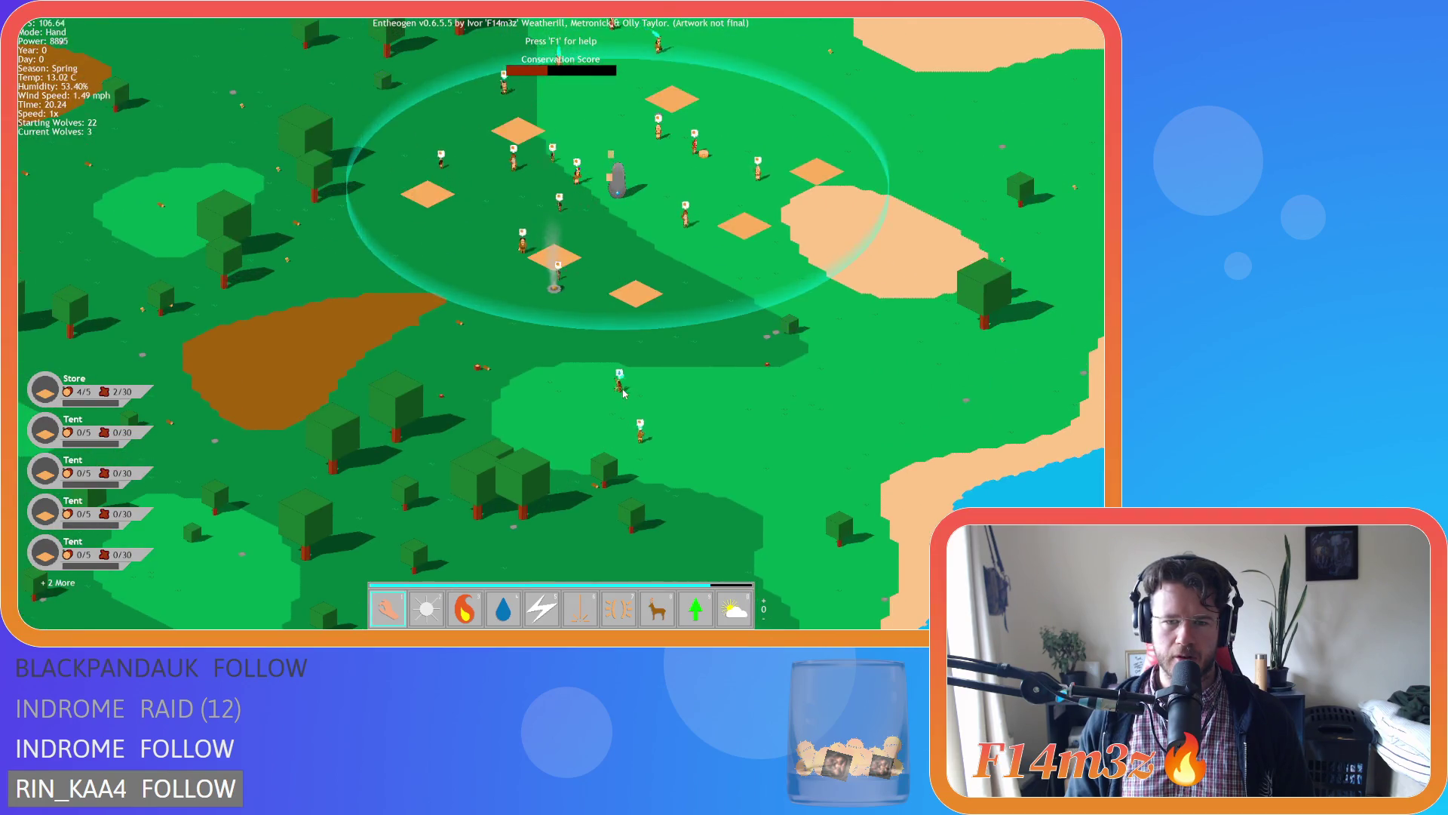
scroll(623, 392, down, 3)
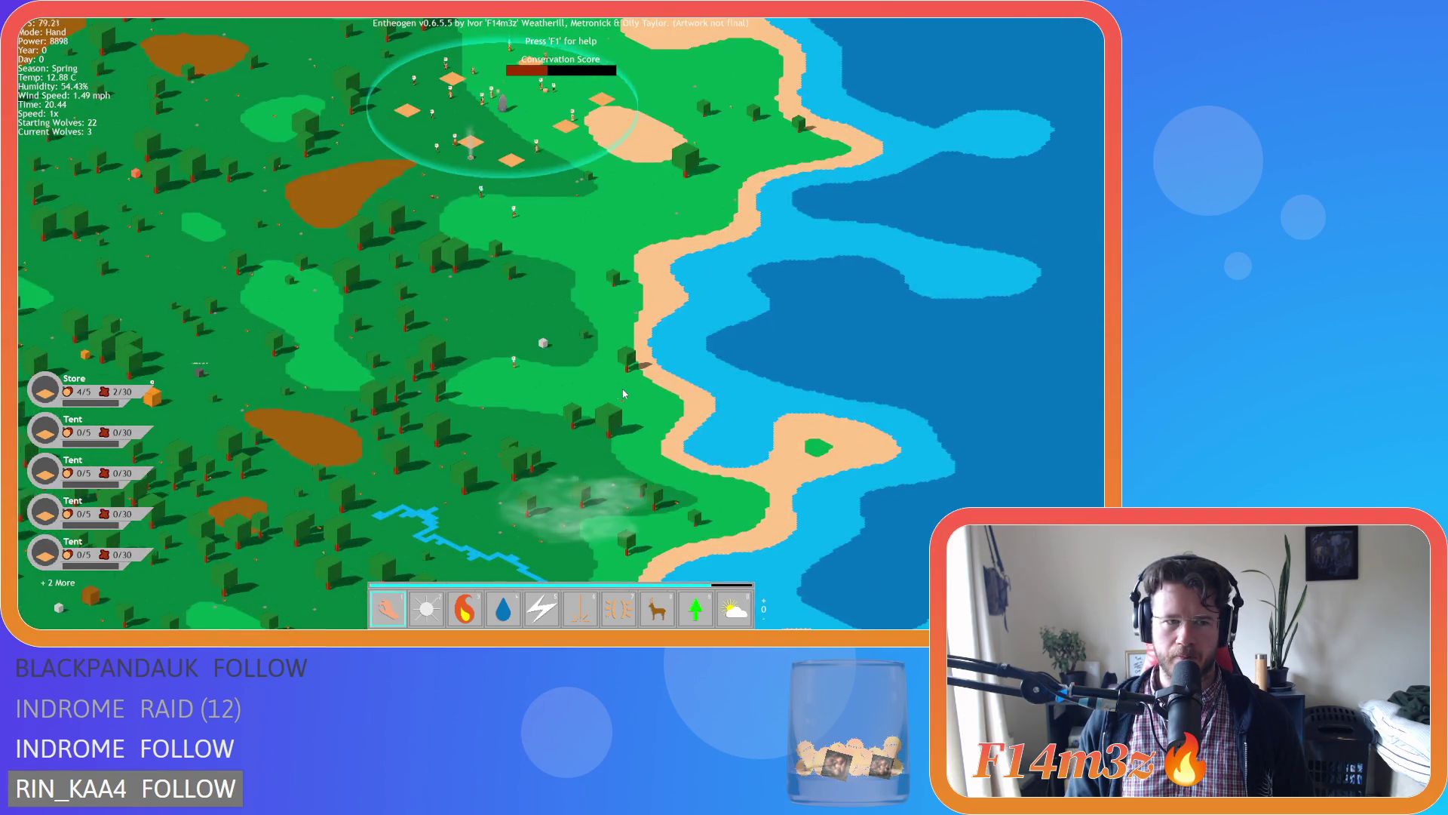
key(a)
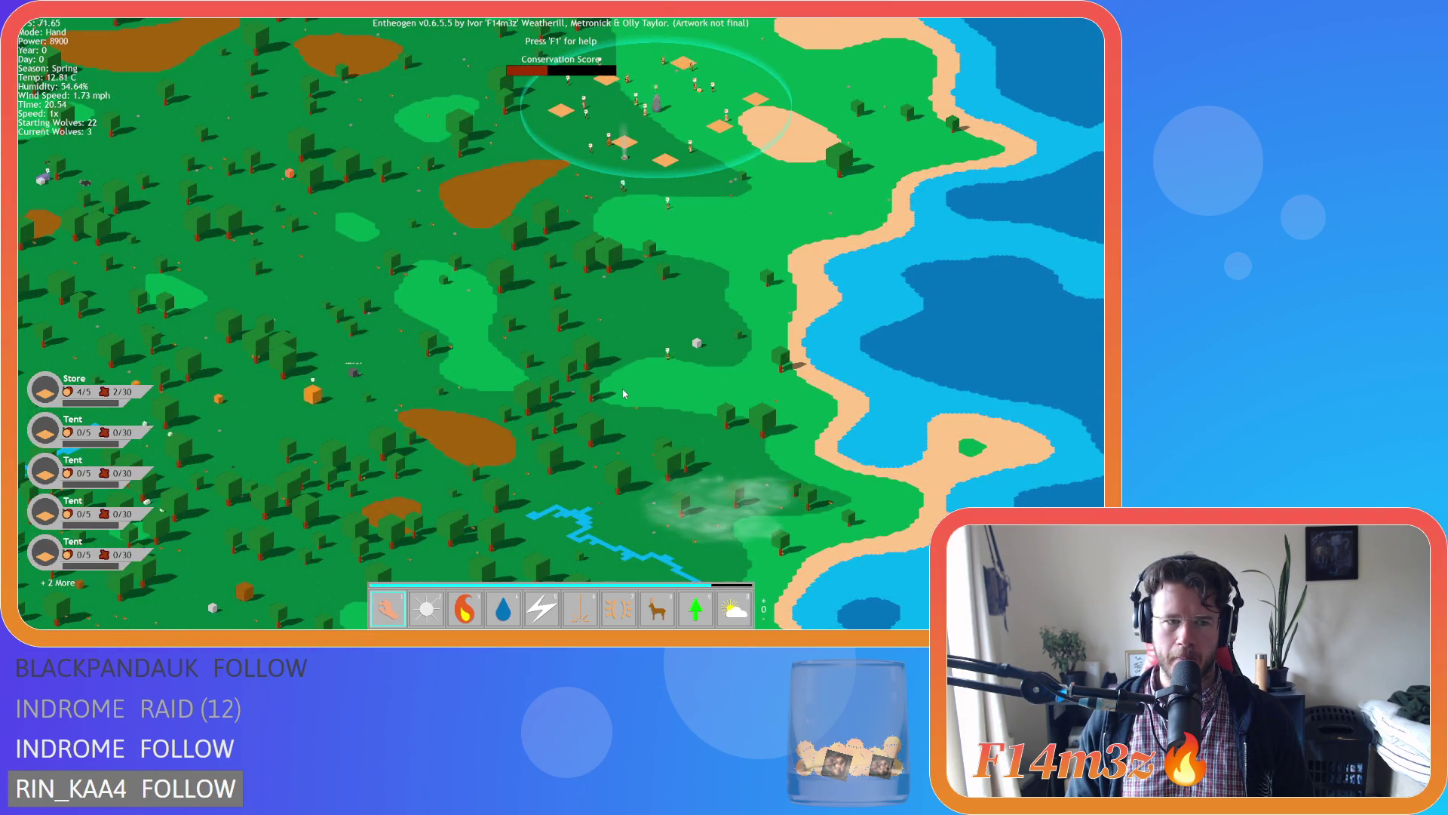
key(a)
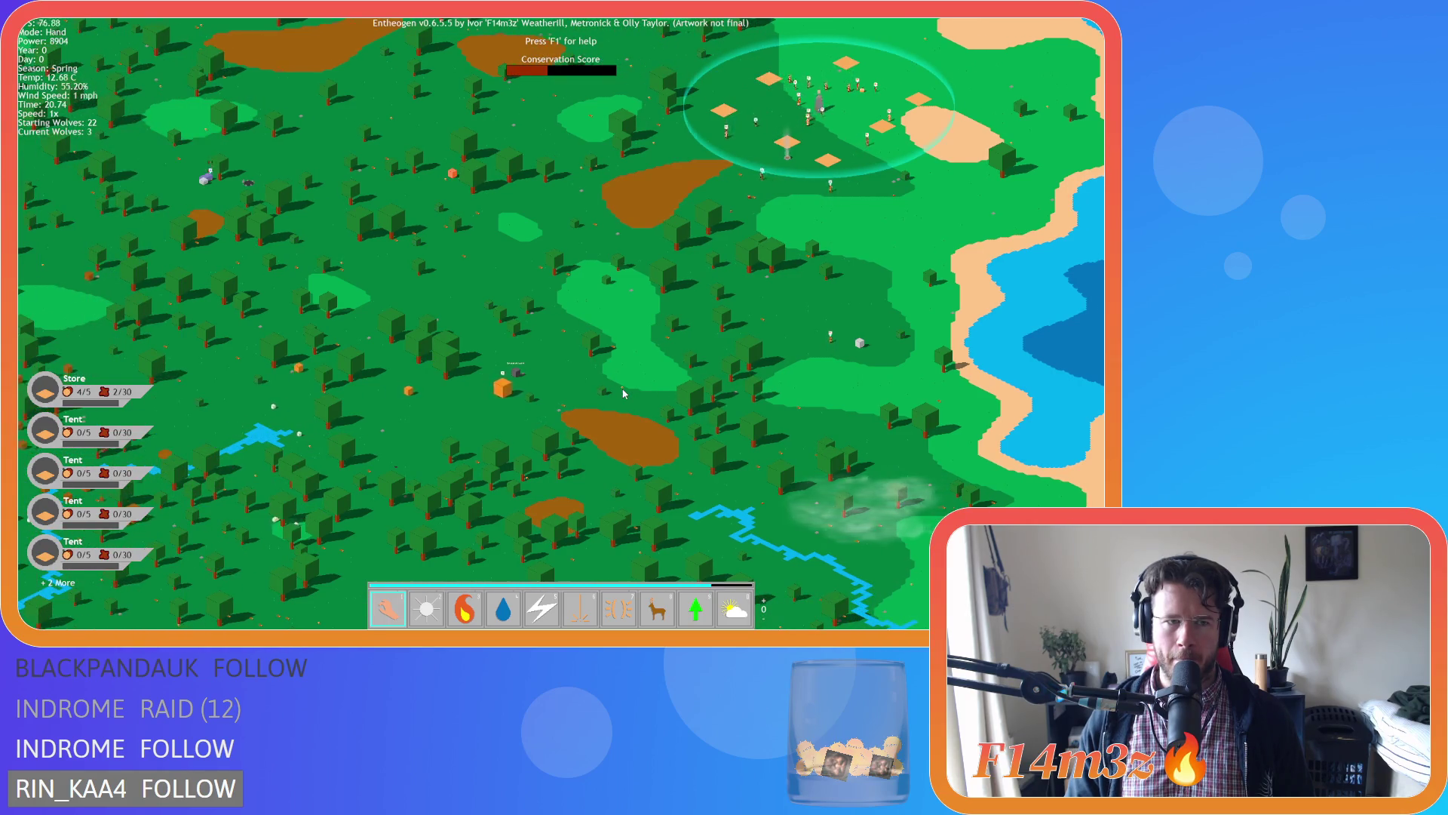
scroll(464, 352, up, 5)
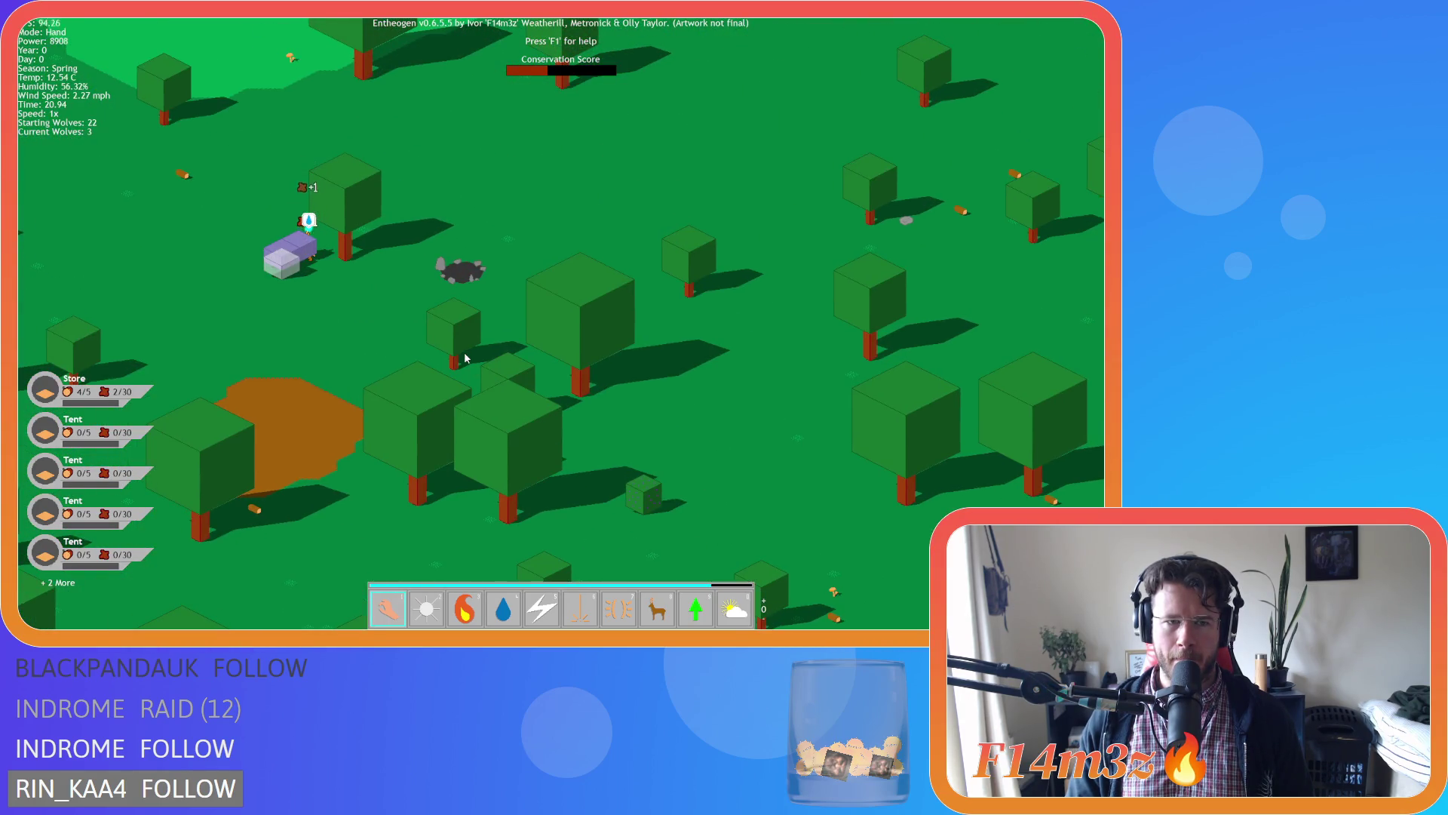
scroll(465, 357, down, 5)
scroll(465, 357, up, 1)
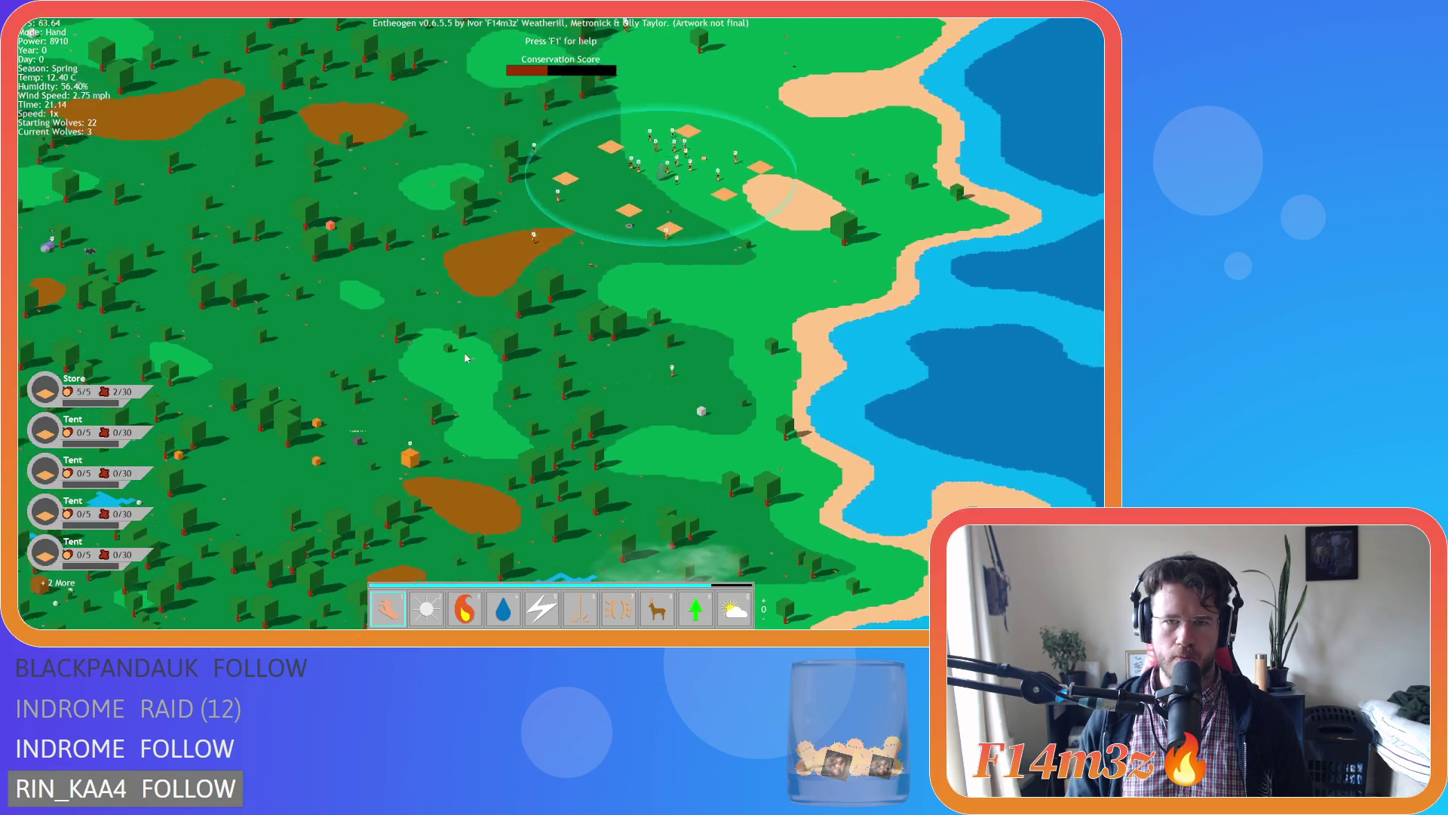
scroll(466, 357, down, 5)
scroll(465, 358, up, 5)
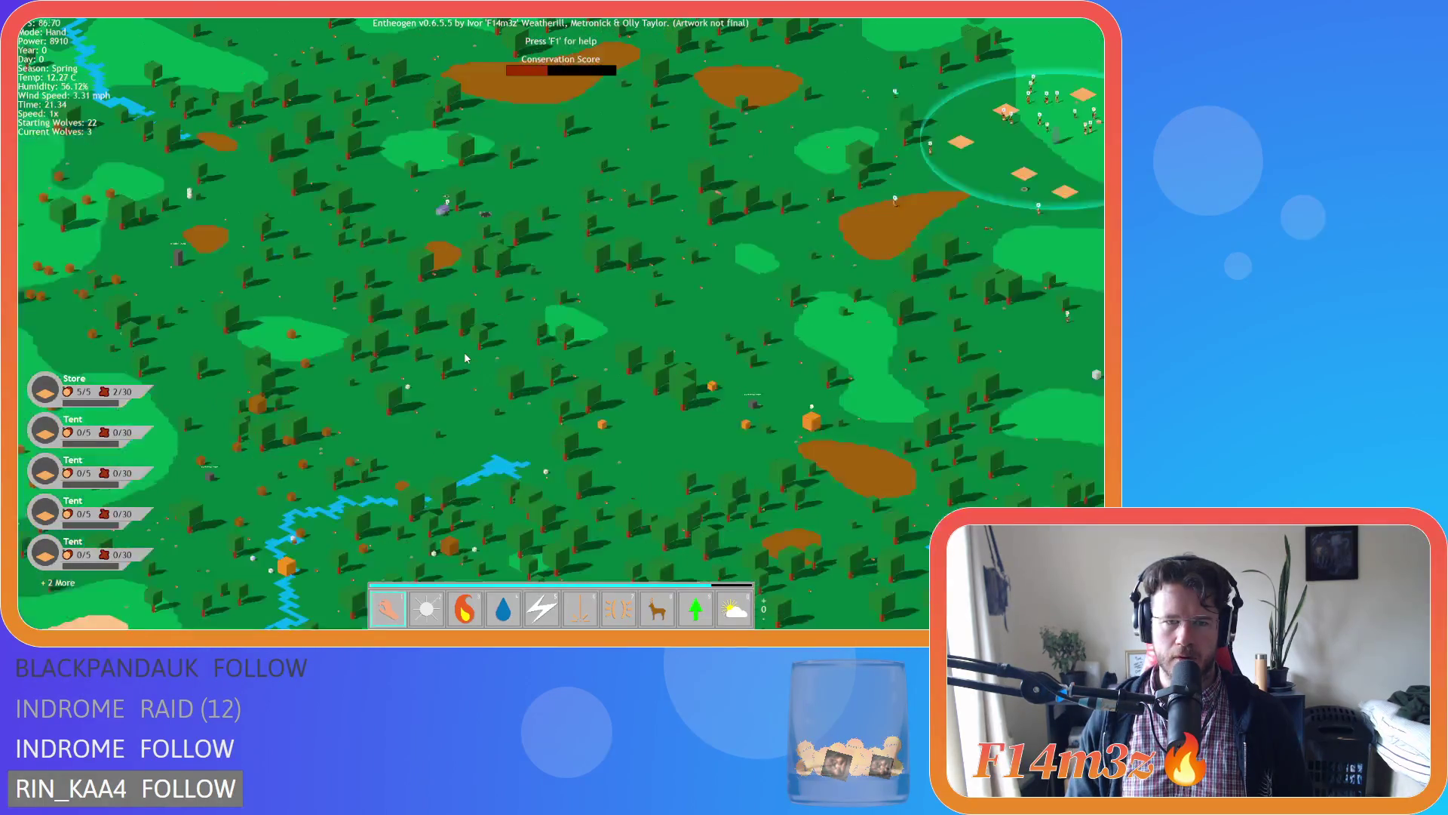
scroll(465, 358, down, 5)
scroll(465, 357, up, 2)
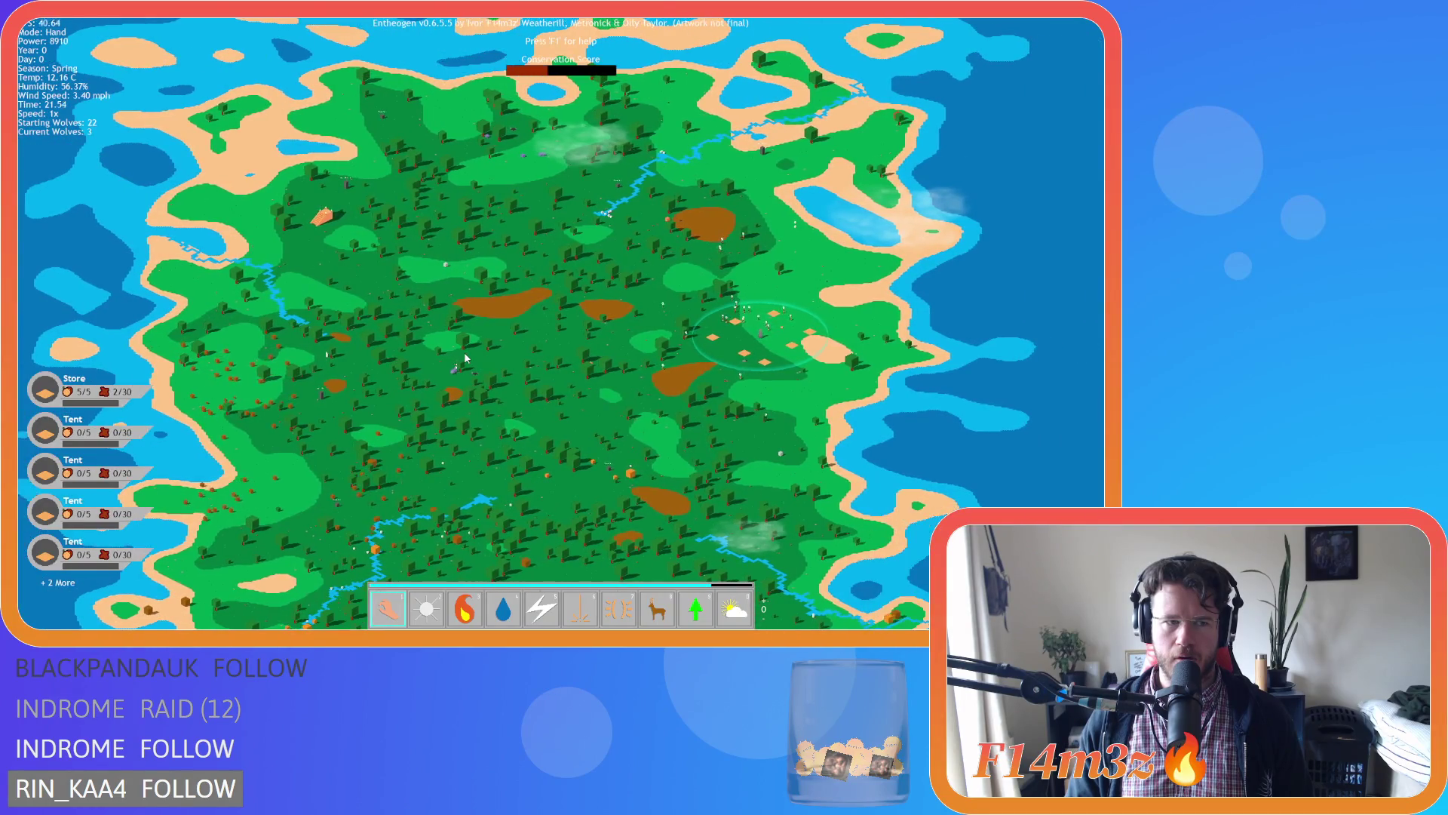
key(s)
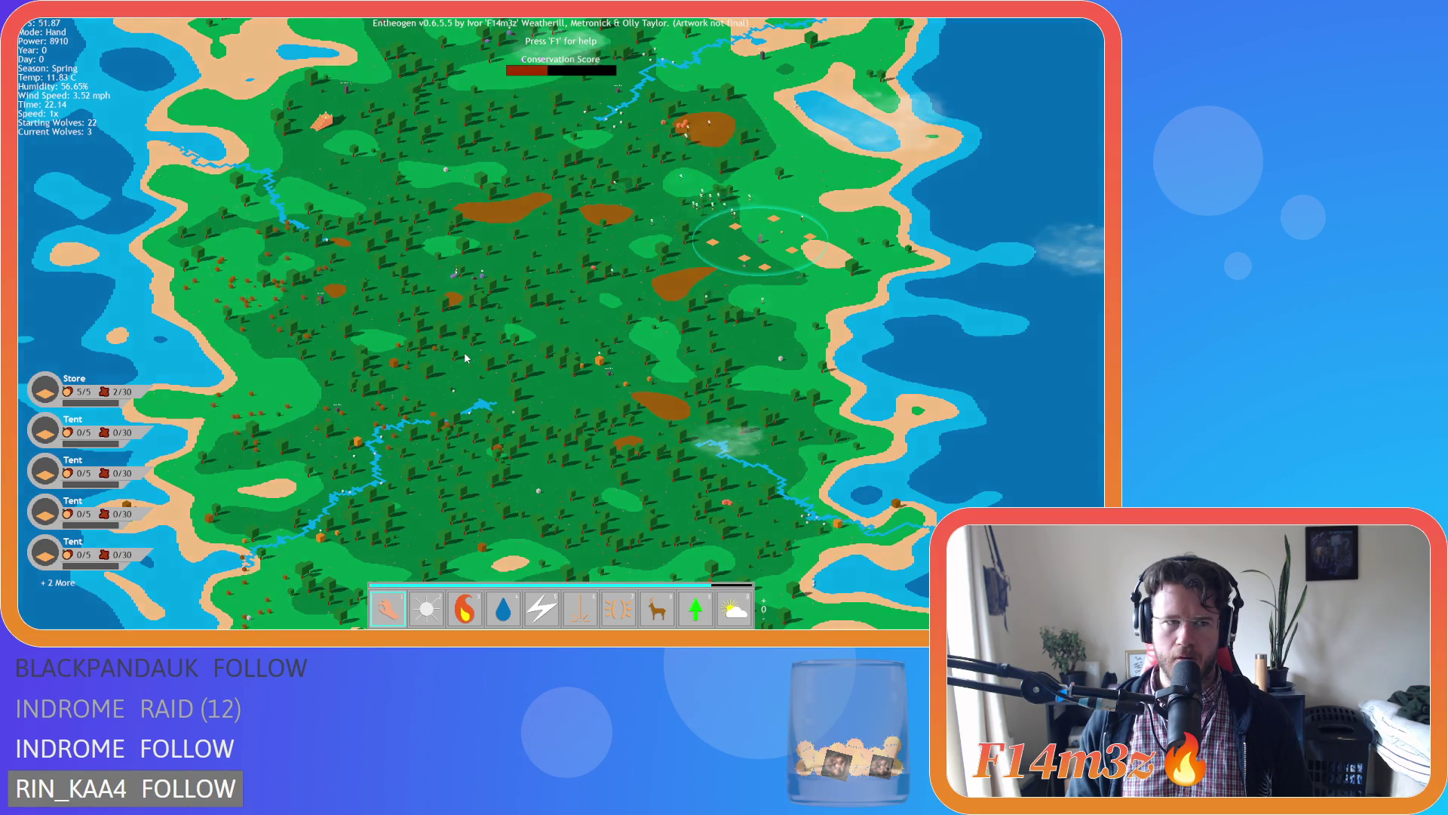
scroll(465, 358, down, 3)
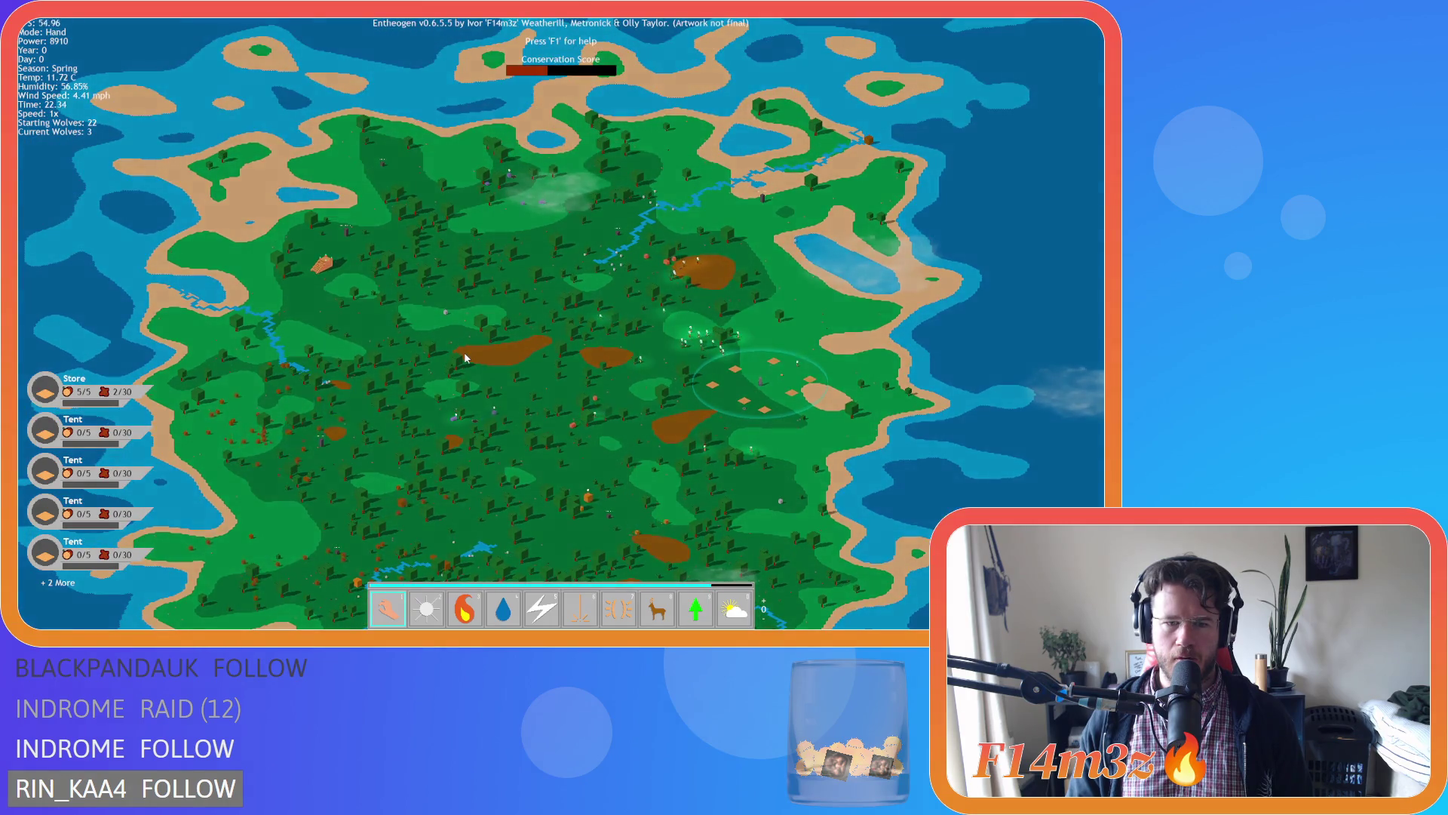
scroll(465, 357, up, 3)
key(s)
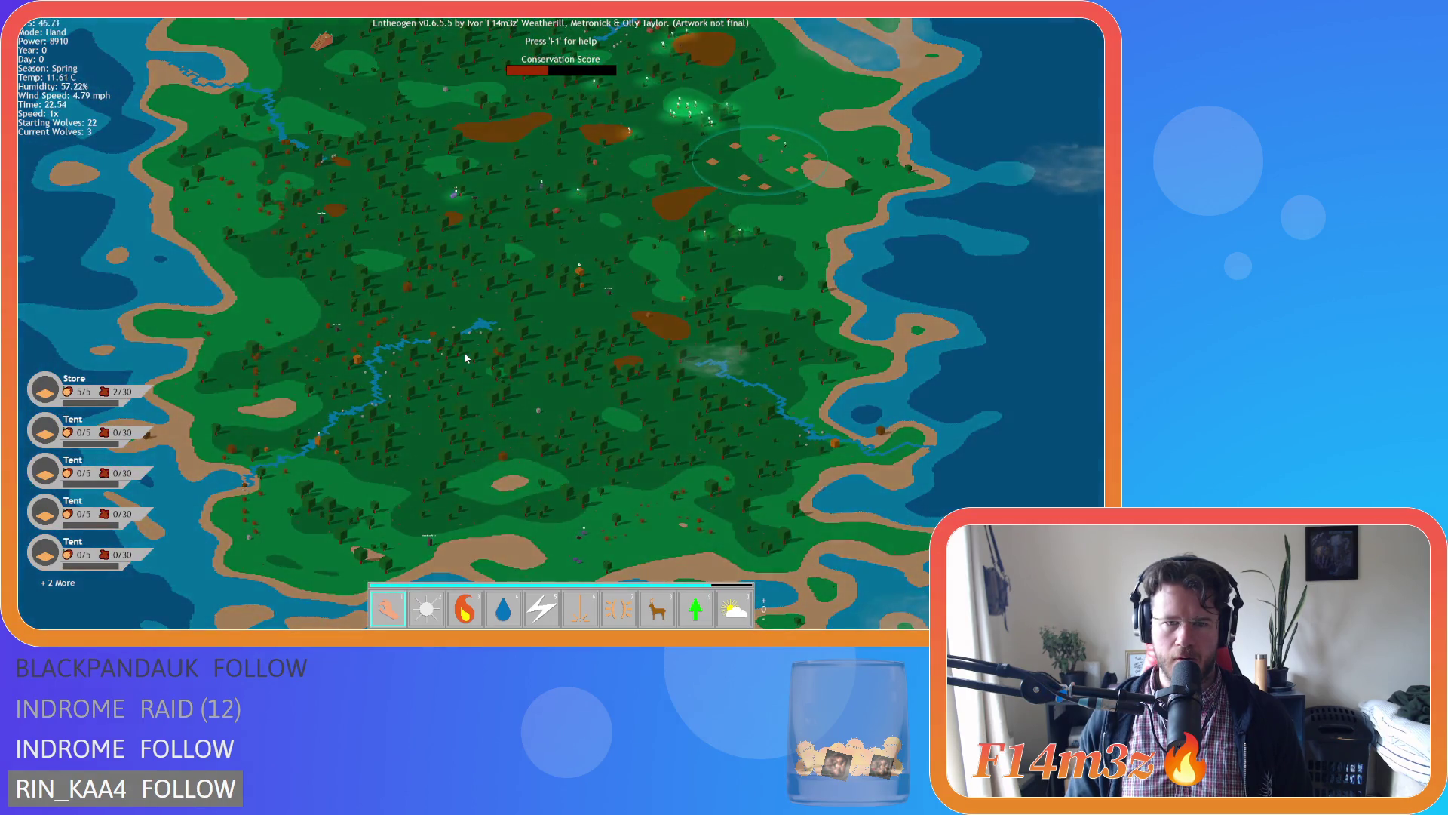
scroll(464, 351, up, 3)
key(w)
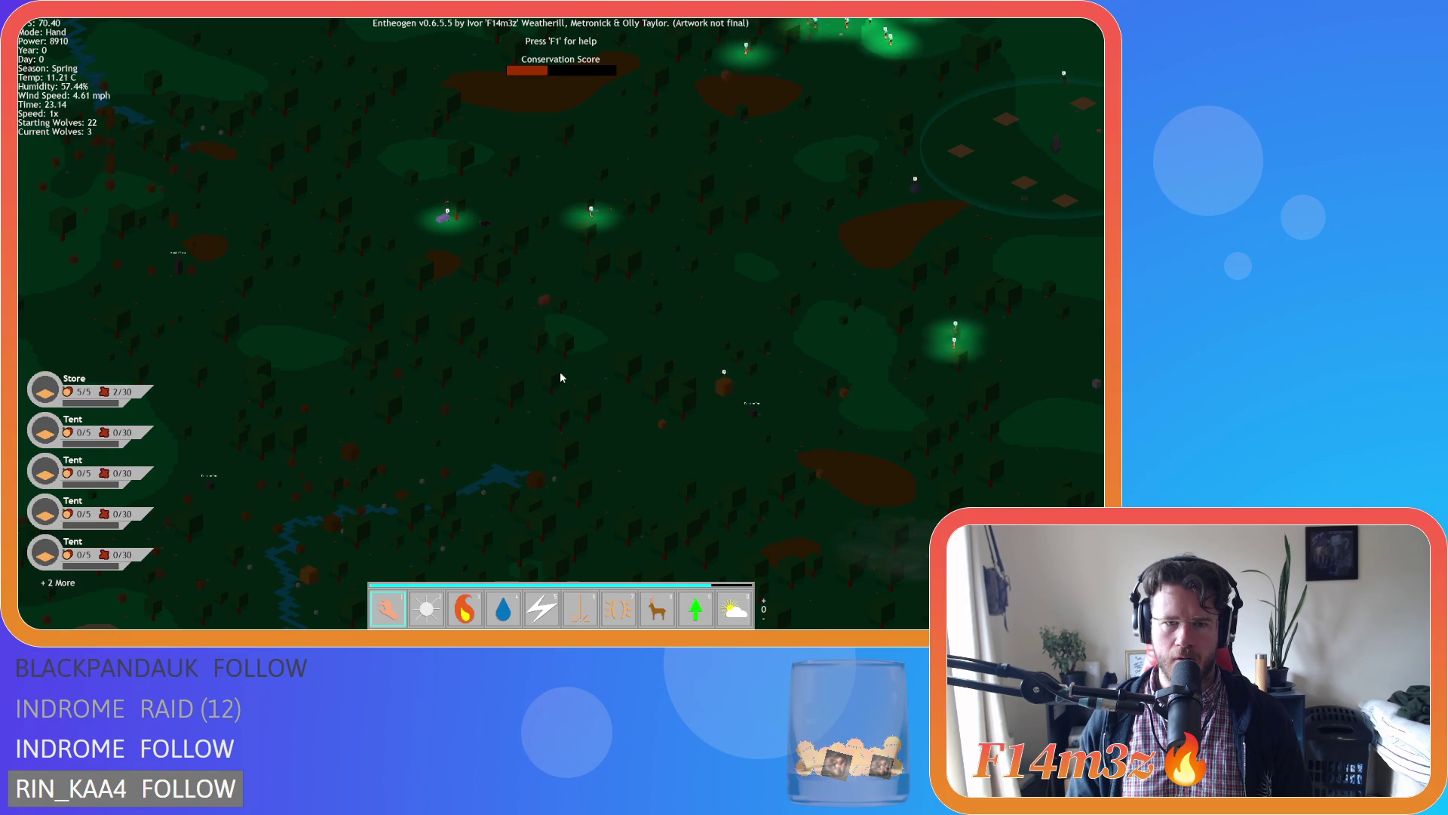
scroll(560, 375, down, 3)
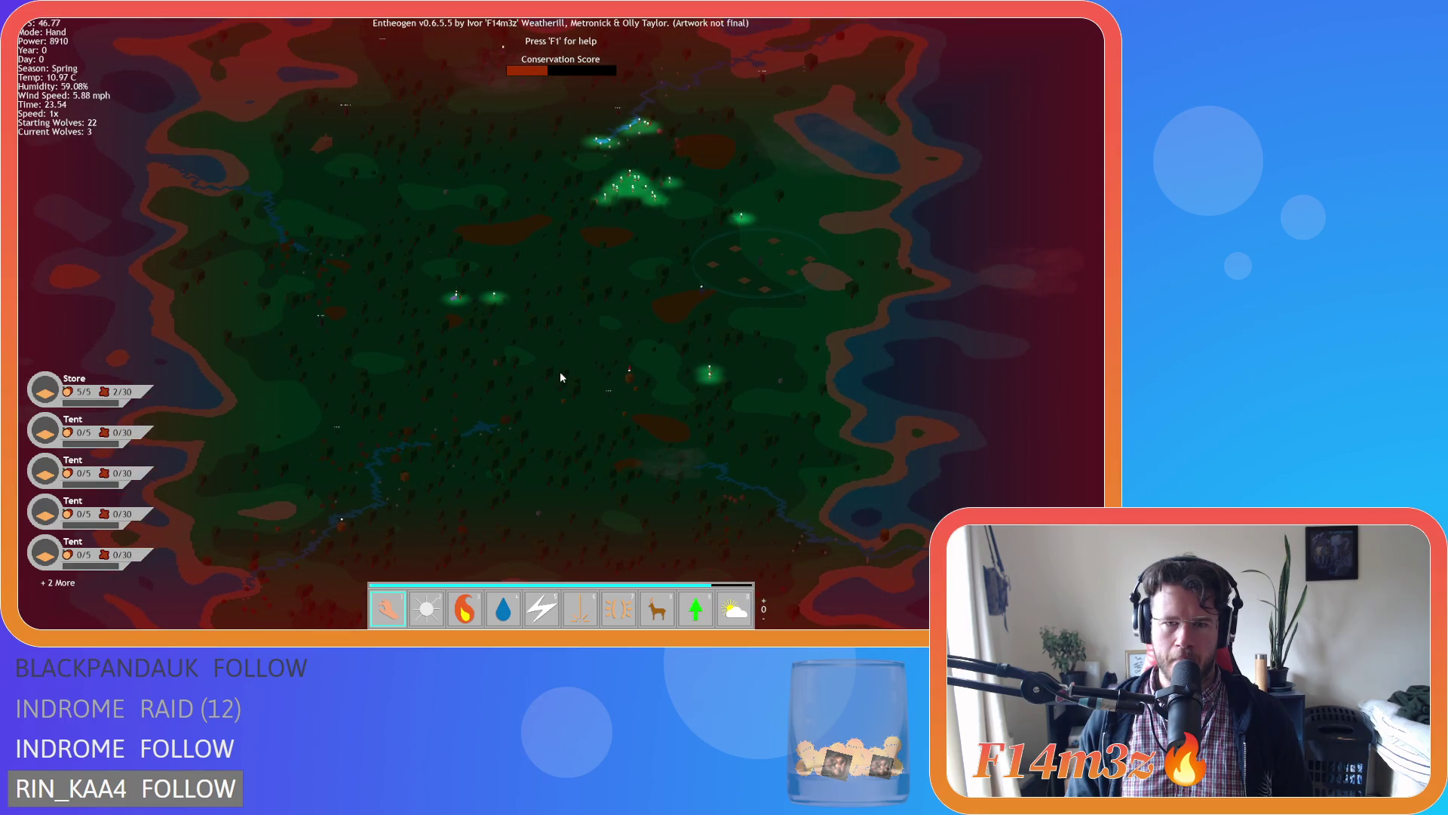
scroll(560, 377, up, 3)
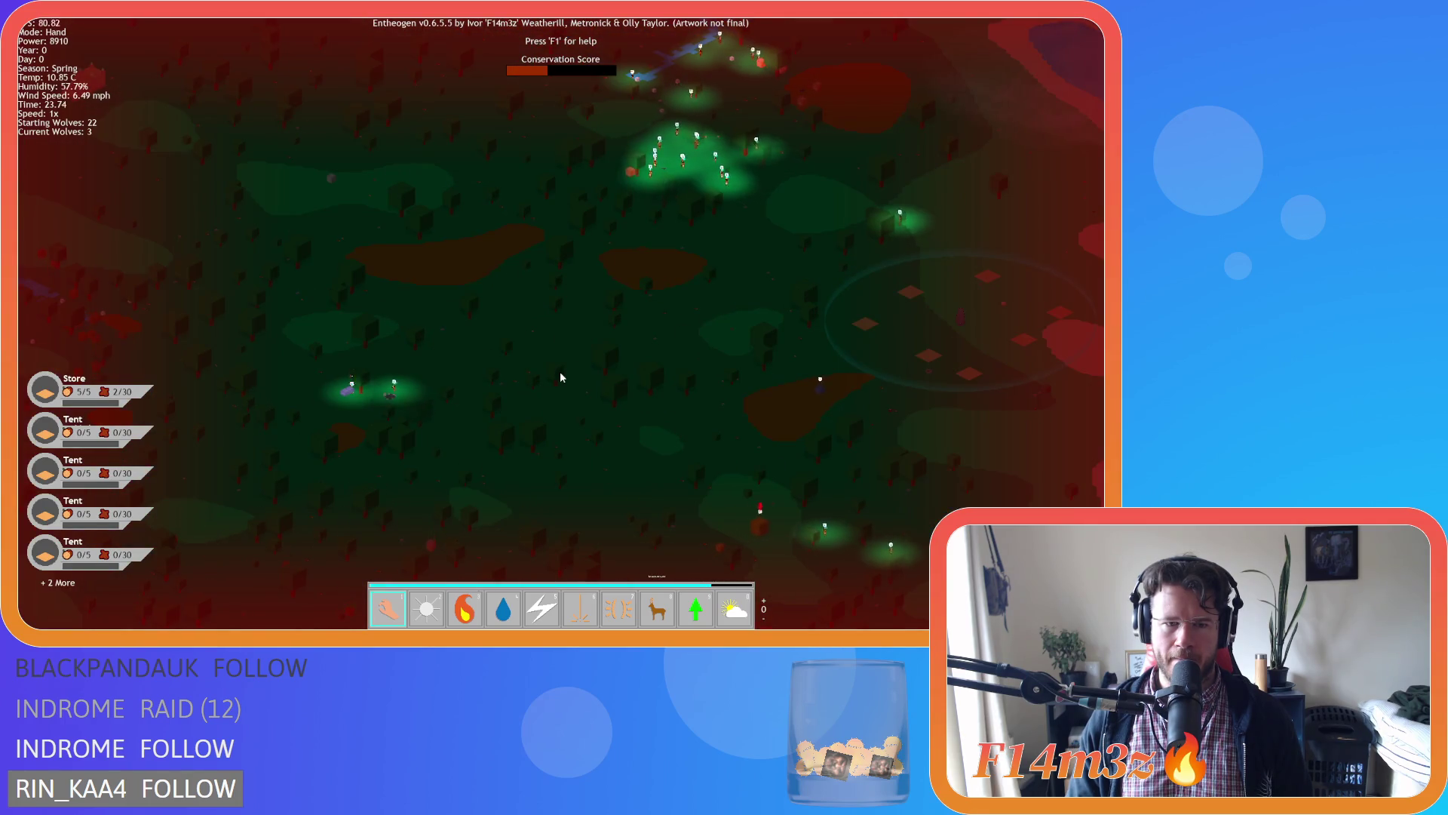
key(d)
key(s)
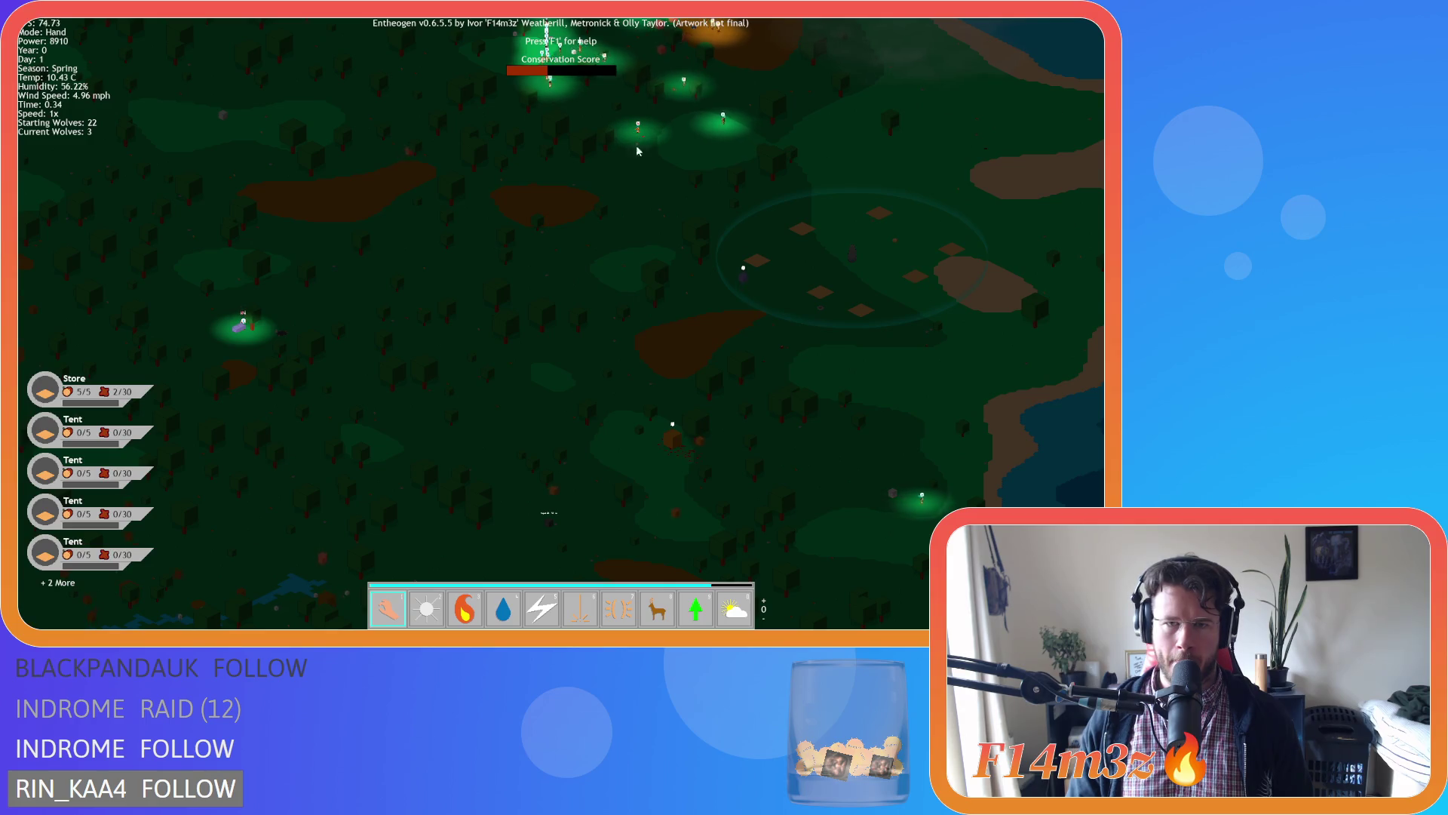
key(w)
key(d)
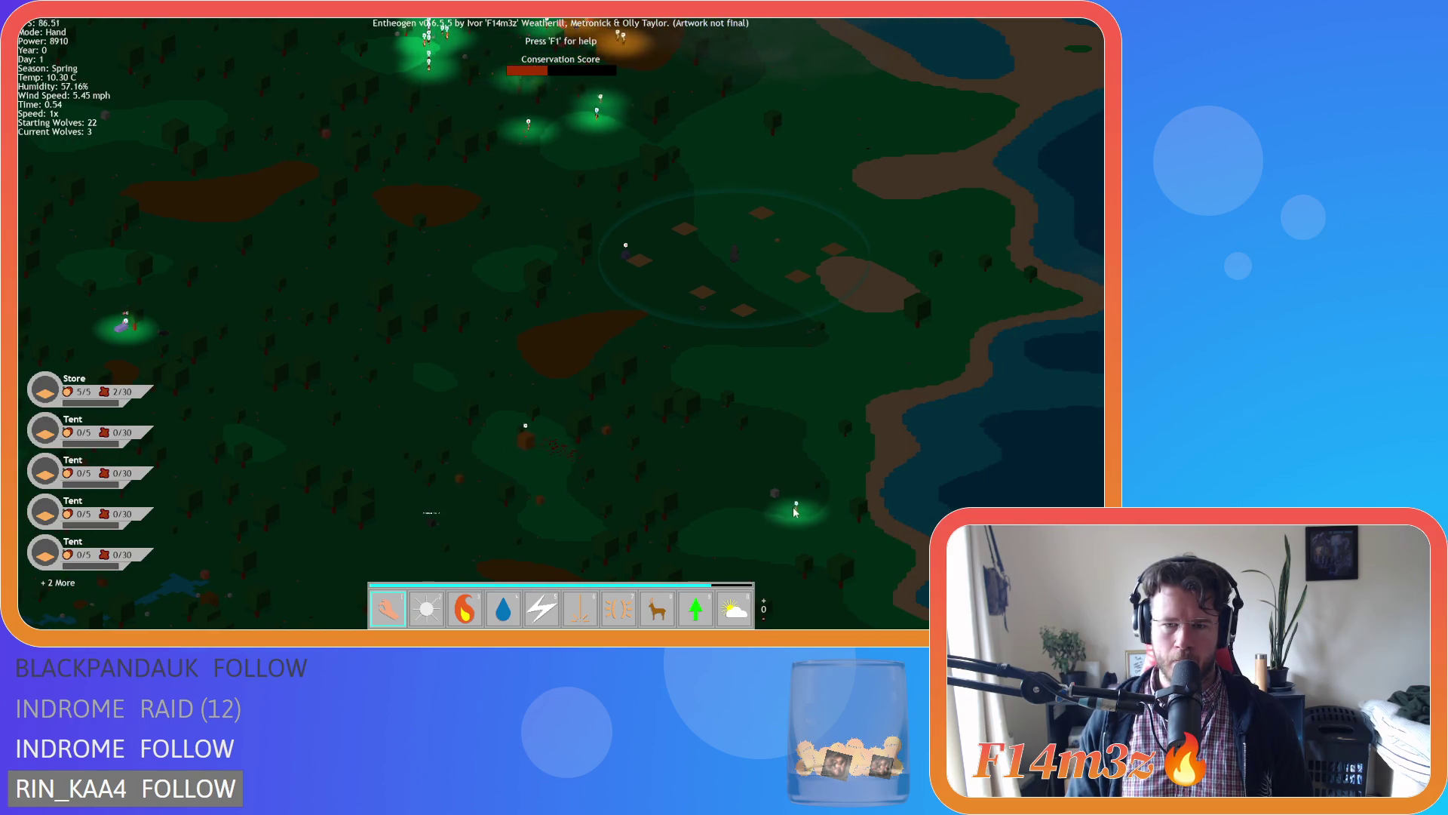
key(w)
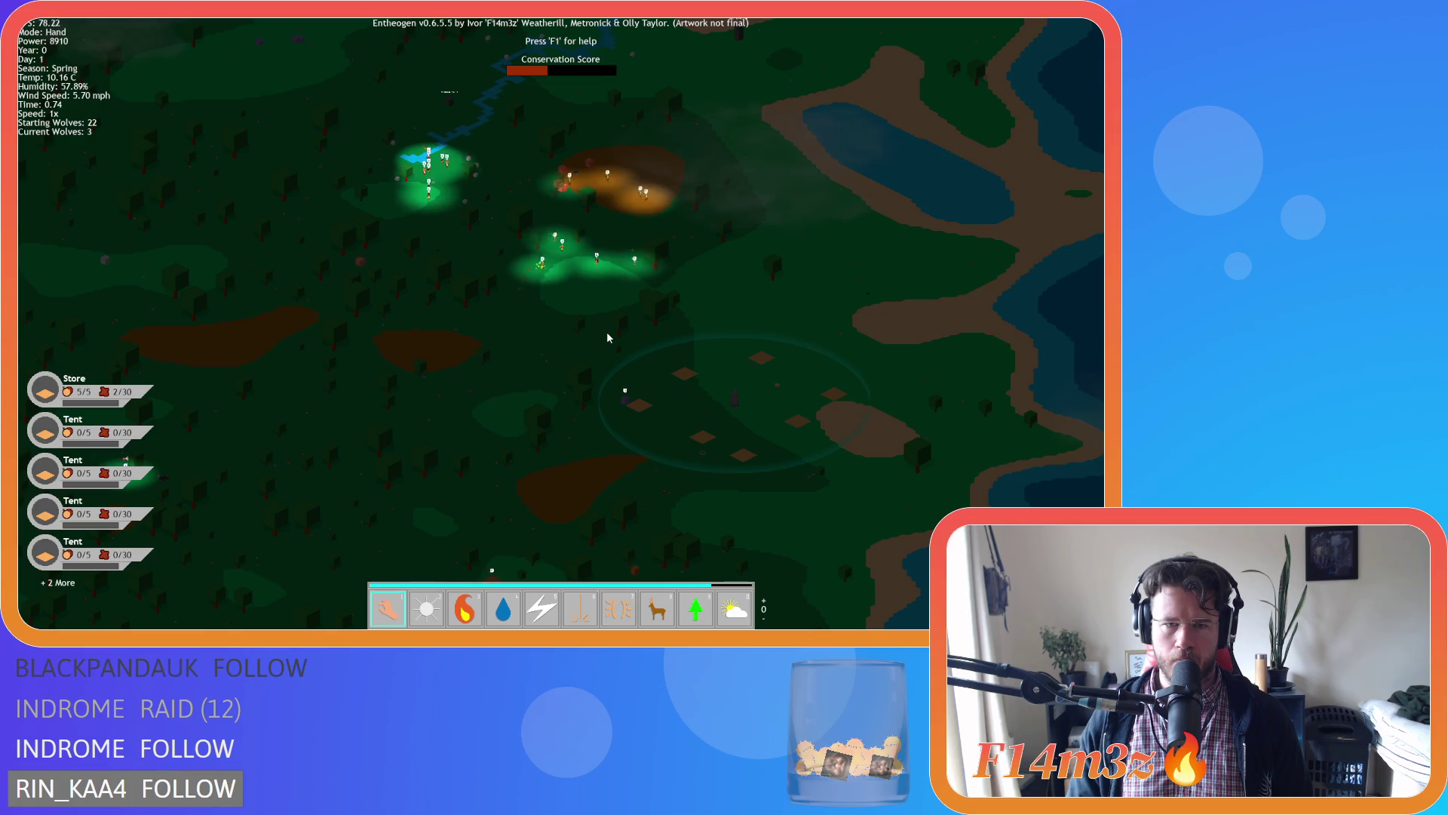
key(a)
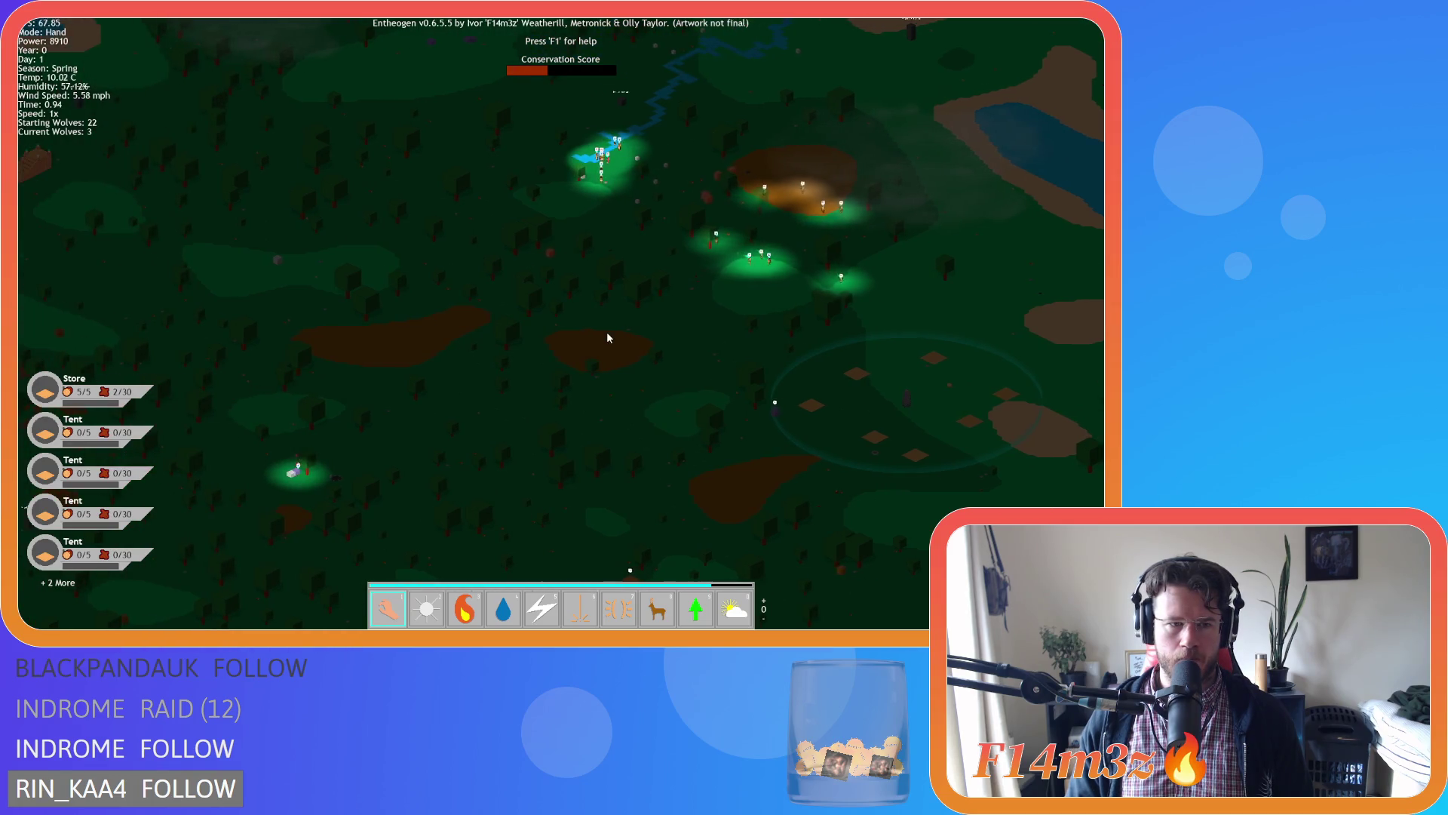
scroll(608, 338, up, 3)
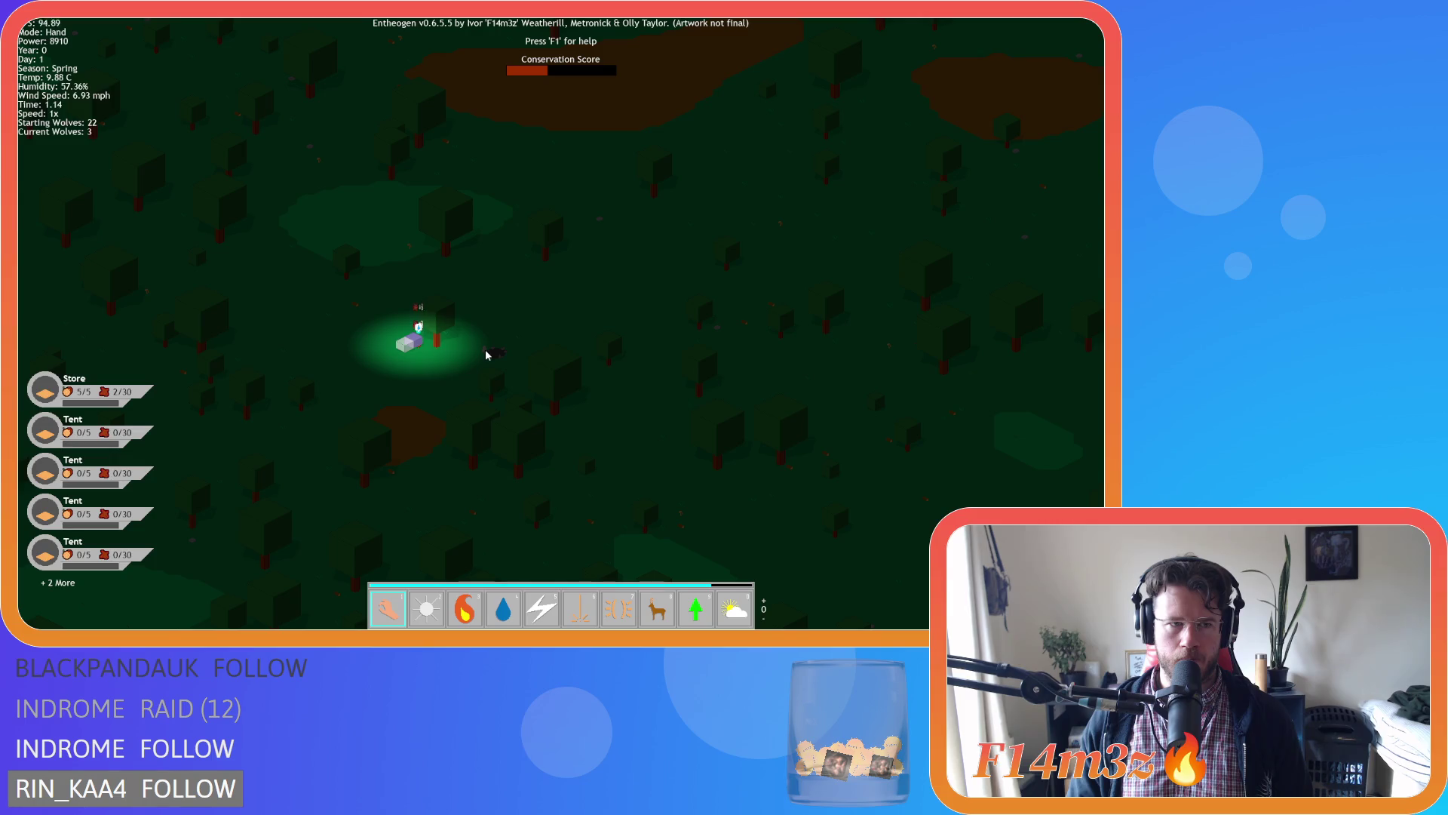
scroll(487, 355, down, 5)
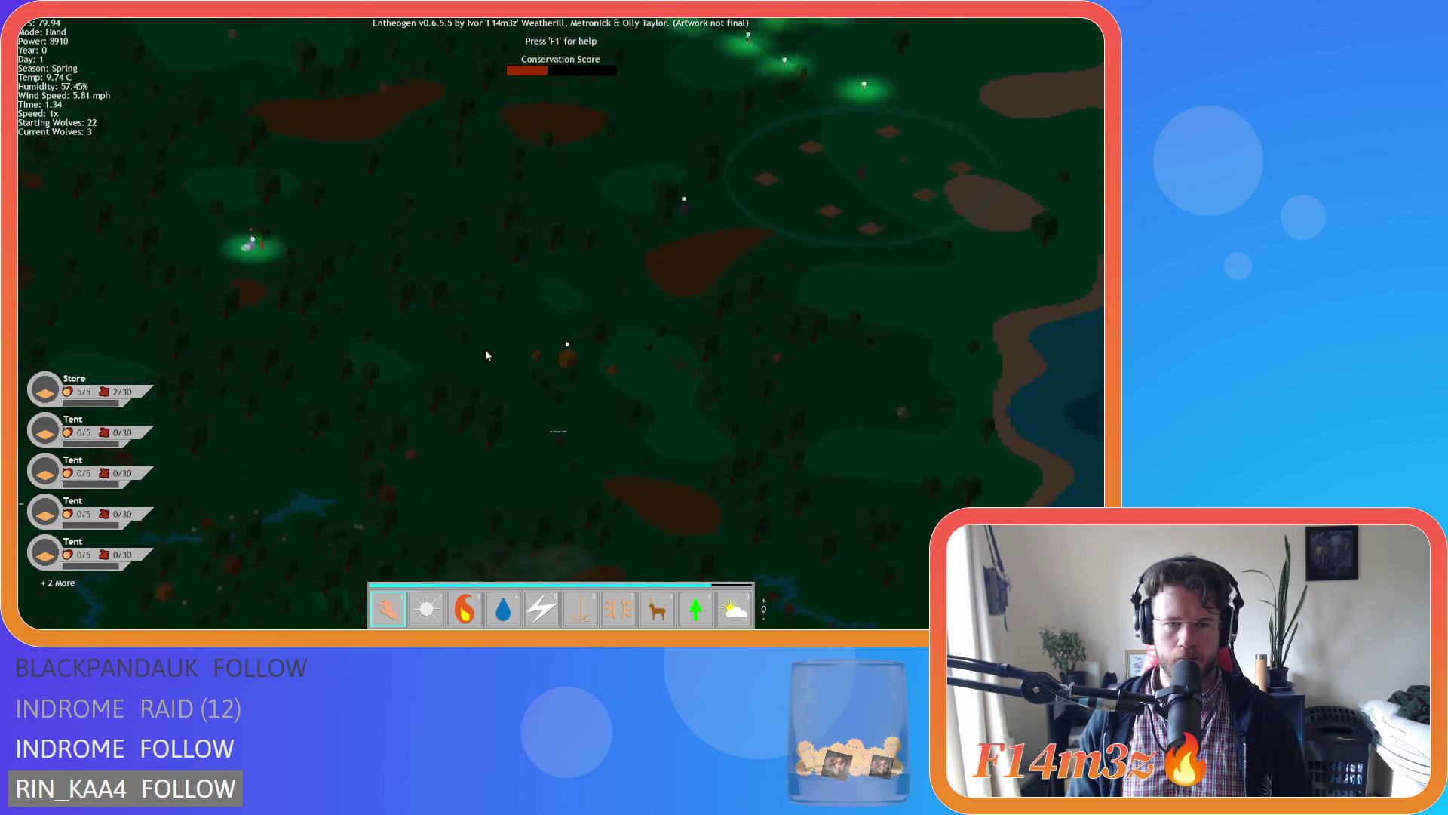
scroll(486, 354, down, 3)
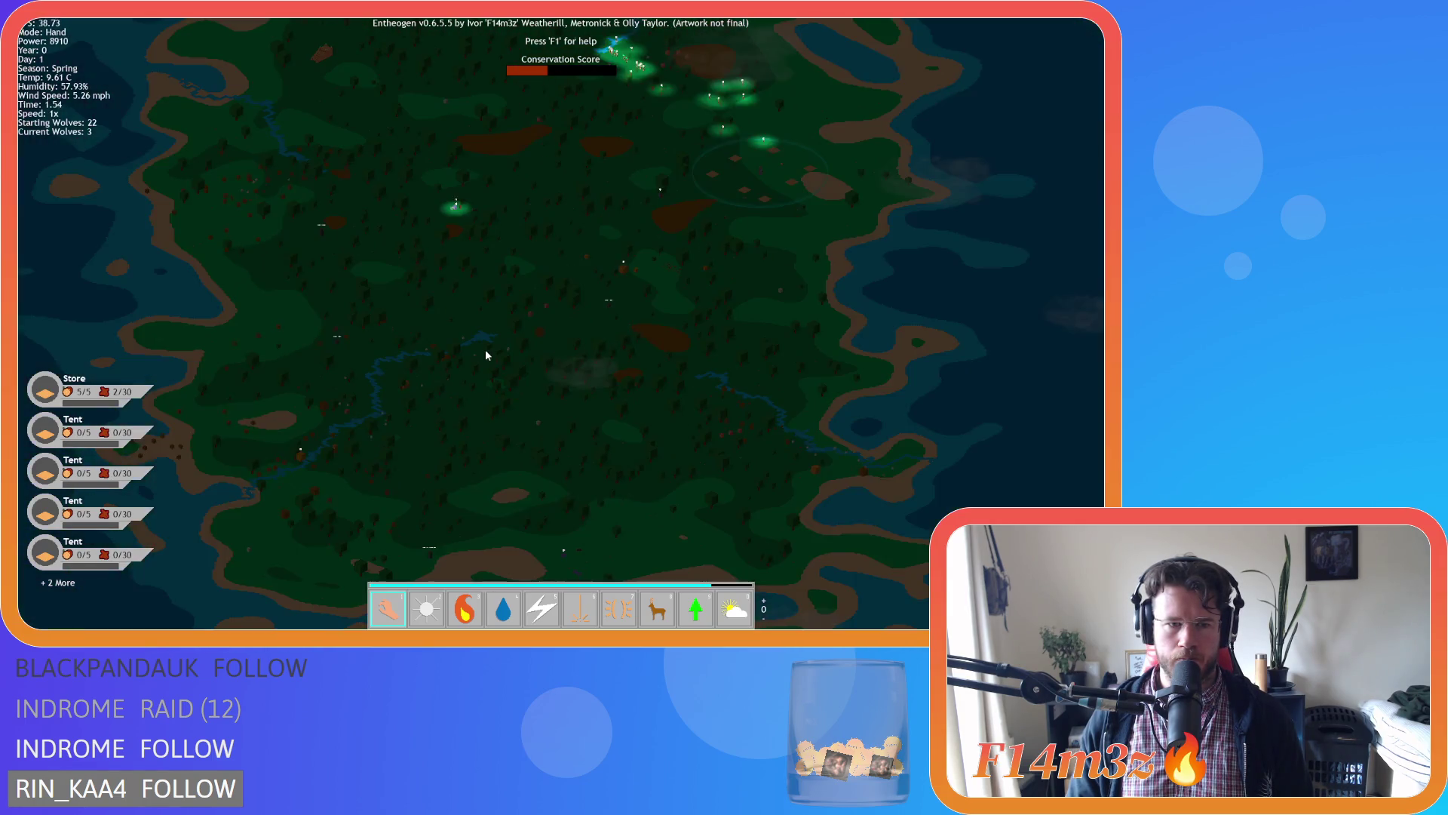
key(a)
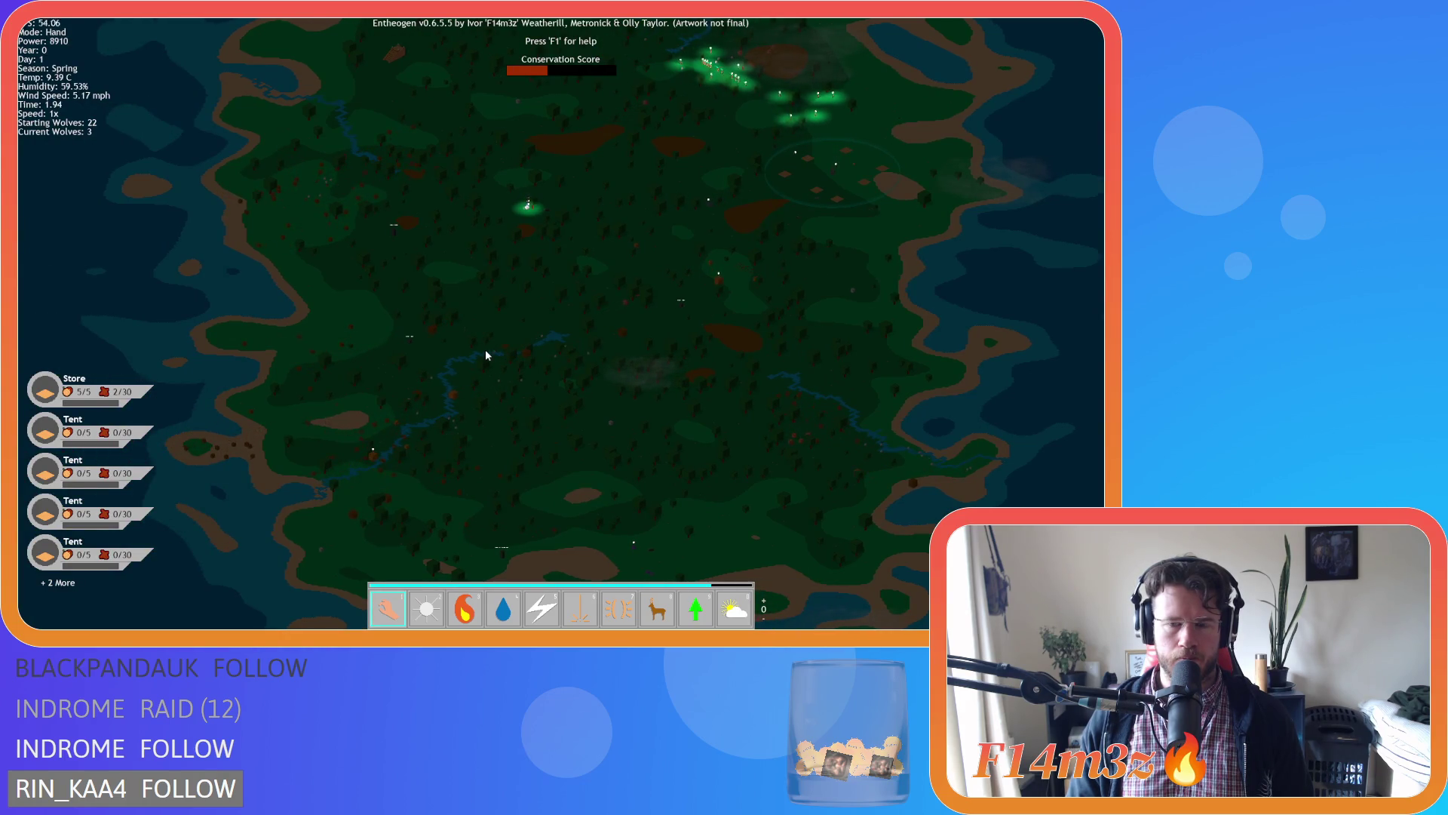
key(s)
key(d)
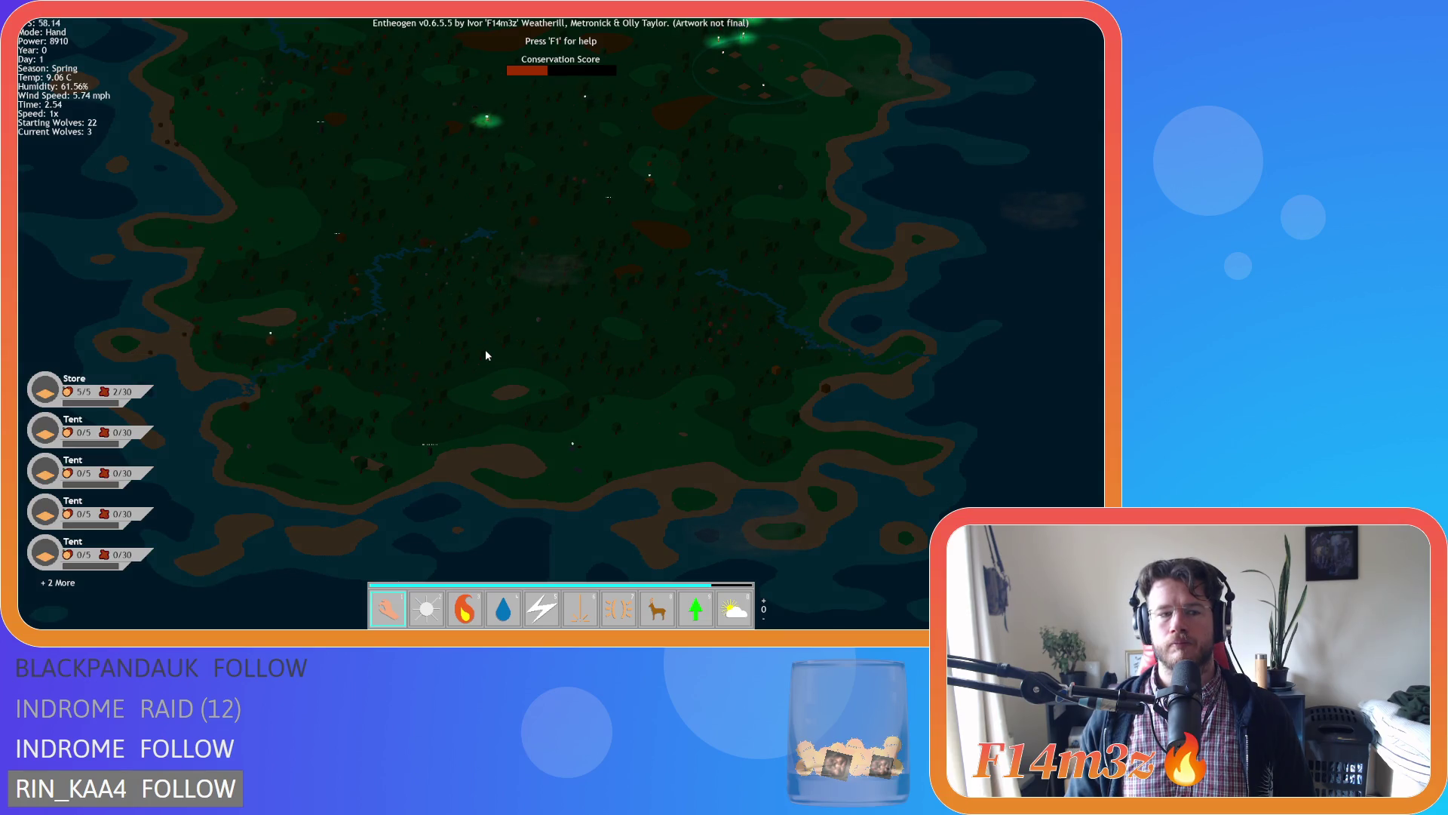
key(w)
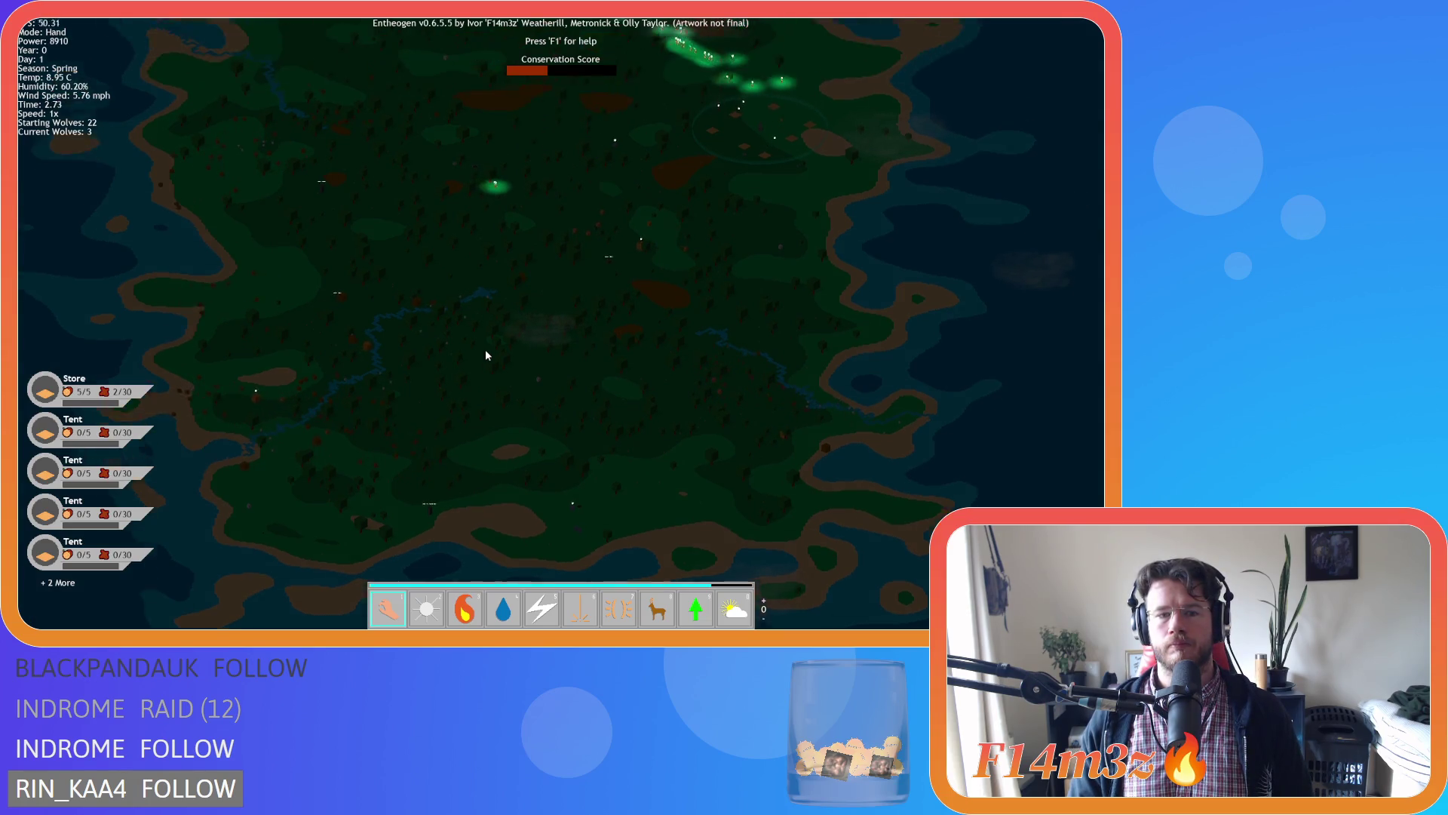
scroll(485, 350, up, 5)
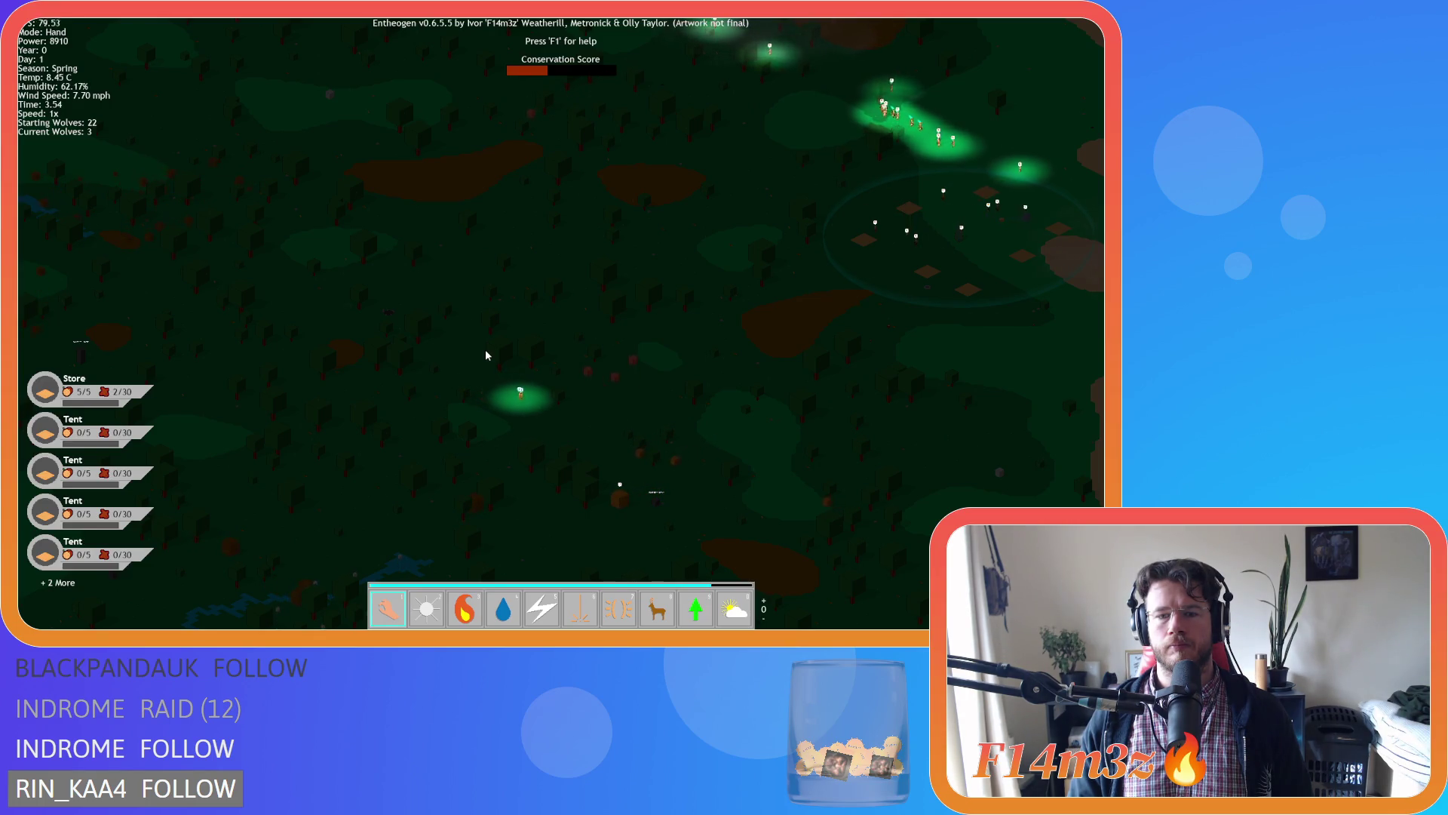
scroll(486, 350, up, 5)
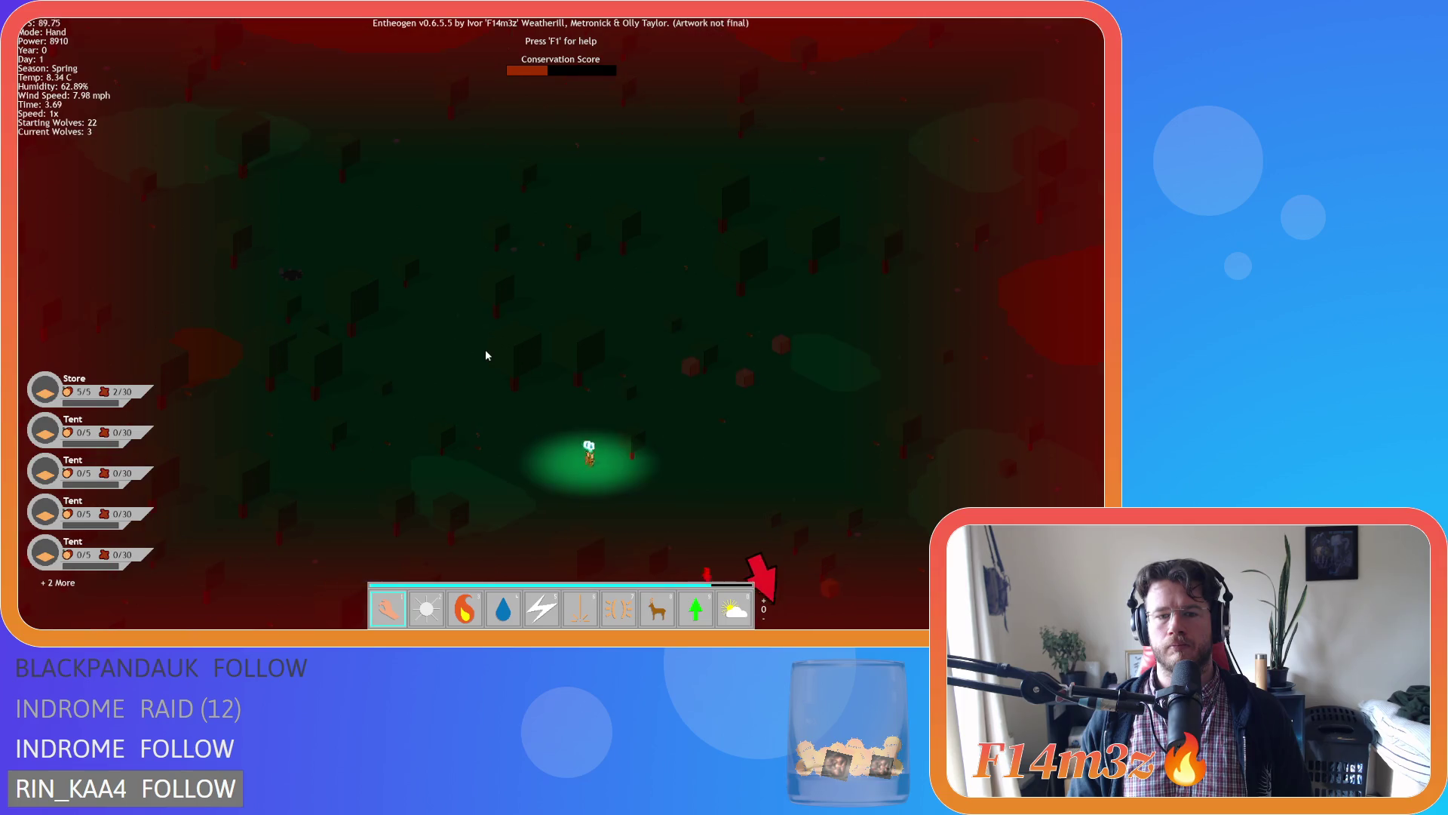
key(5)
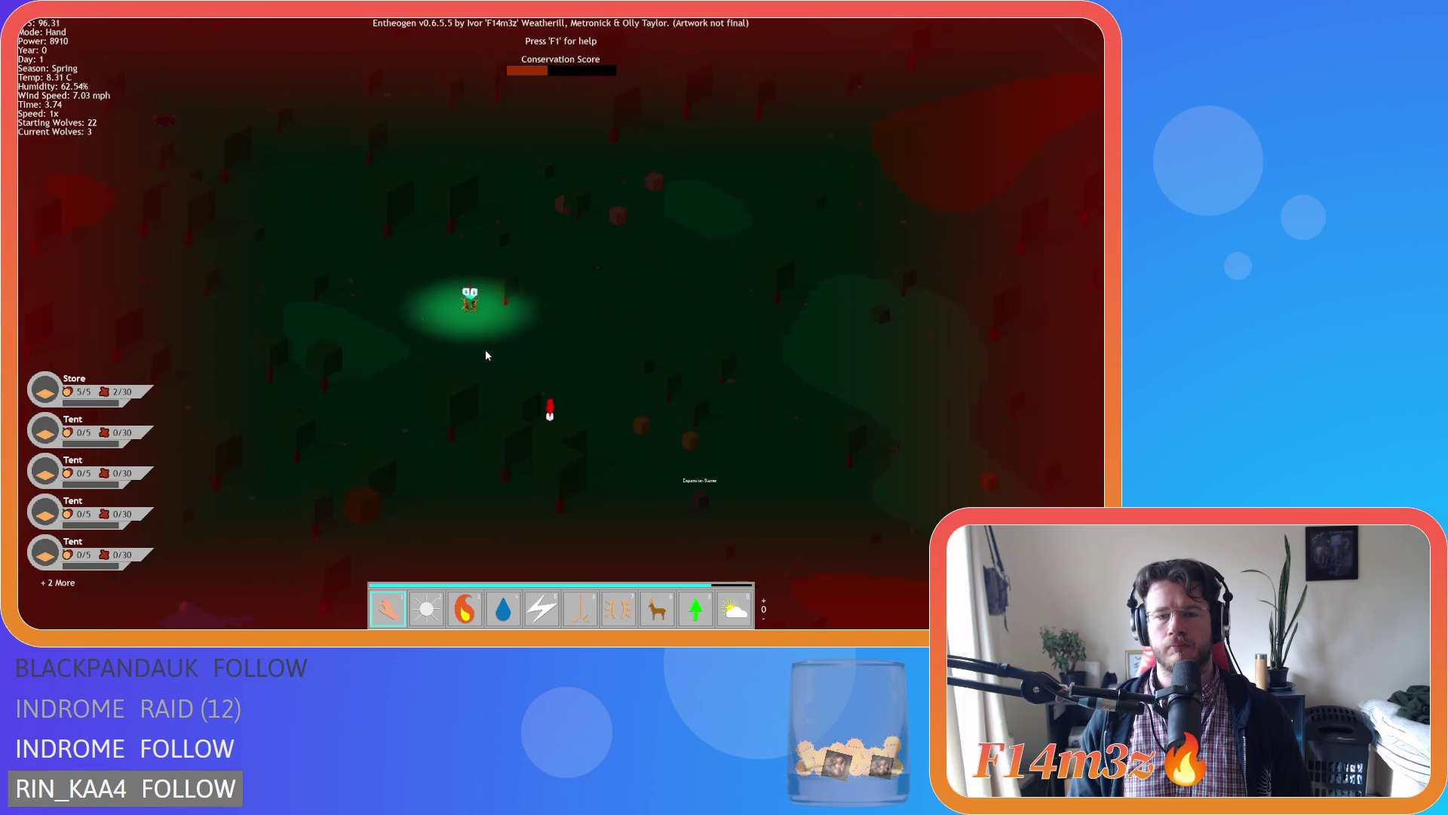
Shield the left wolf with Divine Protection and return to Hand mode.
key(7)
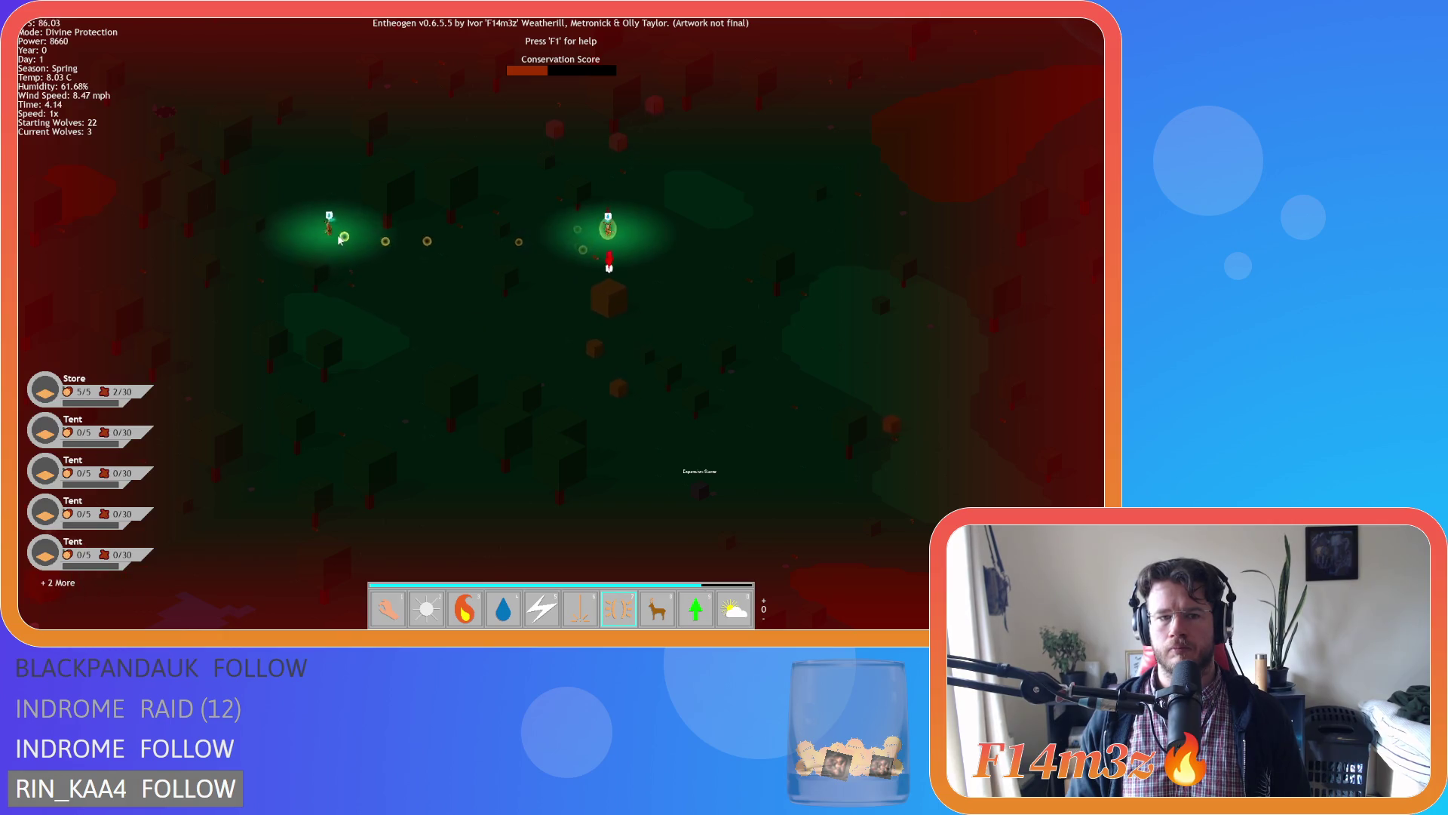
click(329, 226)
key(1)
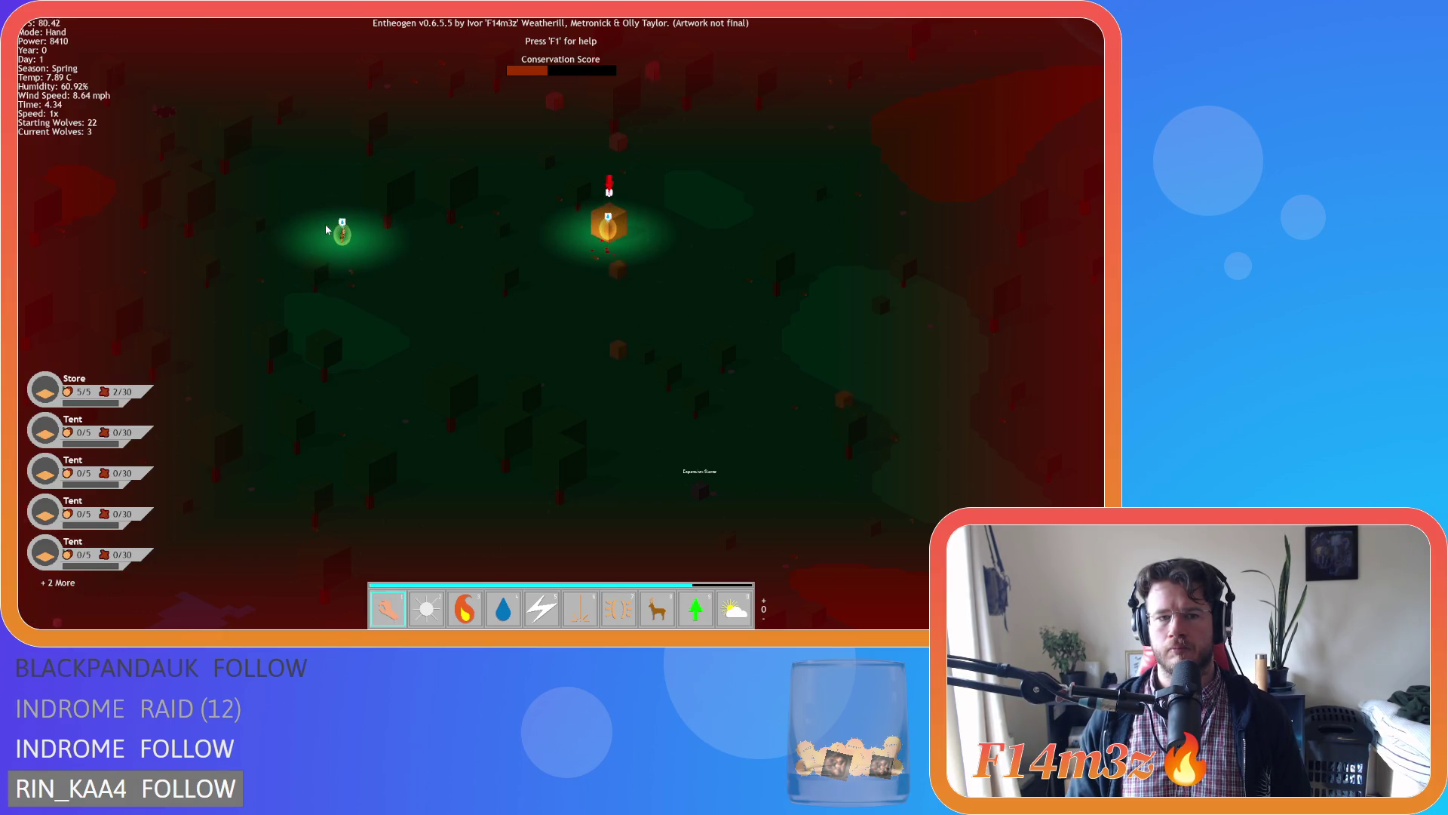
scroll(324, 224, up, 3)
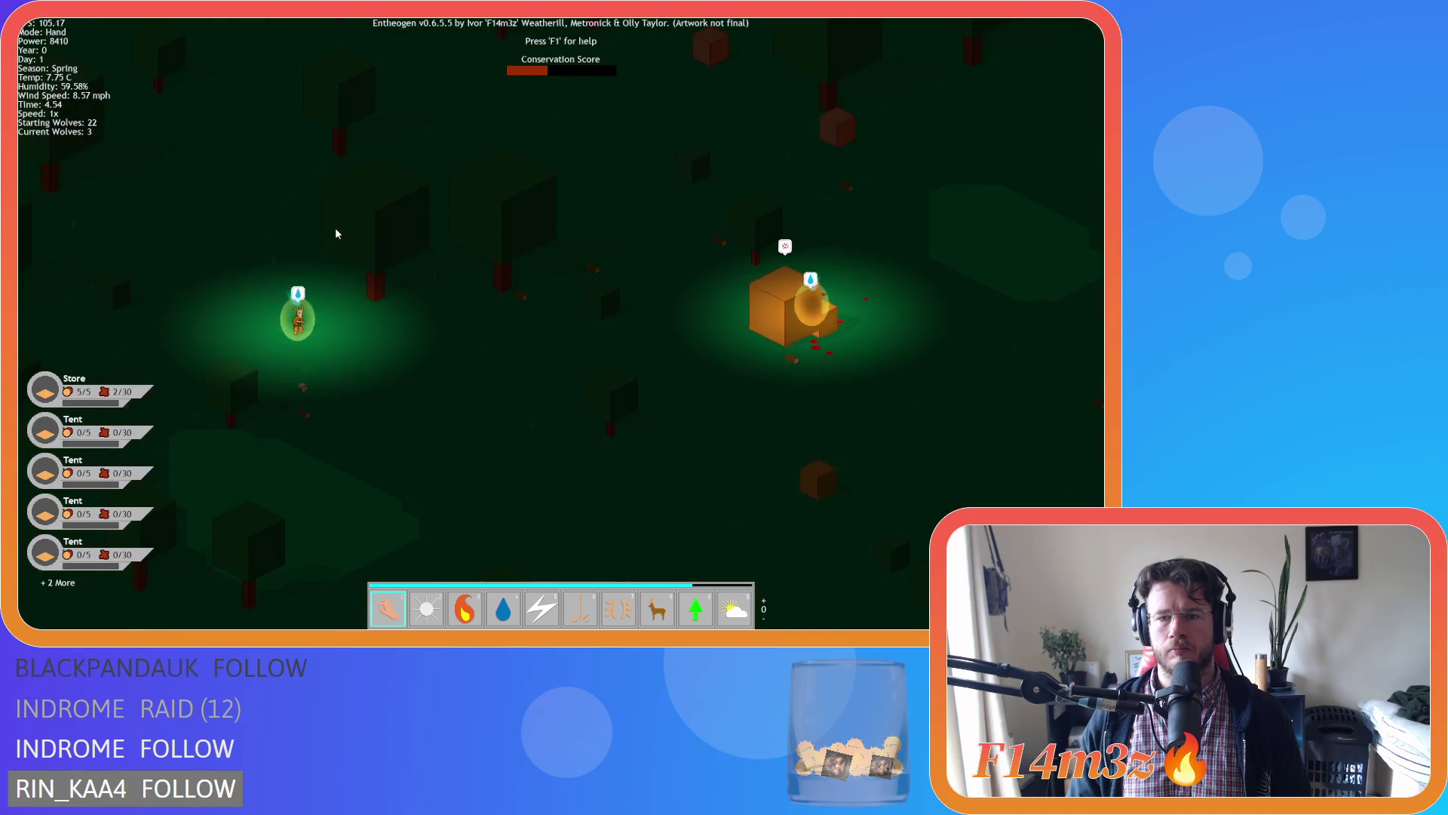
scroll(336, 234, down, 5)
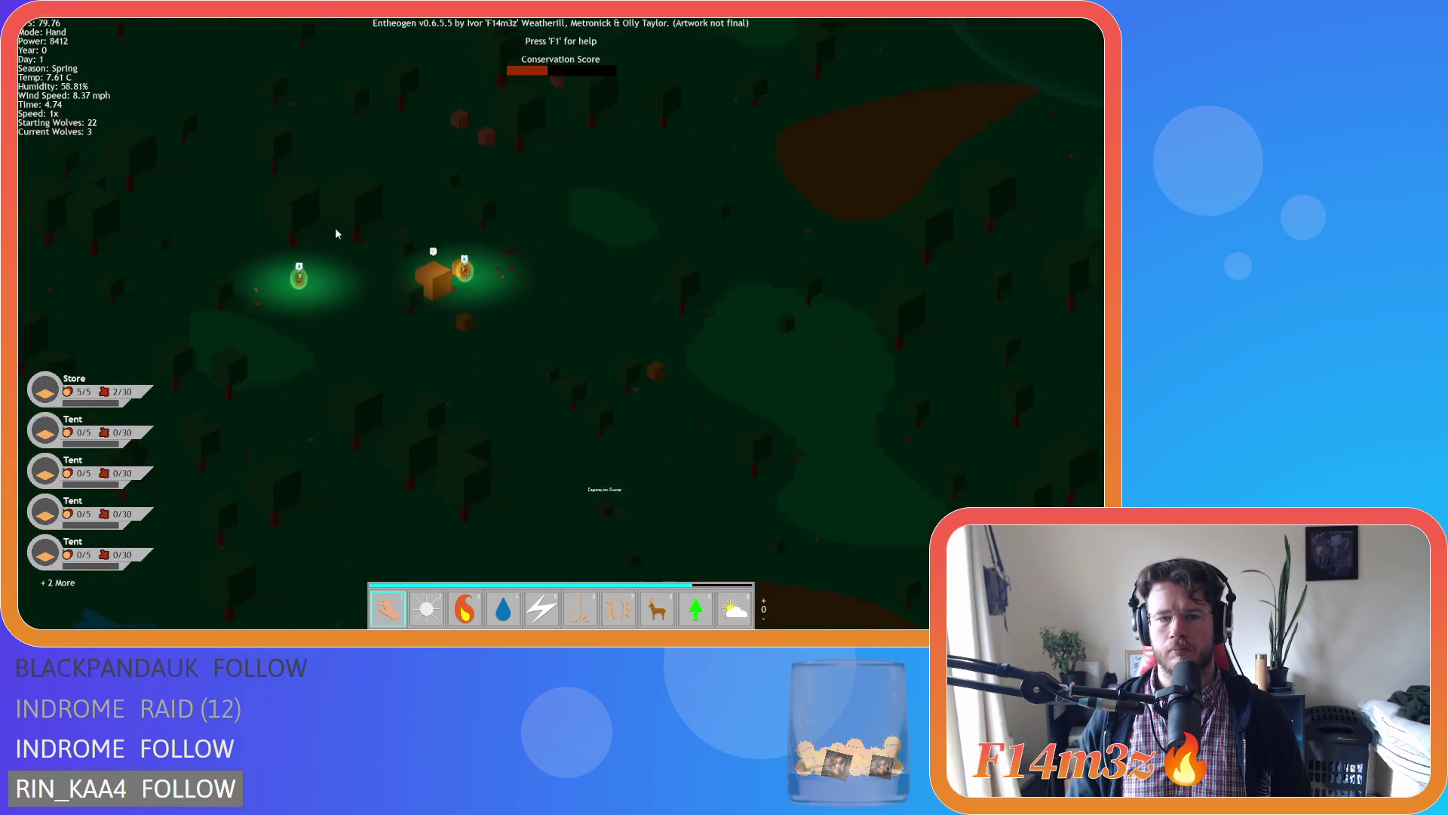
scroll(335, 228, down, 3)
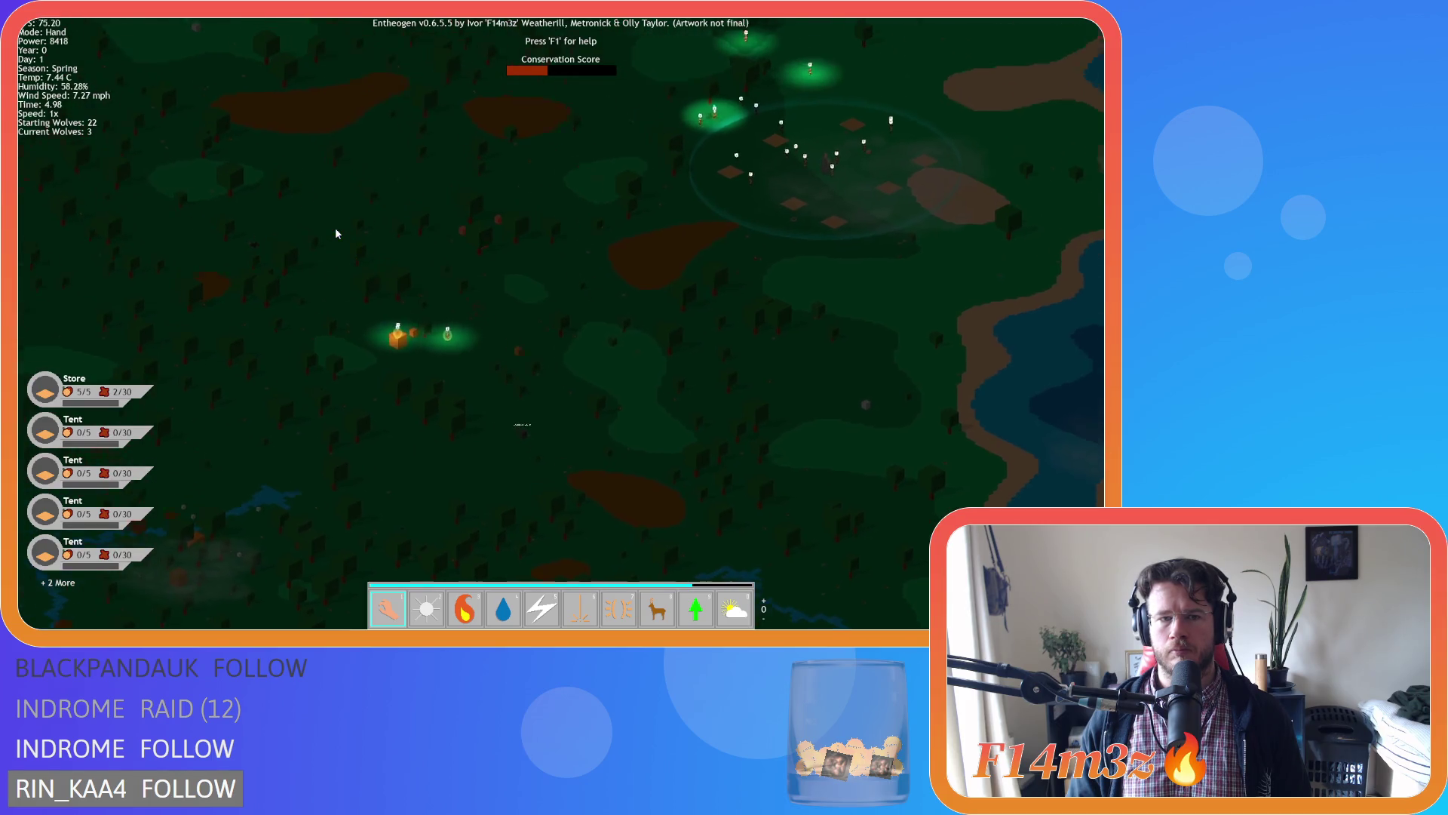
scroll(335, 228, up, 1)
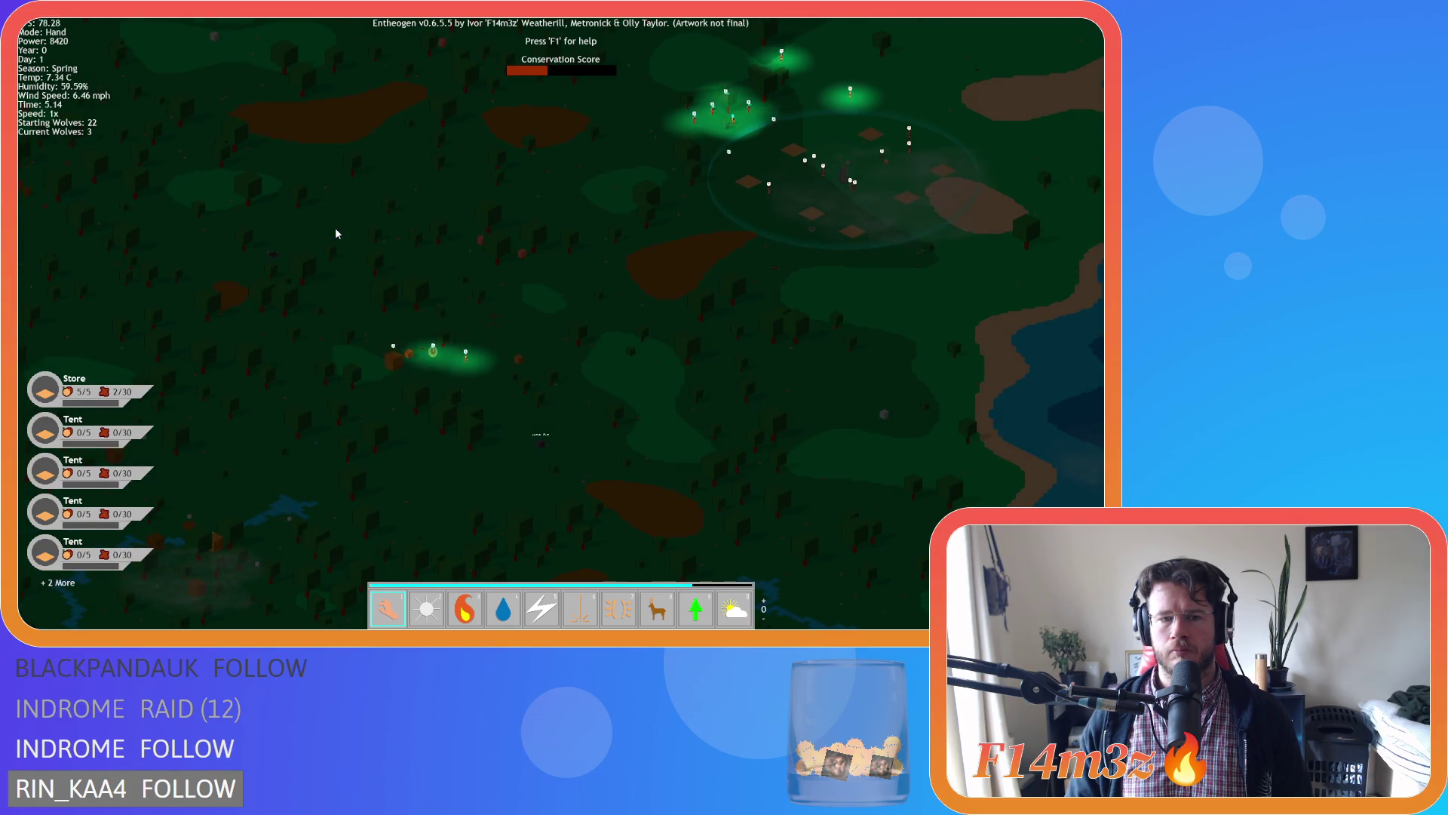
Pan north across the island, then quit the game back to GameMaker.
key(w)
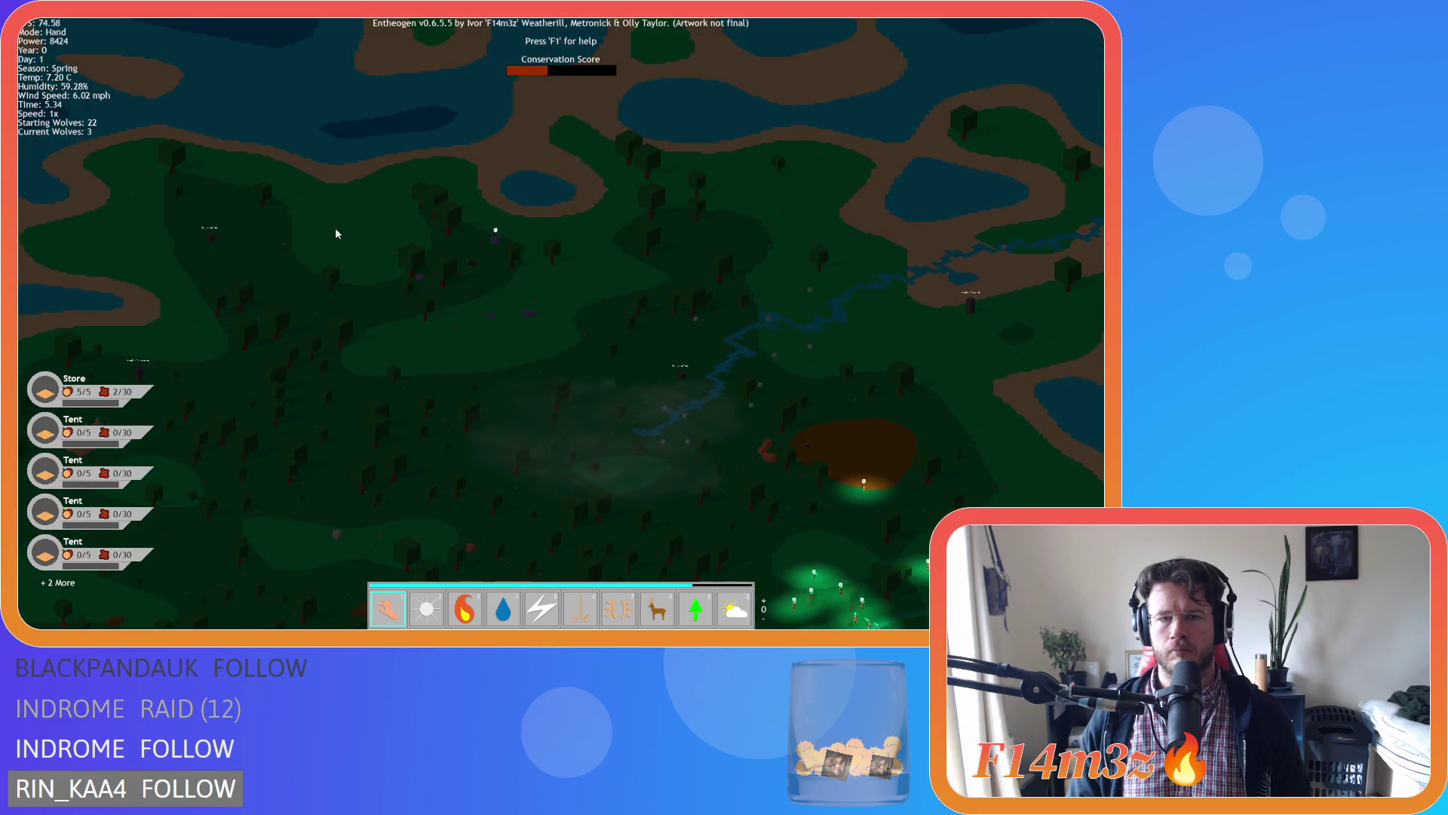
scroll(335, 228, down, 5)
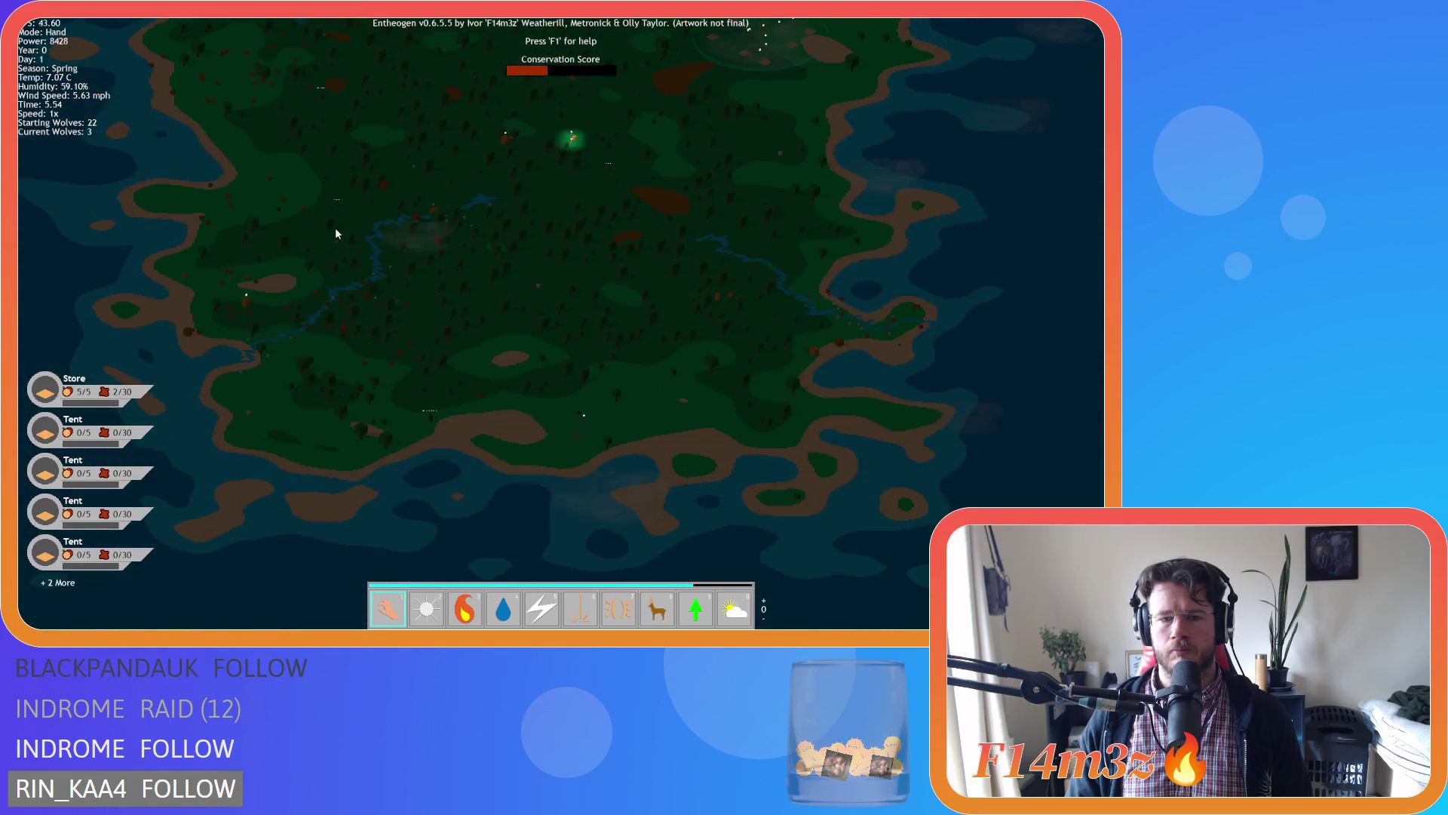
scroll(335, 228, up, 3)
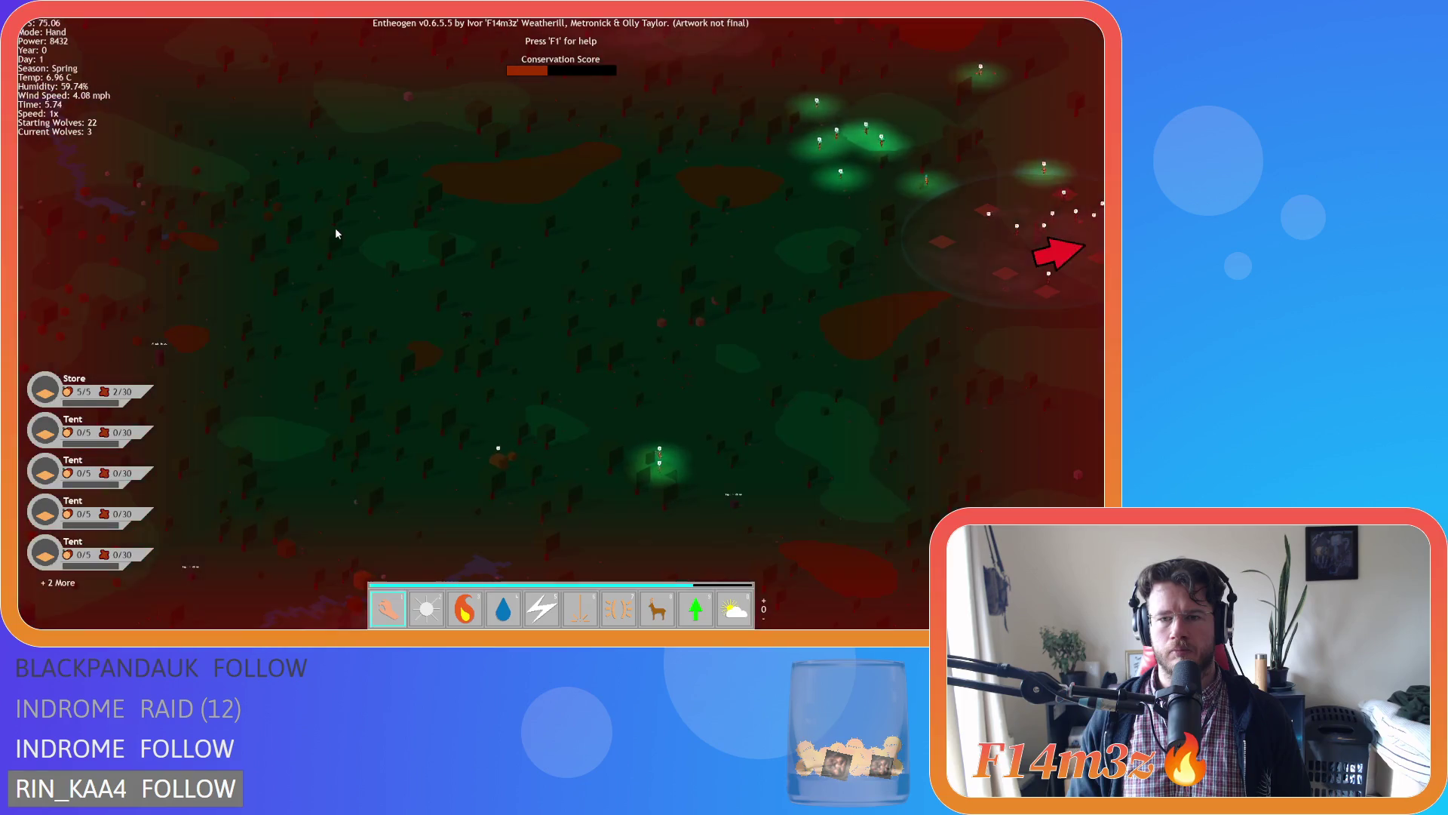
scroll(704, 291, up, 5)
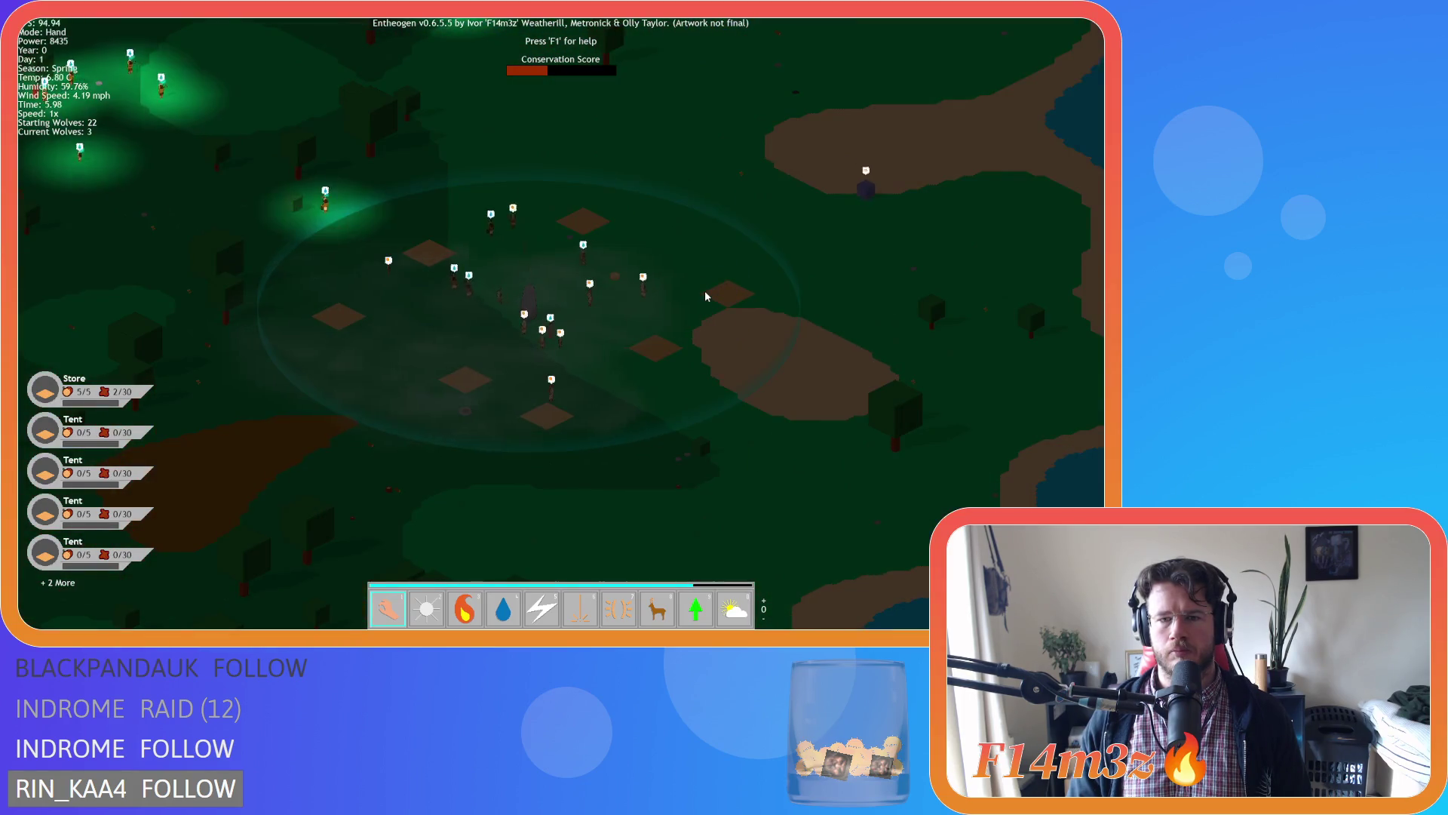
scroll(704, 291, down, 3)
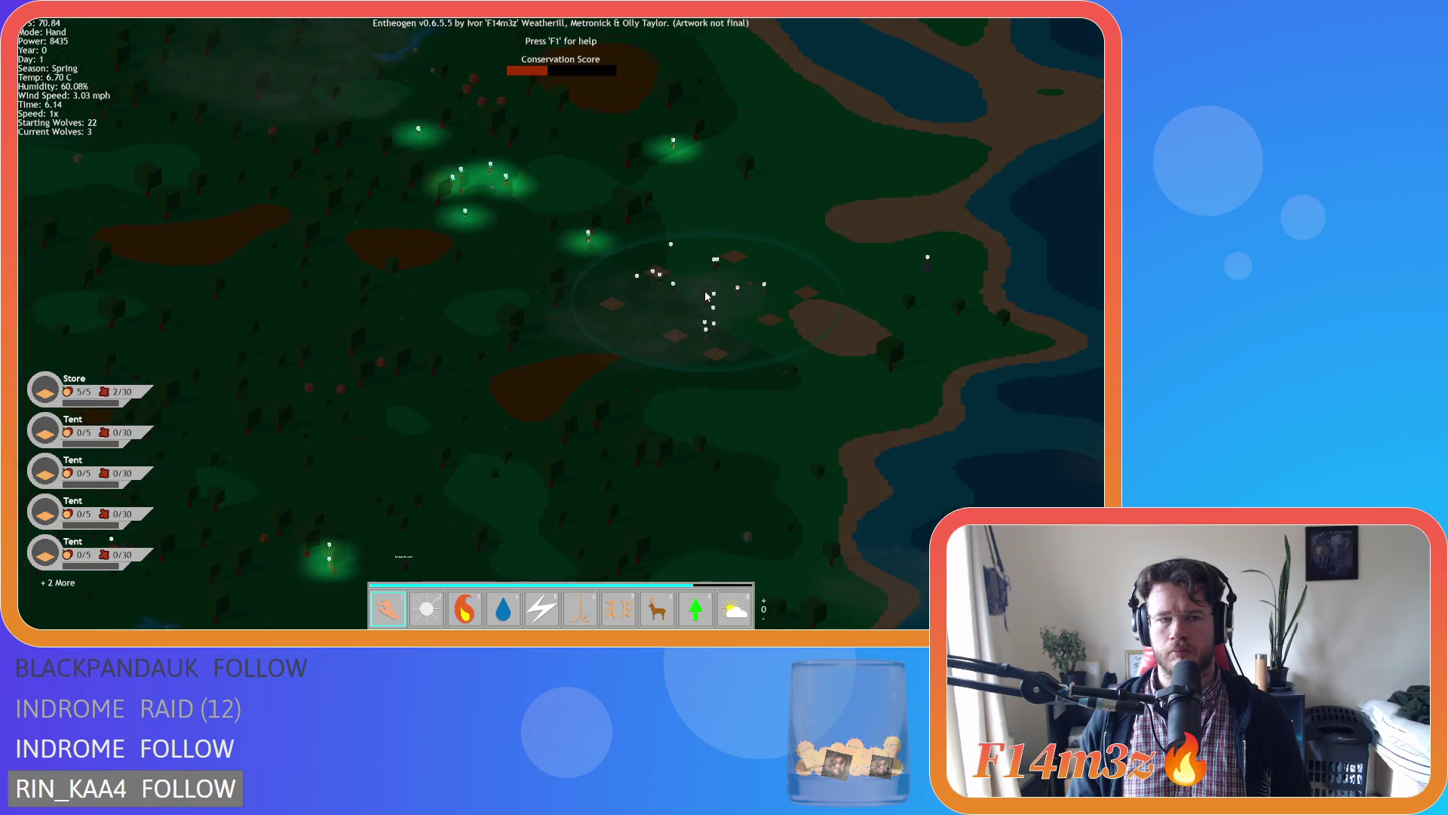
key(Escape)
key(y)
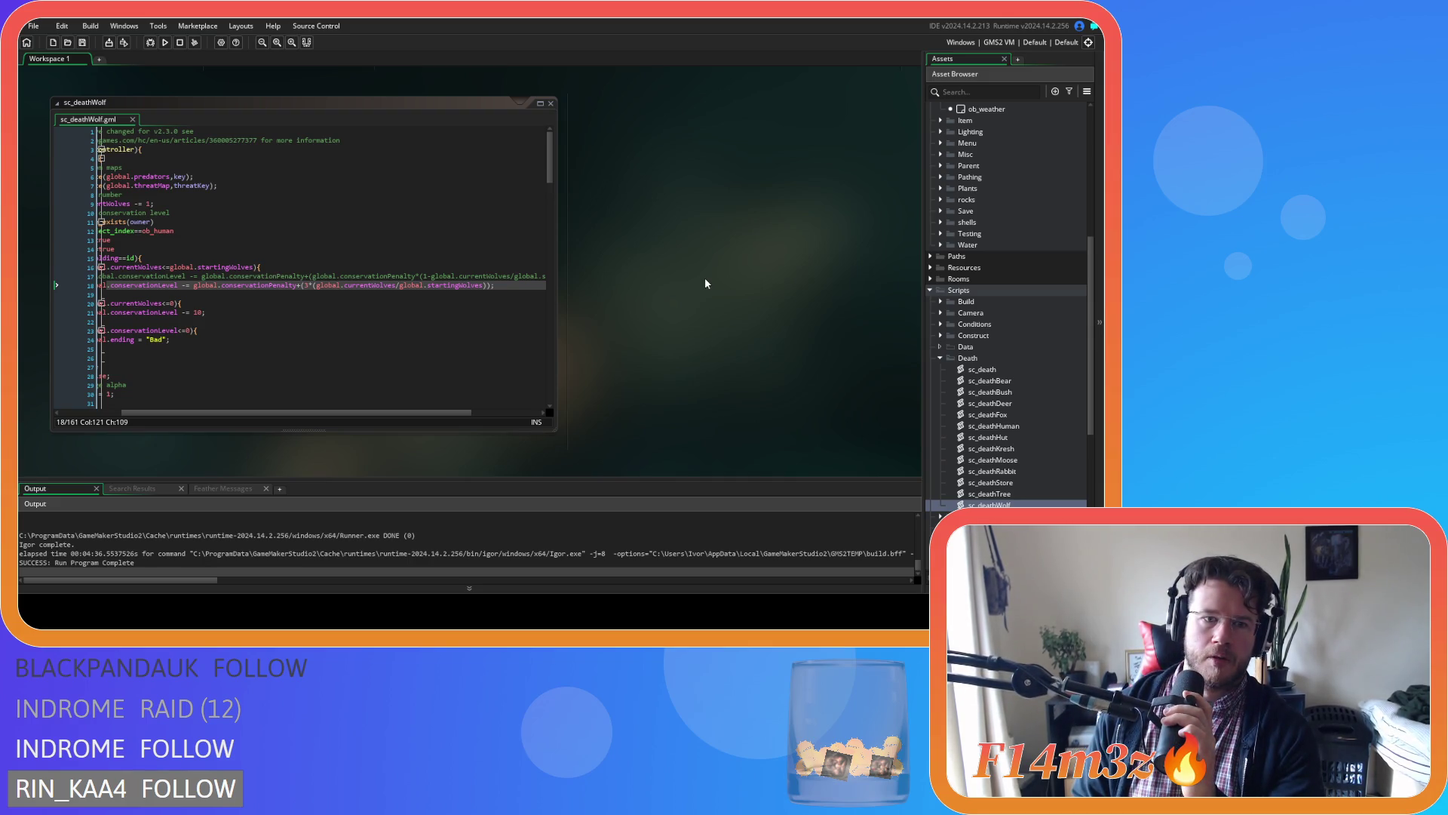
Change the wolf penalty multiplier in sc_deathWolf line 18 from 3 to 9.
double_click(306, 286)
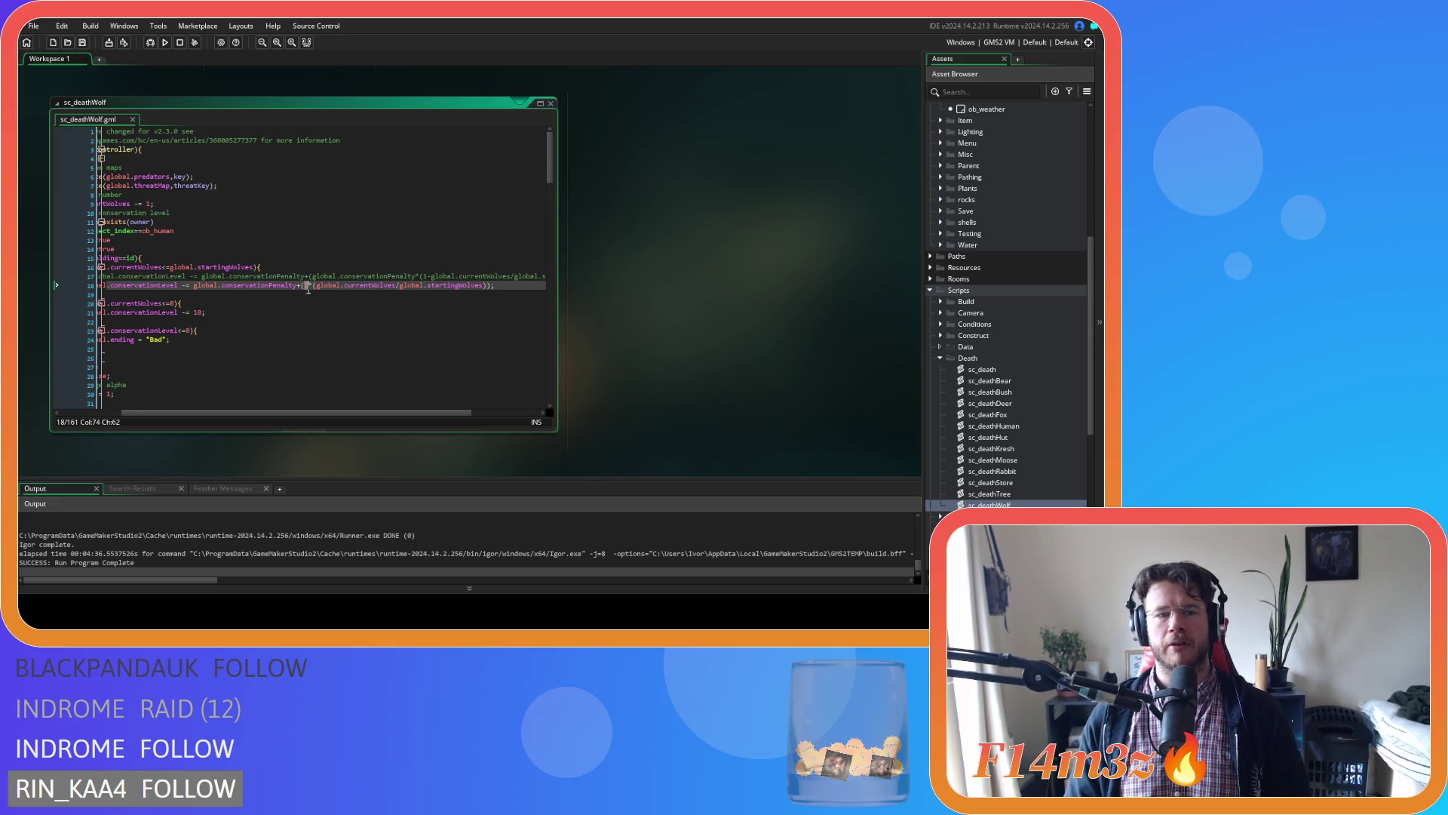
text(9)
click(357, 292)
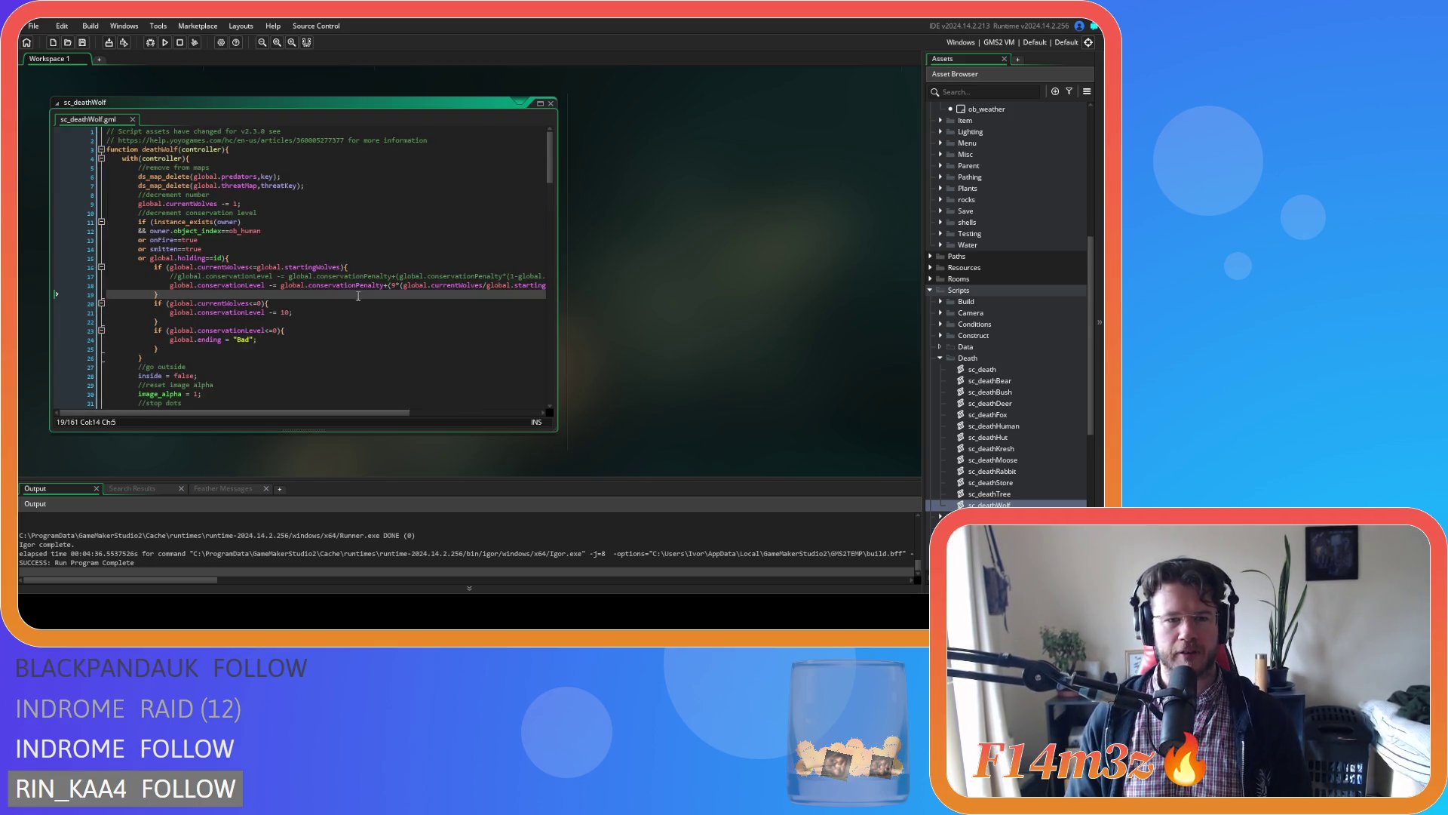
drag(359, 413, 425, 415)
scroll(992, 324, up, 3)
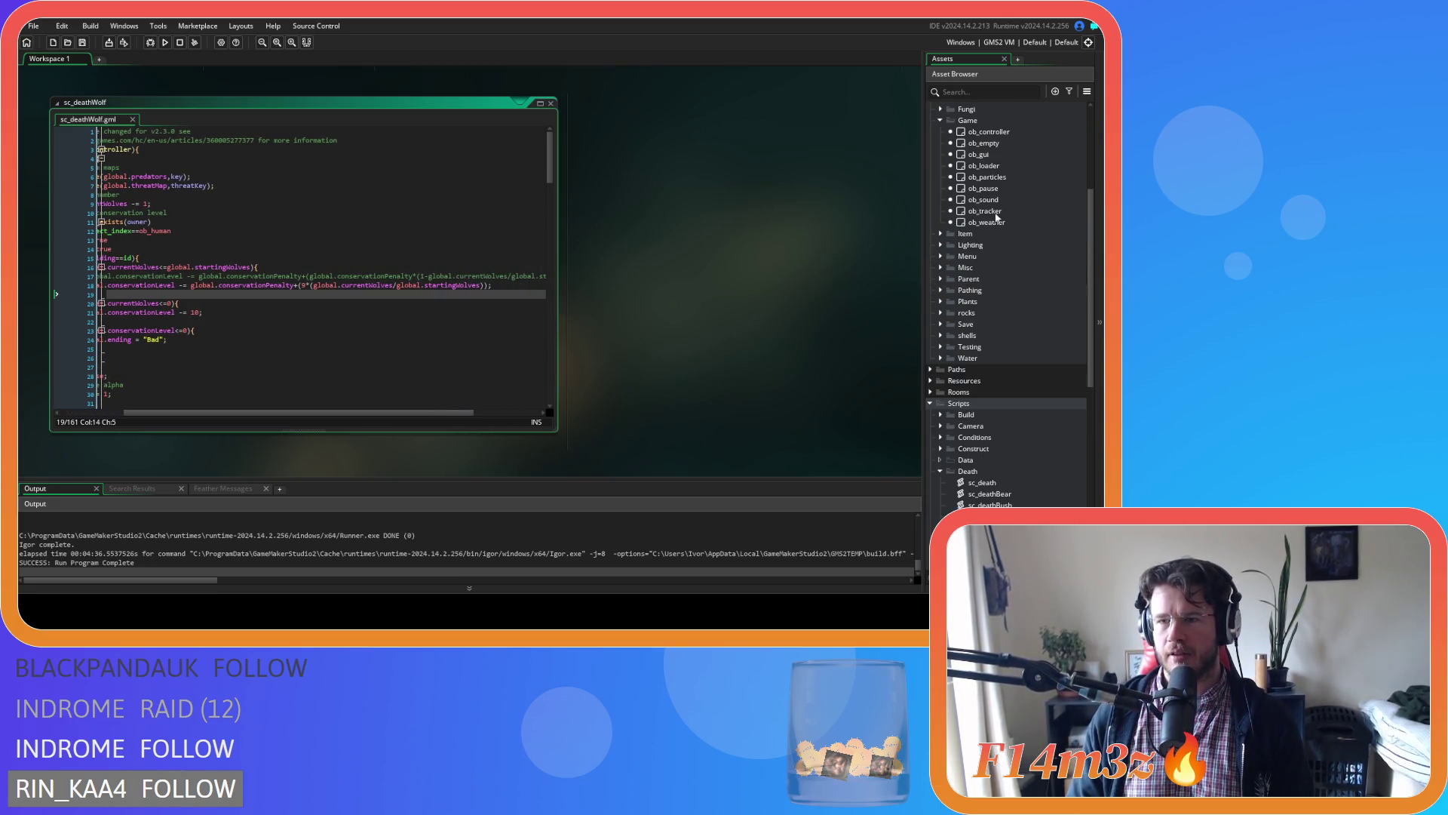
Comment out the Starting and Current Wolves lines in ob_gui's Draw GUI, then open sc_deathRabbit.
double_click(1021, 156)
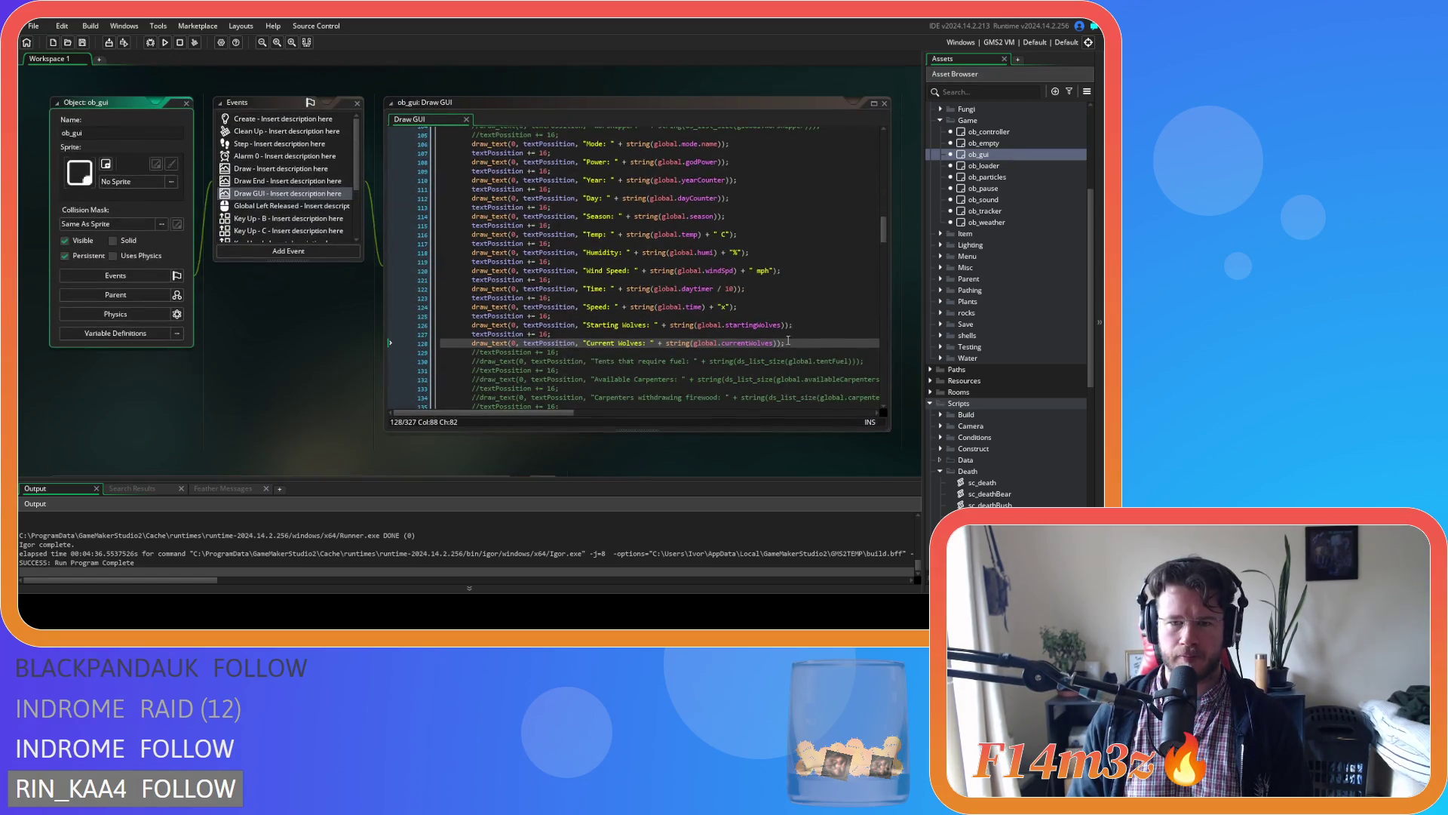
drag(579, 340, 567, 321)
key(ctrl+k)
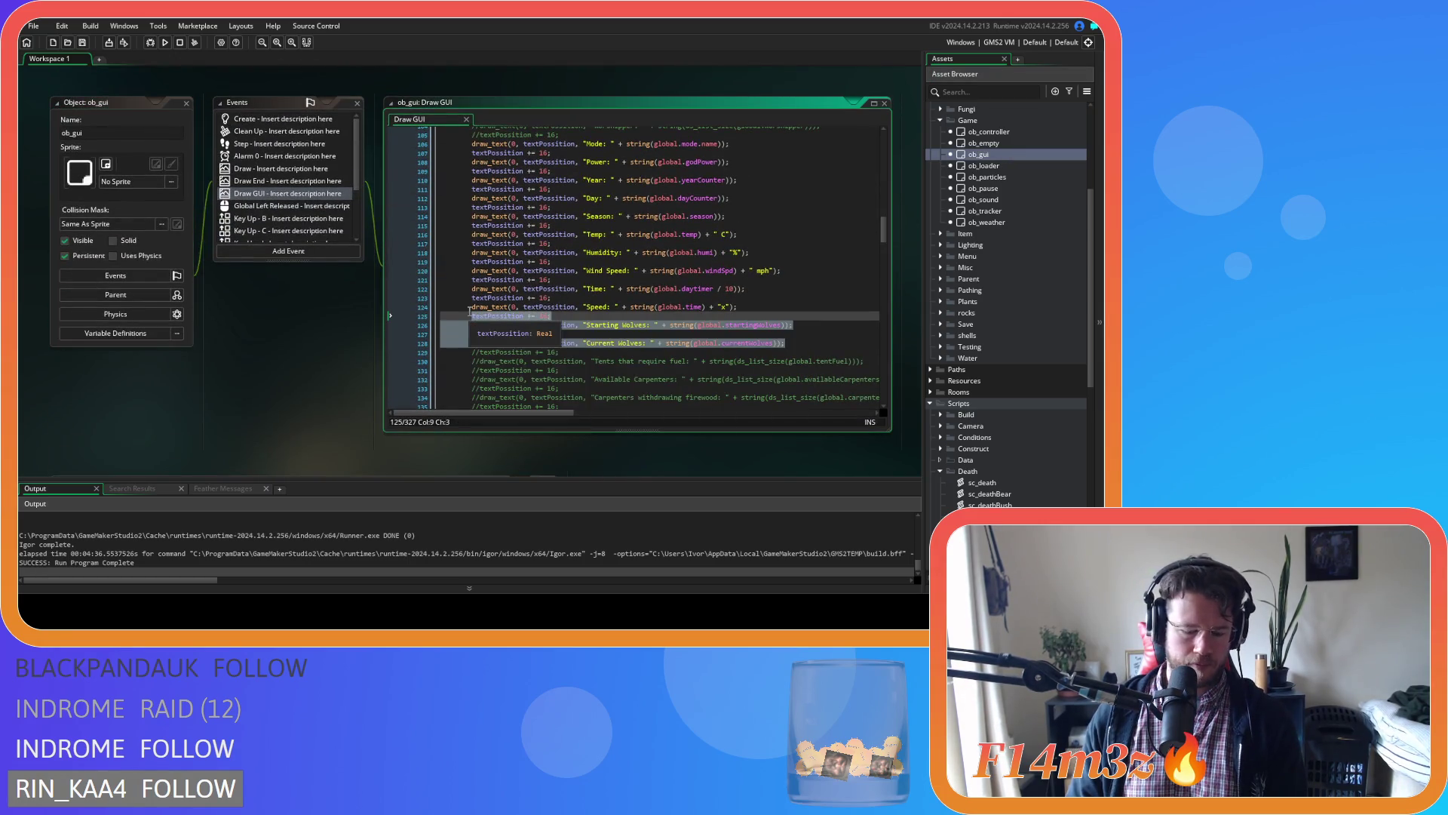
scroll(361, 250, up, 3)
scroll(360, 251, down, 8)
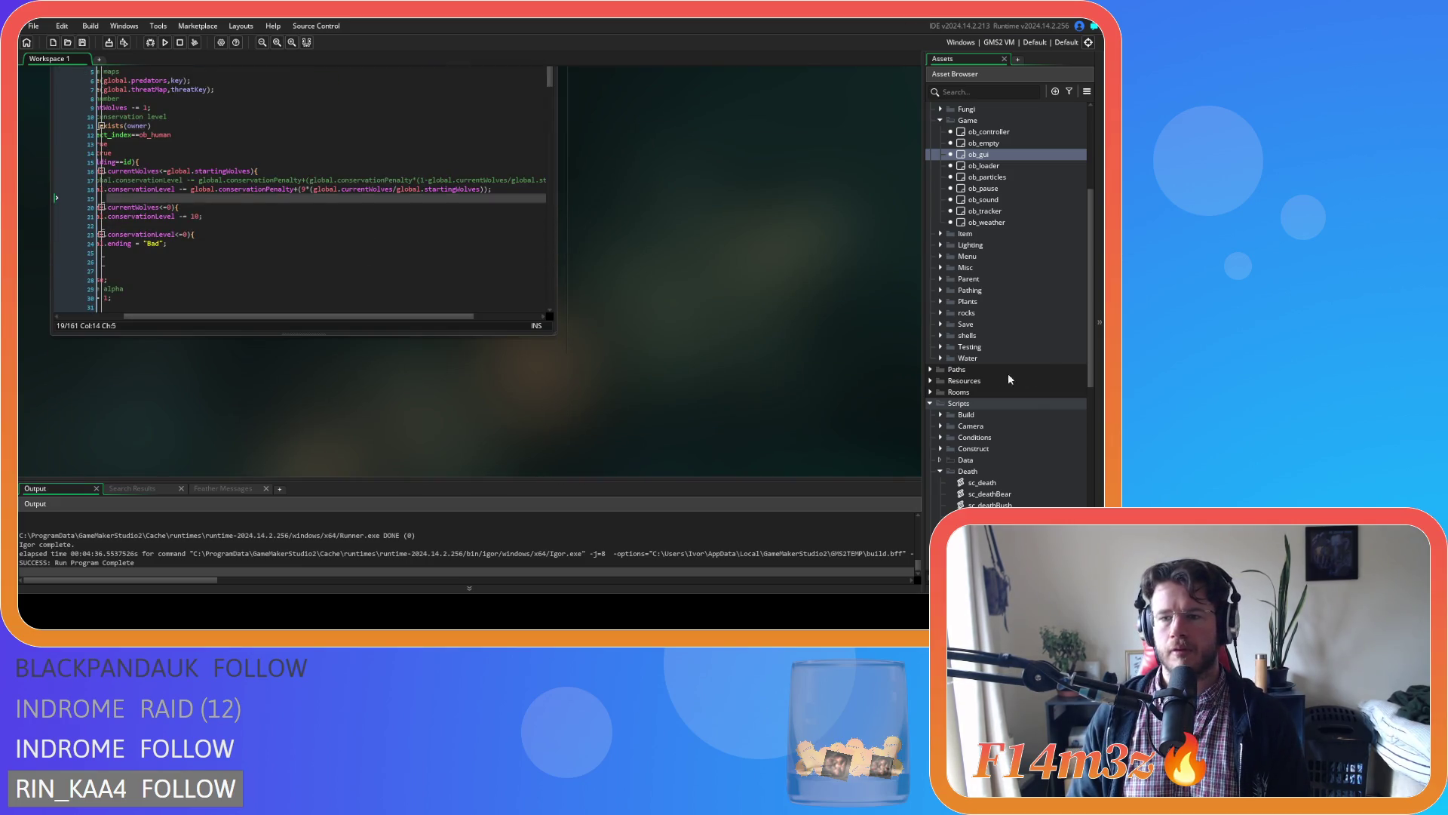
scroll(1011, 381, down, 3)
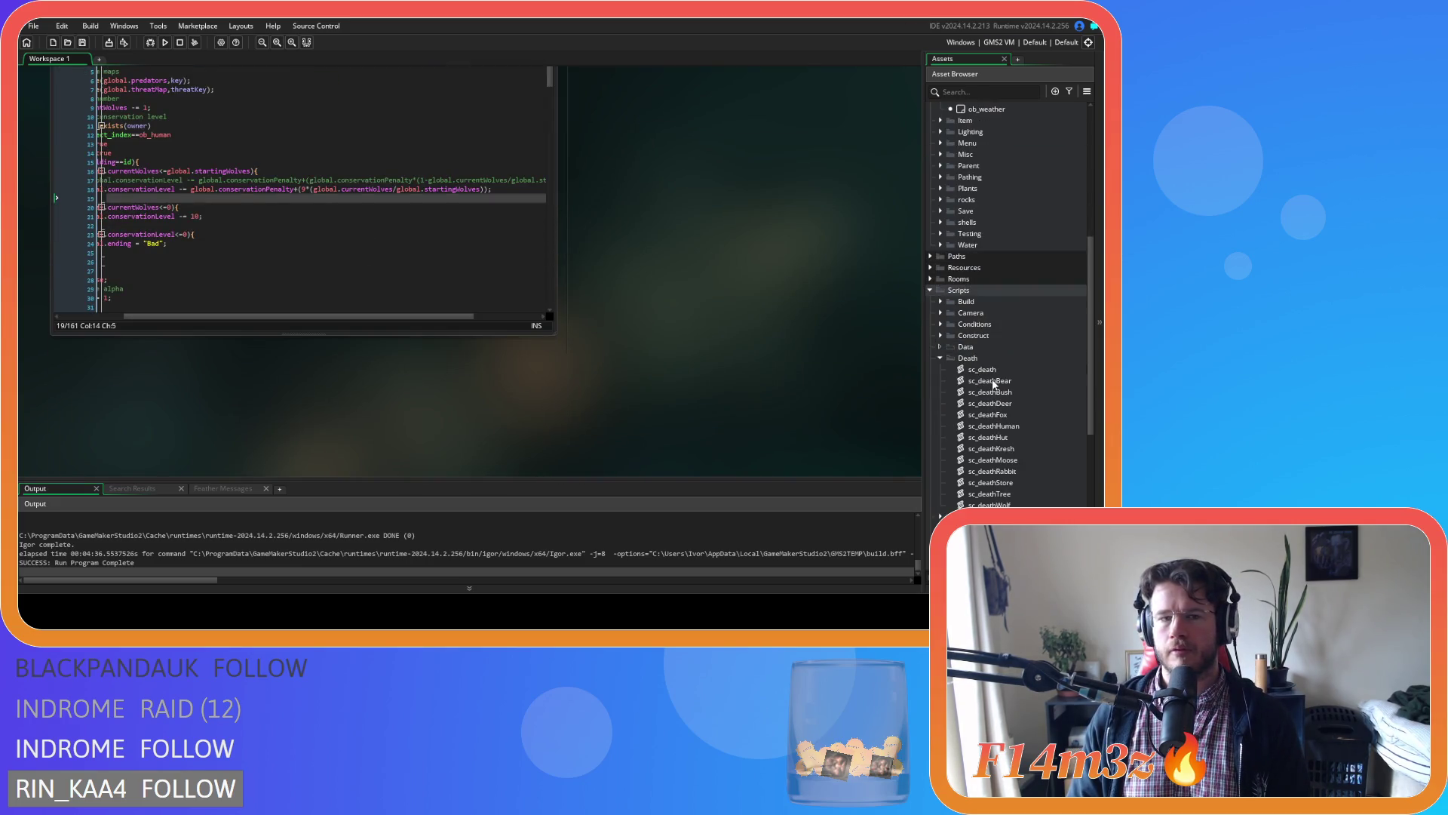
double_click(1010, 474)
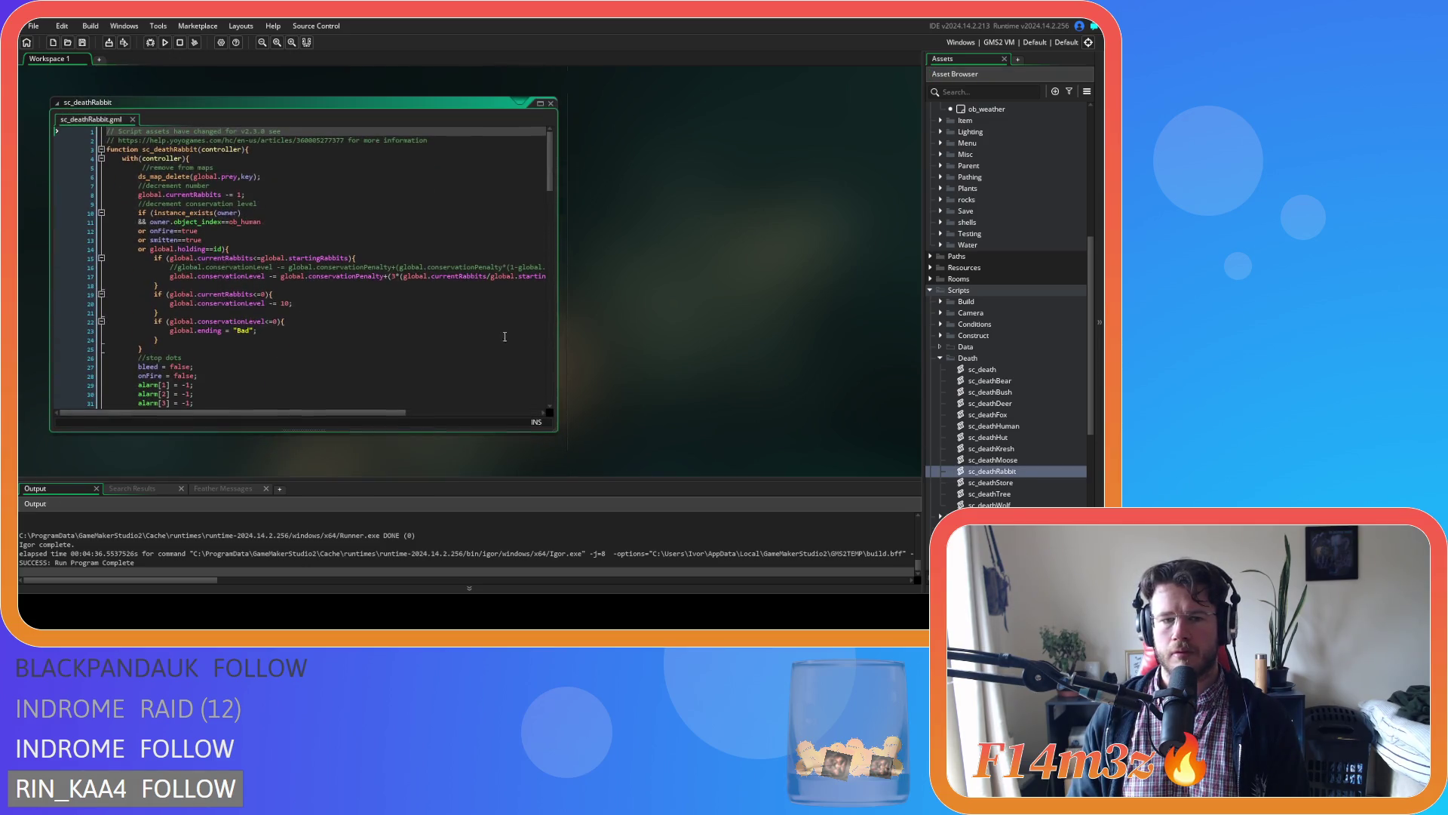
Replace the 3 with 10 in sc_deathRabbit's line 17 penalty formula and save.
scroll(369, 413, right, 5)
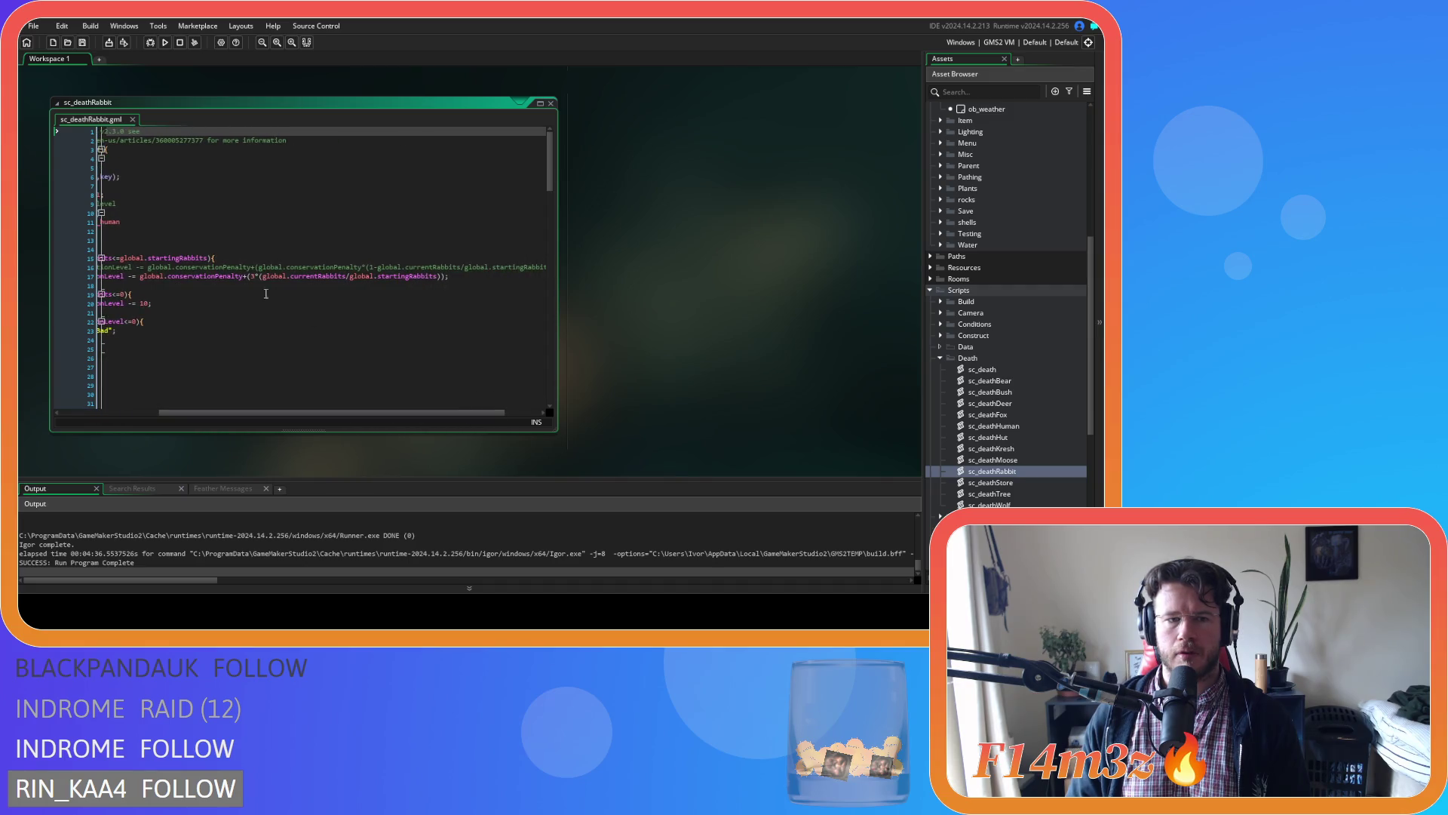
click(255, 278)
key(BackSpace)
text(10)
key(ctrl+s)
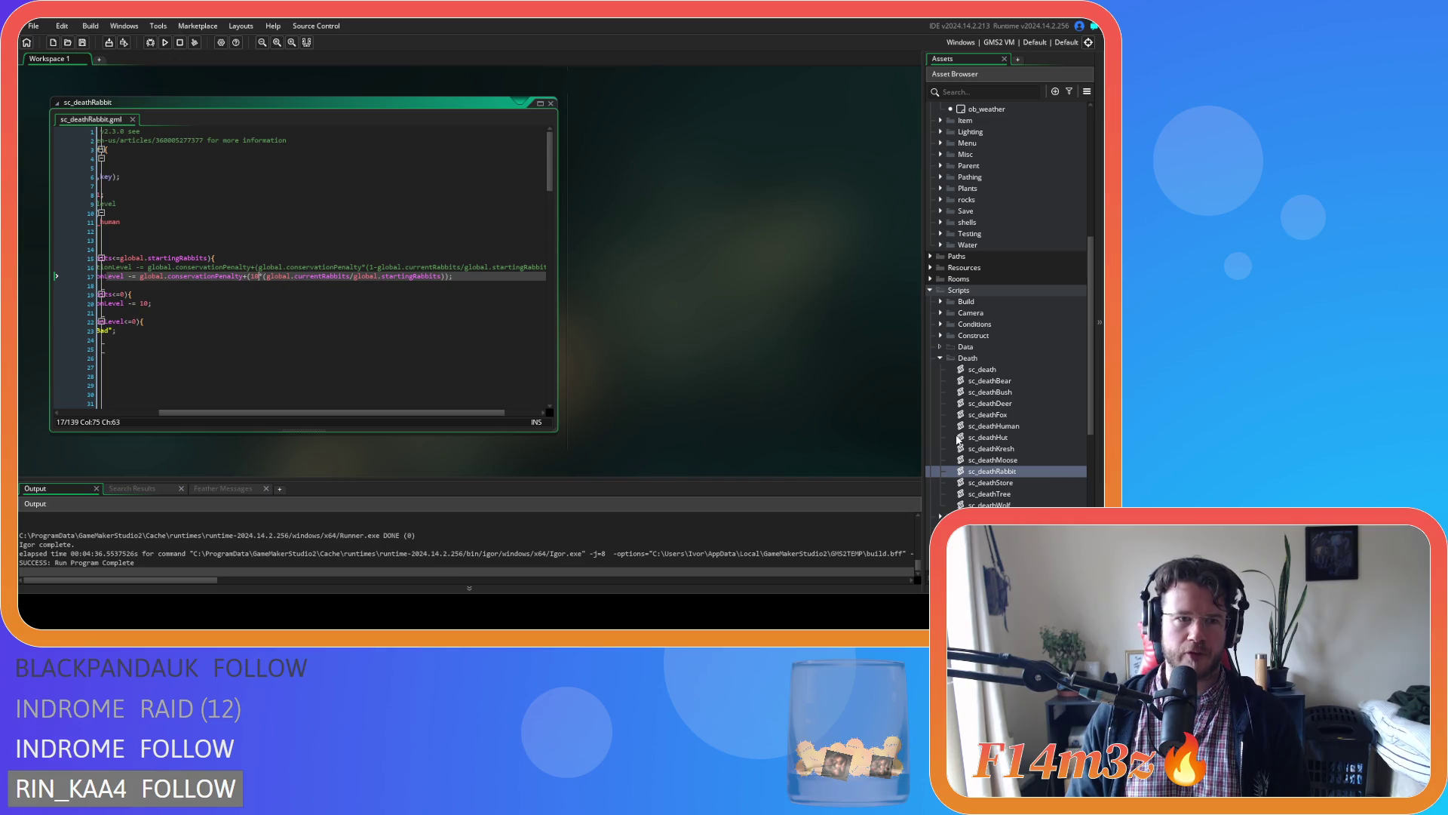
scroll(271, 280, left, 3)
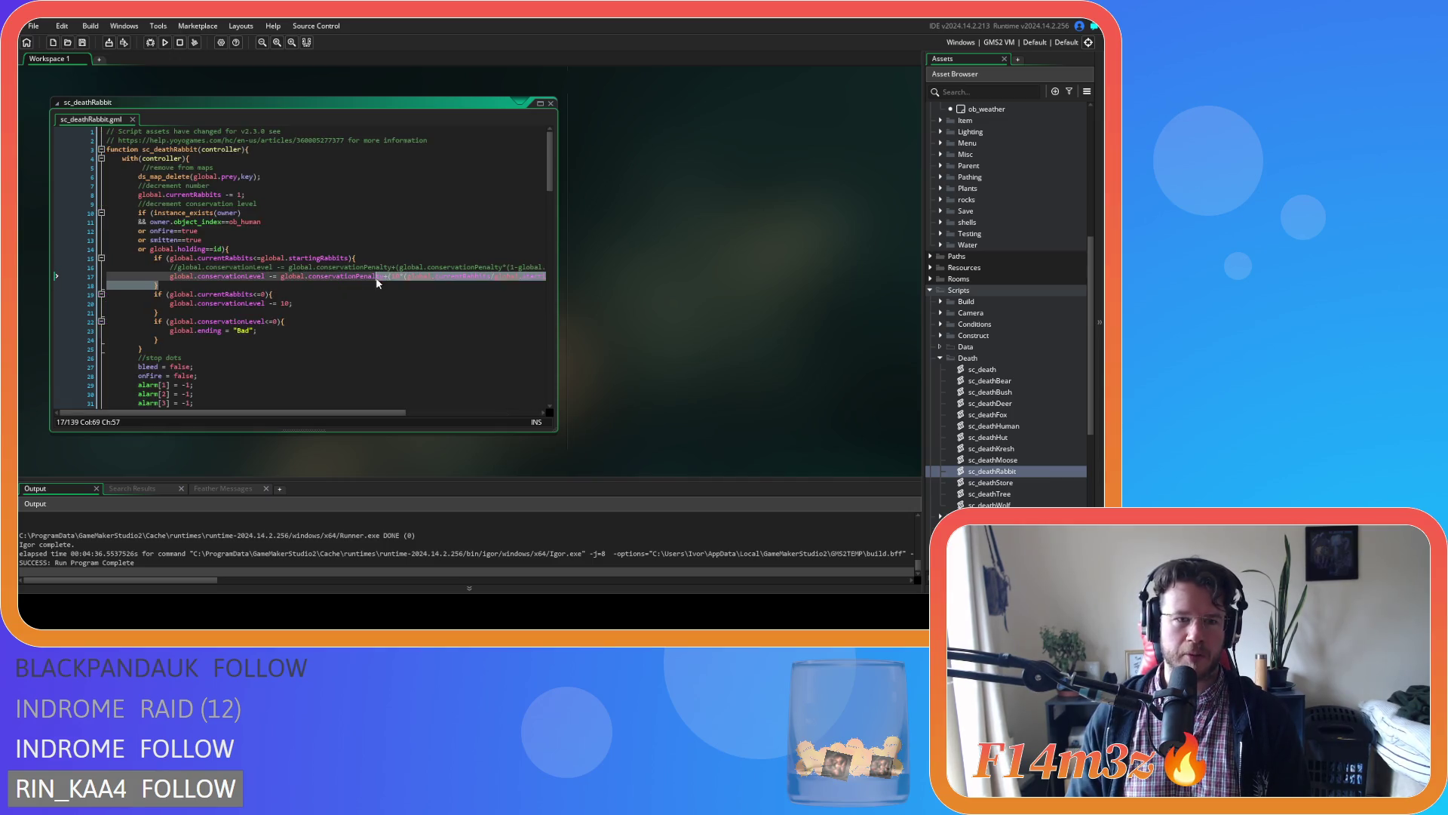
drag(427, 277, 515, 277)
scroll(372, 419, right, 3)
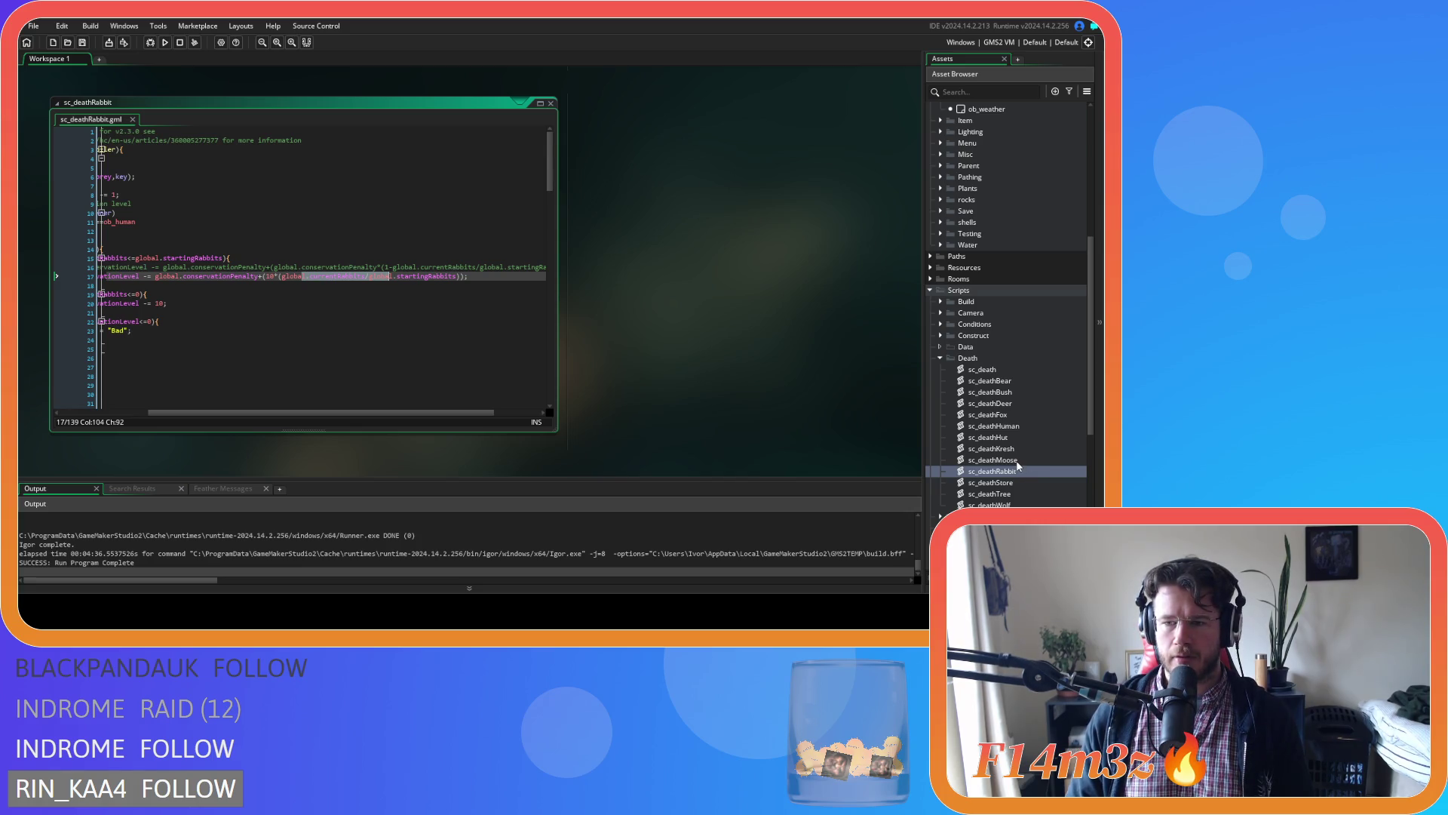
Open the moose and fox death scripts and make the fox penalty multiplier 10.
double_click(1017, 460)
click(393, 304)
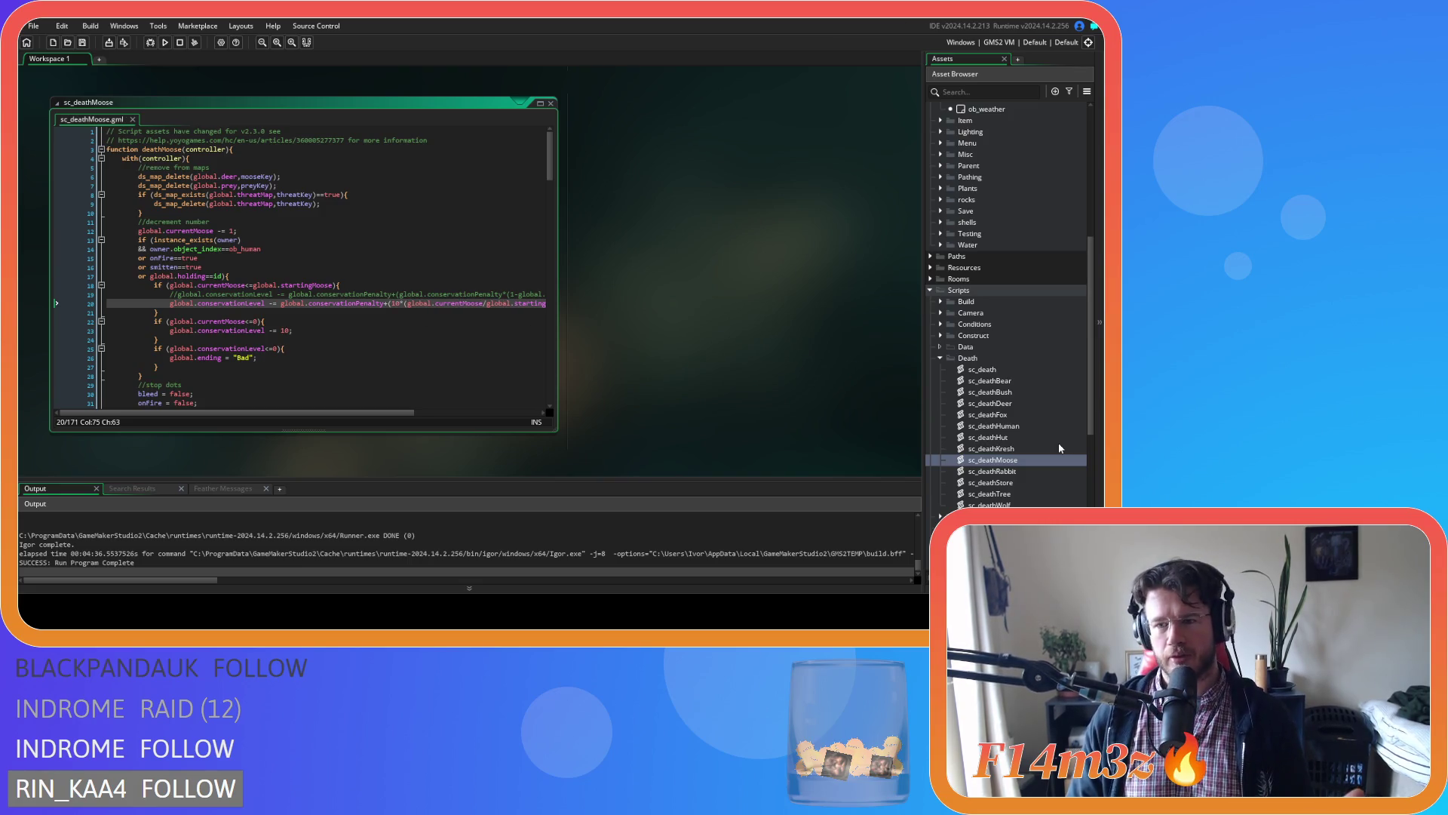
double_click(1018, 414)
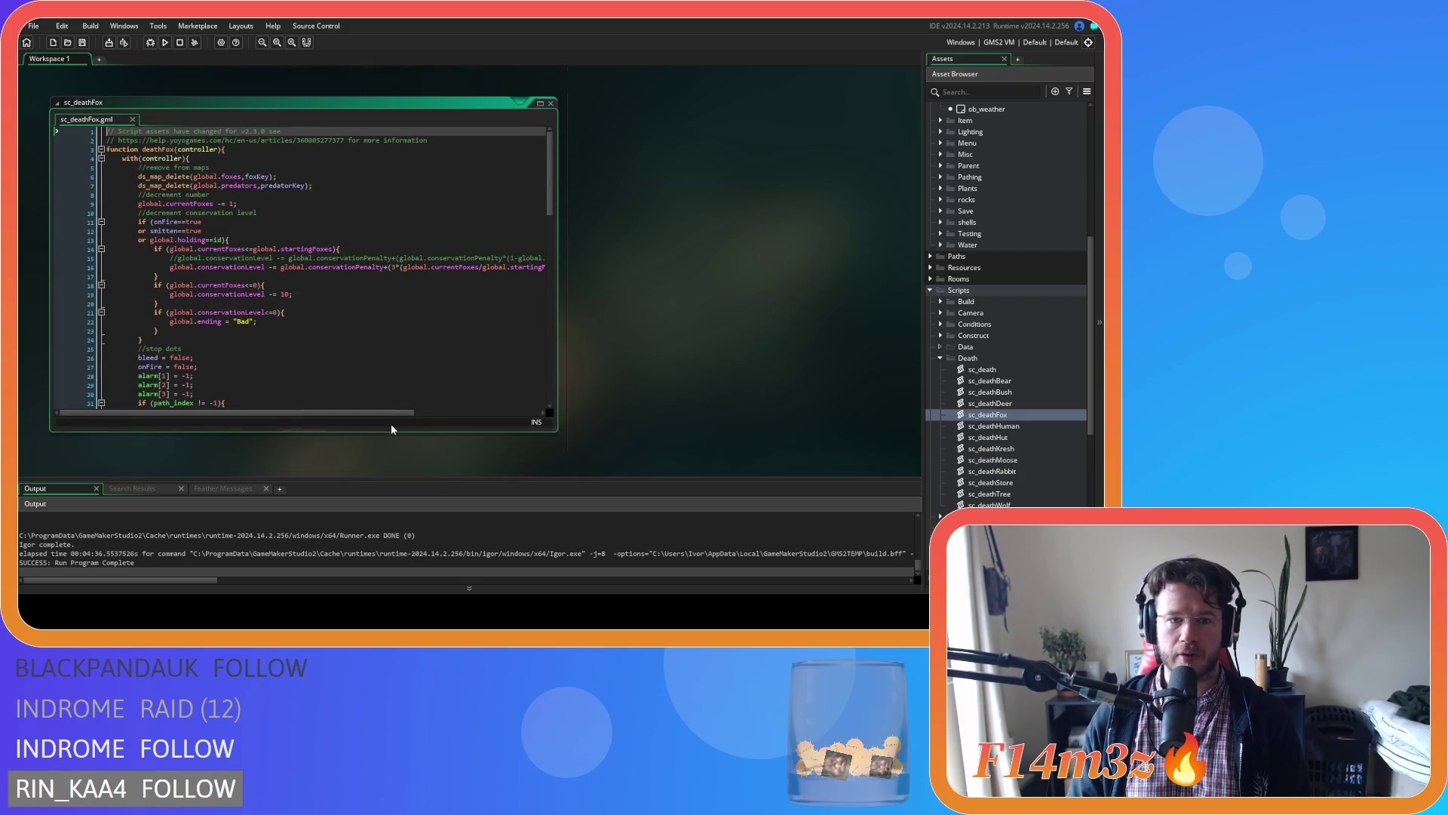
click(393, 269)
text(0)
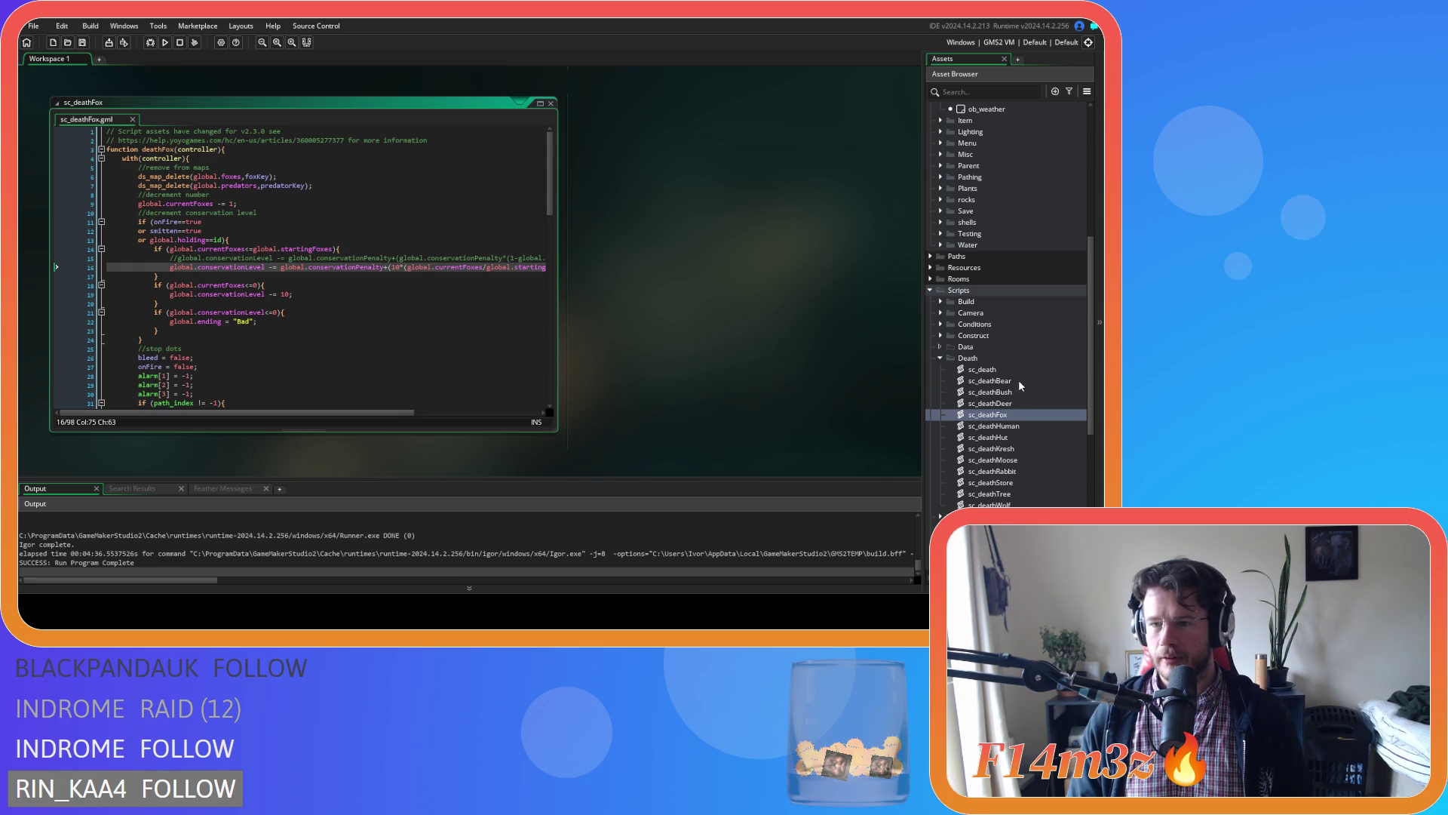
Open the bear and deer death scripts and delete the deer's old multiplier 3.
double_click(1018, 380)
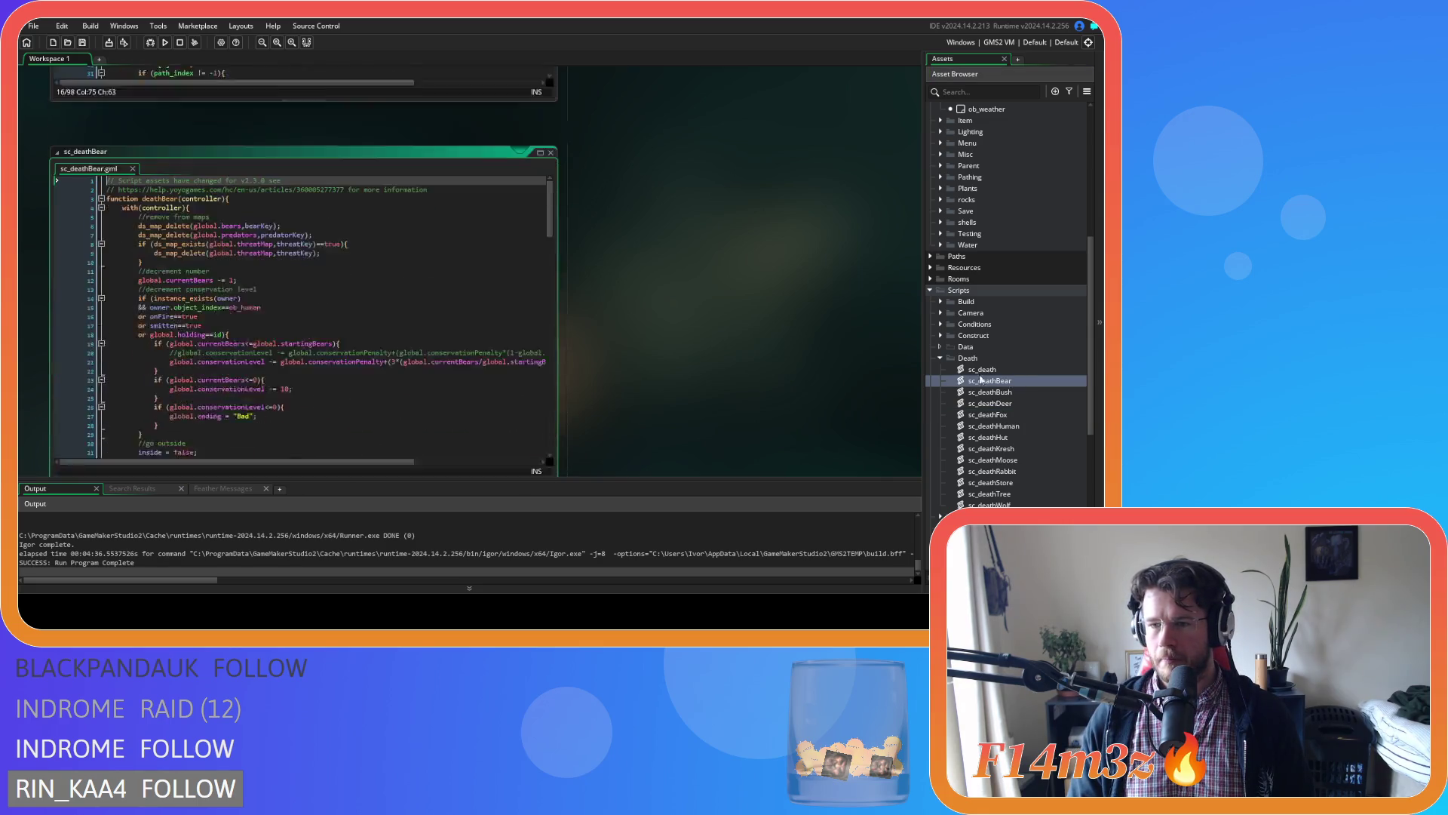
double_click(985, 405)
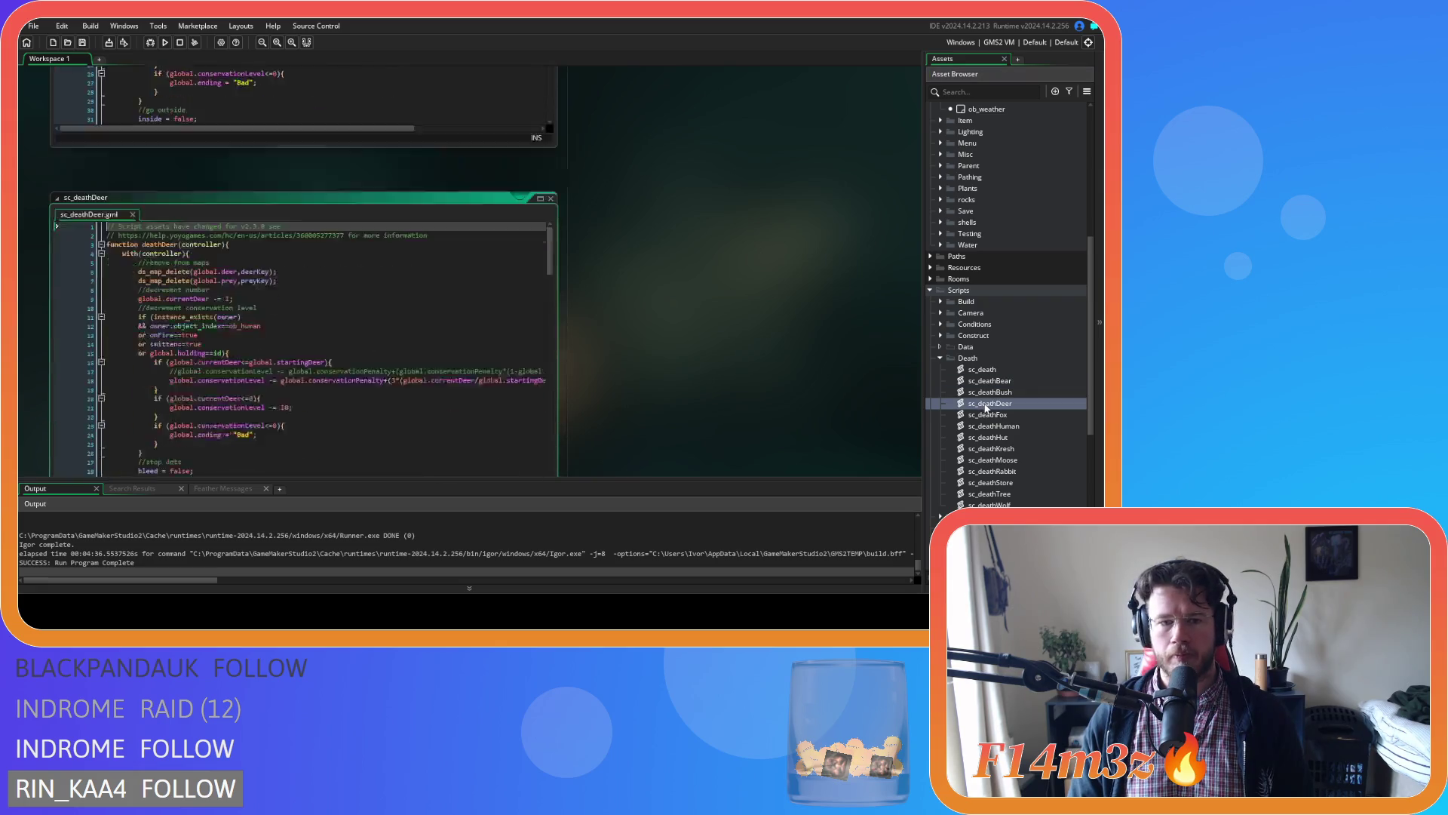
click(395, 286)
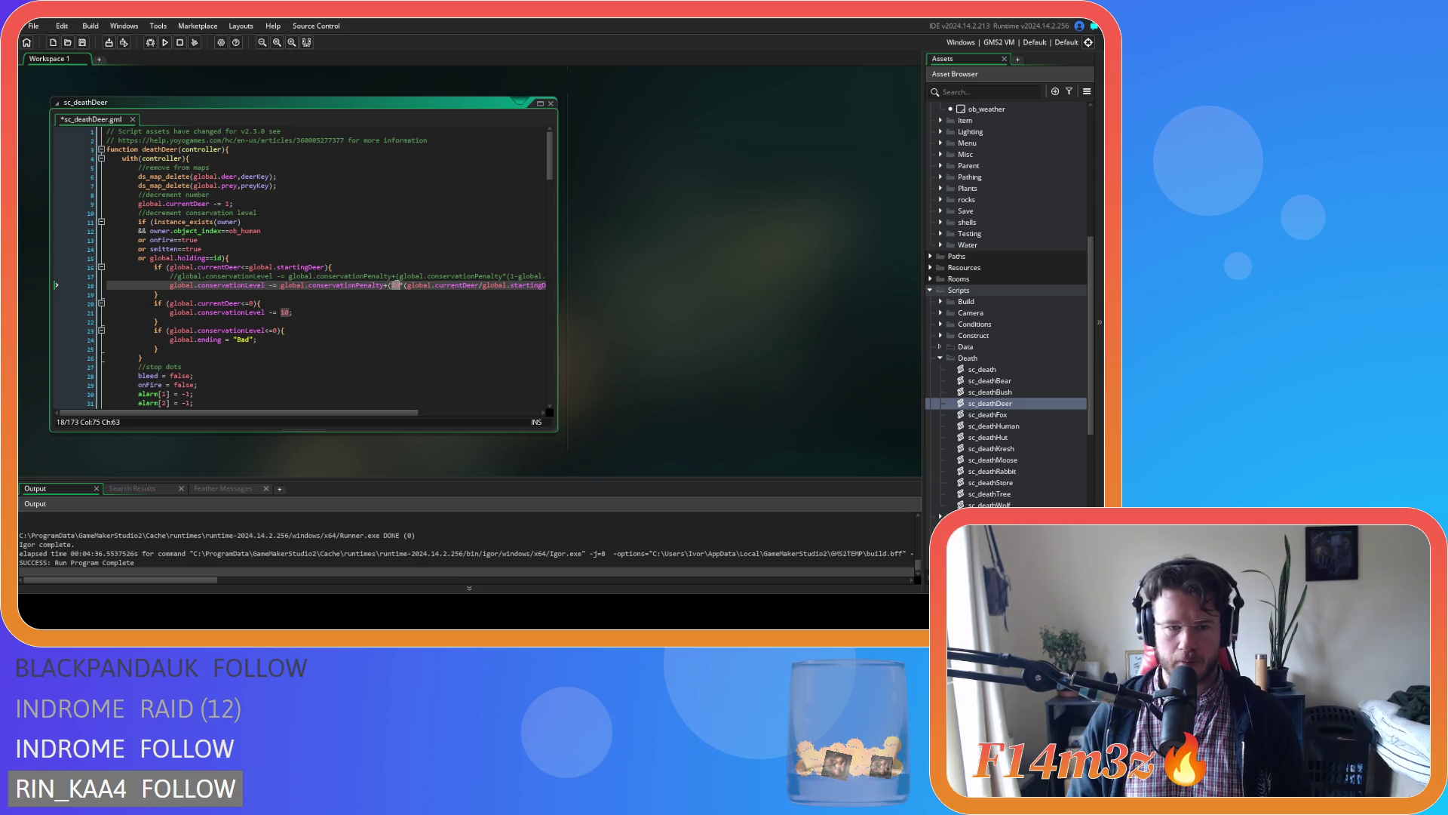
key(Delete)
scroll(663, 317, up, 5)
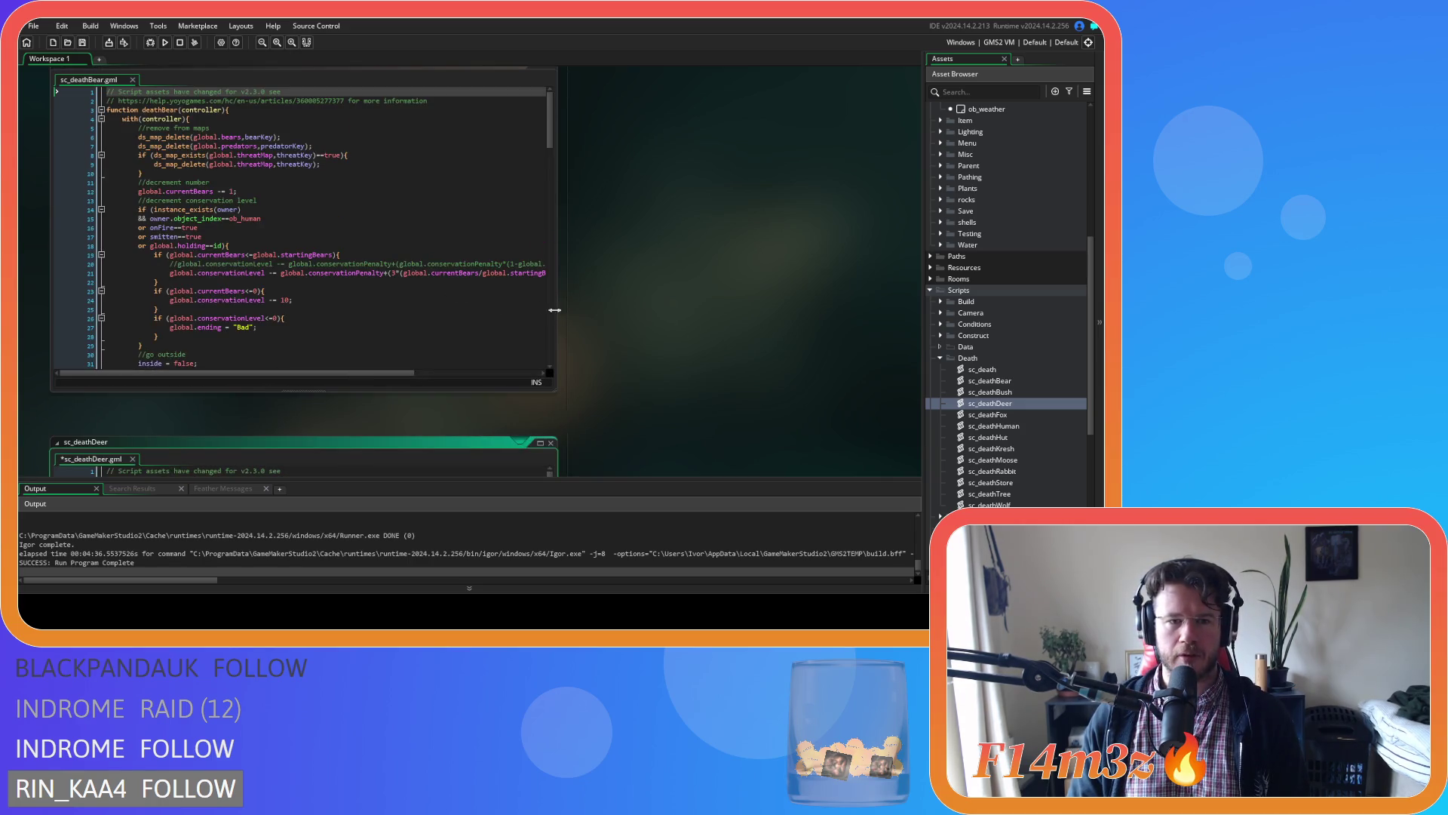
scroll(618, 311, up, 3)
Select part of the bear penalty formula on line 21 and bring sc_deathBear forward.
click(396, 154)
scroll(617, 325, down, 3)
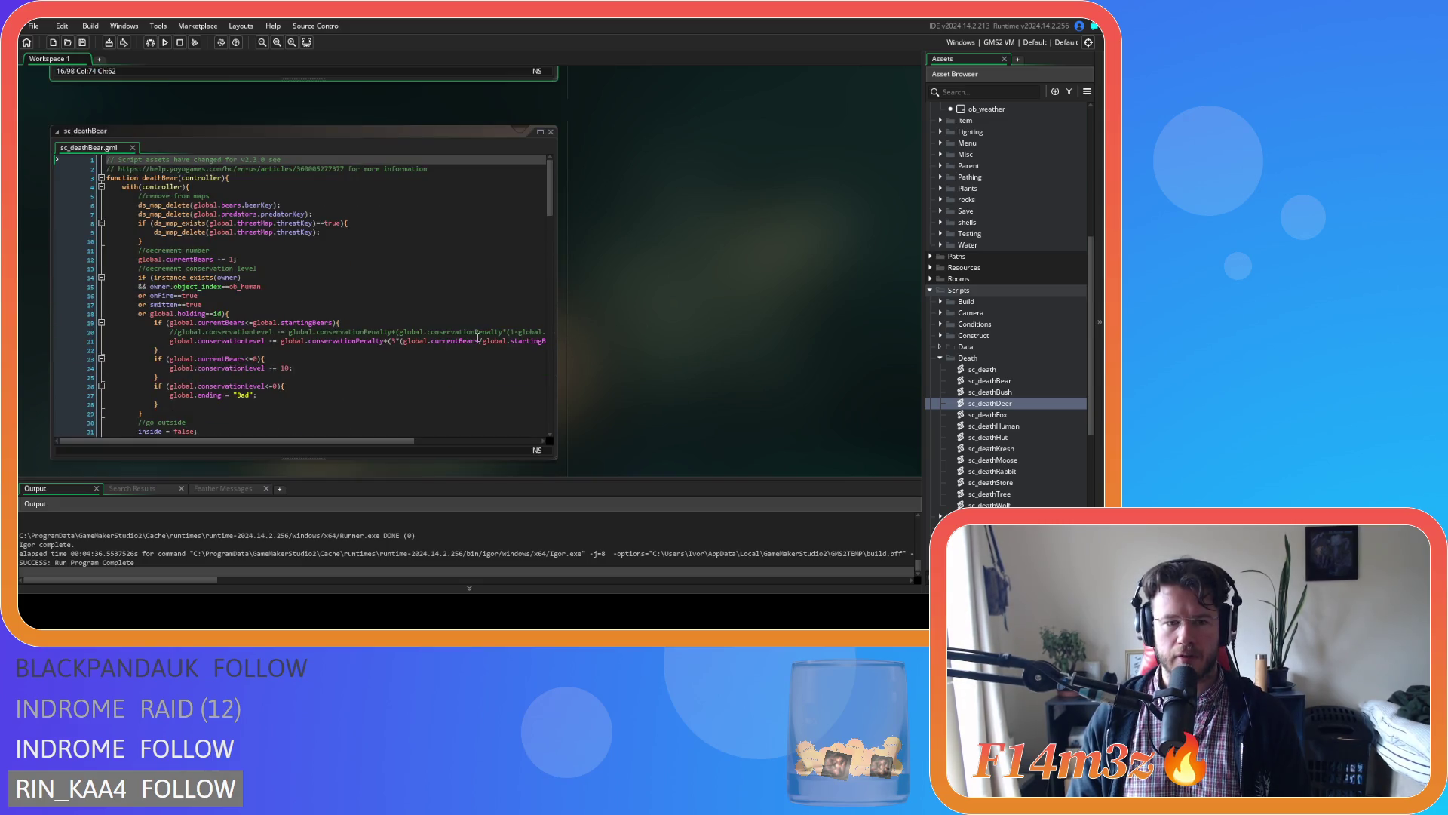
click(392, 341)
drag(324, 341, 370, 341)
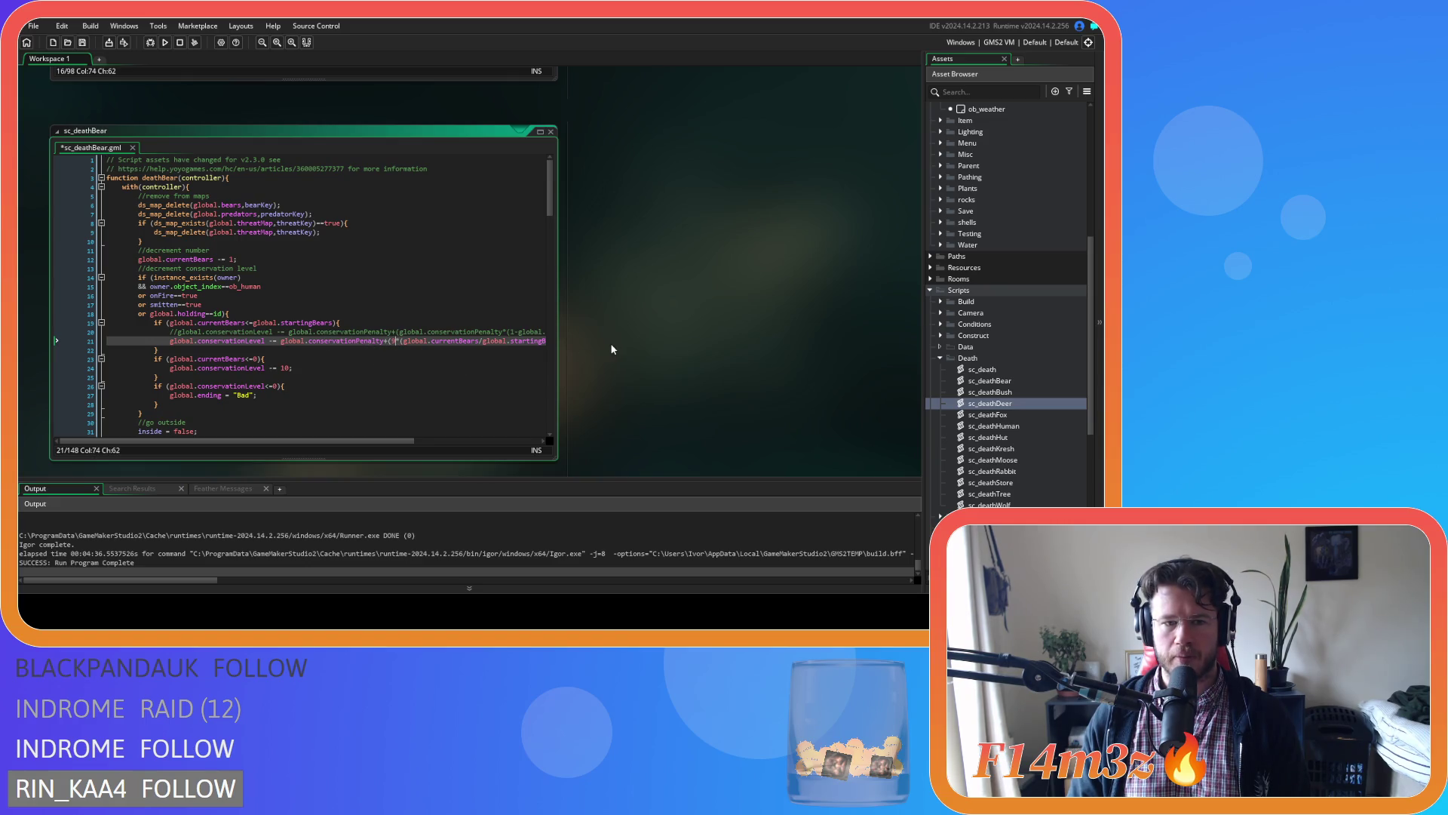
double_click(1013, 380)
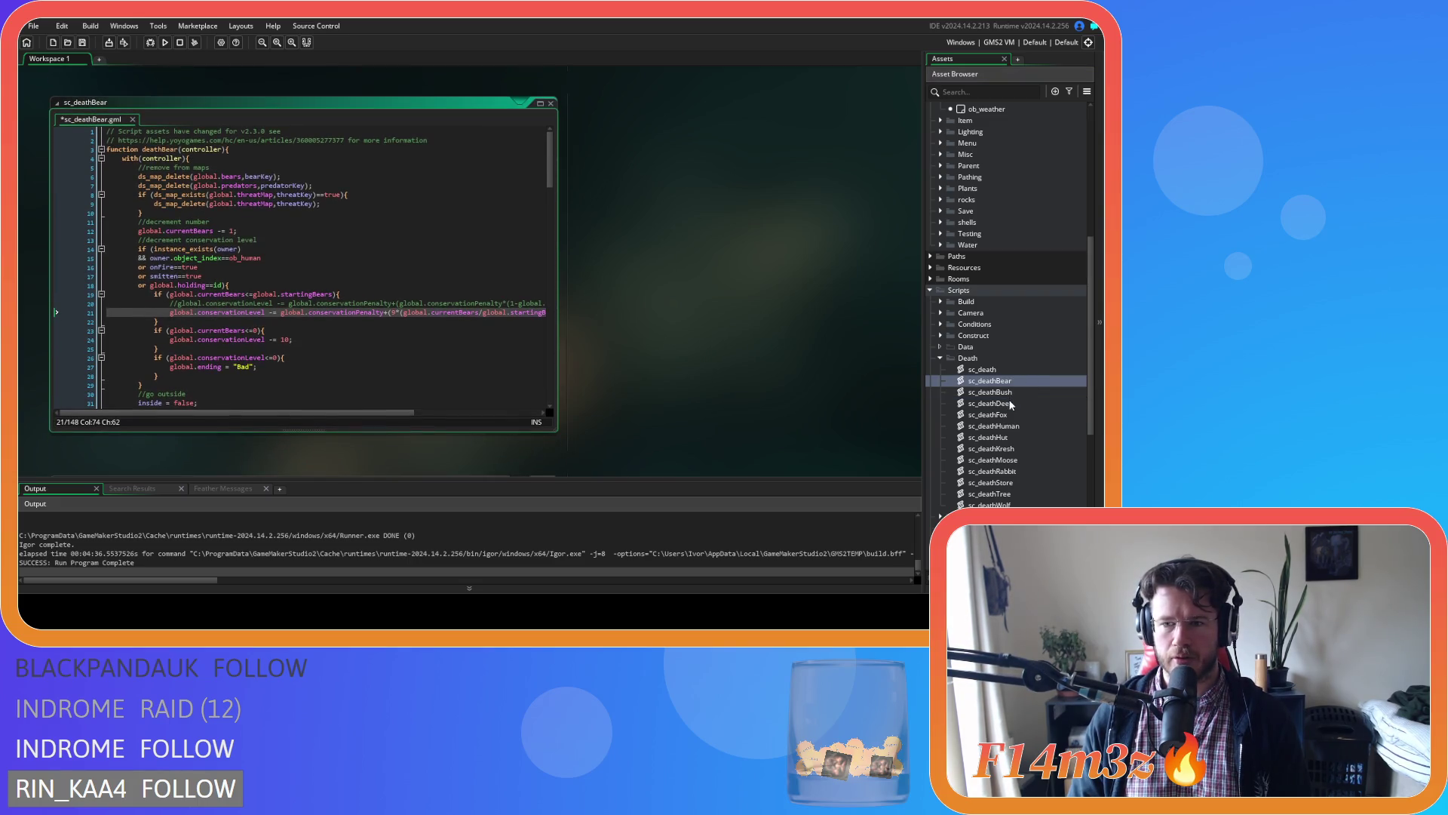
Lower the moose and rabbit death penalty multipliers to 8.
double_click(1011, 404)
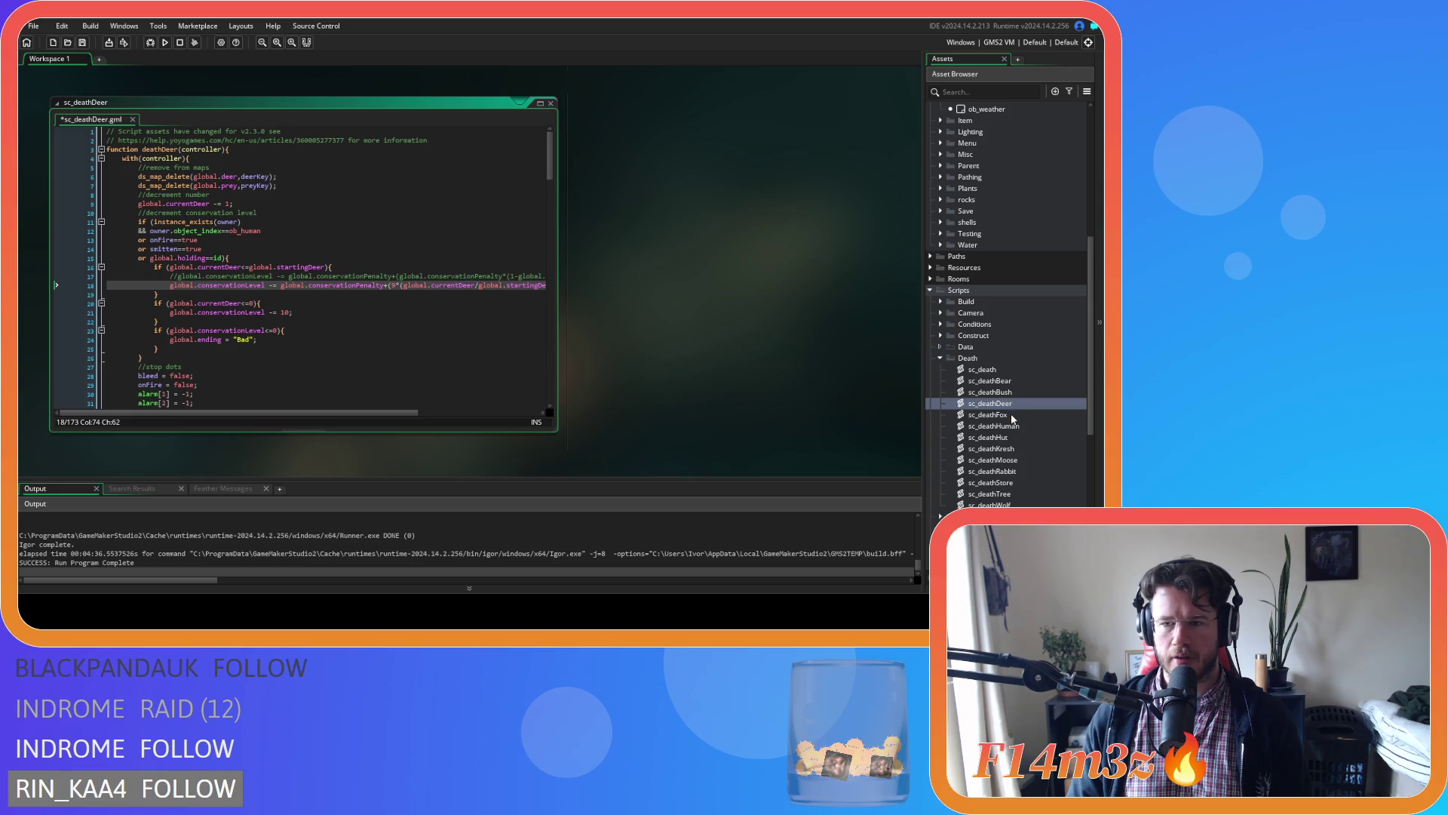
double_click(1011, 415)
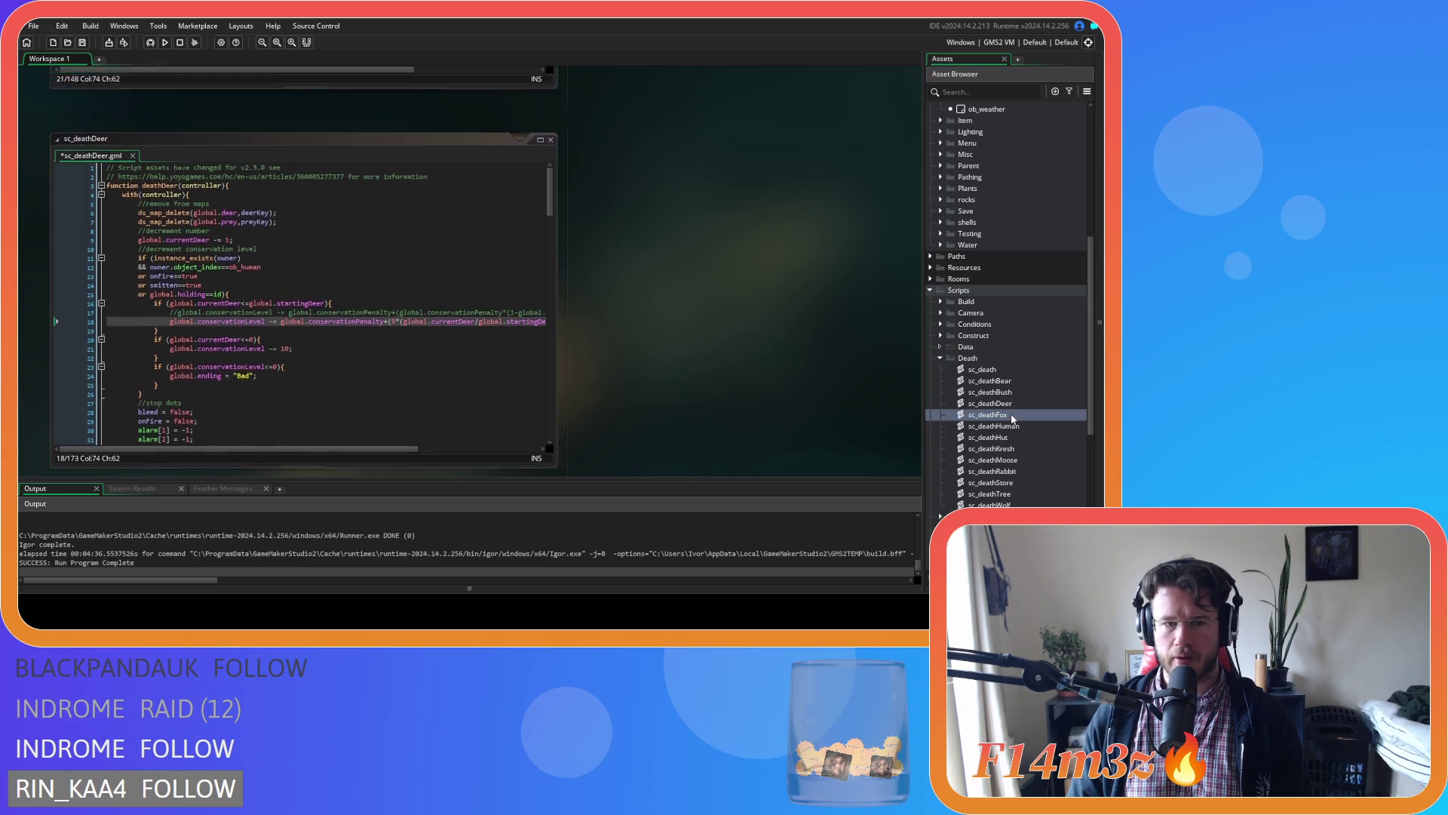
double_click(1012, 460)
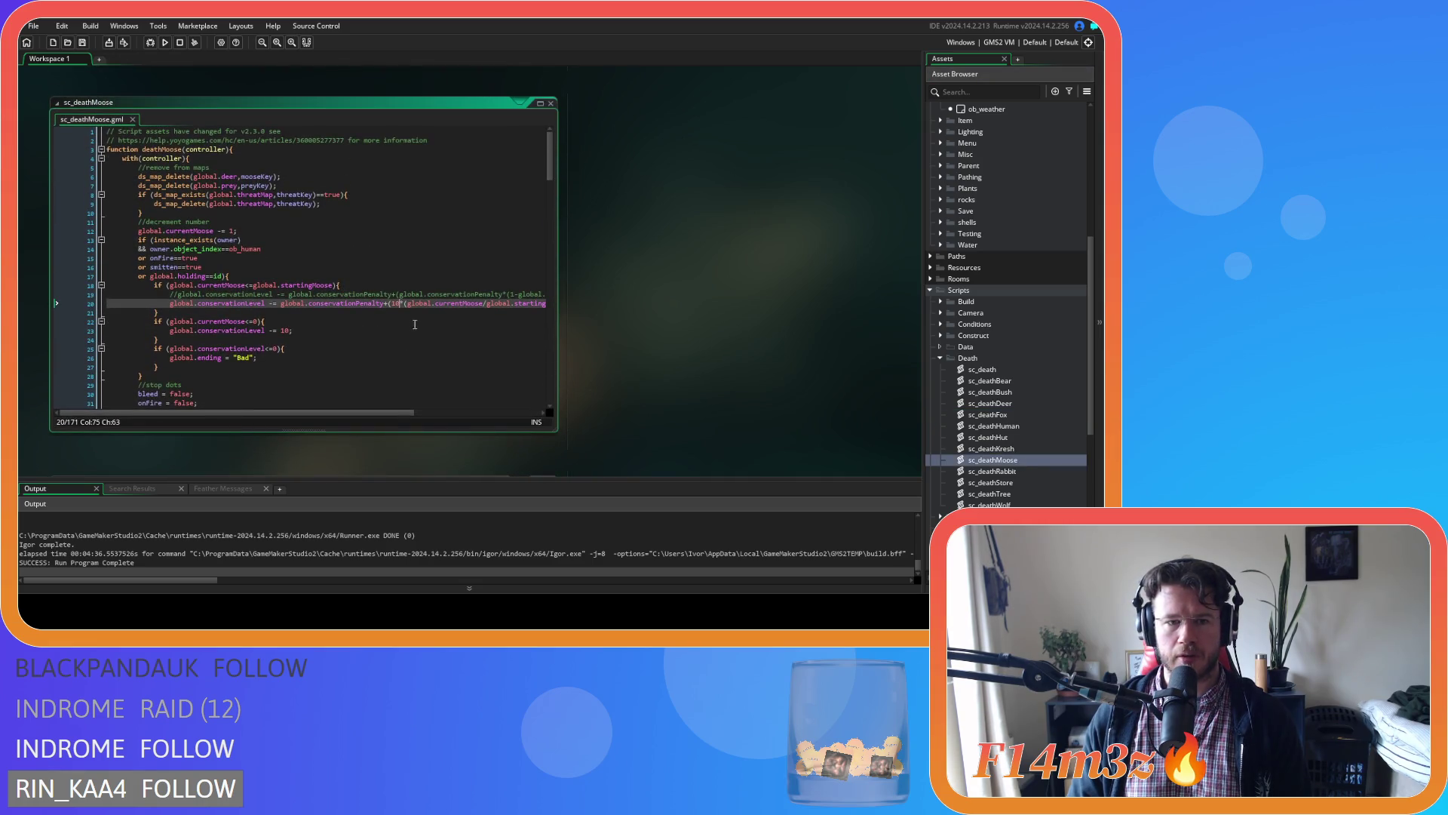
text(8)
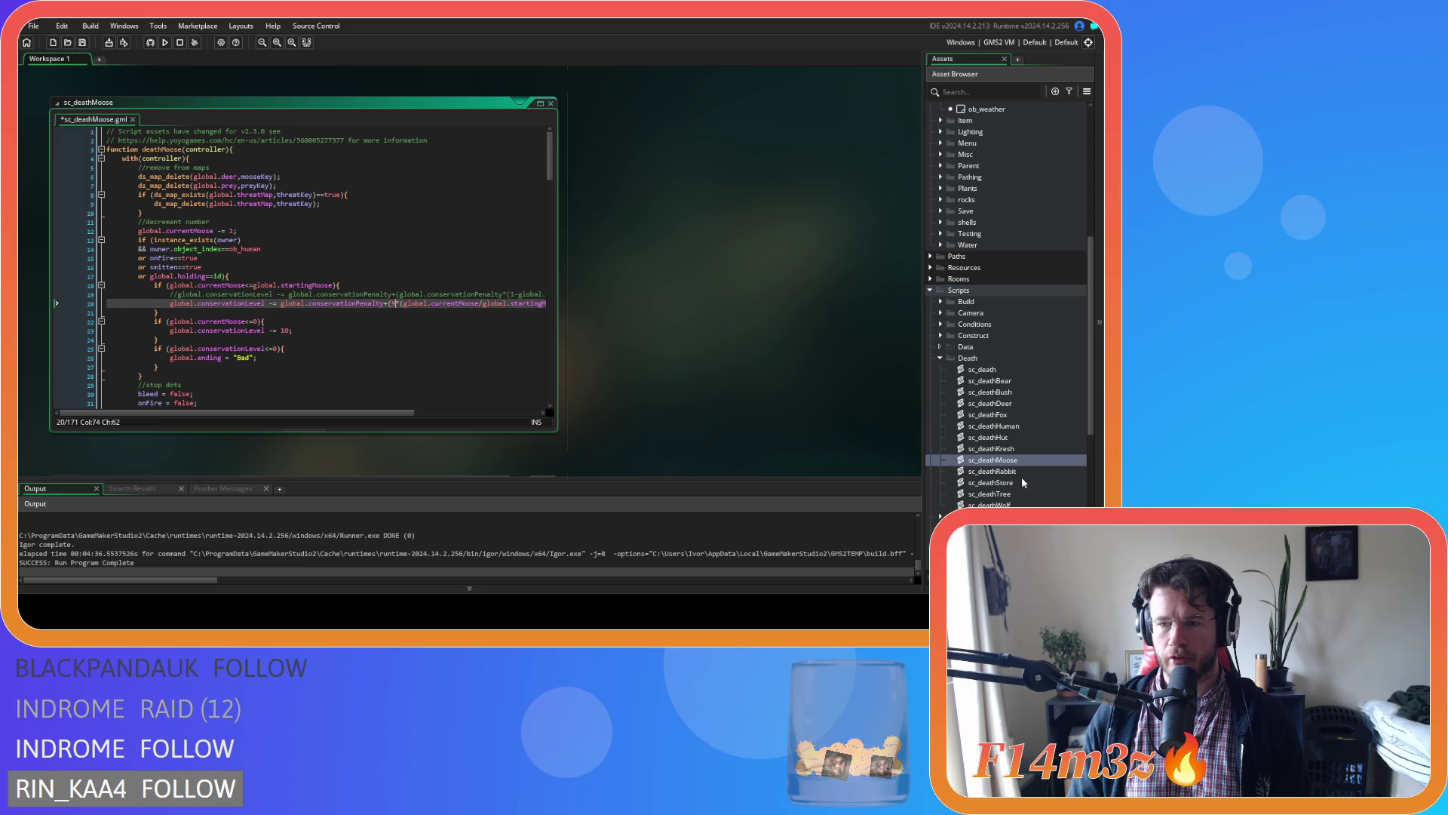
double_click(1001, 470)
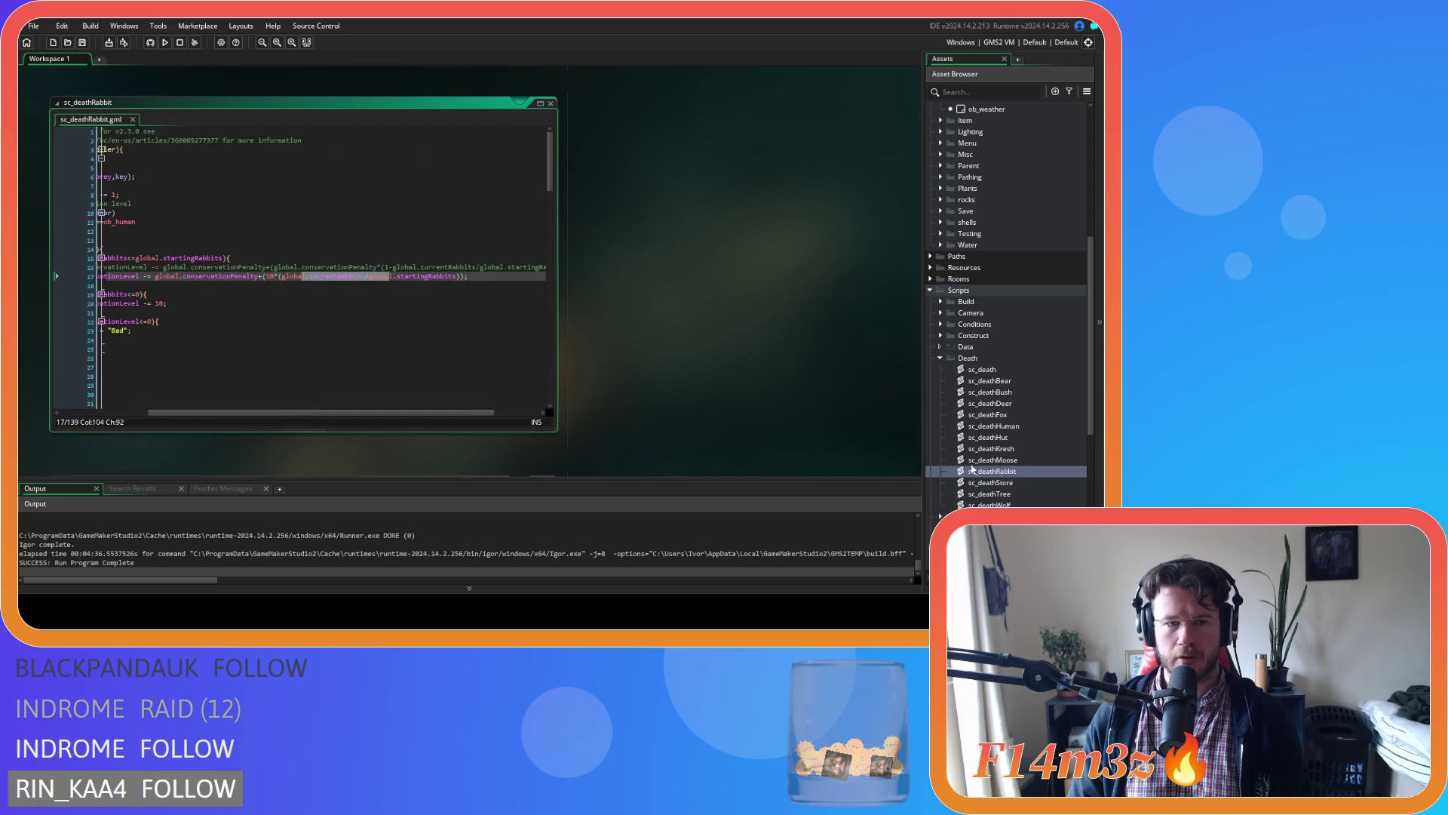
double_click(269, 276)
text(8)
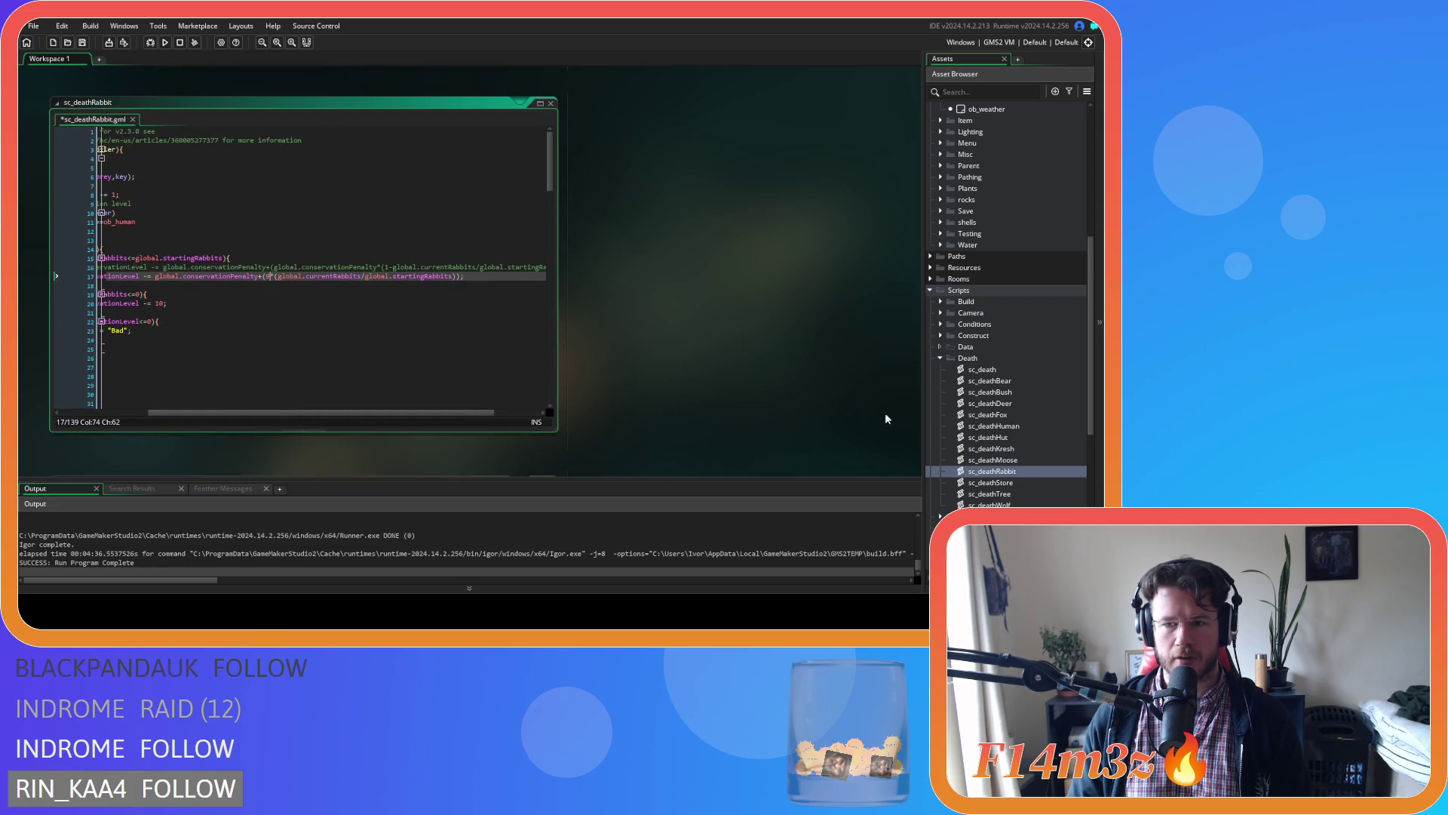
Open sc_deathWolf and build and run the game with F5.
click(1018, 481)
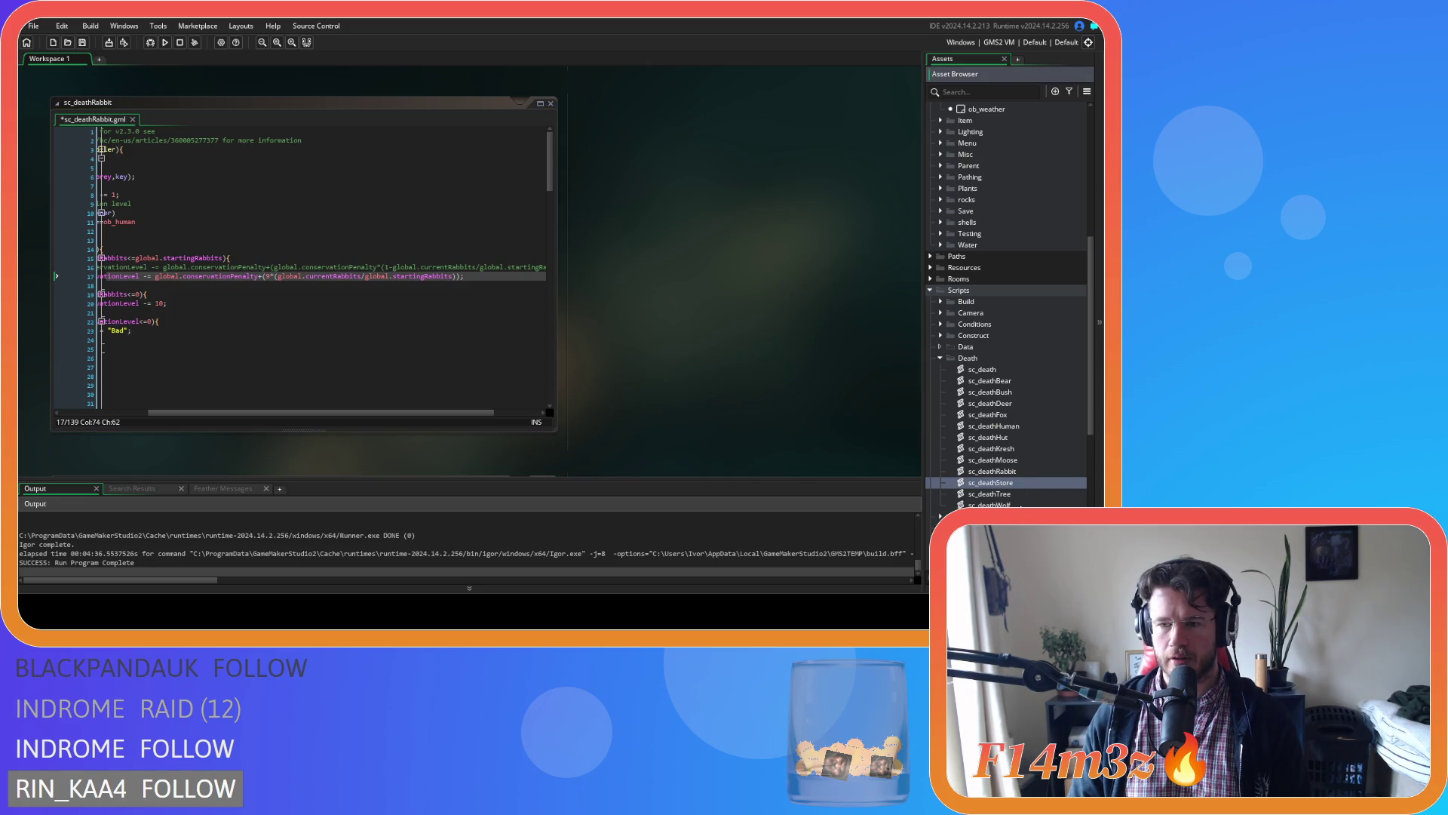
click(1021, 505)
double_click(1020, 505)
click(354, 269)
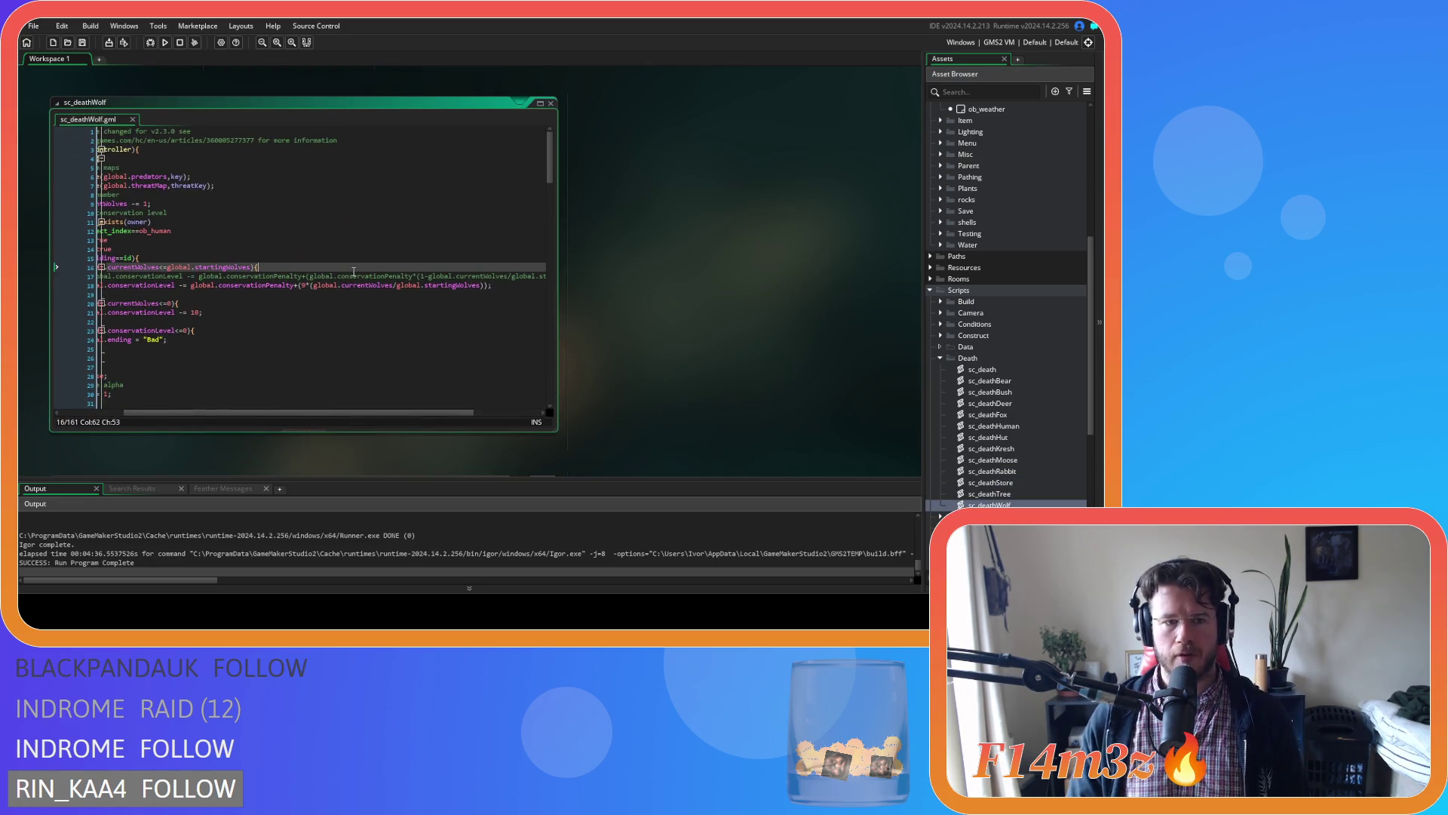
key(F5)
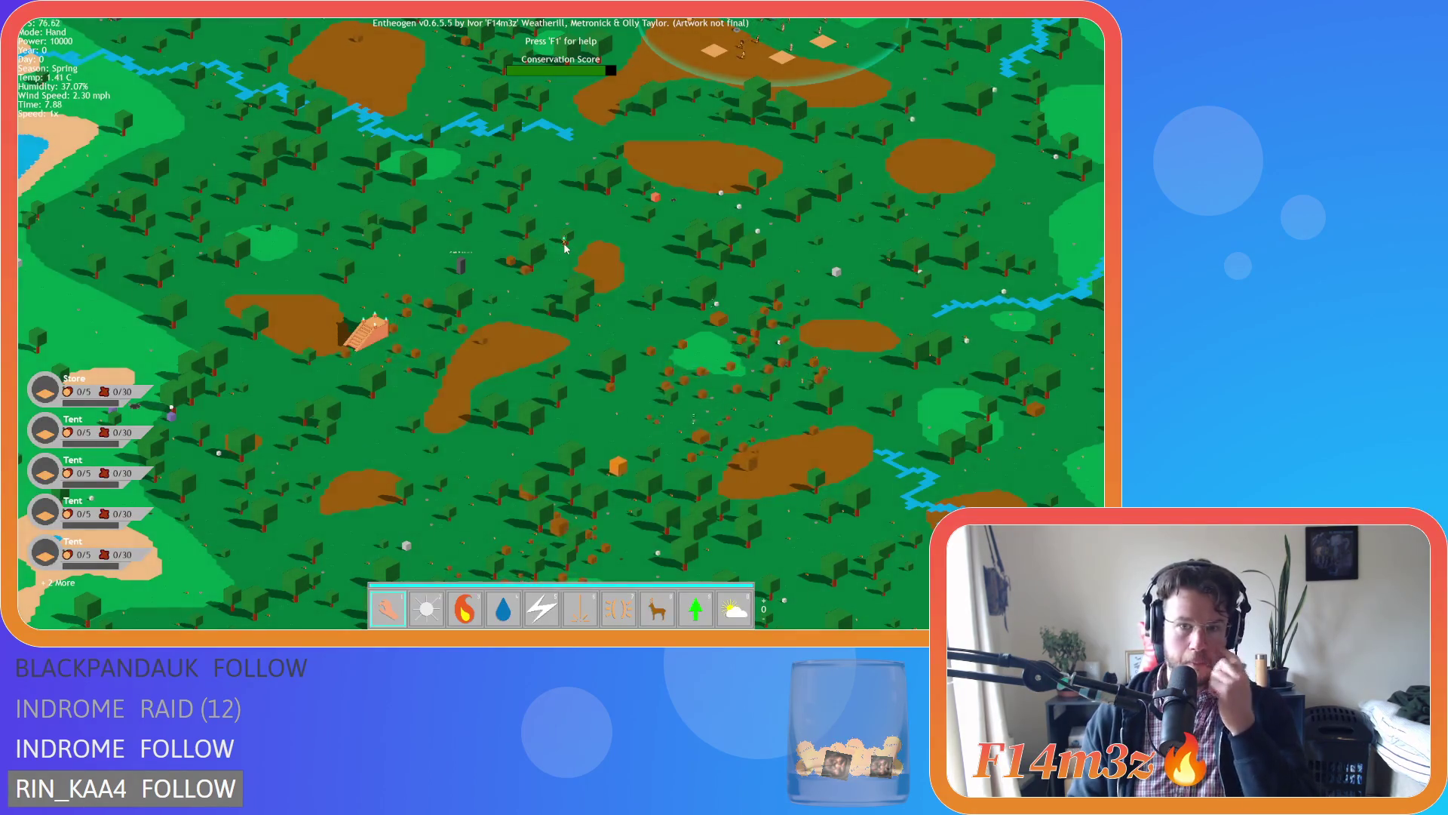
Cast Divine Protection on the gathered villagers, then select Haste and Storm.
key(s)
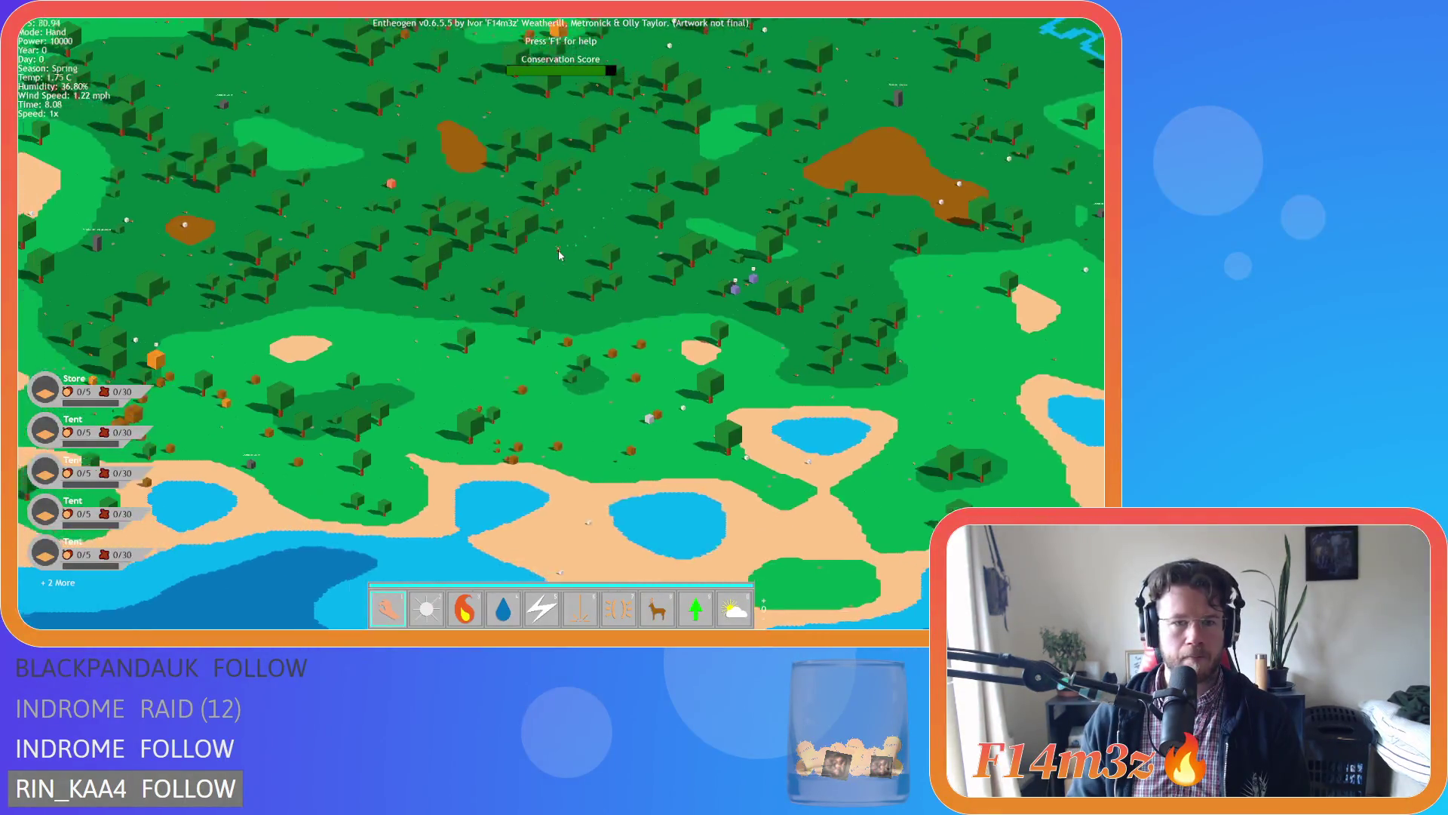
scroll(558, 255, up, 5)
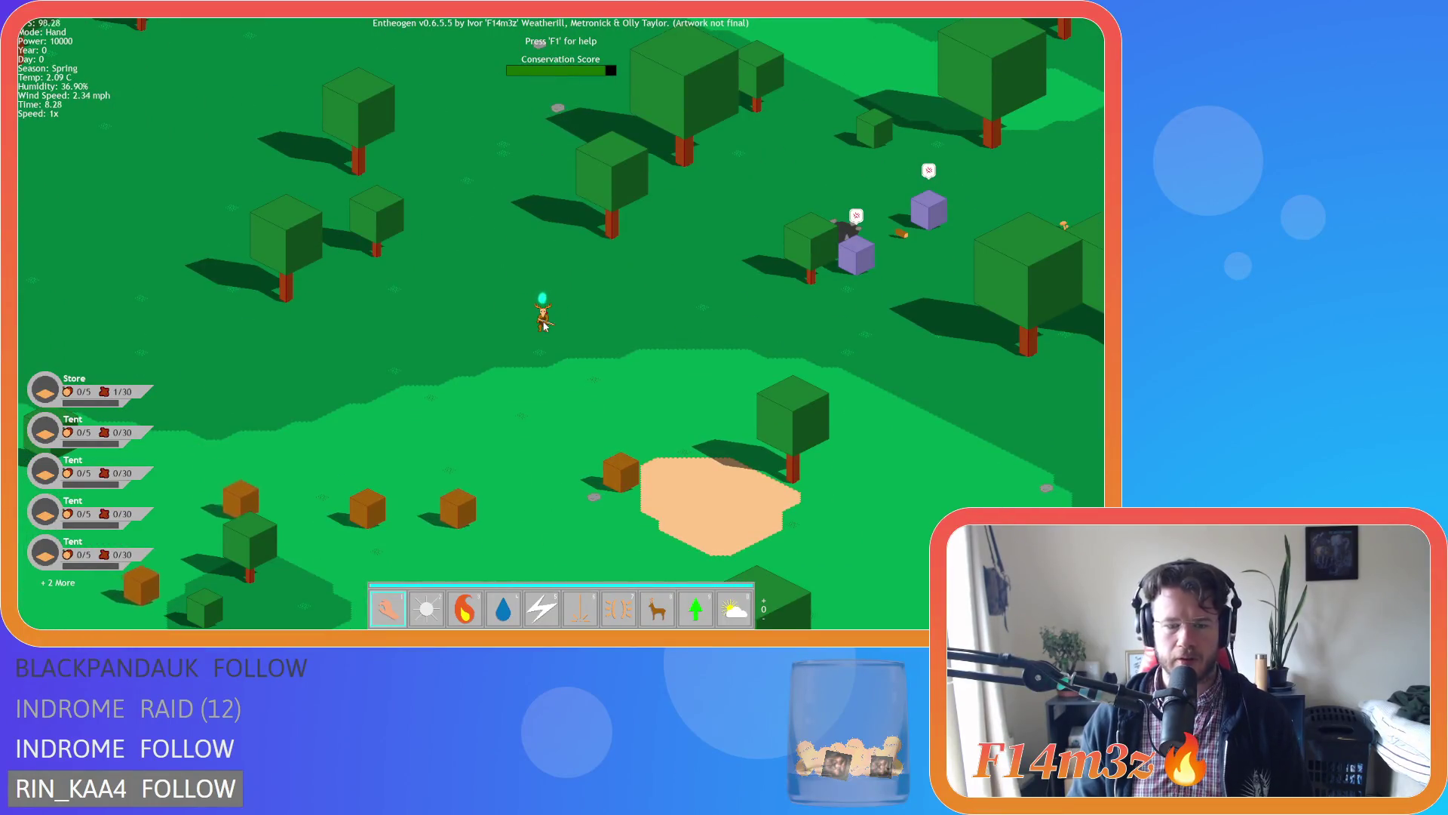
key(7)
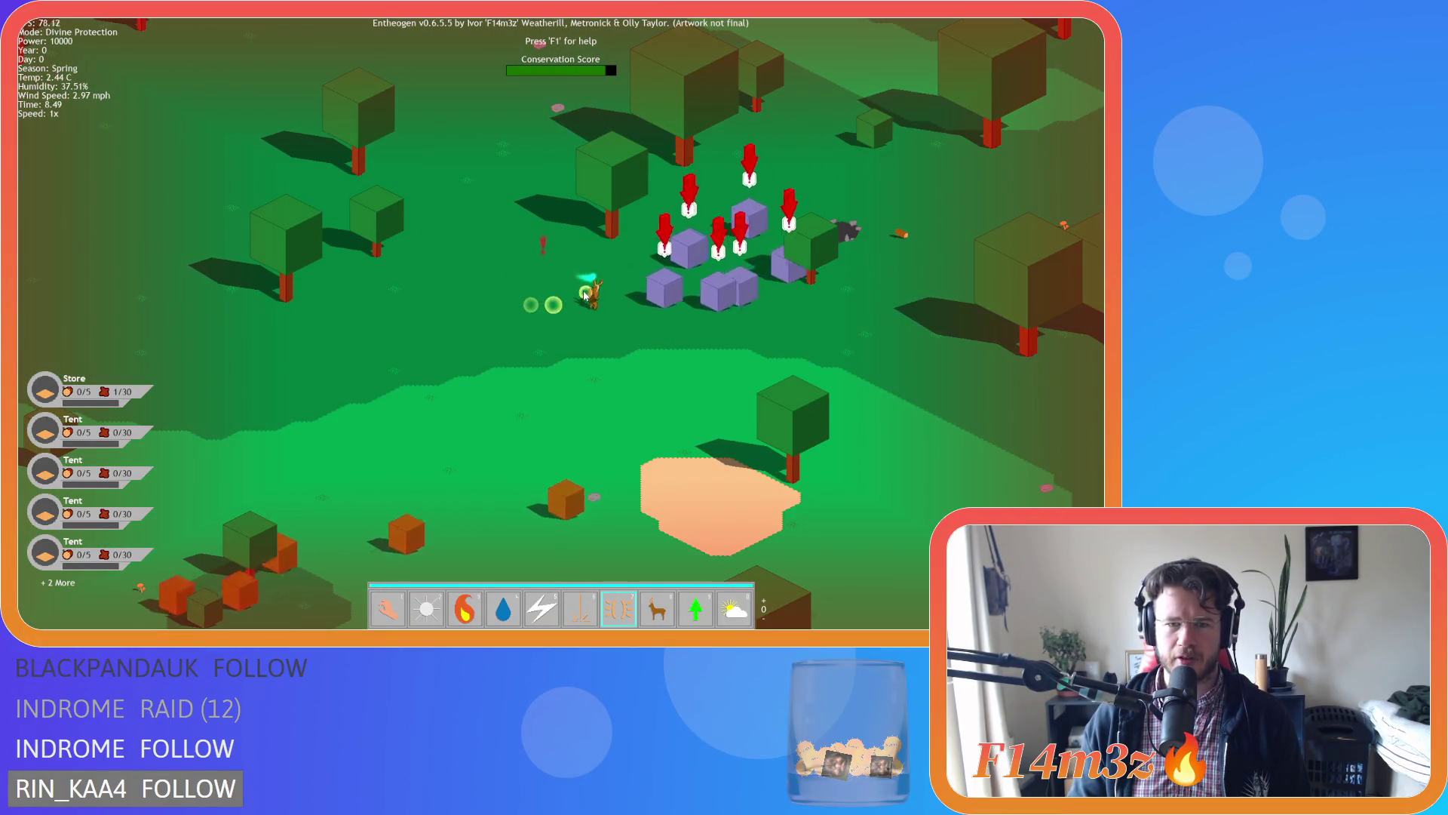
click(613, 287)
key(8)
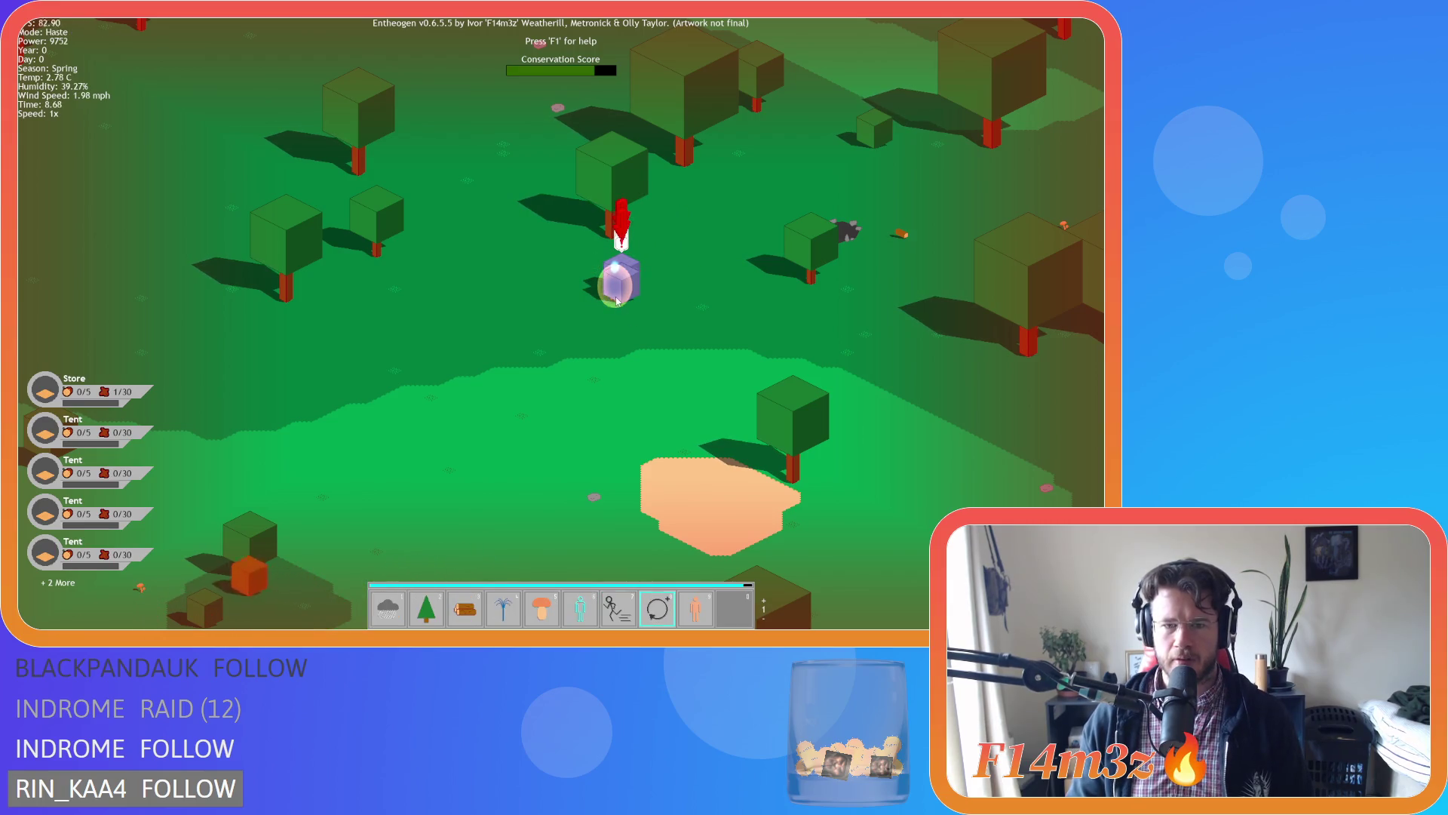
key(1)
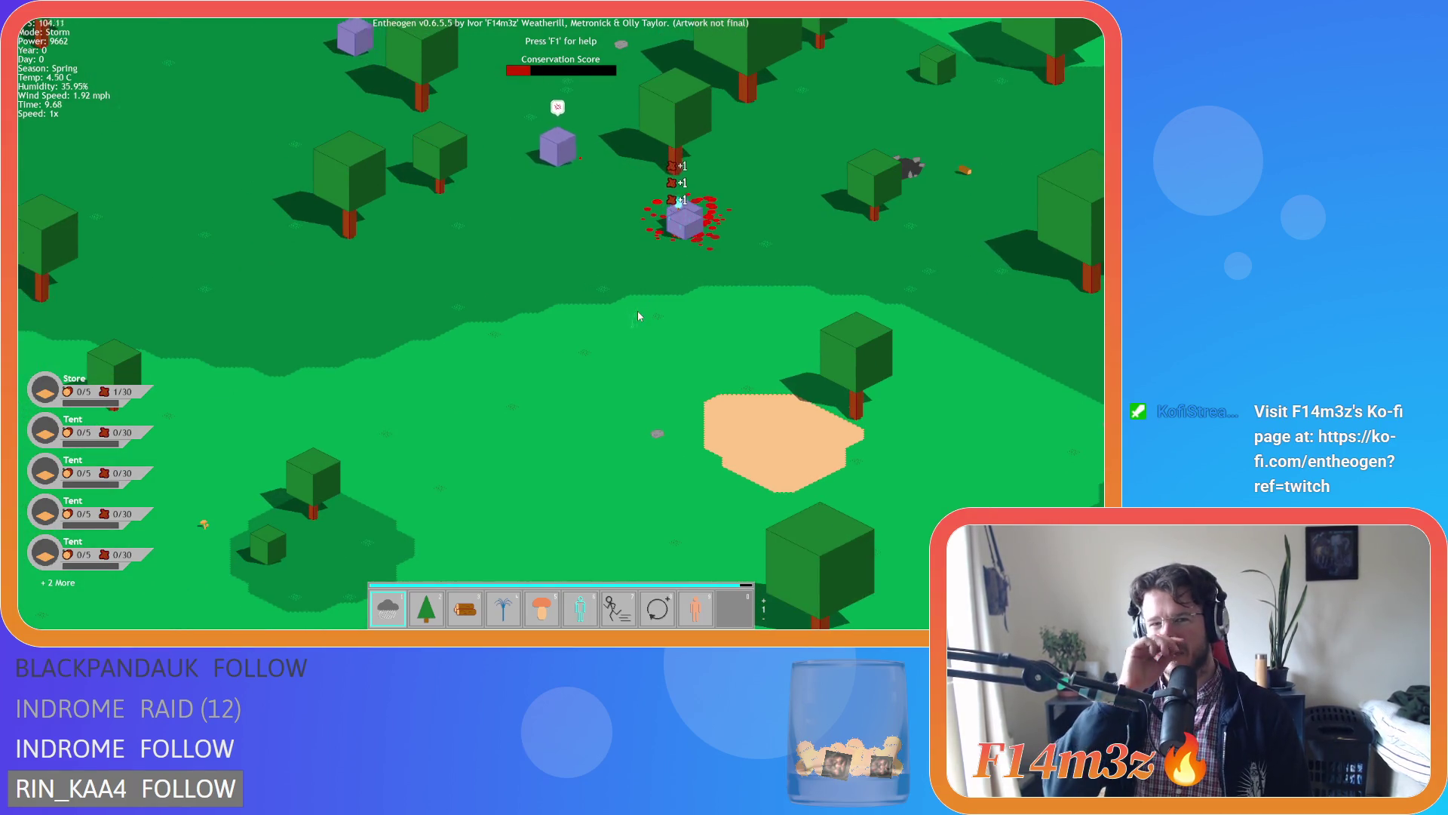
Return to the Hand power and carry a small creature up and to the right.
scroll(608, 233, down, 1)
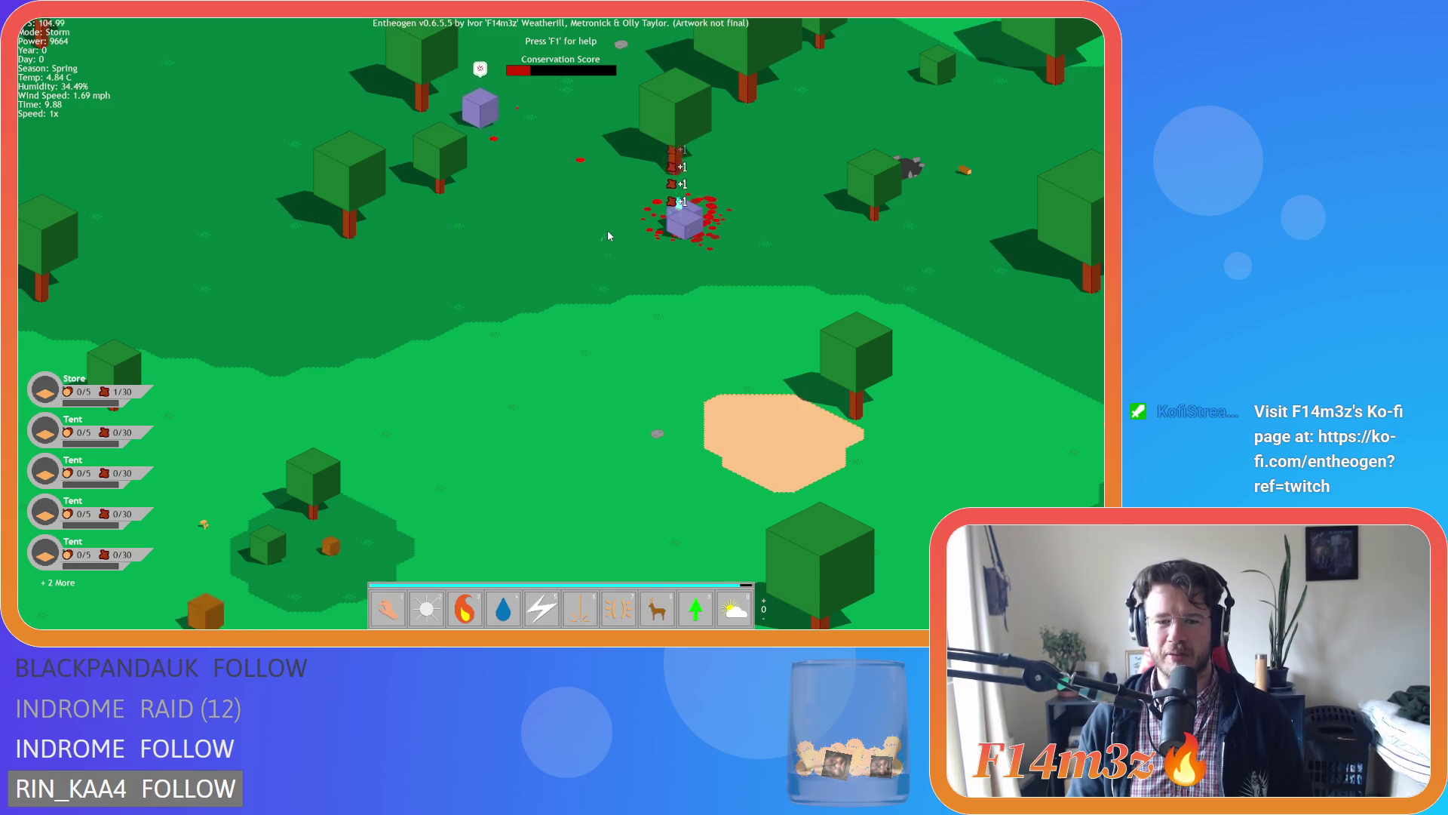
key(1)
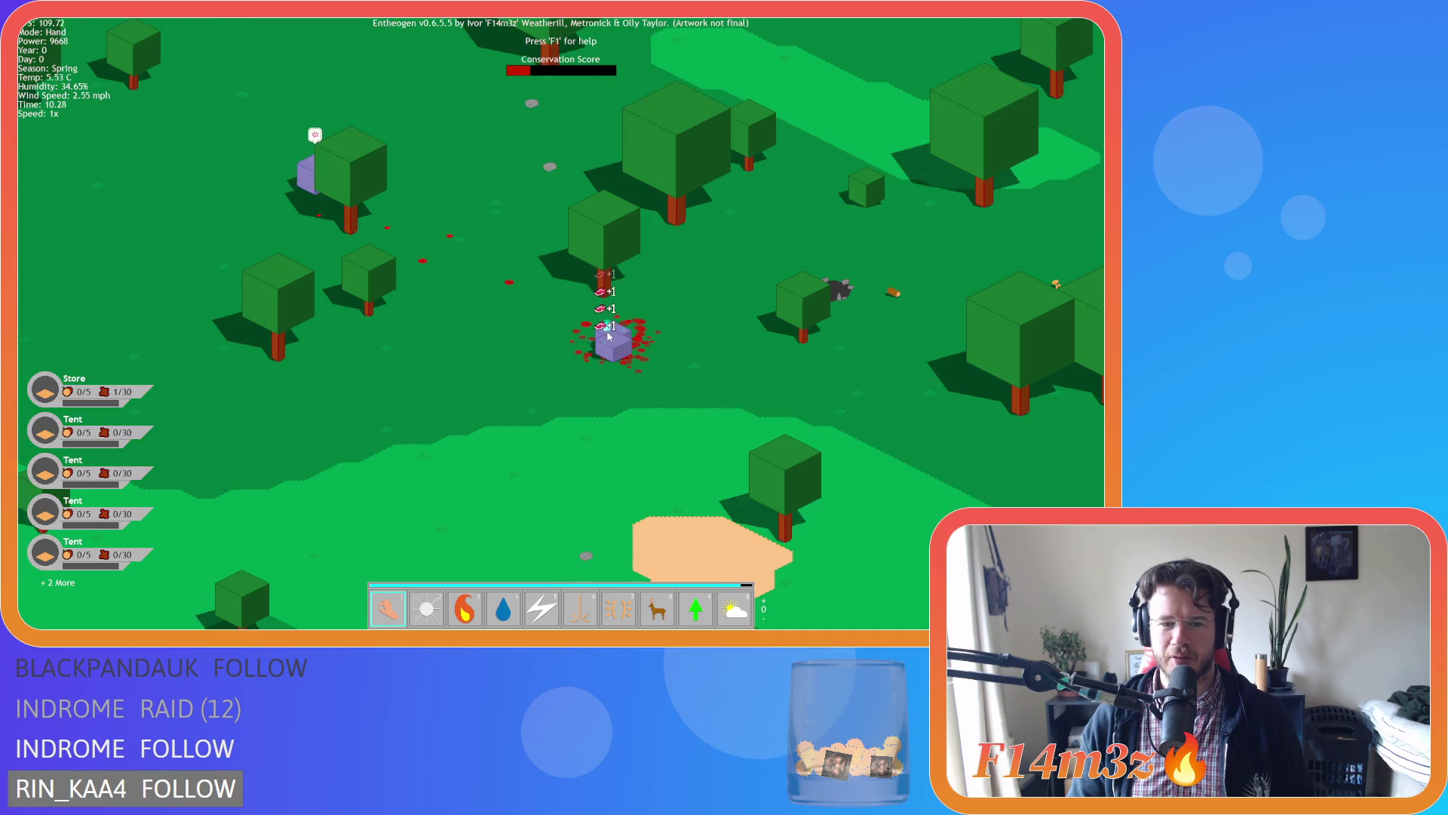
scroll(608, 336, down, 5)
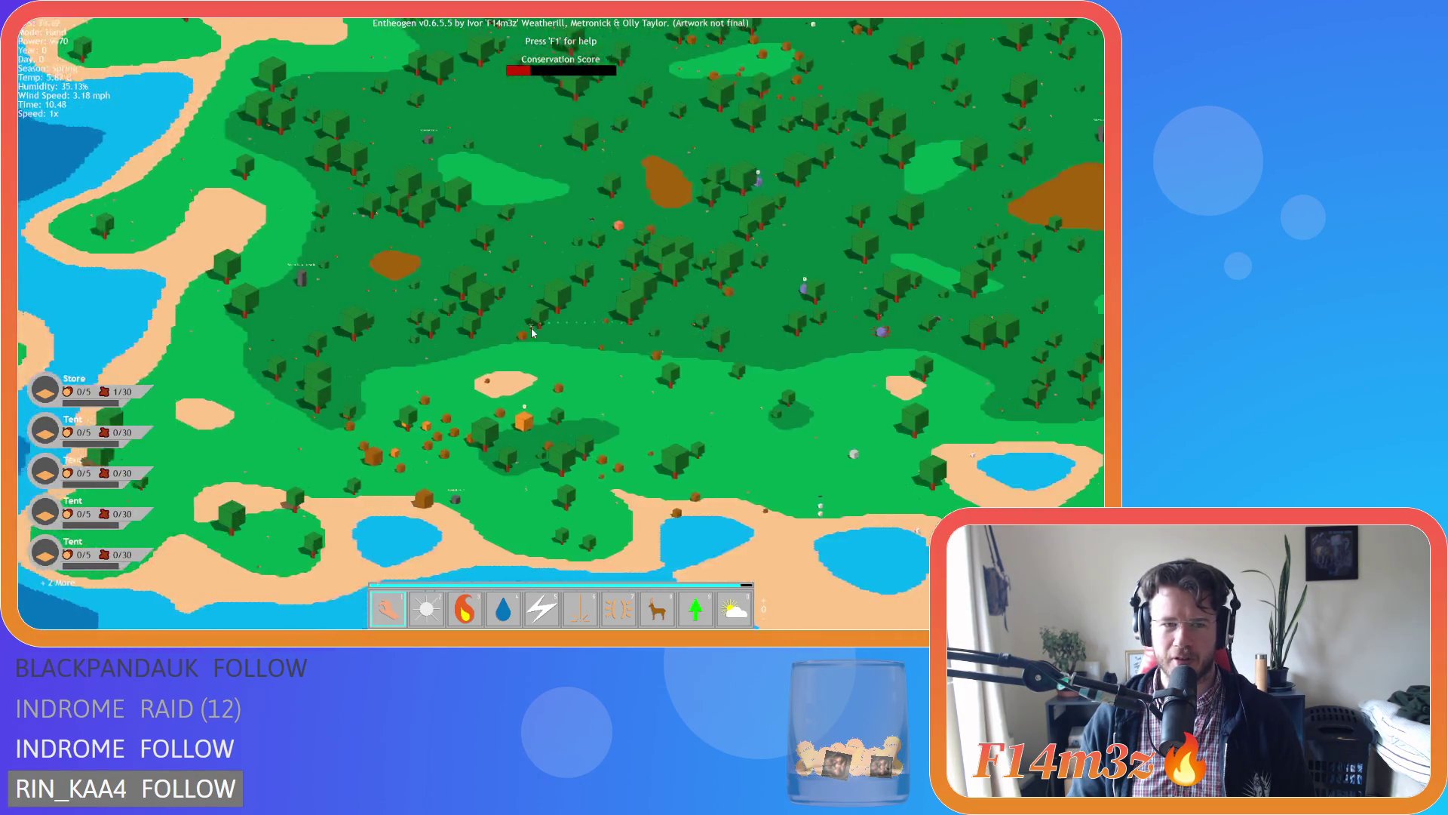
scroll(409, 345, up, 5)
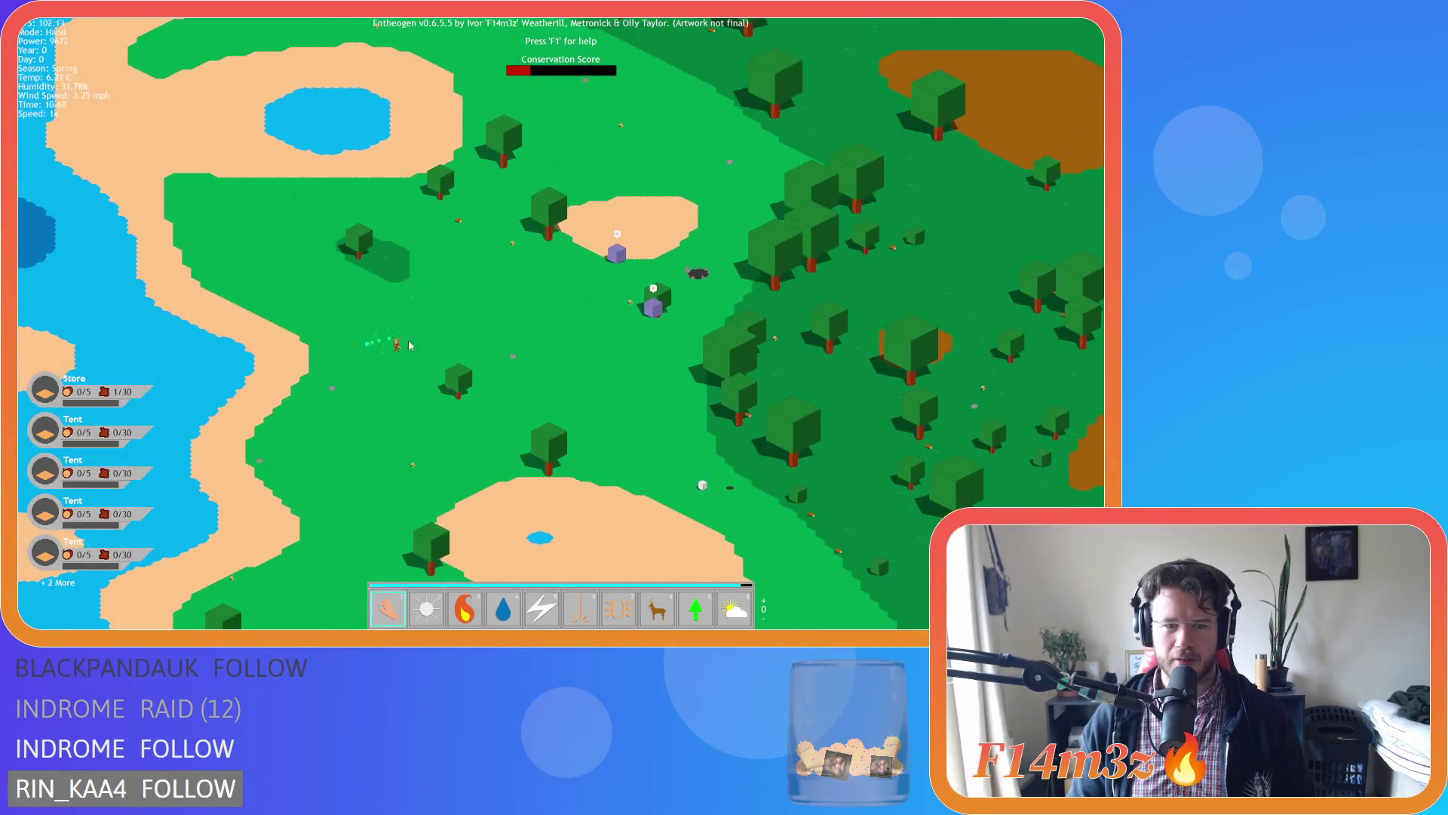
drag(410, 345, 450, 325)
key(7)
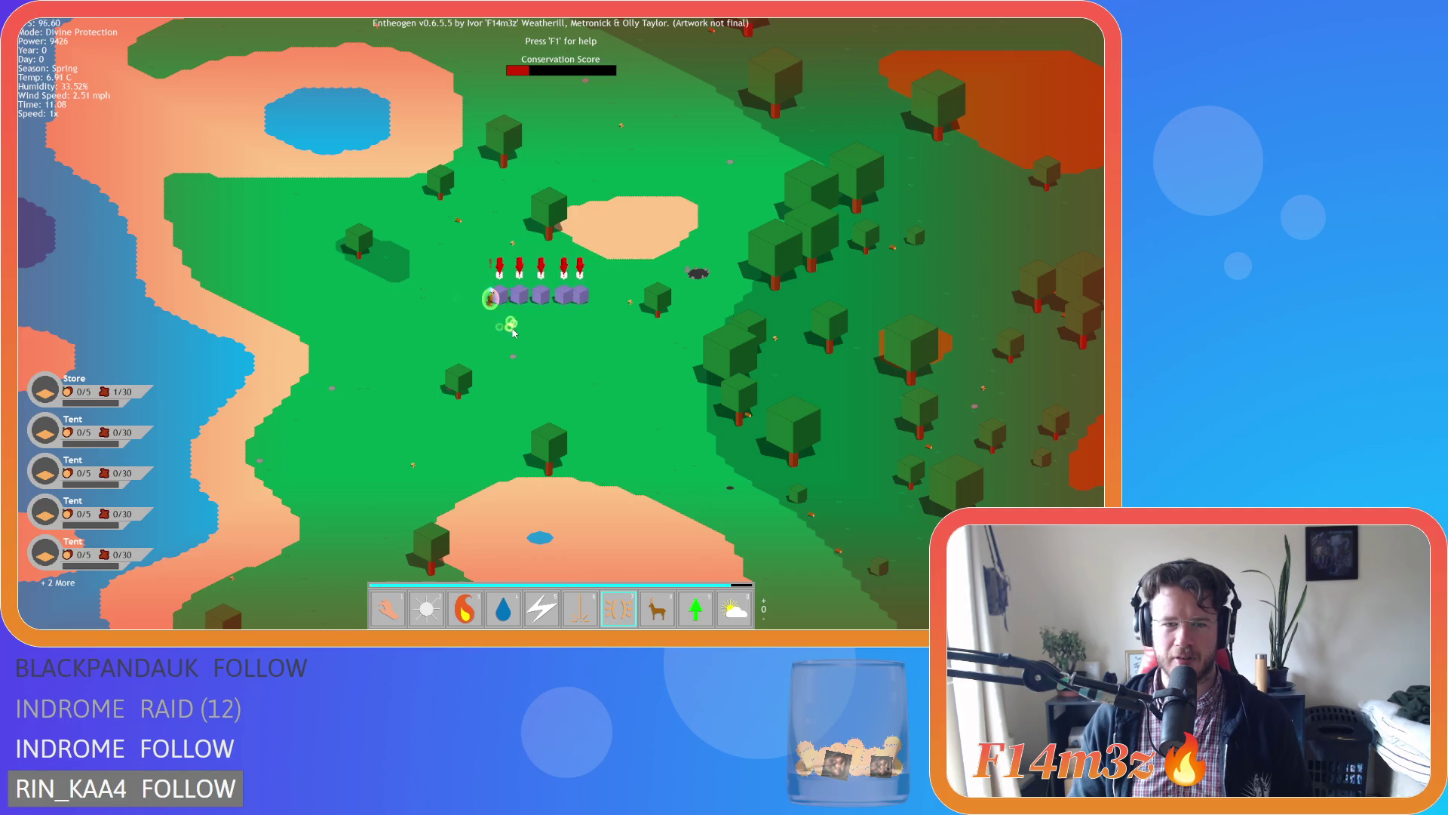
key(1)
scroll(479, 309, up, 4)
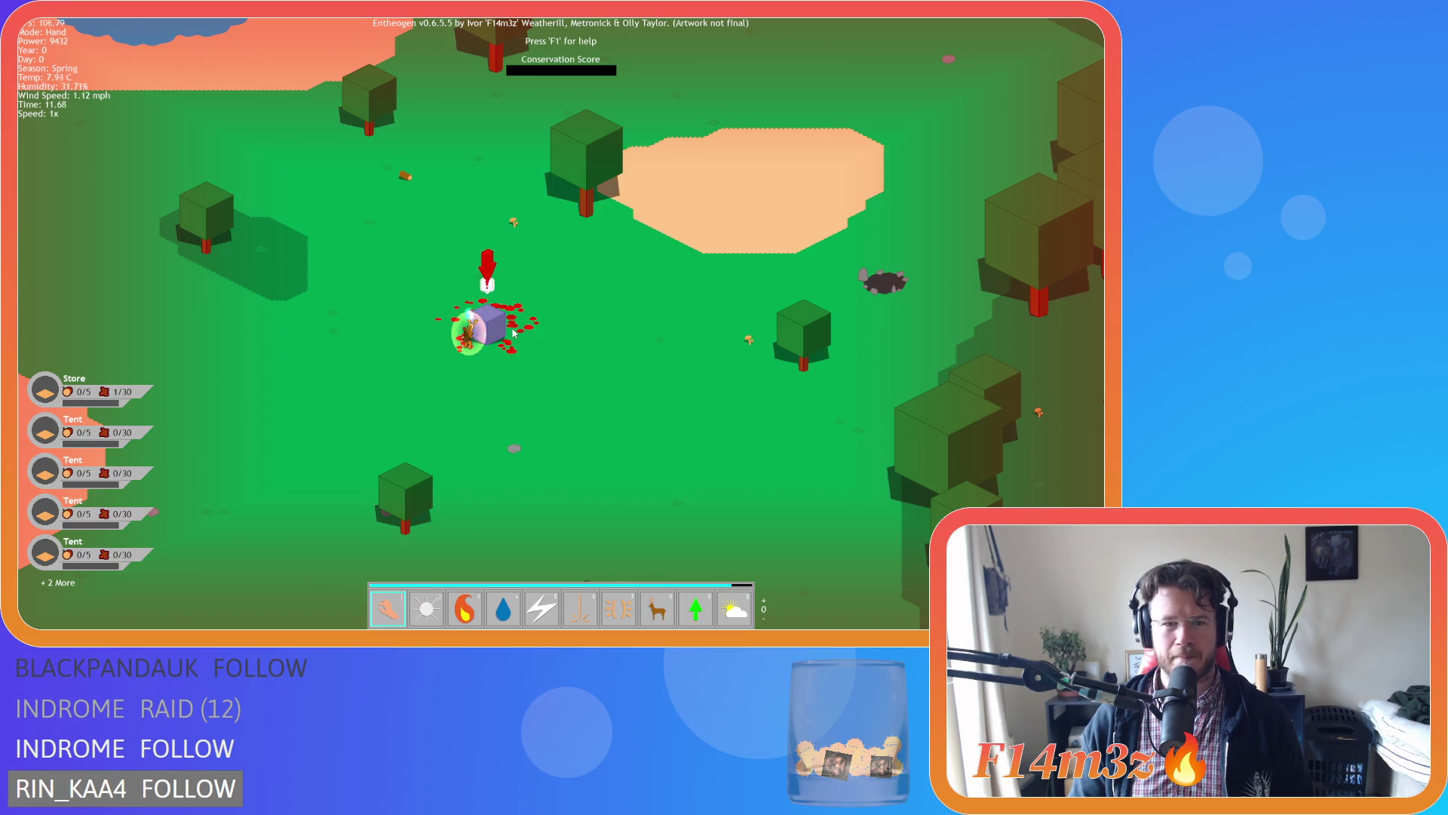
Pan across the forest map, then bring up the quit confirmation.
key(s)
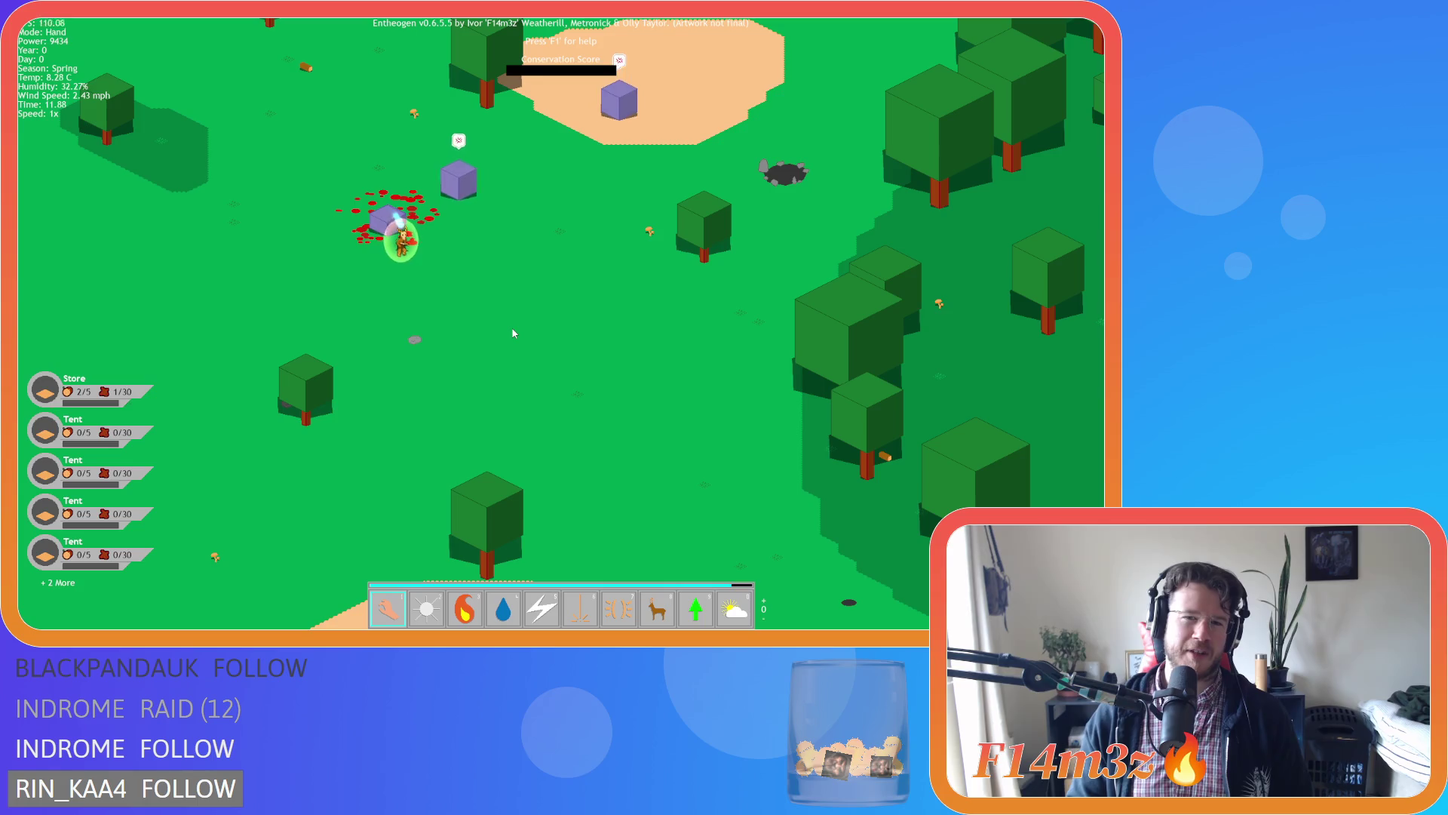
key(s)
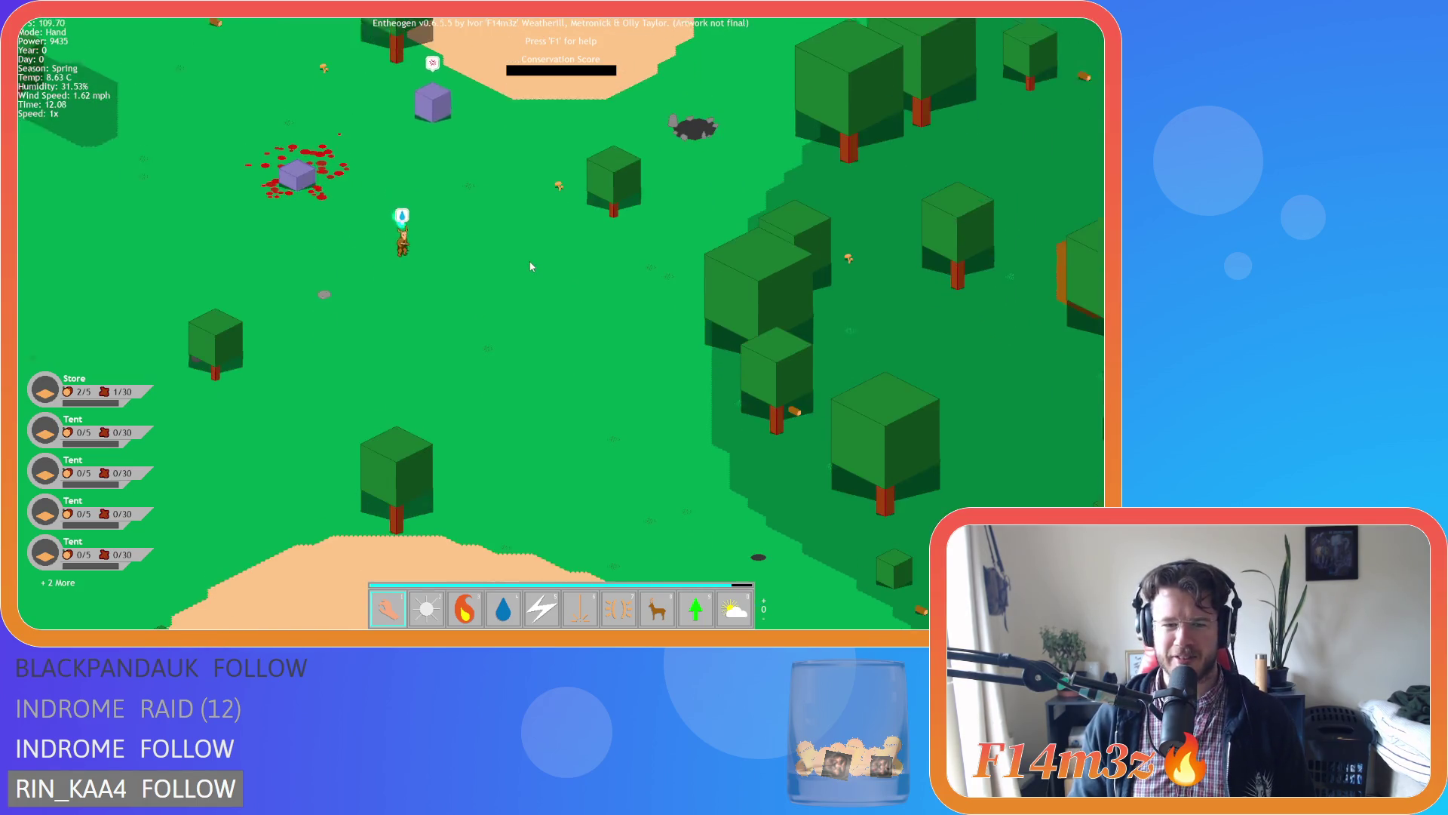
scroll(437, 295, down, 5)
key(d)
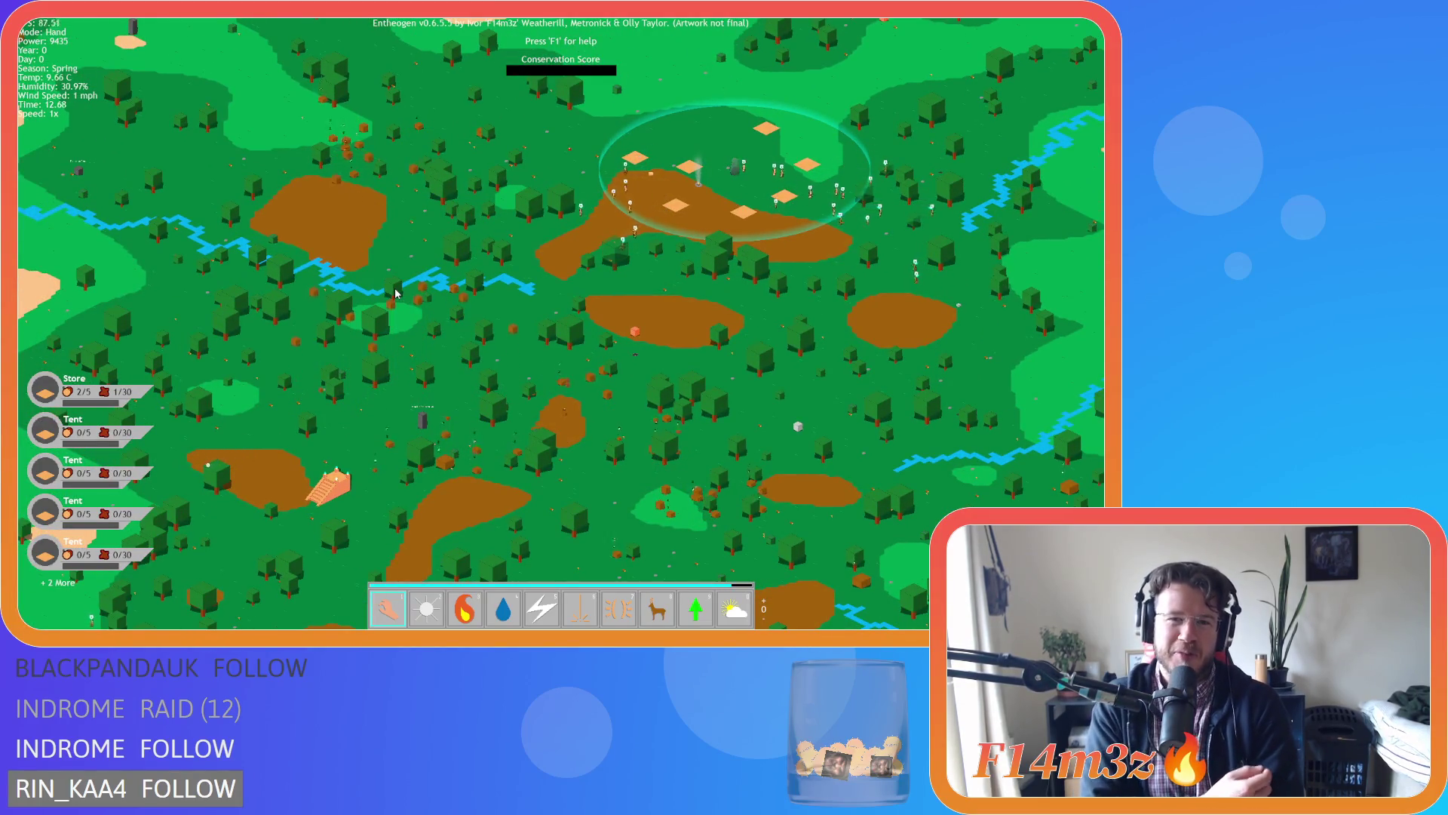
key(s)
key(a)
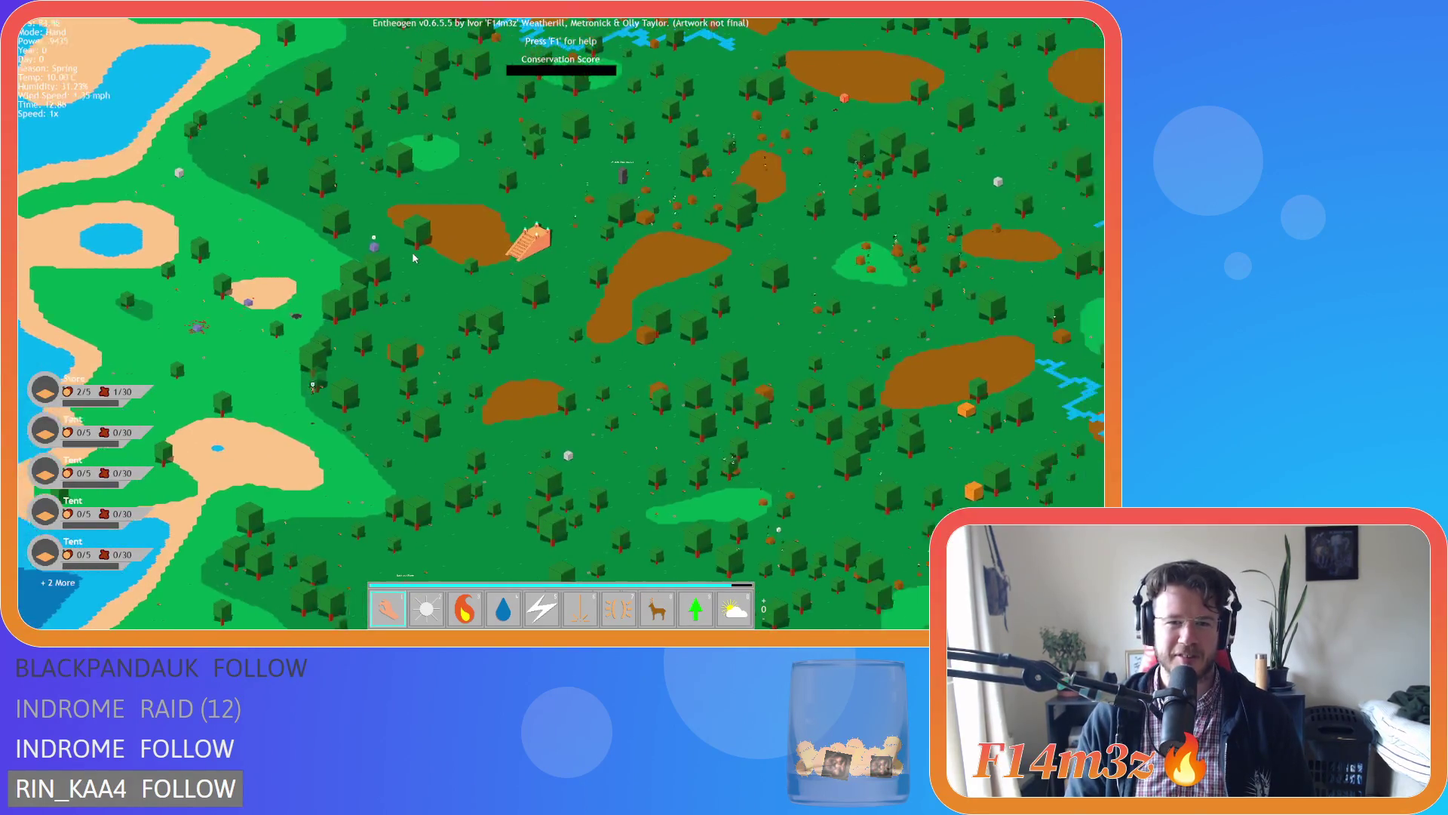
key(d)
key(Escape)
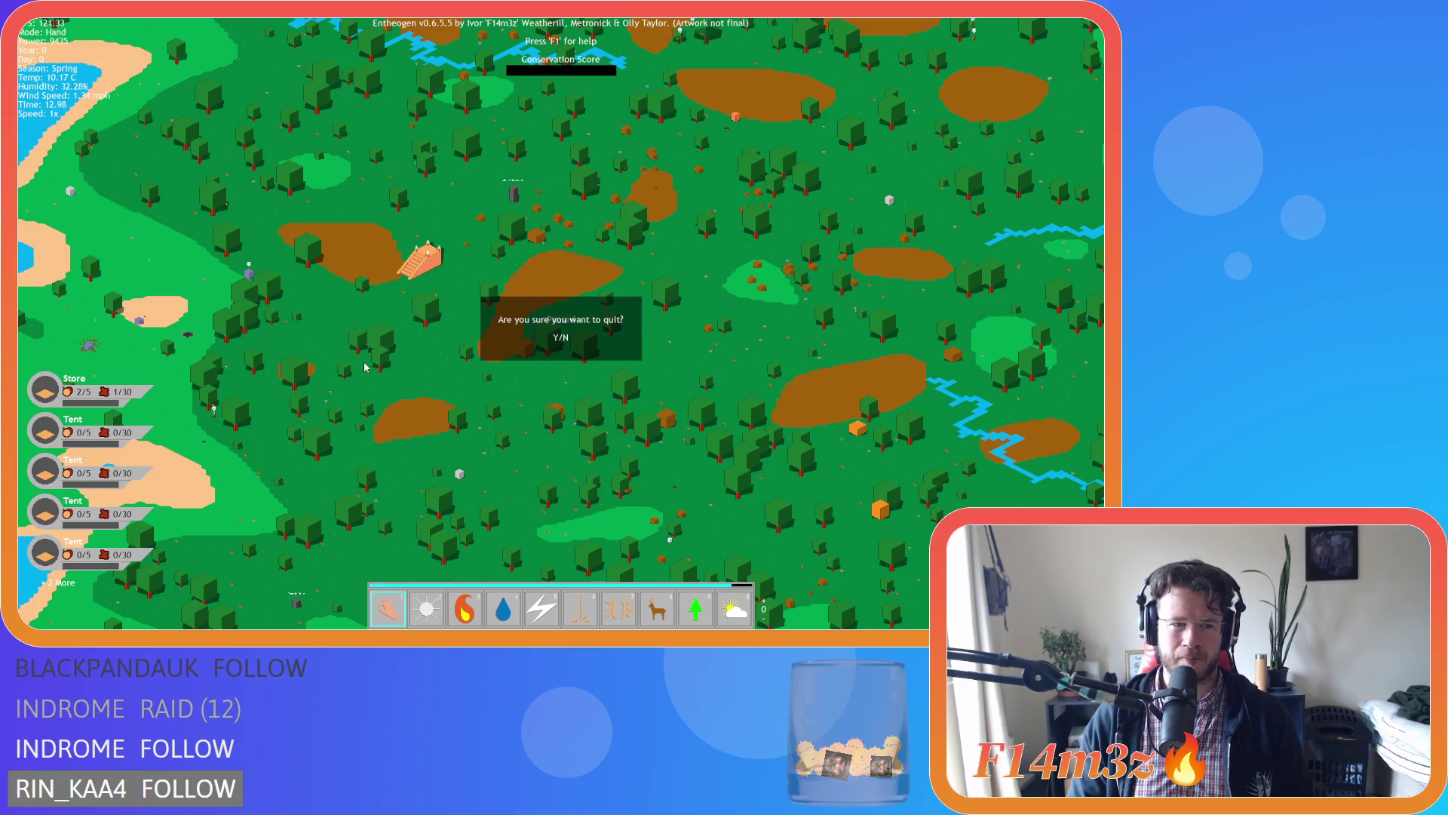
Confirm quitting with Y so a new world generates.
key(y)
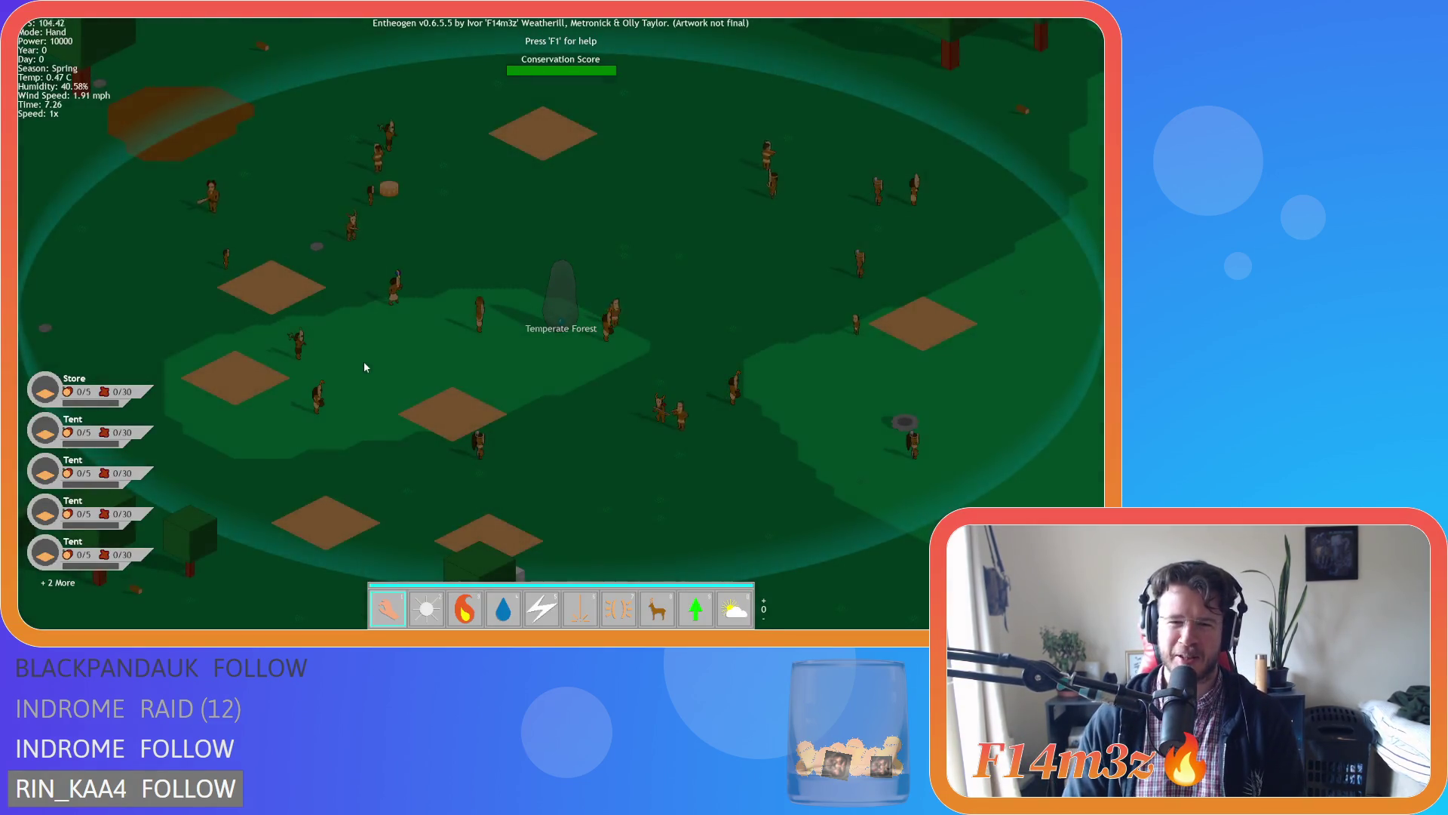
Pan to the new village, zoom out over the whole island, and zoom back in.
key(s)
key(d)
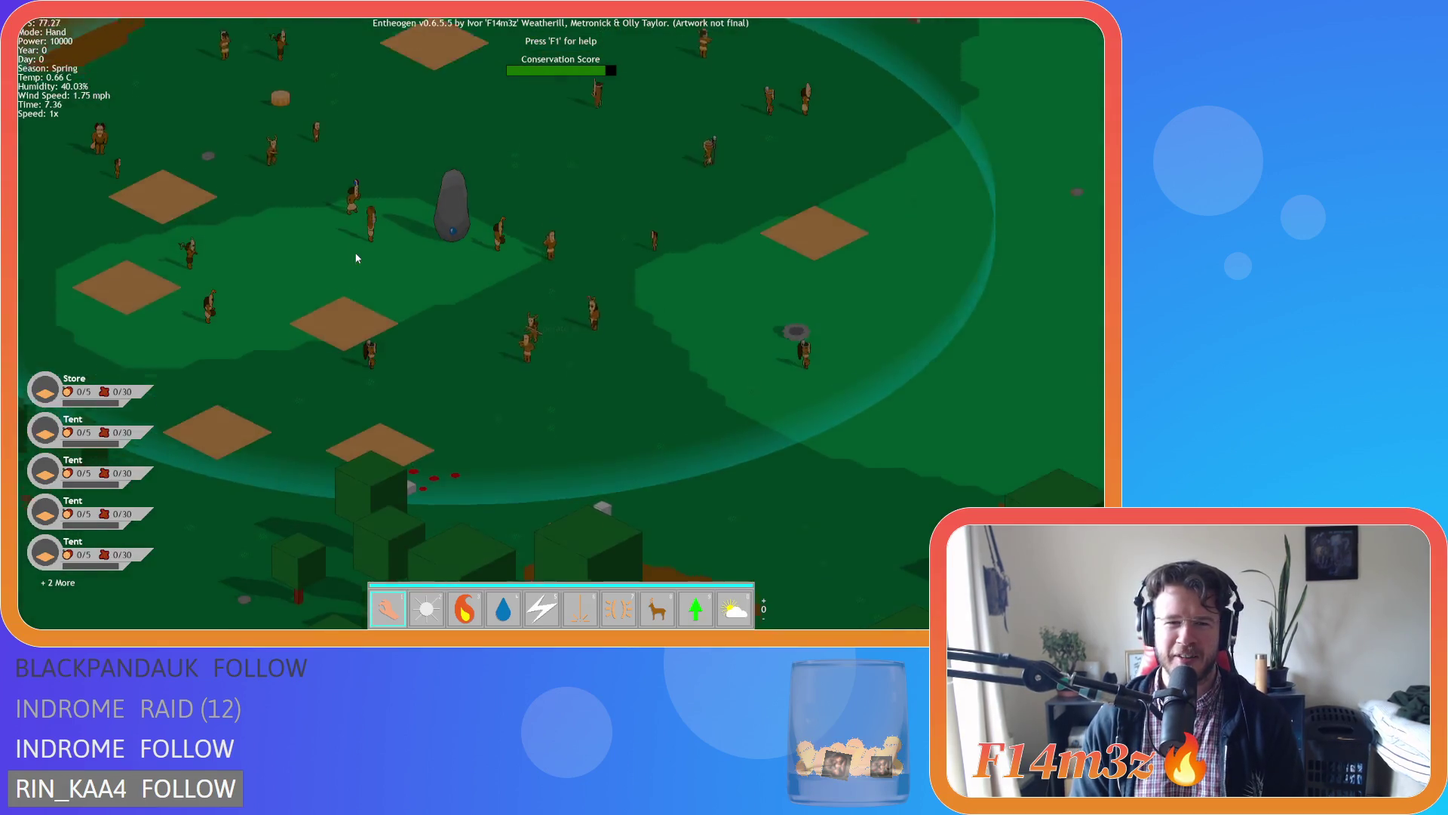
scroll(356, 257, down, 6)
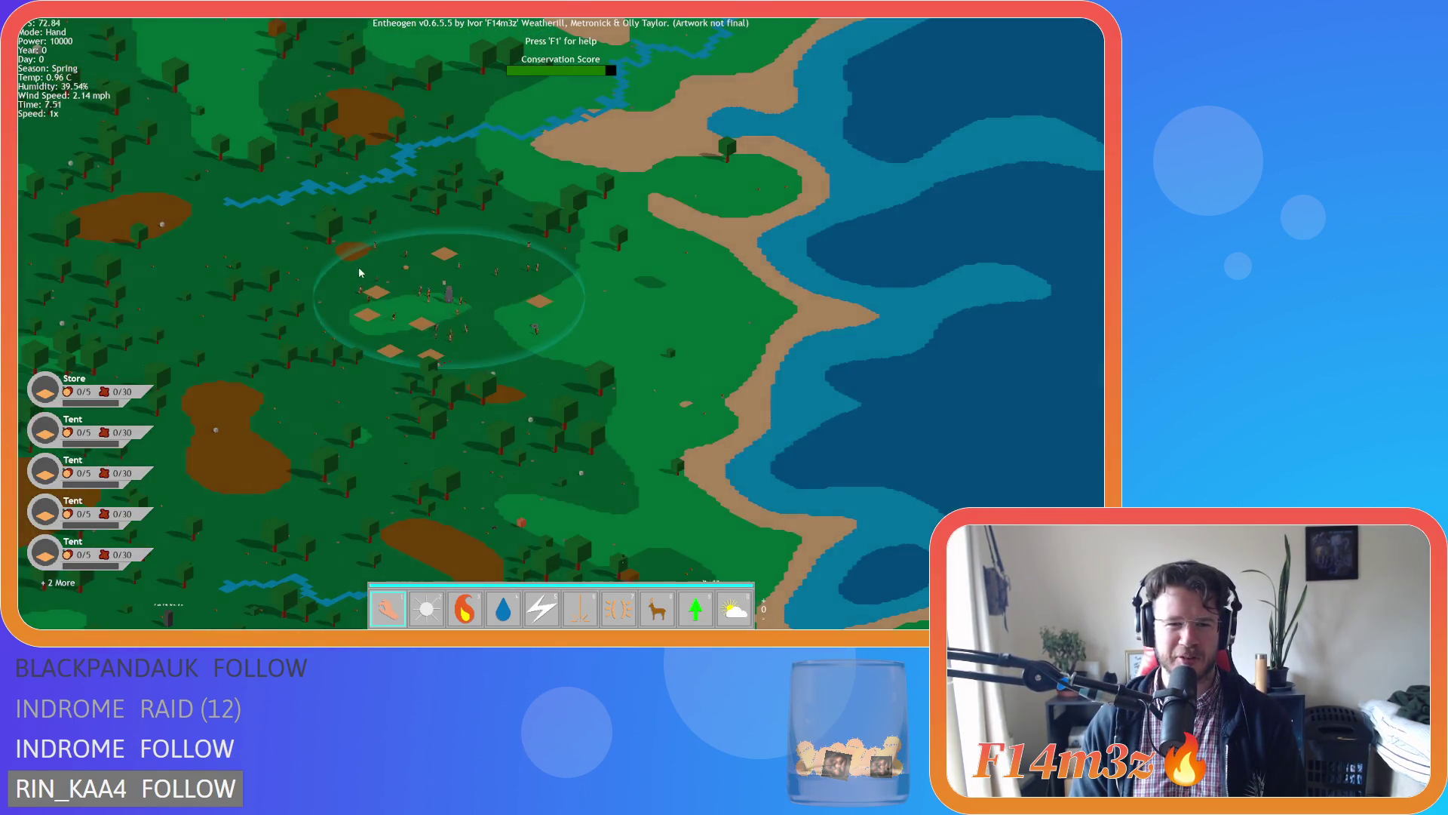
scroll(361, 272, up, 3)
scroll(361, 279, down, 3)
key(d)
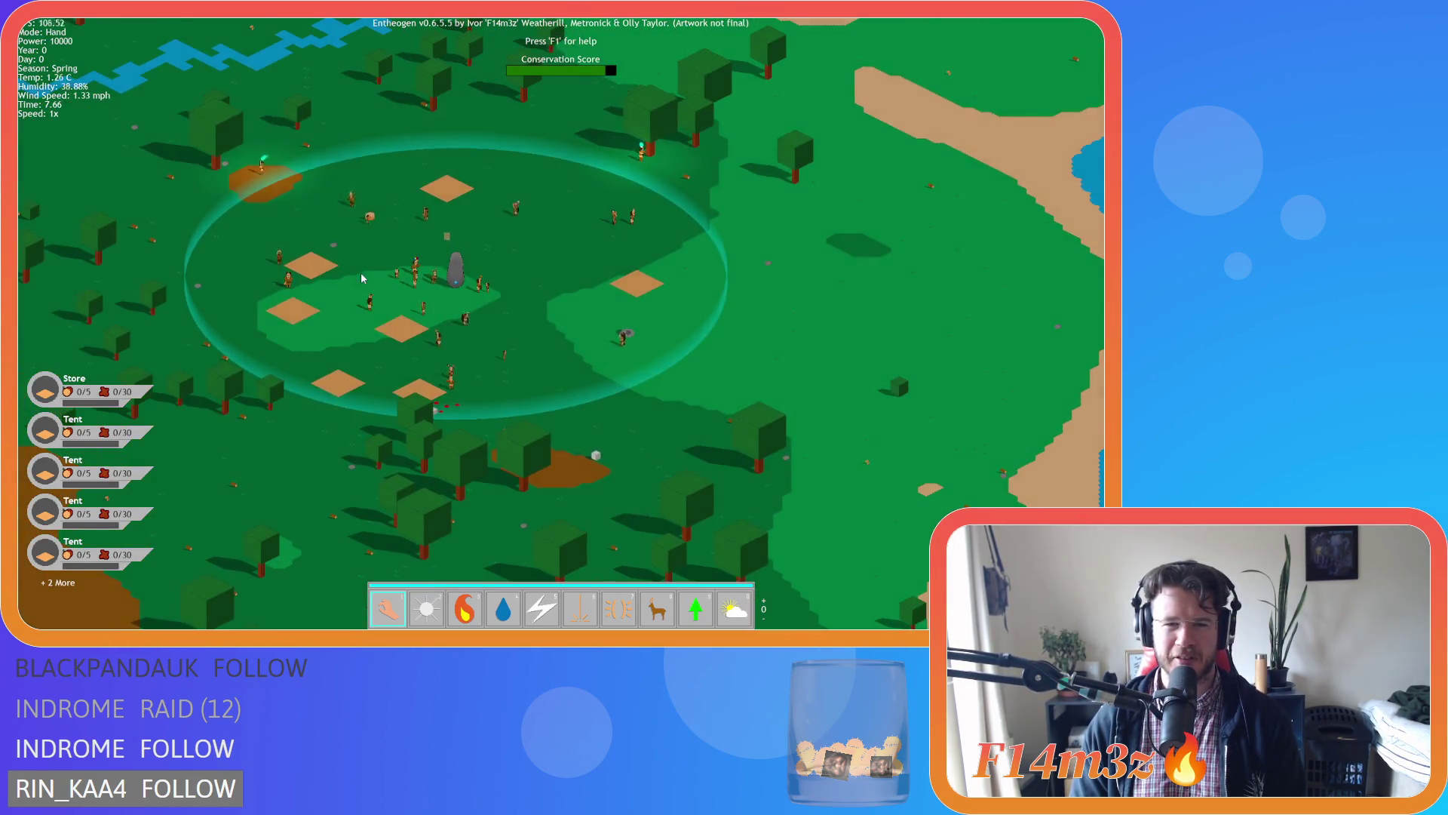
scroll(362, 279, up, 3)
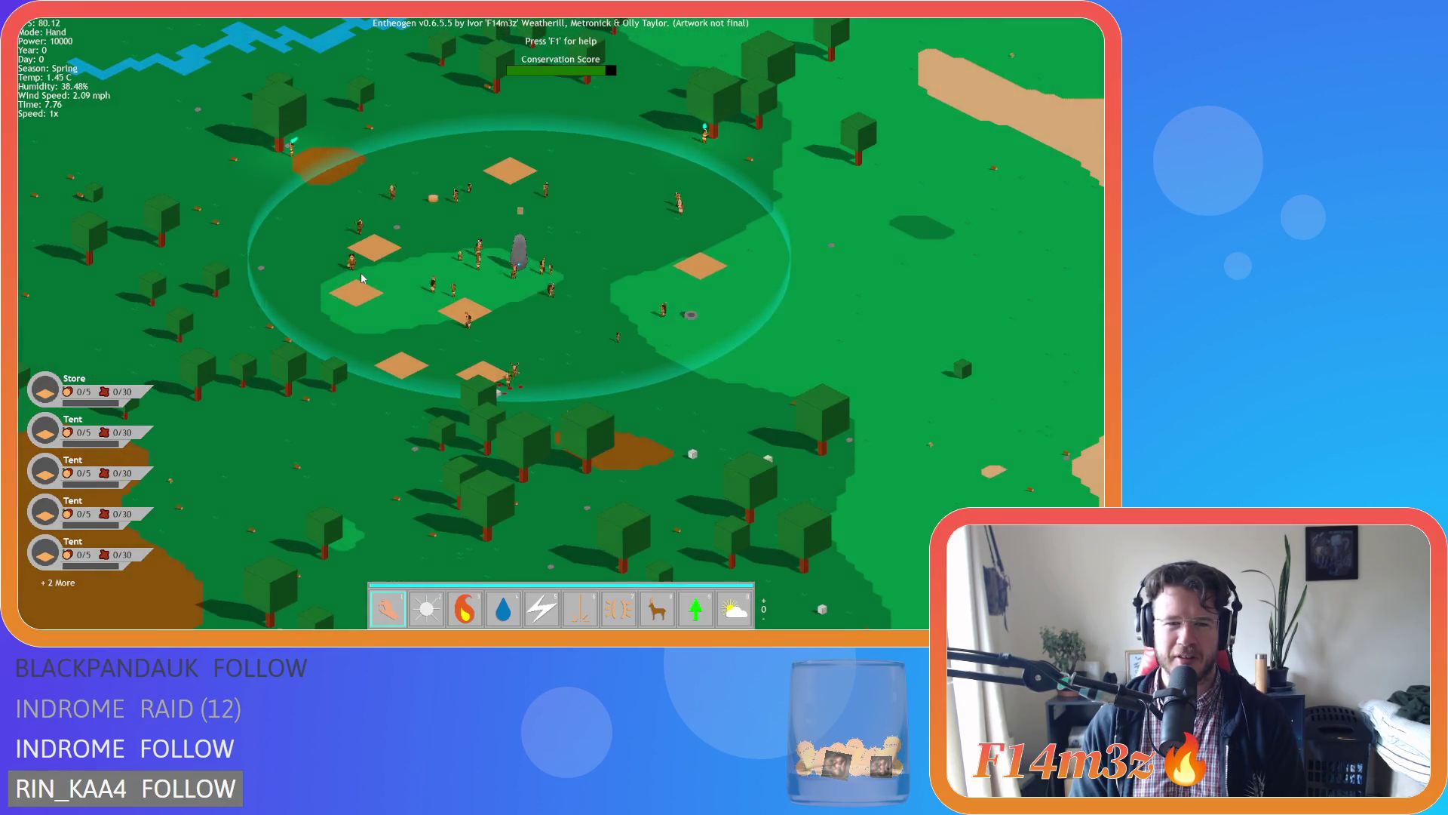
key(s)
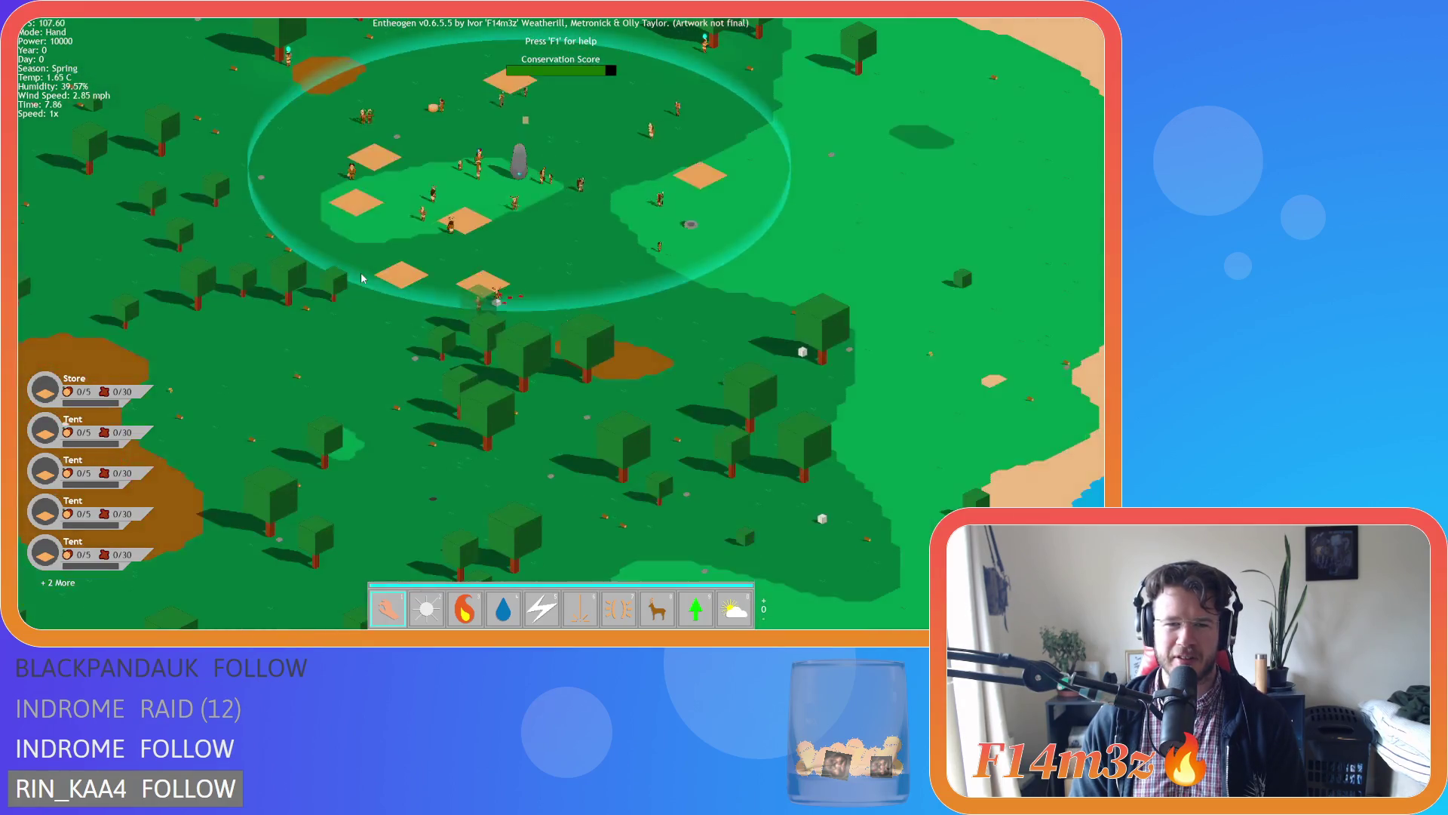
scroll(361, 279, down, 4)
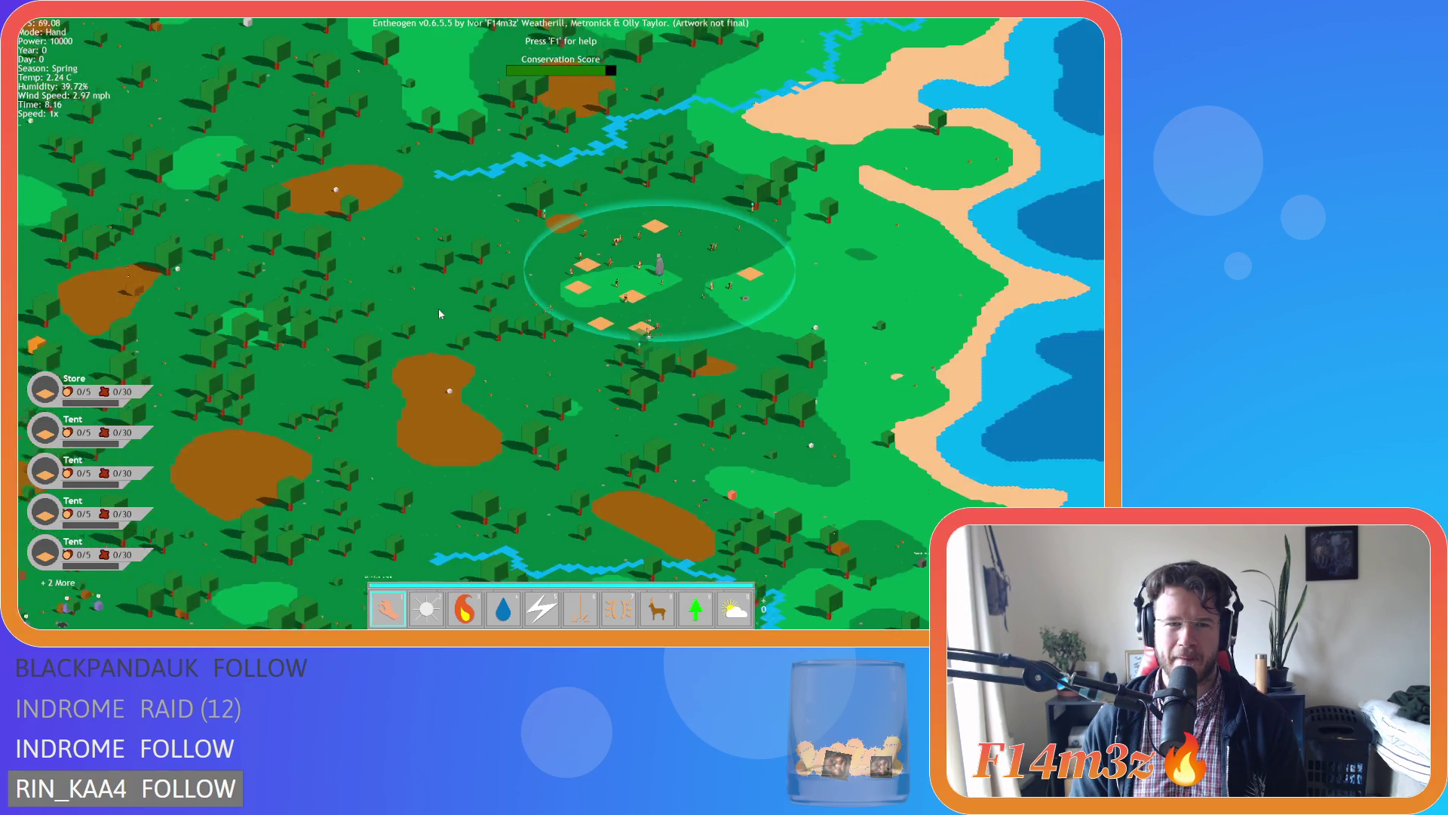
scroll(440, 313, down, 3)
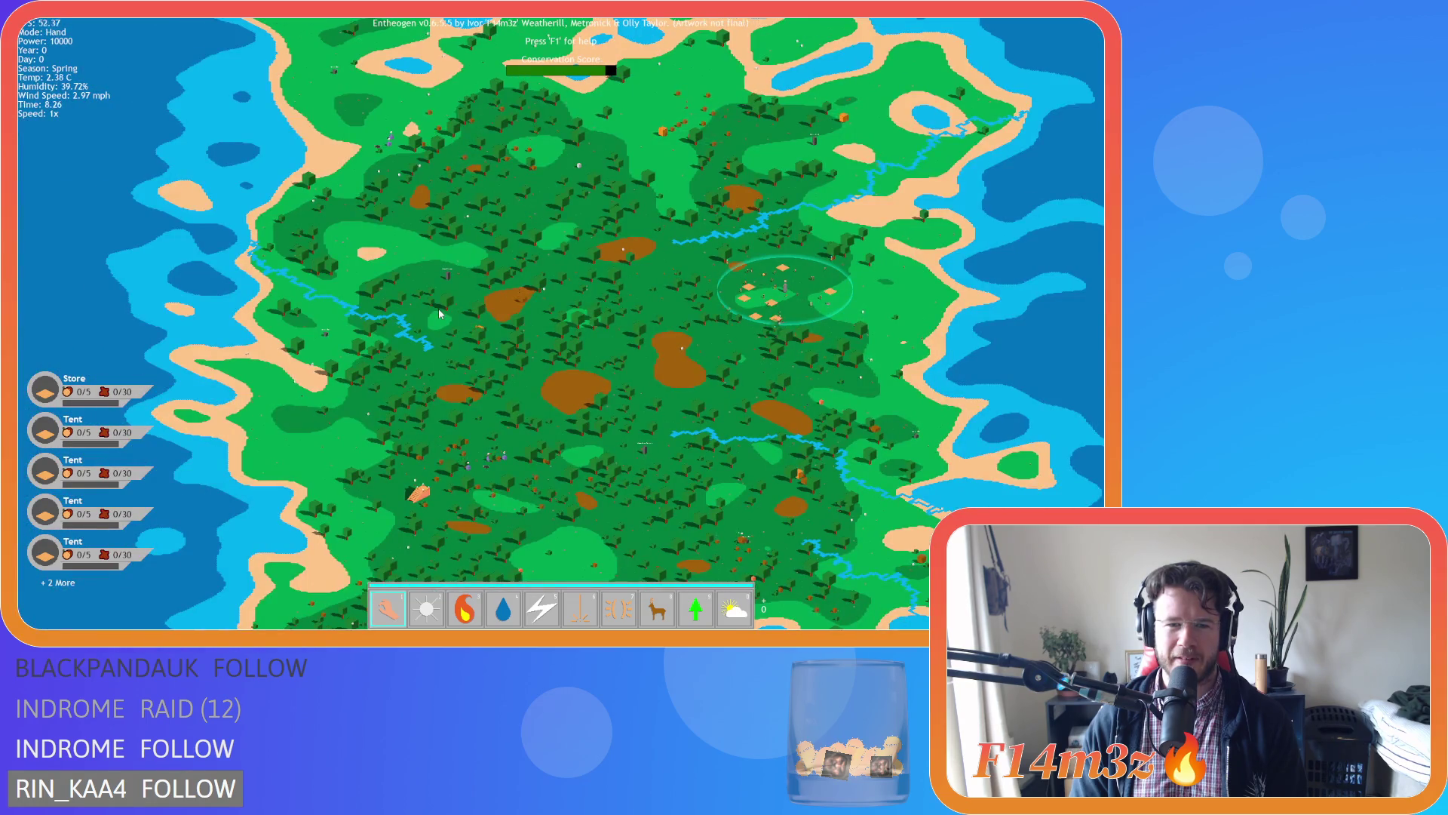
scroll(440, 313, down, 3)
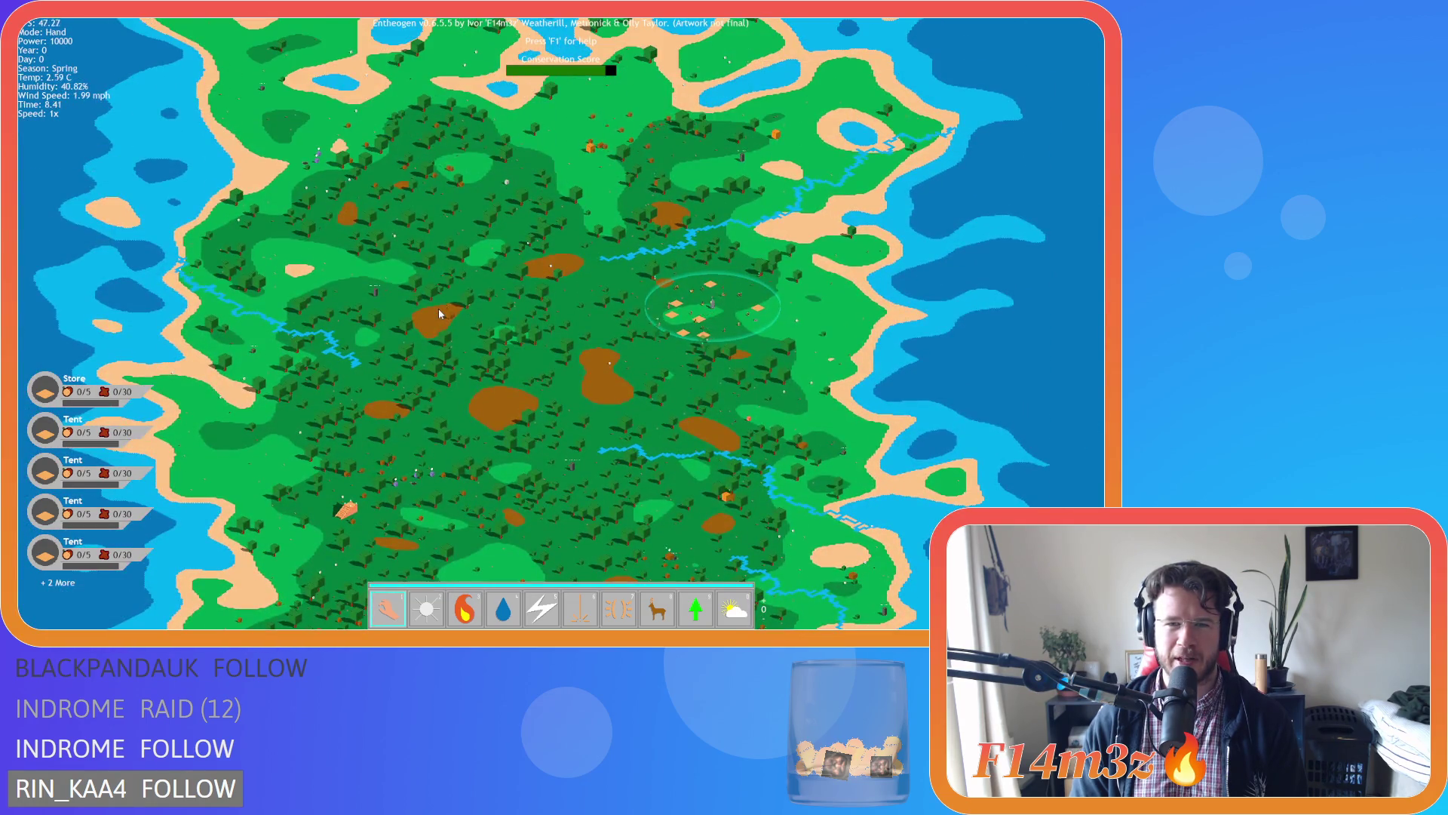
scroll(440, 313, up, 8)
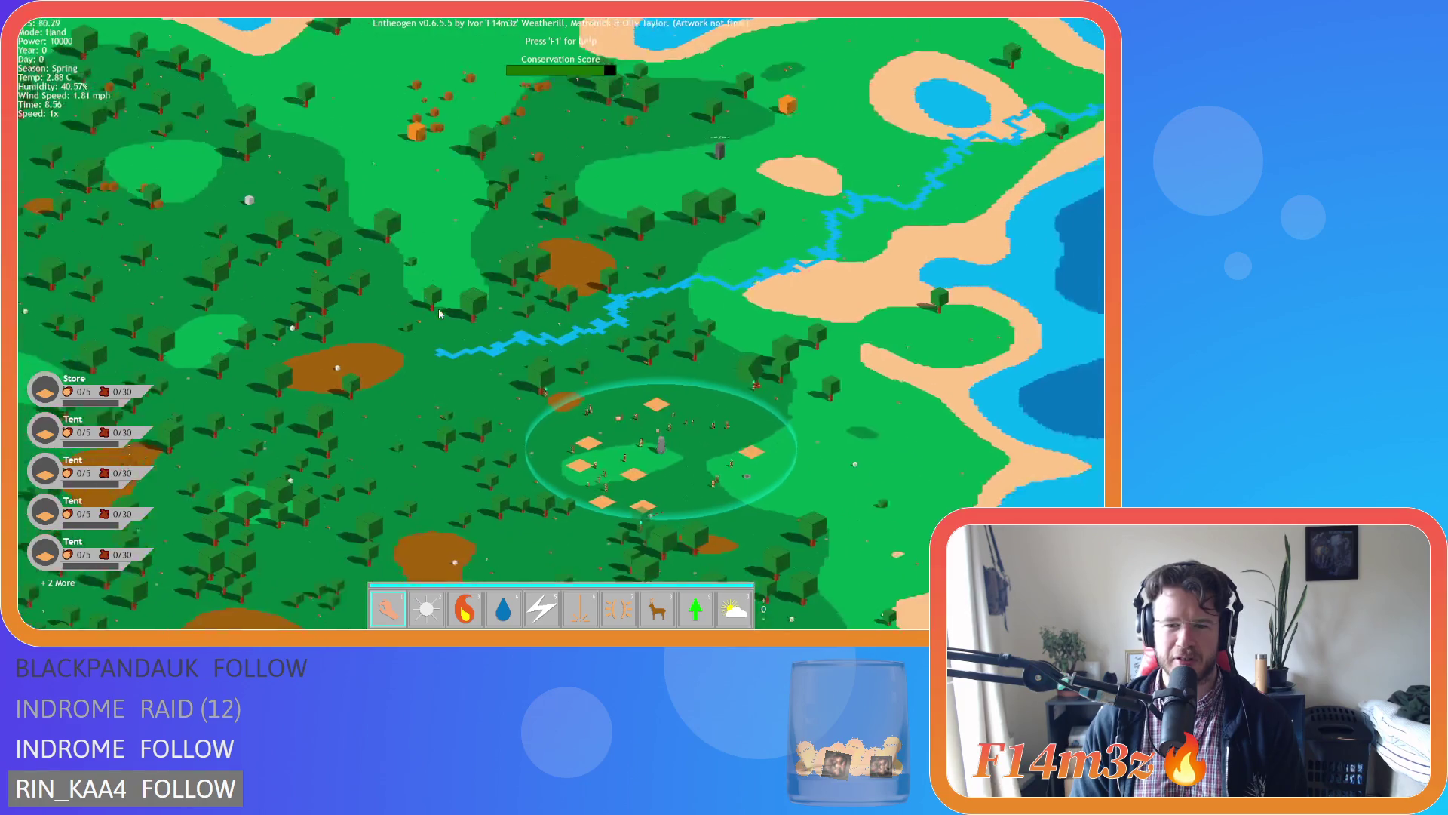
scroll(440, 313, up, 2)
scroll(440, 313, up, 2)
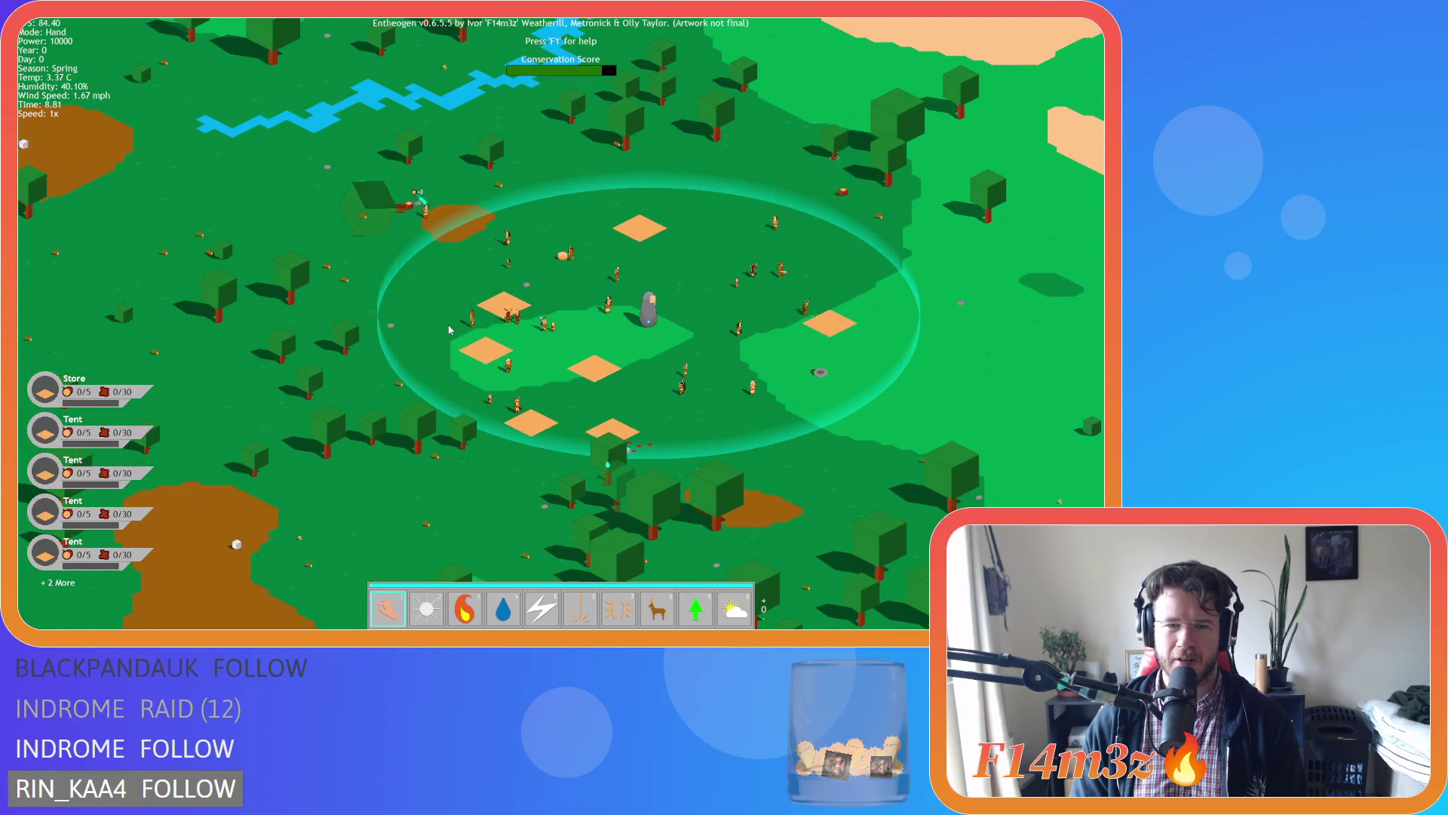
scroll(442, 317, up, 2)
scroll(445, 325, down, 2)
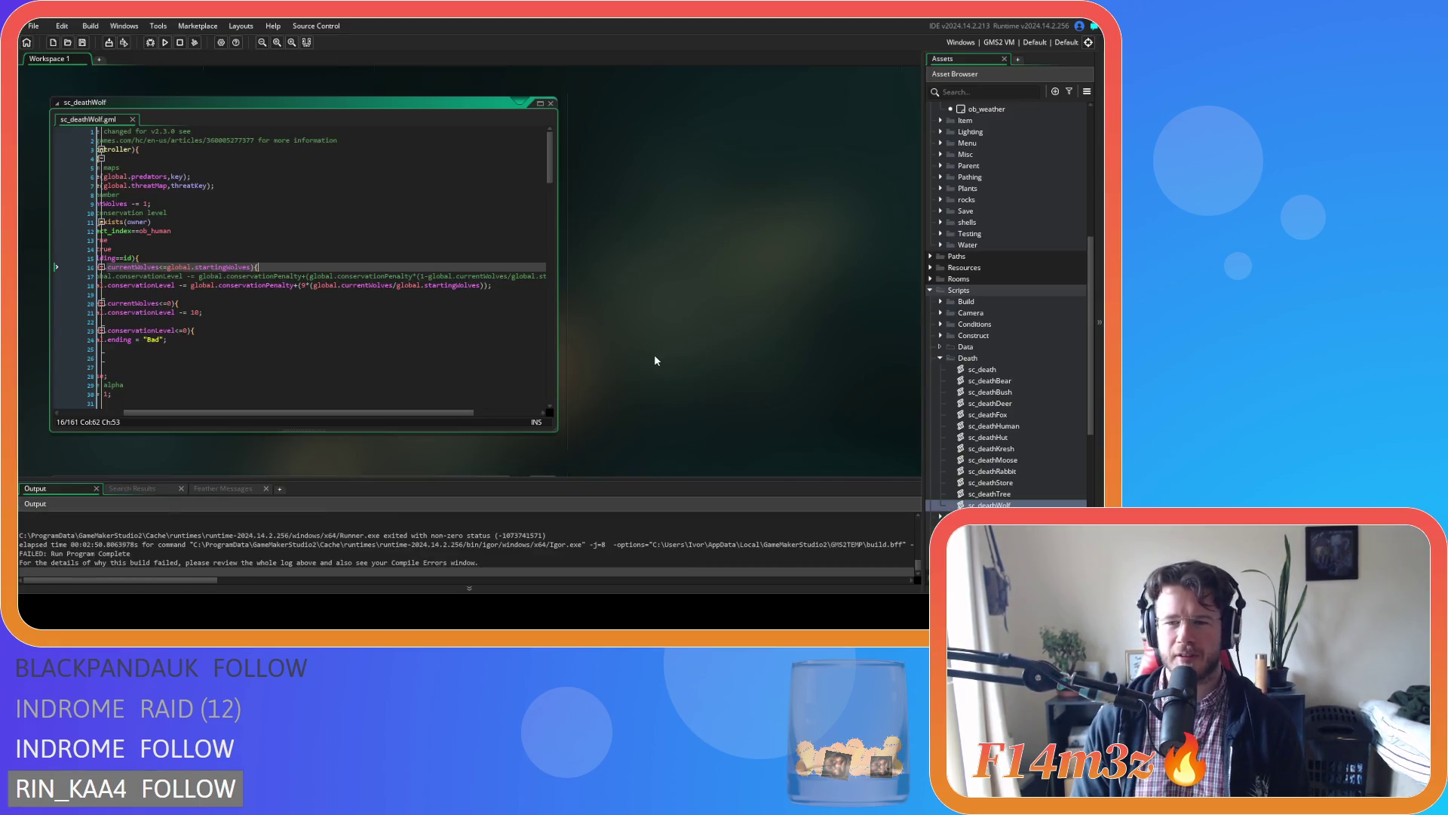
In the Asset Browser, expand Scripts > GUI and open sc_windowTribe.
click(940, 317)
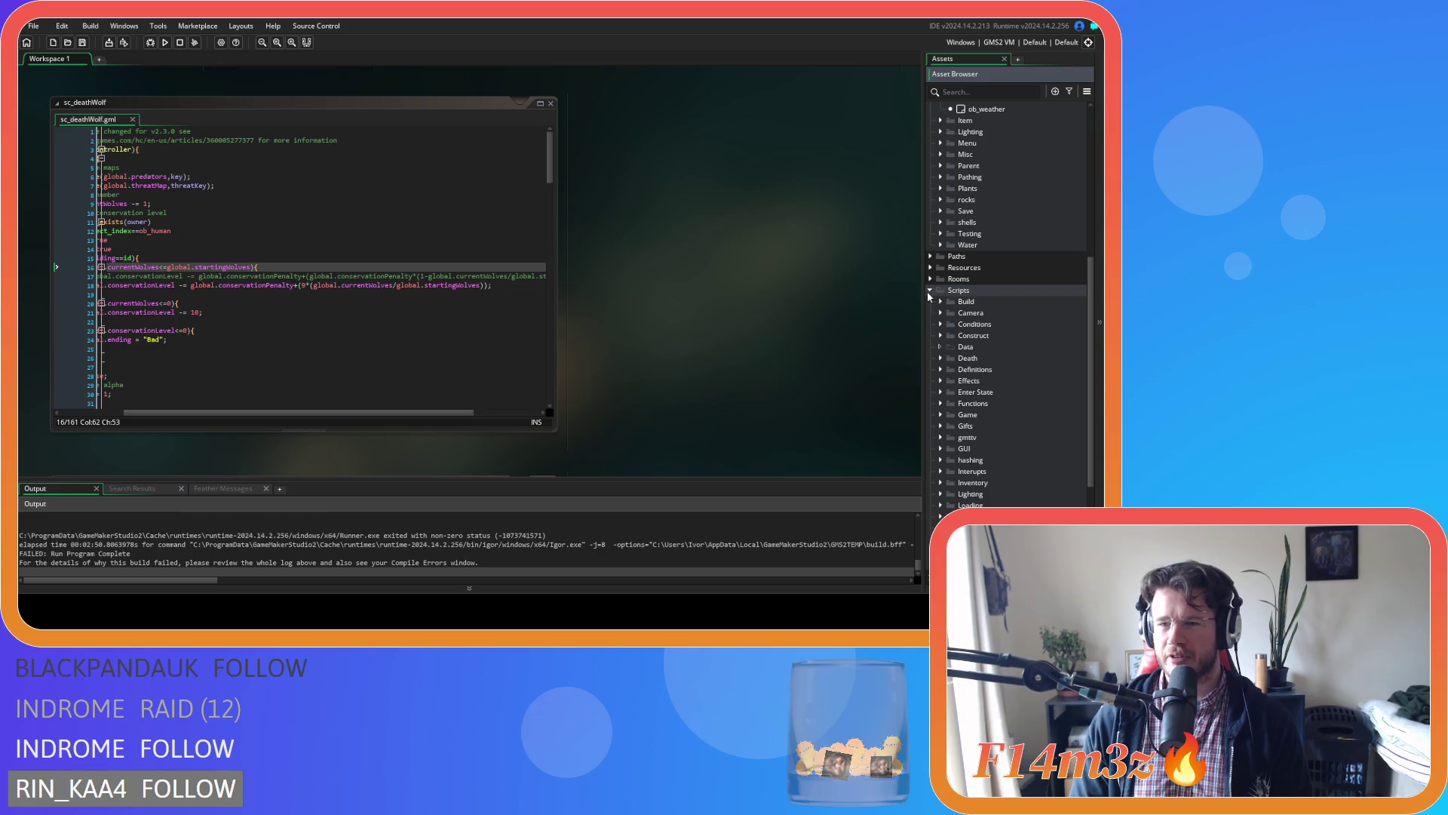
click(929, 291)
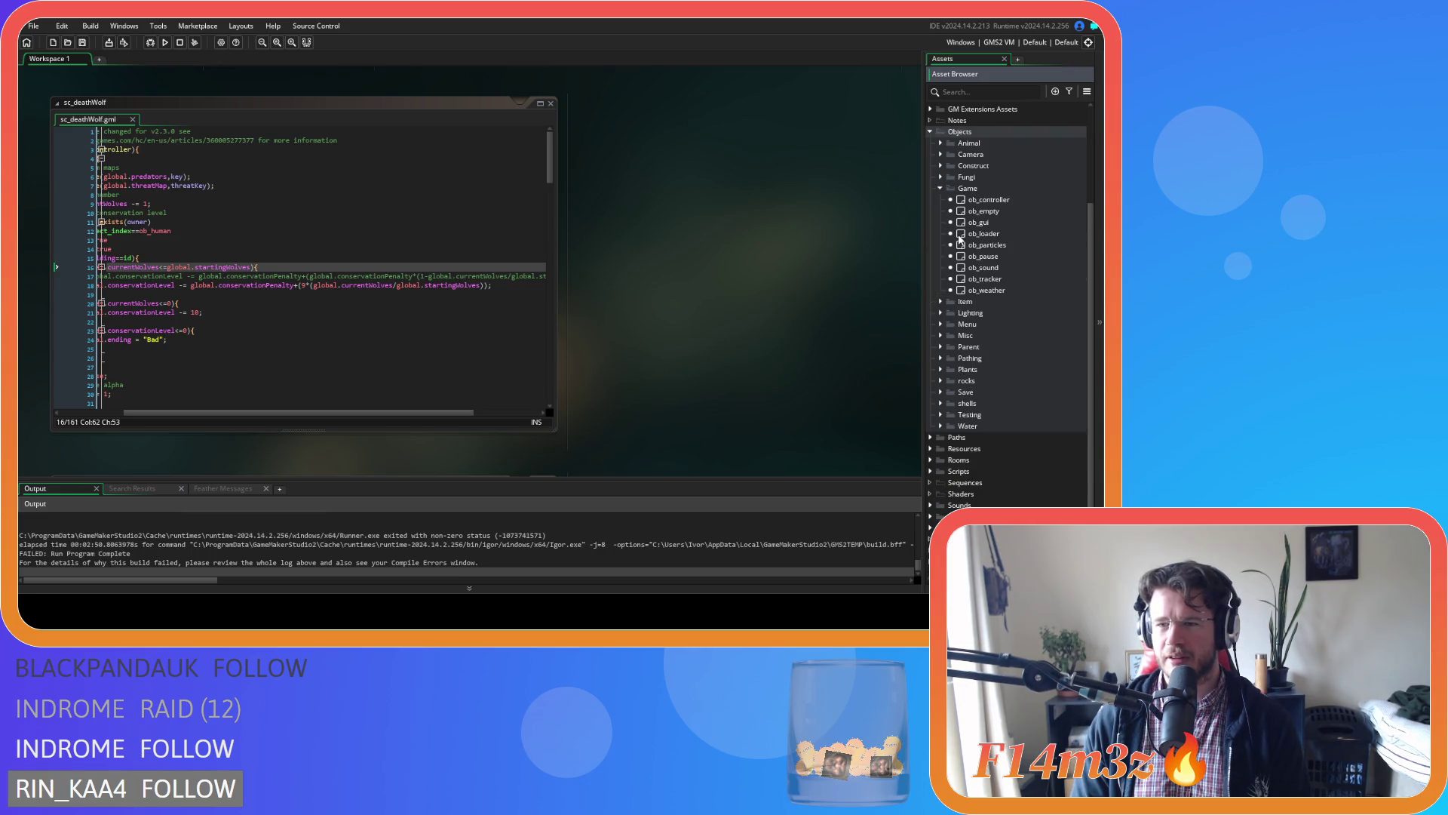
click(941, 189)
click(931, 475)
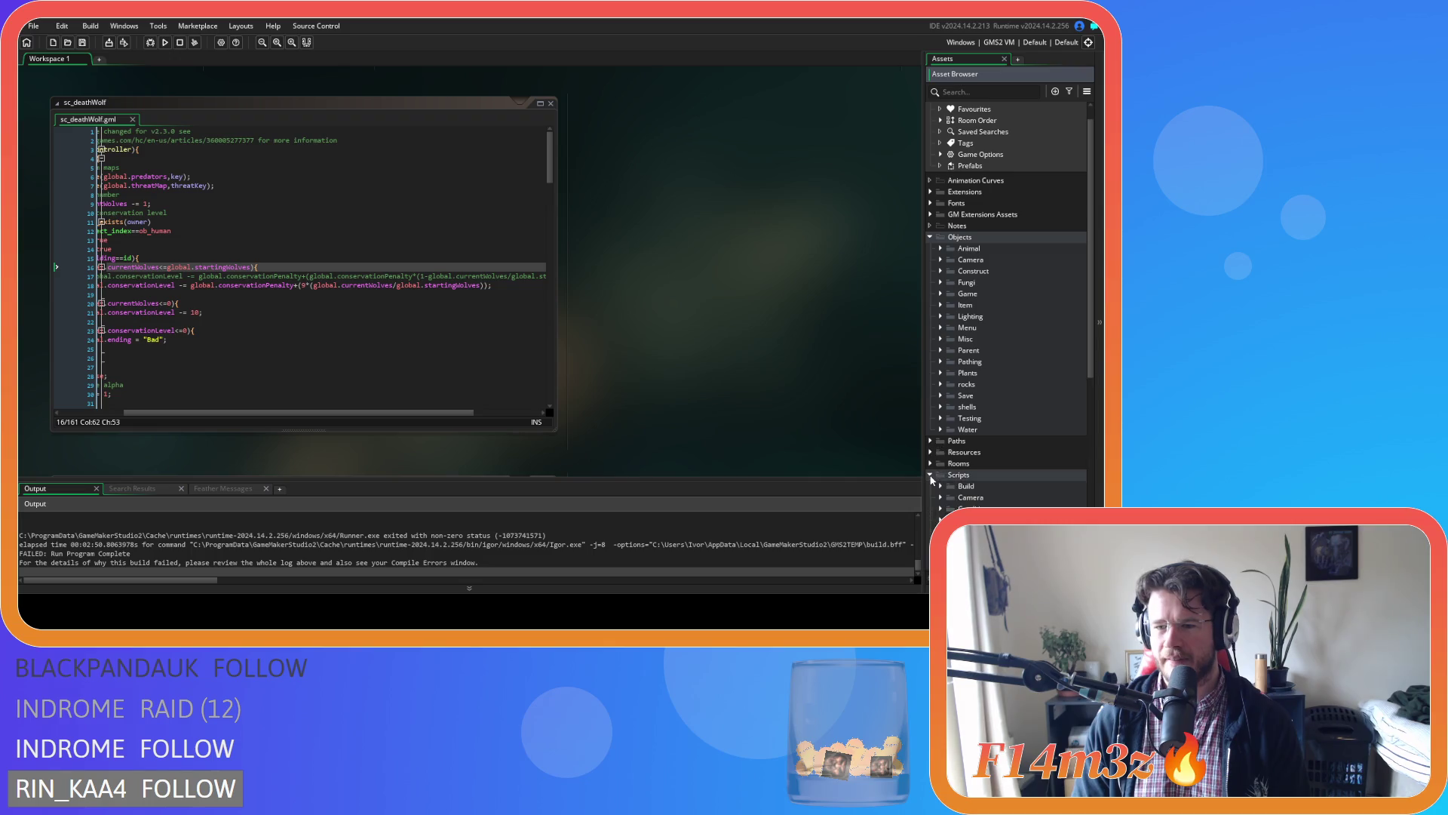
scroll(954, 482, down, 5)
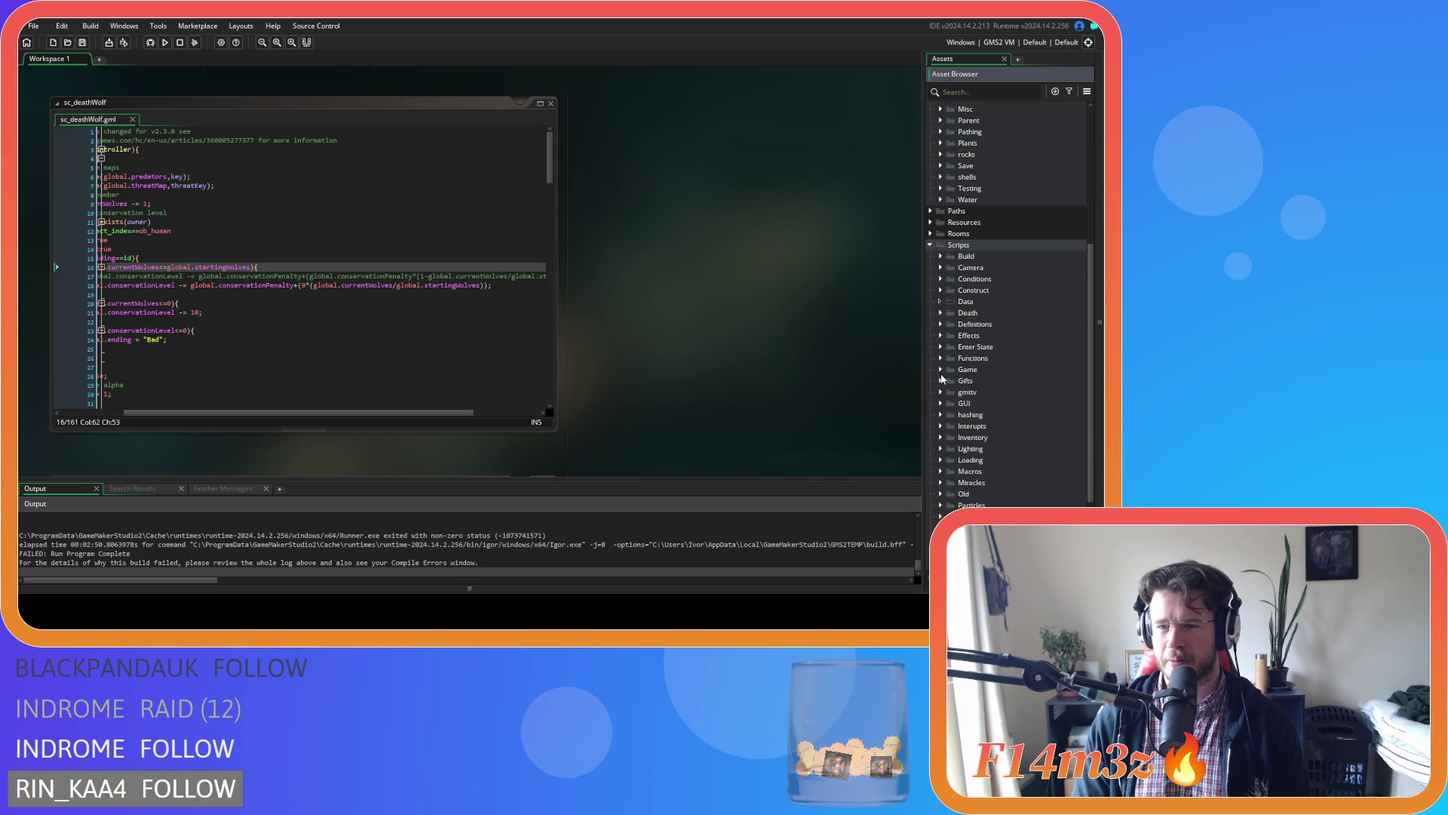
click(941, 403)
scroll(970, 432, down, 2)
double_click(997, 426)
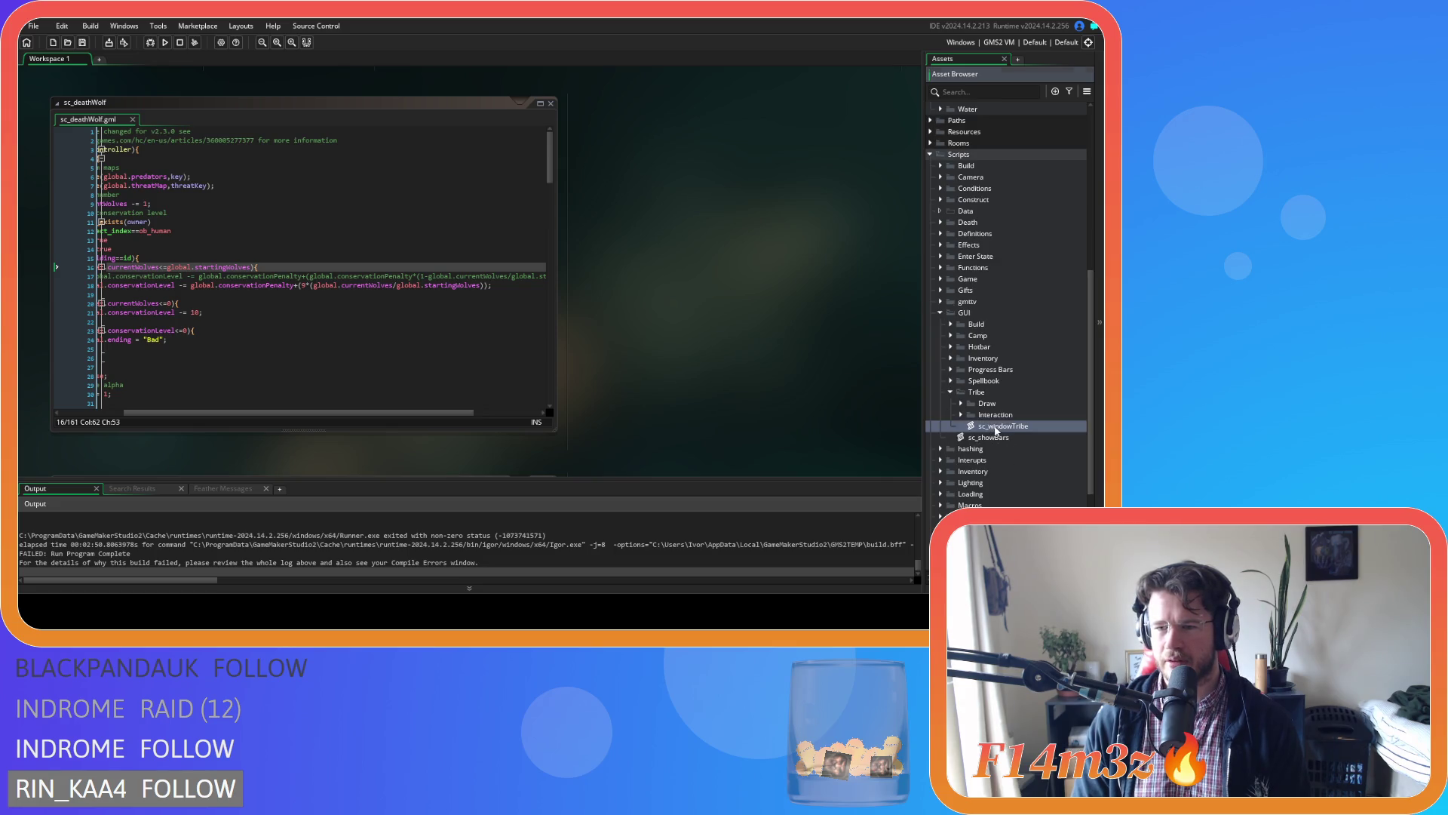
Prefix hp on line 106 with global.followCamTarget. copied from line 107, then save sc_windowTribe.
drag(550, 143, 556, 219)
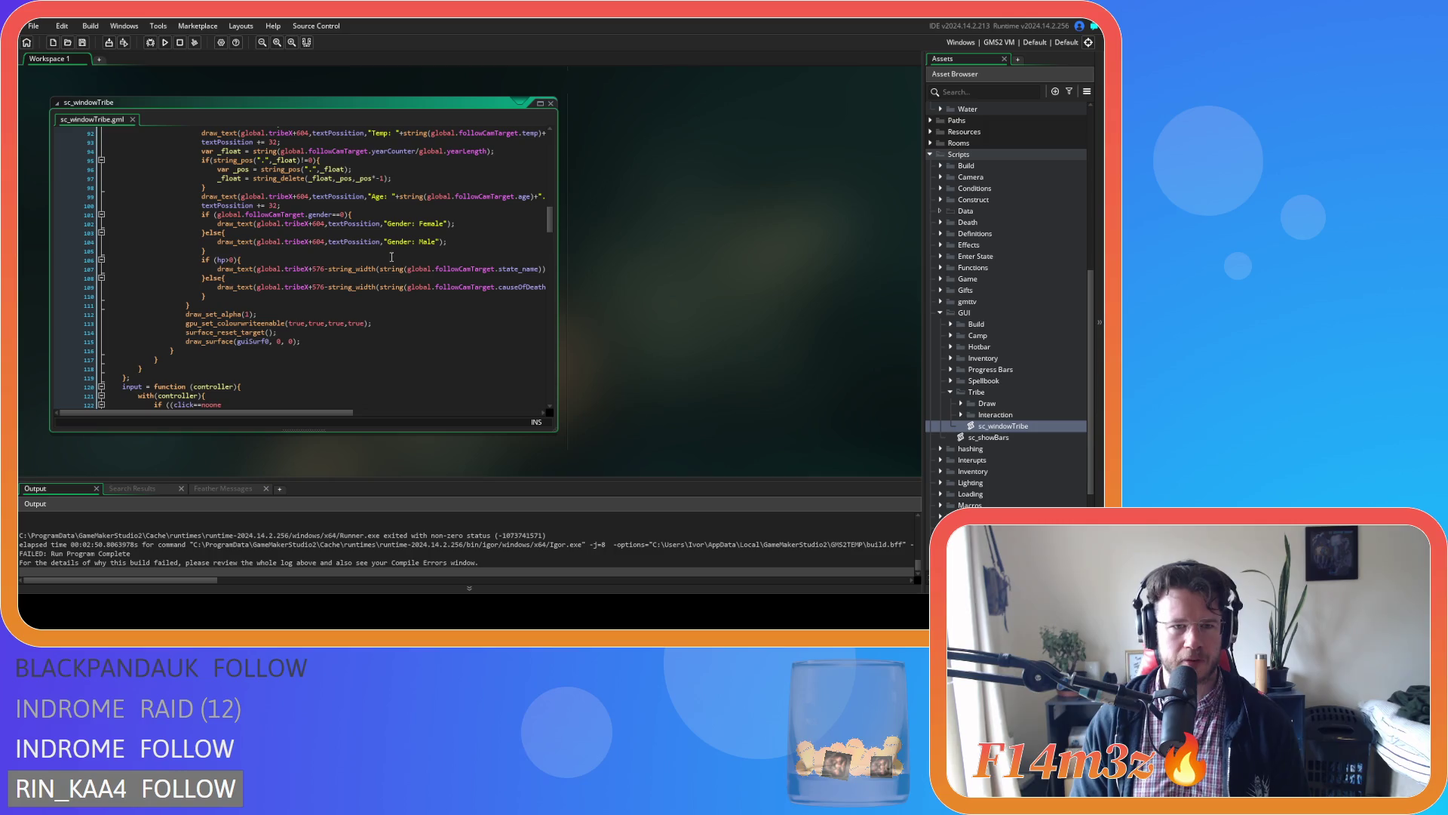
scroll(342, 264, up, 1)
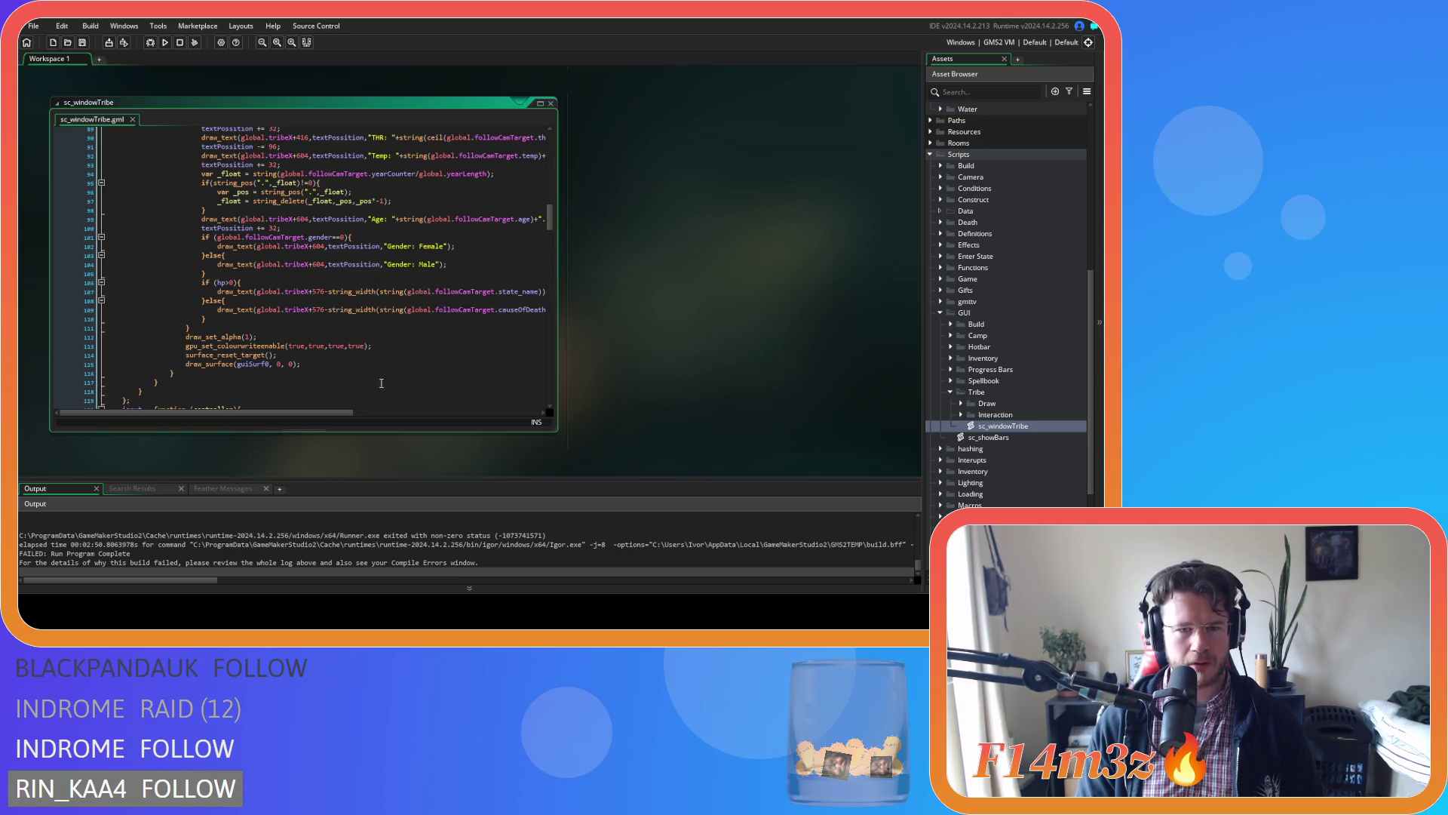
click(497, 292)
drag(416, 297, 407, 294)
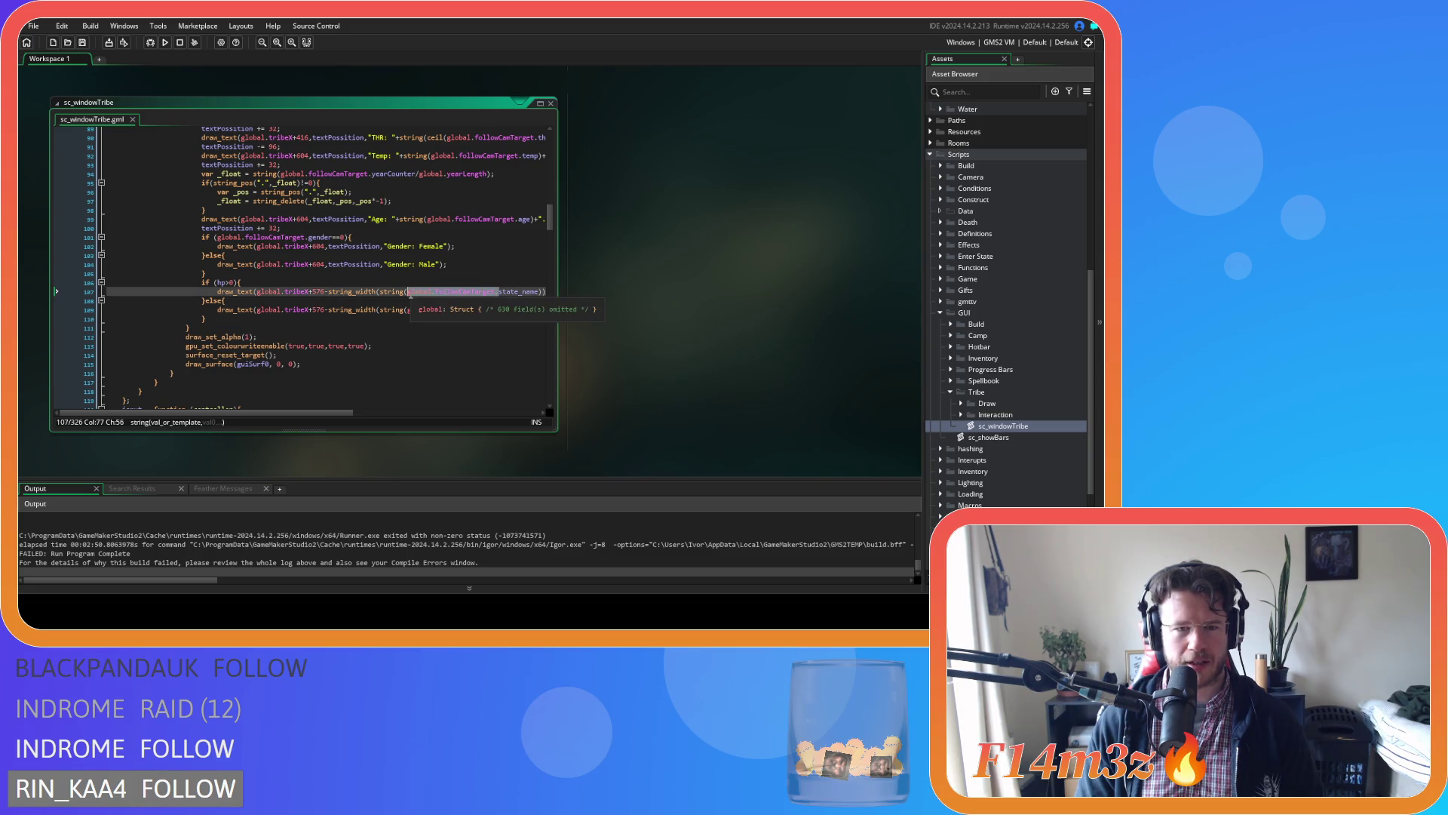
click(217, 283)
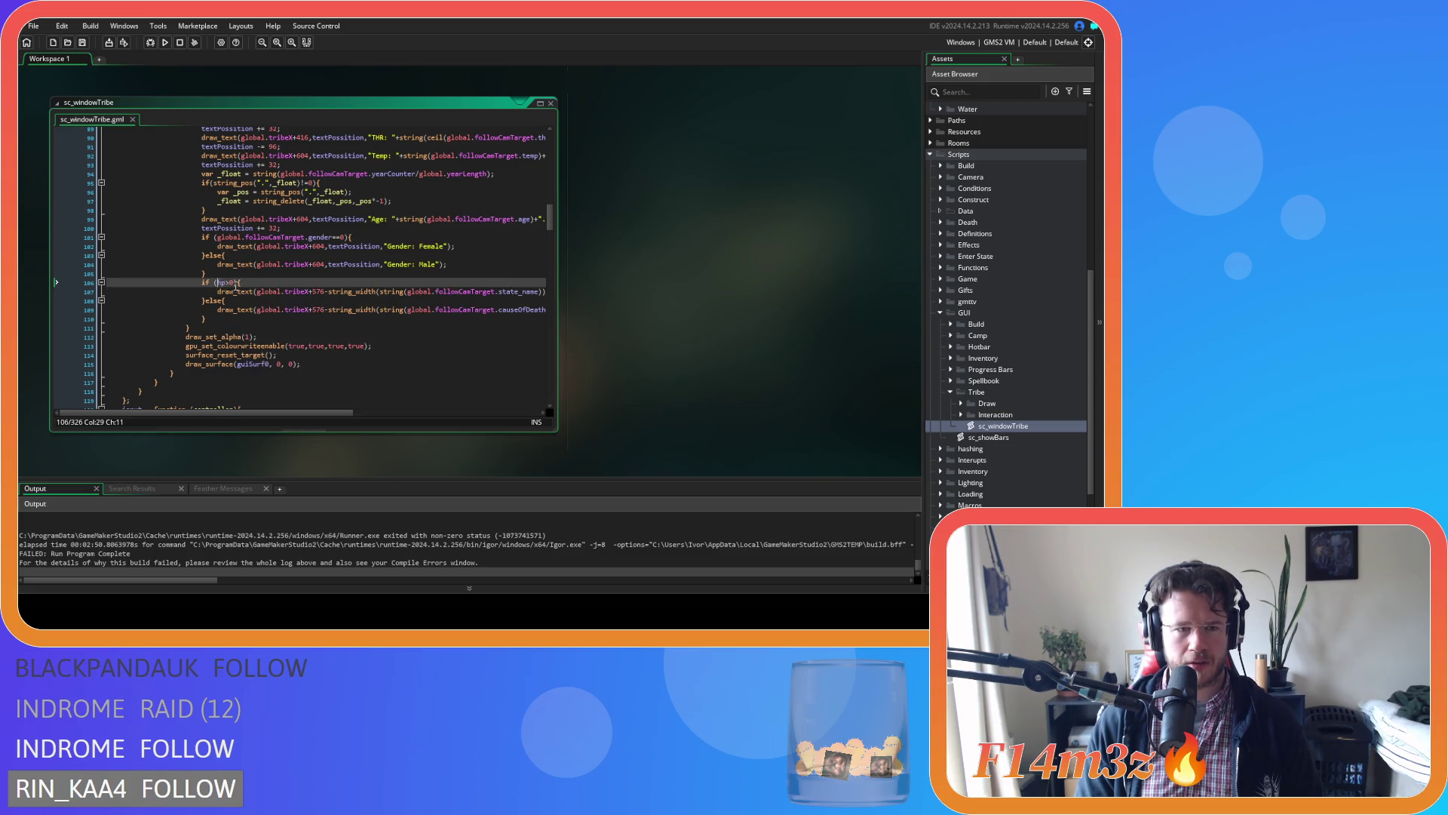
text(global.followCamTarget.)
key(ctrl+s)
drag(329, 416, 340, 414)
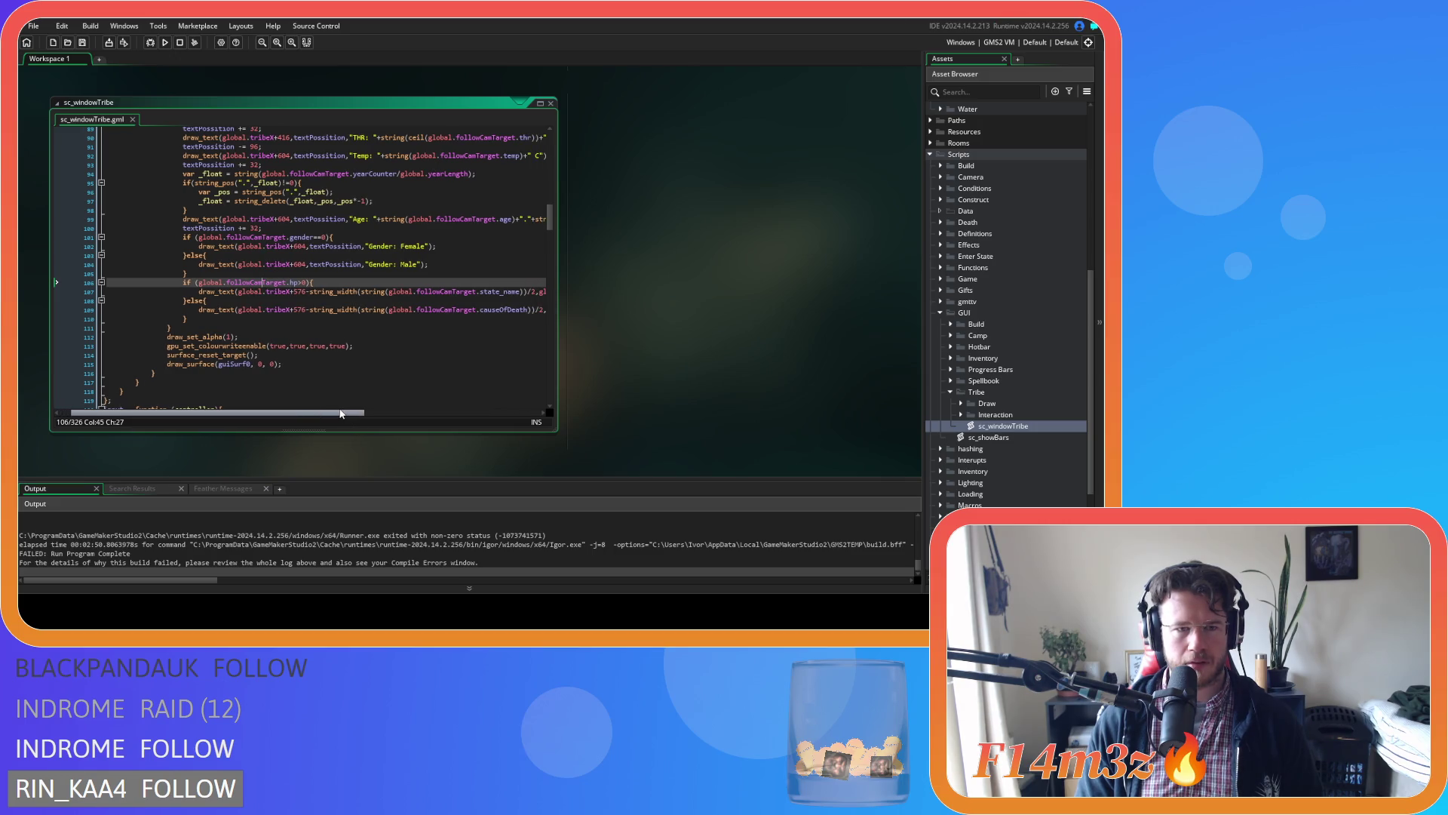
scroll(345, 388, up, 2)
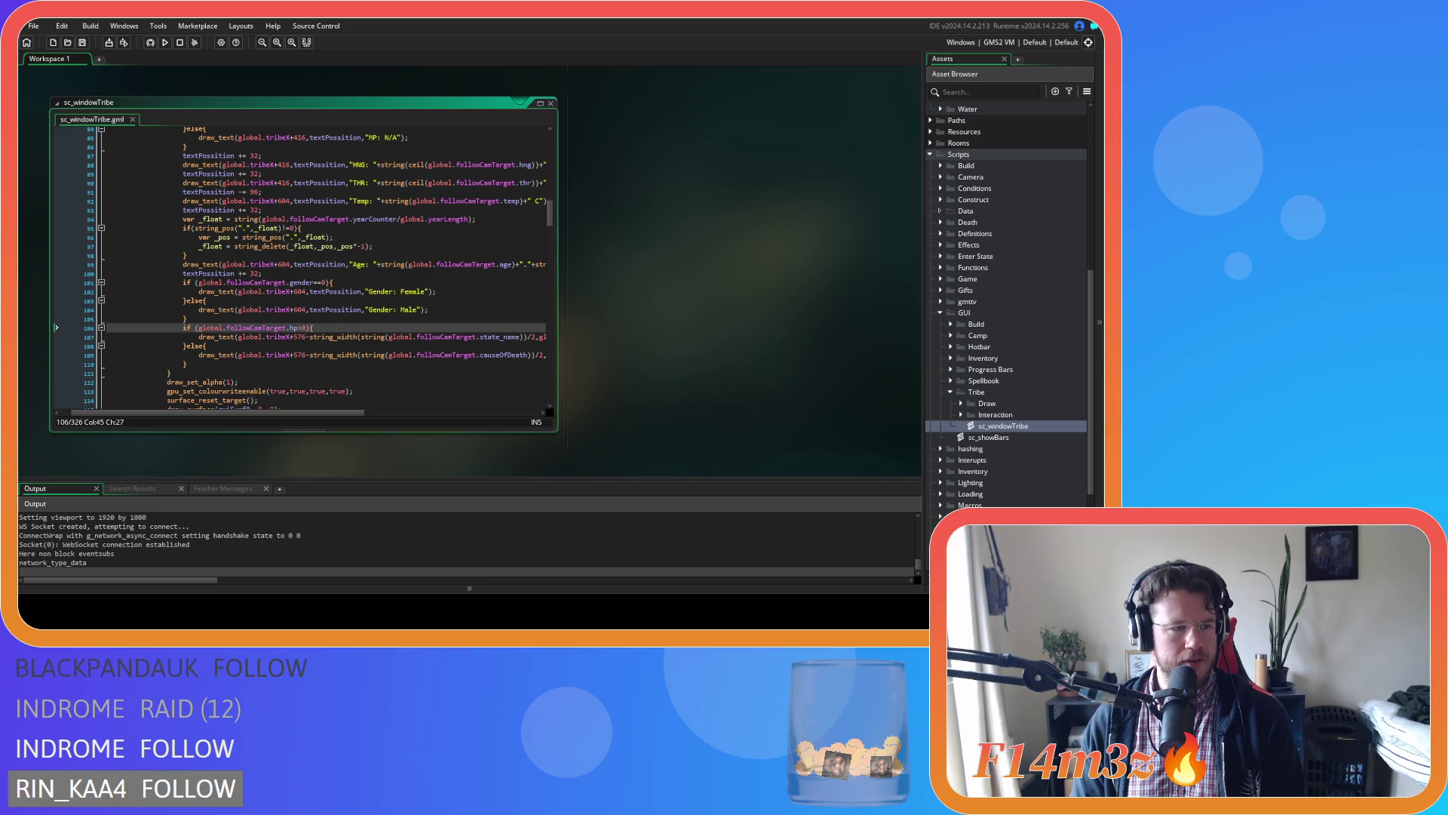
Stop the old run, rebuild and relaunch Entheogen with F5, and bring the game window forward.
key(Down)
key(Down)
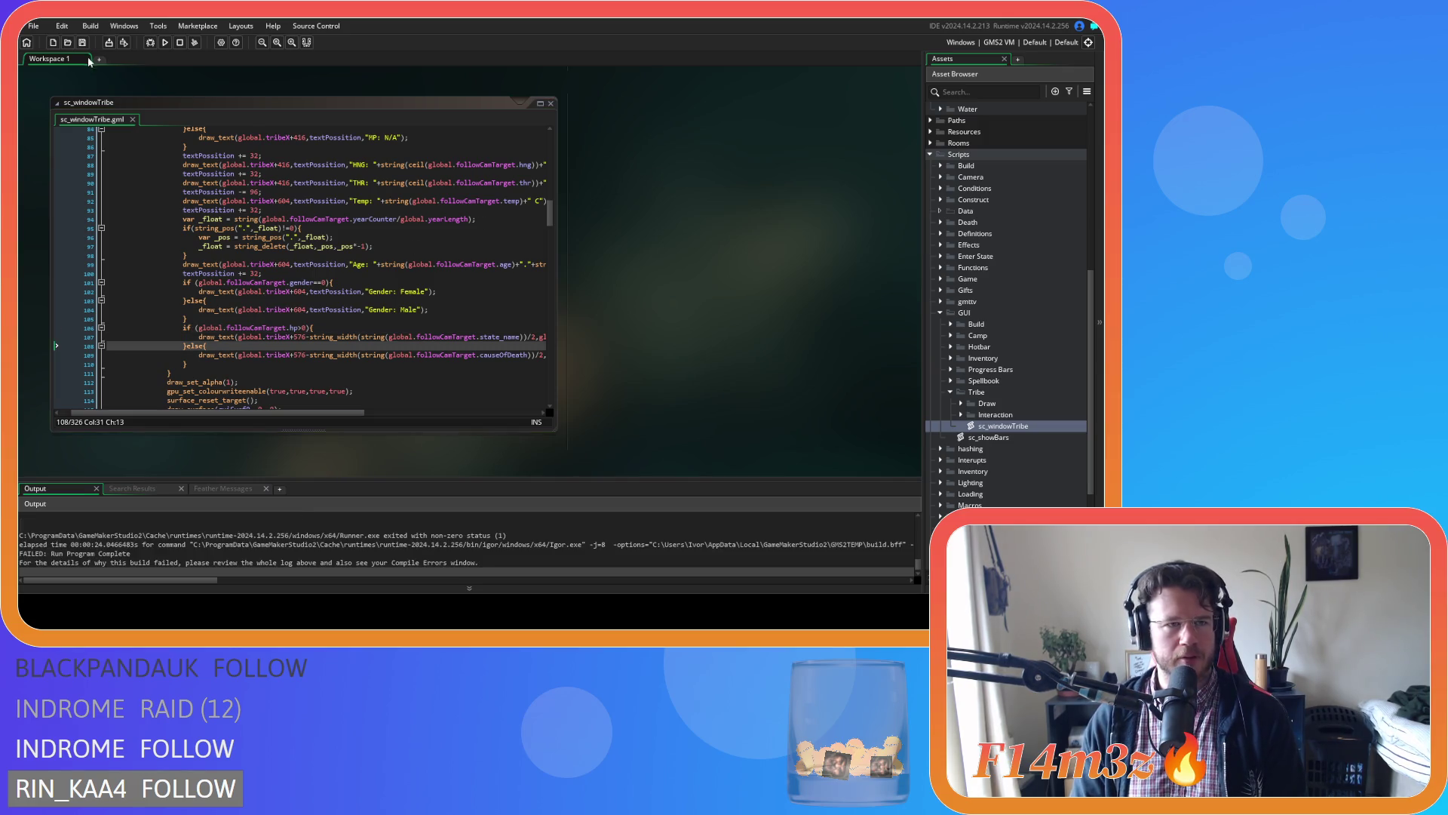
key(F5)
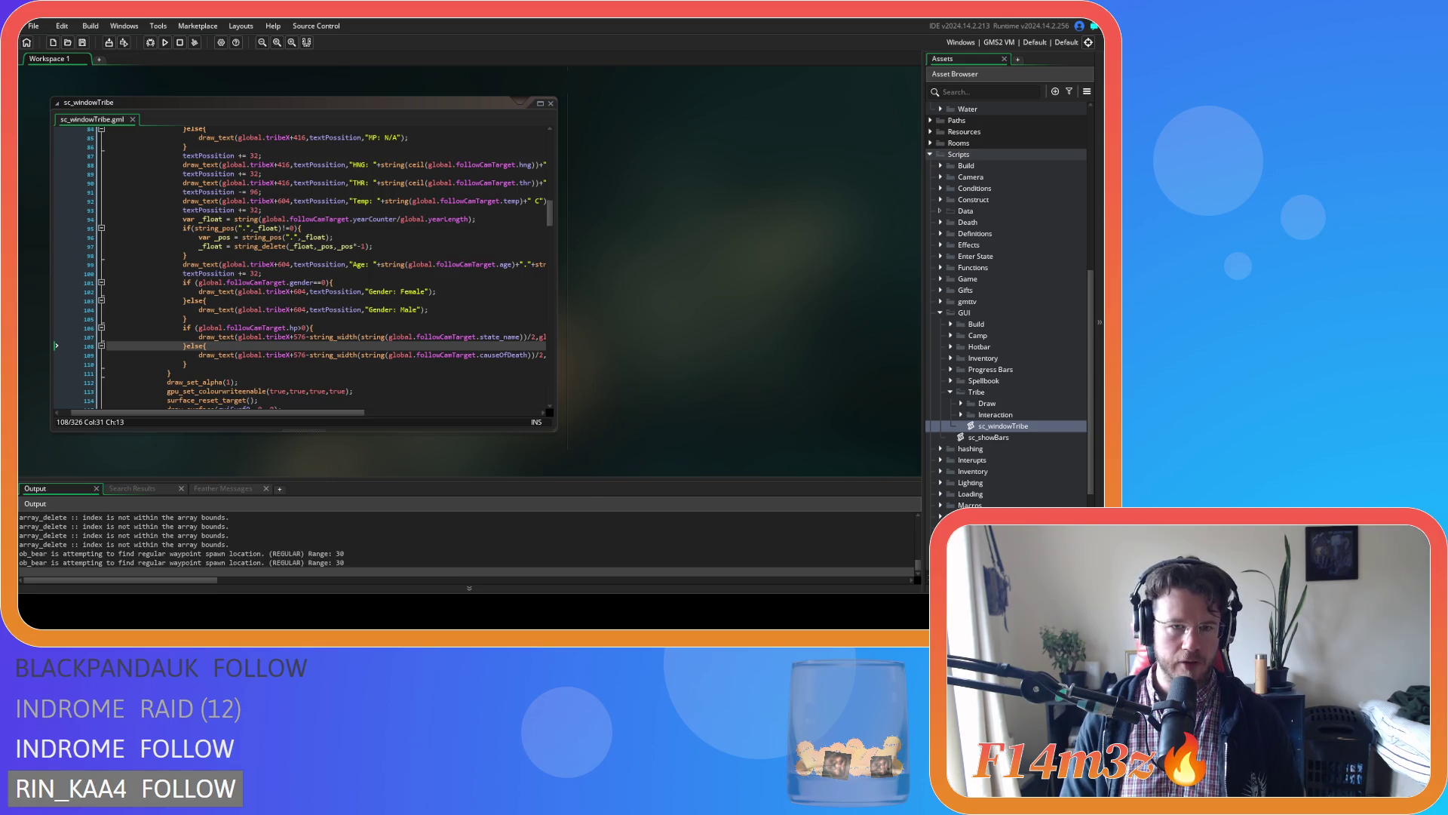
key(alt+Tab)
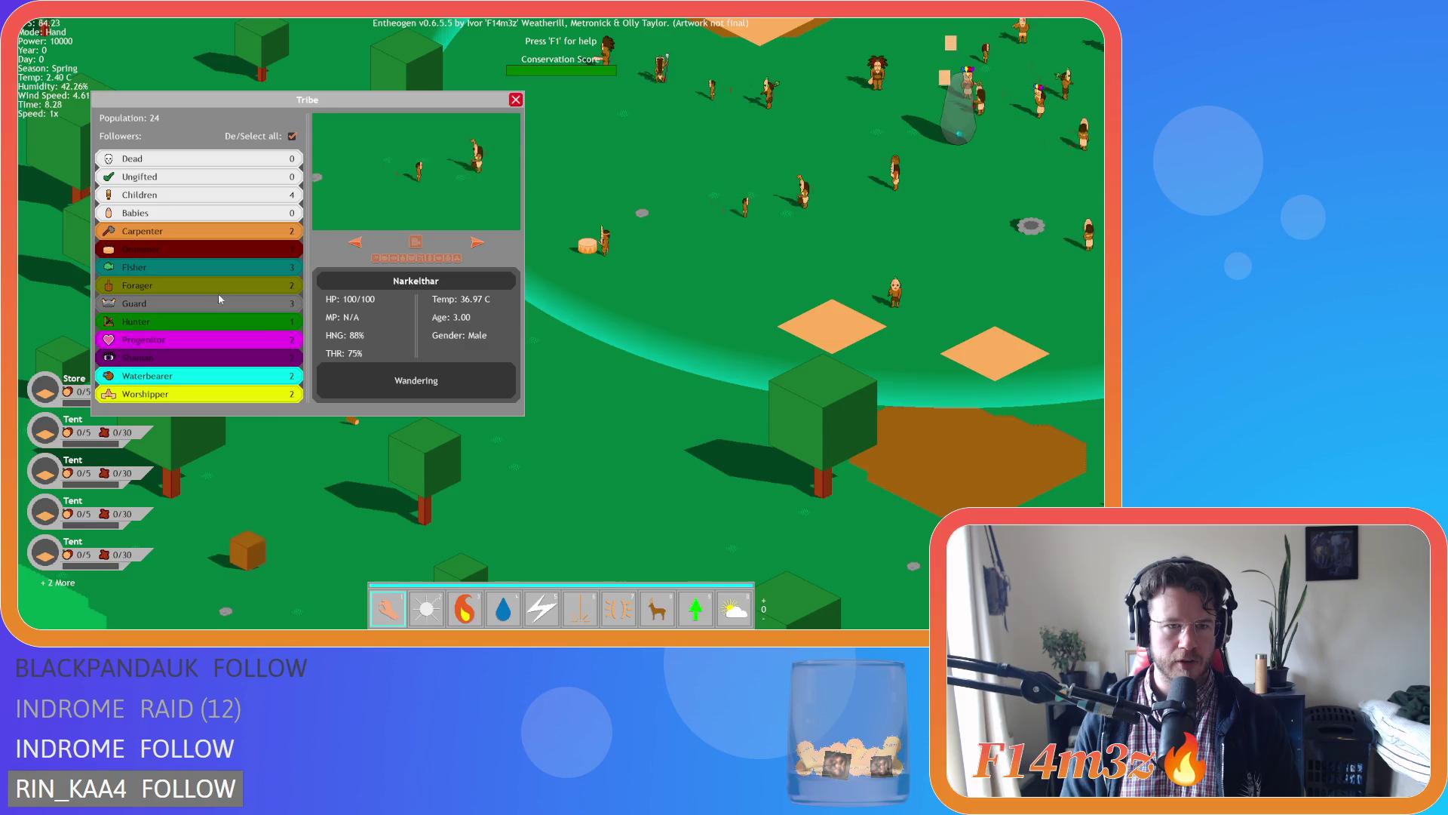
Untick De/Select all, cycle through several followers' stats in the Tribe window, then close it.
click(433, 218)
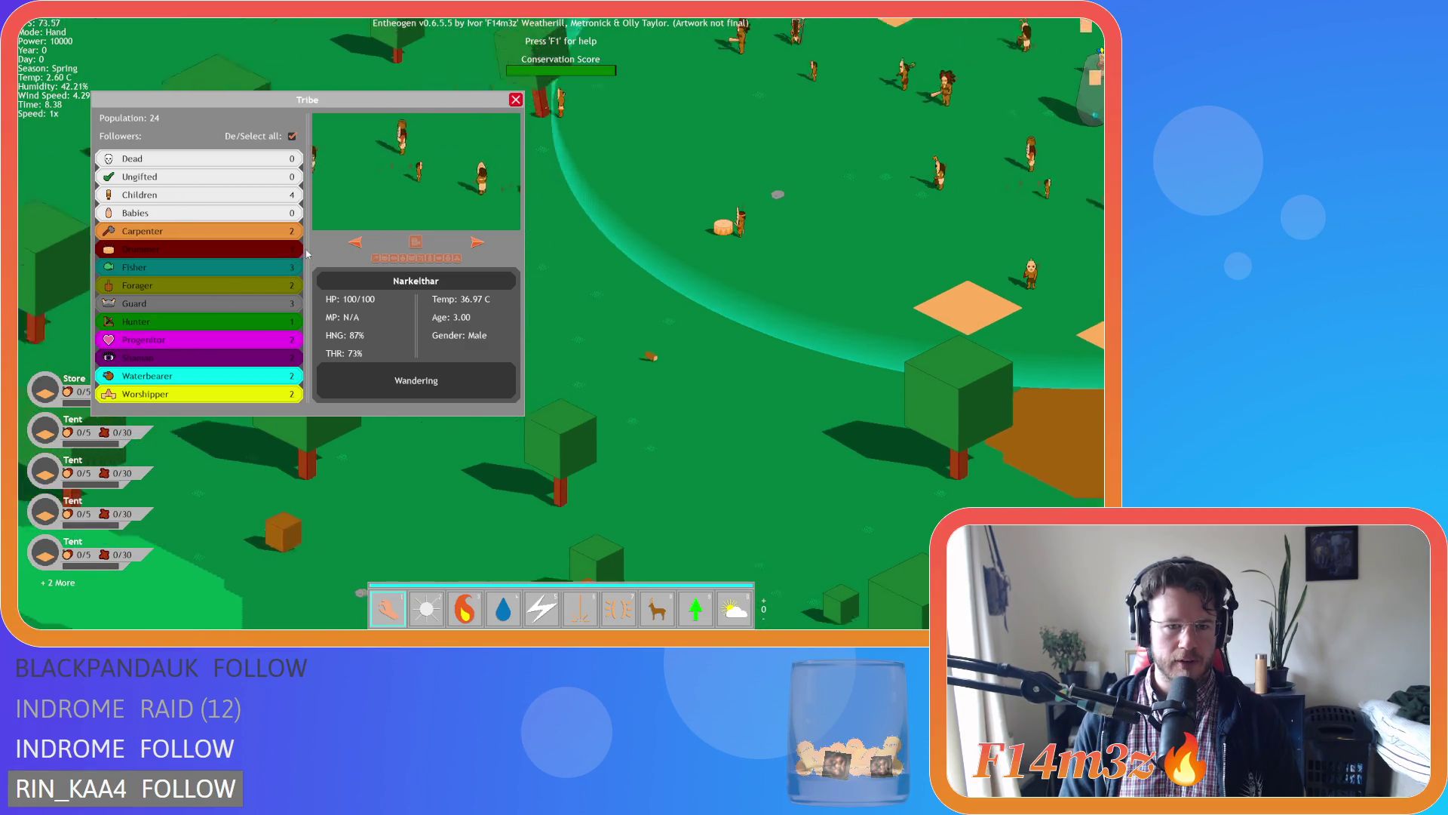
click(292, 136)
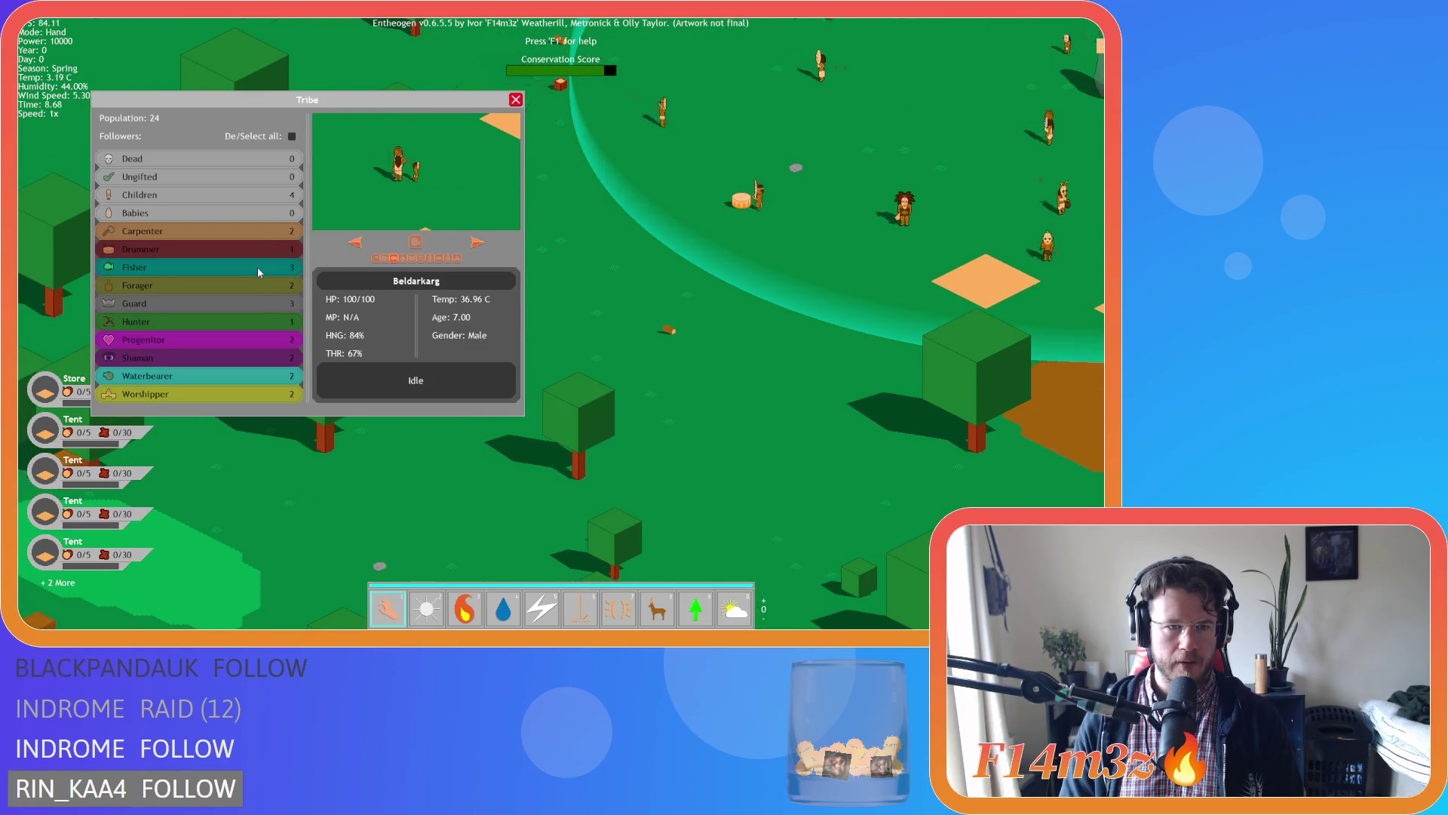
click(476, 243)
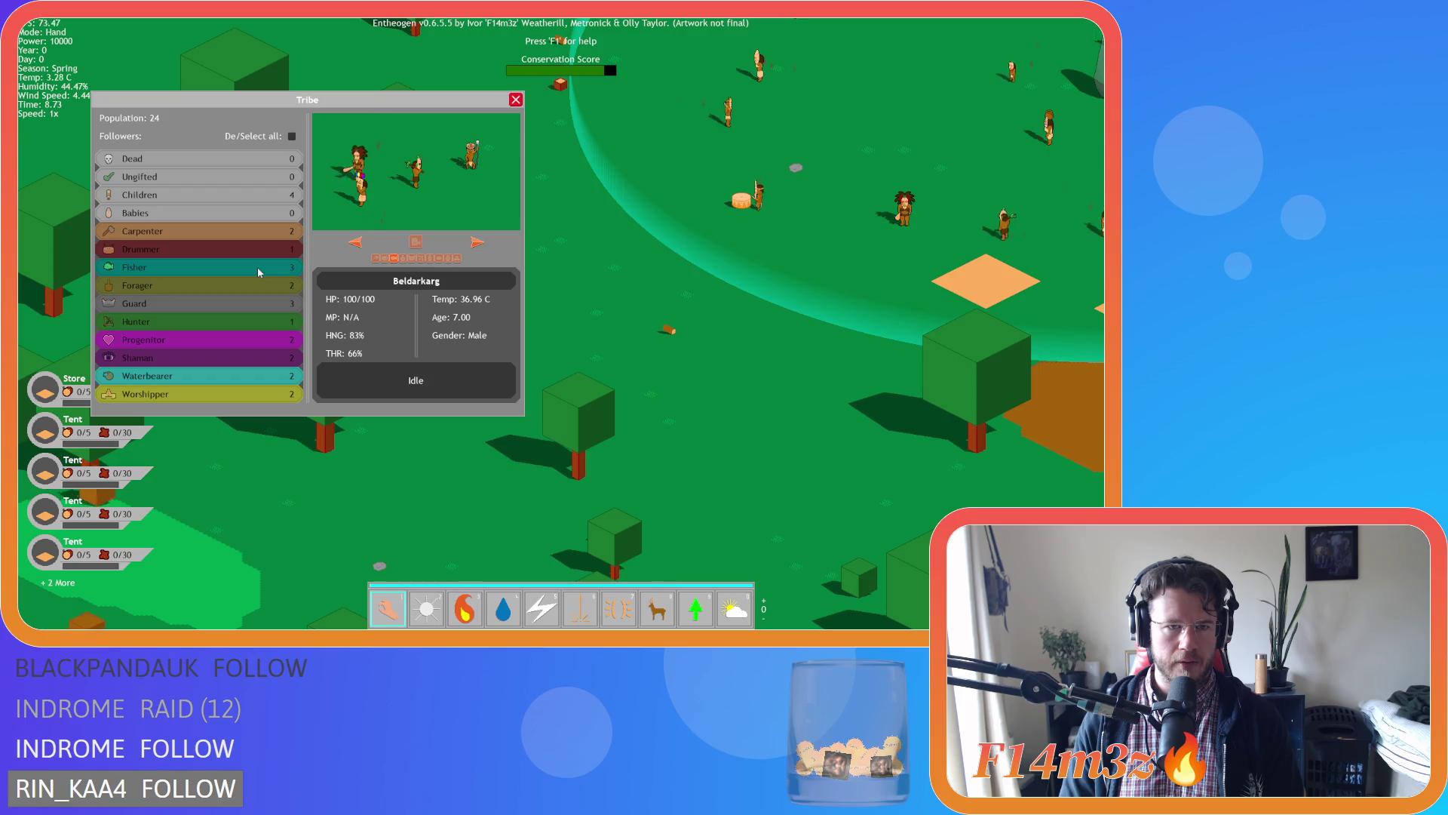
click(477, 243)
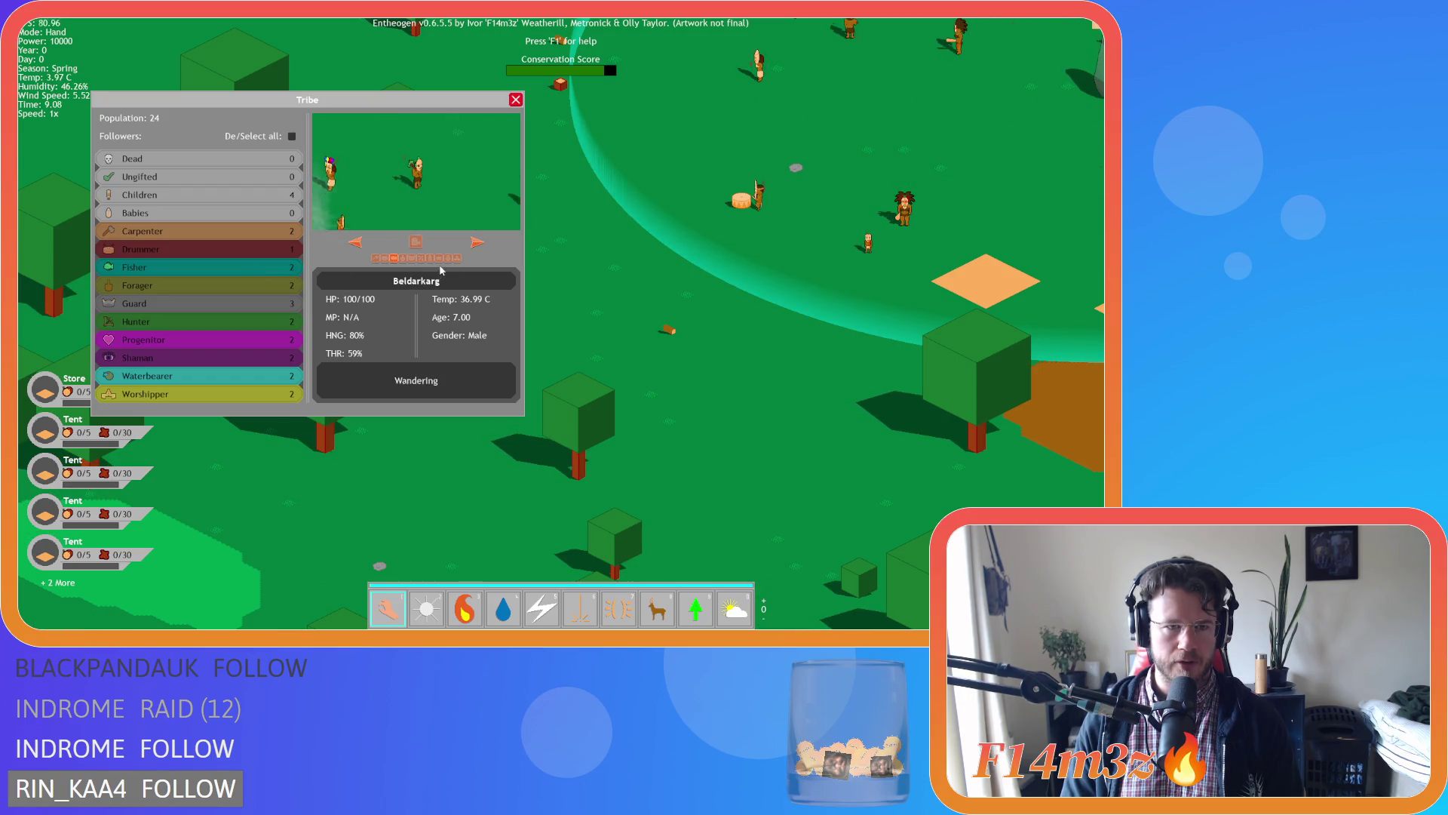
click(477, 243)
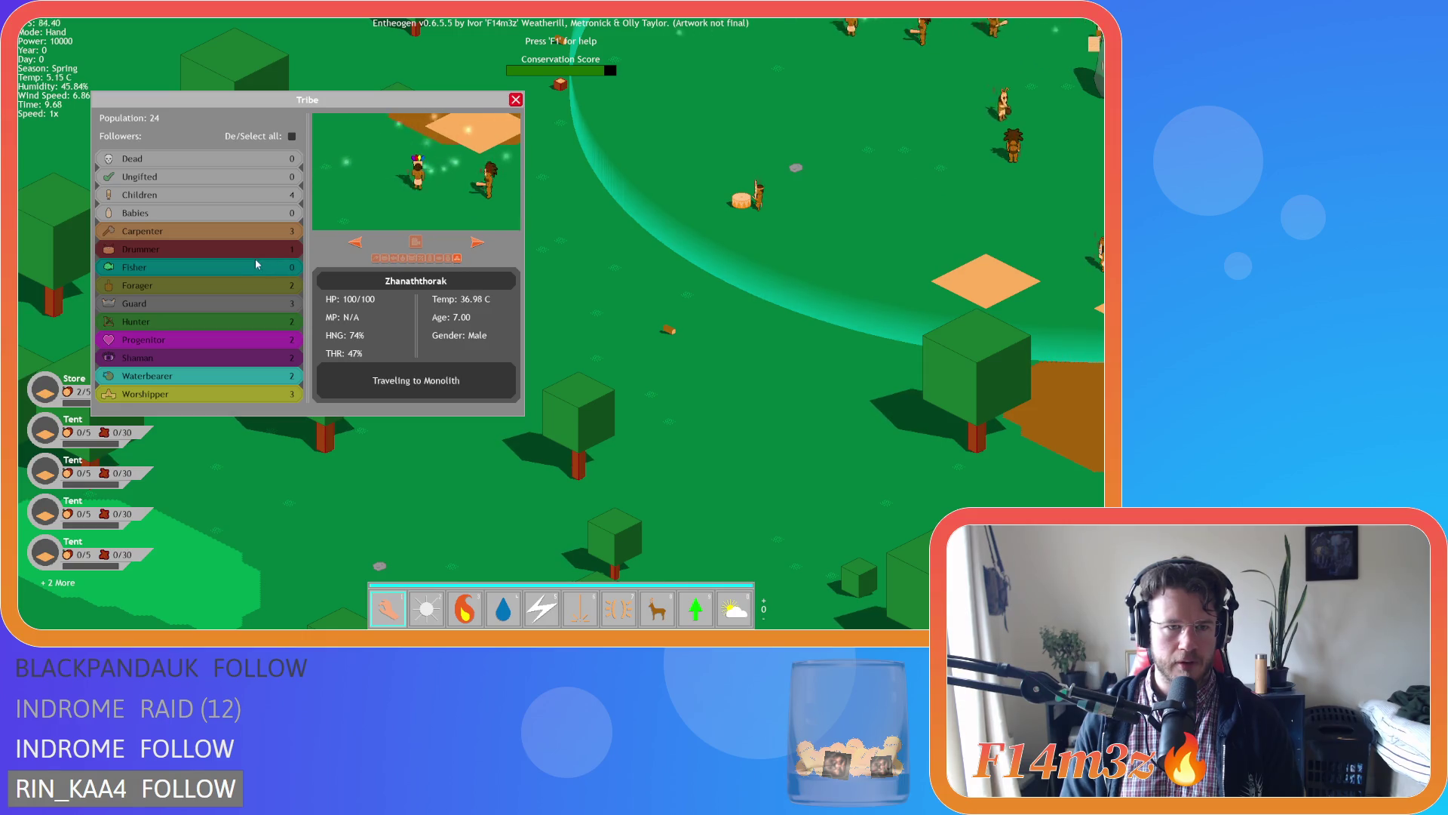
click(226, 285)
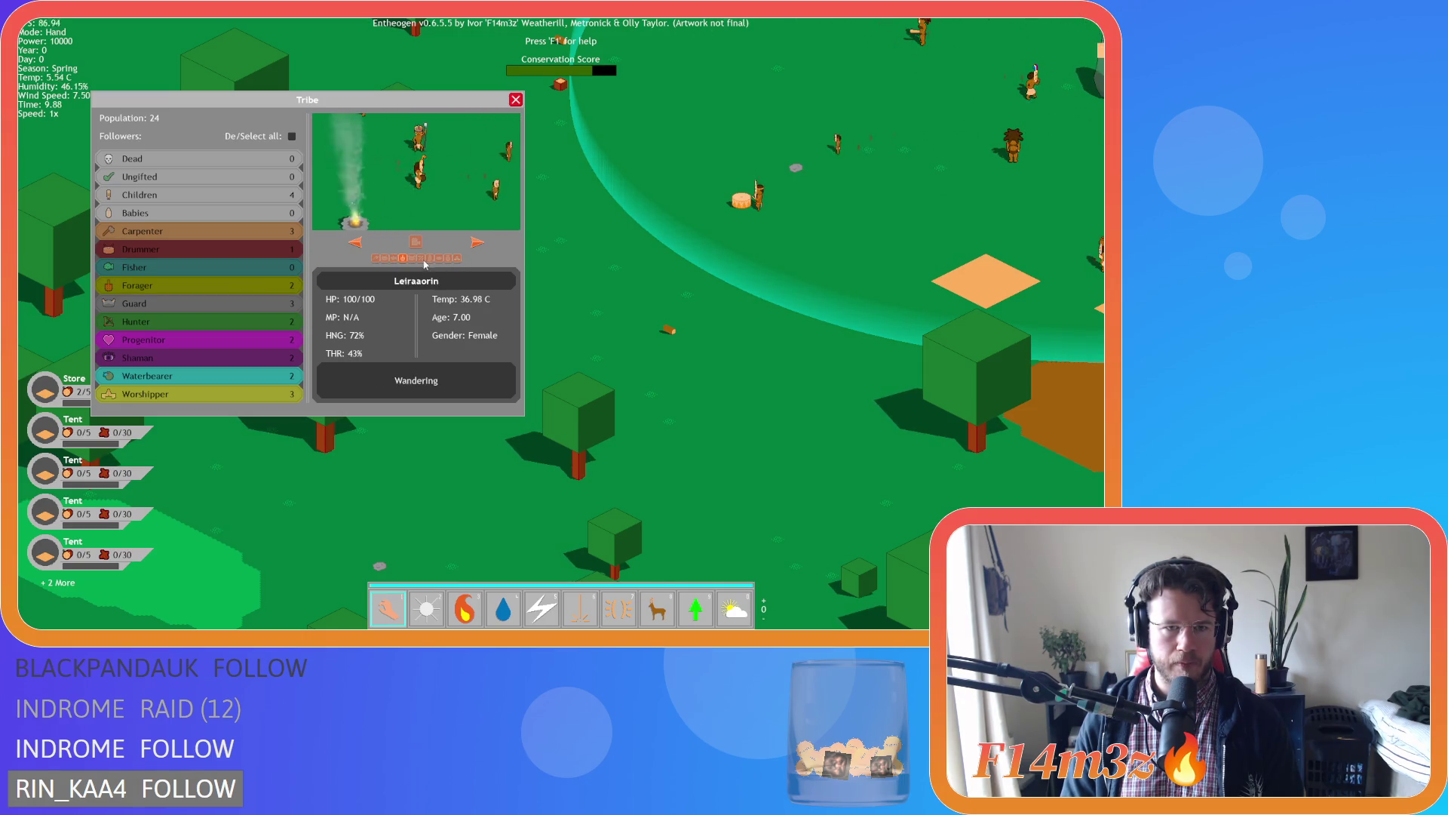
click(477, 243)
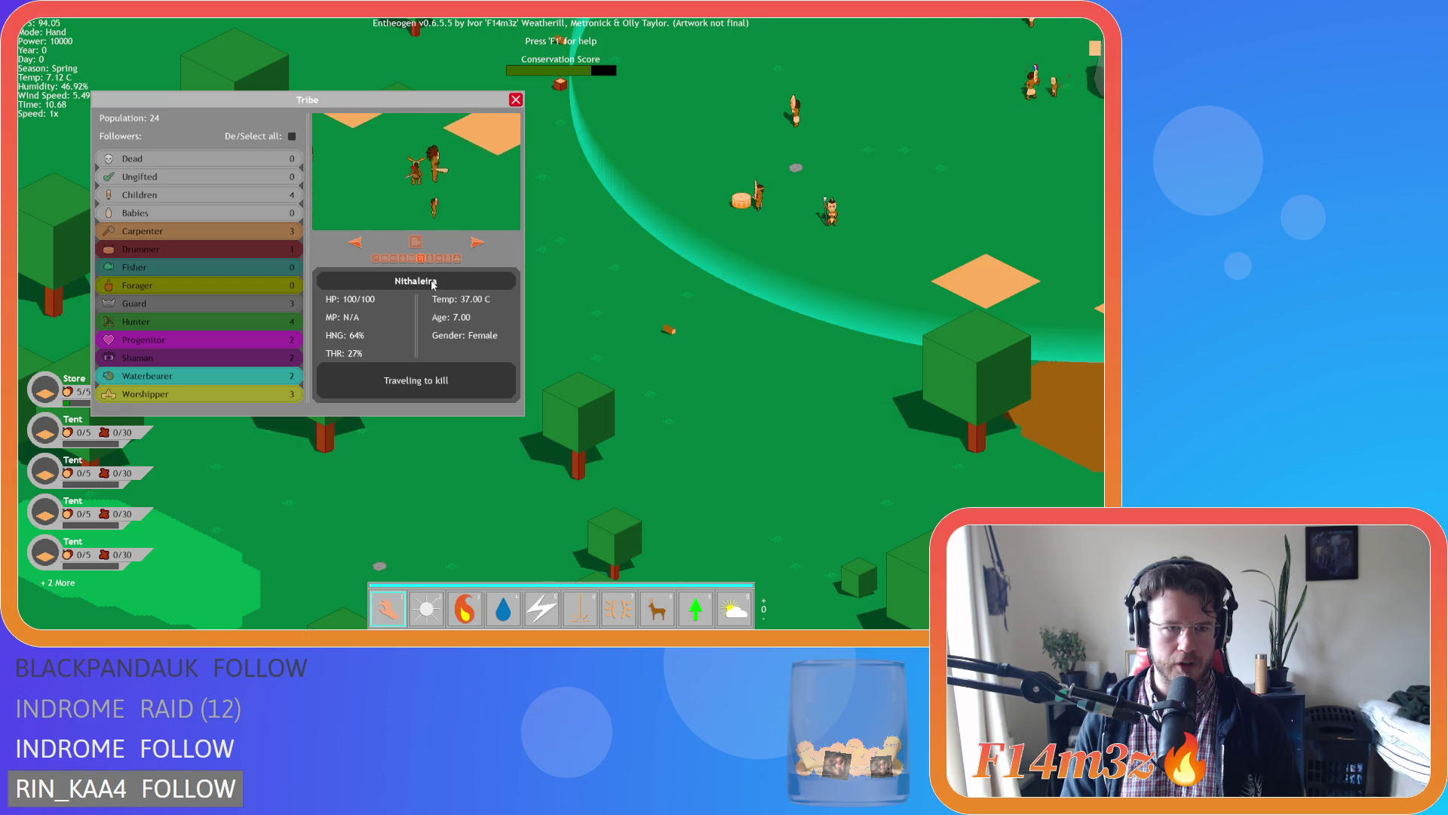
click(516, 99)
scroll(587, 176, down, 5)
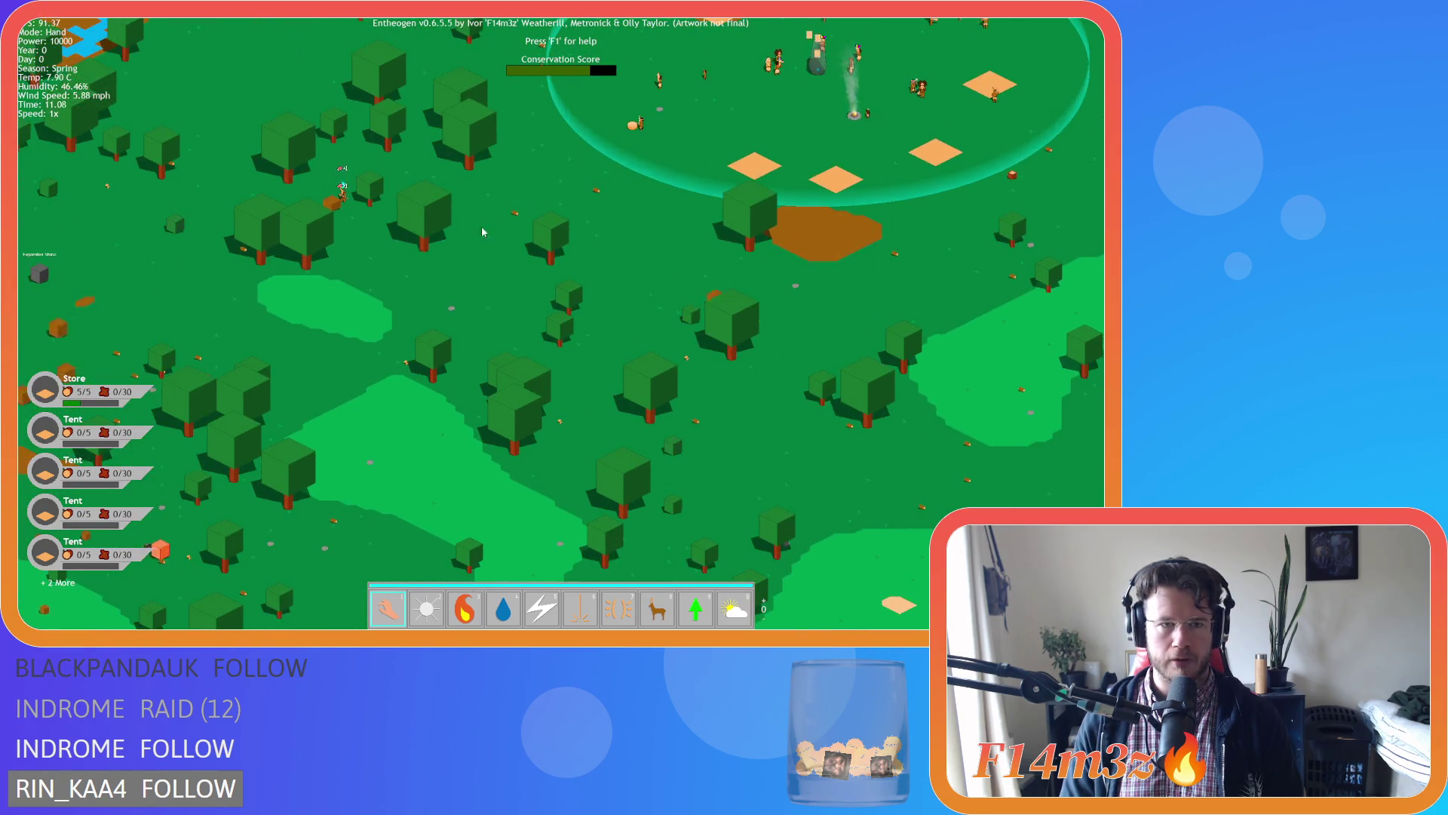
Pan the game view around the settlement circle and zoom in and out to inspect the camp.
key(w)
key(d)
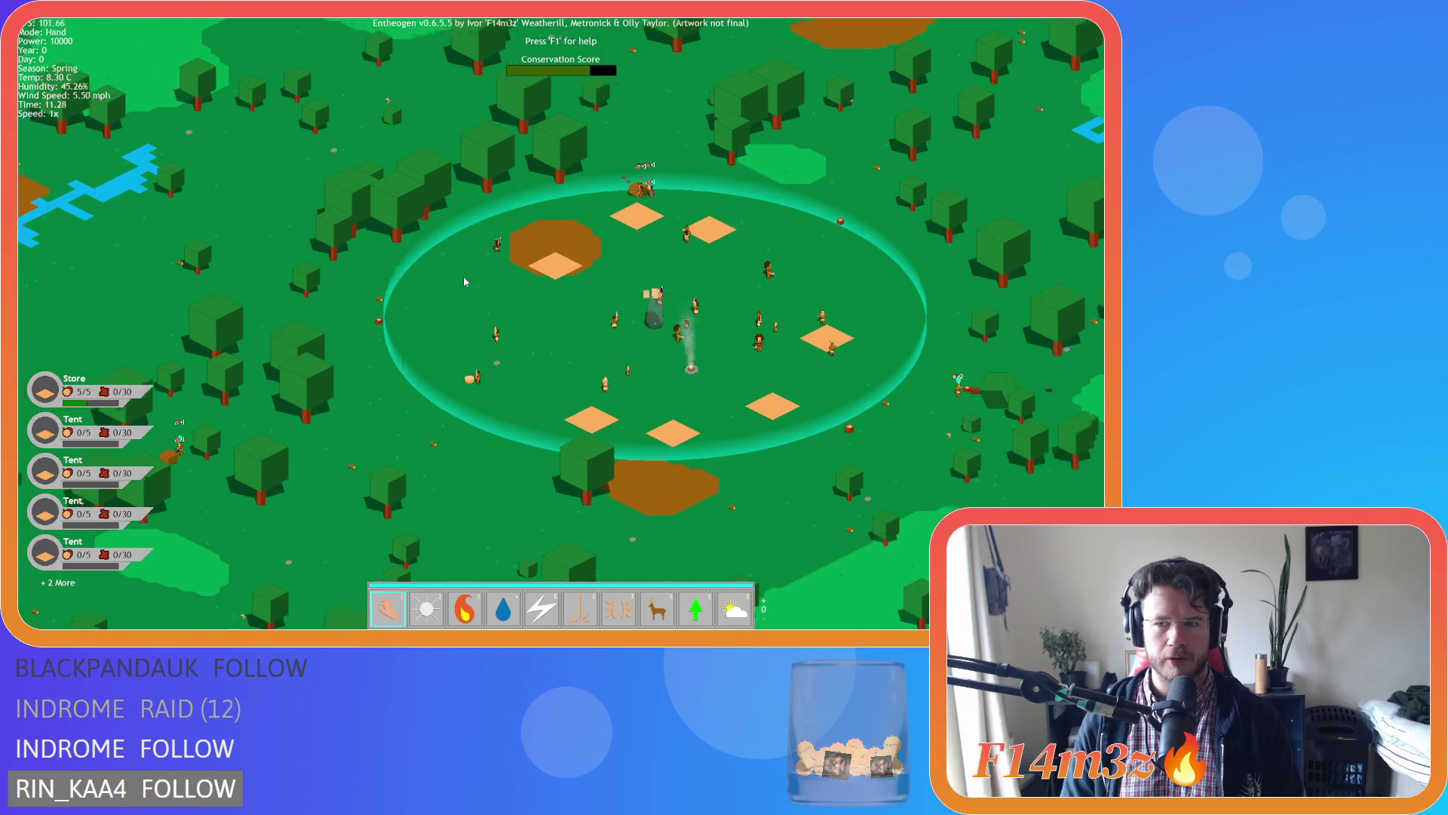
key(s)
key(a)
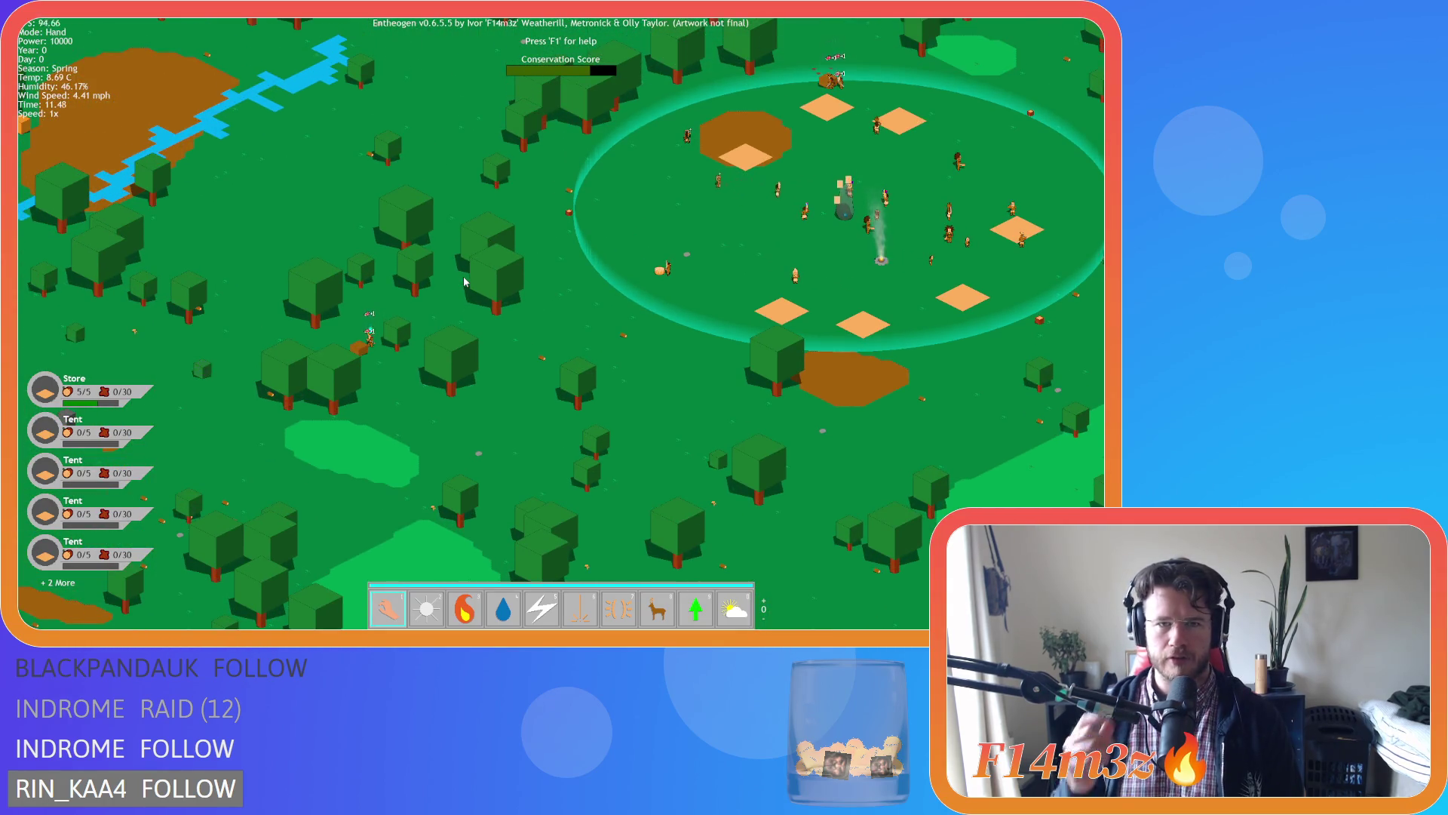
key(s)
key(a)
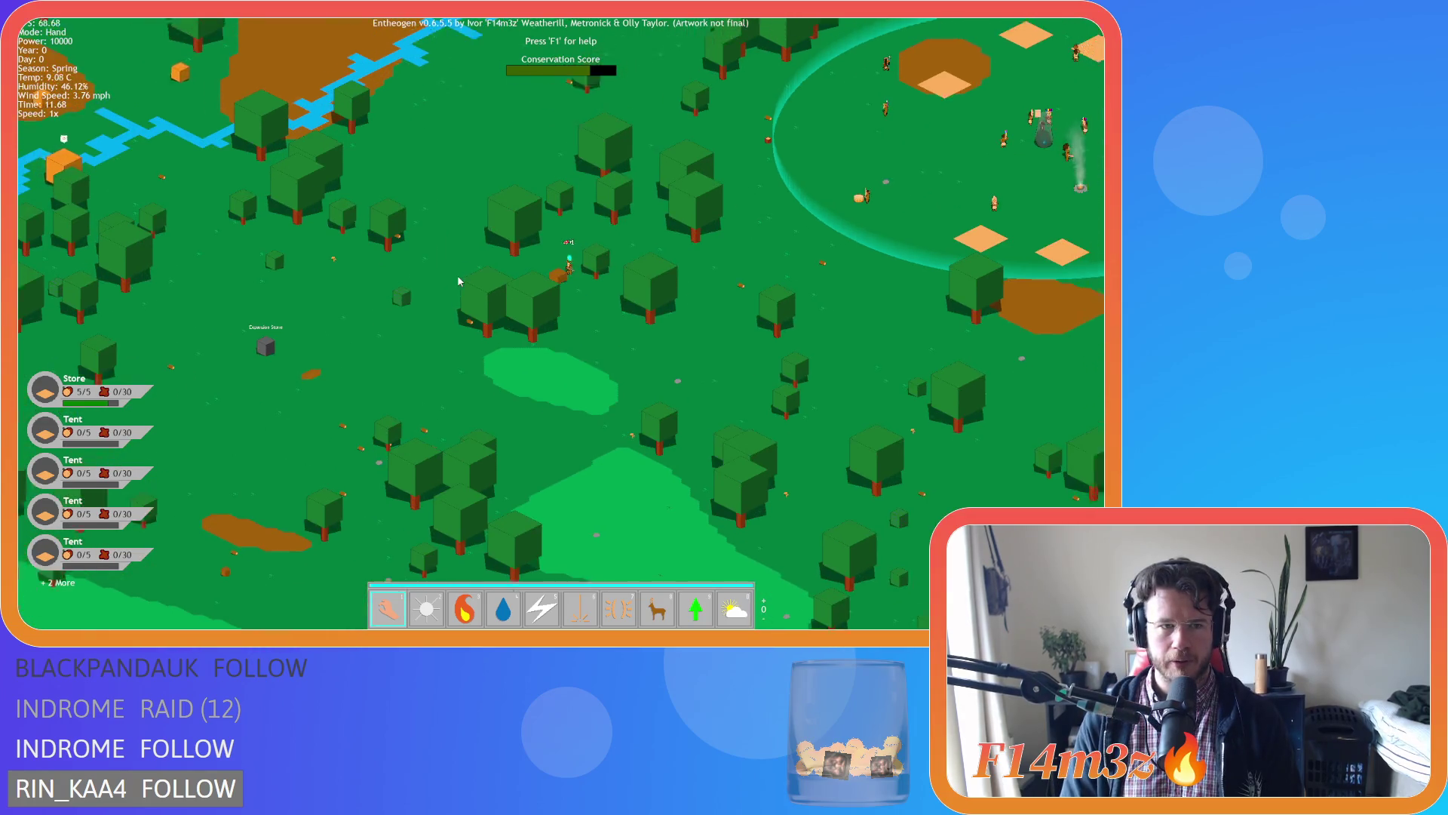
key(w)
key(d)
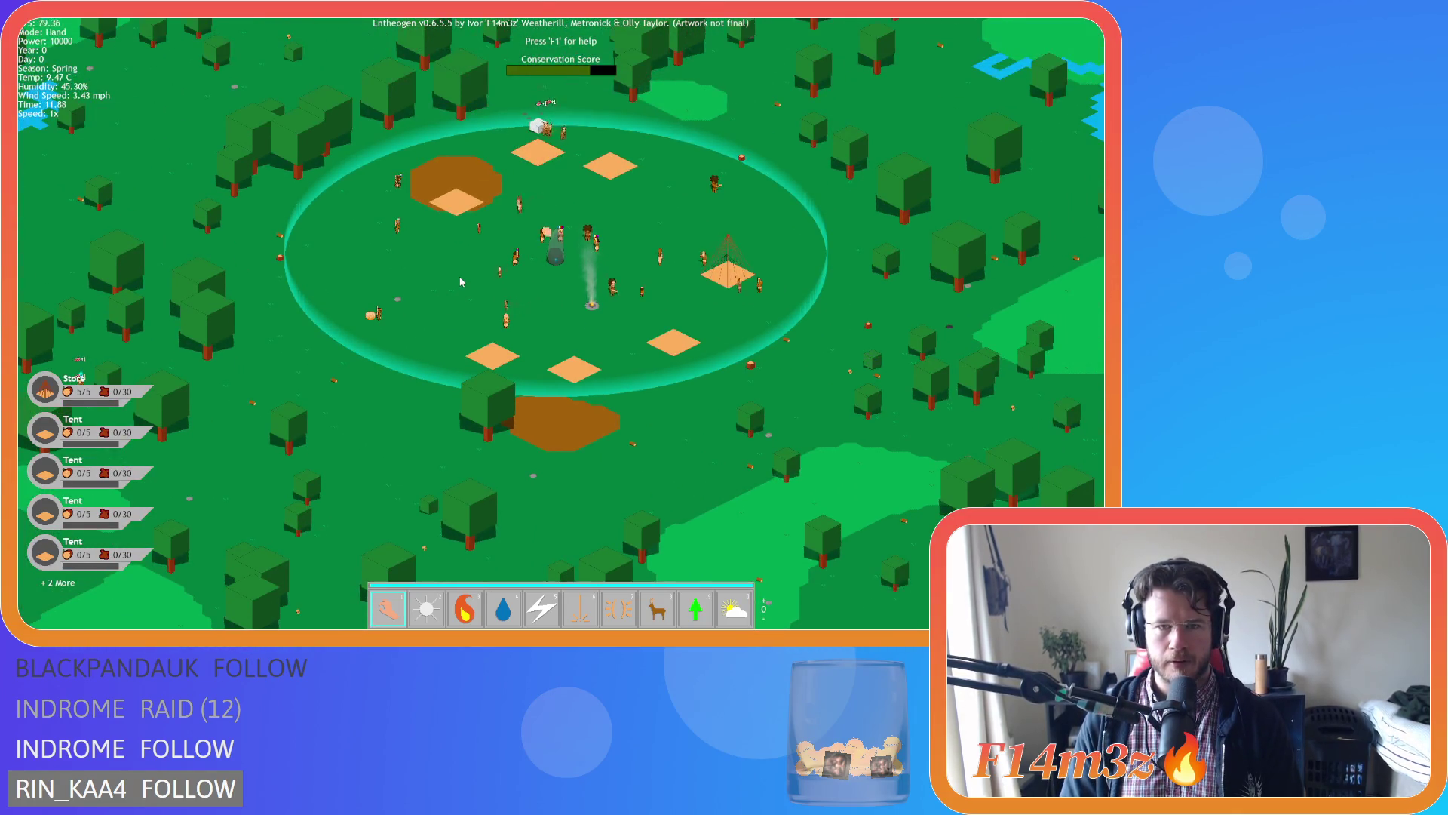
scroll(460, 282, down, 5)
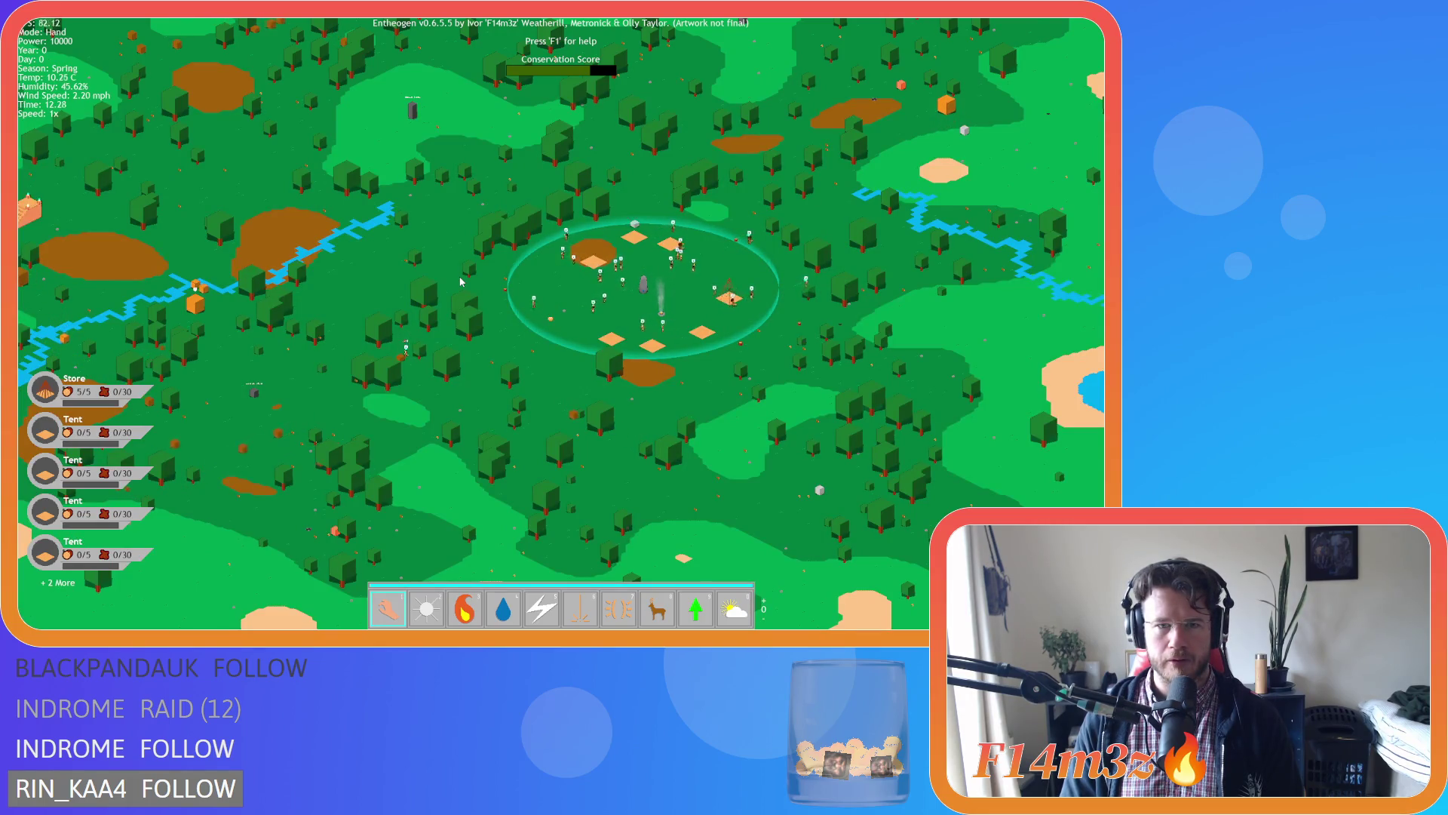
scroll(461, 282, up, 5)
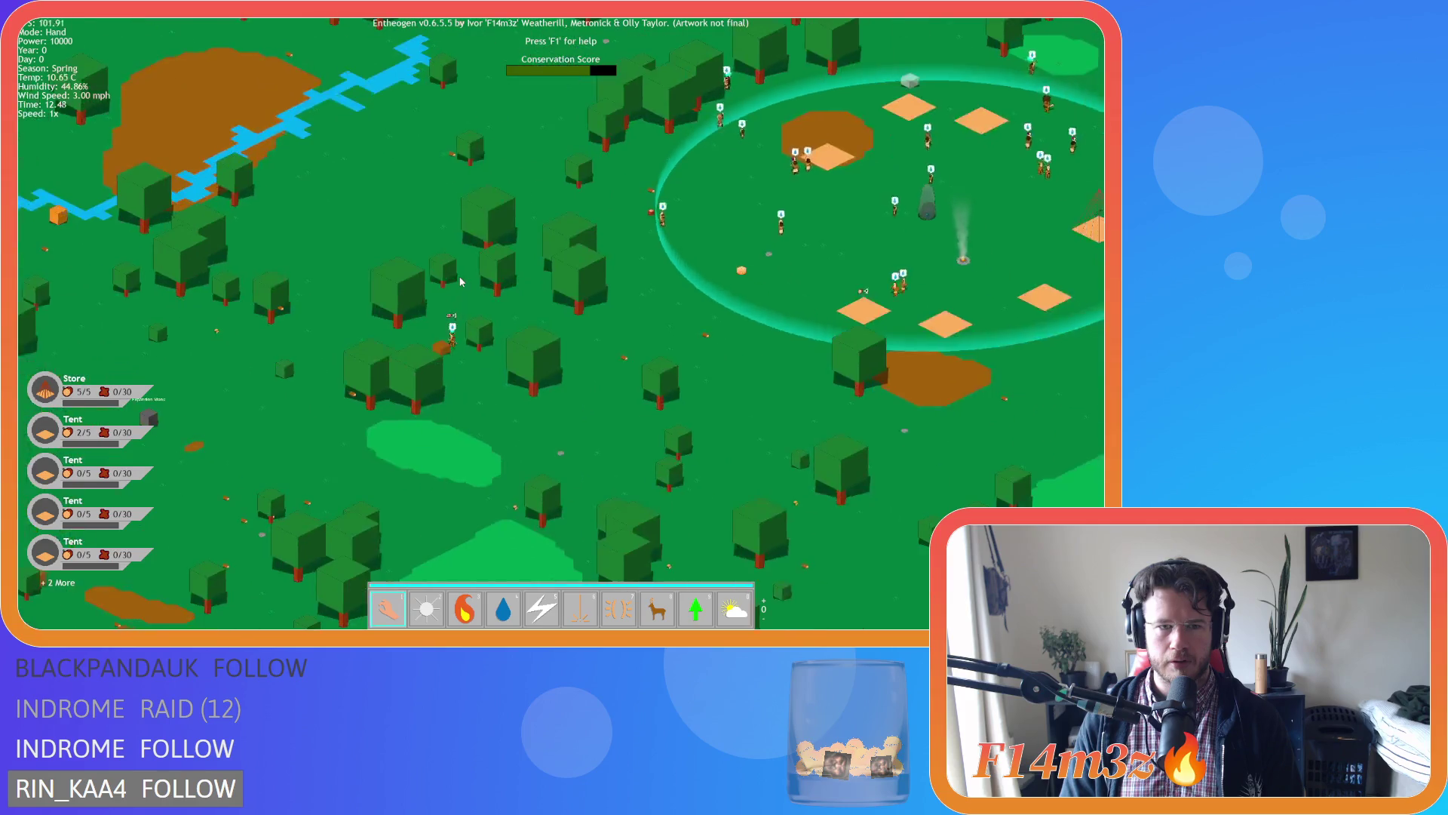
scroll(460, 281, down, 5)
scroll(461, 281, up, 2)
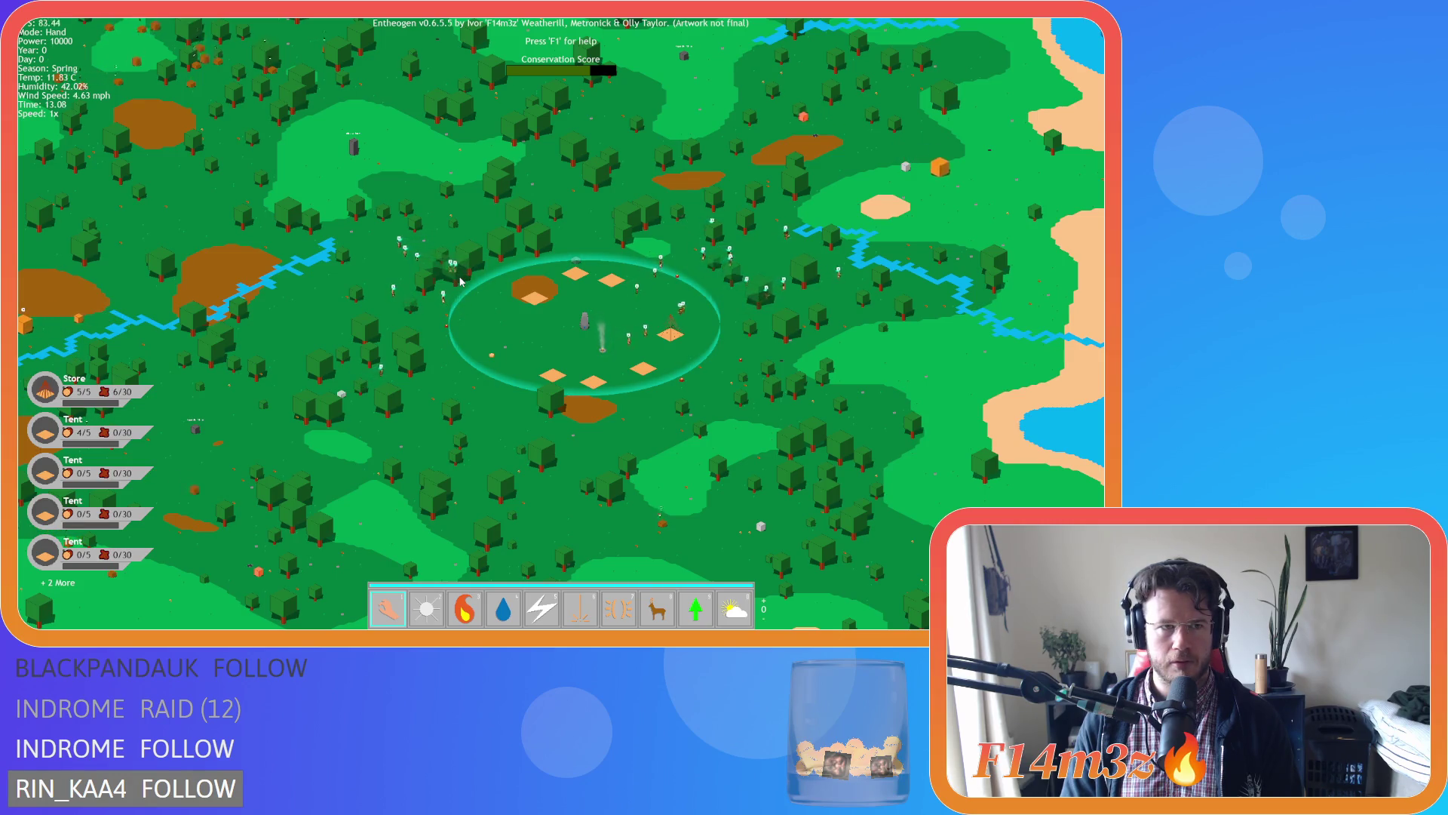
Pan across the forest map, recentring the view on the settlement with Space.
key(w)
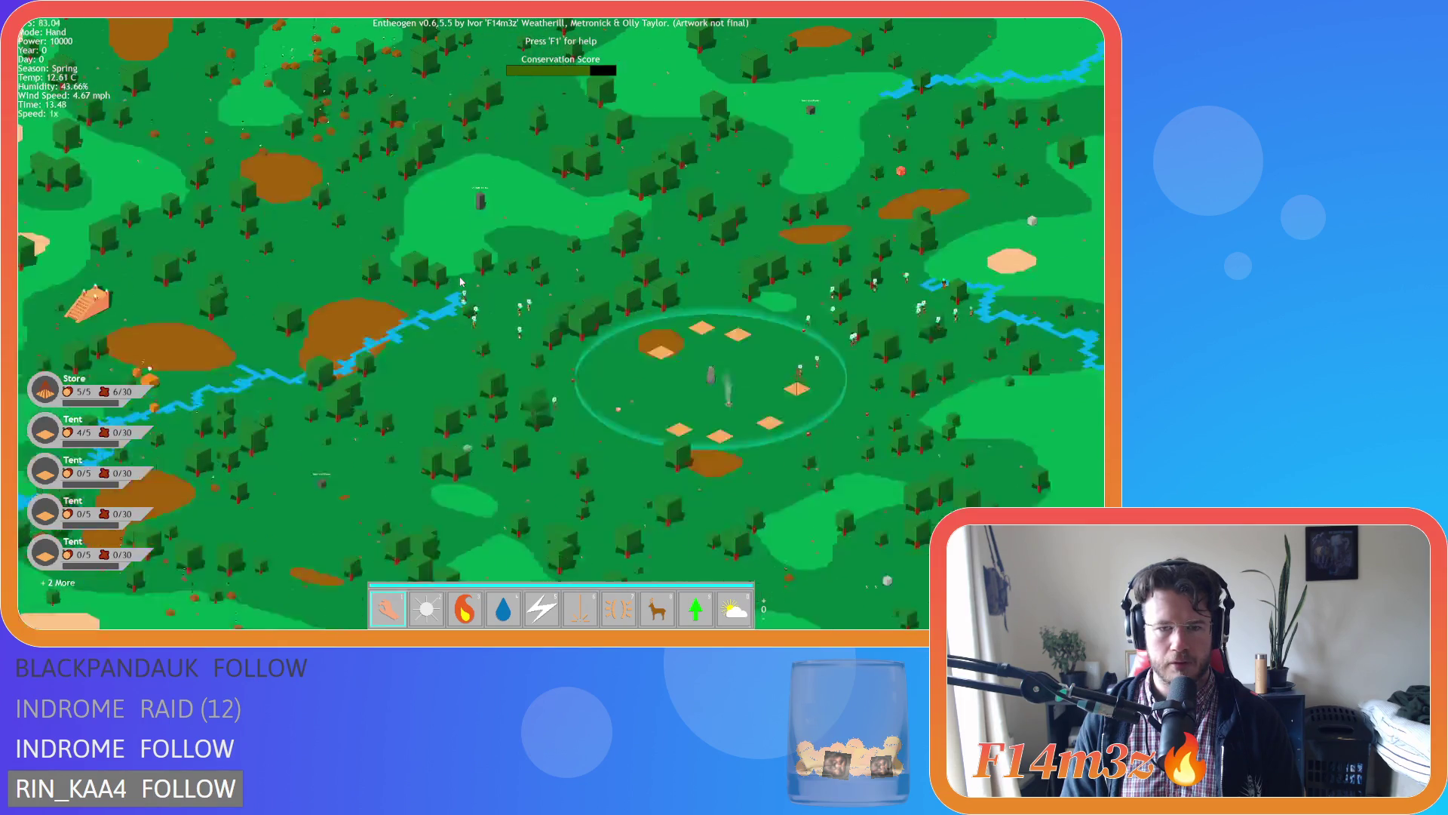
key(s)
key(d)
key(s)
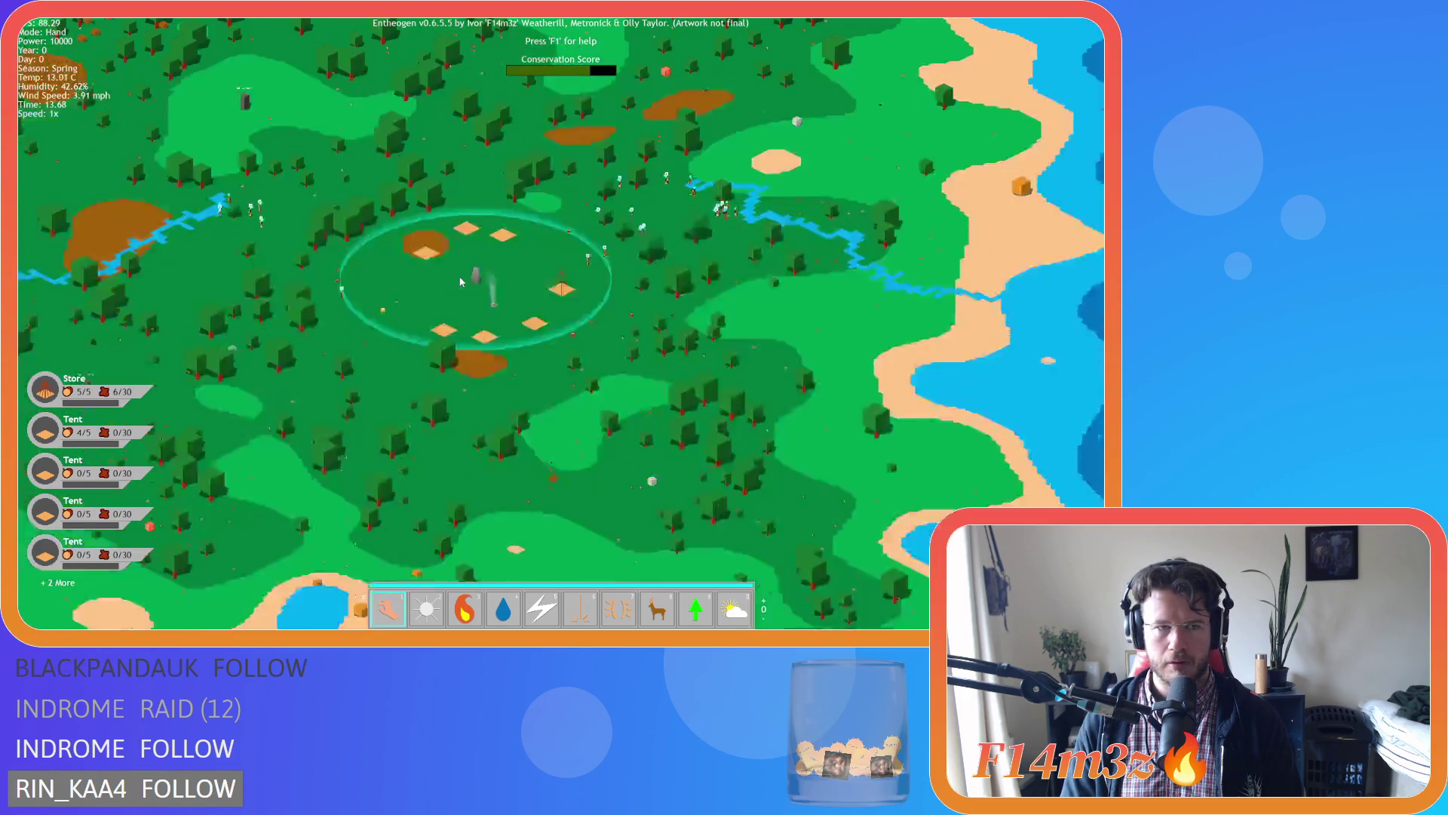
key(a)
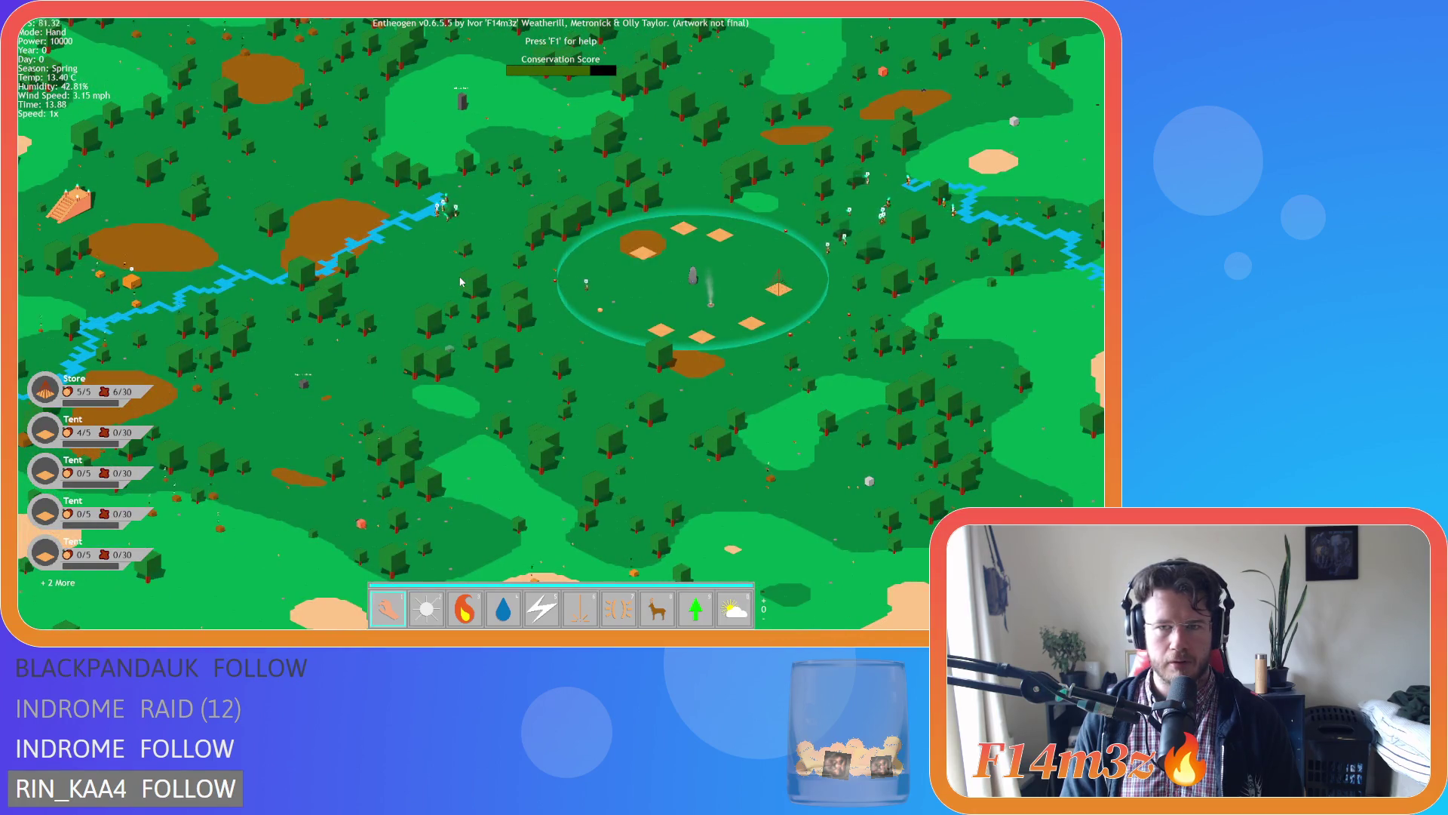
scroll(461, 282, down, 3)
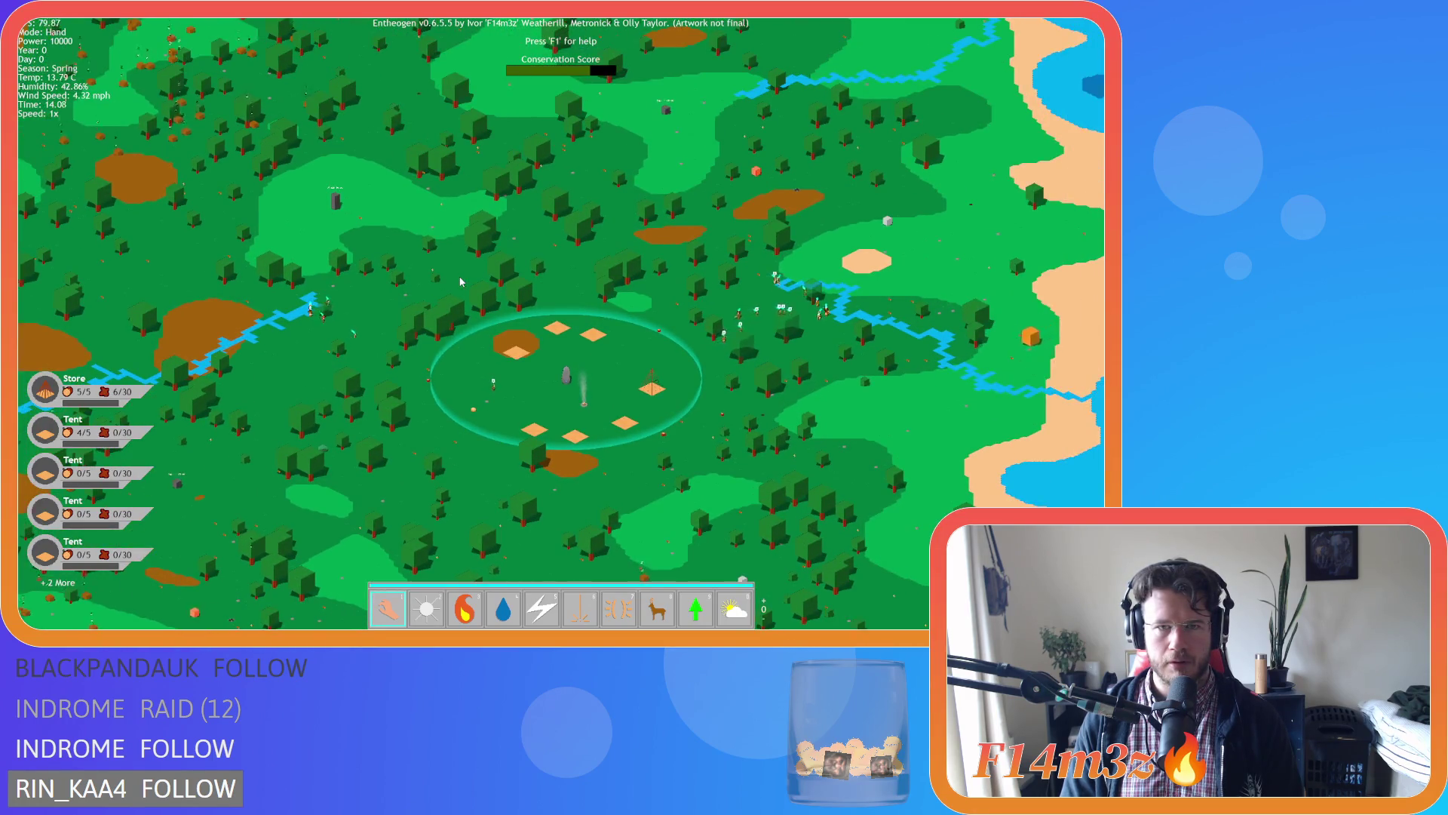
scroll(461, 282, up, 6)
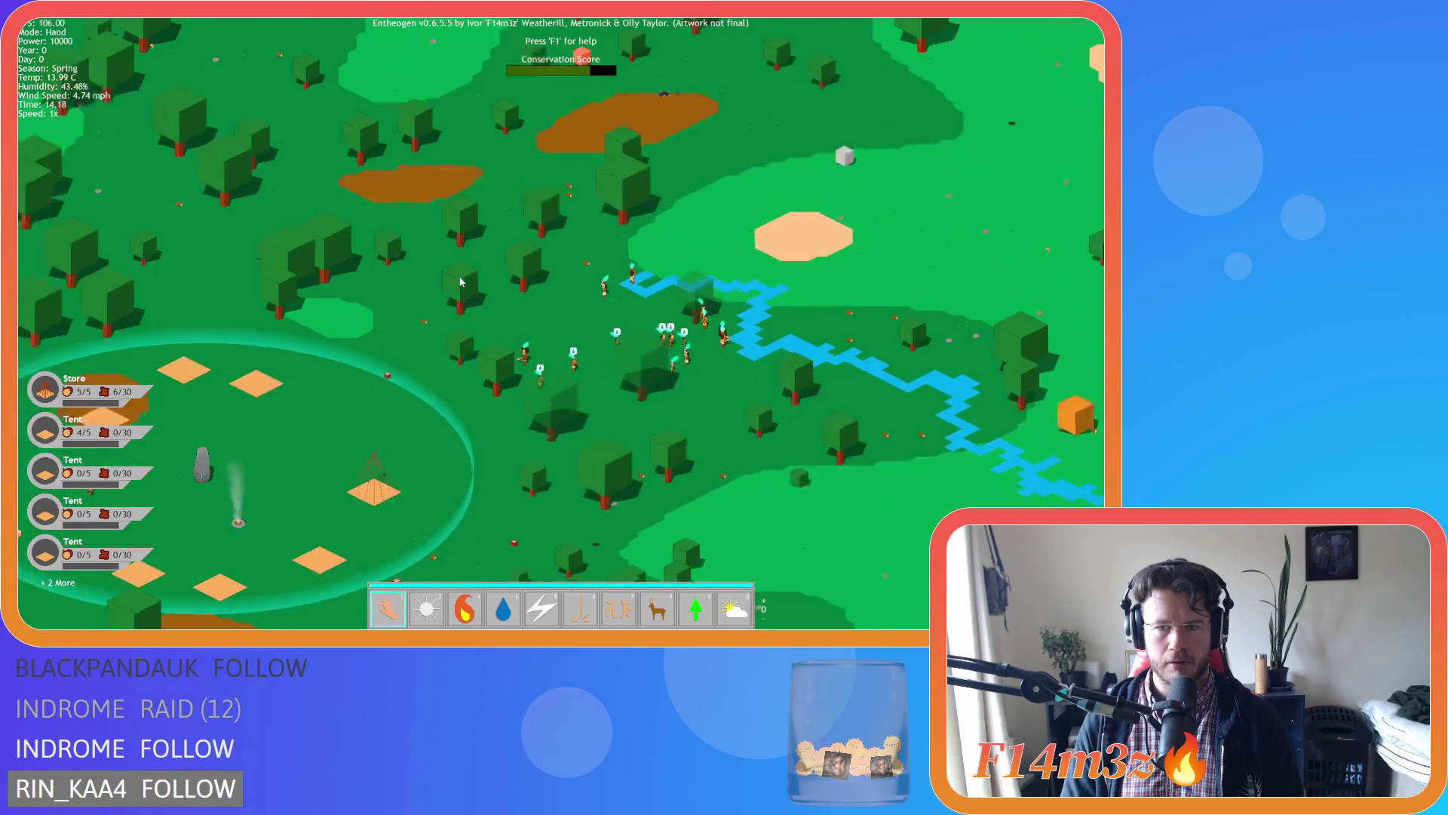
key(d)
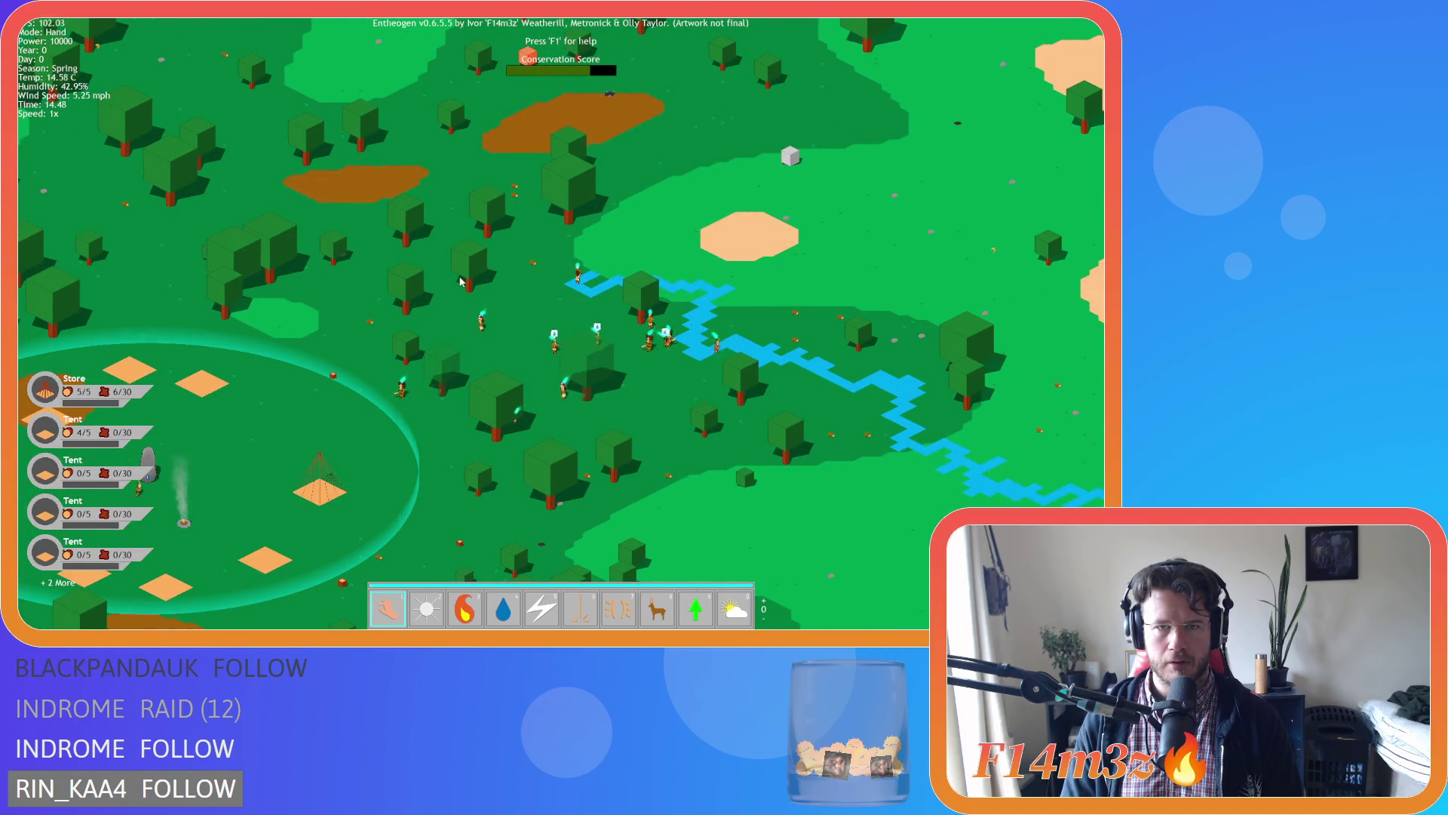
key(space)
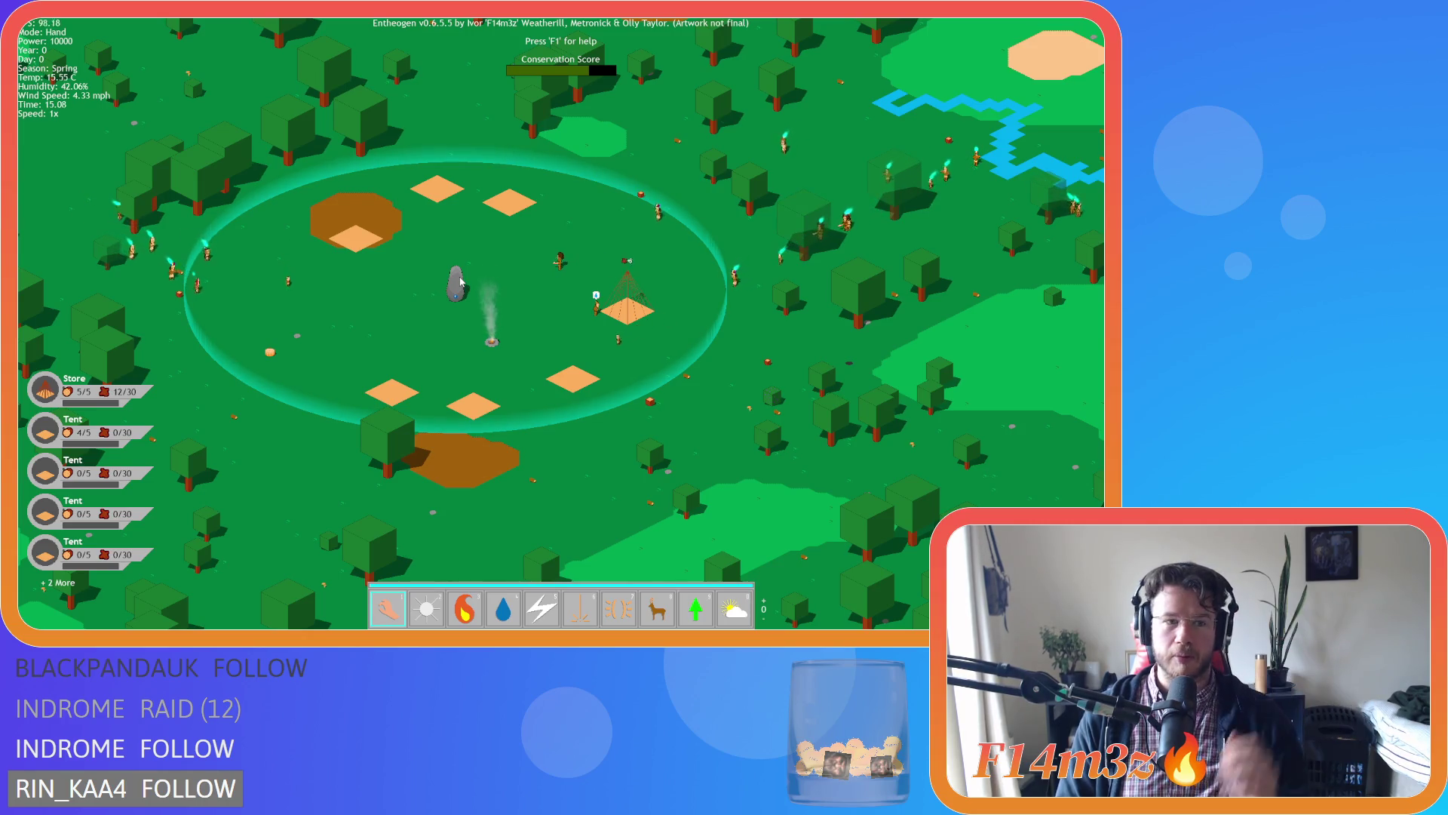
key(a)
scroll(461, 281, down, 5)
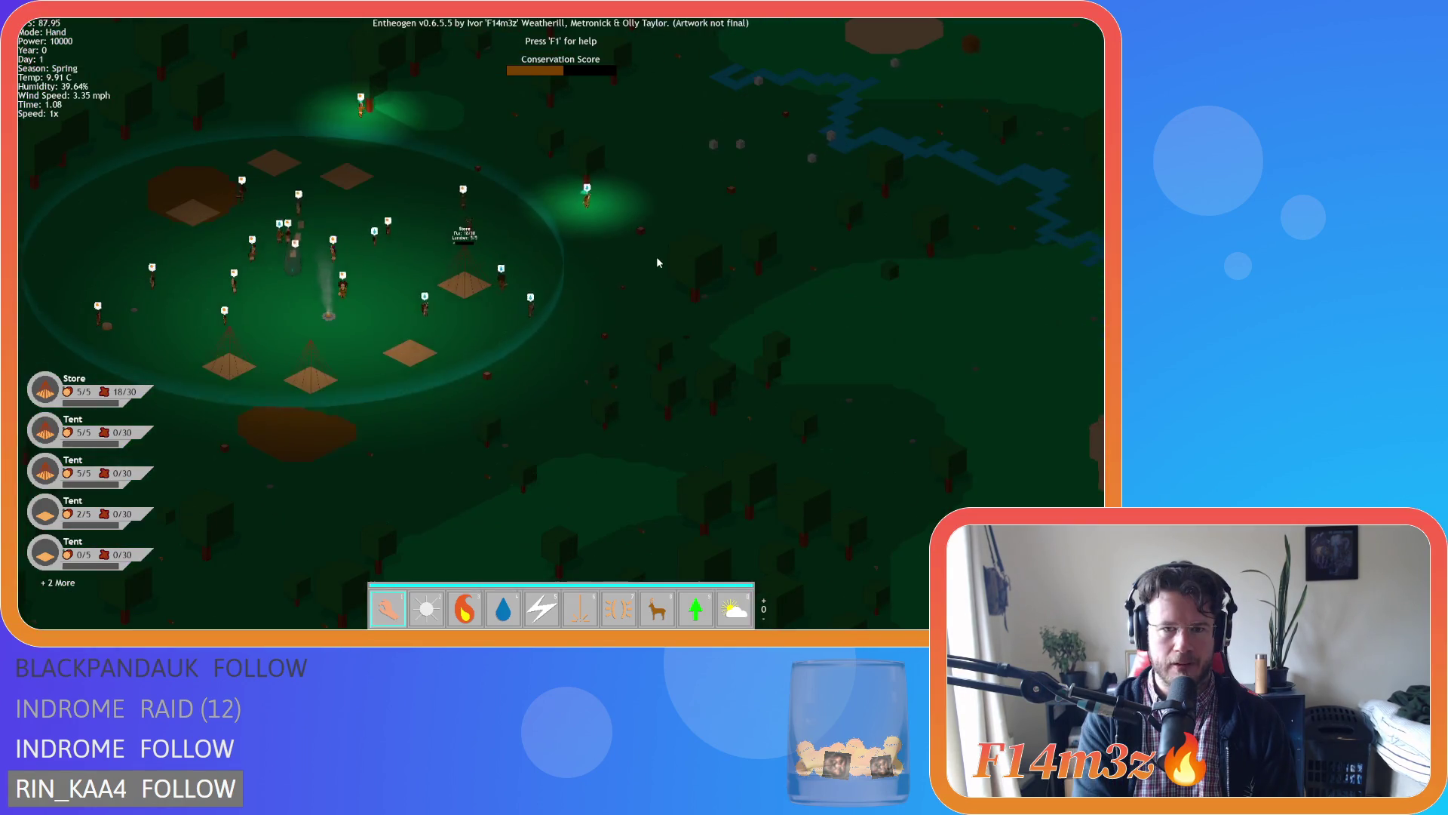
Pan the view back toward the camp, then quit the game with Escape and Y.
key(w)
key(w)
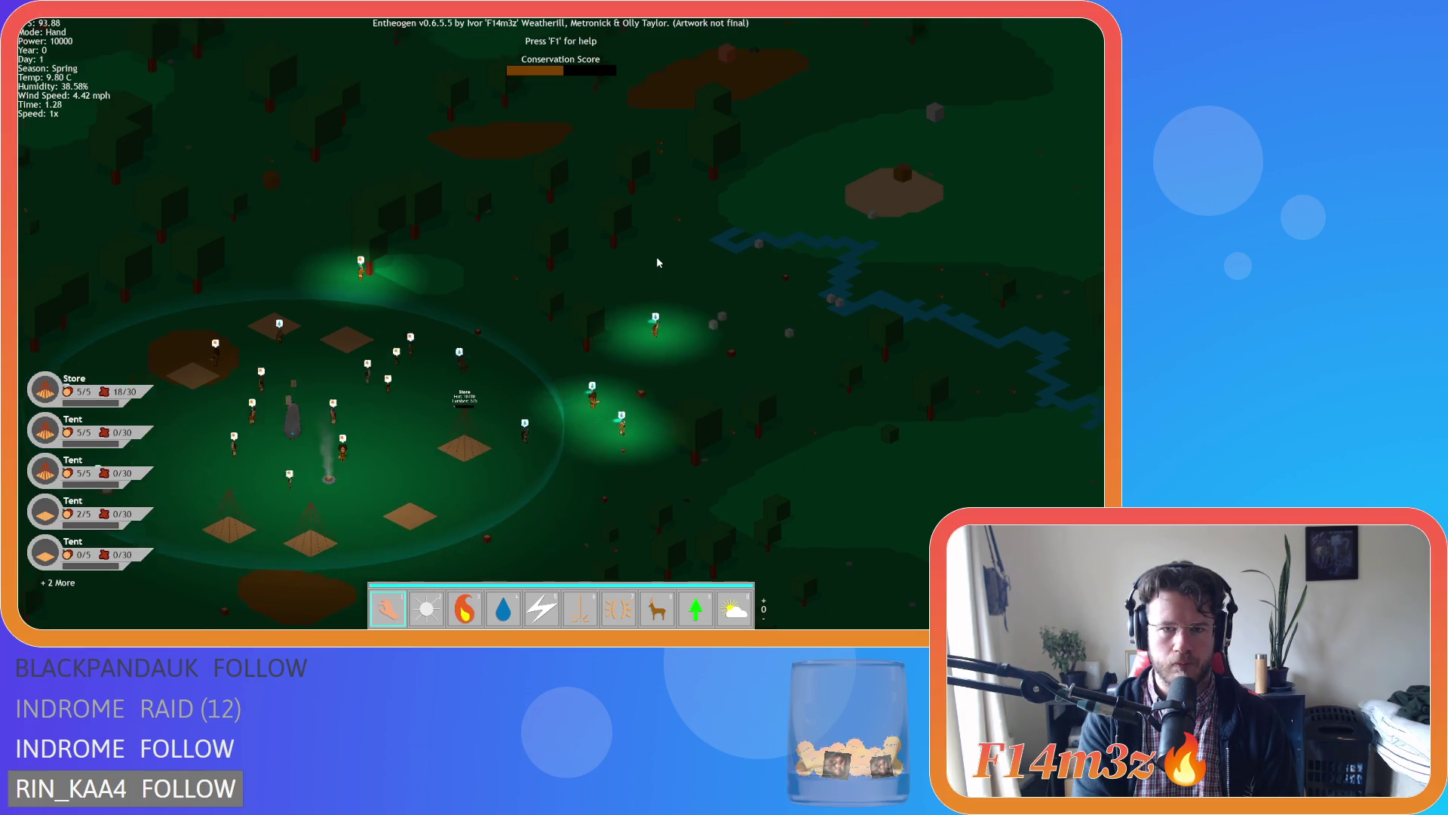
key(w)
key(d)
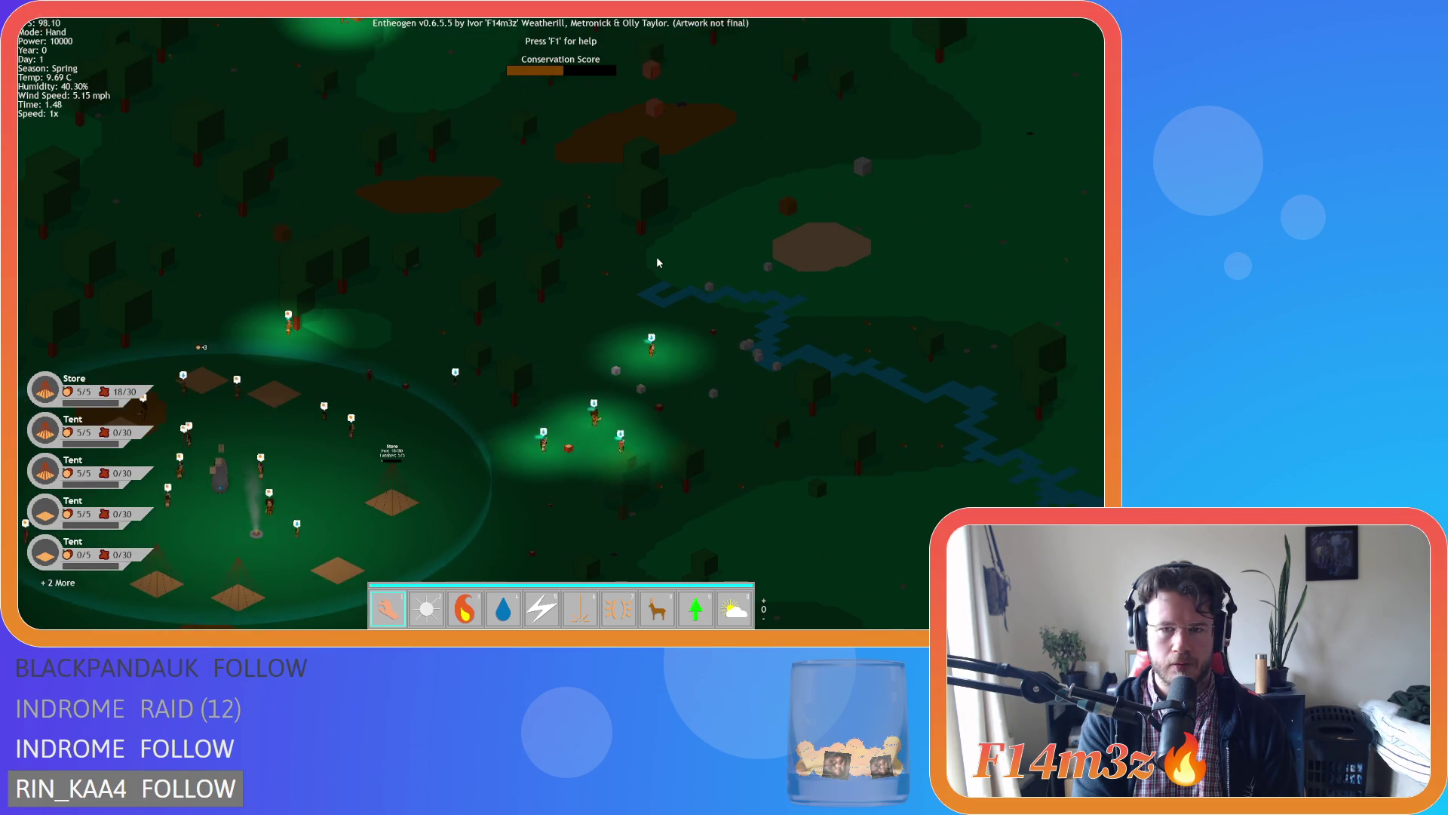
key(w)
key(d)
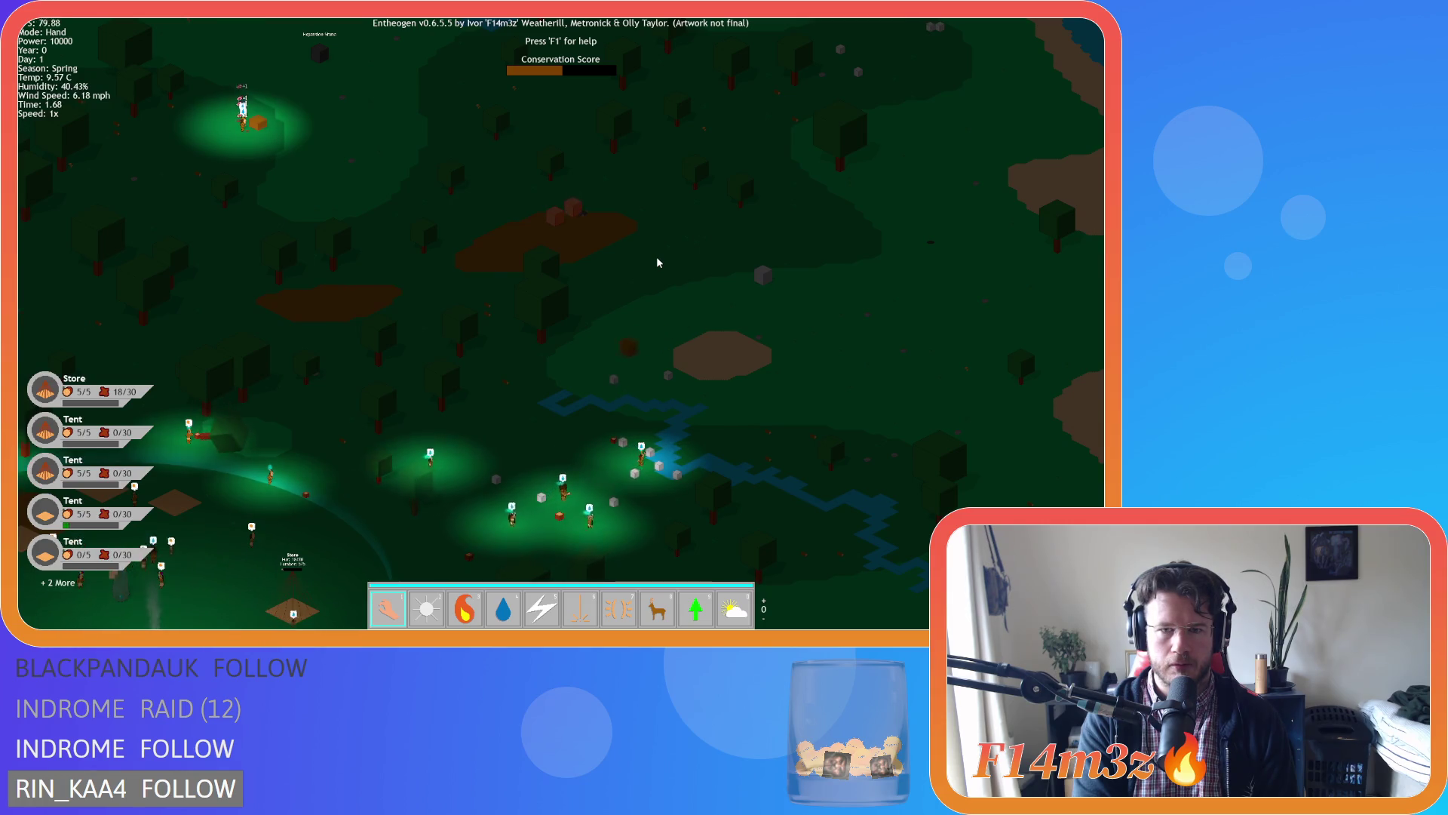
key(s)
key(a)
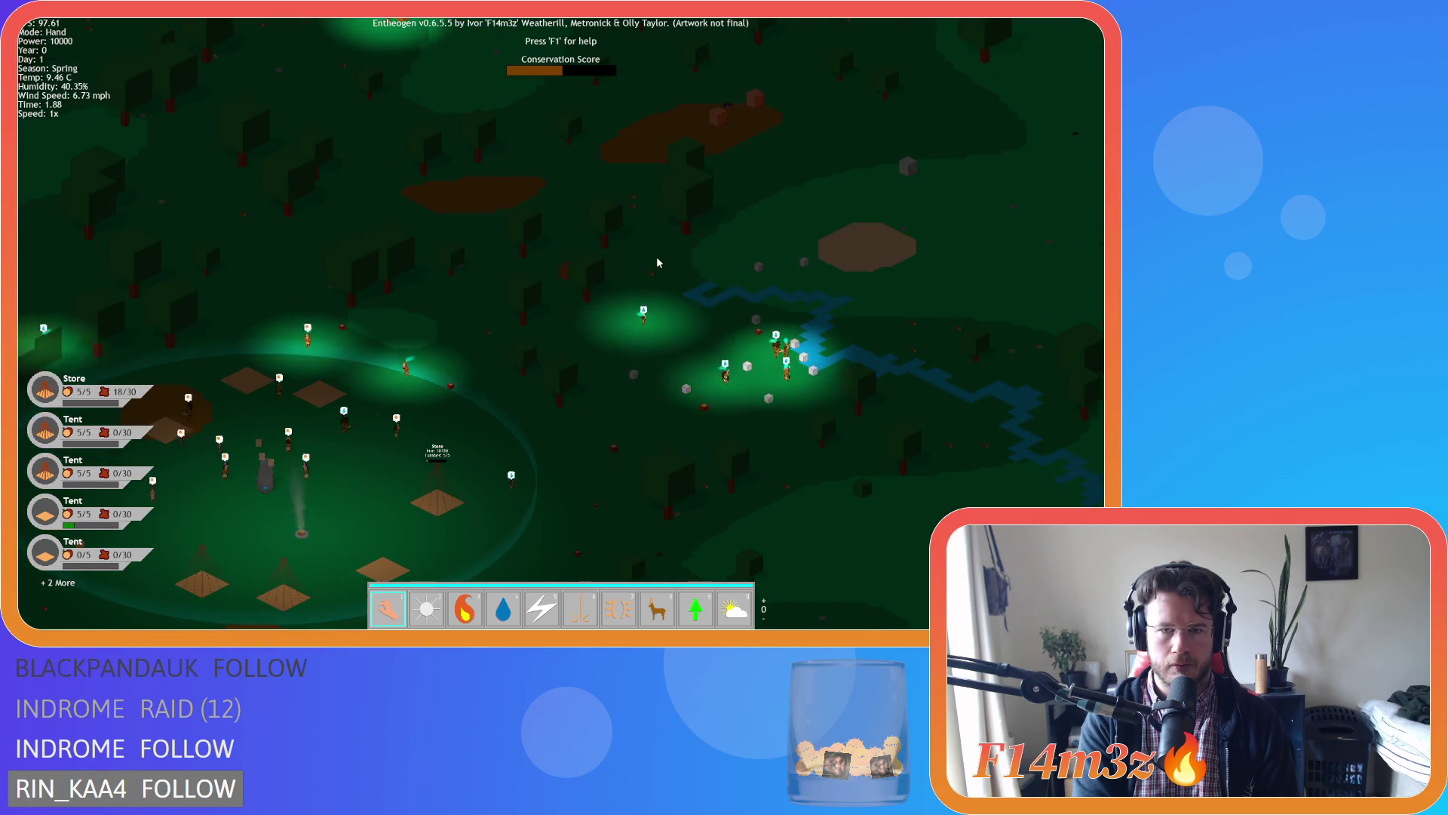
key(w)
key(a)
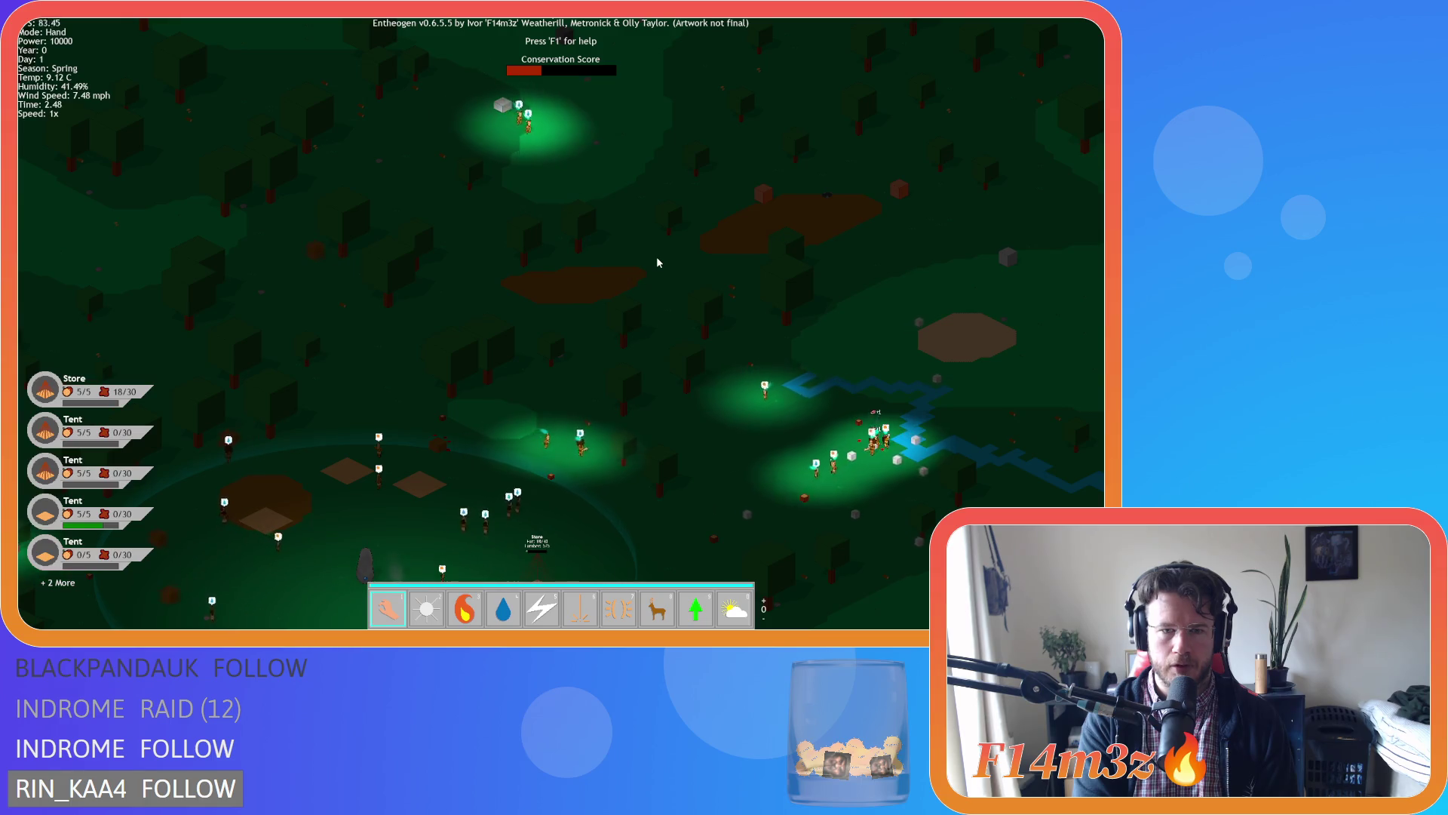
key(s)
key(a)
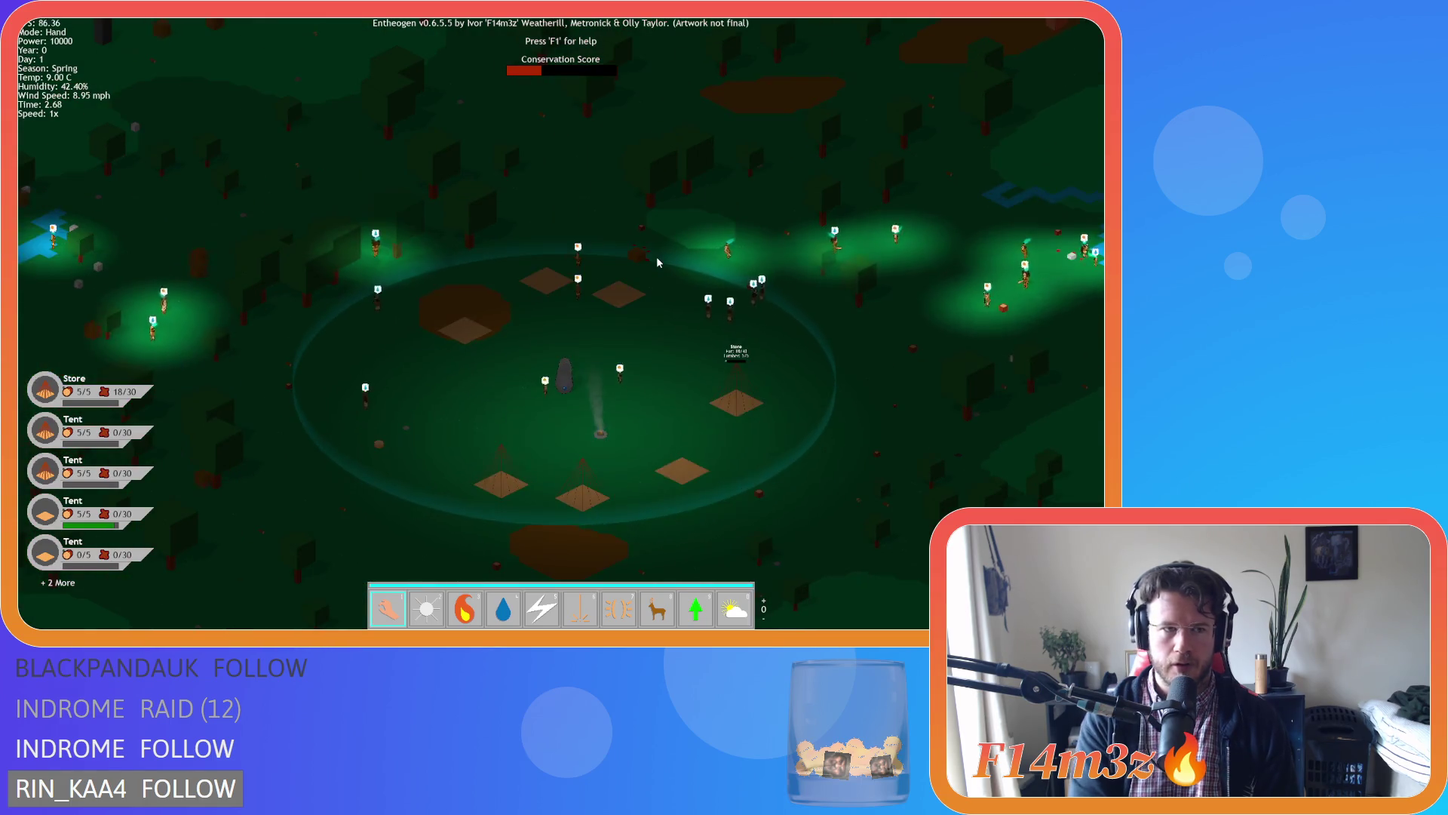
key(Escape)
key(y)
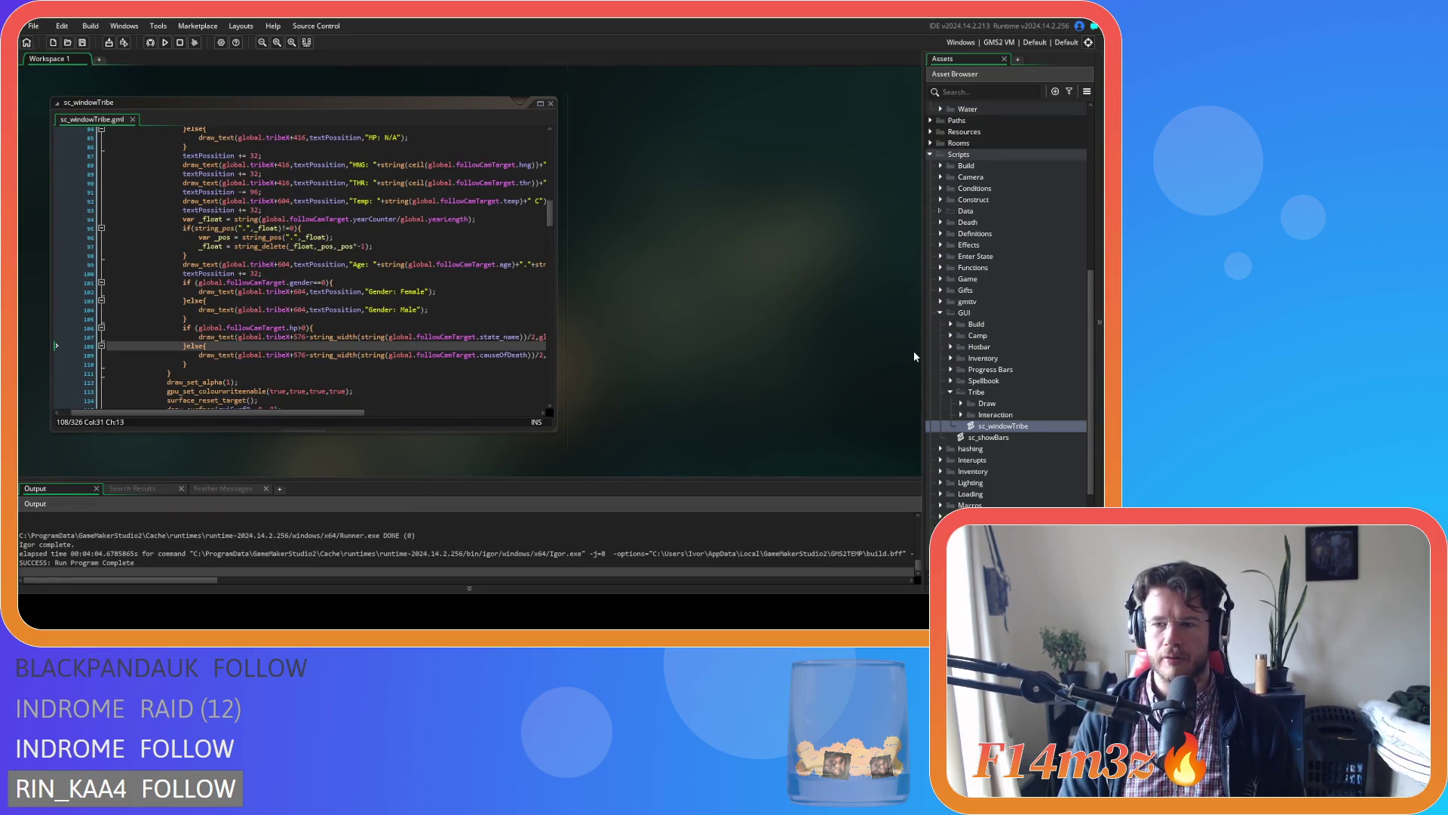
Collapse the Tribe and GUI folders and open sc_deathDeer from Scripts > Death.
click(950, 391)
click(940, 312)
click(942, 278)
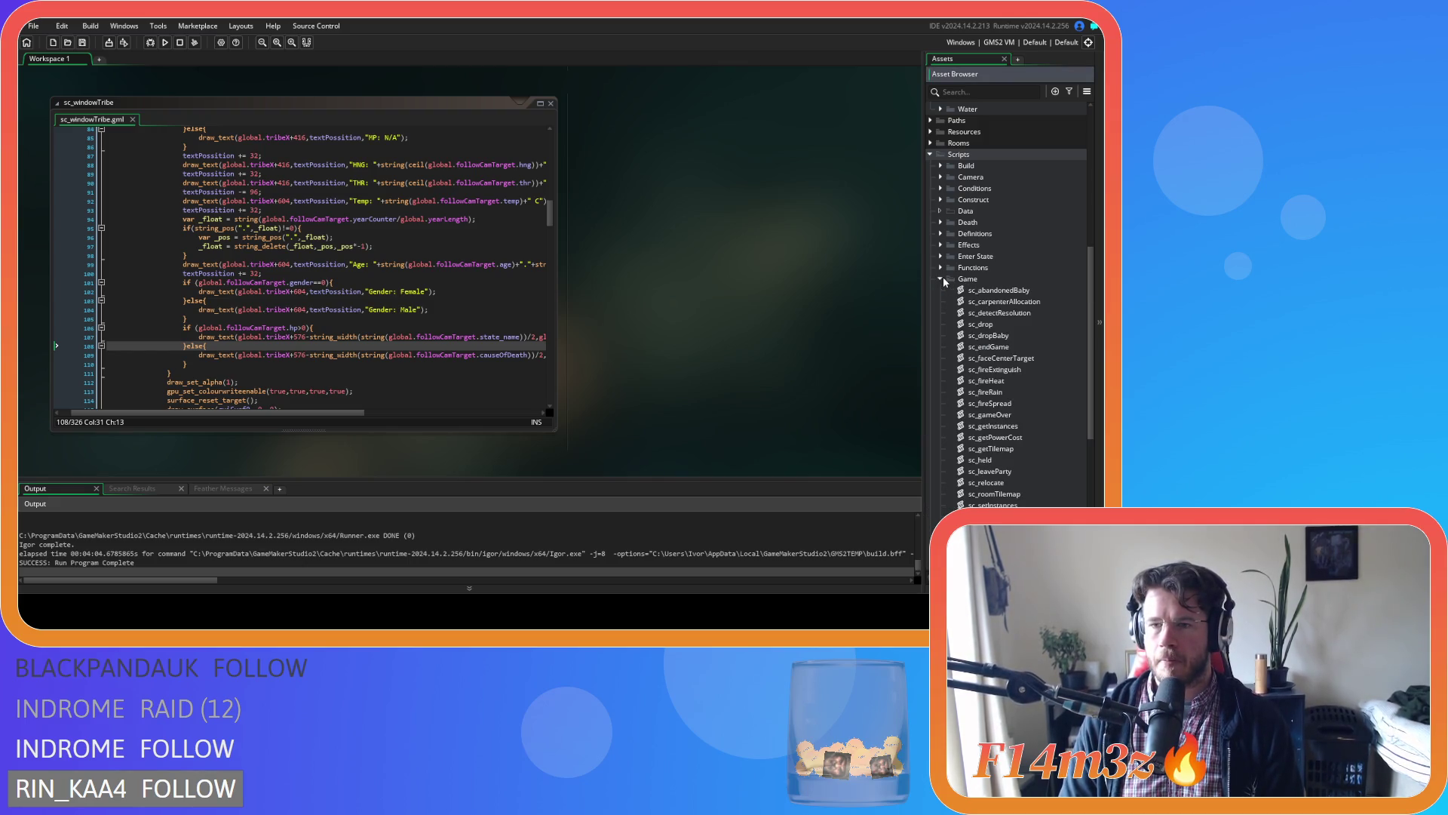
click(941, 278)
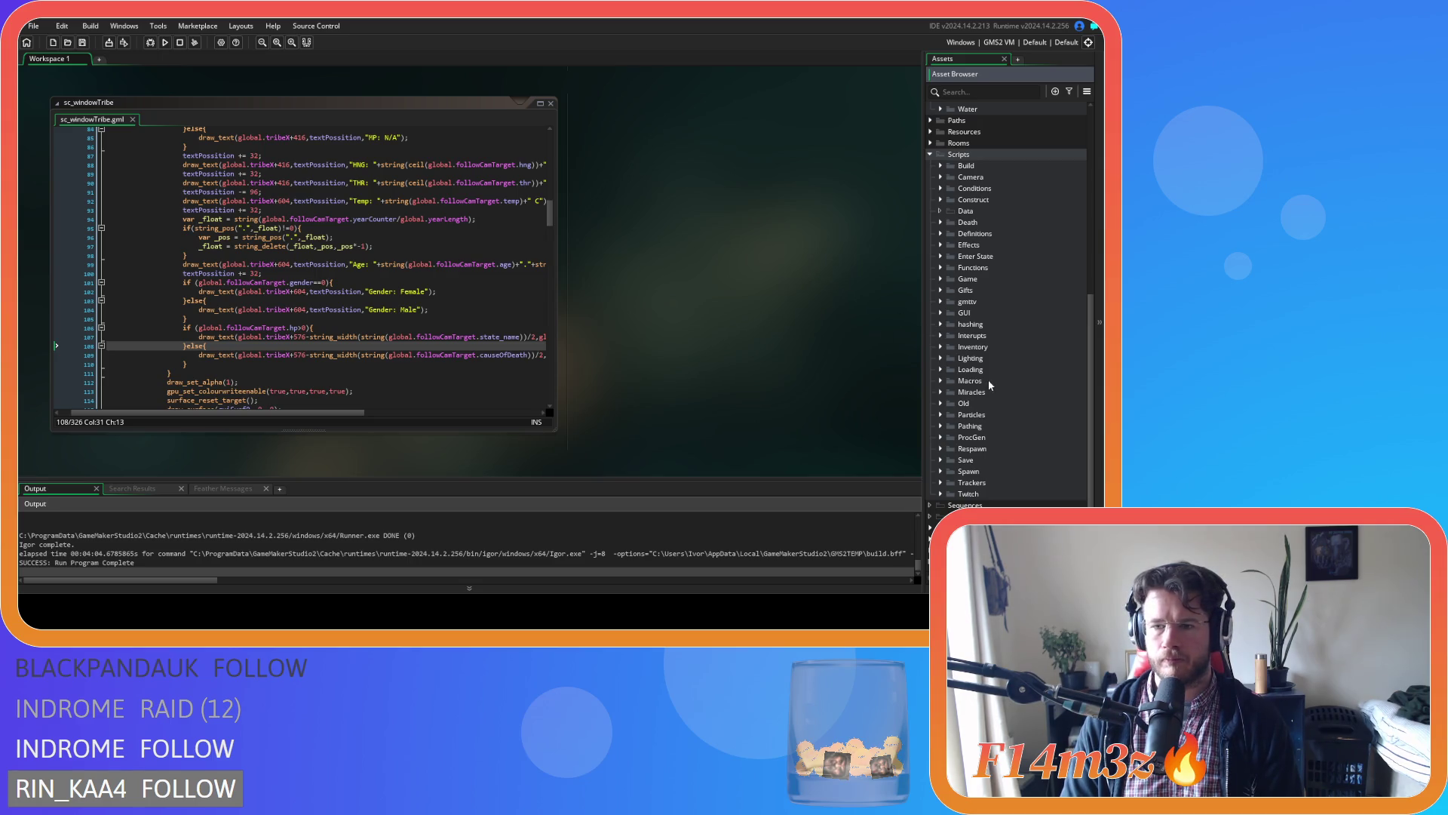
click(940, 223)
double_click(1018, 269)
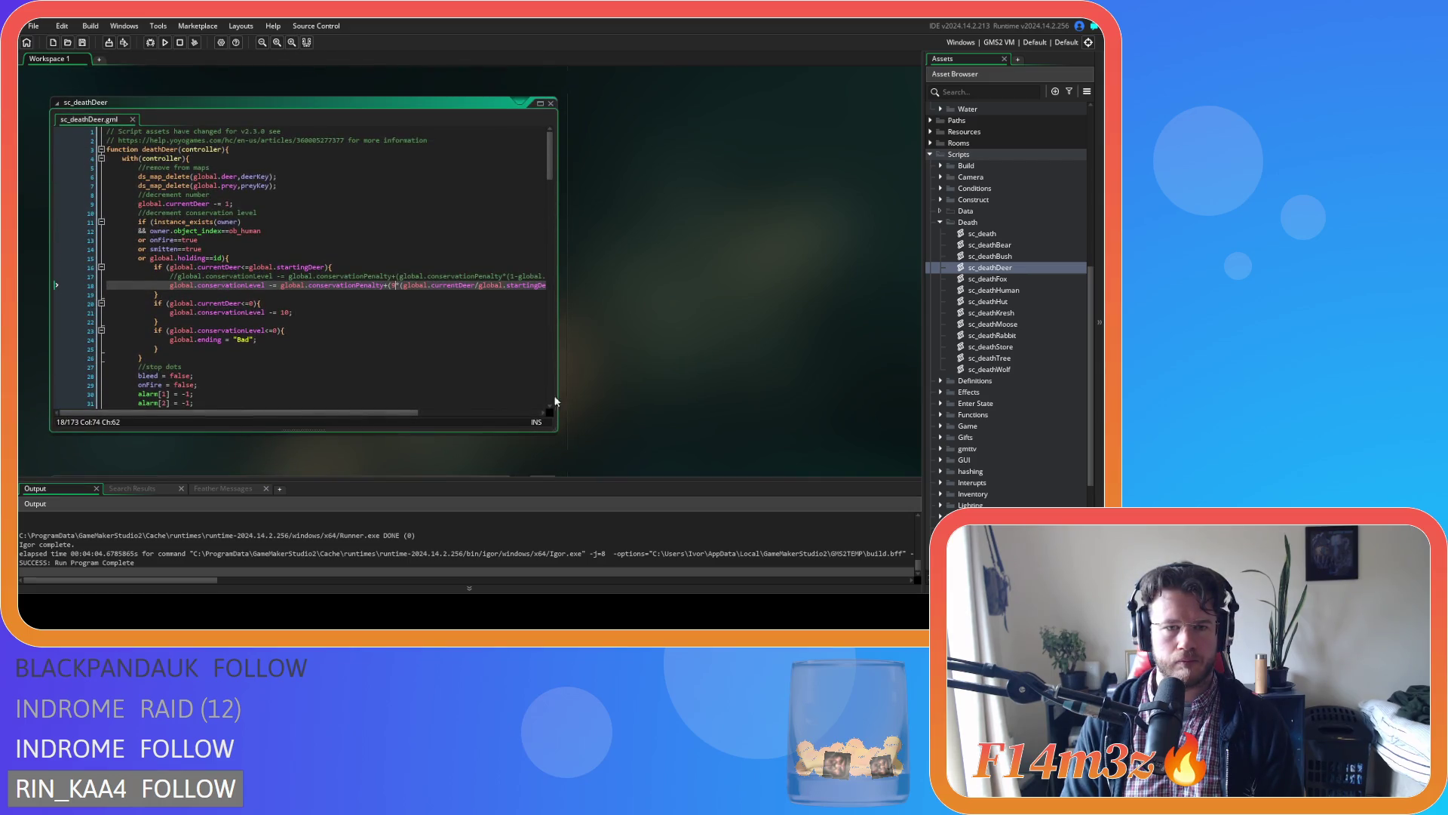
Review sc_deathDeer's conservation line 18, then open the ob_empty object from Objects > Game.
drag(366, 414, 392, 412)
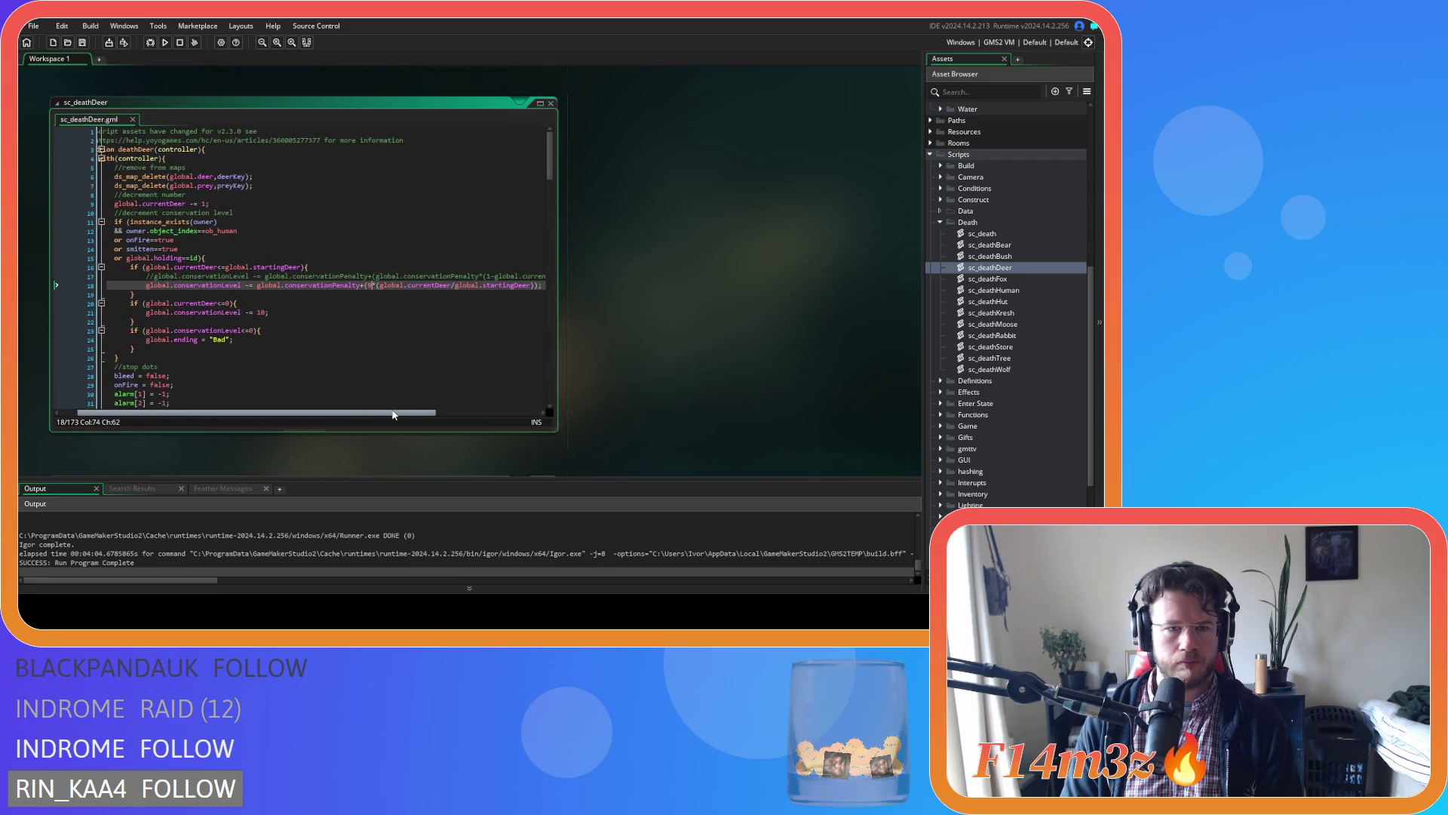
click(747, 276)
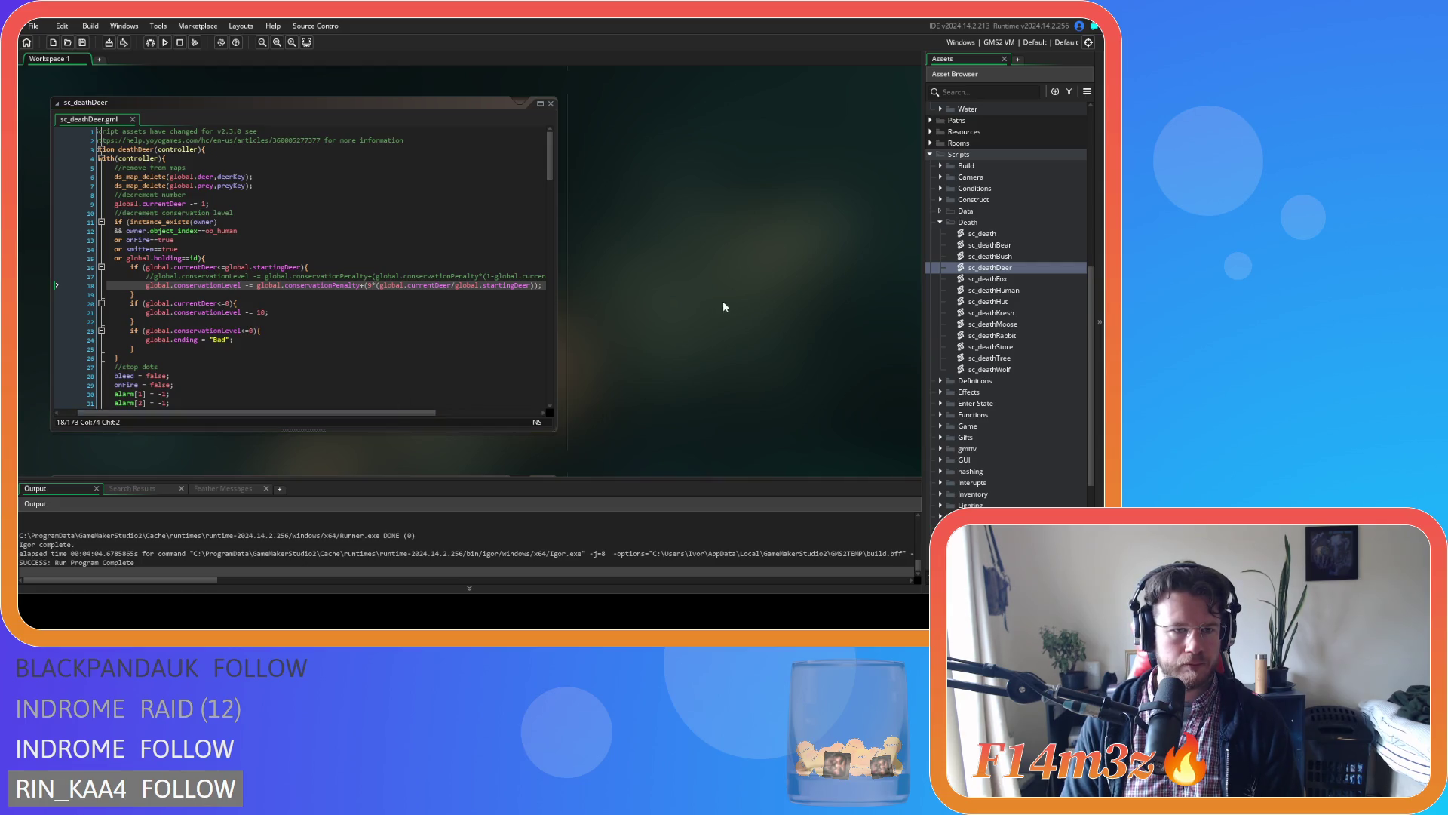
scroll(984, 319, up, 10)
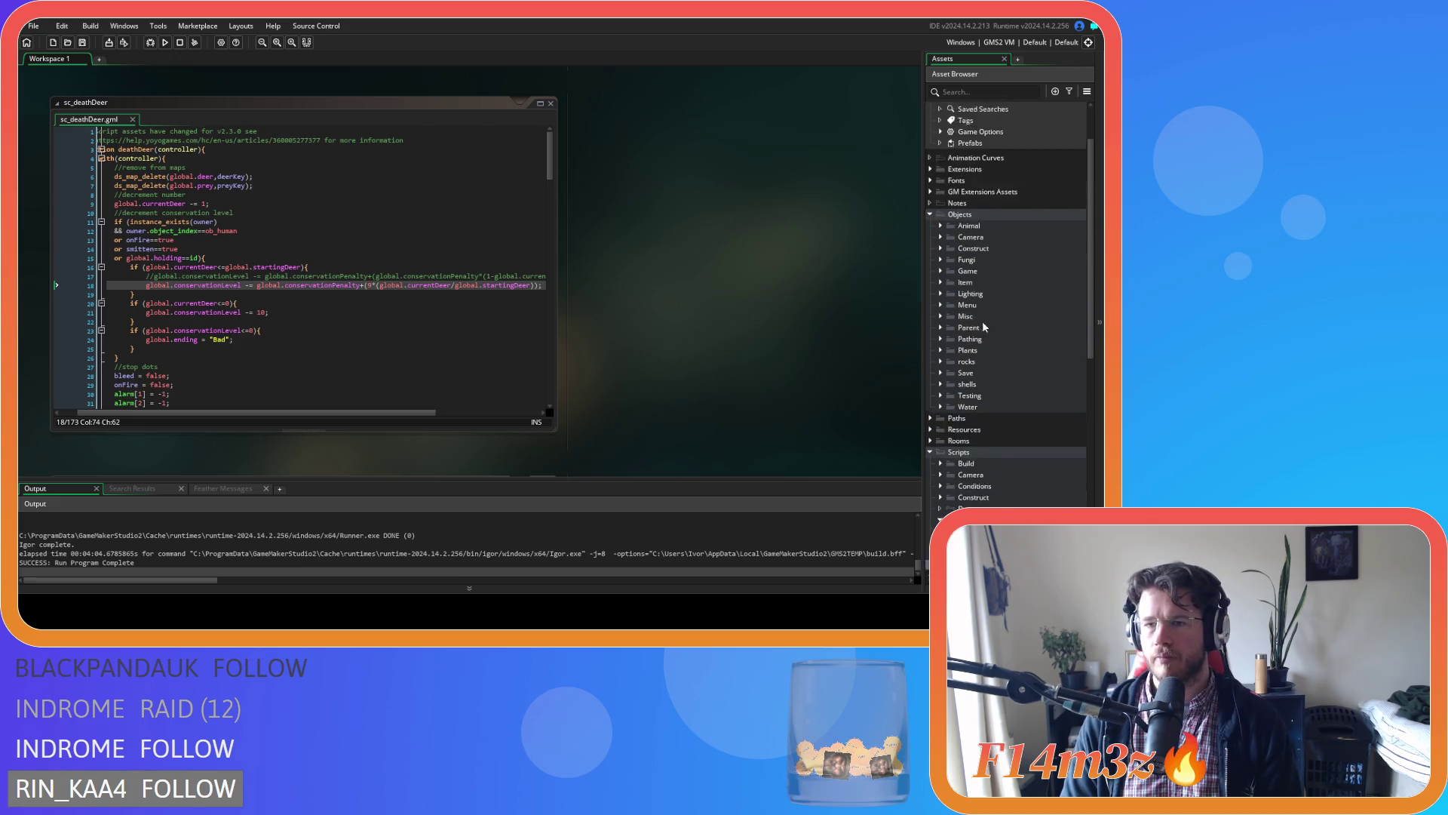
click(940, 314)
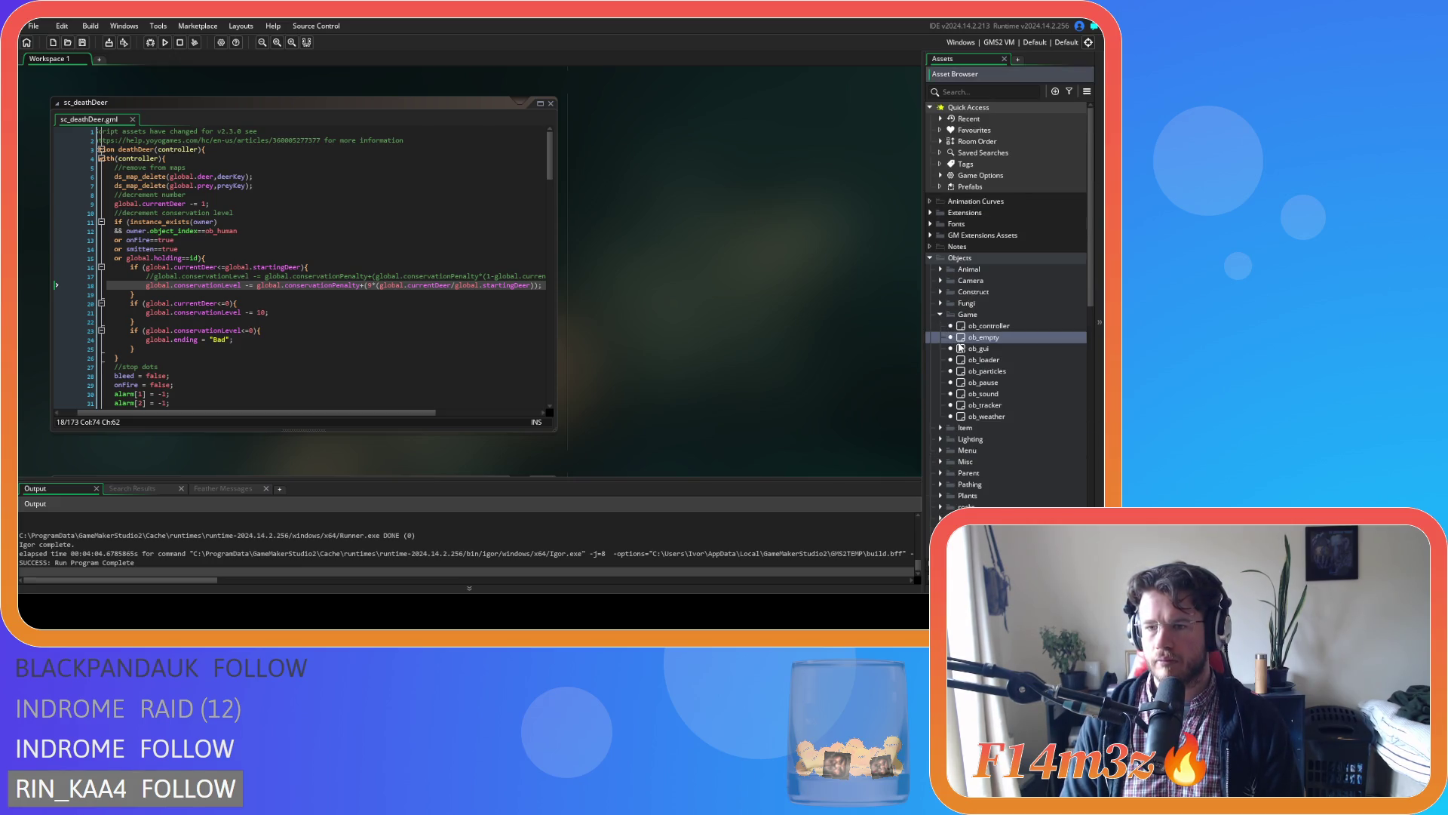
double_click(956, 340)
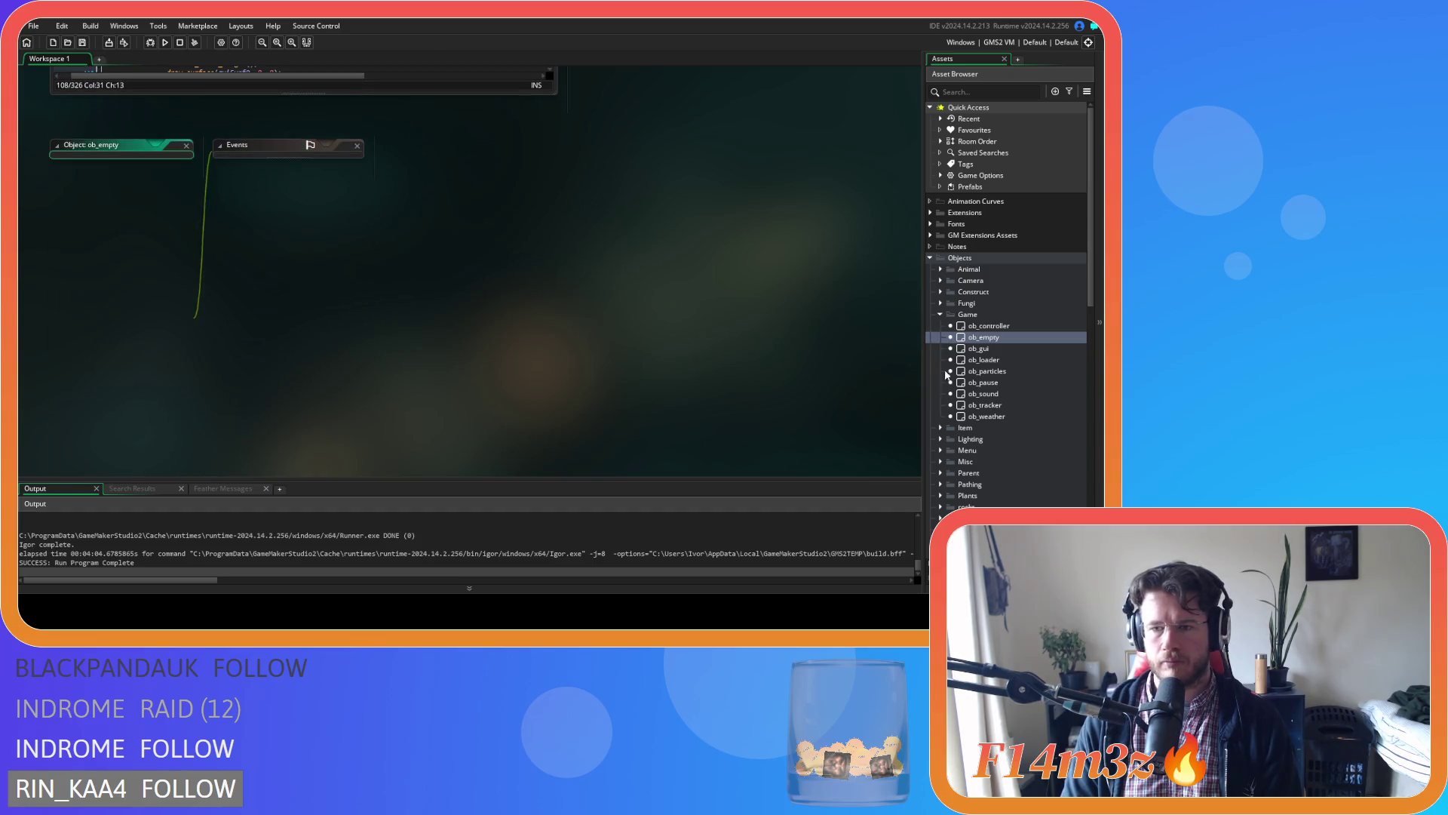
Open ob_gui's Draw GUI code and uncomment the HUD lines 125-128.
double_click(997, 350)
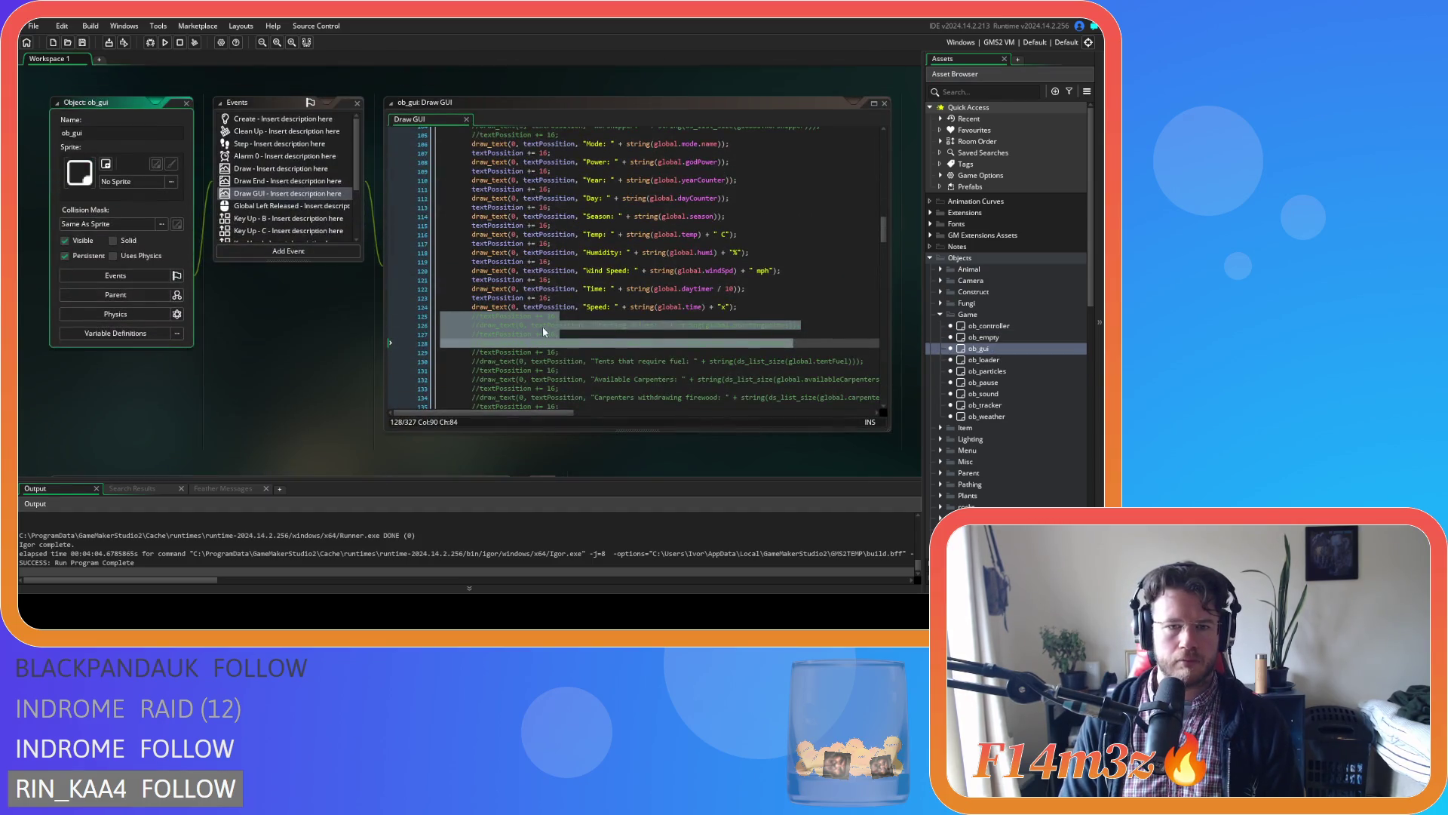
click(552, 334)
drag(562, 353, 463, 318)
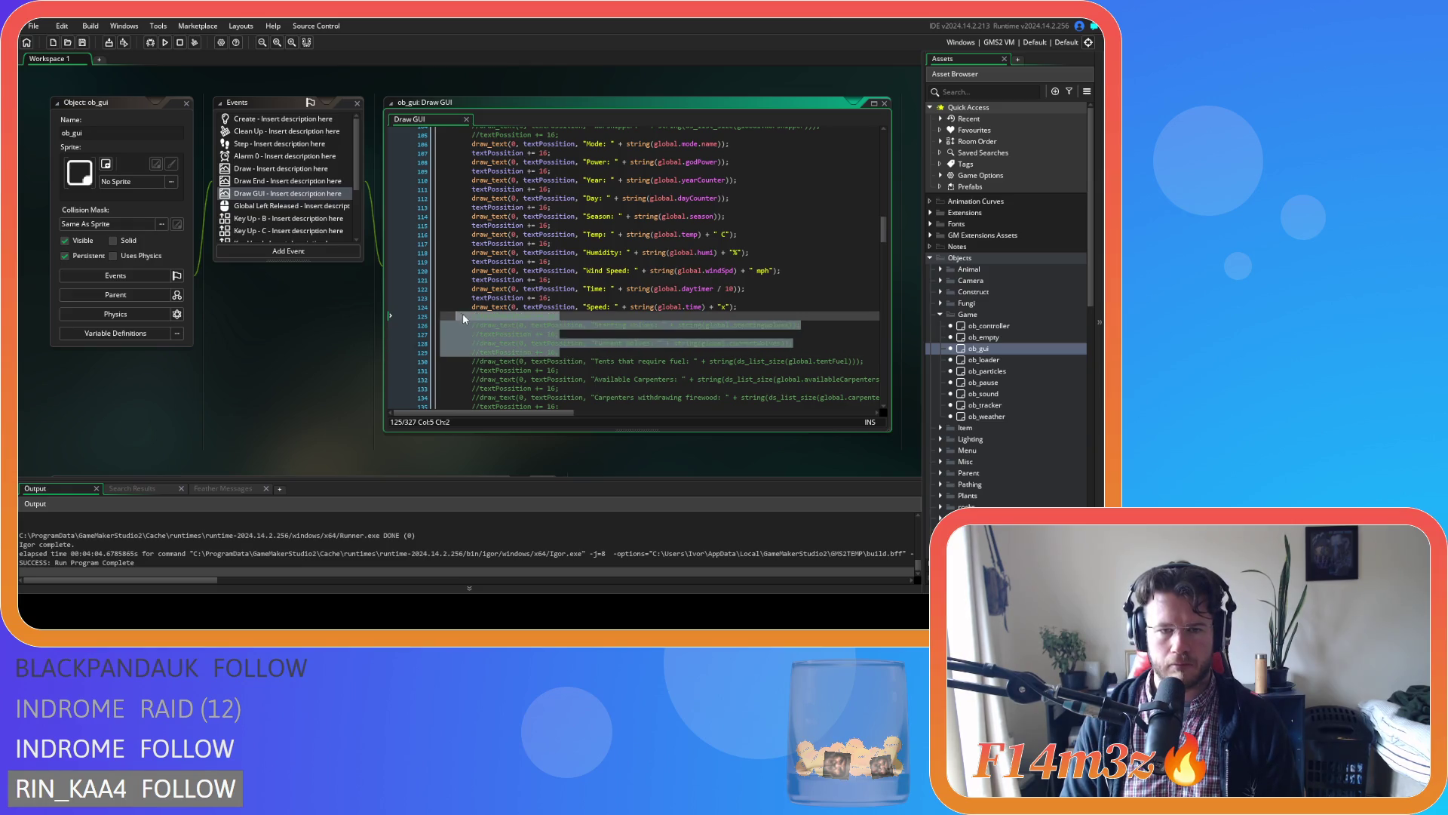
drag(797, 347, 474, 316)
key(ctrl+shift+k)
Rename the Starting Wolves and Current Wolves labels to Starting Deer and Current Deer.
click(598, 324)
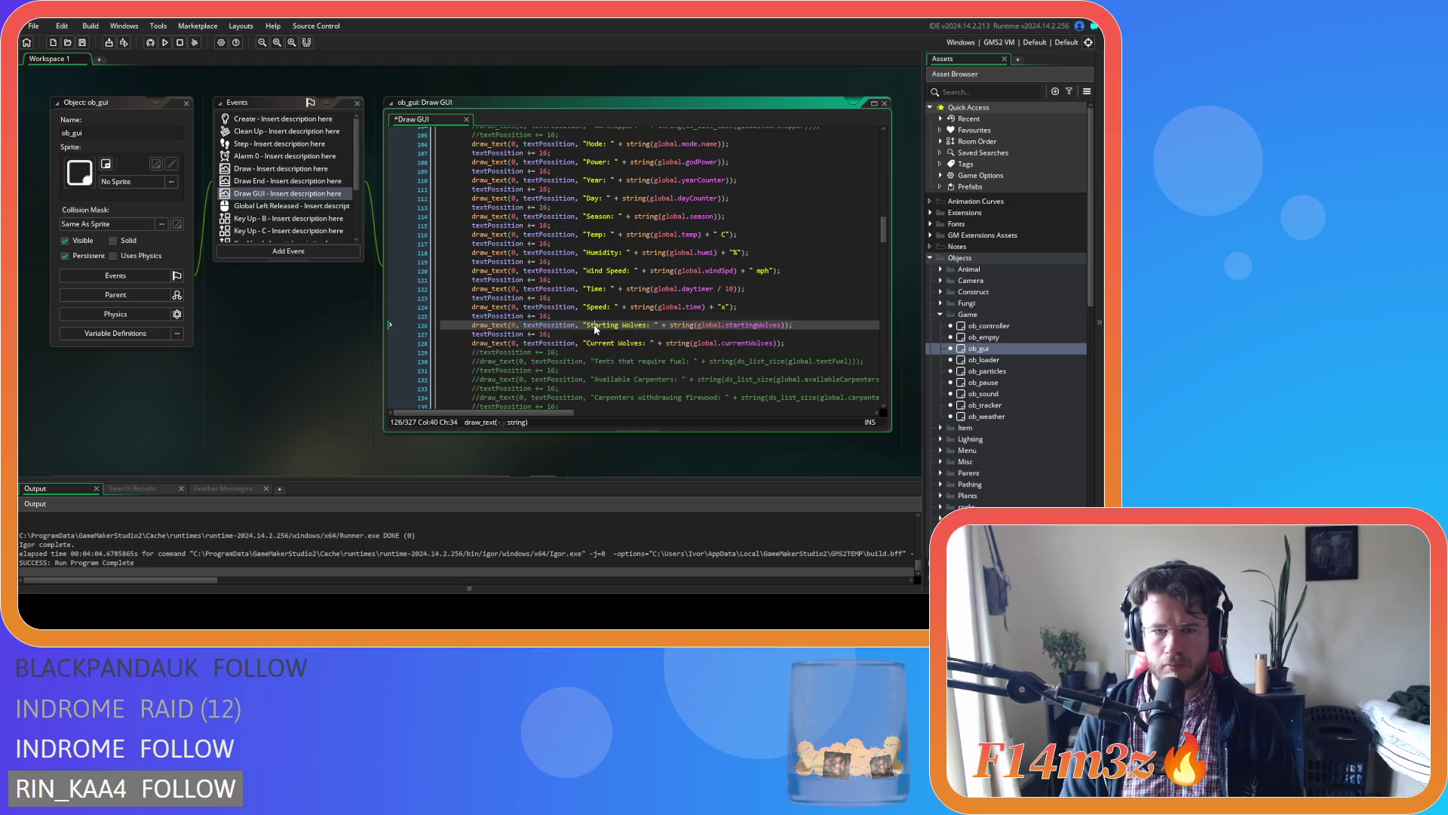
double_click(633, 324)
text(Deer)
double_click(631, 343)
text(Deer)
Replace the wolf variables with global.startingDeer and global.currentDeer, then build and run with F5.
double_click(747, 325)
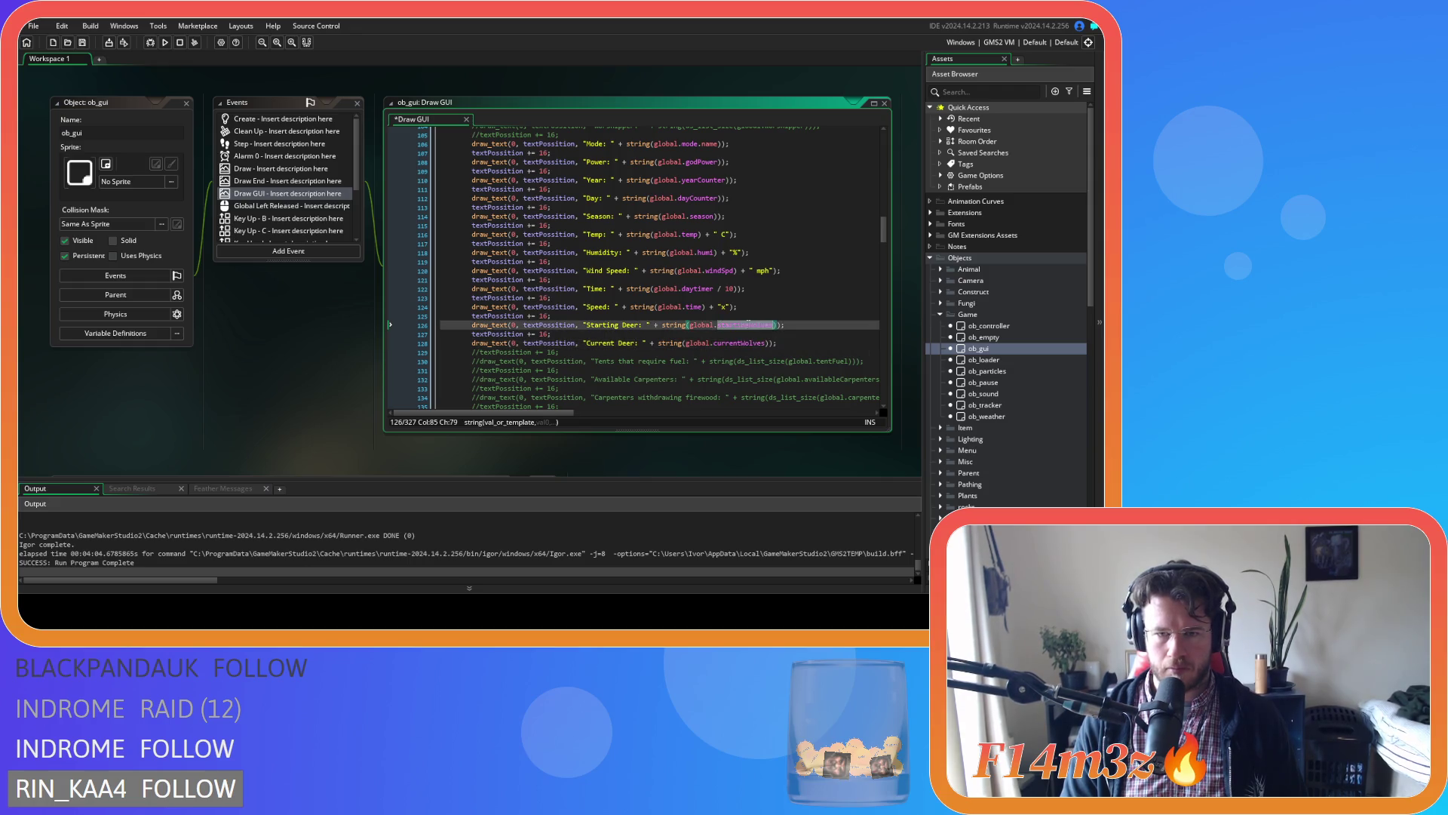
text(start)
key(Down)
key(Down)
key(Return)
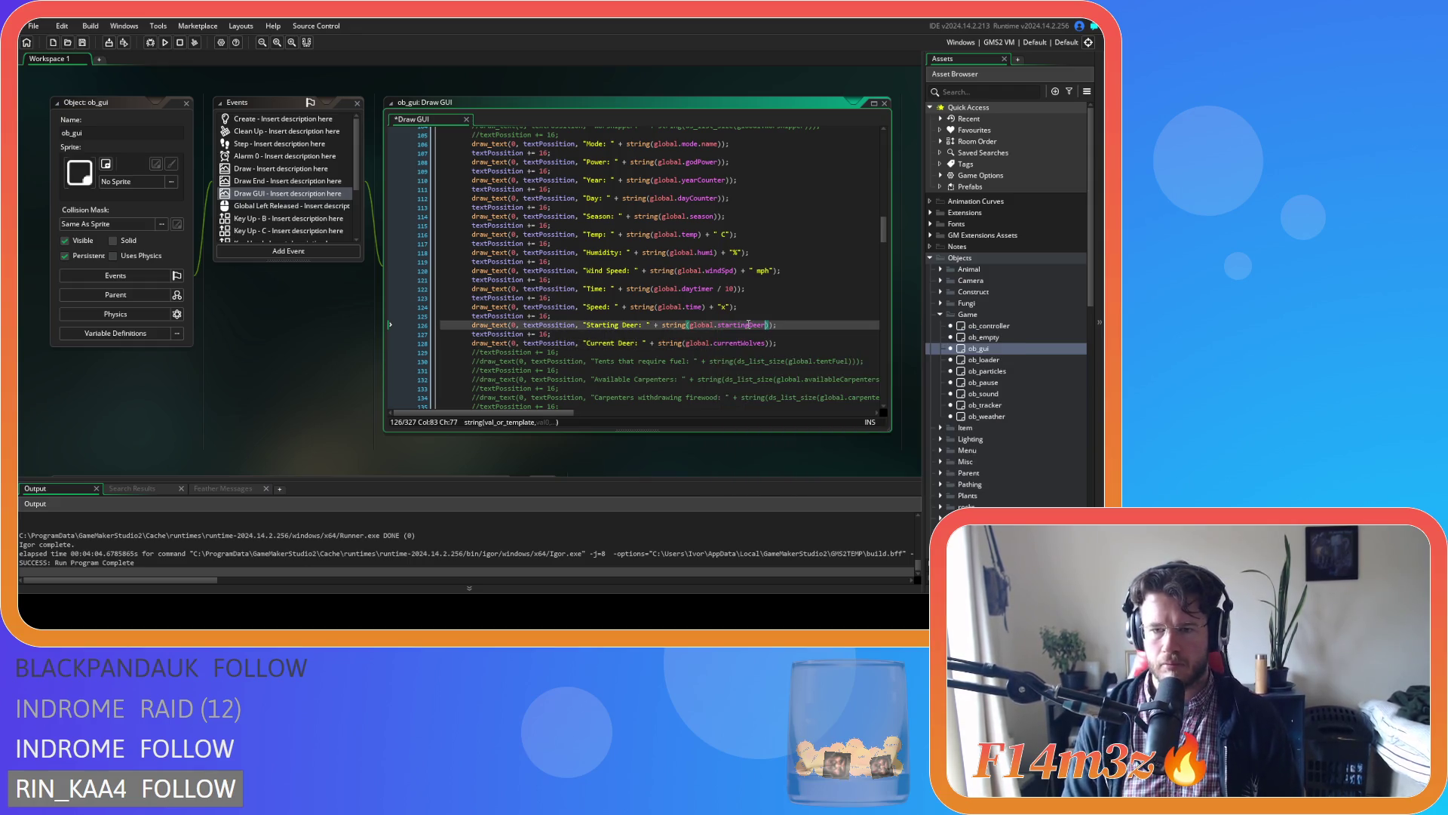
double_click(739, 343)
text(curren)
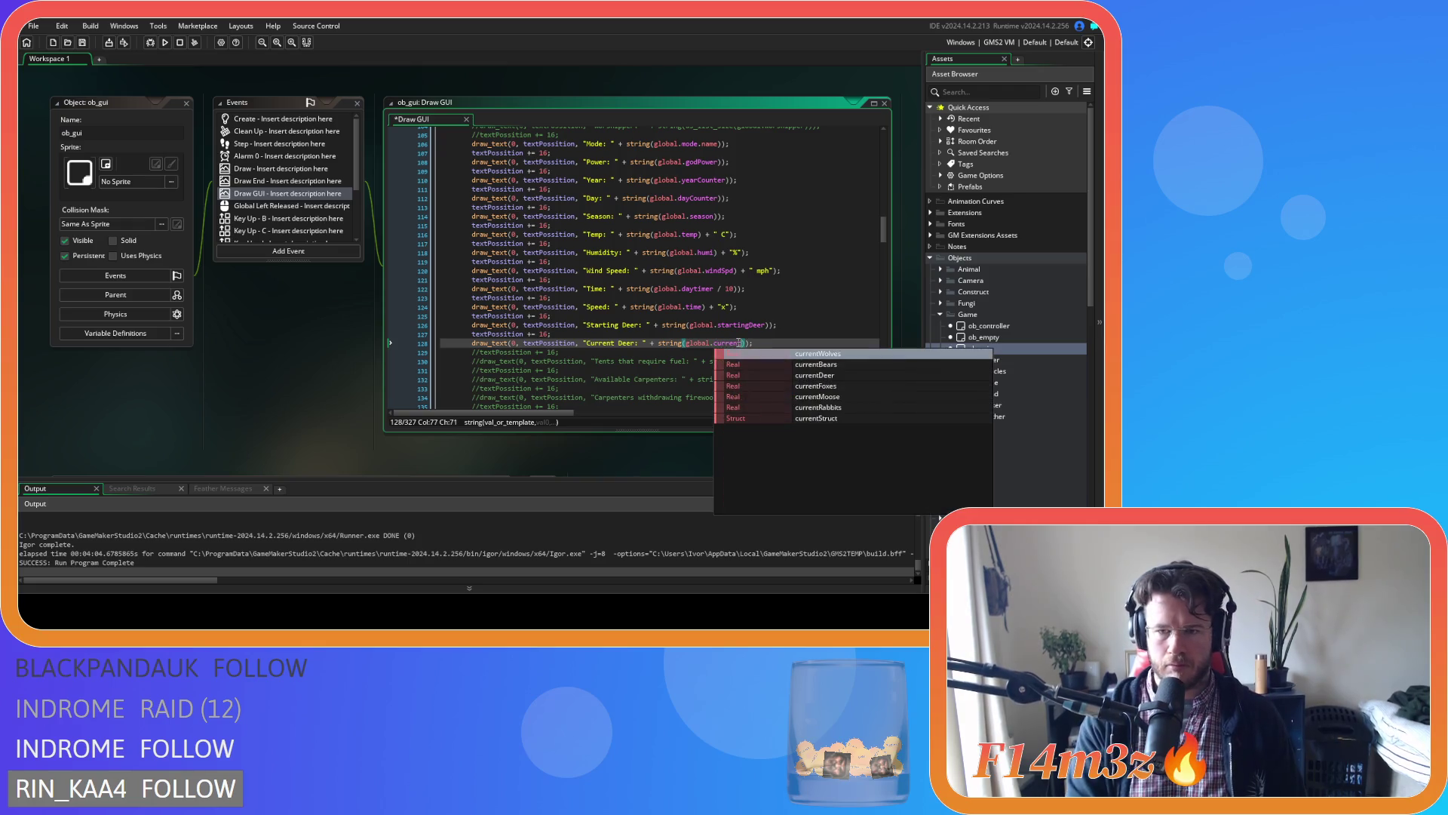
key(Down)
key(Return)
key(F5)
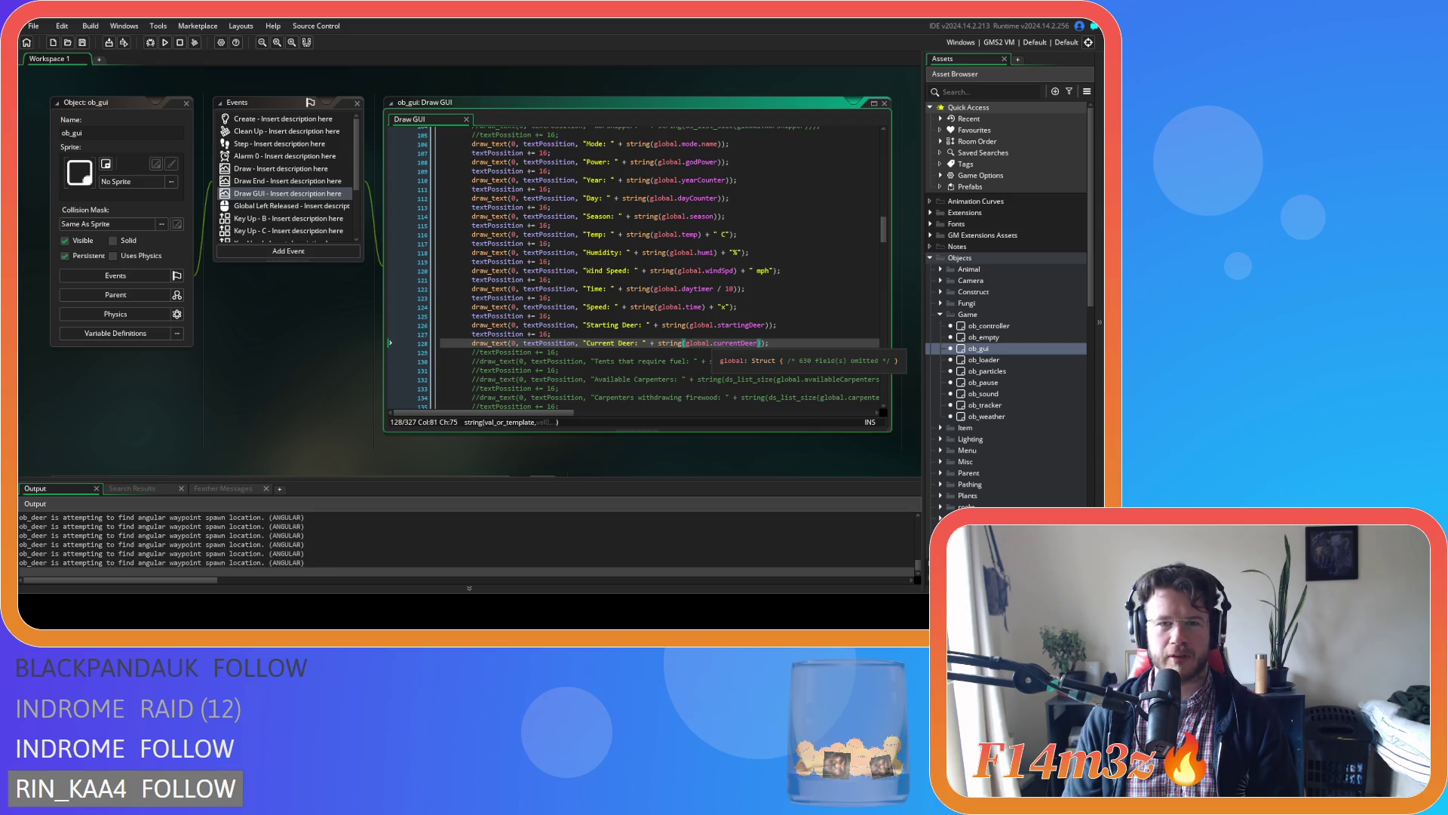
key(alt+Tab)
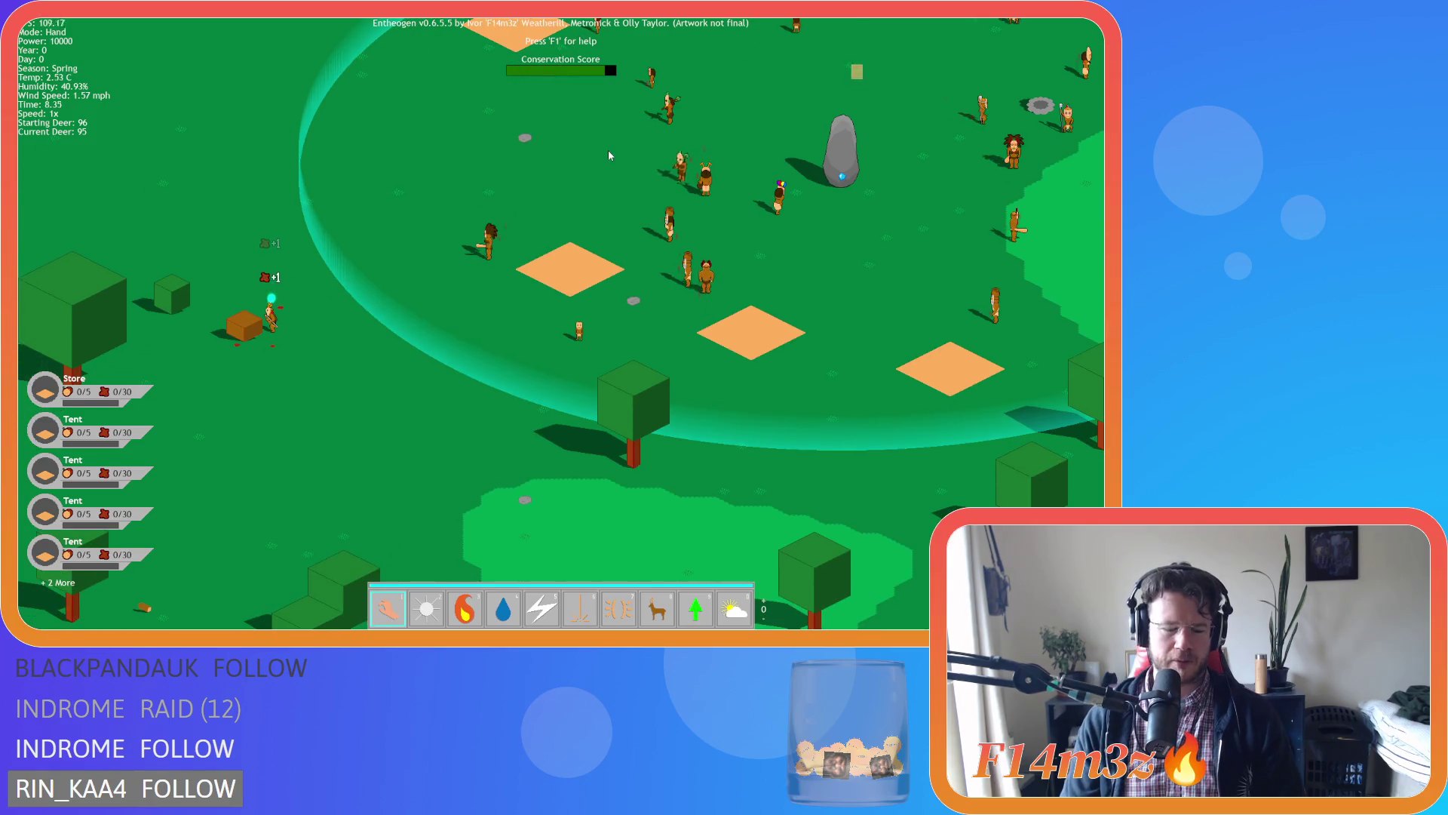
Quit Entheogen with Escape and Y, then reopen sc_deathDeer from the Scripts > Death folder.
key(Escape)
key(y)
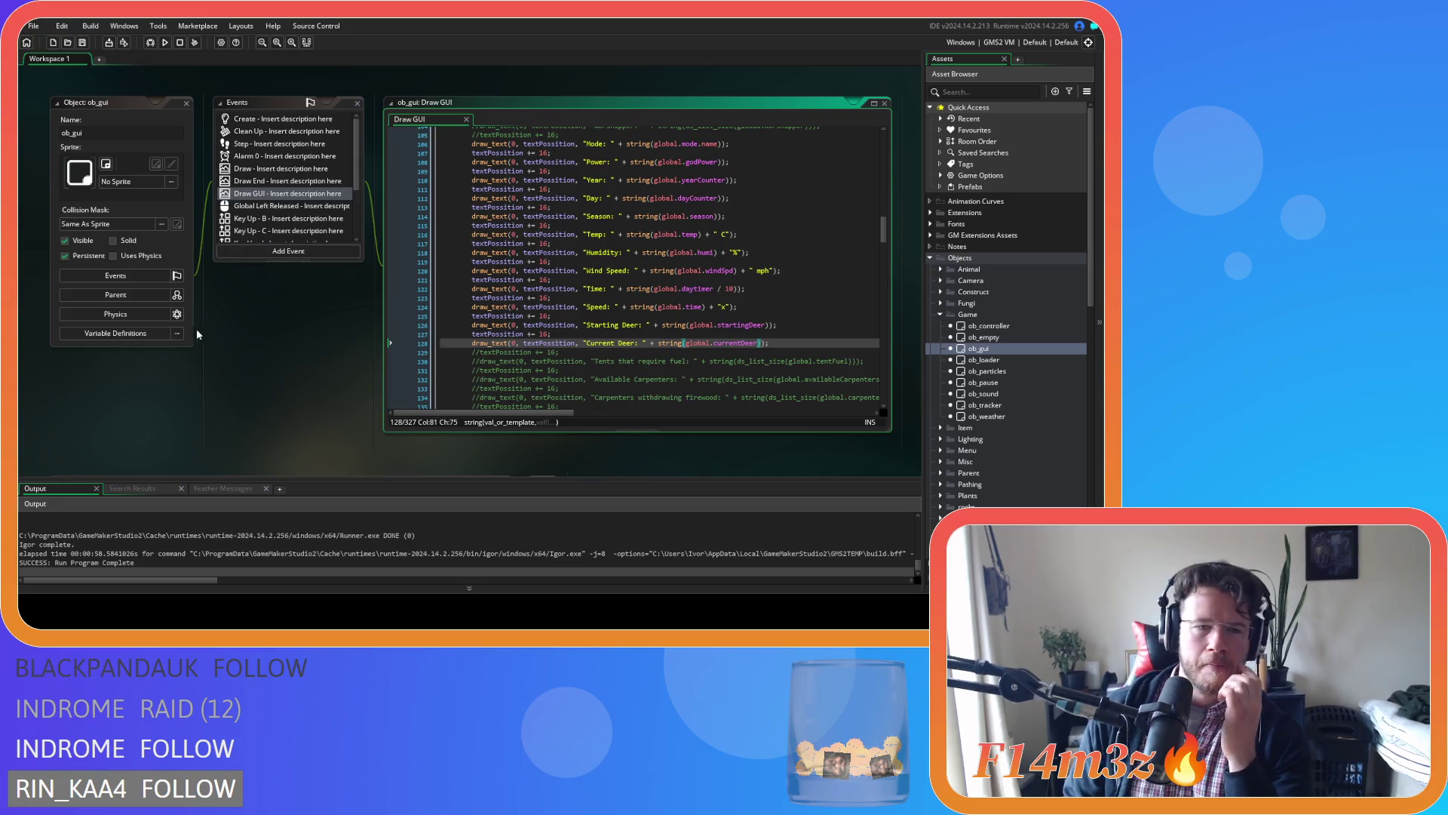
scroll(242, 332, up, 3)
scroll(346, 306, up, 3)
scroll(336, 237, down, 10)
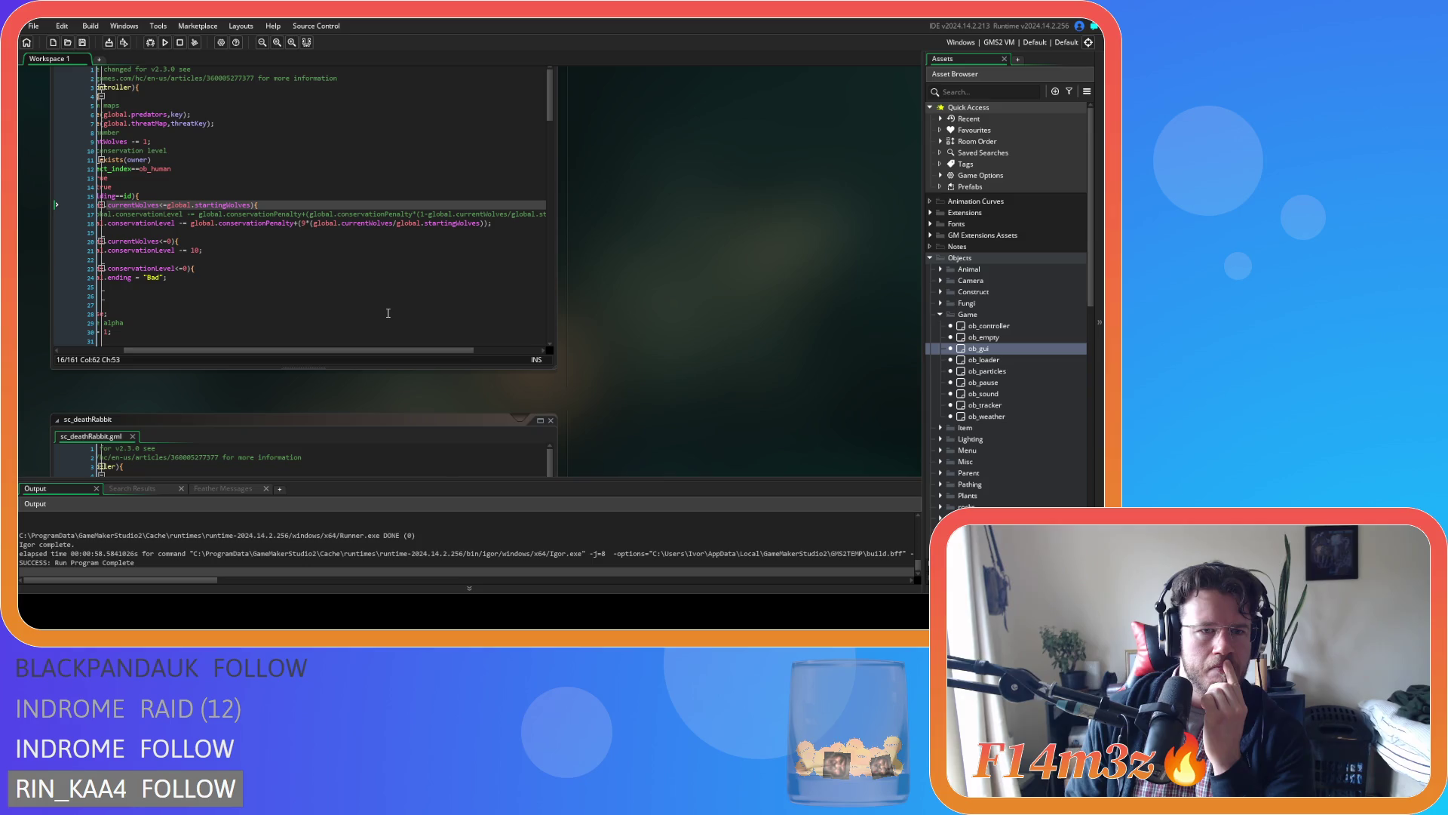
mouse_move(620, 296)
mouse_down()
mouse_move(759, 138)
mouse_move(763, 110)
mouse_up()
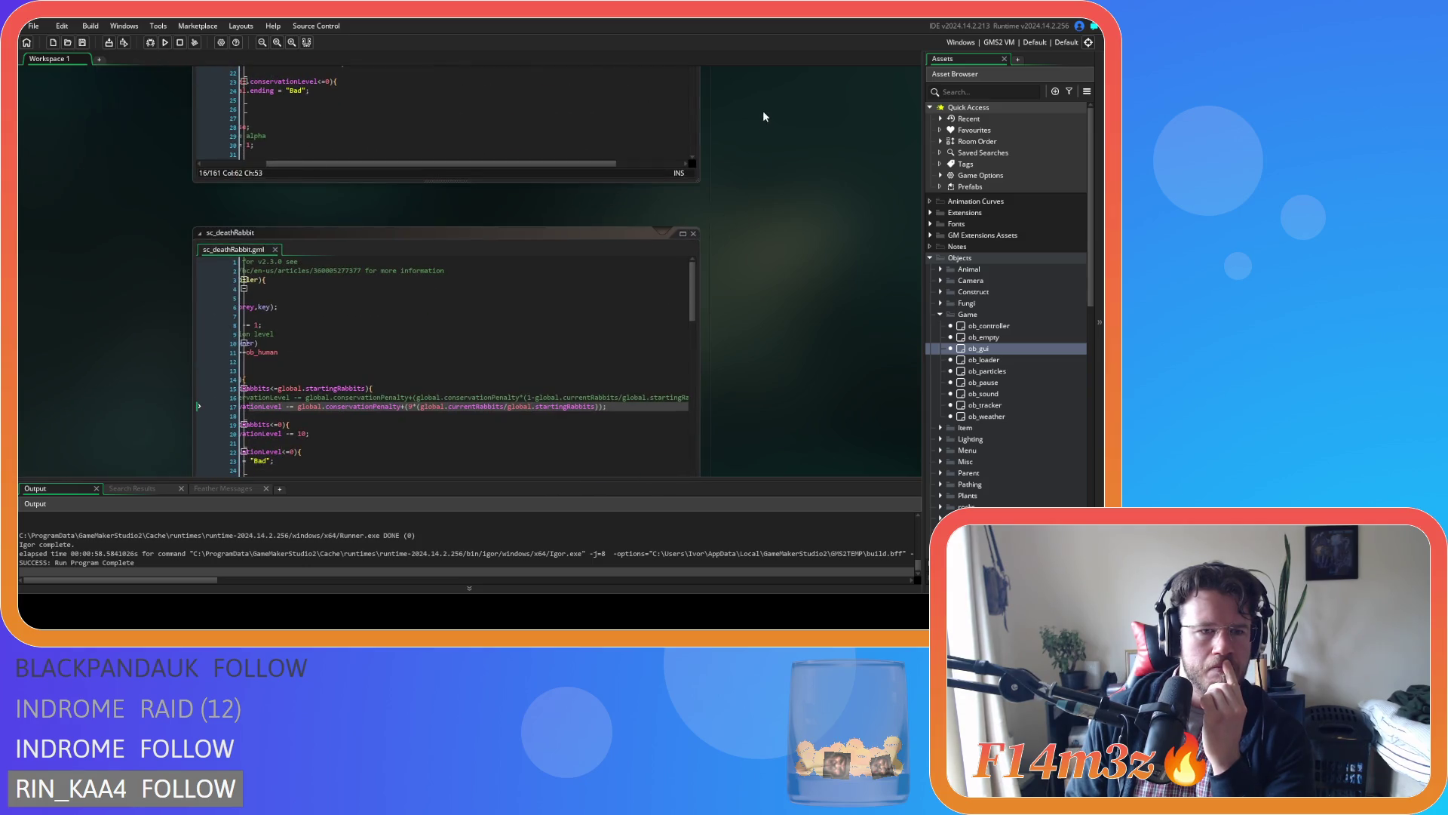
scroll(1011, 355, down, 6)
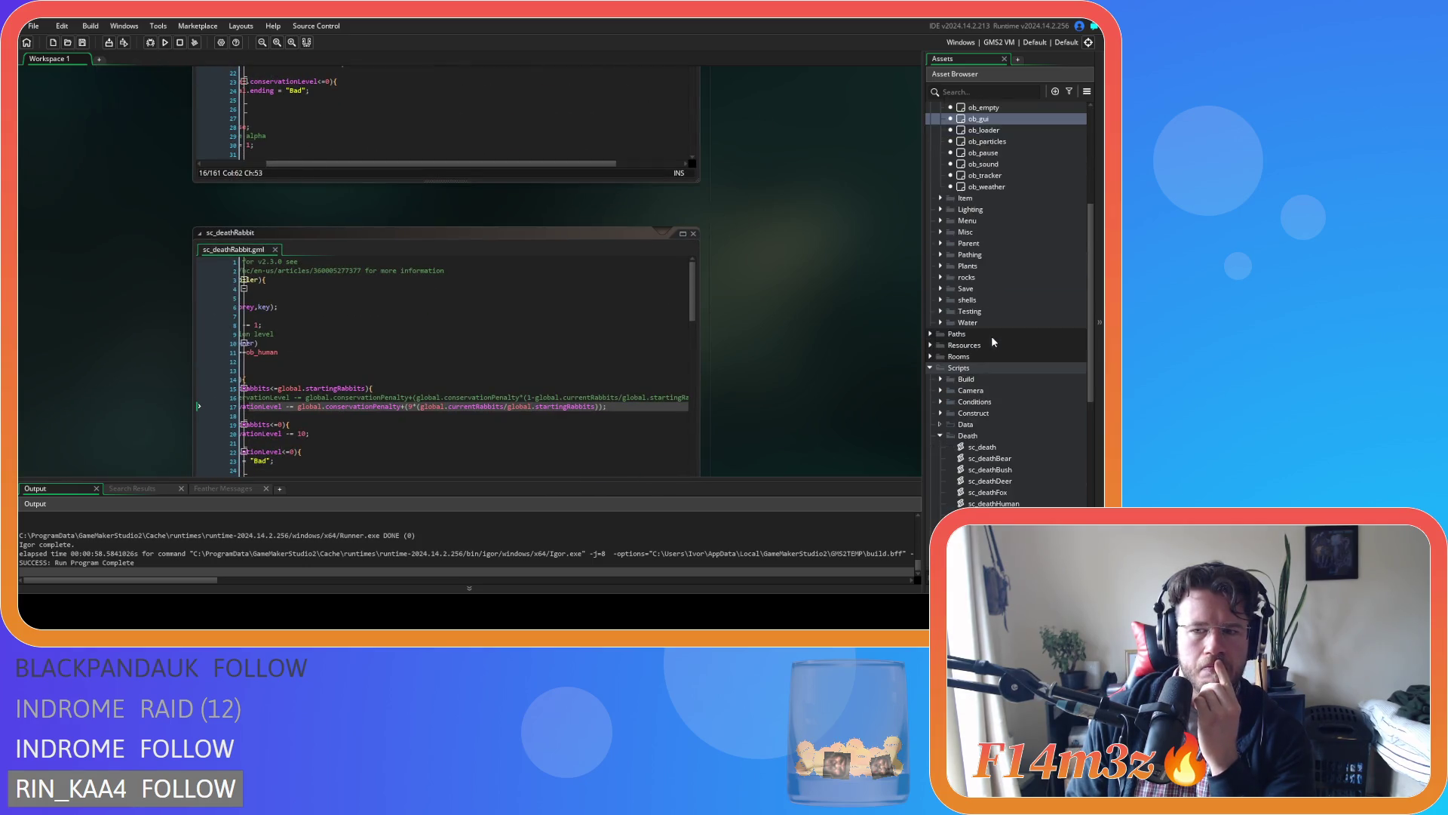
double_click(1015, 457)
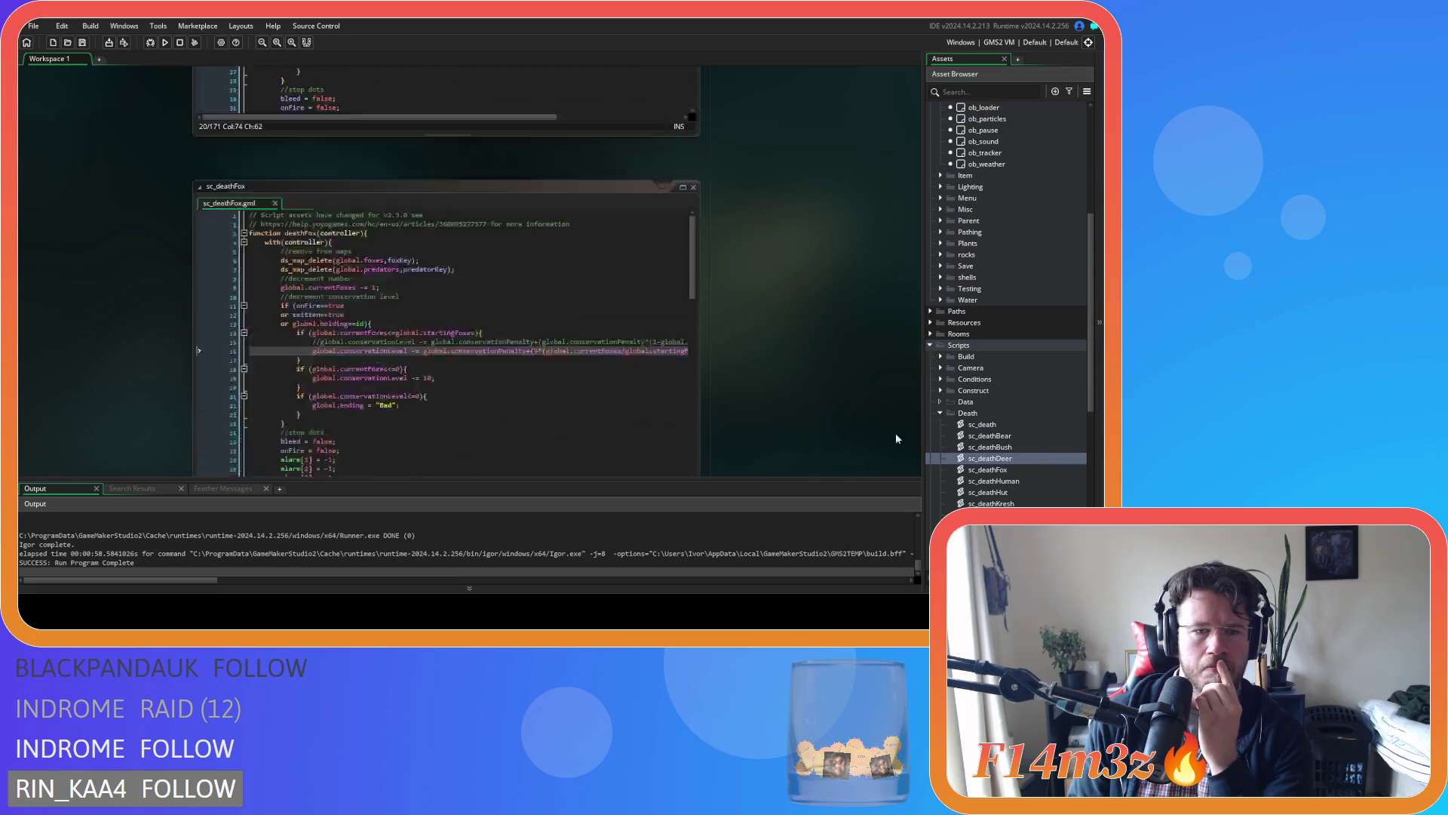
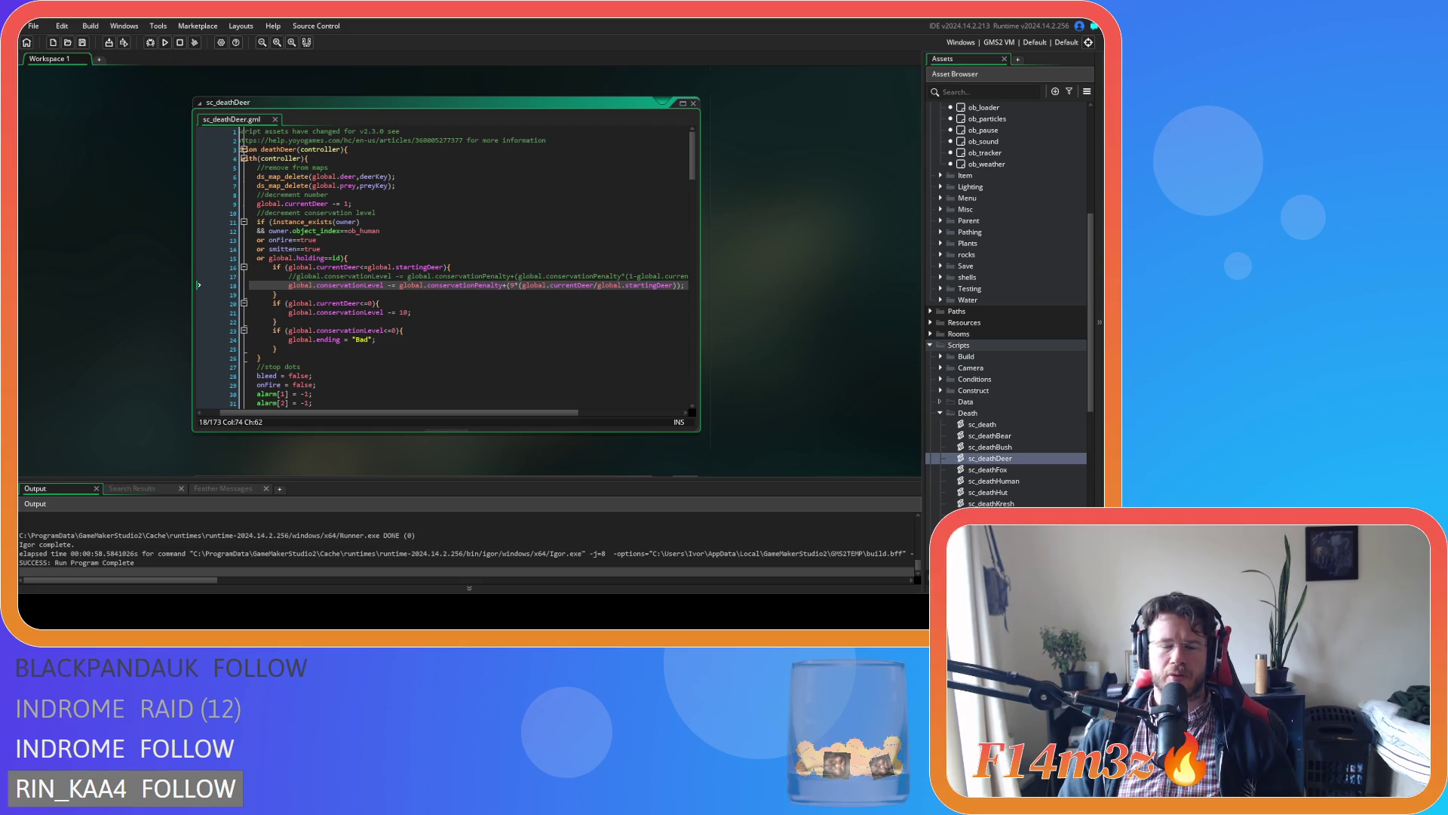
Change sc_deathDeer line 18 to global.conservationPenalty*(9*(1-global.currentDeer/global.startingDeer)) with balanced brackets.
click(634, 276)
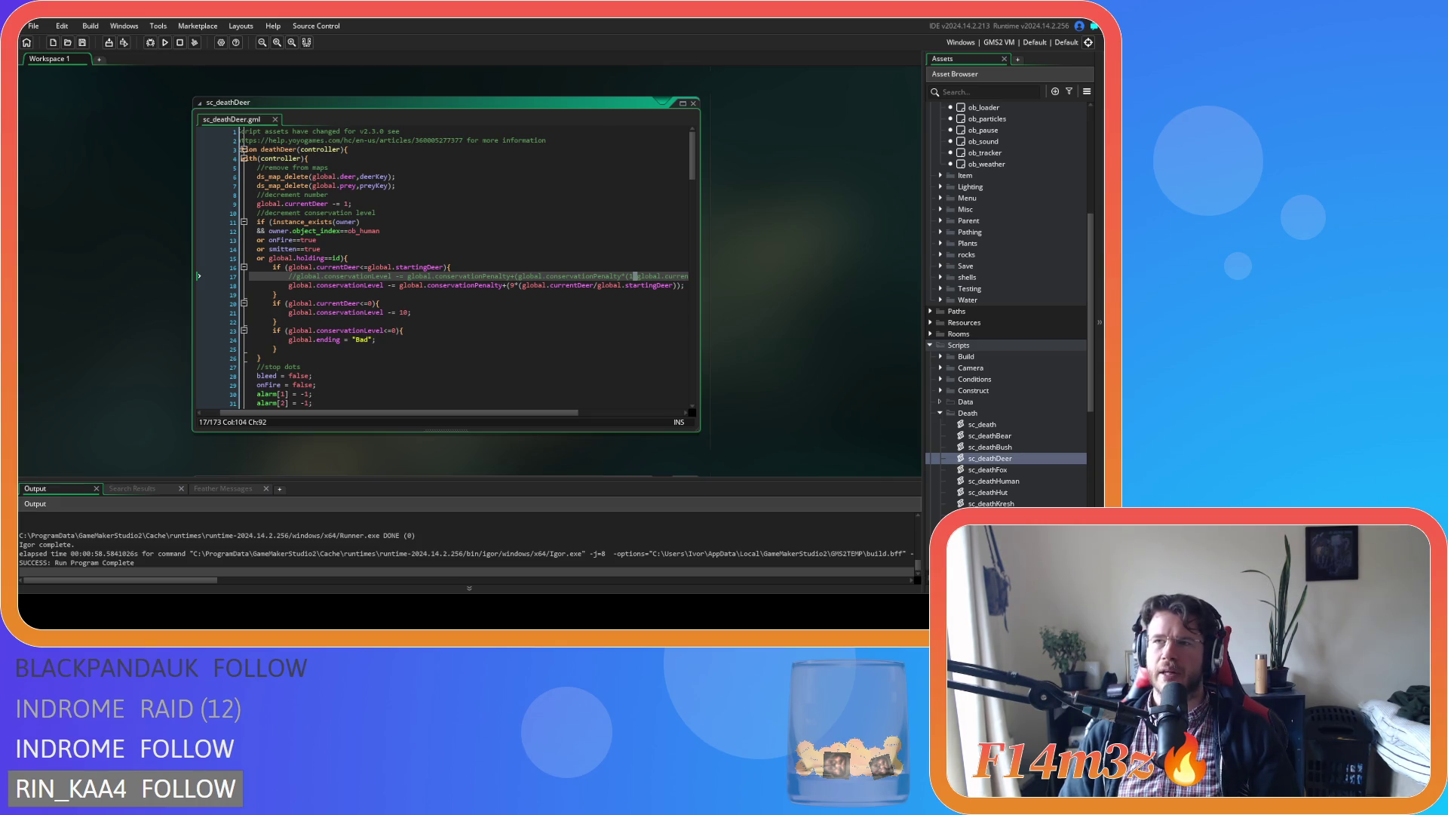
click(525, 285)
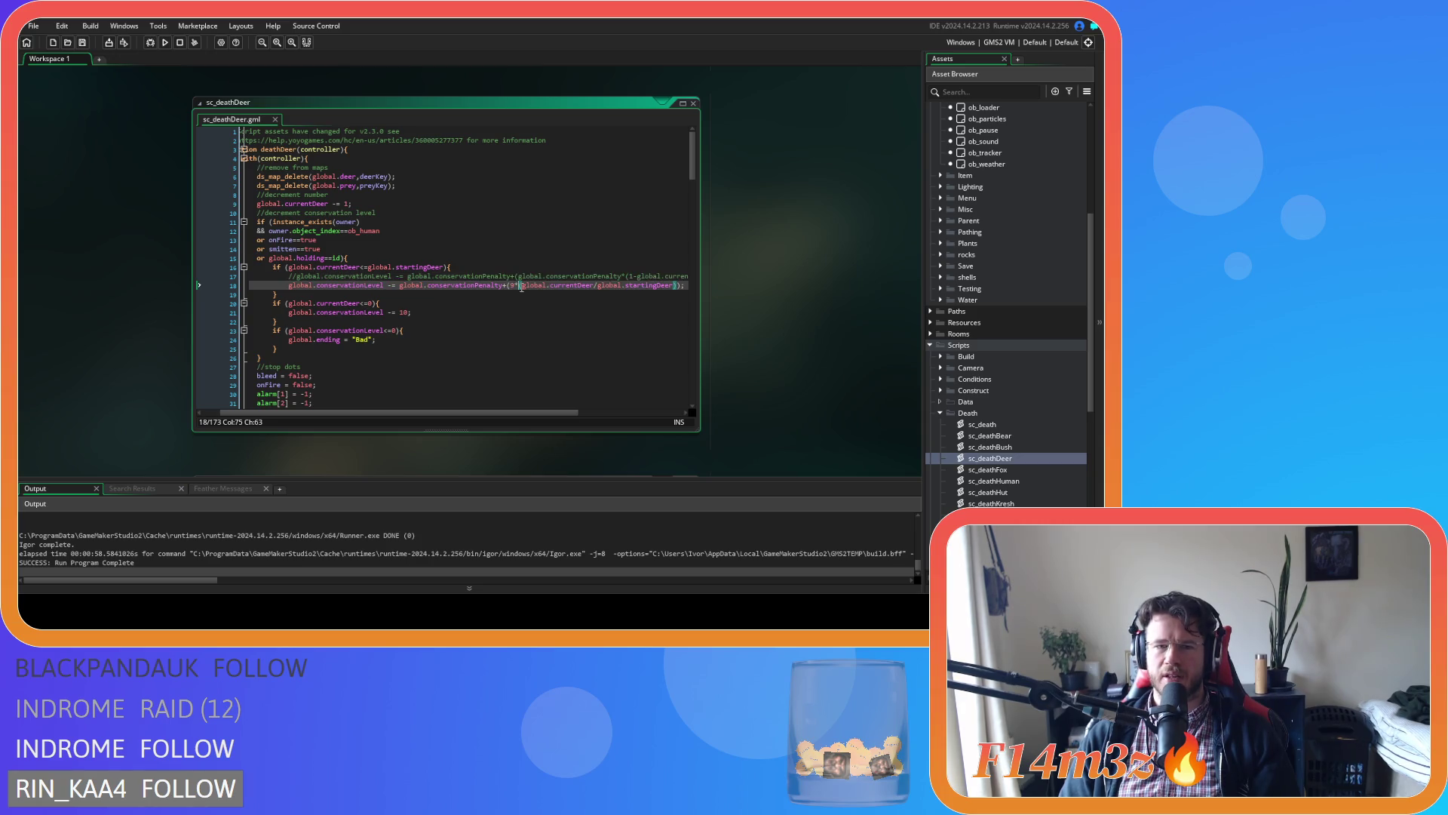
text(1-)
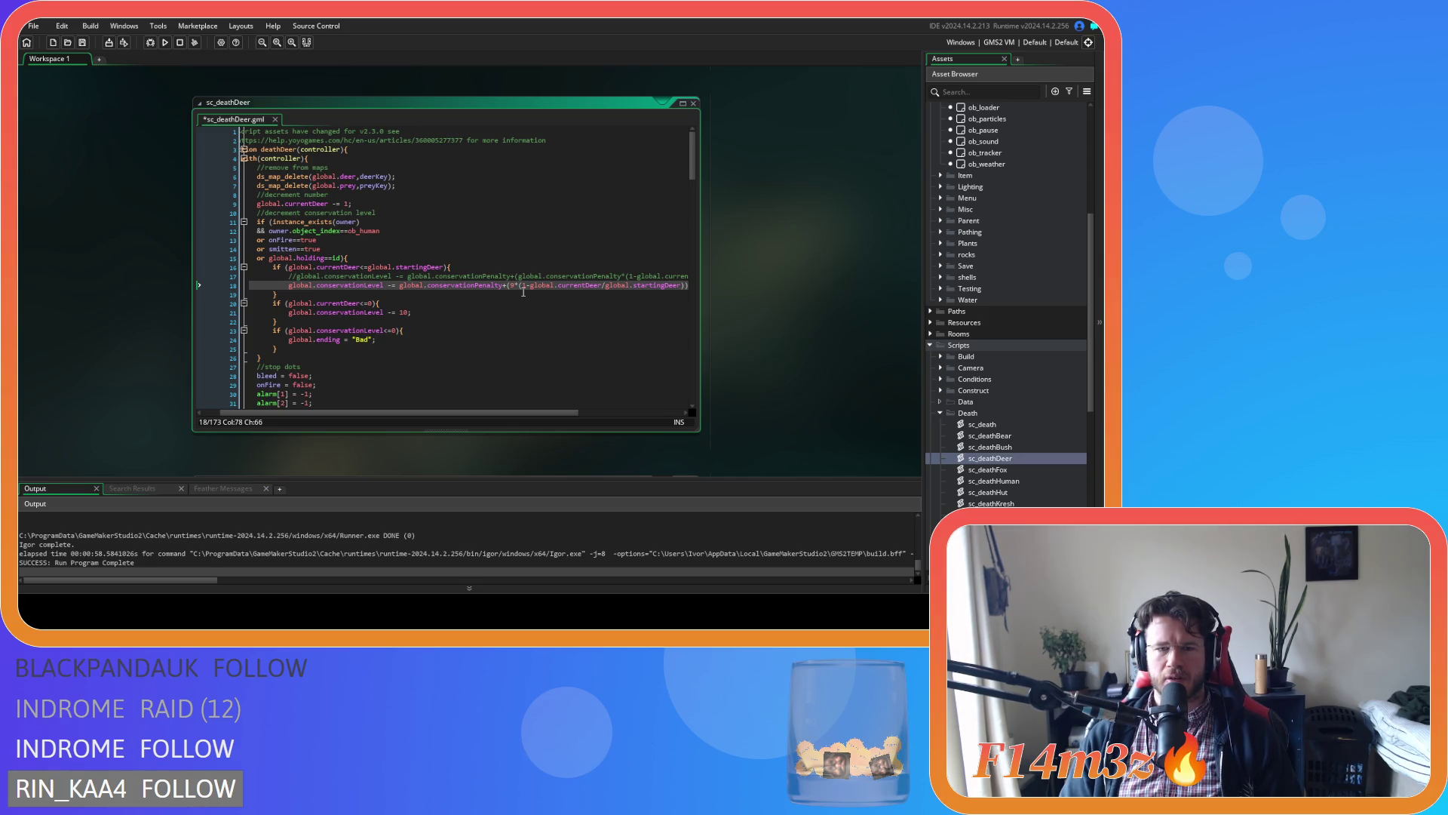
text(()
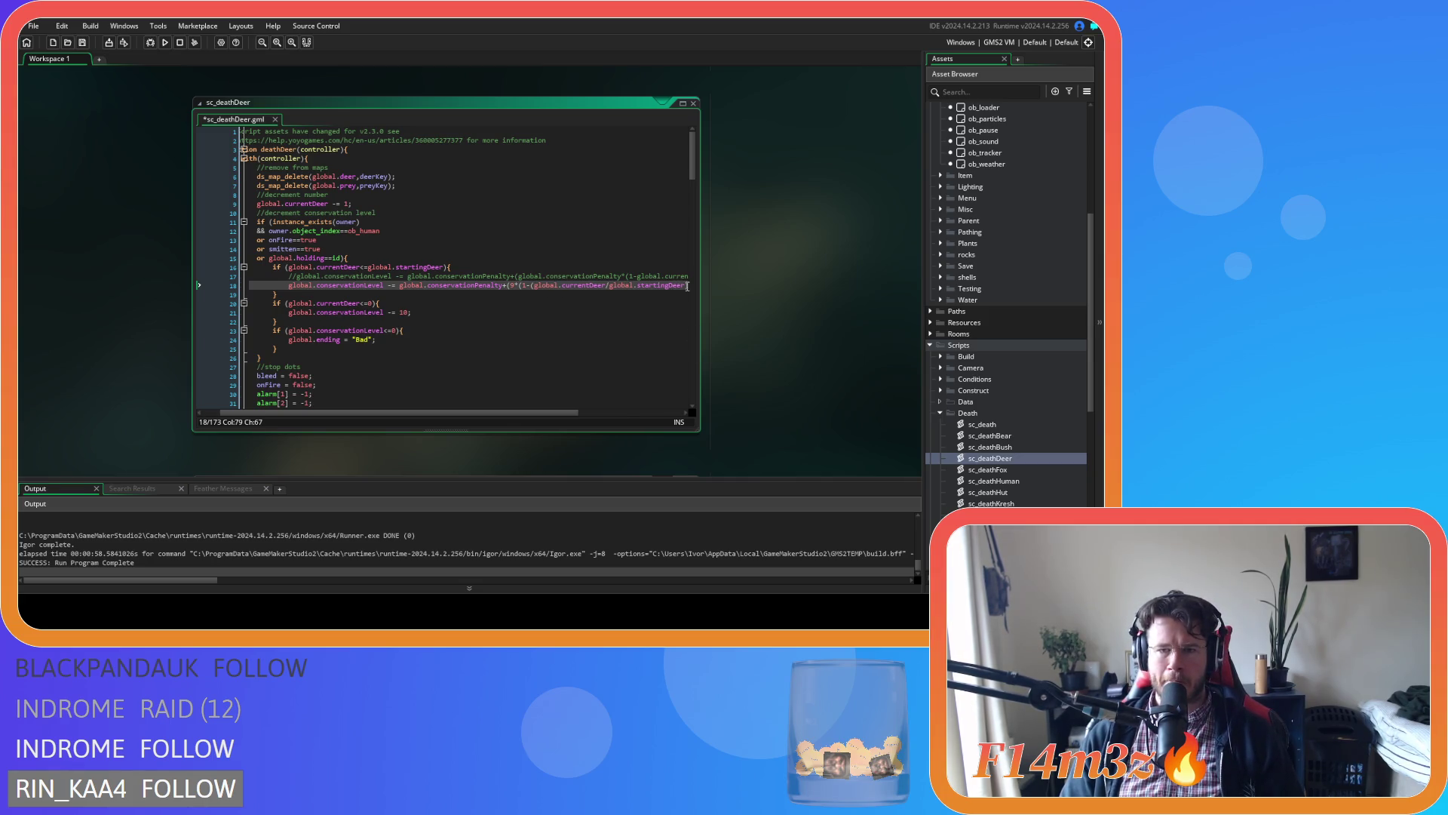
click(687, 286)
text()));)
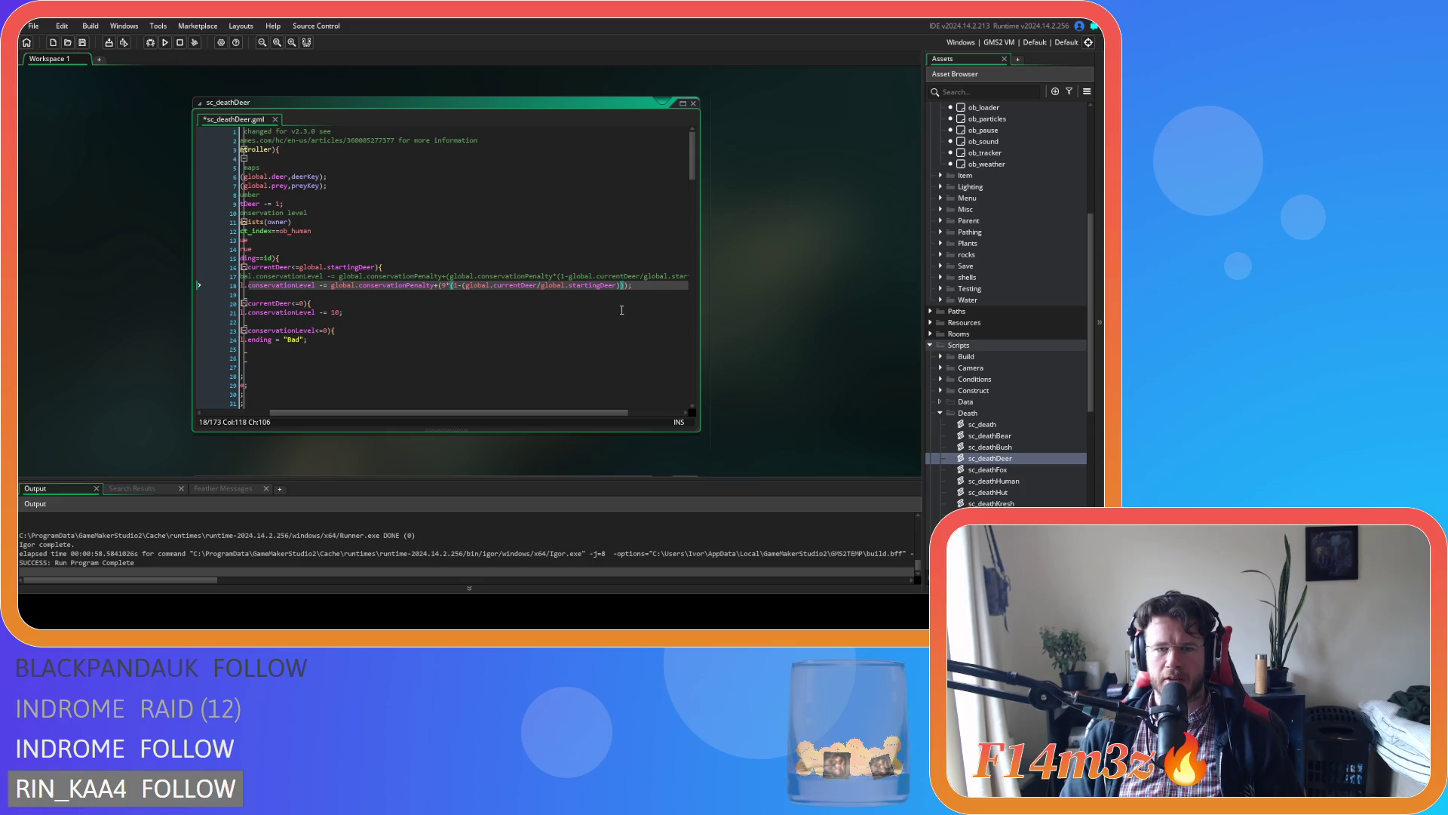
key(ctrl+z)
key(ctrl+z)
click(546, 290)
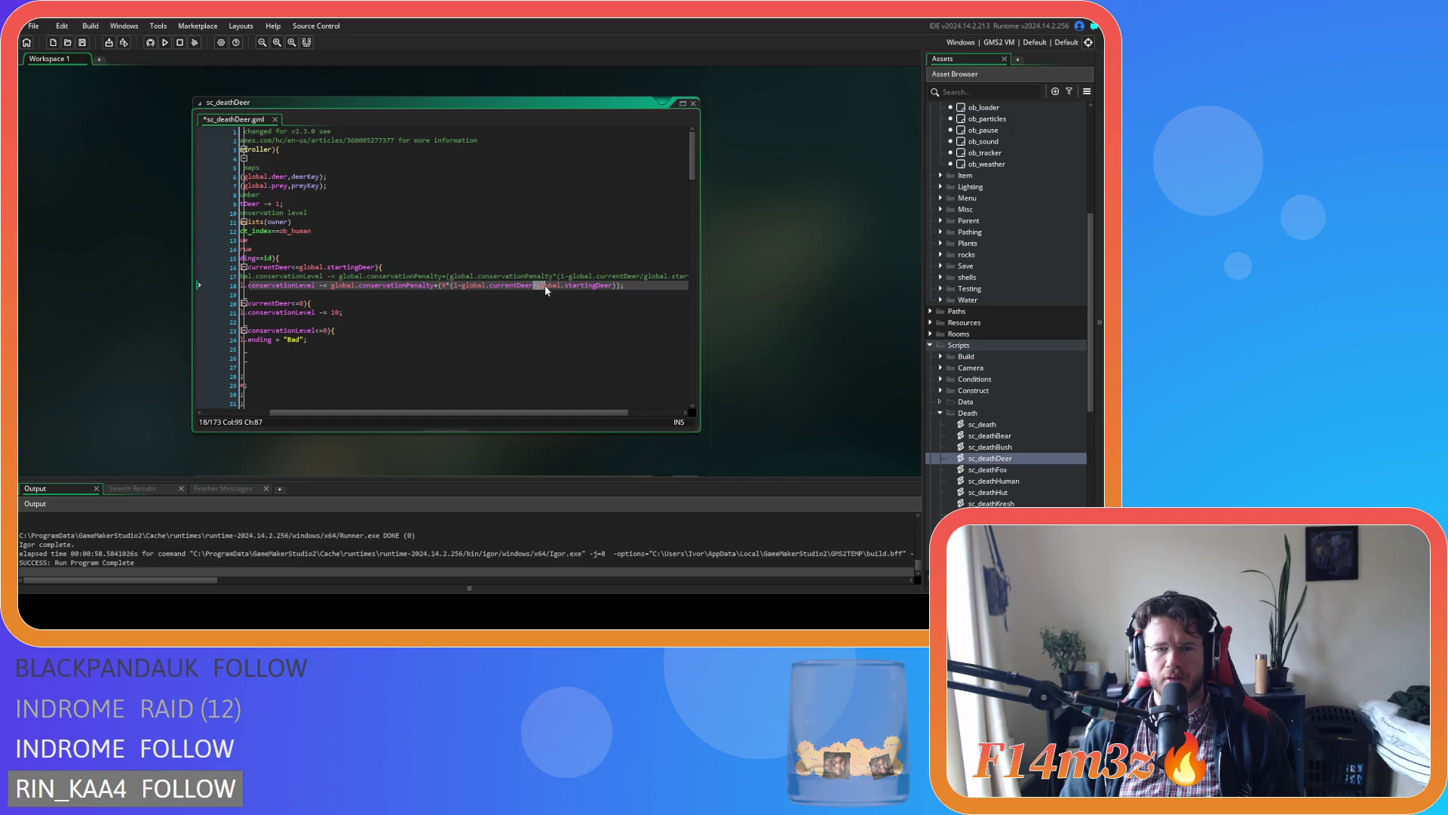
click(458, 286)
text(-)
key(End)
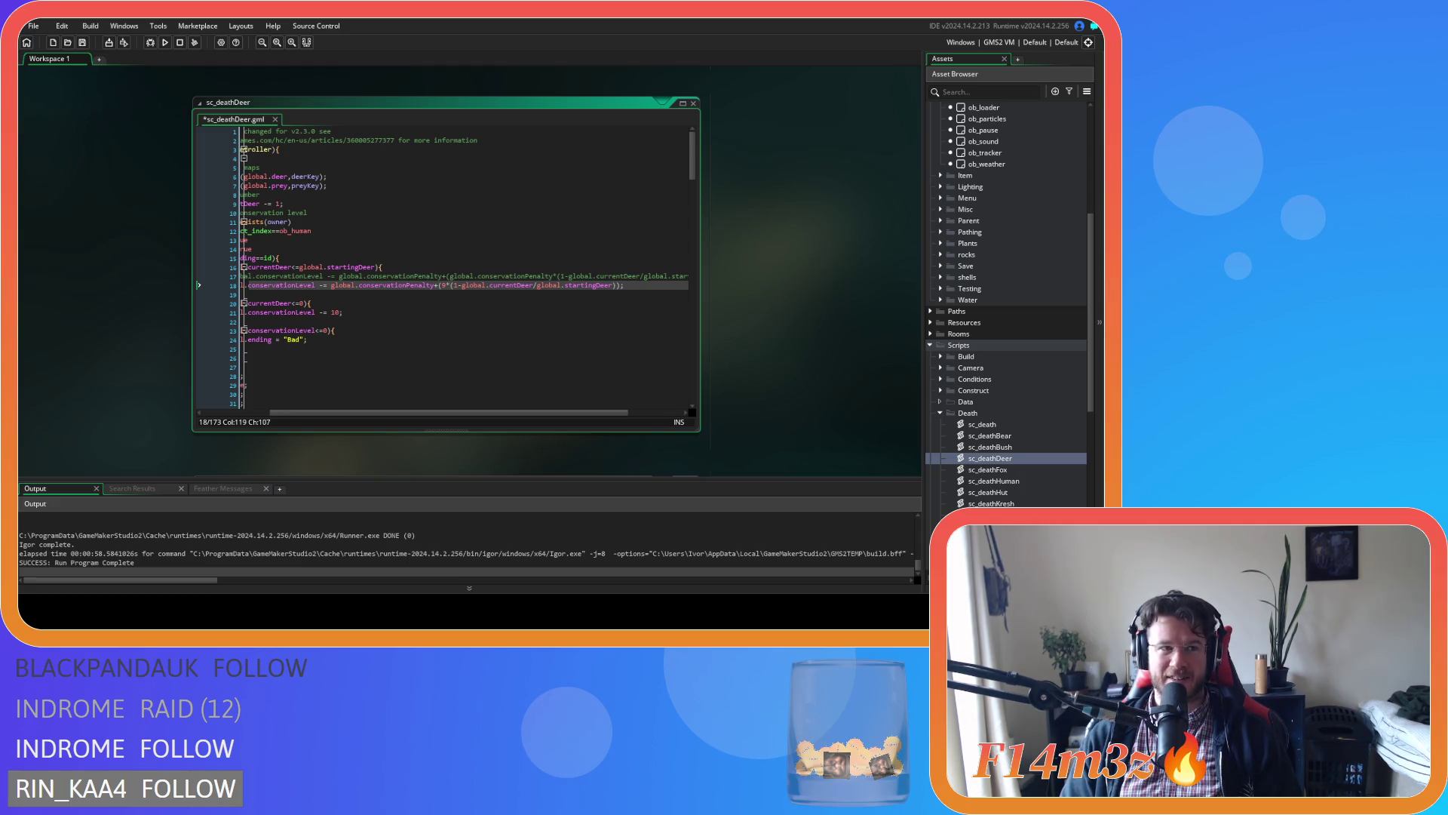
scroll(578, 333, left, 5)
click(425, 276)
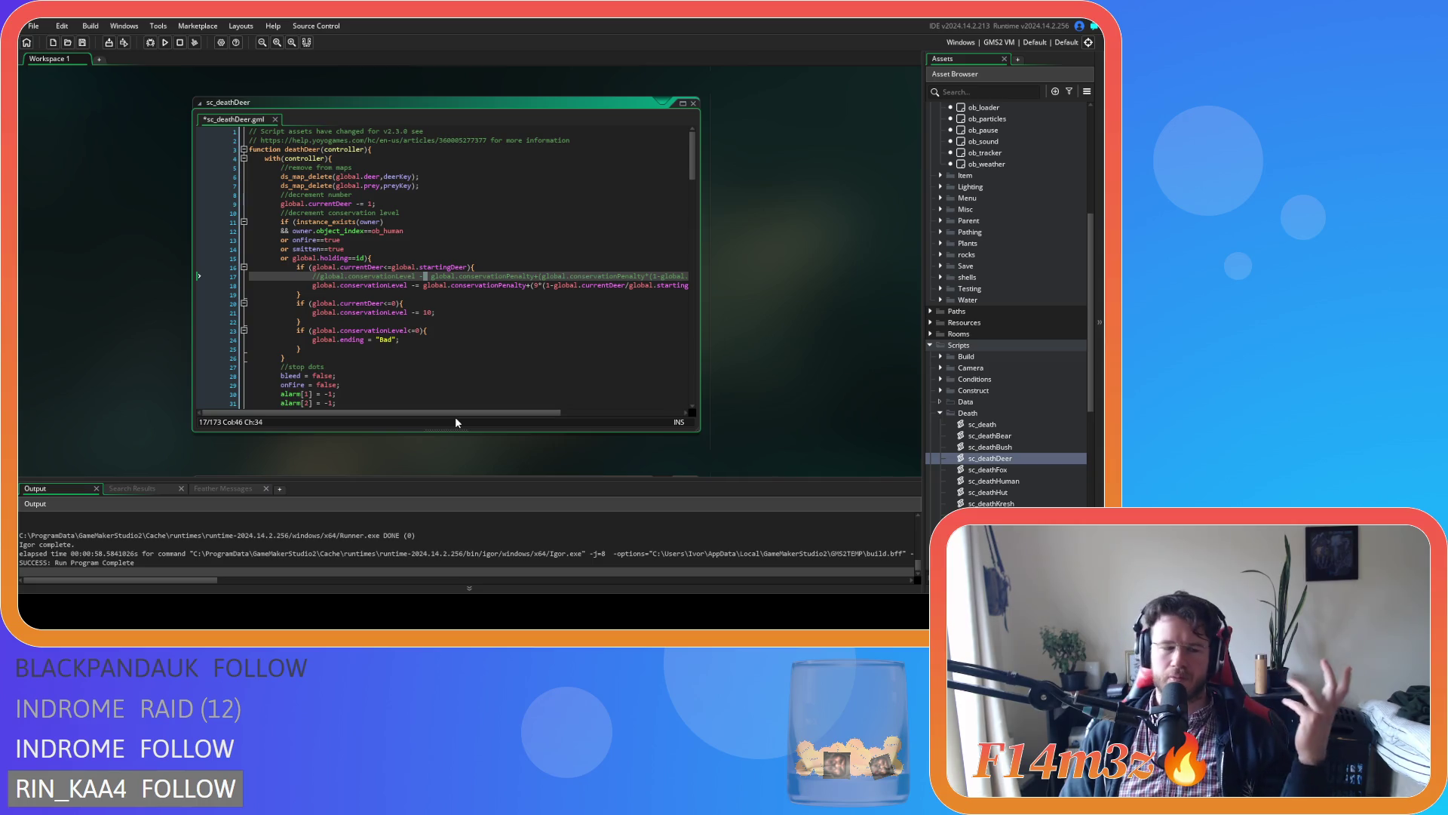
drag(423, 412, 504, 413)
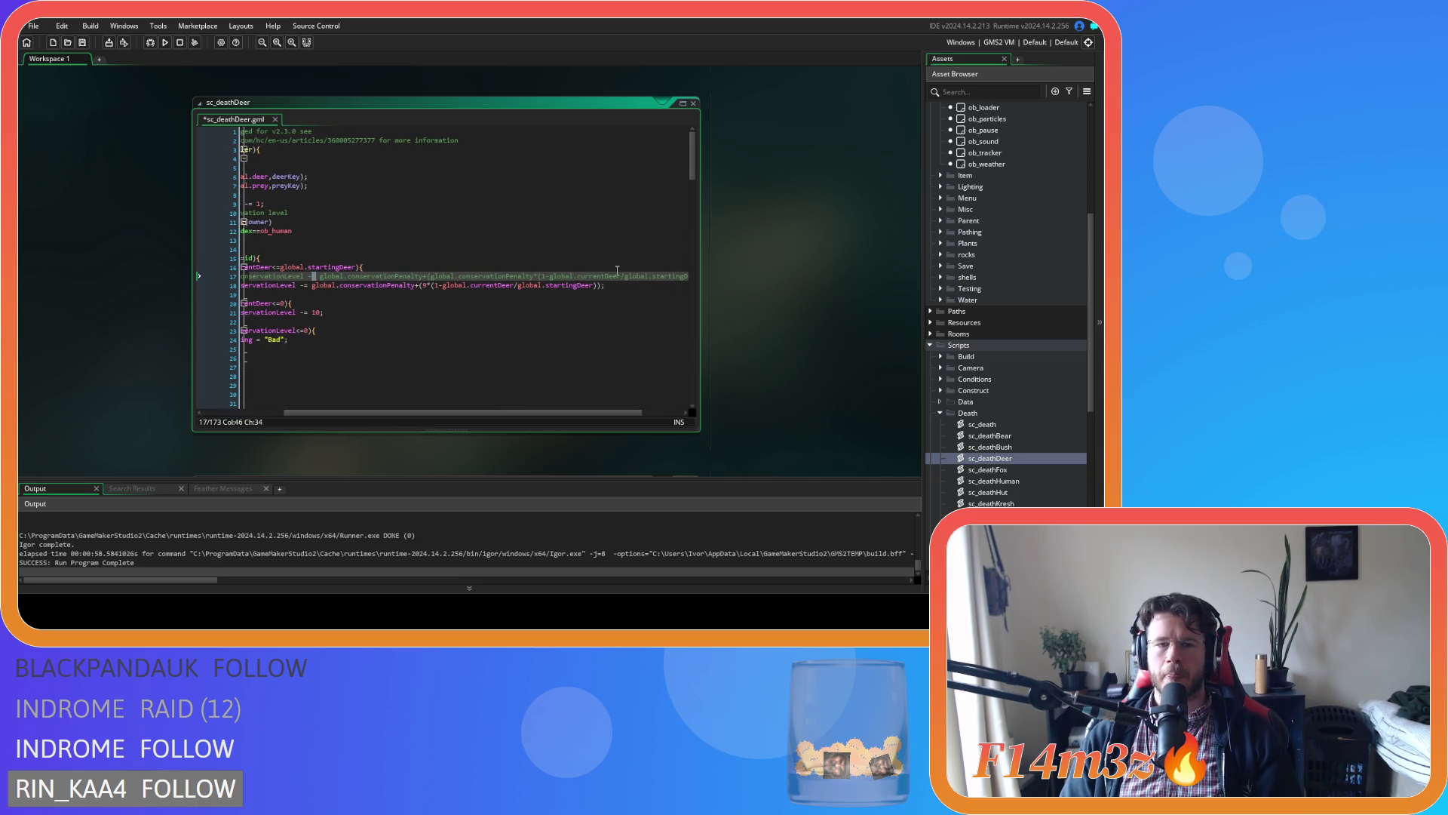
click(622, 290)
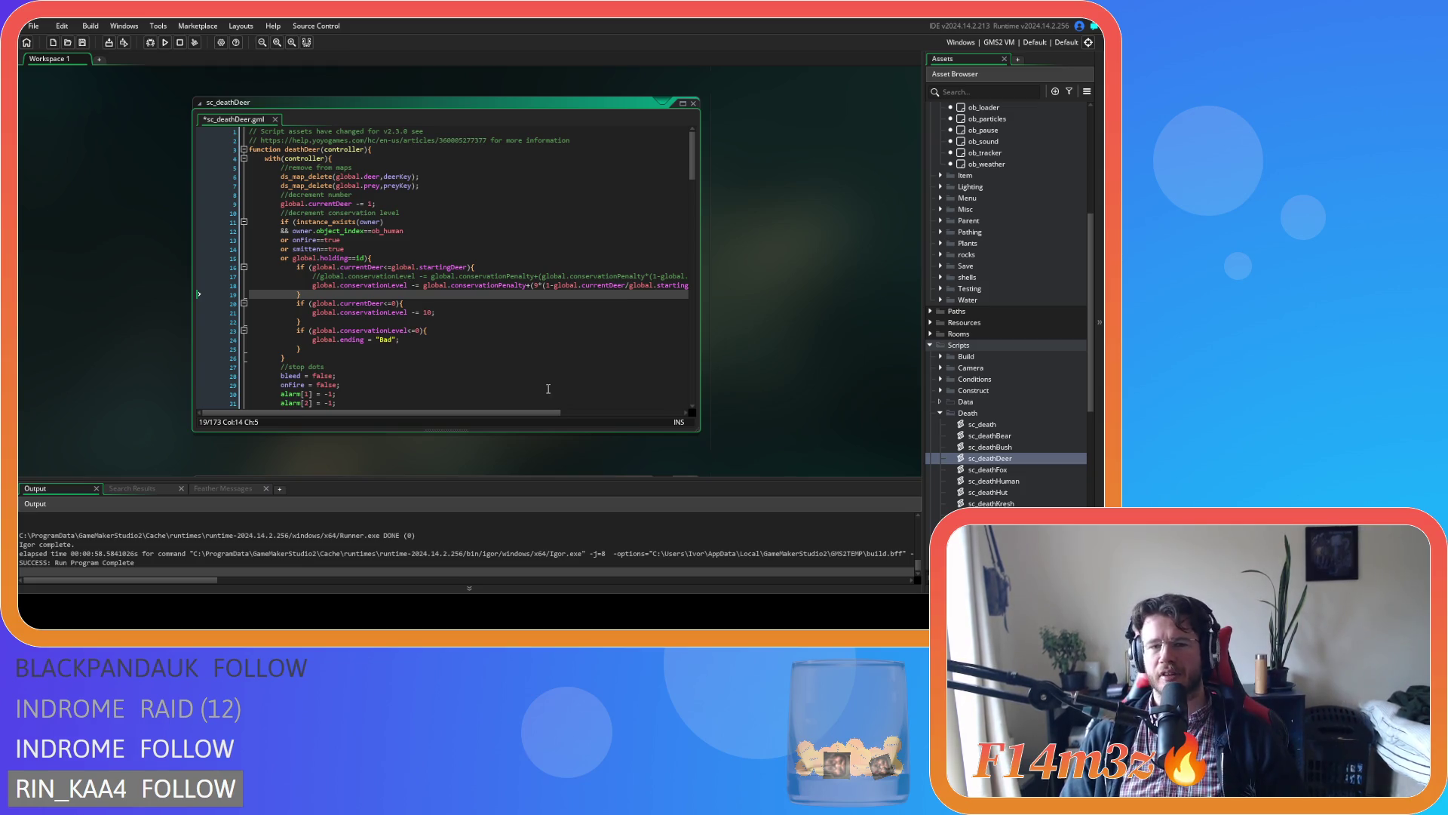
drag(542, 412, 605, 411)
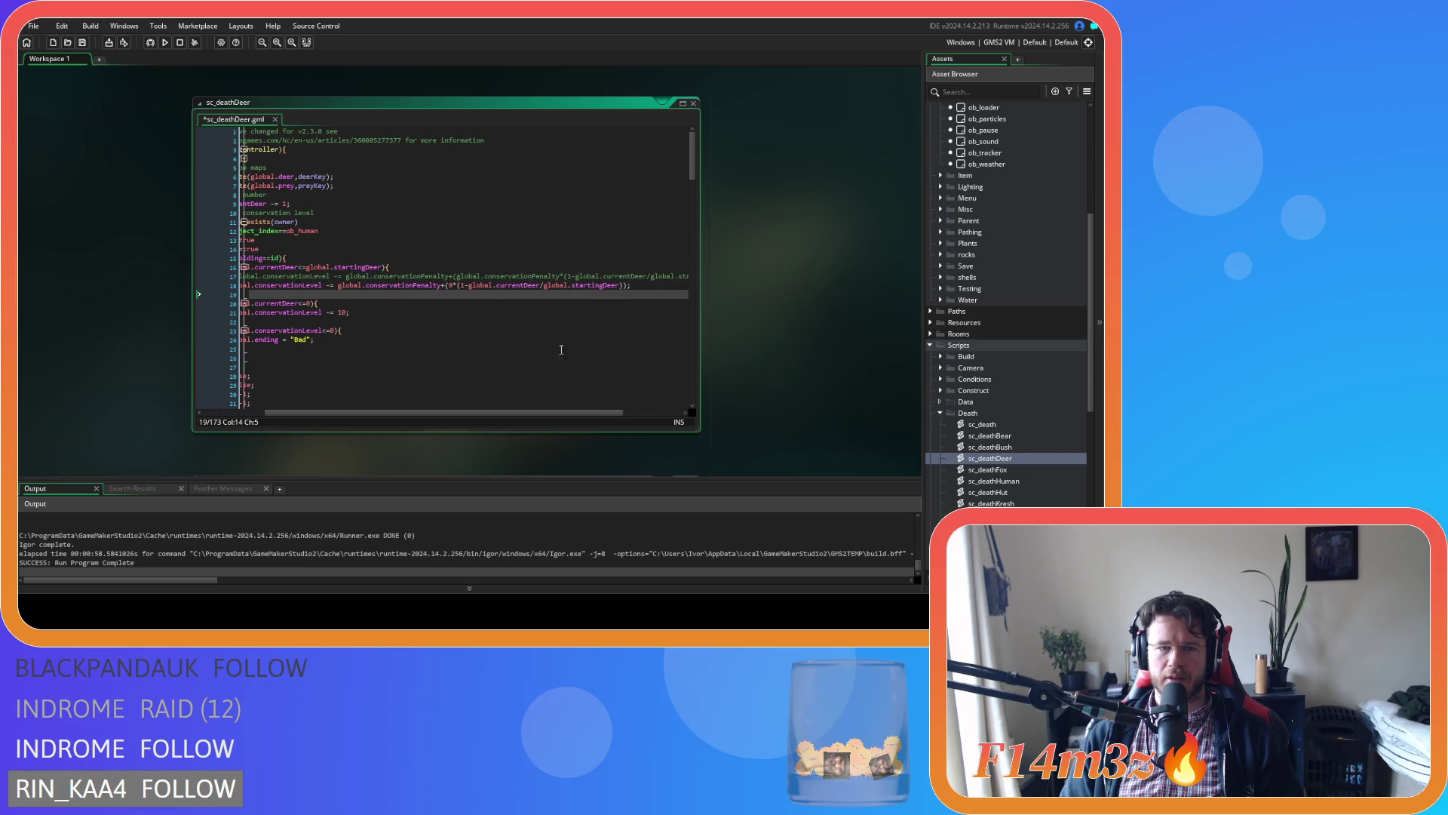
click(403, 286)
click(457, 285)
drag(469, 286, 619, 289)
click(620, 290)
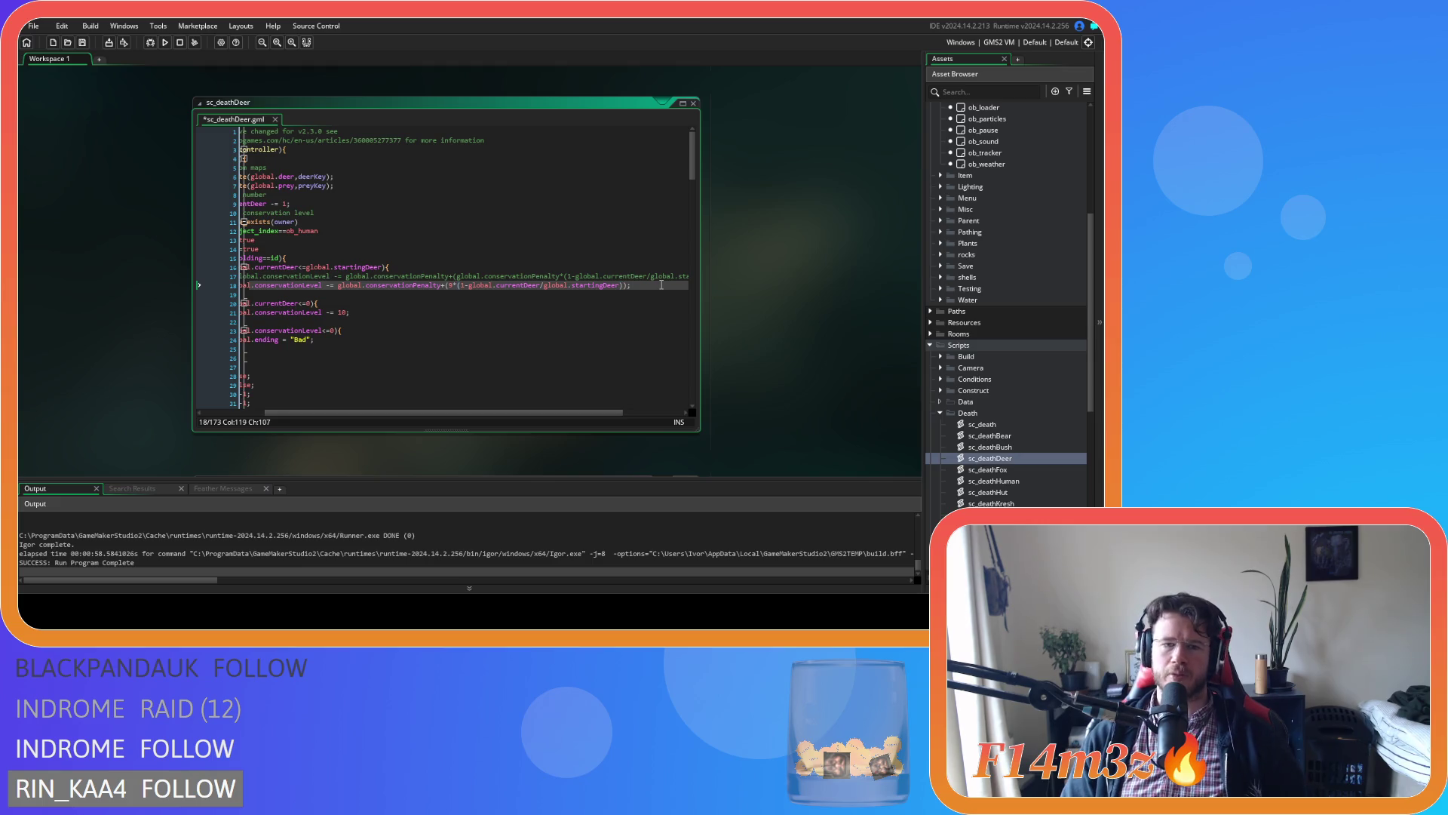
double_click(313, 296)
shift+click(312, 287)
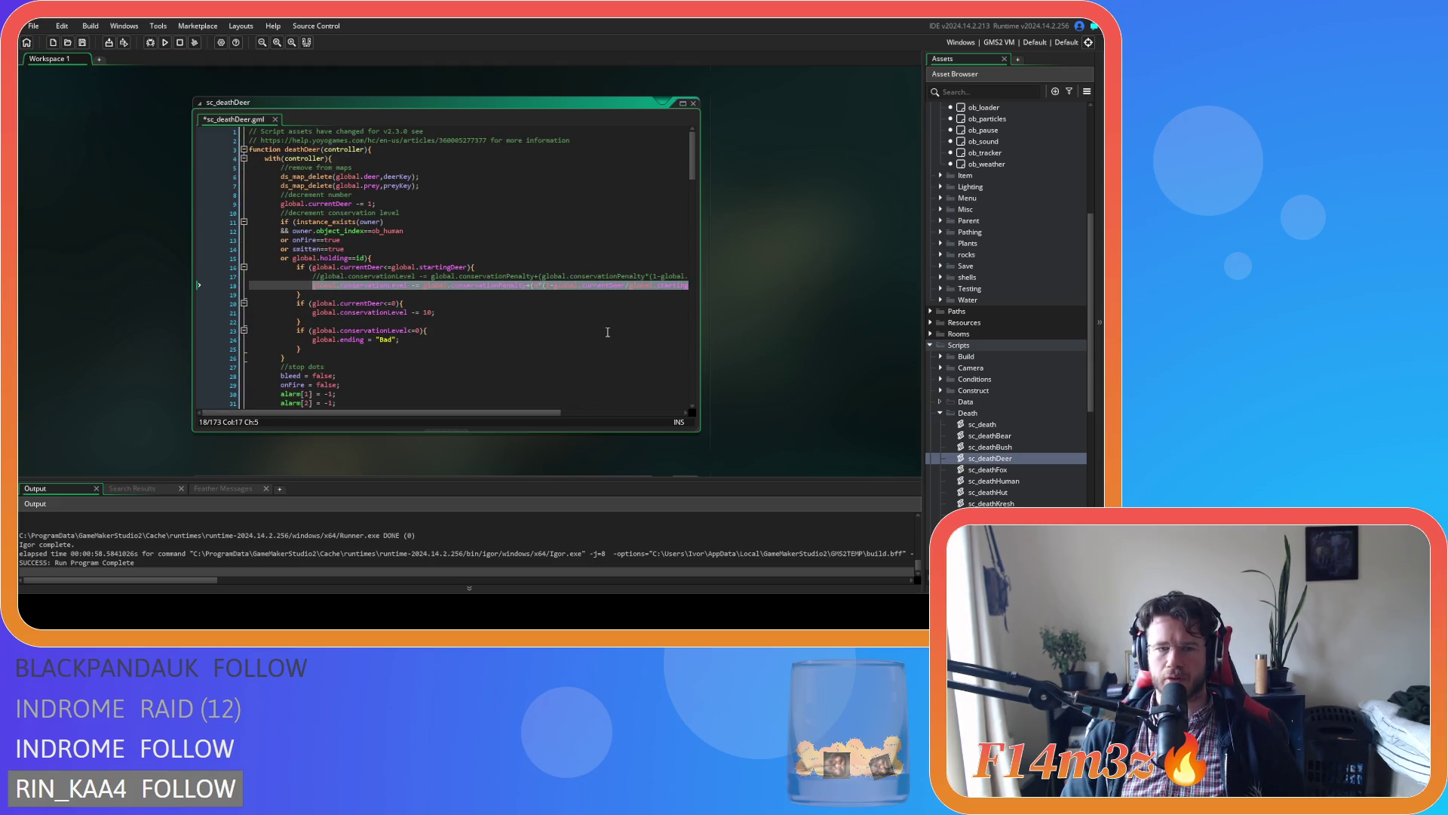
double_click(1023, 435)
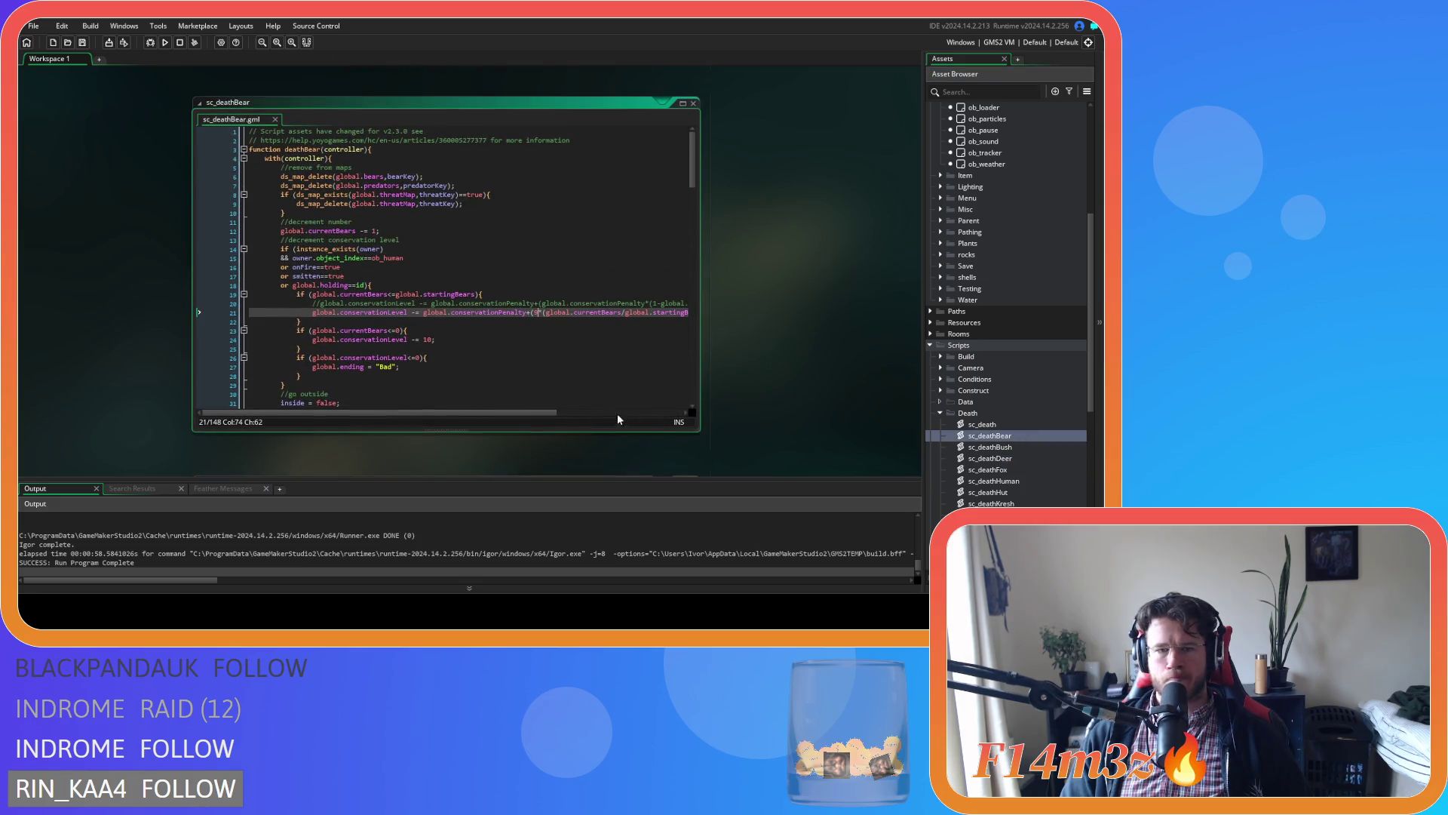
Paste the revised penalty into sc_deathBear line 21, rename Deer to Bears, and save.
drag(518, 413, 602, 413)
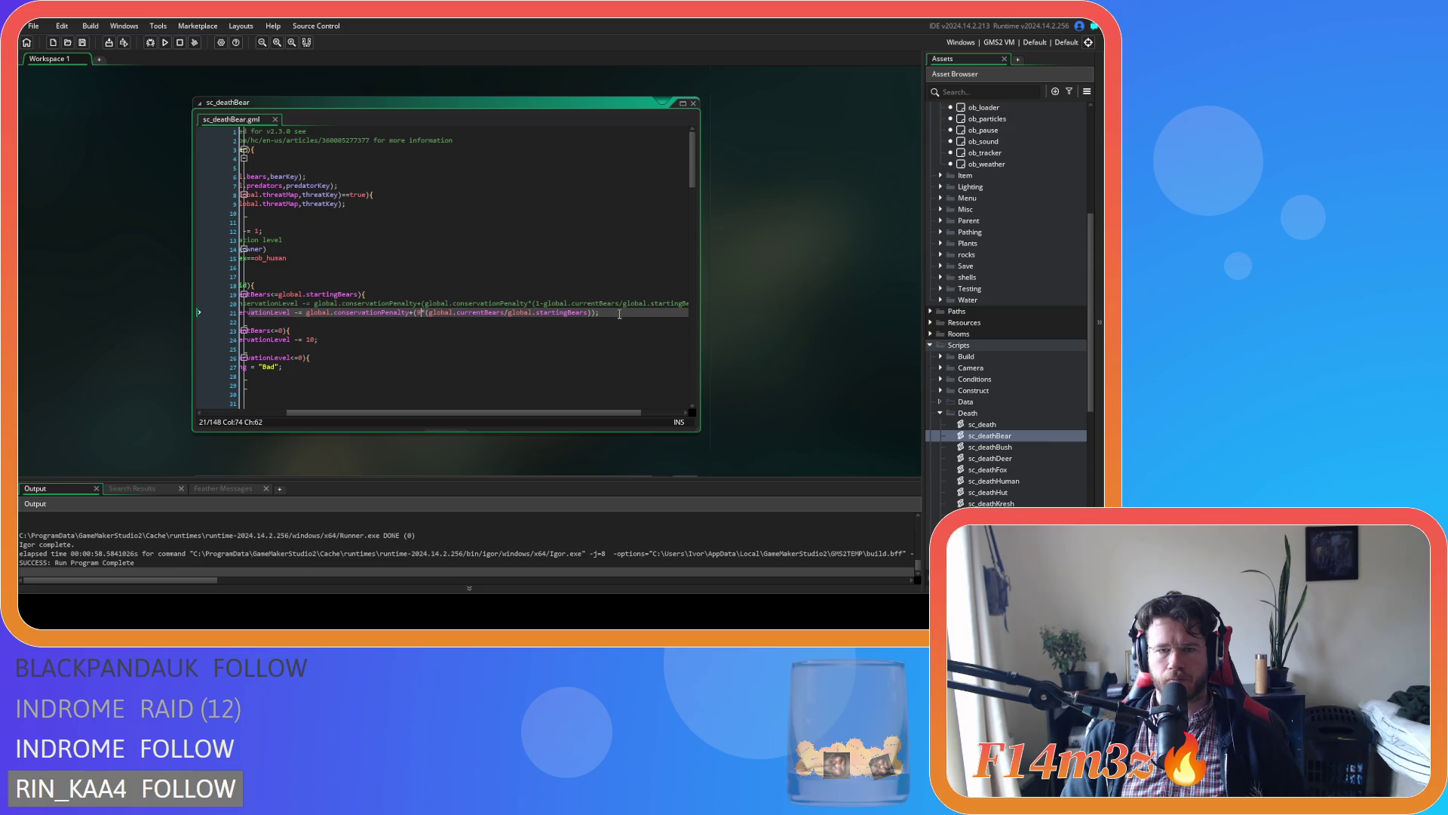
text(*(1-global.currentDeer/global.startingDeer));)
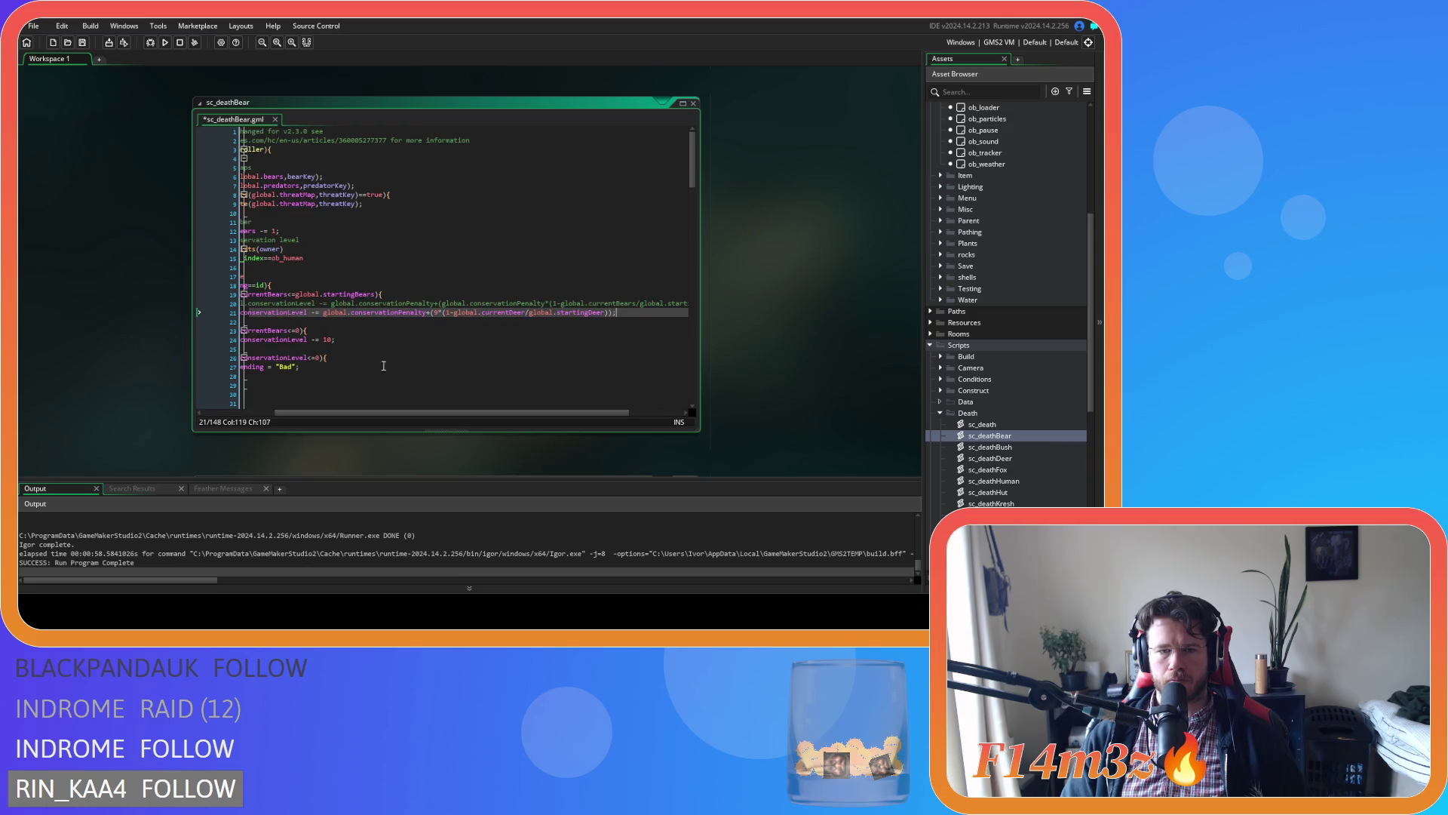
key(Left)
key(Left)
key(Left)
key(BackSpace)
key(BackSpace)
key(BackSpace)
text(Bears)
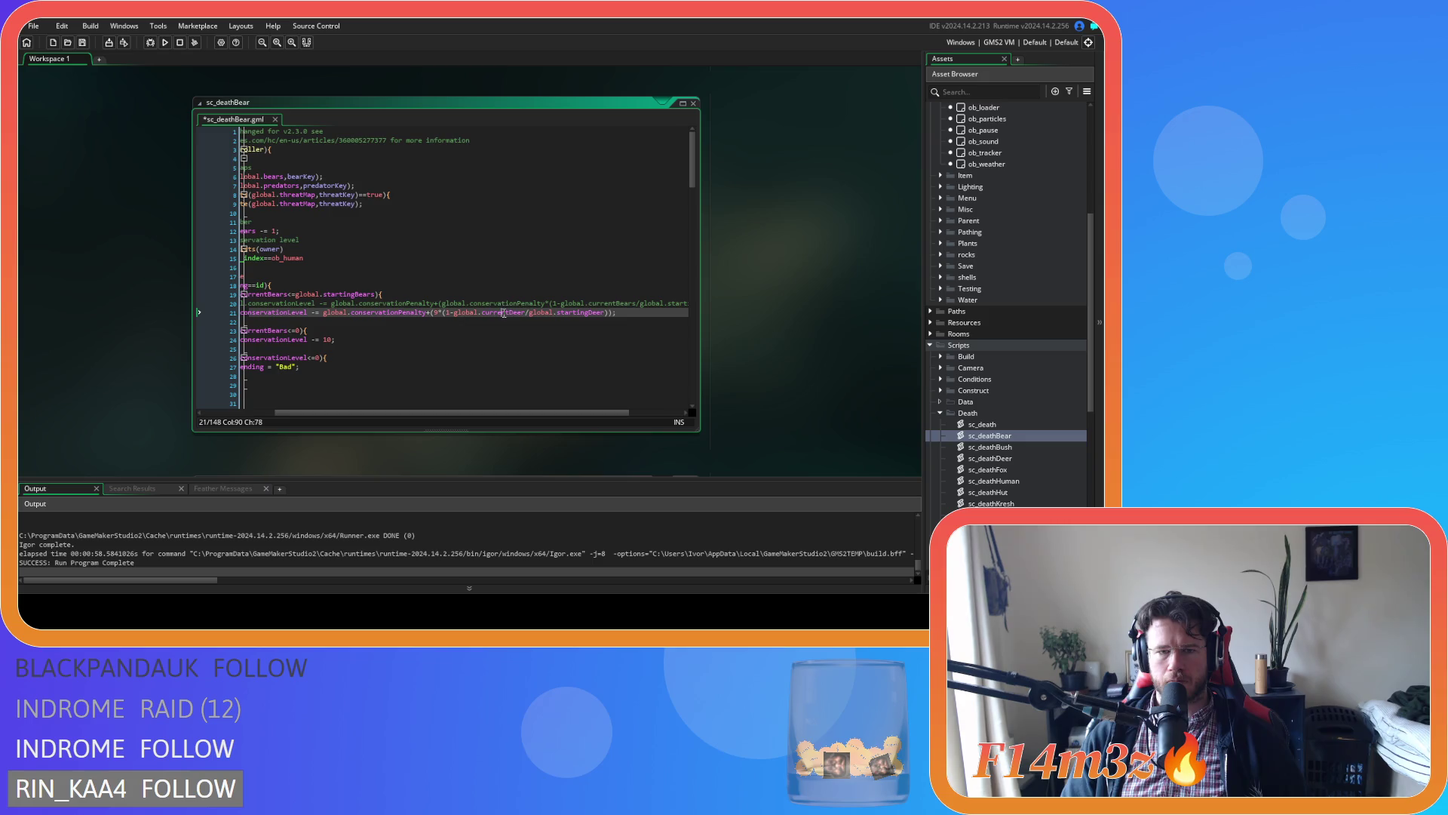
double_click(589, 312)
text(Bears)
key(ctrl+s)
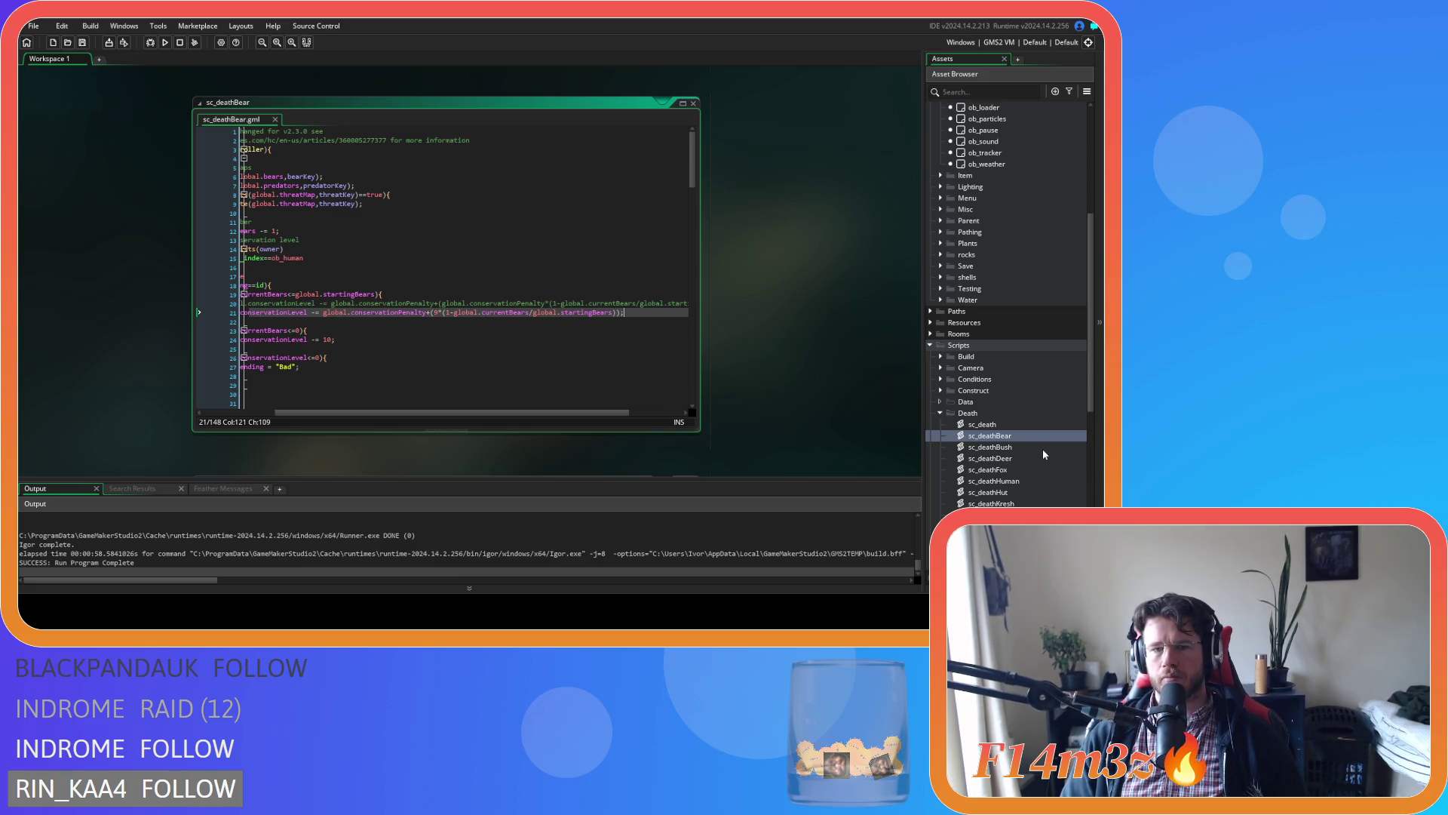
Copy the revised line 18 from sc_deathDeer over line 16 of sc_deathFox.
double_click(1029, 457)
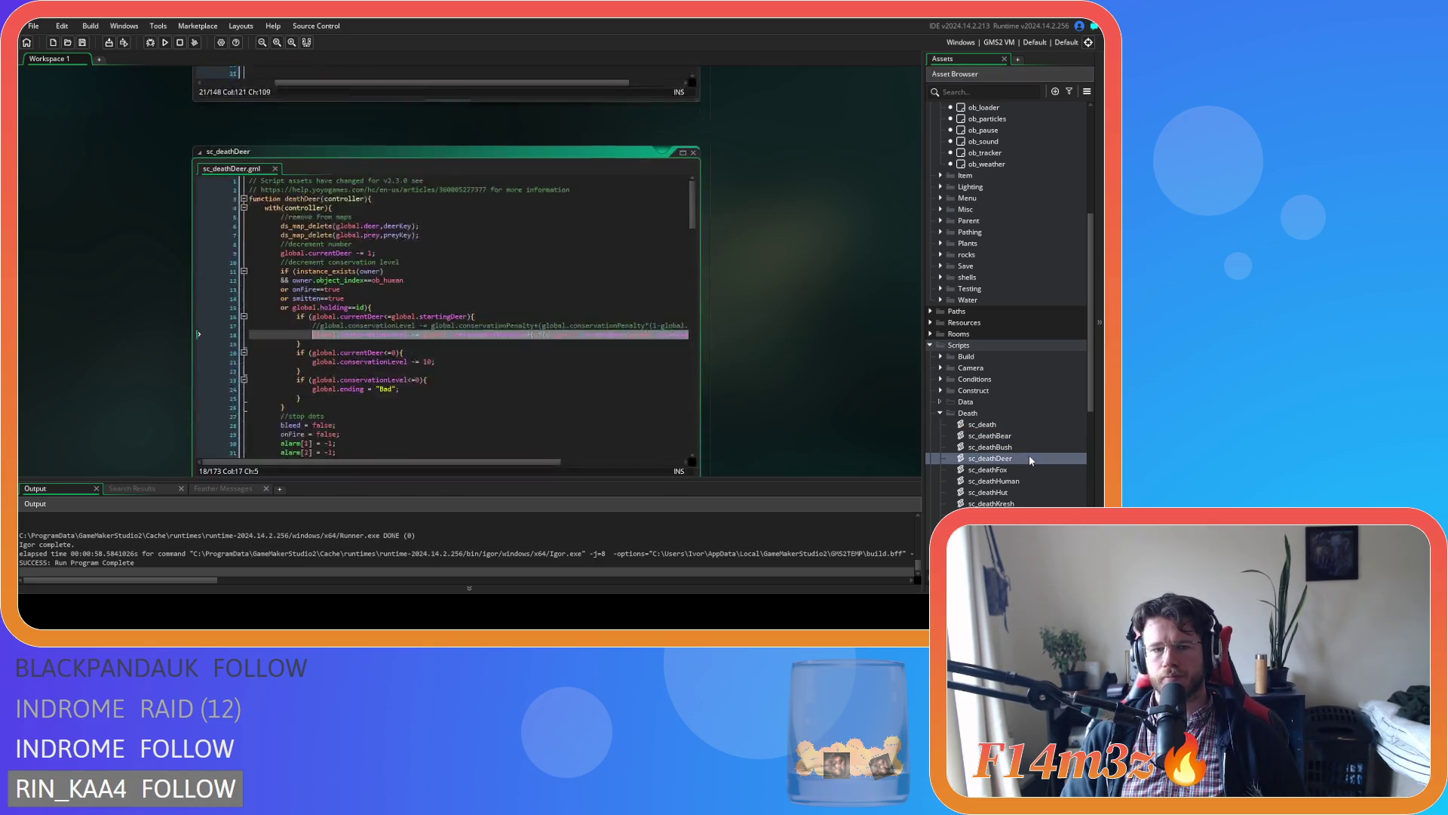
right_click(620, 285)
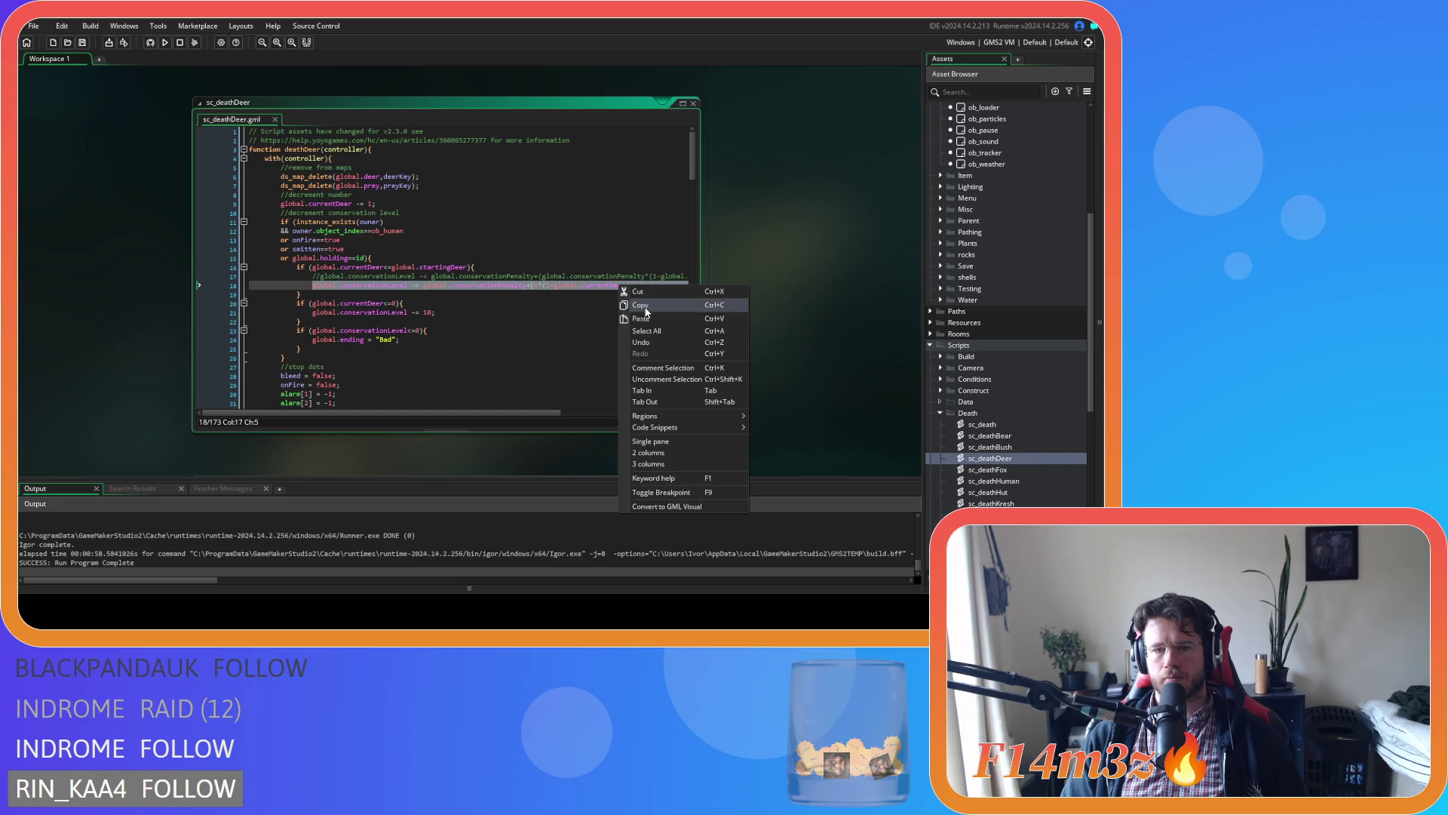
click(649, 297)
double_click(988, 469)
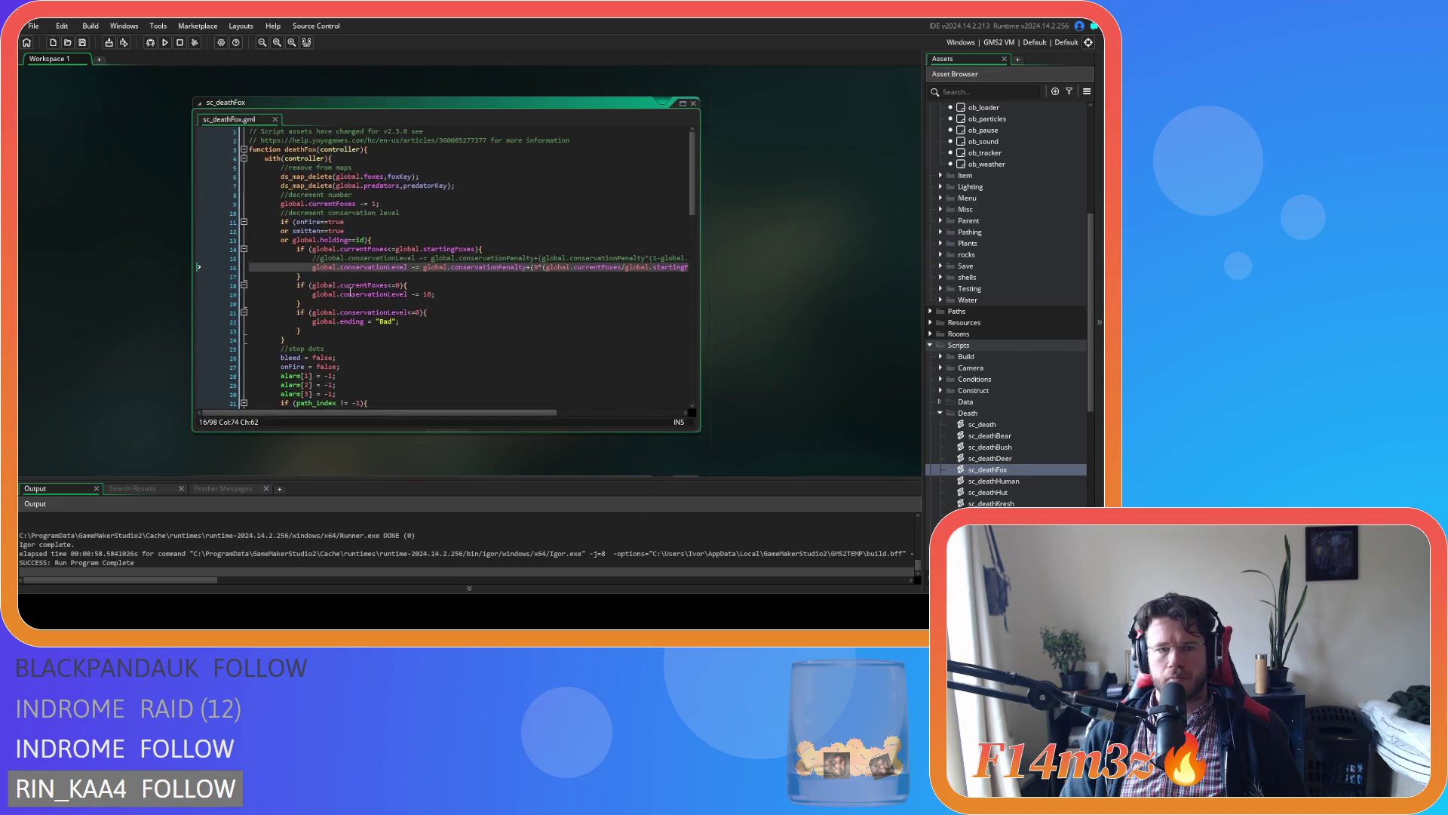
key(shift+End)
key(ctrl+v)
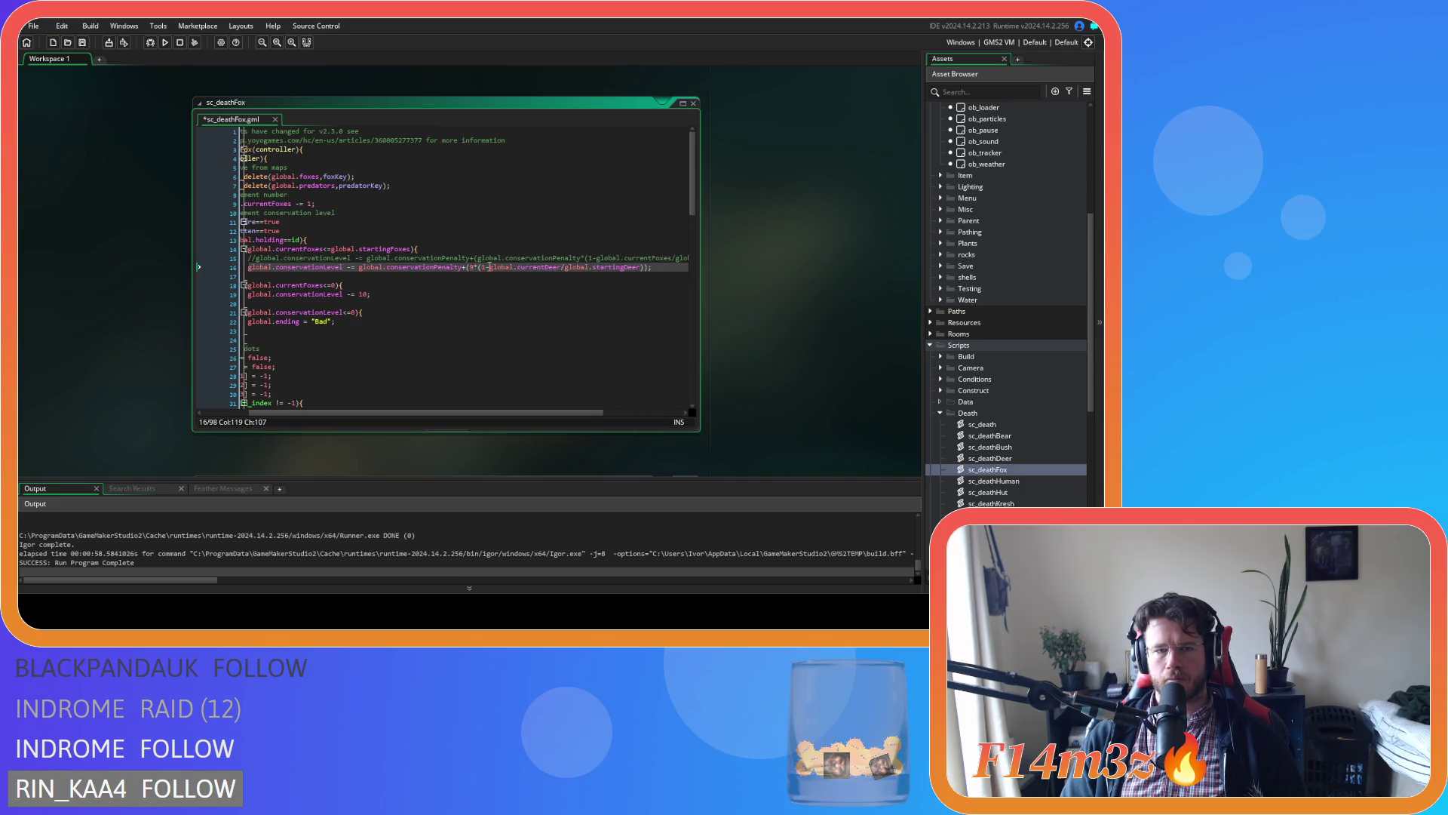
Replace currentDeer and startingDeer with currentFoxes and startingFoxes, then open sc_deathMoose.
double_click(306, 248)
key(ctrl+c)
double_click(528, 267)
key(ctrl+v)
click(371, 249)
double_click(372, 249)
key(ctrl+c)
double_click(637, 268)
key(ctrl+v)
drag(677, 270, 312, 269)
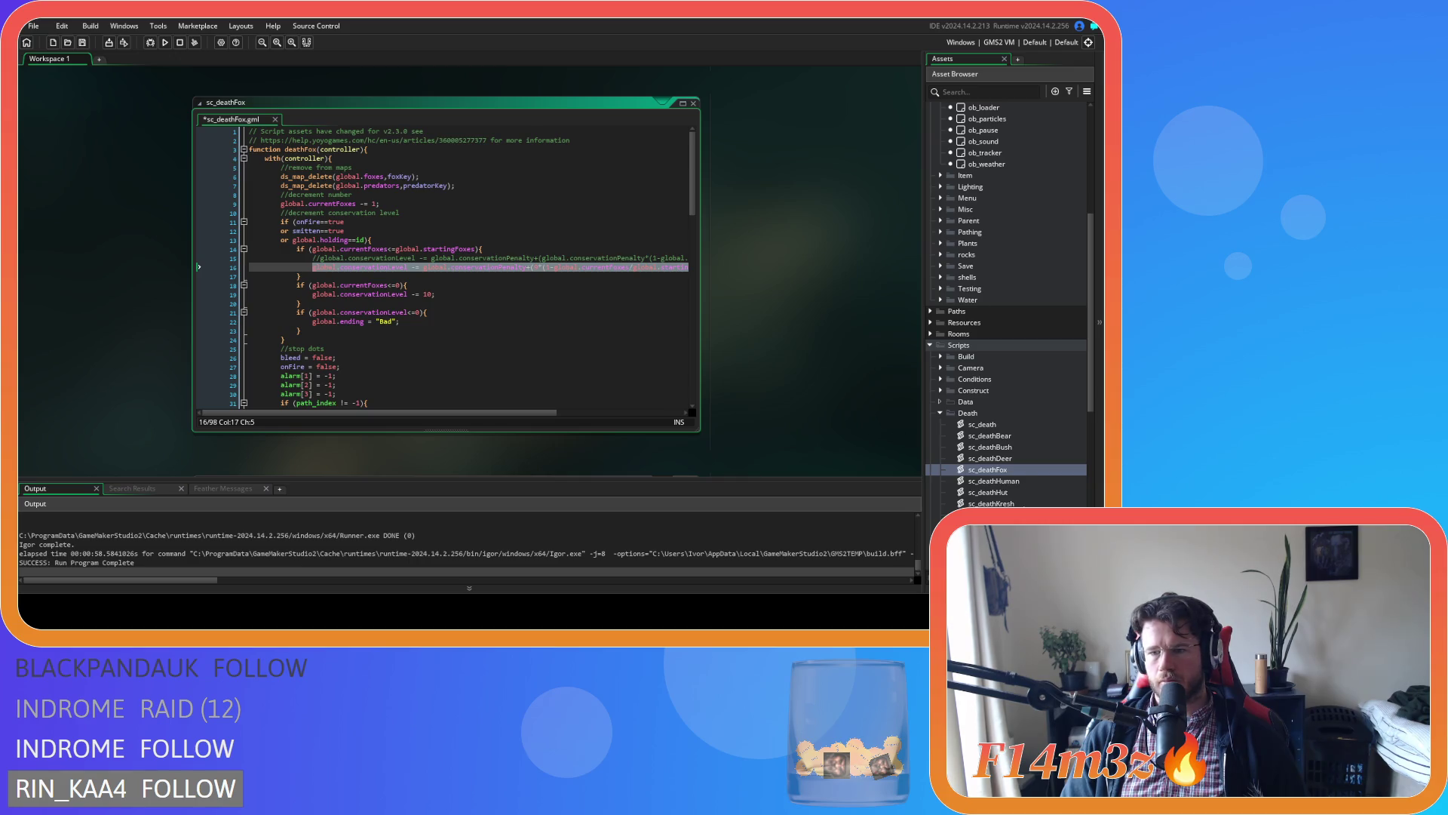
click(996, 503)
double_click(994, 515)
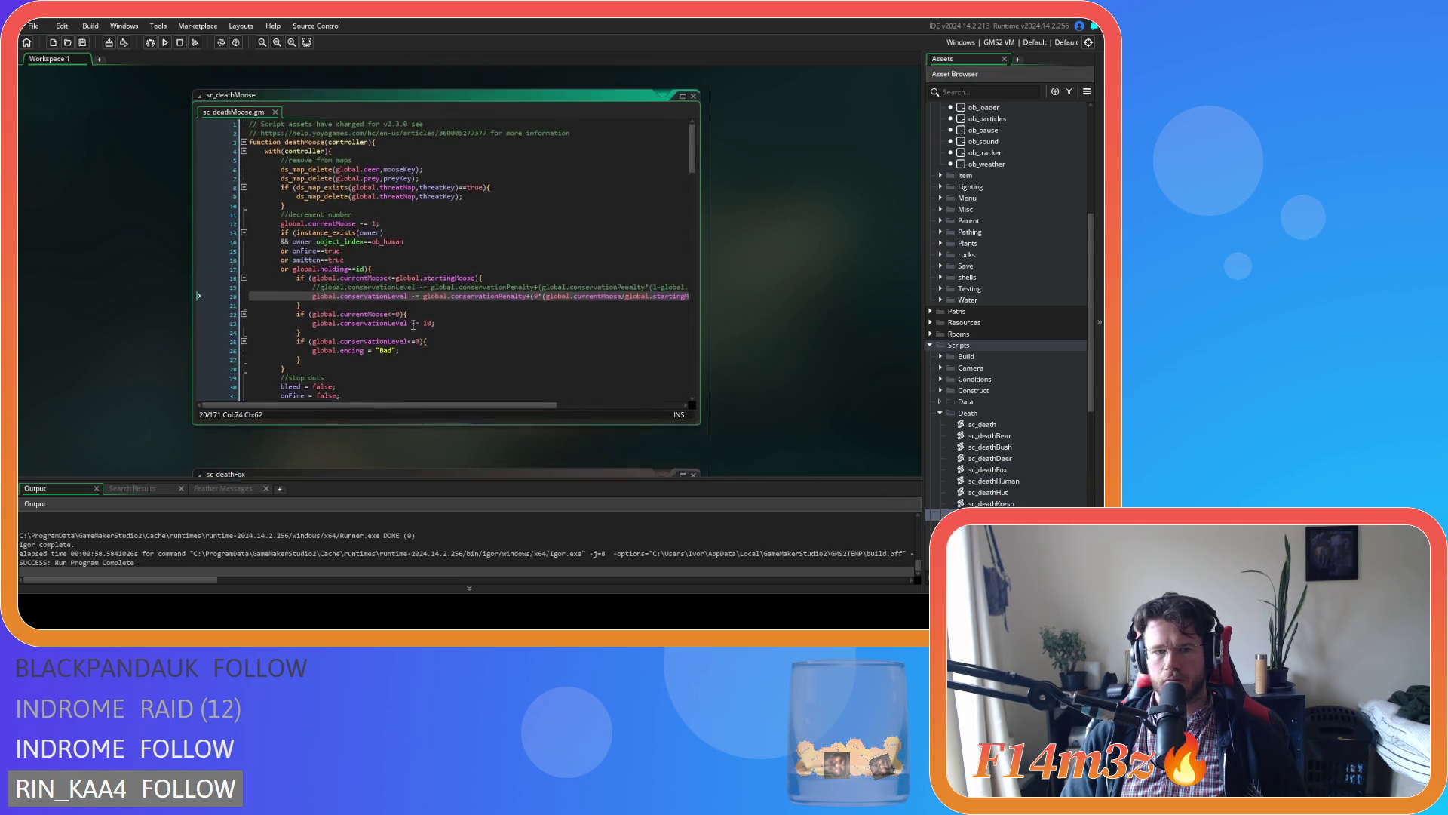
Paste the penalty over sc_deathMoose line 20 using currentMoose and startingMoose, and save.
key(shift+End)
key(ctrl+v)
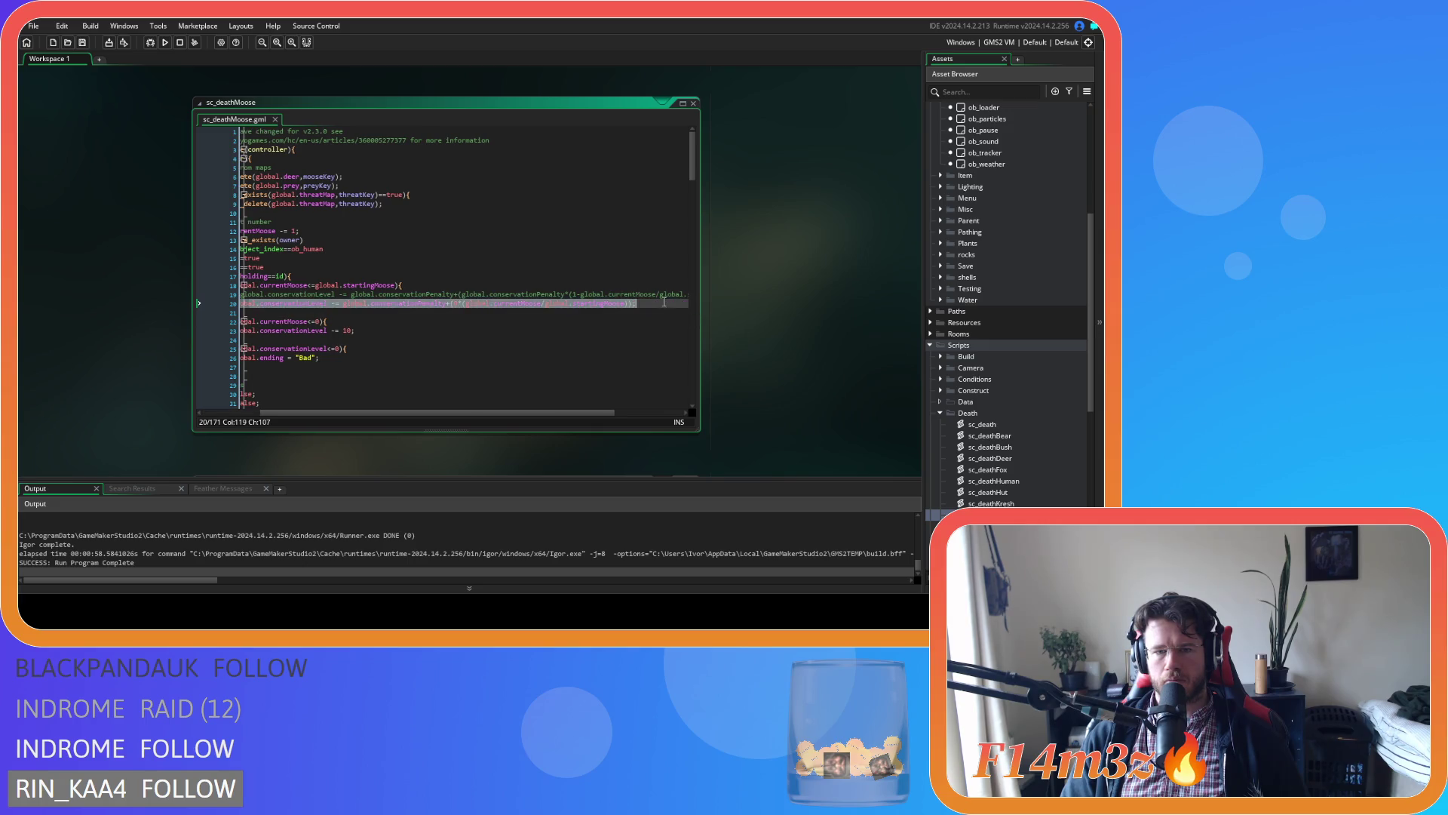
double_click(296, 286)
click(522, 304)
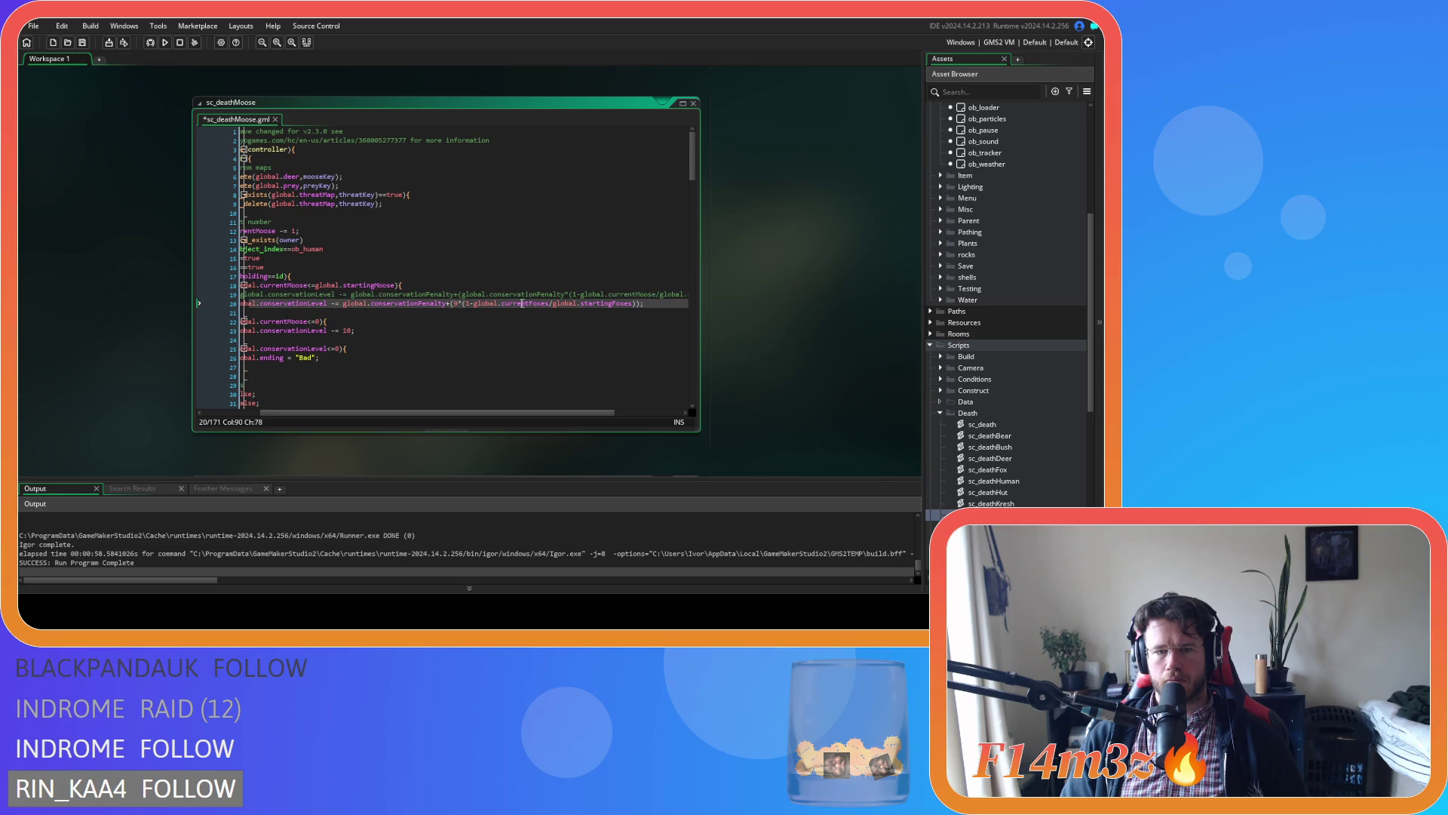
double_click(393, 286)
key(ctrl+c)
double_click(606, 303)
key(ctrl+v)
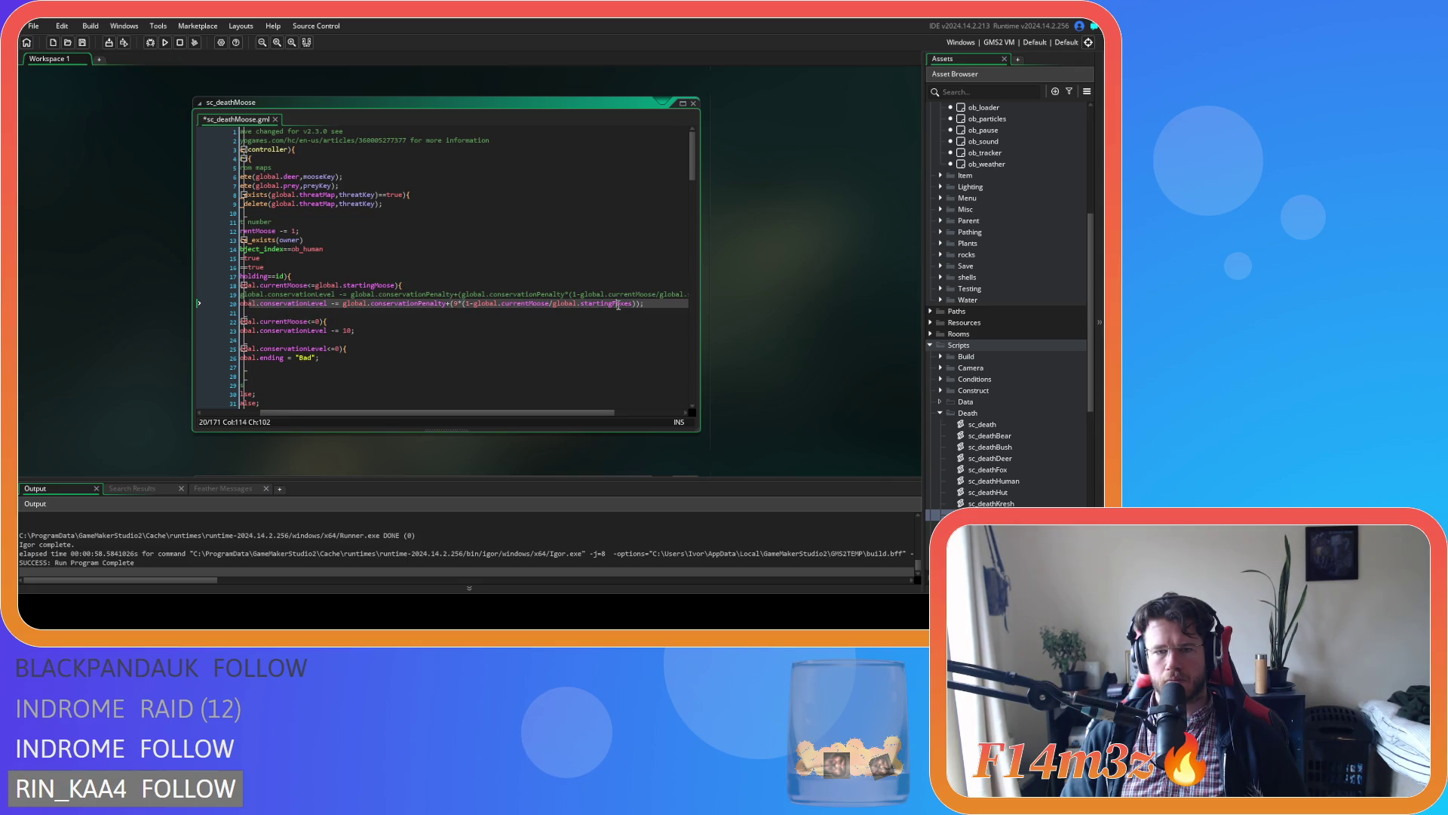
click(669, 304)
key(ctrl+s)
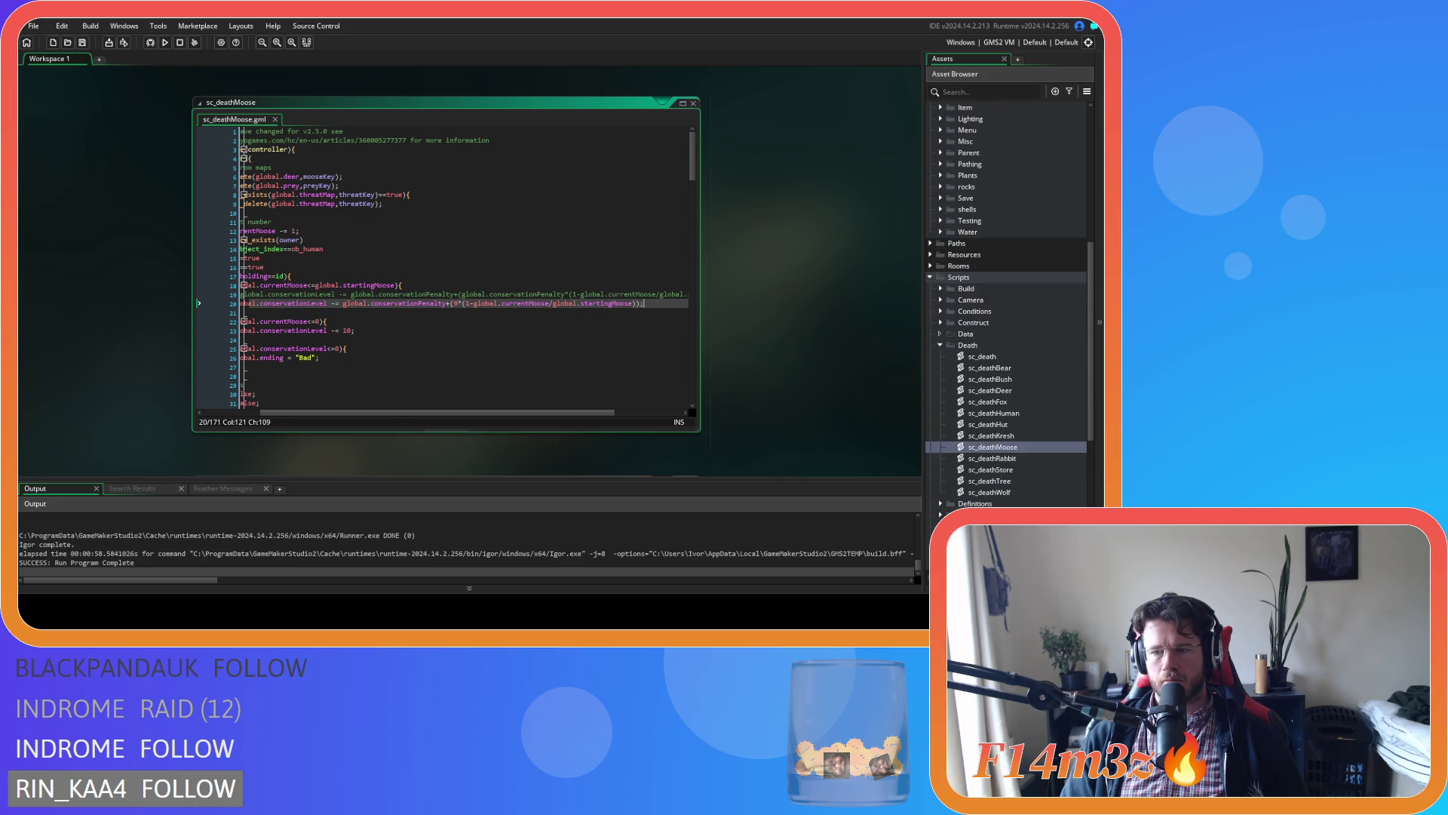
mouse_move(645, 304)
mouse_down()
mouse_move(248, 304)
mouse_move(296, 307)
mouse_up()
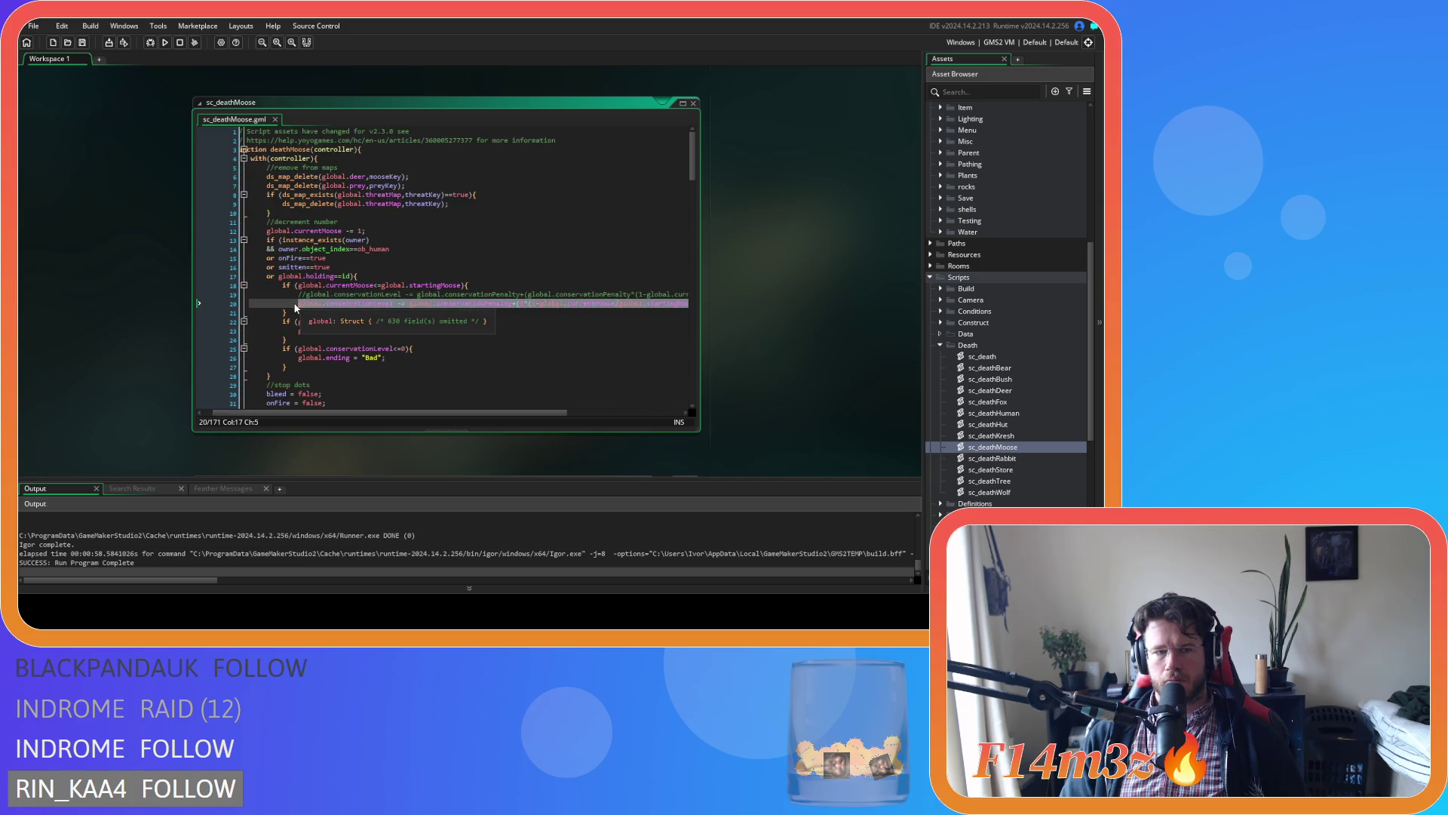
Paste the penalty over sc_deathRabbit line 17 using currentRabbits and startingRabbits.
click(1028, 460)
key(shift+End)
key(ctrl+v)
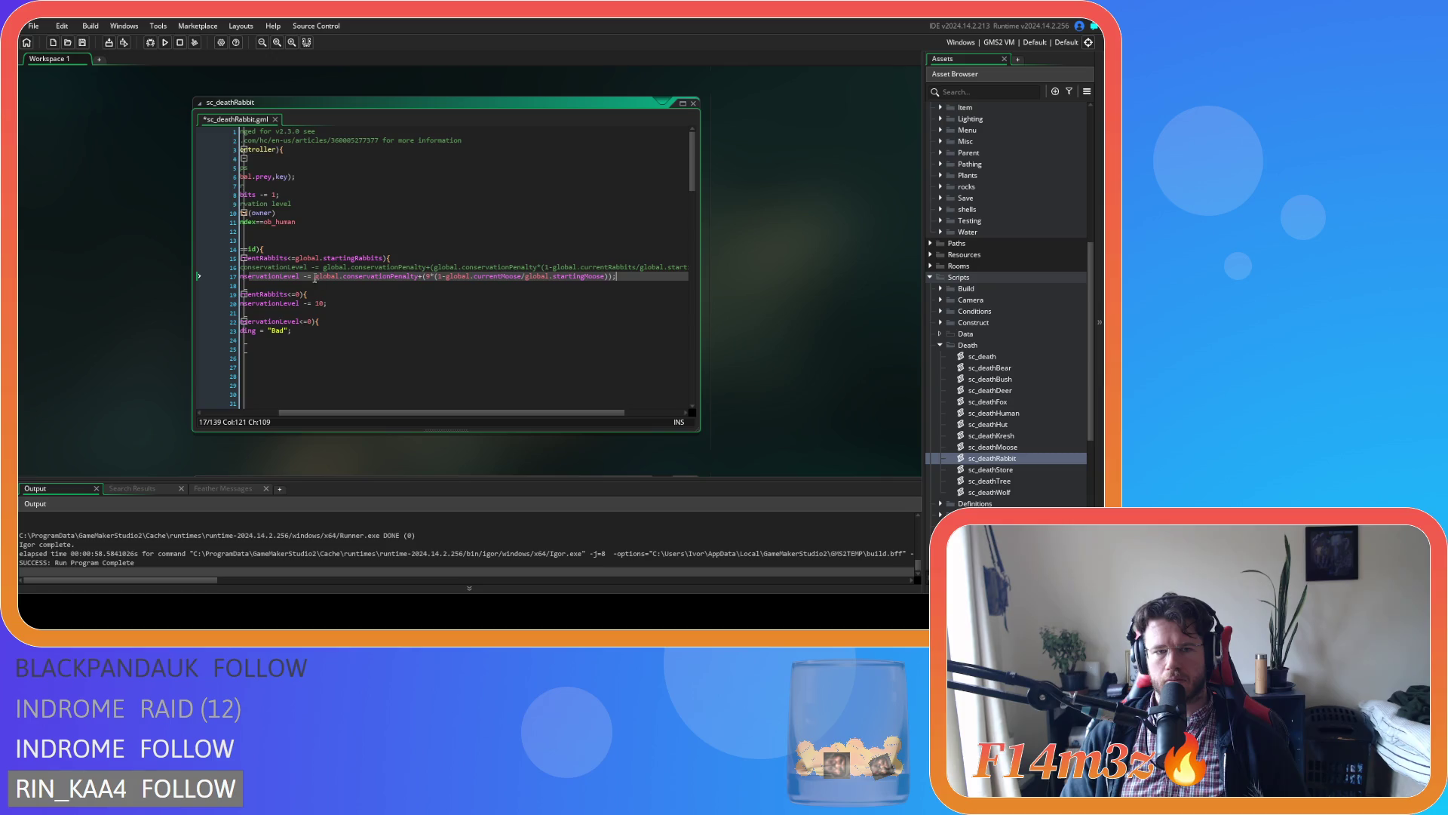
double_click(277, 260)
click(496, 277)
double_click(357, 258)
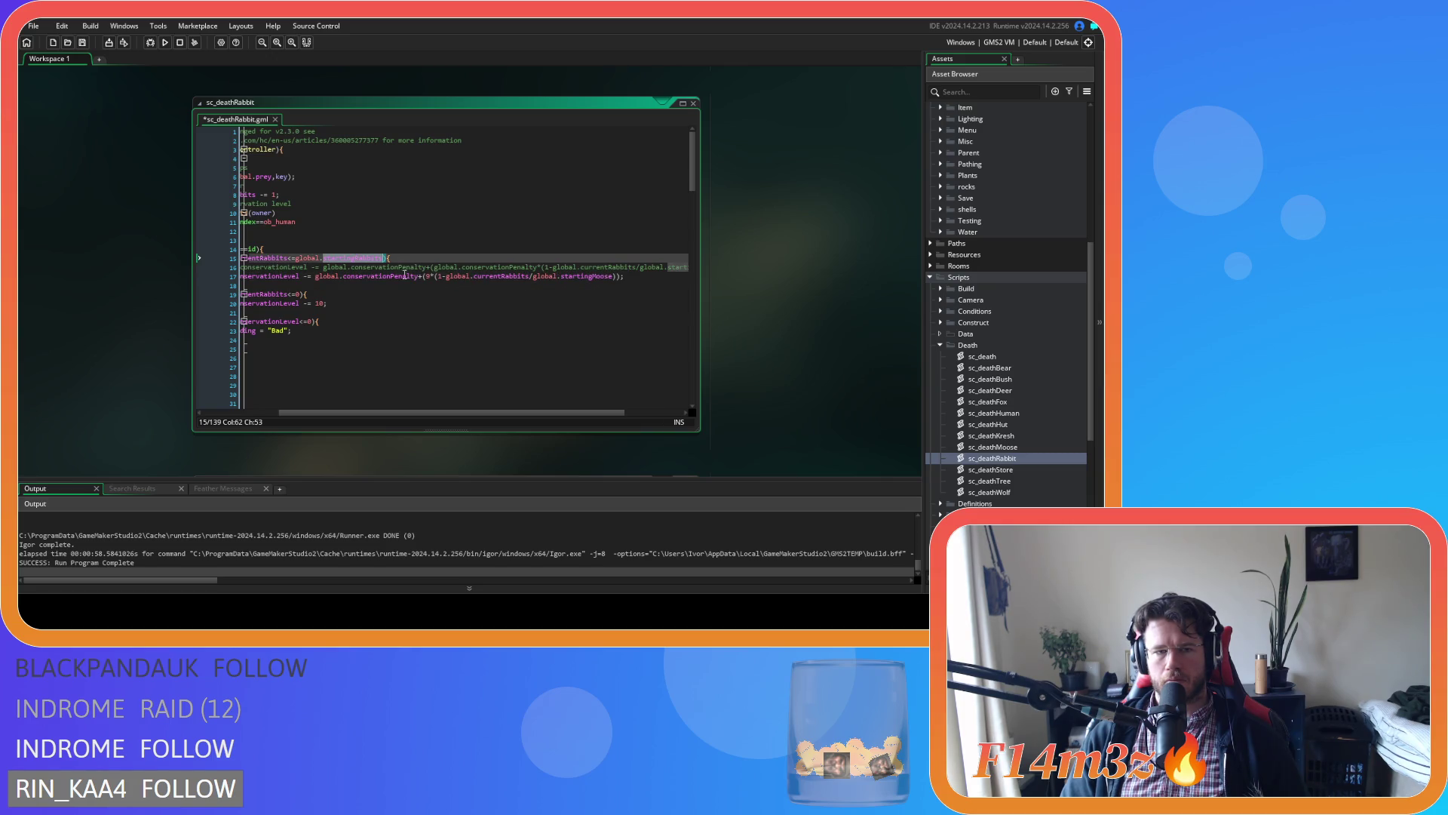
double_click(581, 276)
mouse_move(657, 277)
mouse_down()
mouse_move(287, 279)
mouse_move(309, 277)
mouse_up()
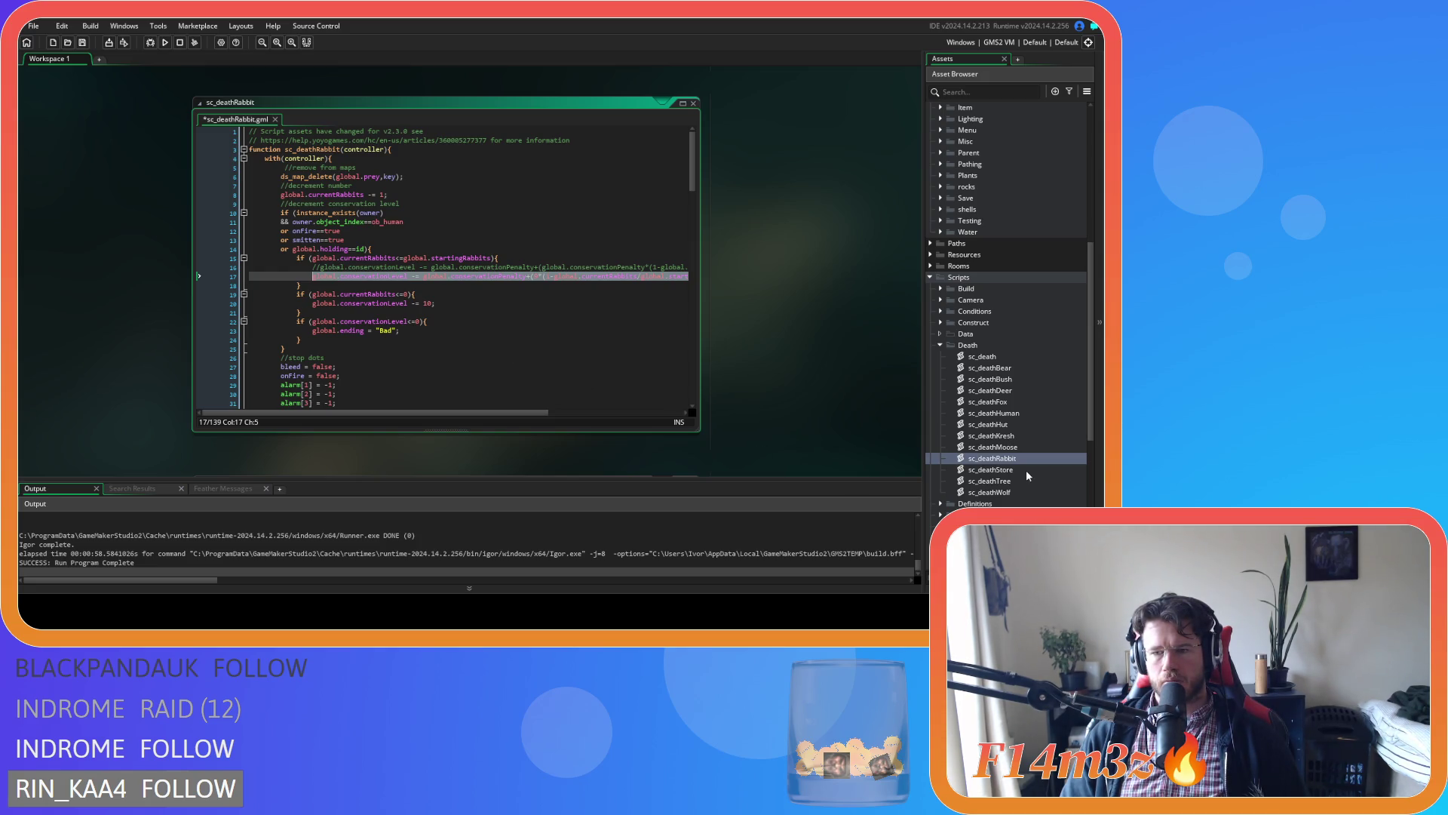
Paste the penalty over sc_deathWolf line 18 with the wolf counts, then run the game.
double_click(1015, 492)
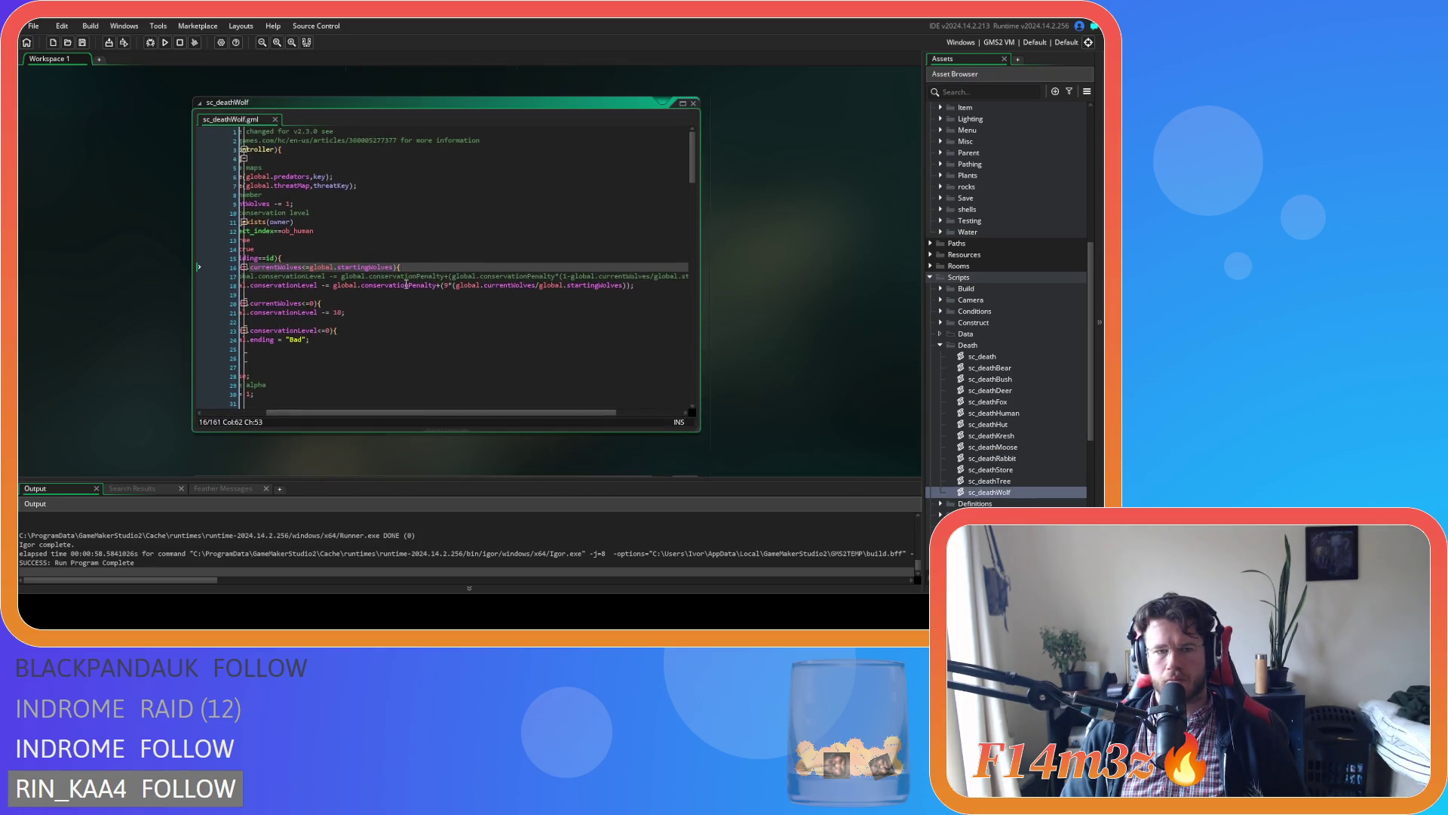
drag(652, 287, 309, 287)
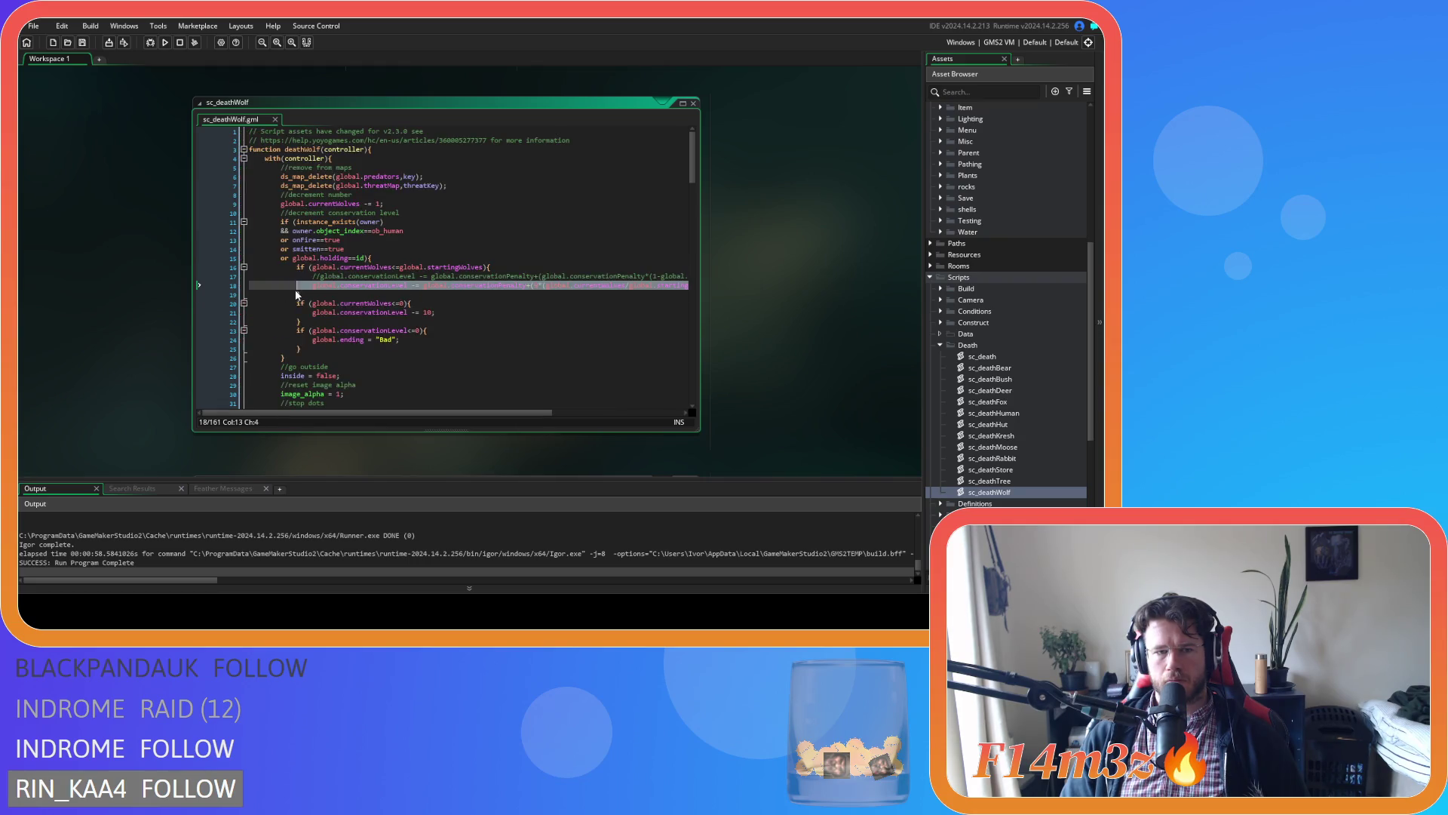
key(ctrl+v)
click(259, 270)
click(476, 285)
click(338, 267)
double_click(547, 286)
key(F5)
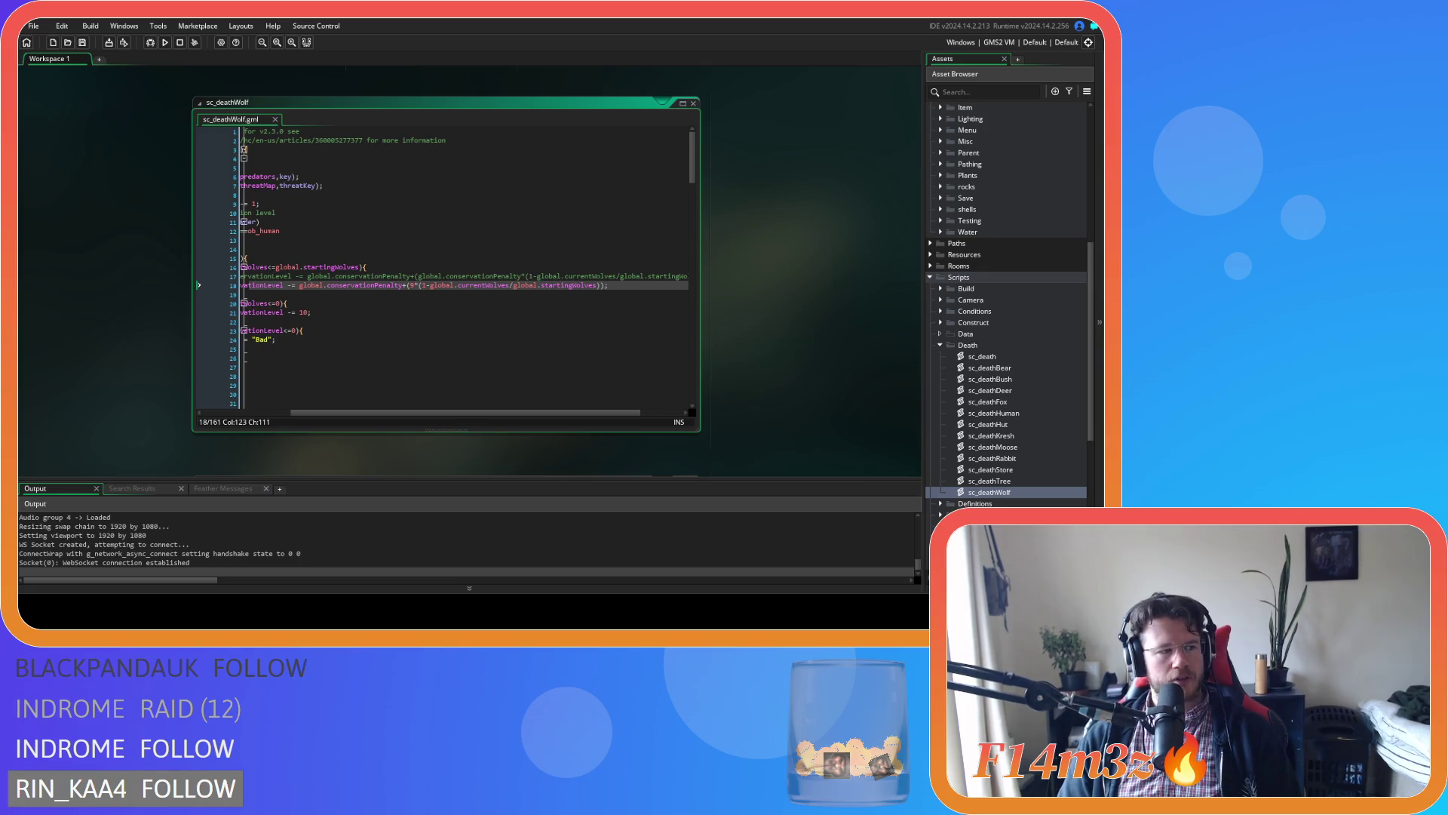
Return to the editor after the failed run and rebuild with F5.
click(117, 224)
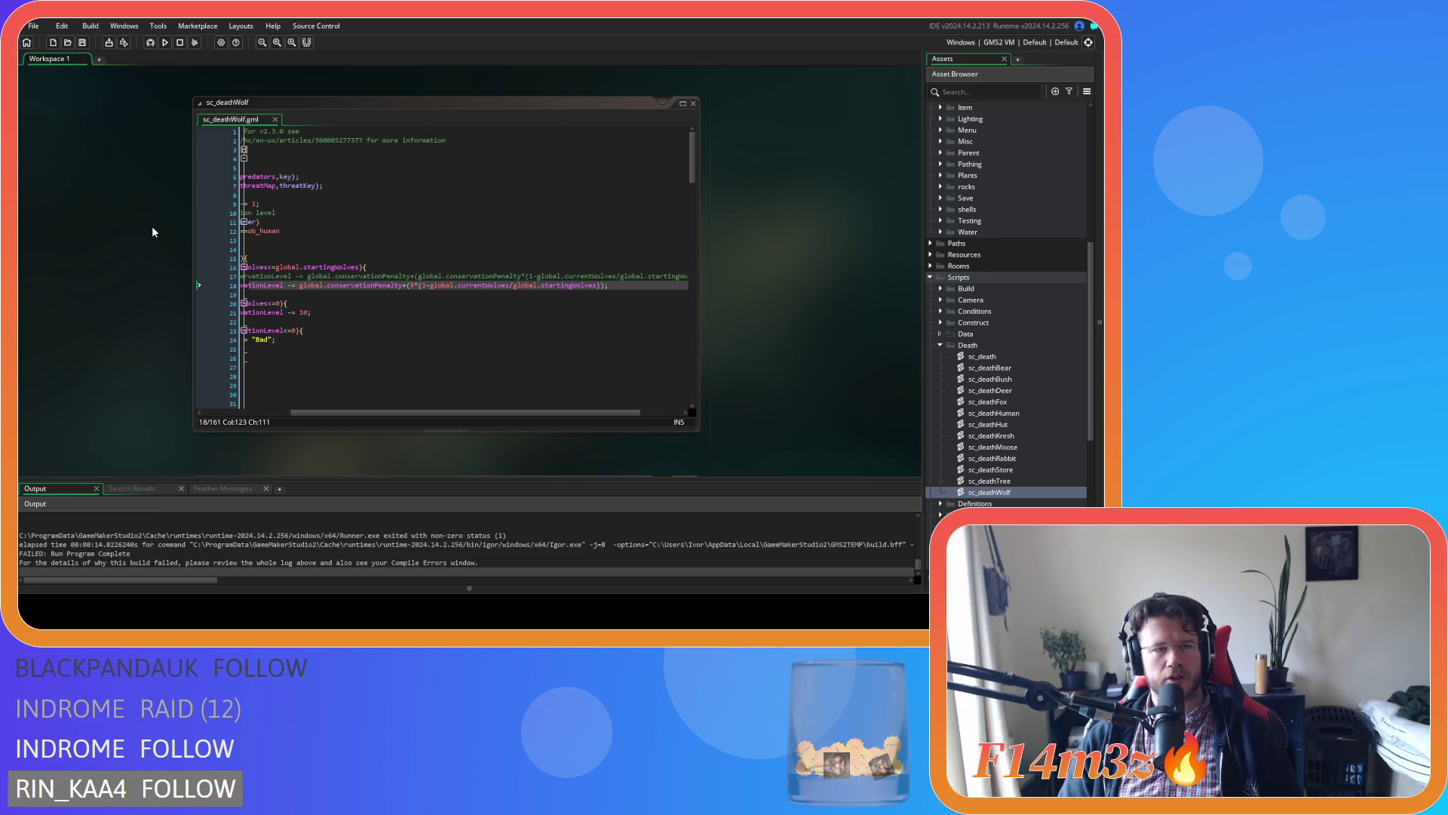
key(F5)
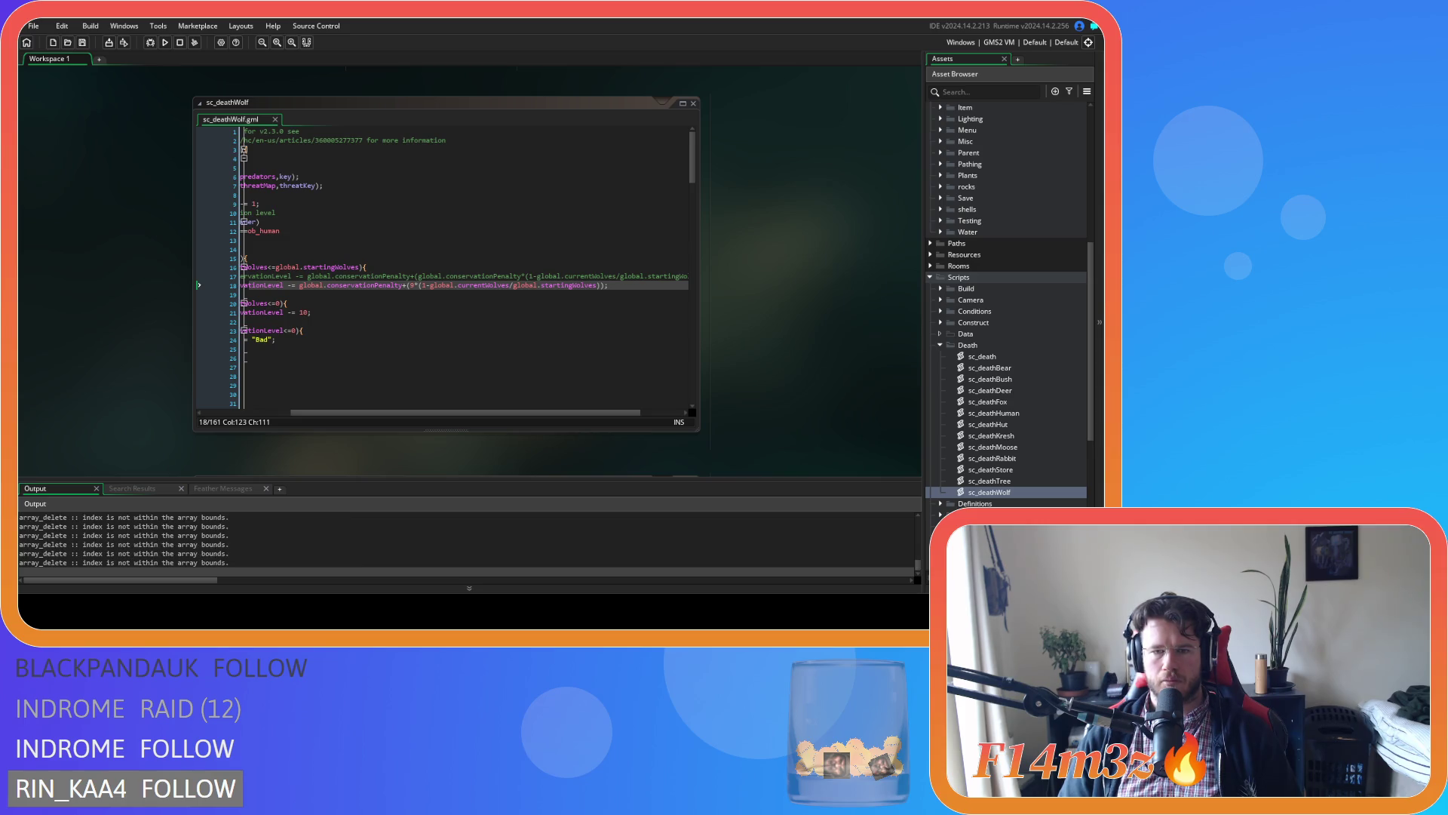
Cast Haste and Storm on the deer near the character, adjusting the camera.
key(alt+Tab)
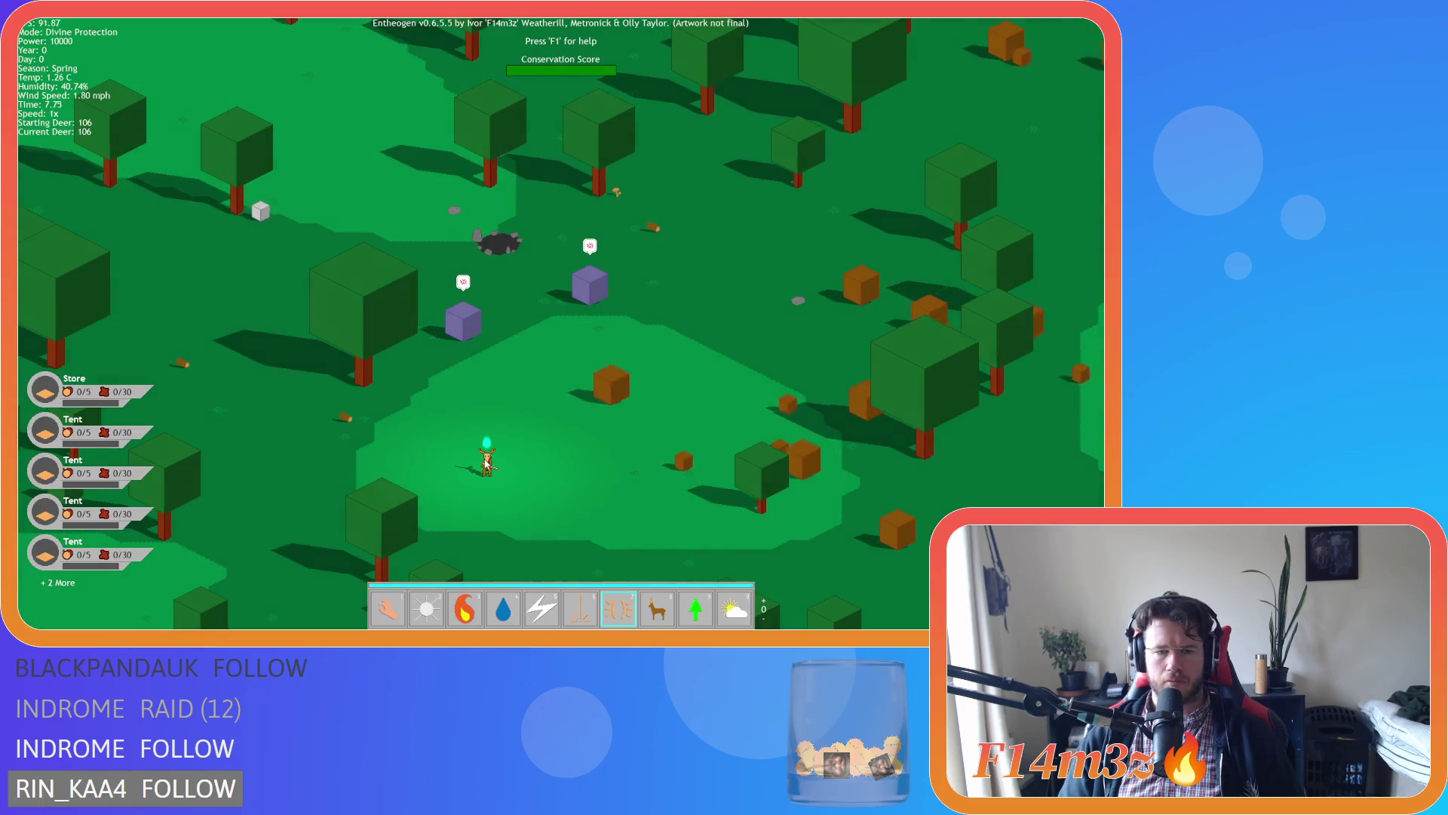
key(Tab)
key(8)
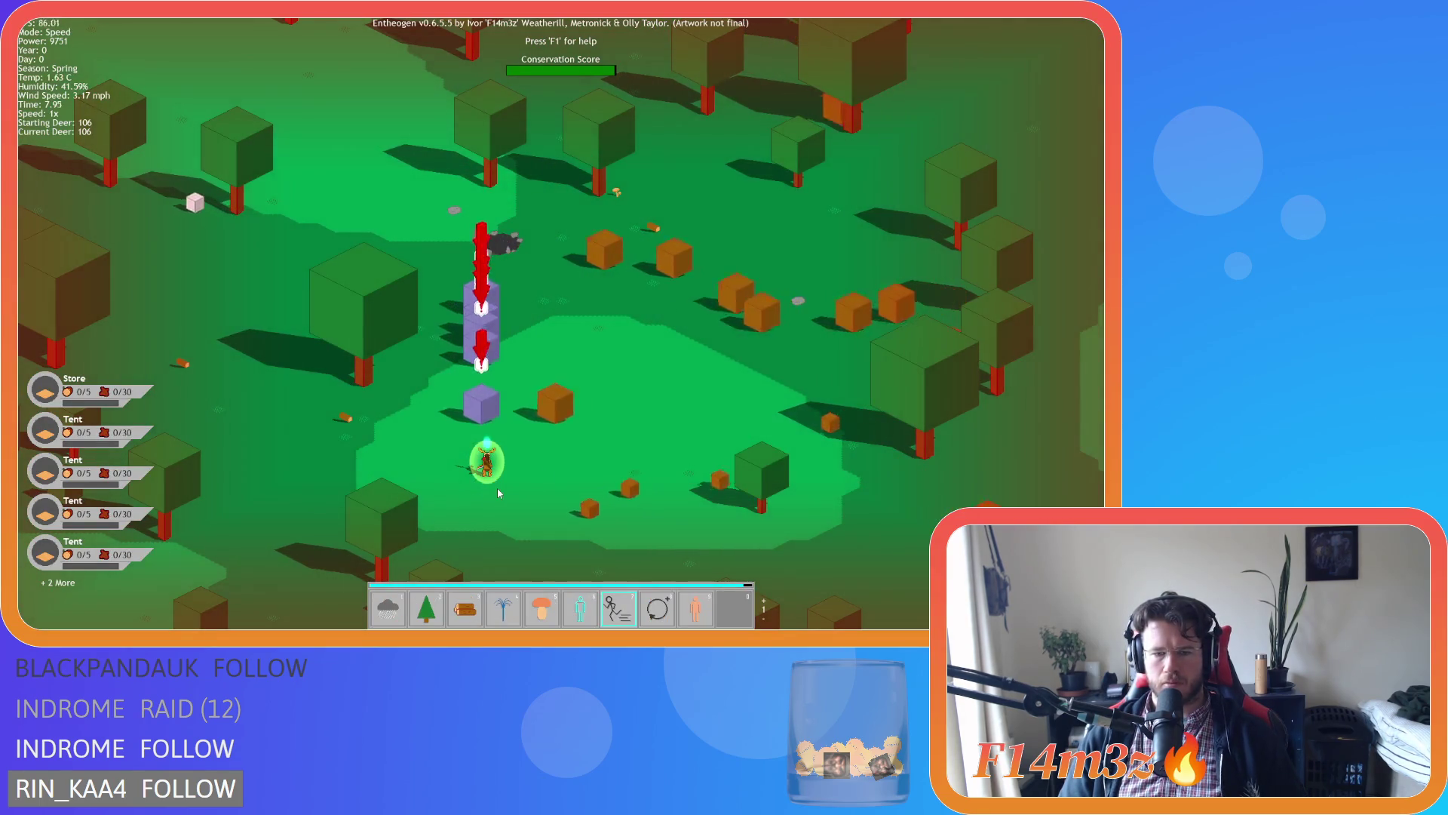
key(1)
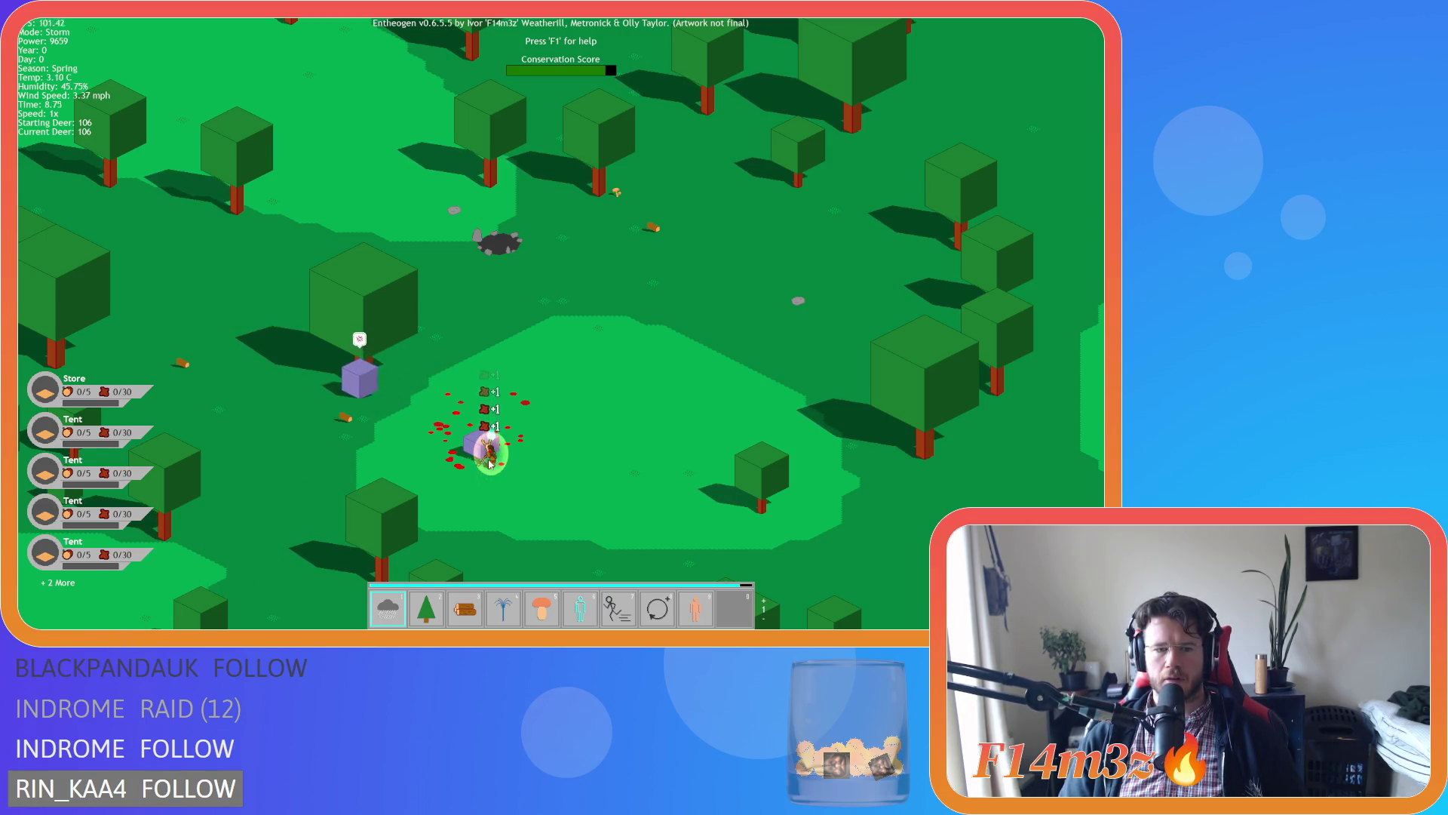
scroll(494, 466, down, 5)
key(w)
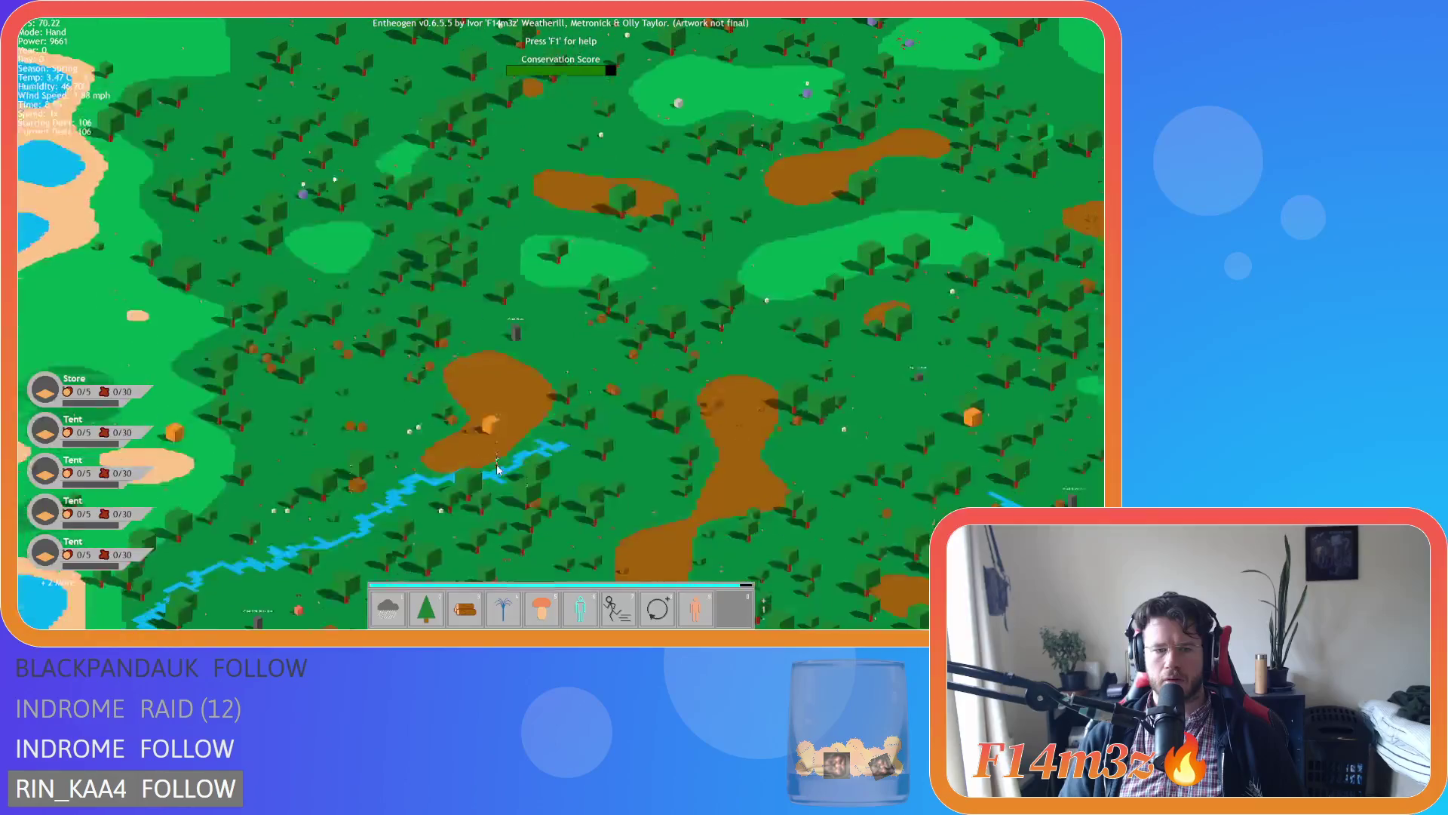
scroll(458, 409, up, 5)
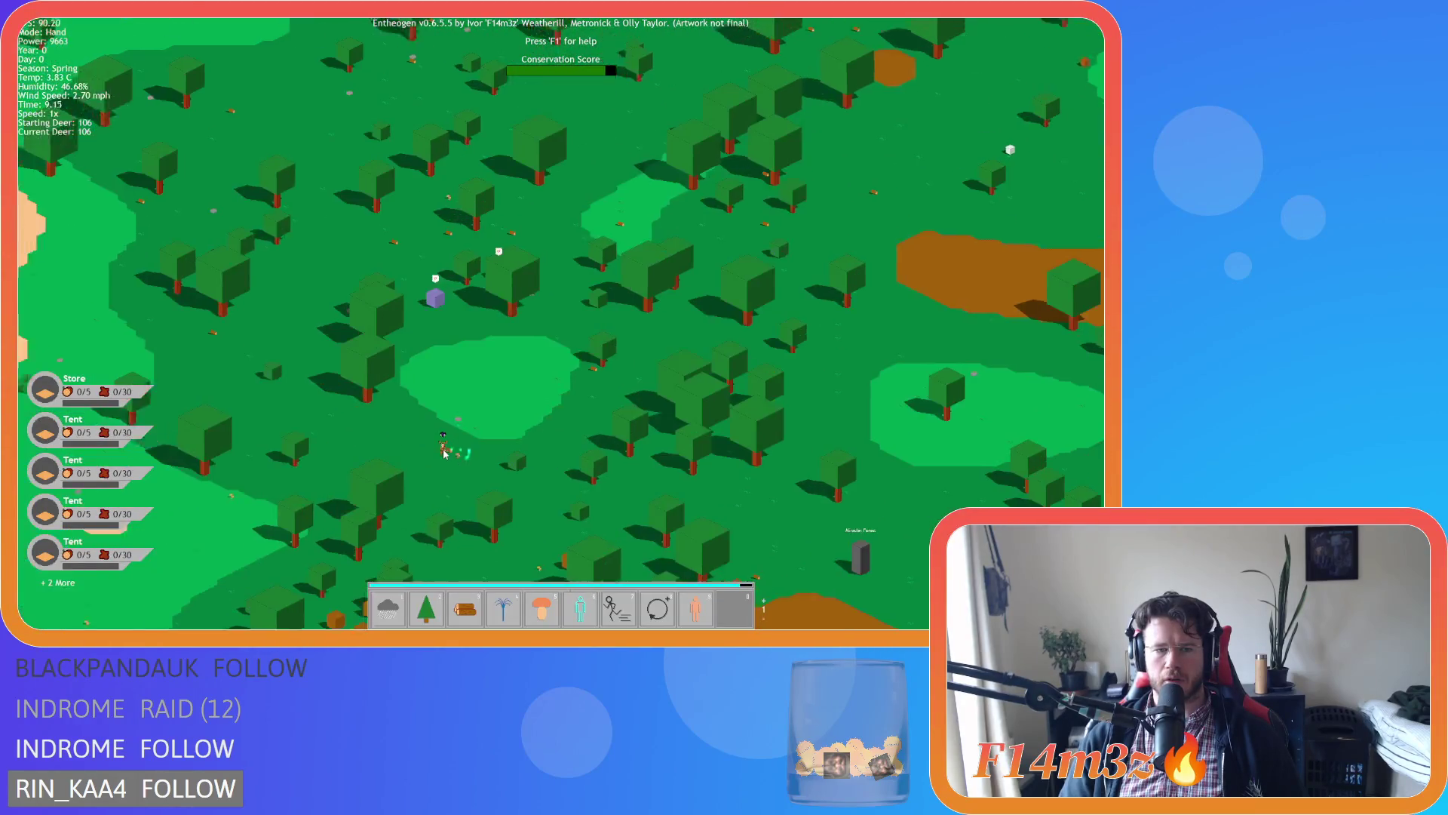
key(Tab)
key(Tab)
Cast Divine Protection and Haste among the deer, return to Hand, and zoom out and in.
key(6)
click(595, 409)
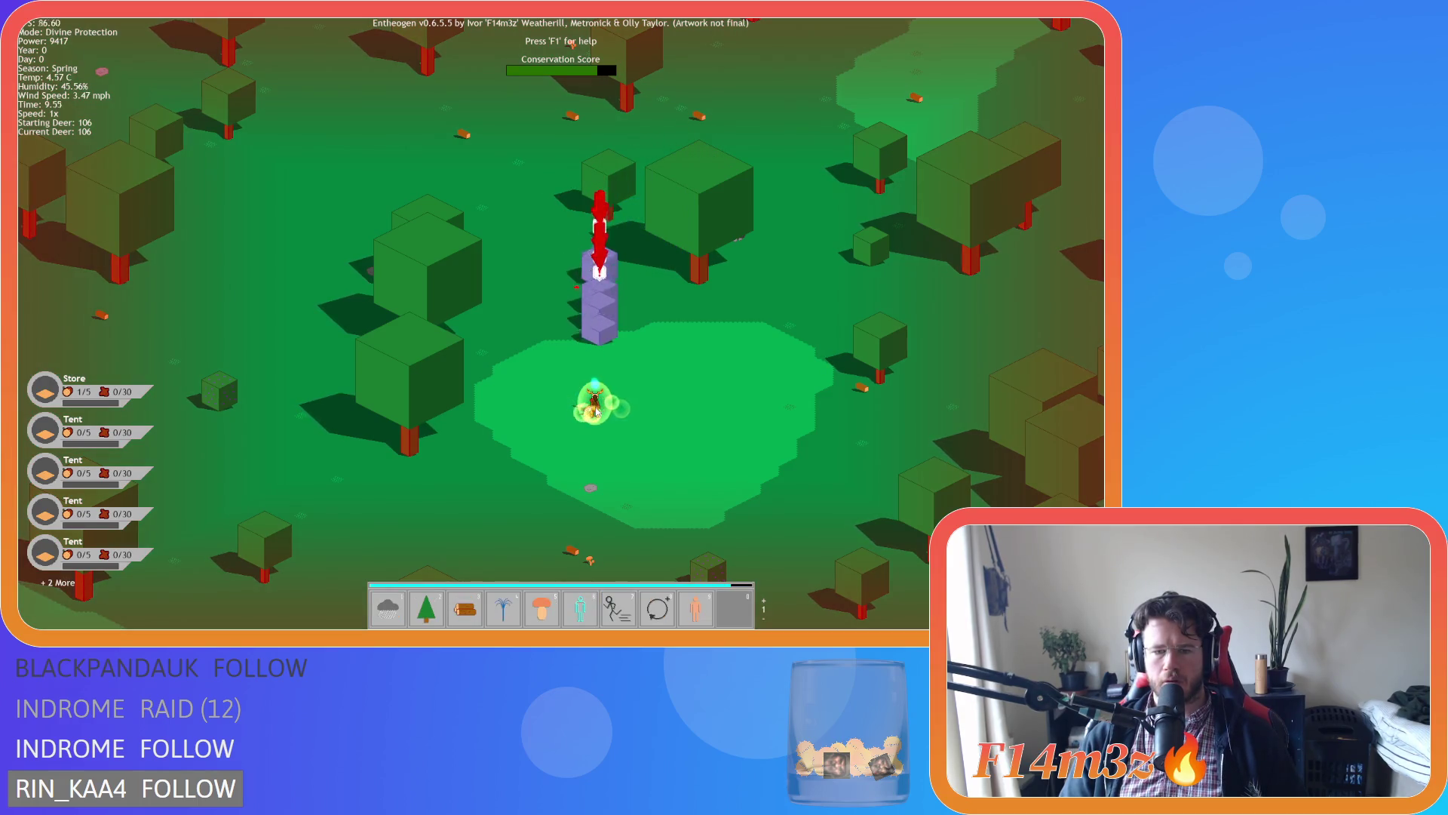
key(8)
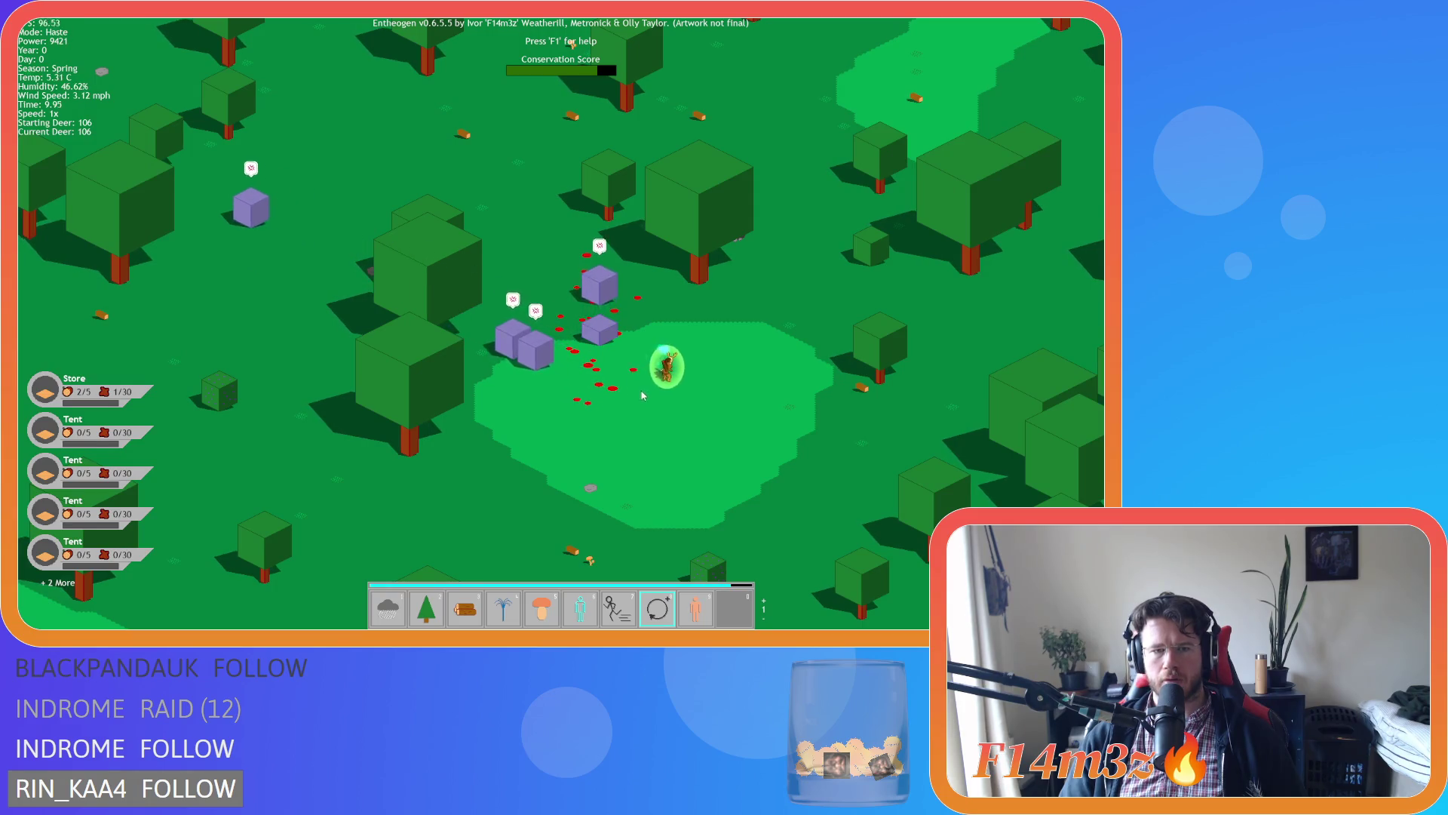
click(755, 340)
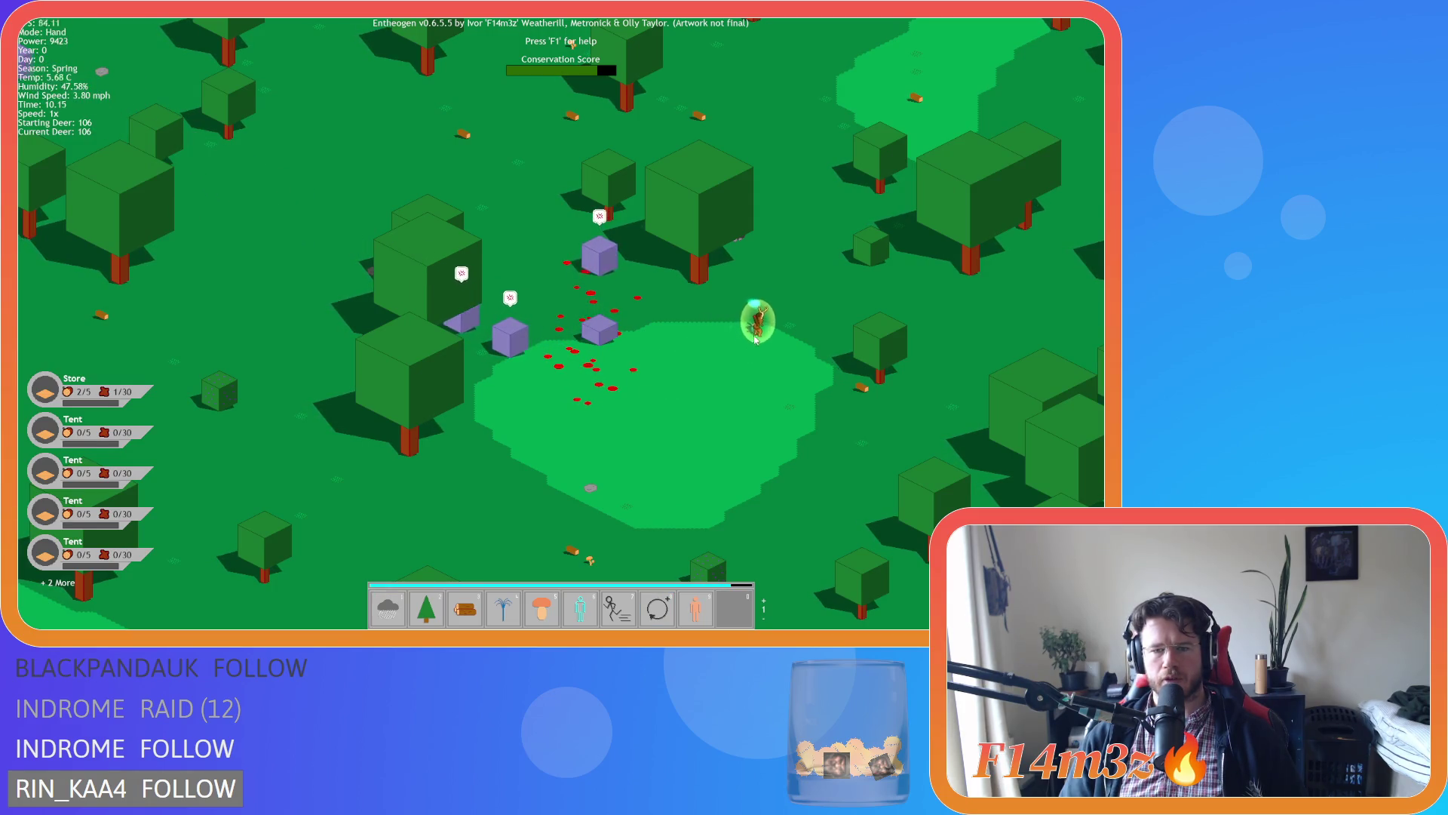
scroll(755, 340, down, 5)
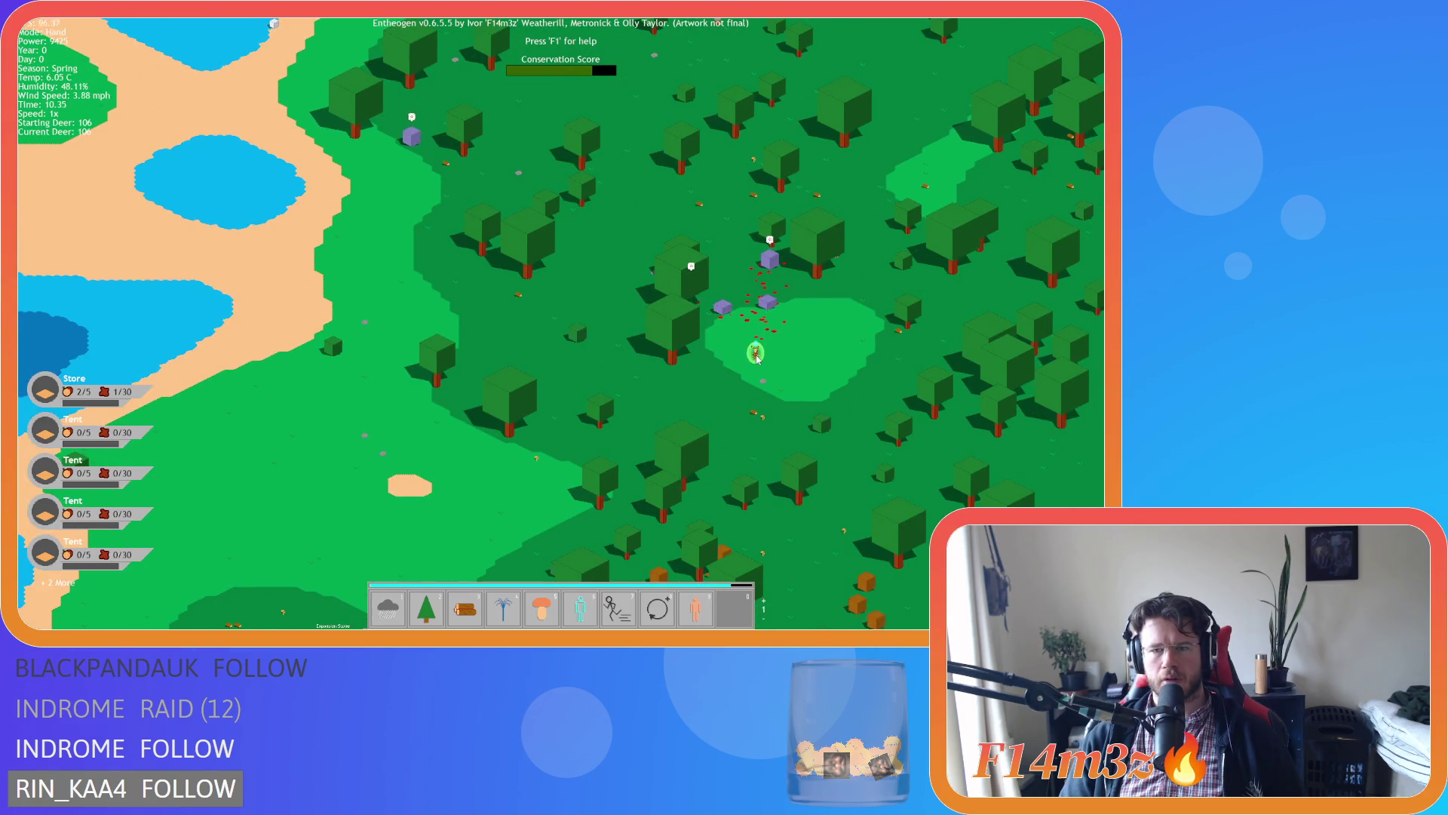
scroll(757, 358, down, 5)
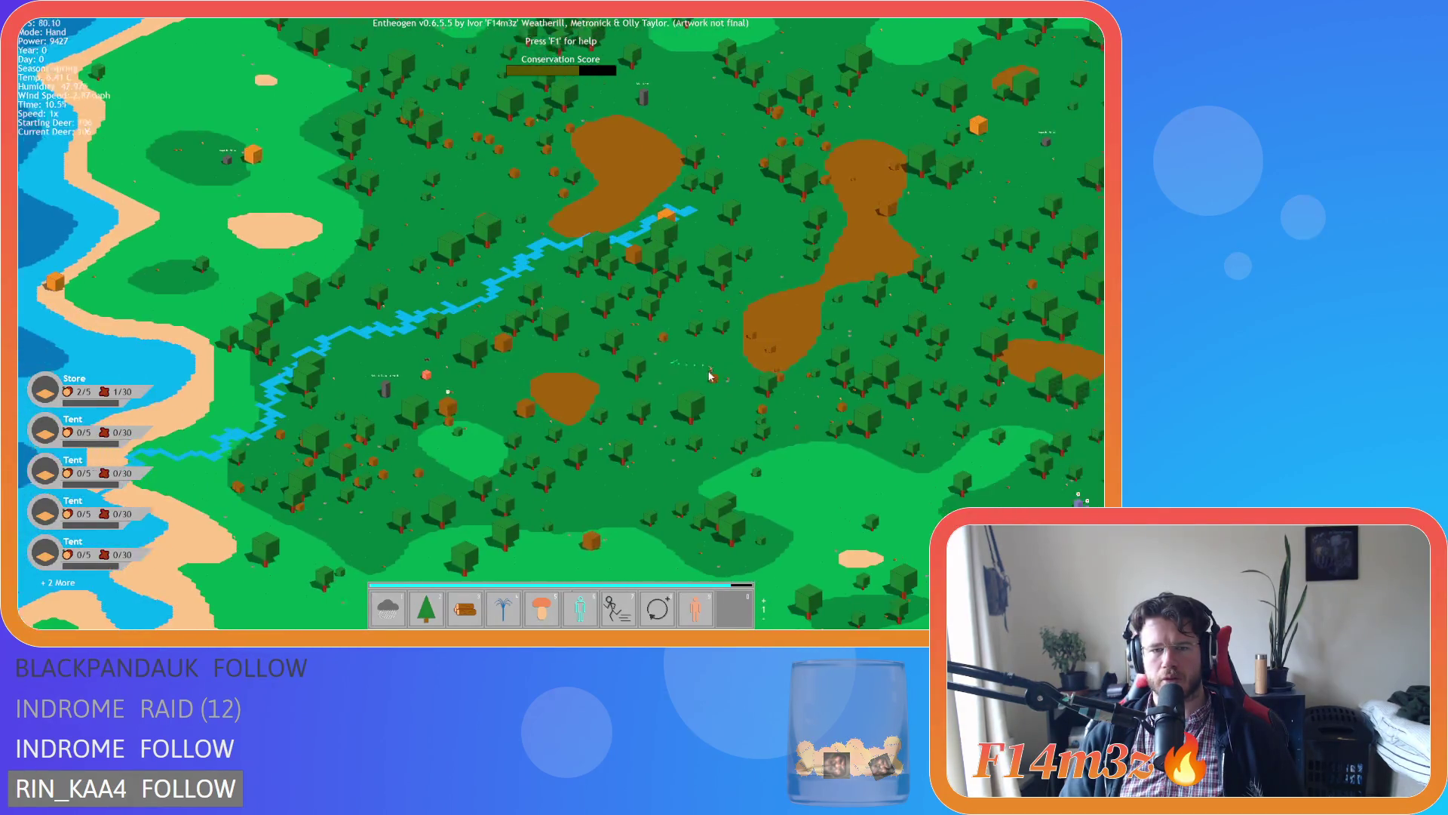
scroll(688, 391, up, 10)
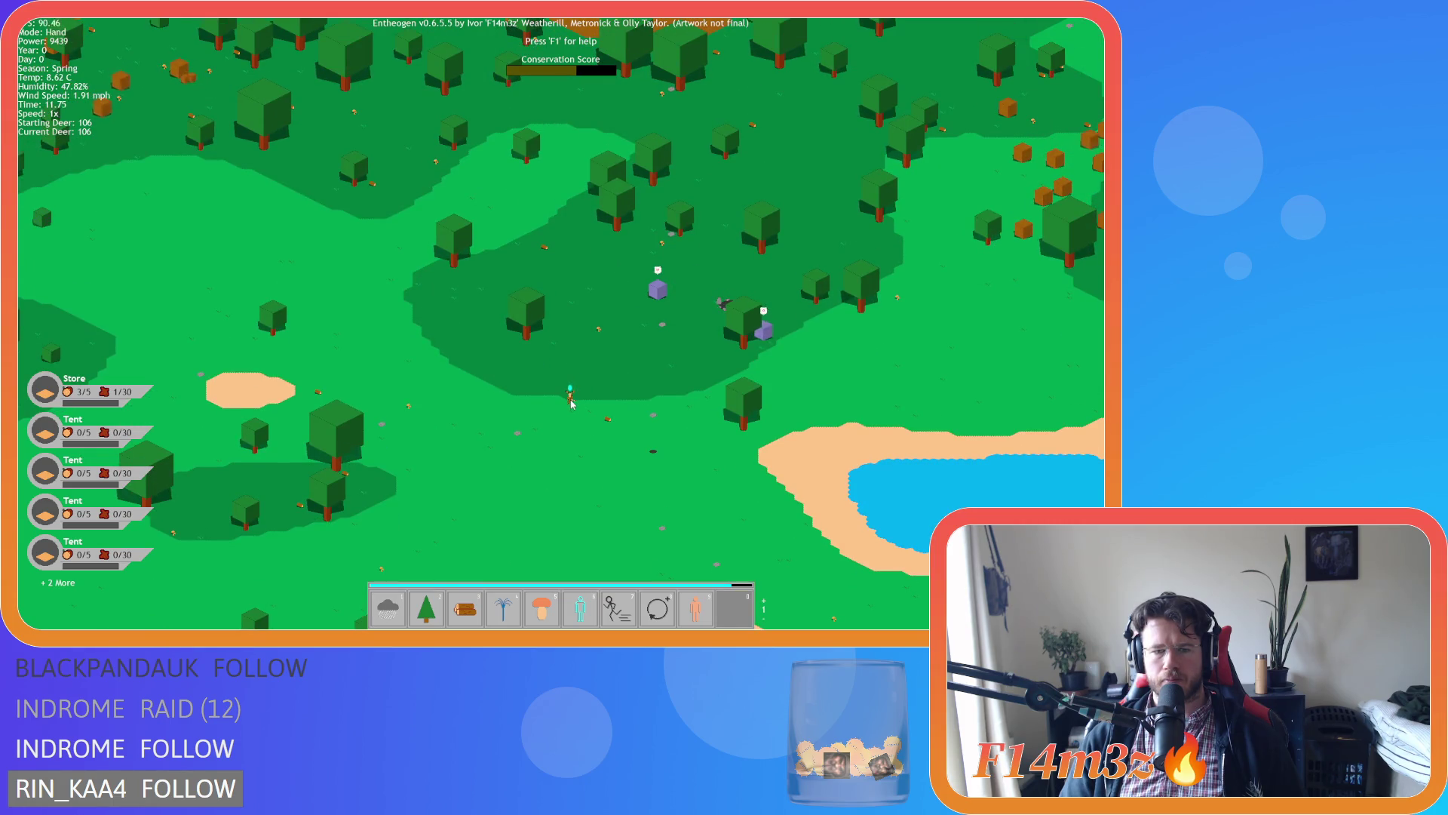
Cast Divine Protection, Haste and Storm on the deer group, pan, and return to Hand.
scroll(571, 404, down, 1)
key(7)
click(570, 404)
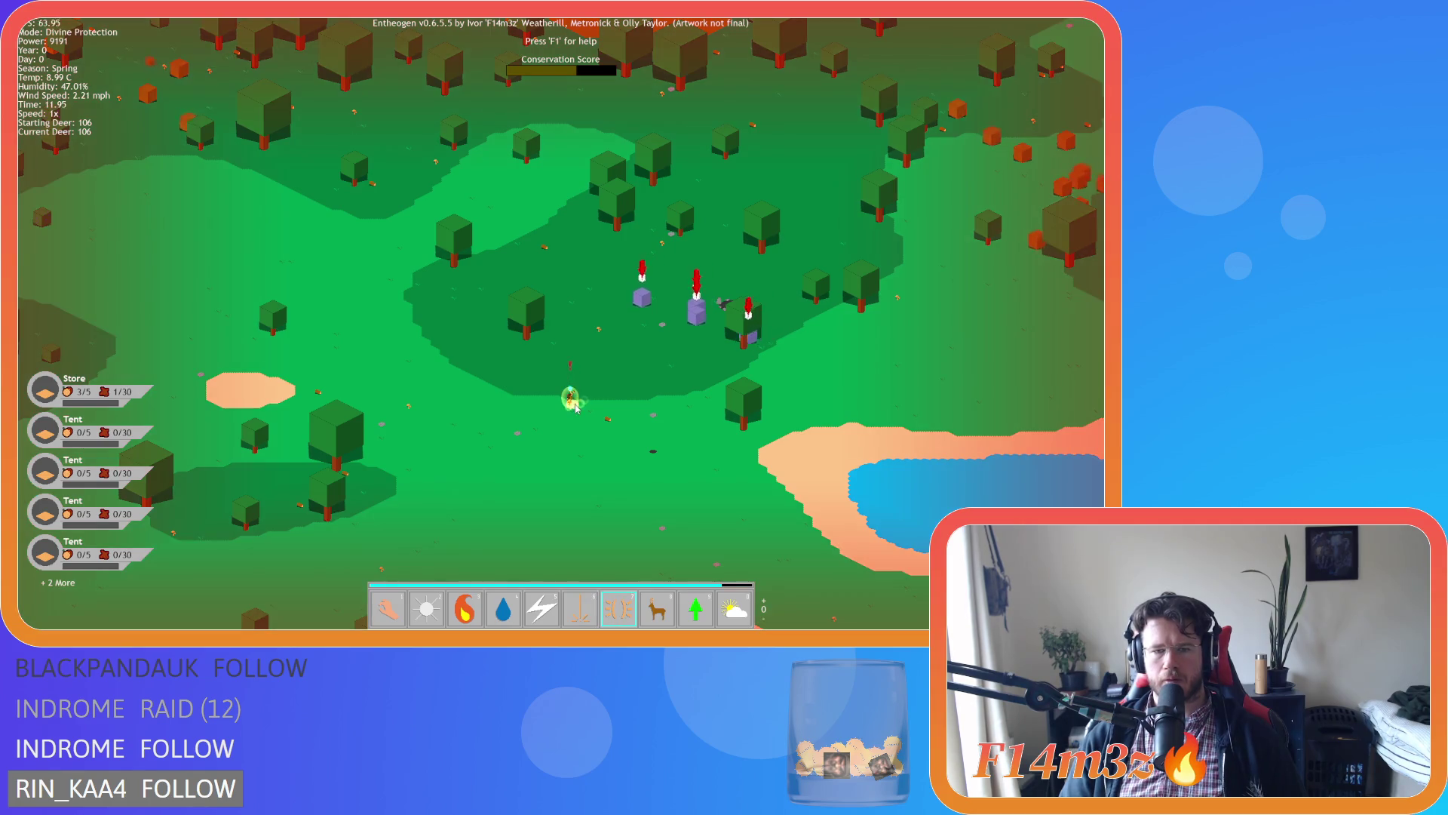
scroll(570, 403, down, 1)
key(8)
key(1)
scroll(572, 414, up, 5)
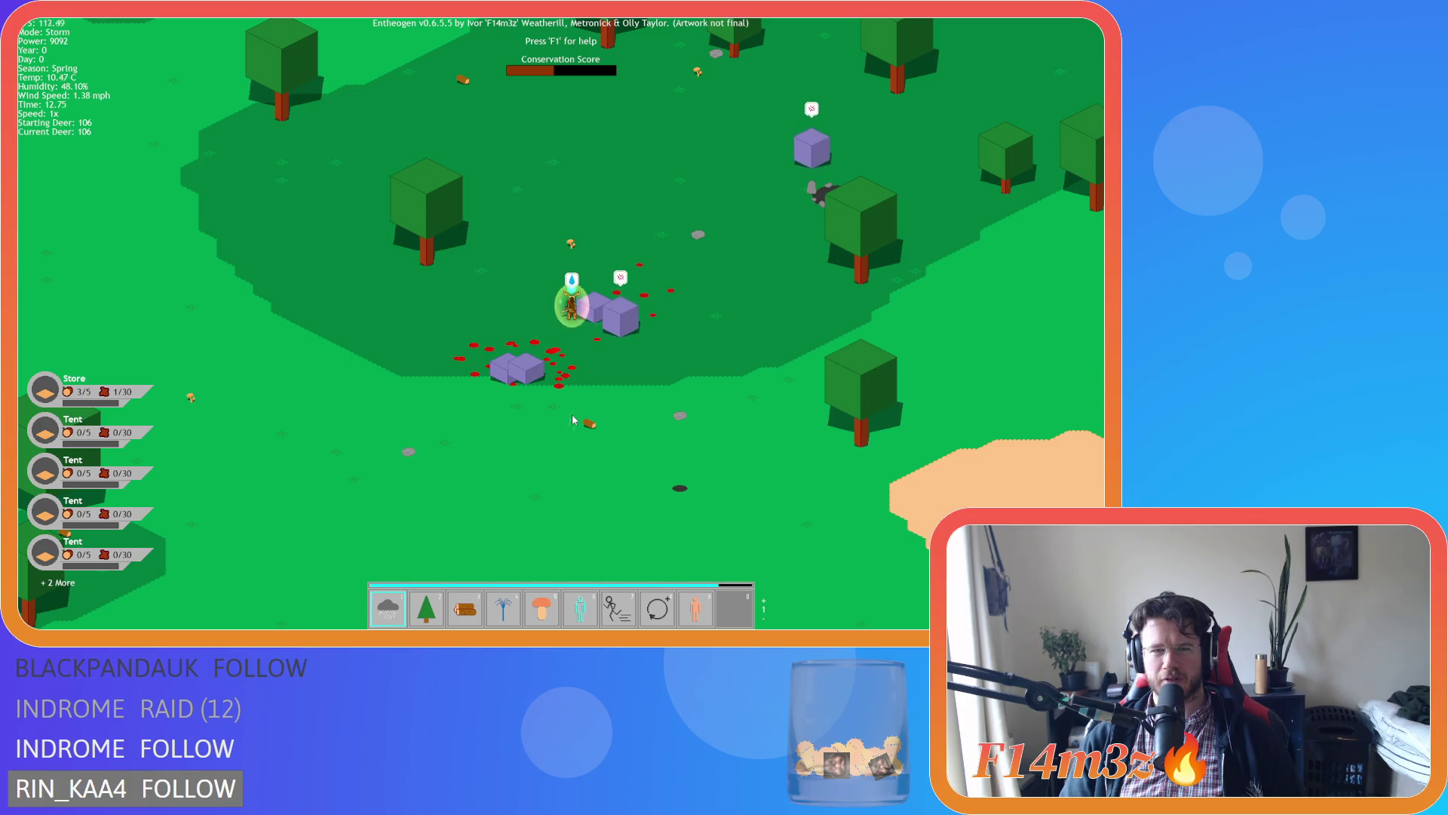
key(w)
scroll(549, 401, down, 5)
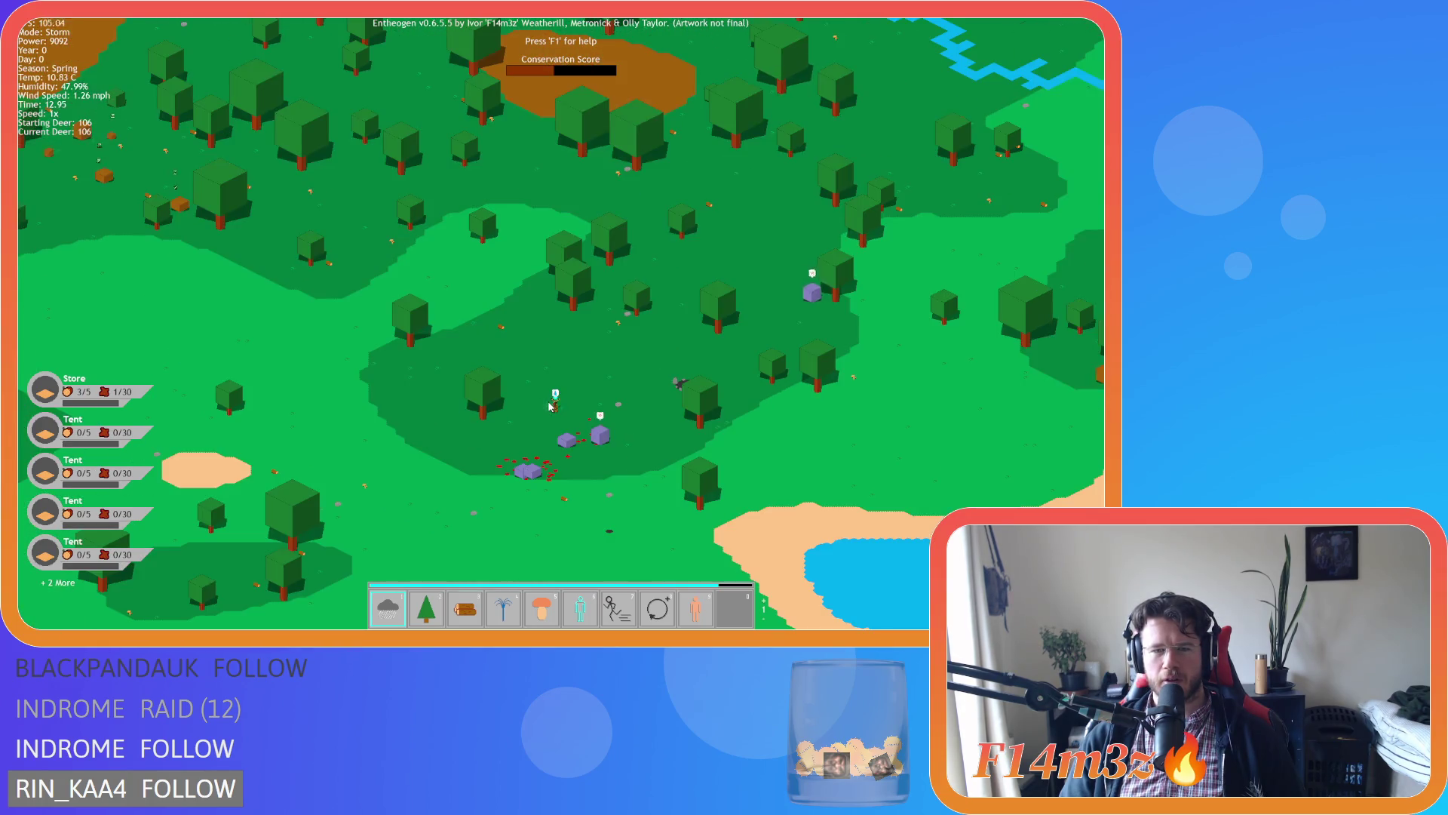
key(Escape)
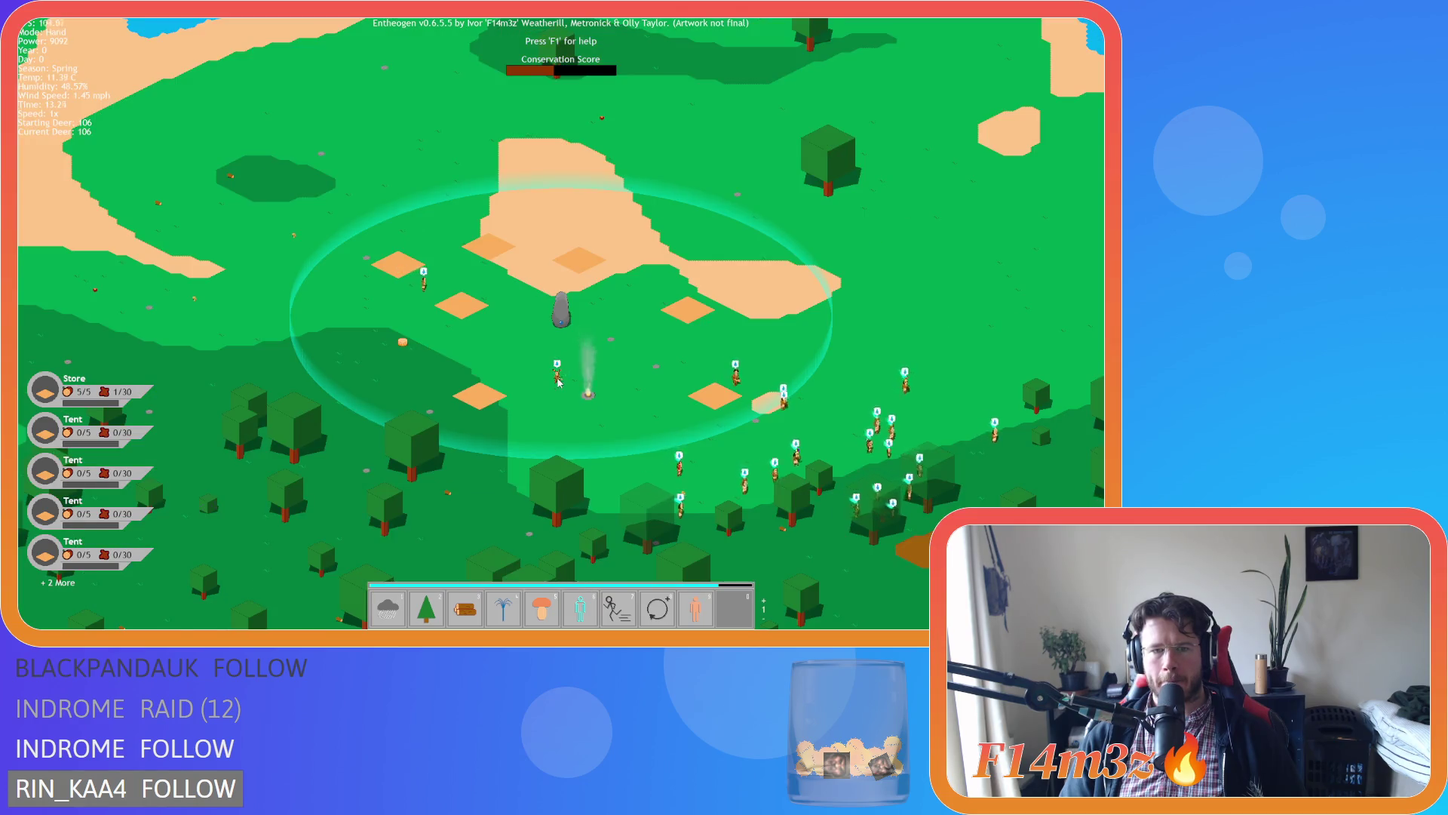
scroll(558, 383, down, 5)
scroll(558, 383, down, 5)
scroll(558, 383, up, 8)
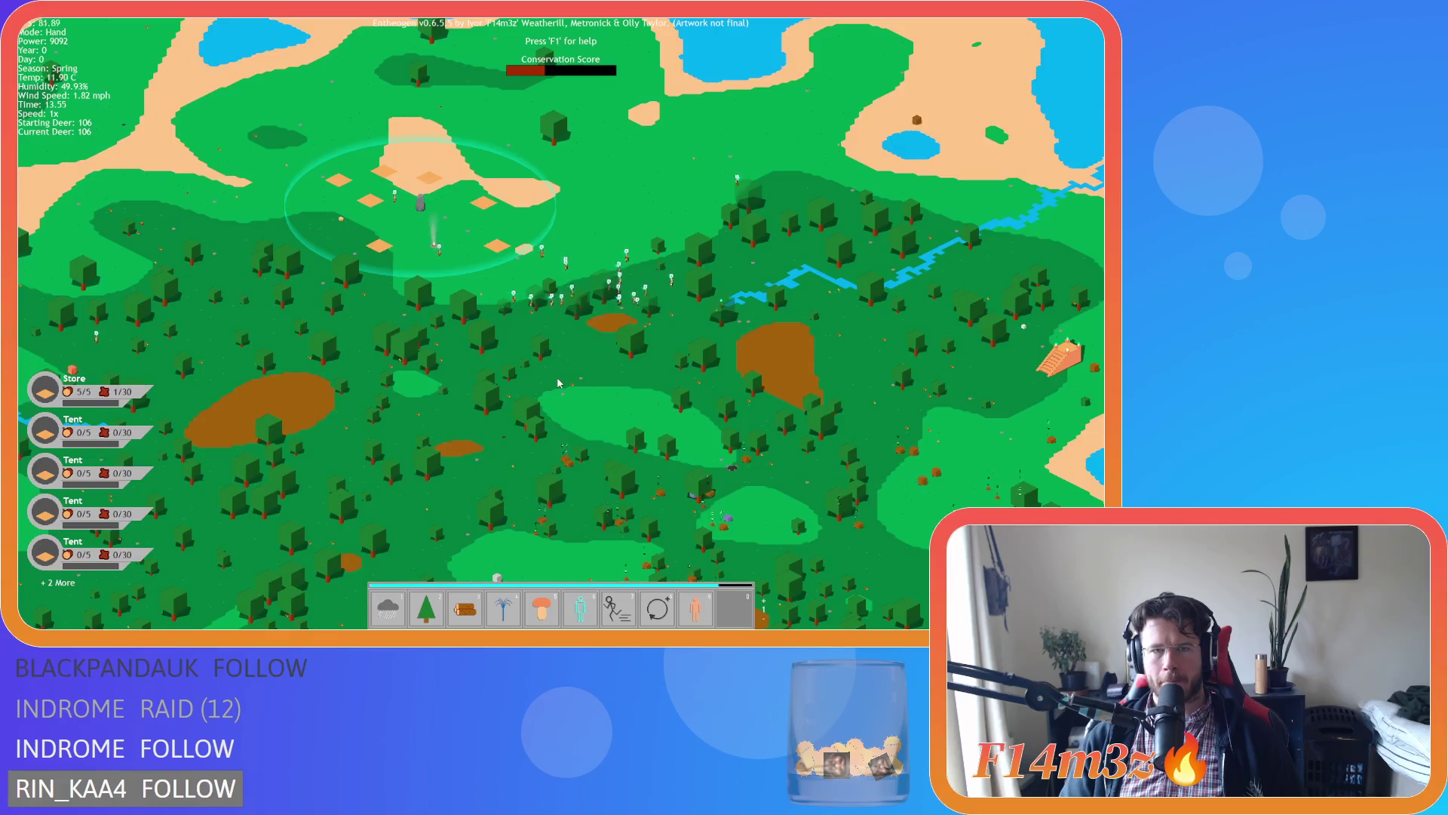
scroll(558, 383, down, 5)
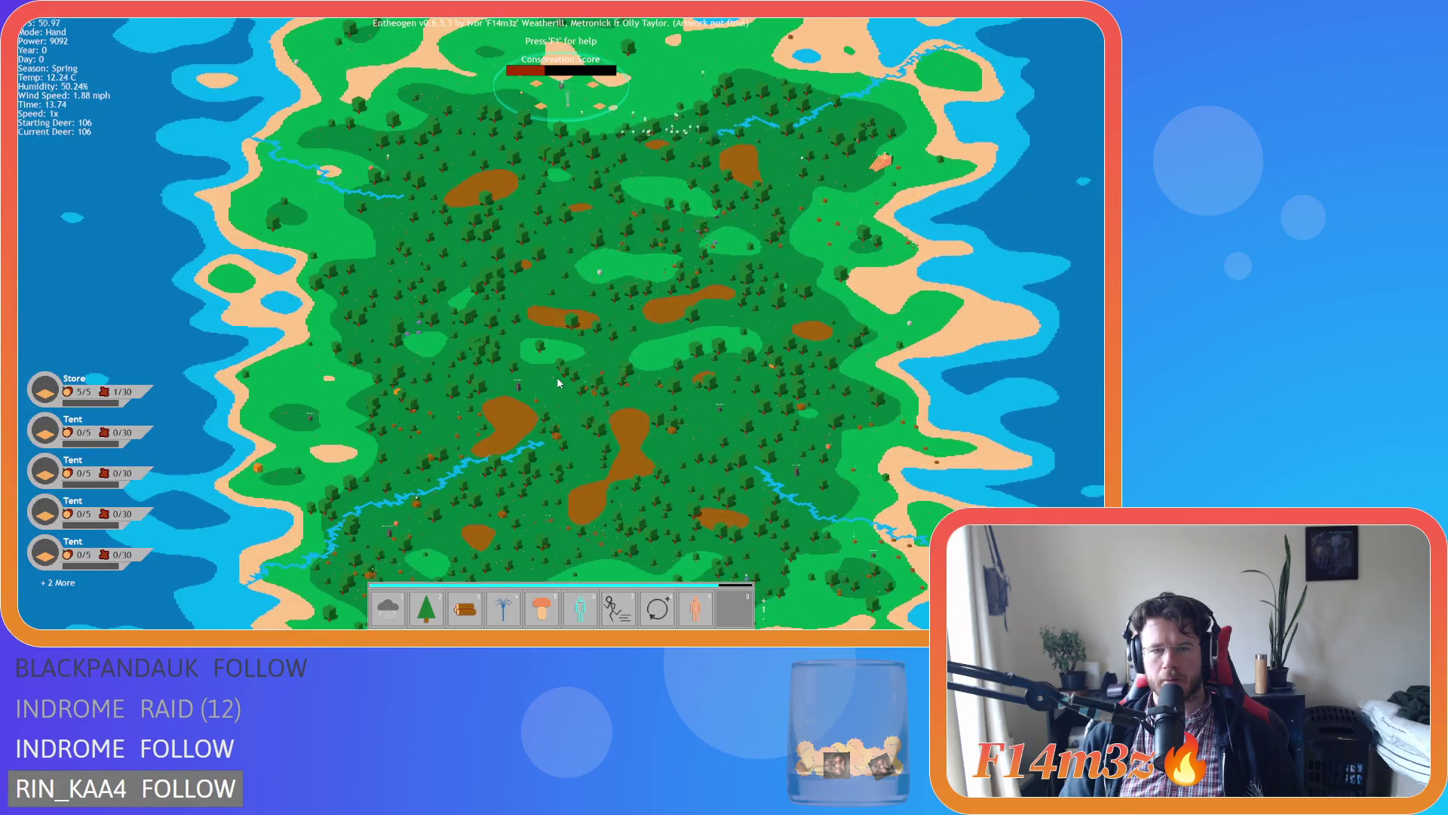
scroll(558, 383, up, 5)
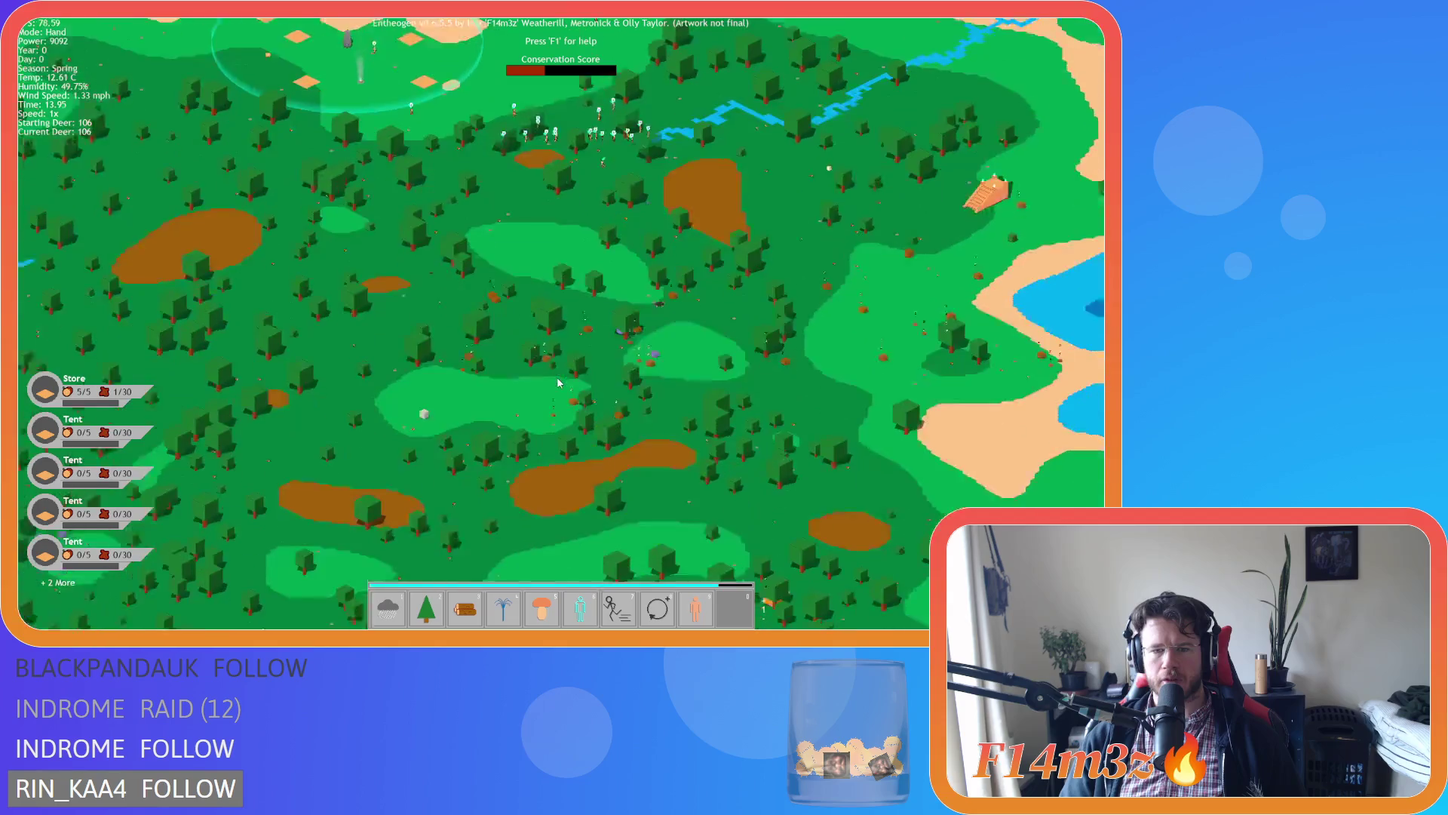
scroll(558, 383, up, 3)
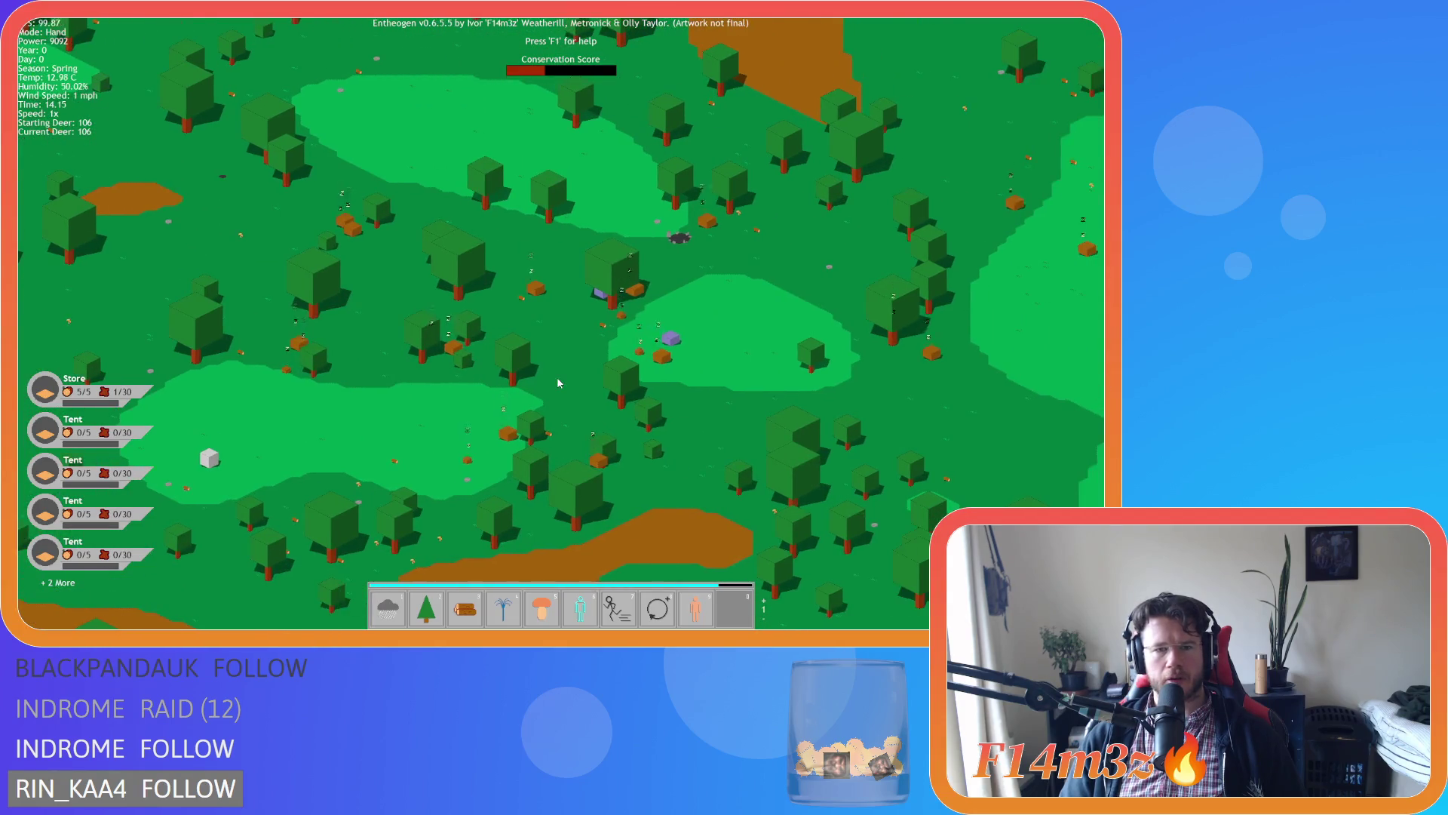
scroll(558, 383, up, 3)
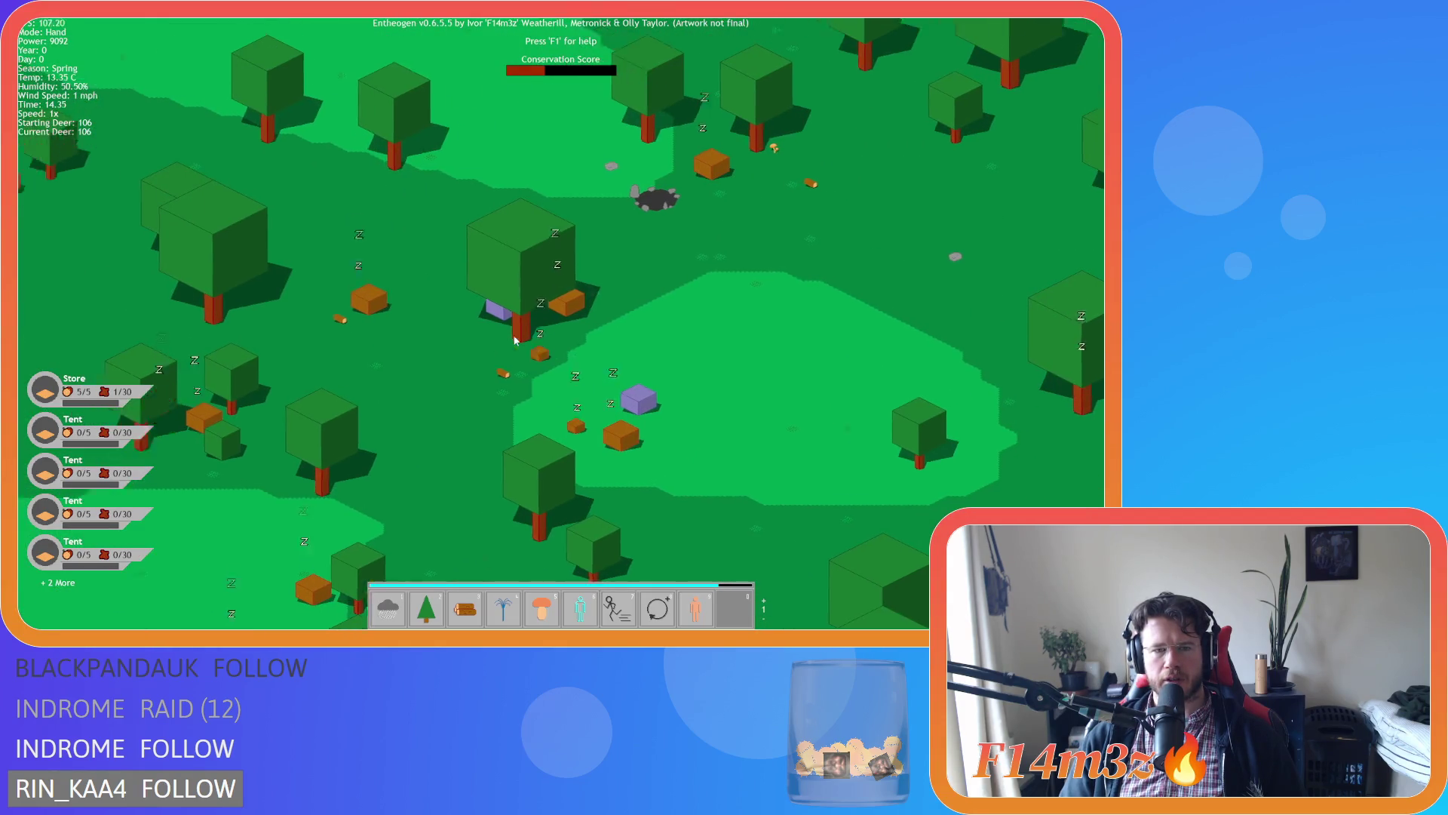
scroll(514, 340, down, 5)
scroll(527, 343, up, 2)
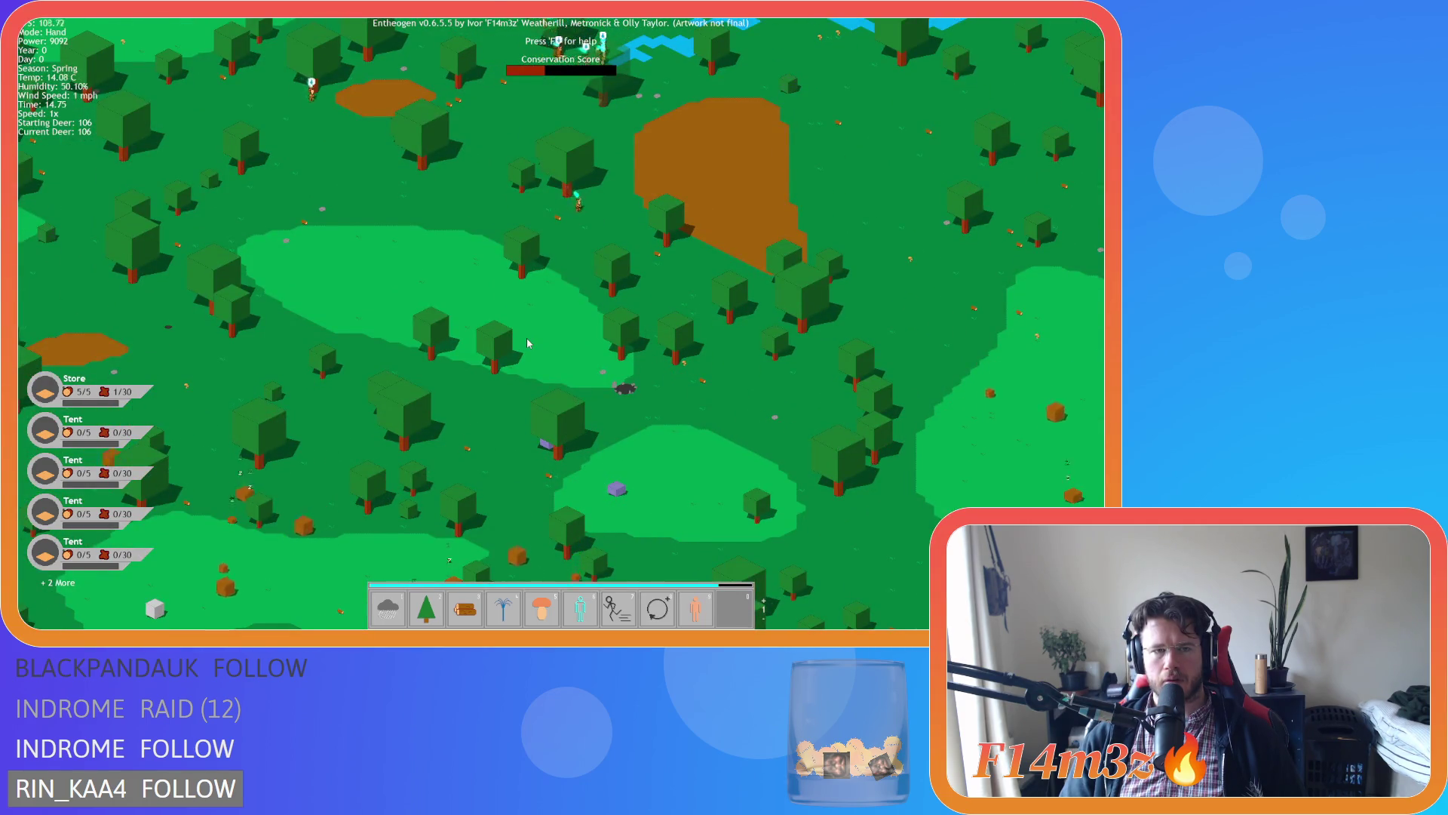
key(w)
key(d)
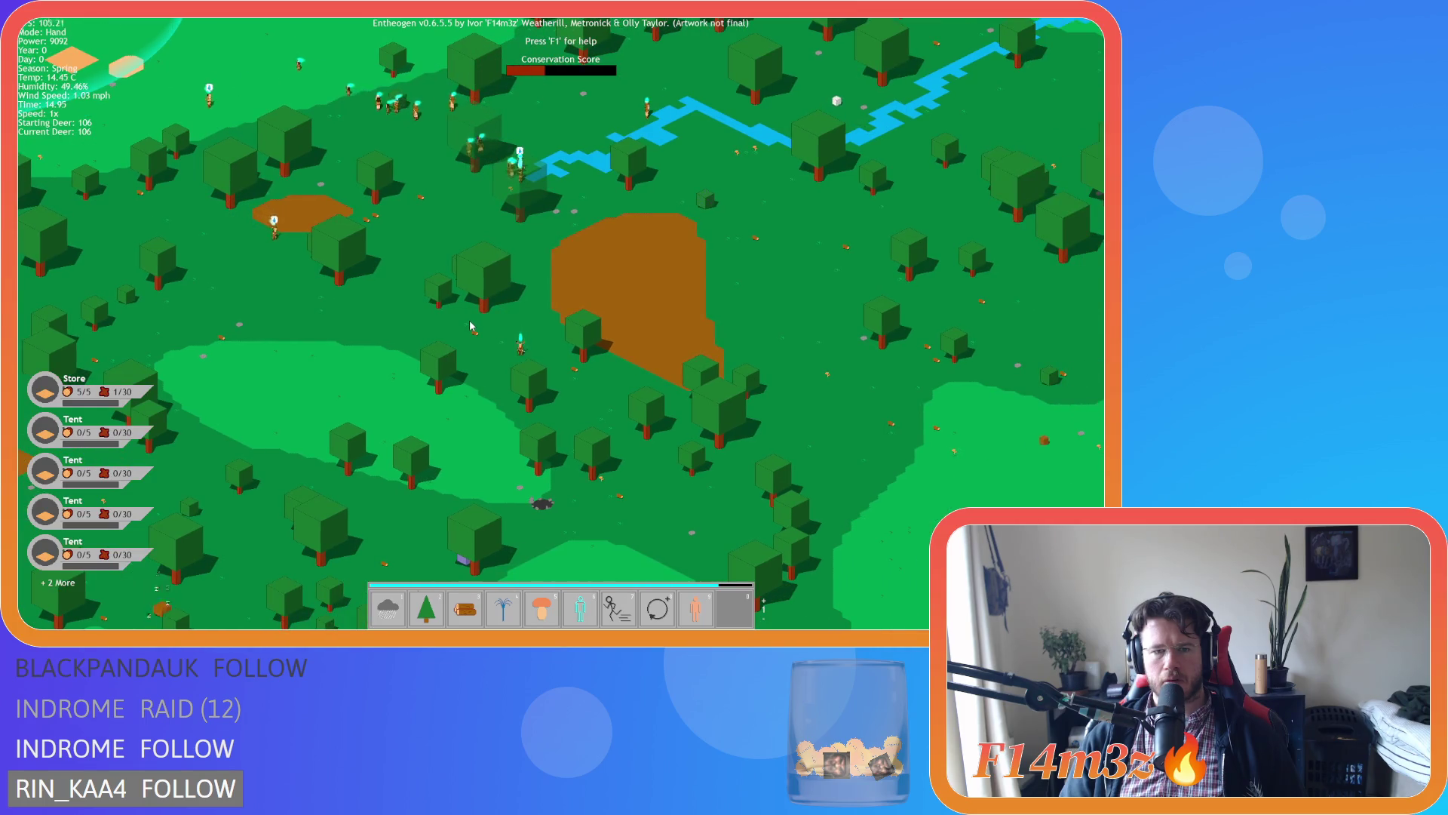
key(s)
scroll(470, 326, up, 3)
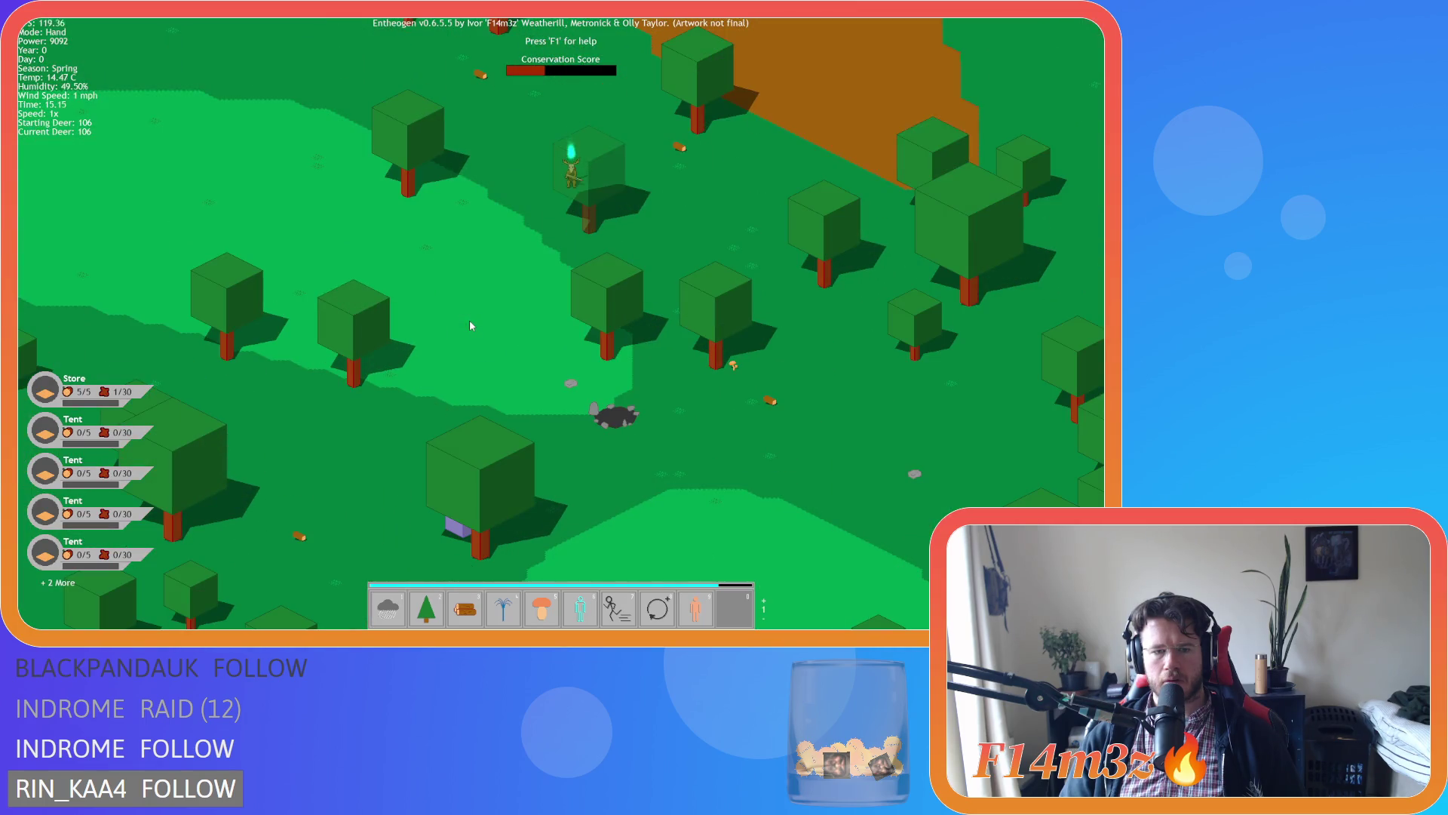
key(s)
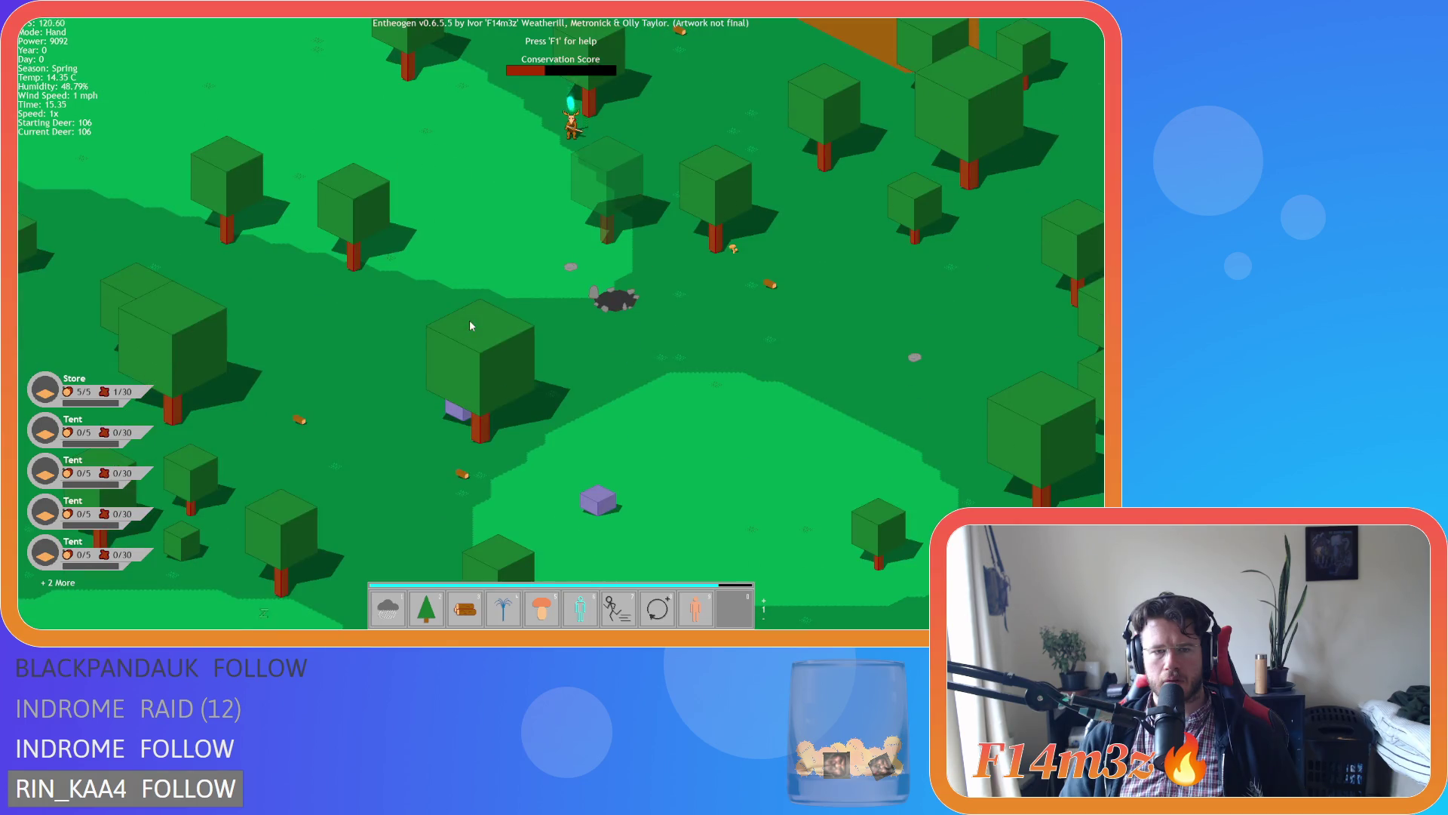
scroll(469, 321, down, 5)
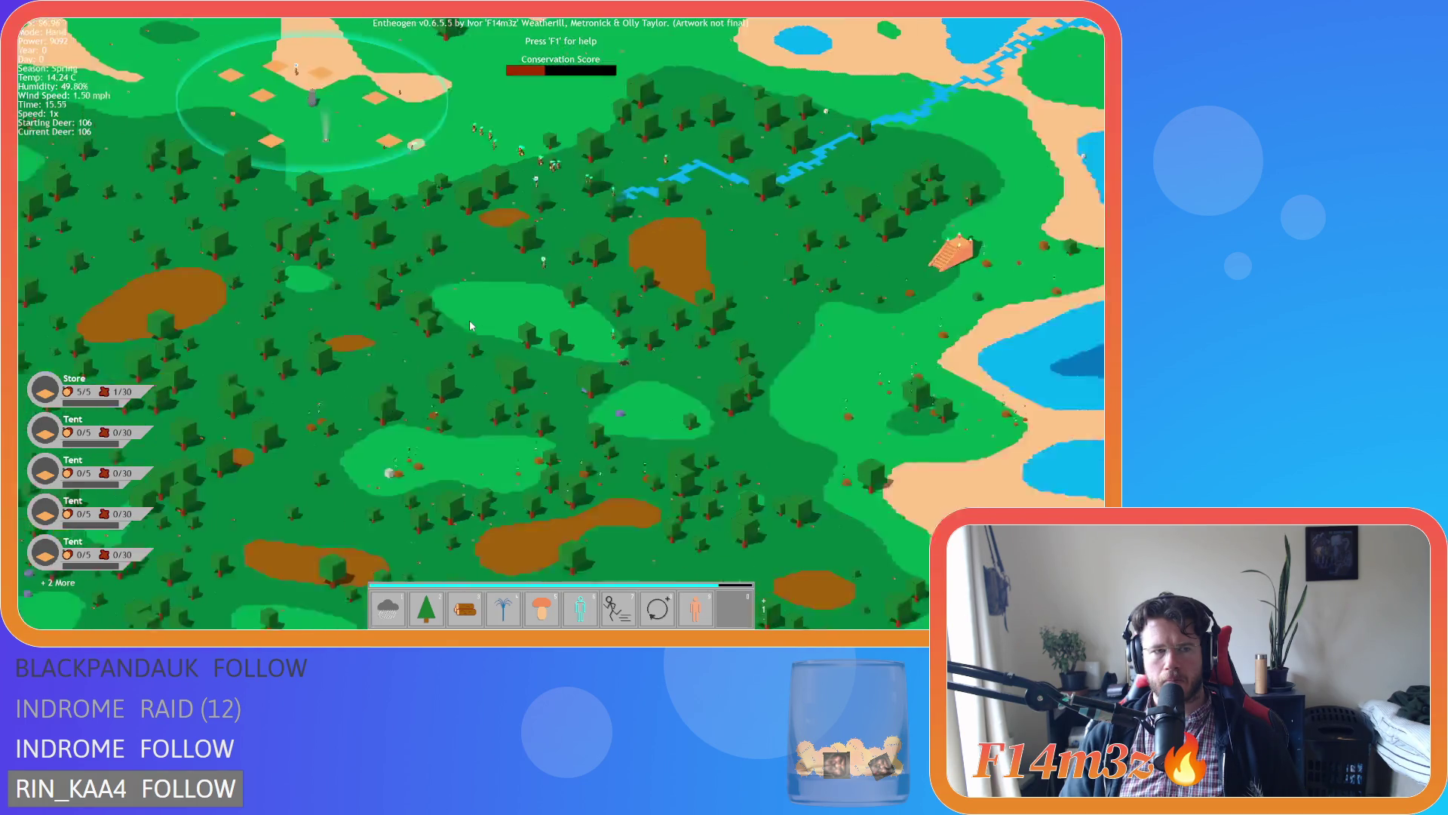
scroll(469, 319, down, 4)
scroll(469, 319, up, 8)
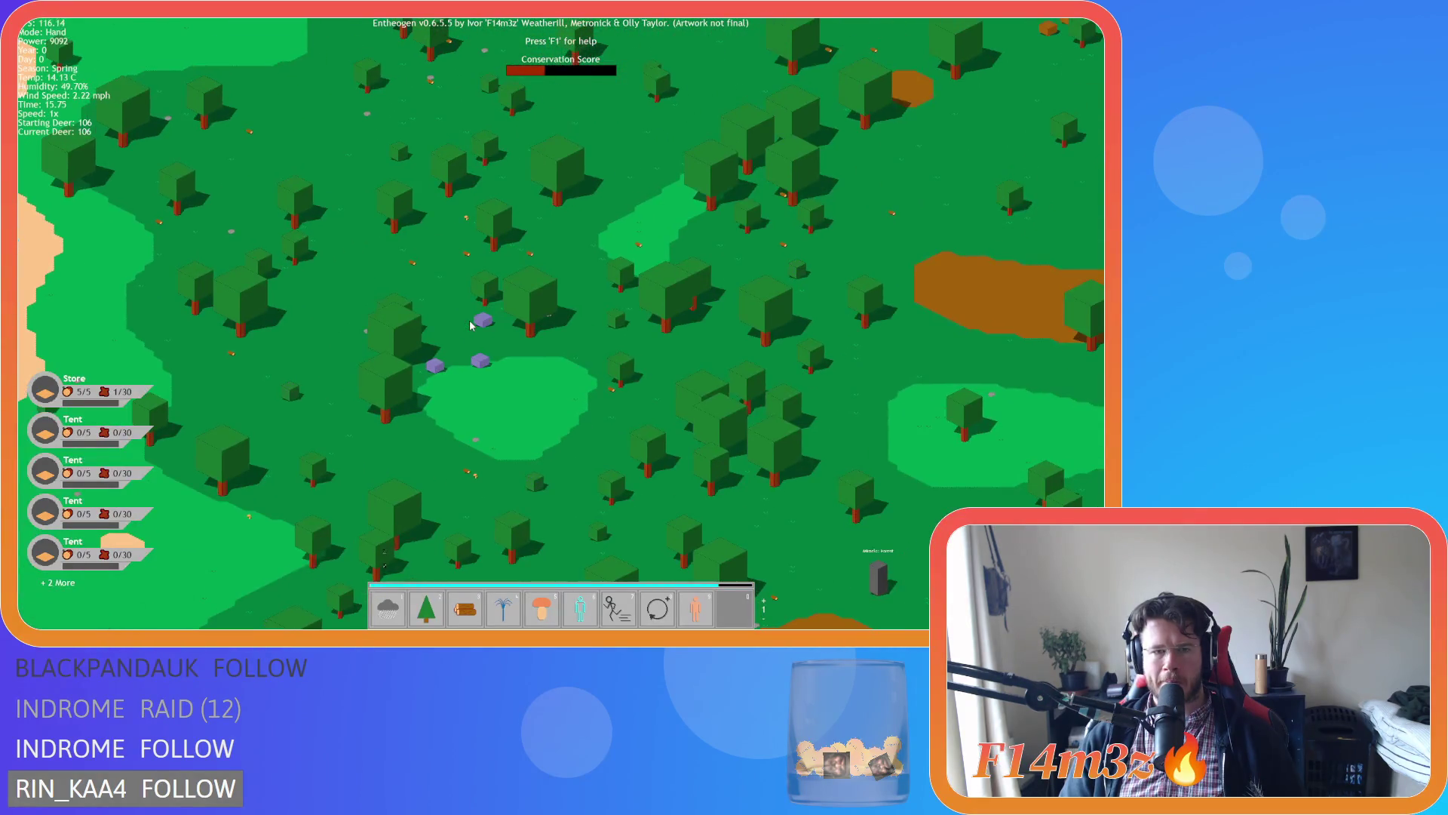
scroll(470, 325, down, 4)
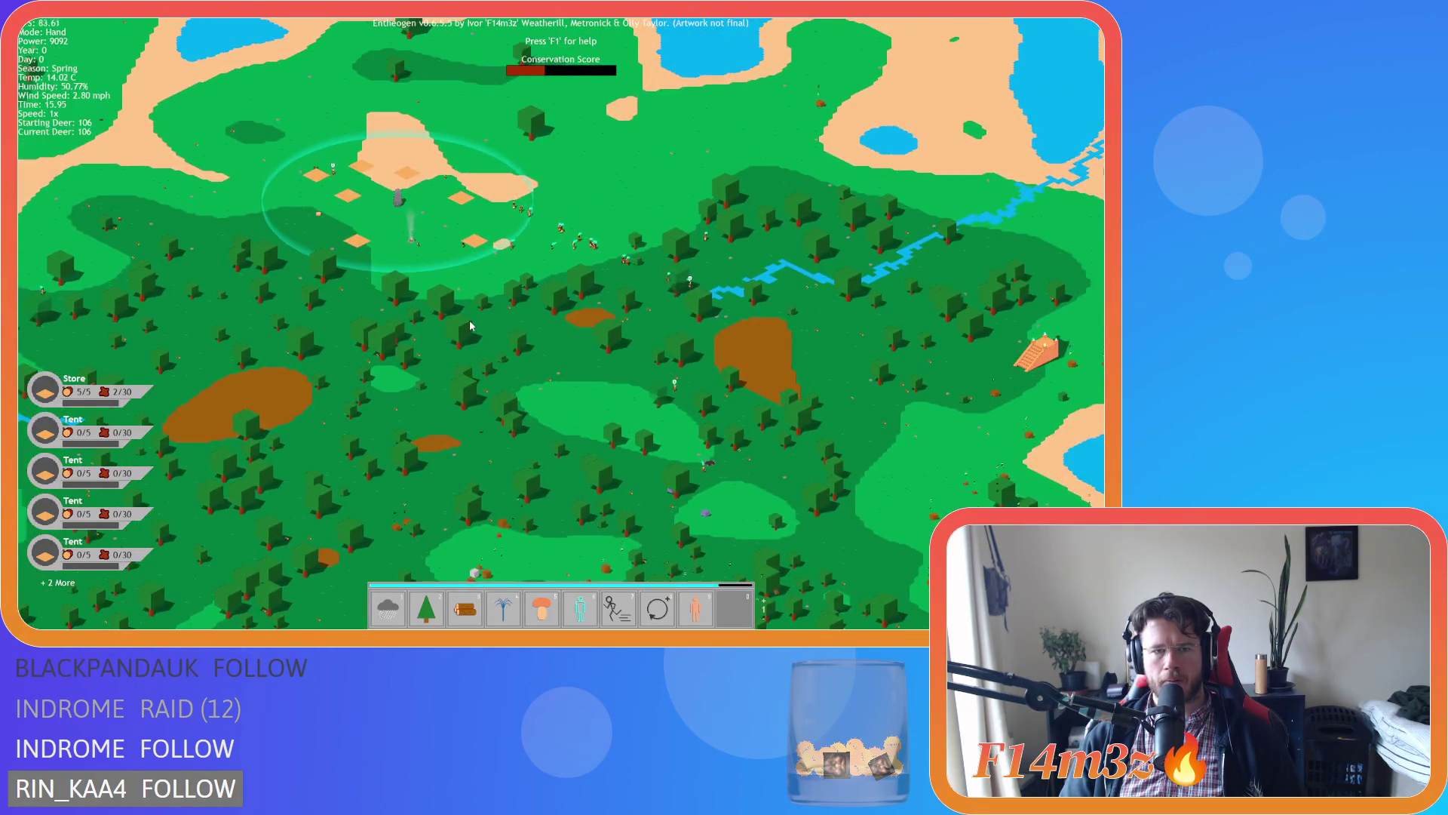
key(s)
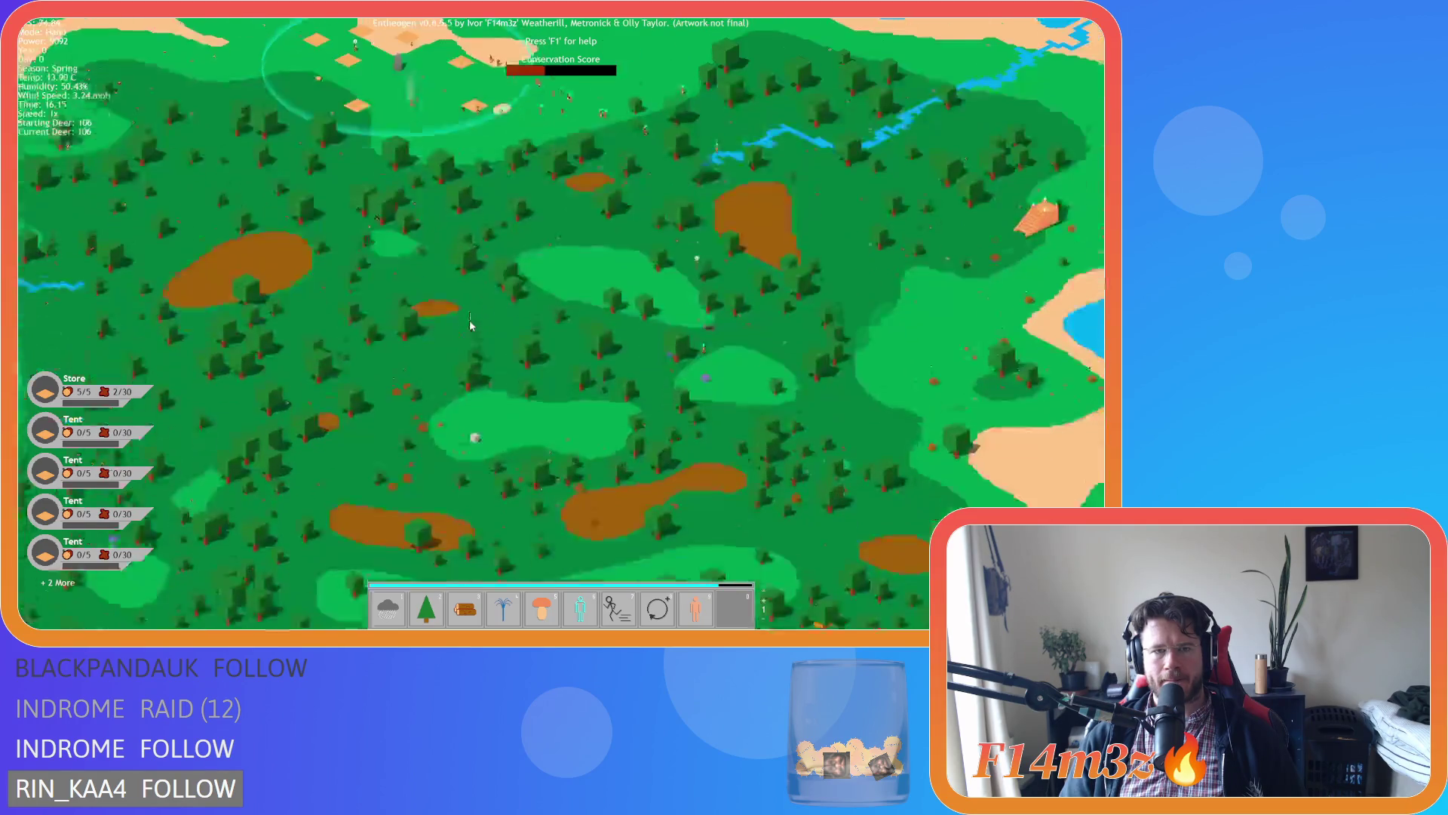
key(s)
key(s)
key(s)
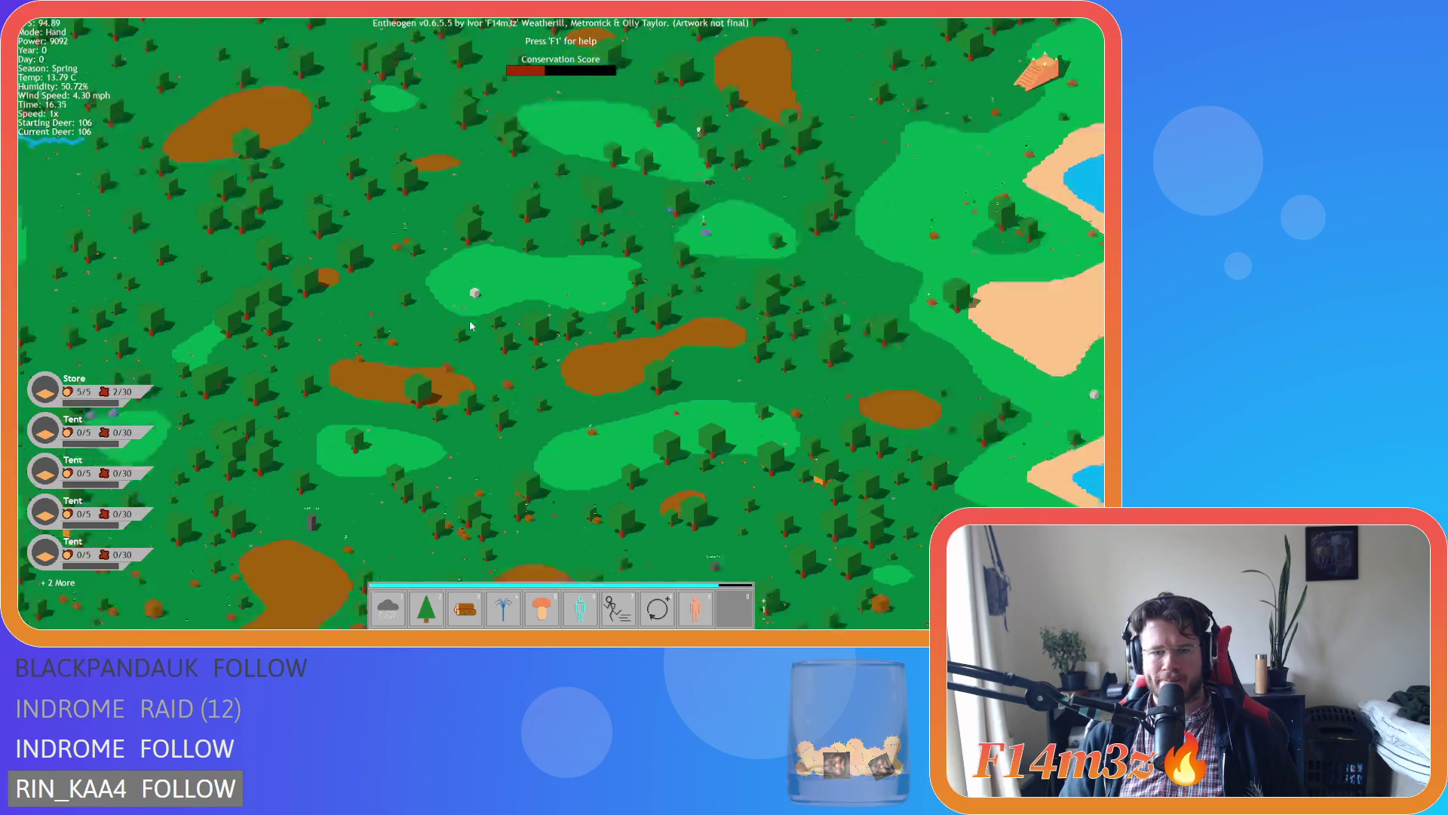
key(s)
key(d)
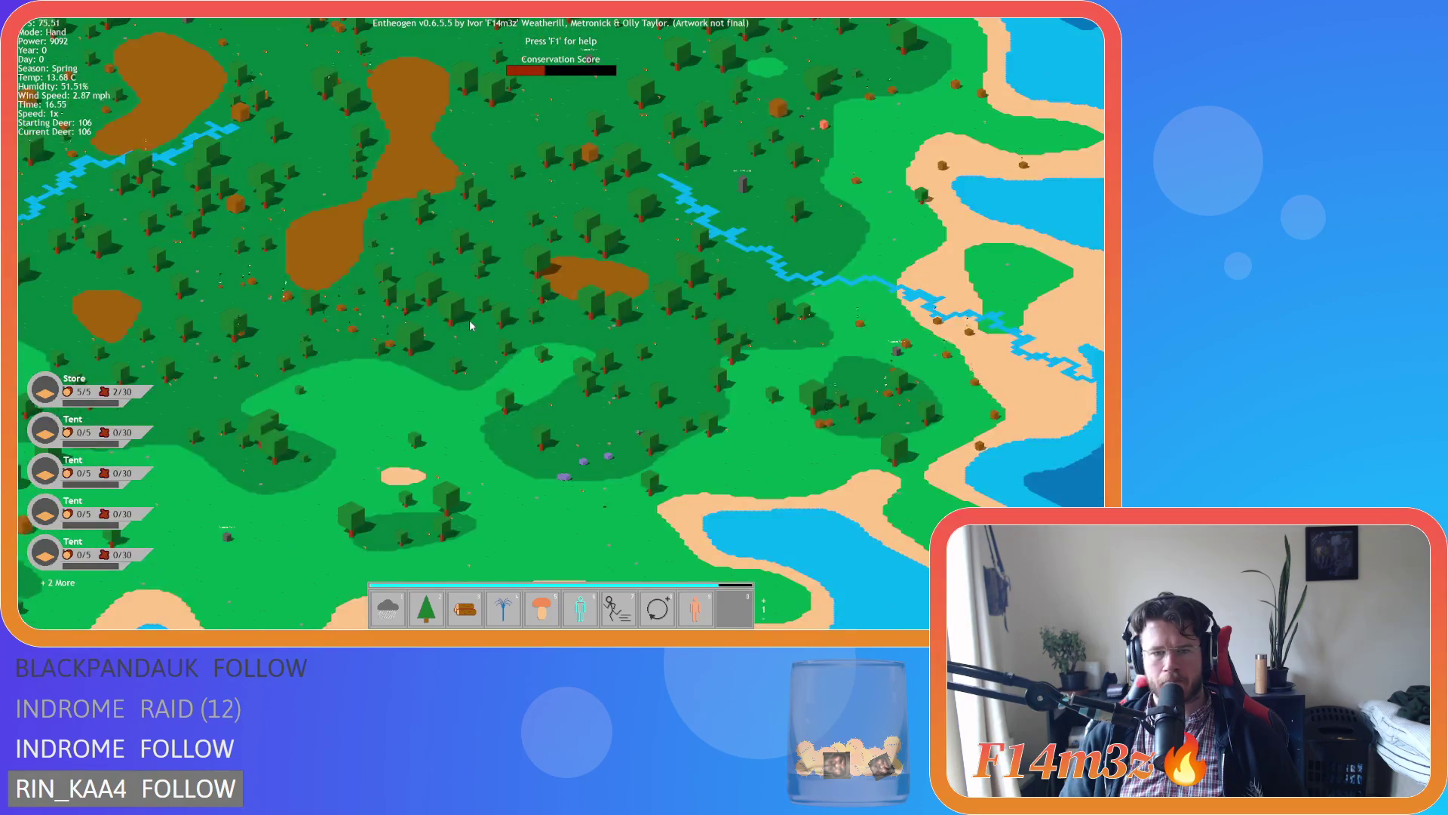
key(w)
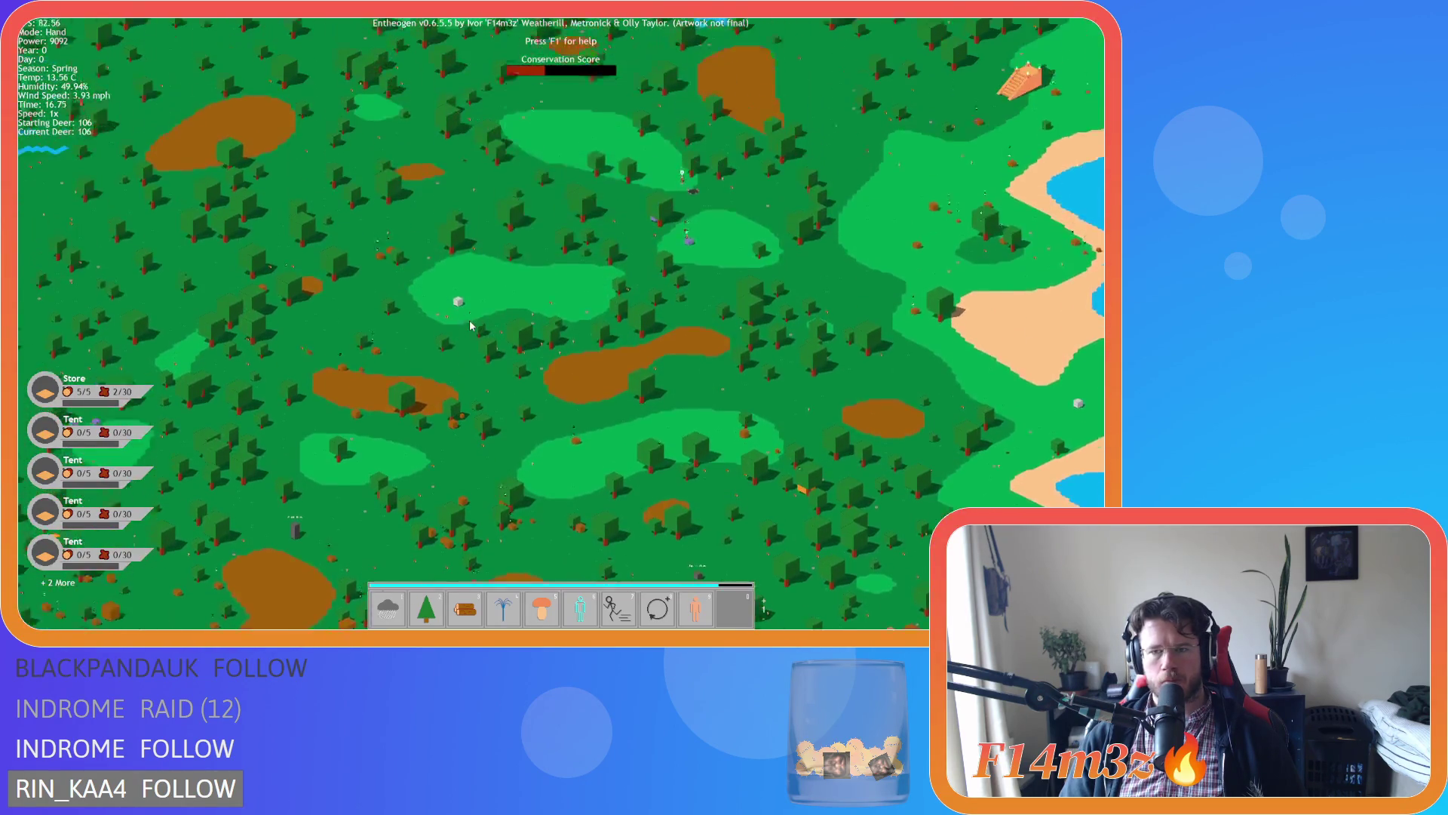
key(w)
key(a)
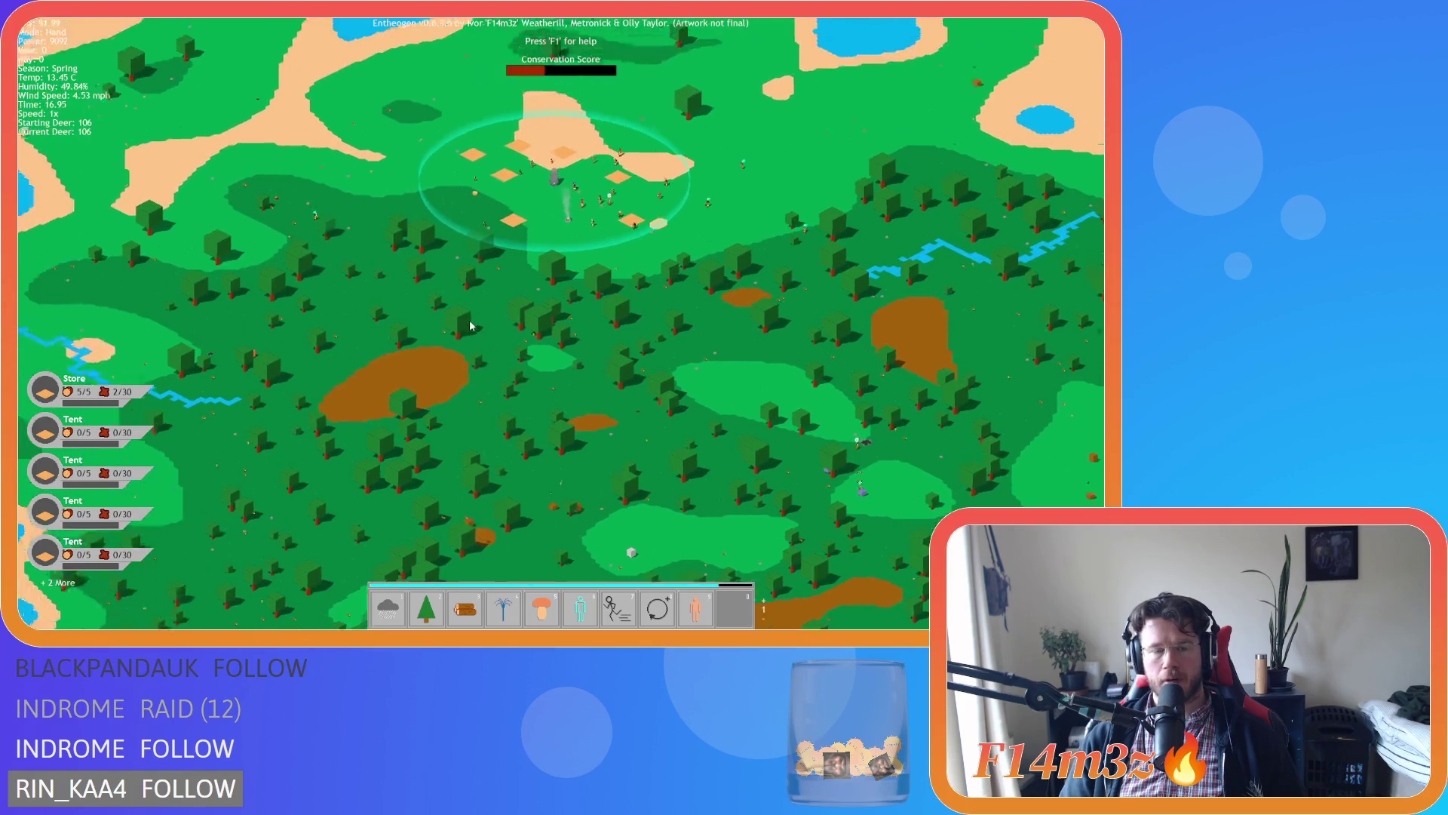
key(d)
key(w)
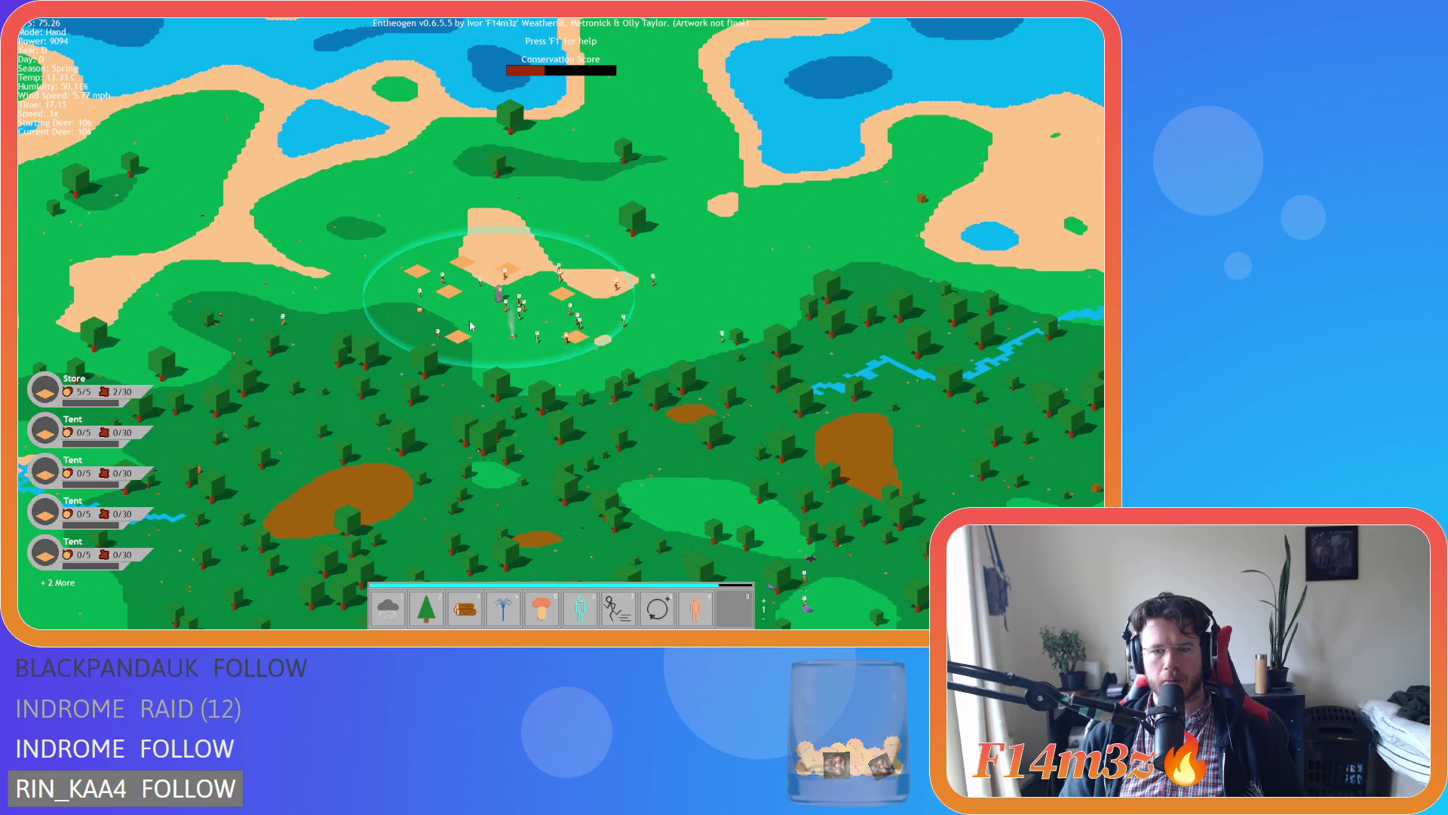
key(s)
key(s)
key(w)
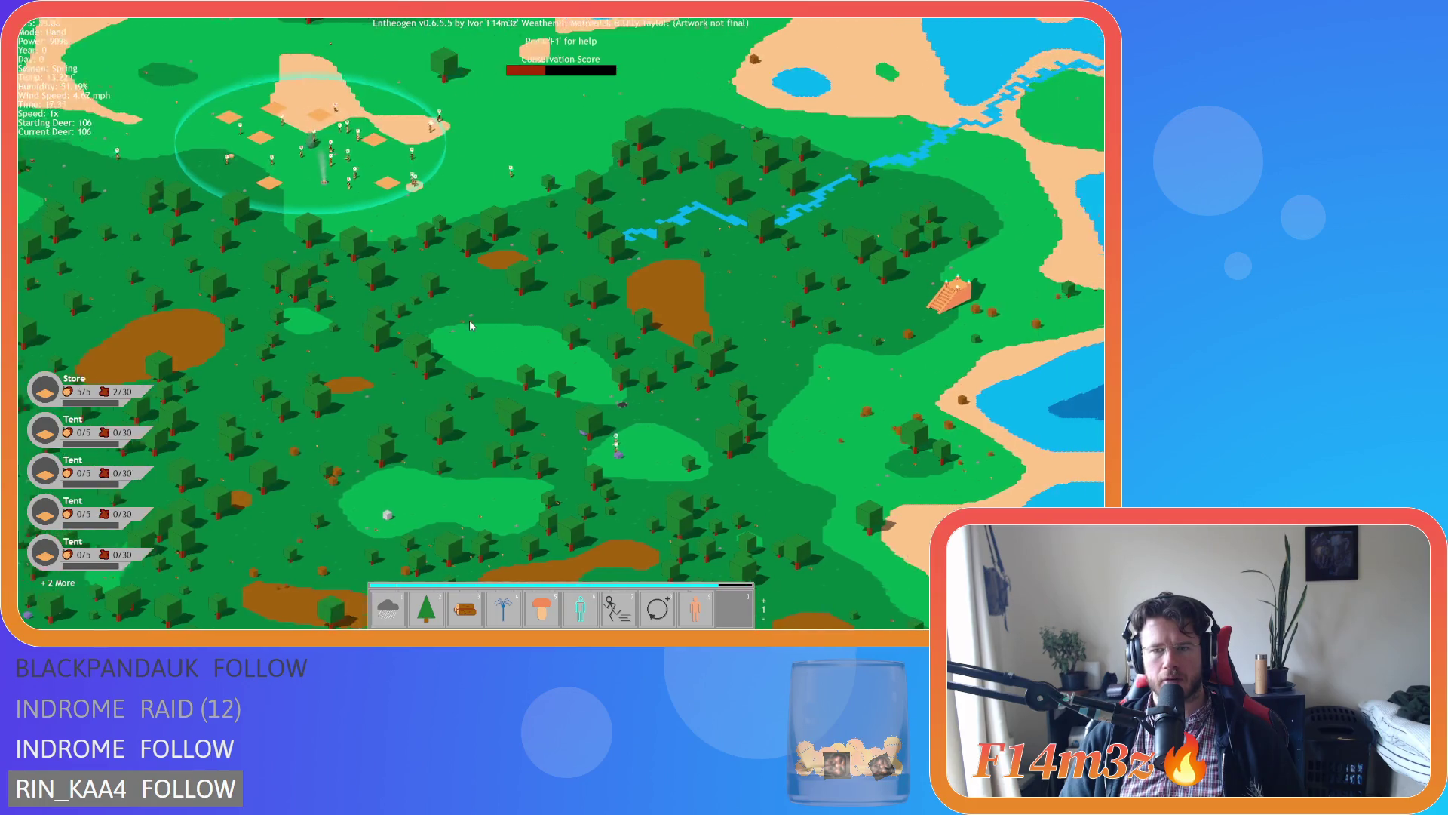
key(a)
key(s)
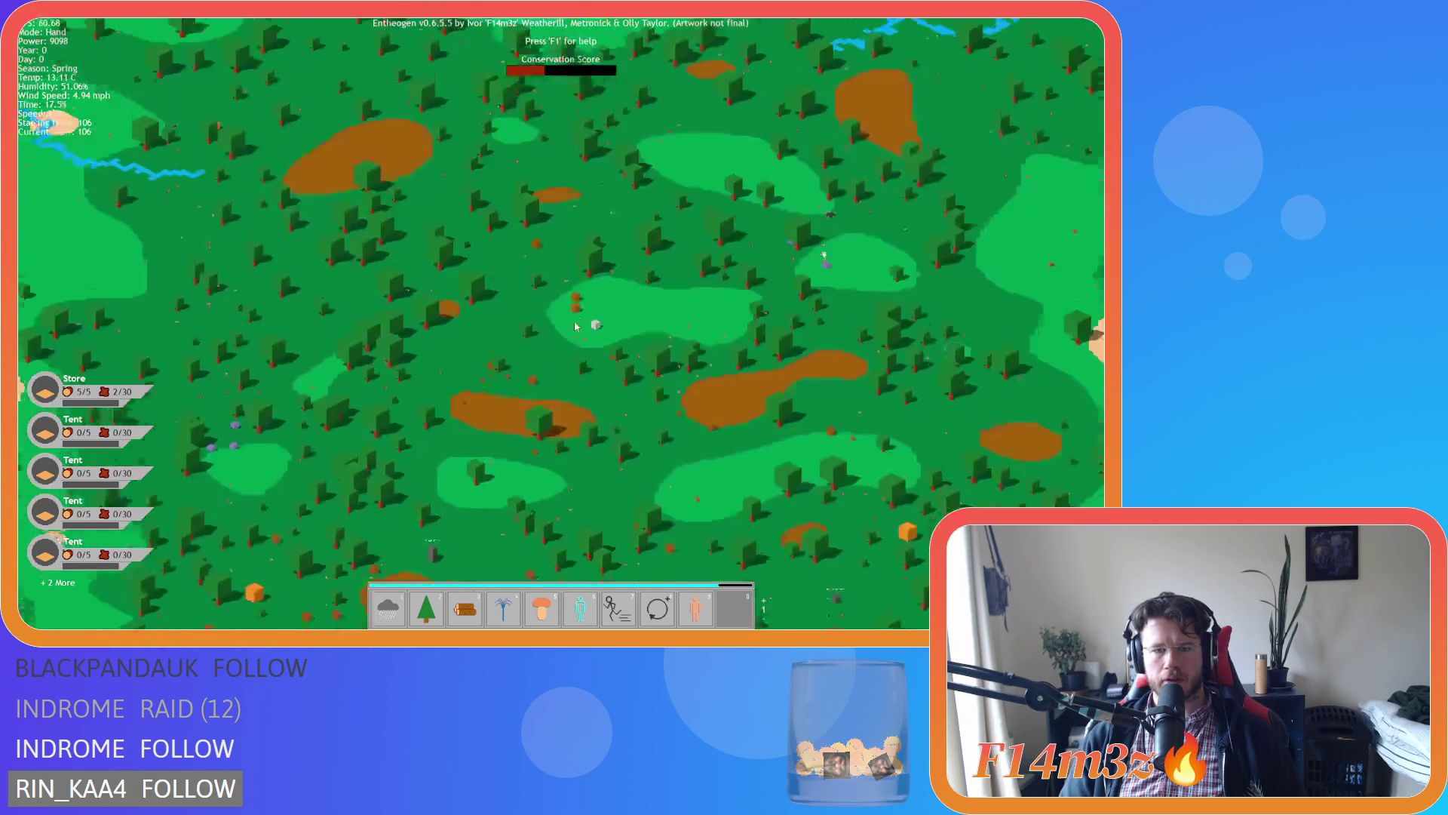
Pan south over the forest toward the river, then back north to the village.
key(w)
key(s)
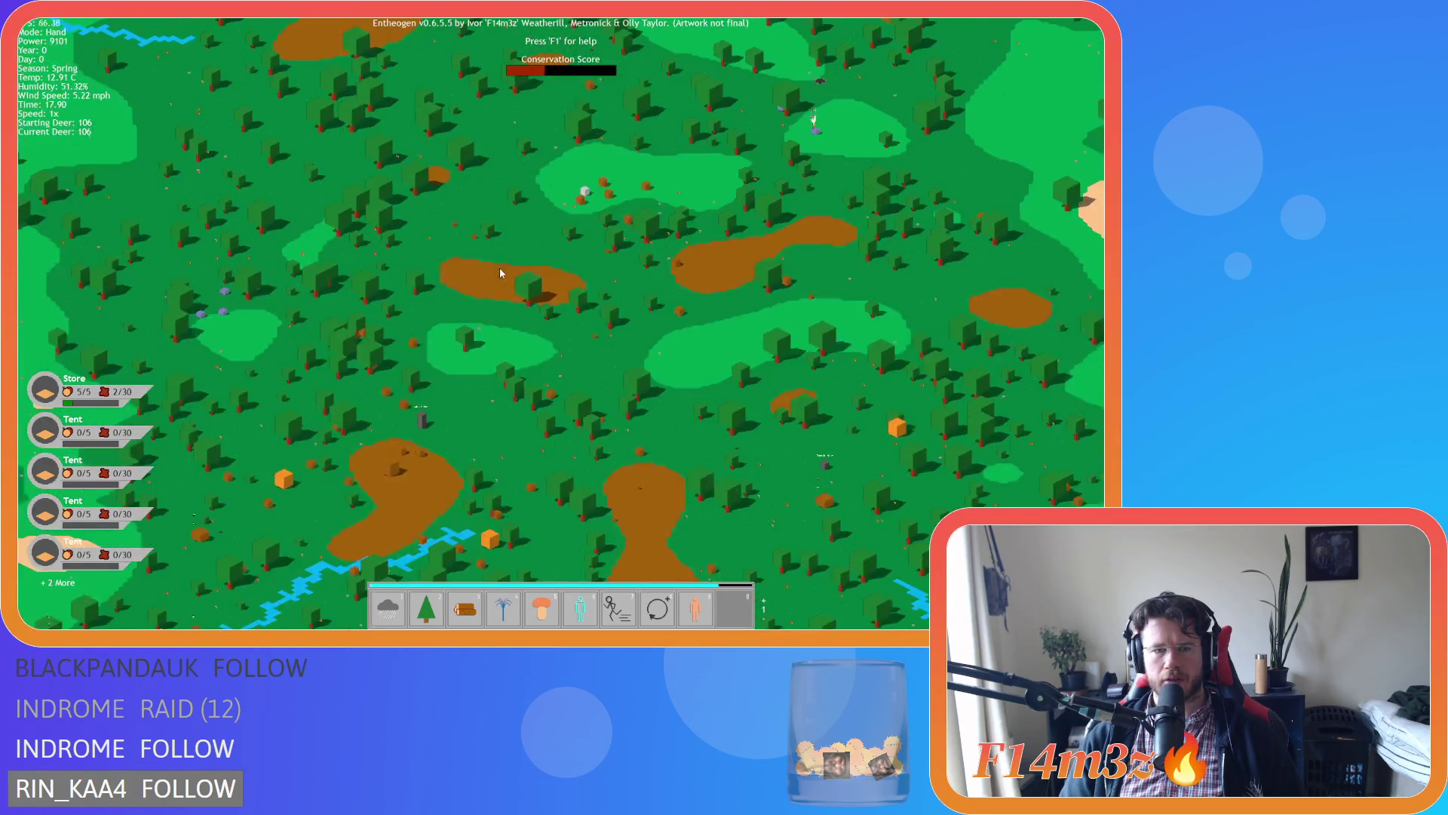
key(s)
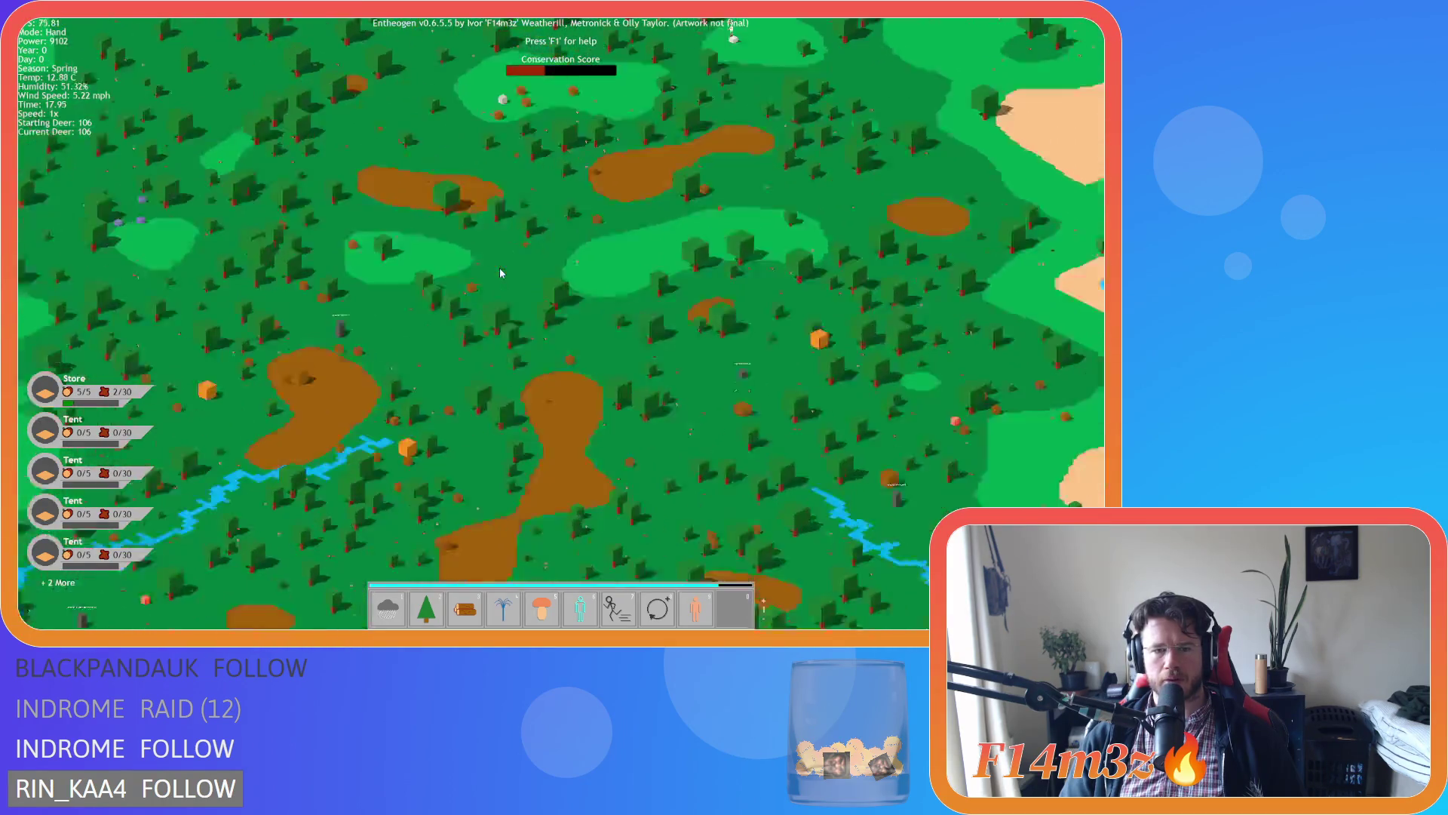
key(d)
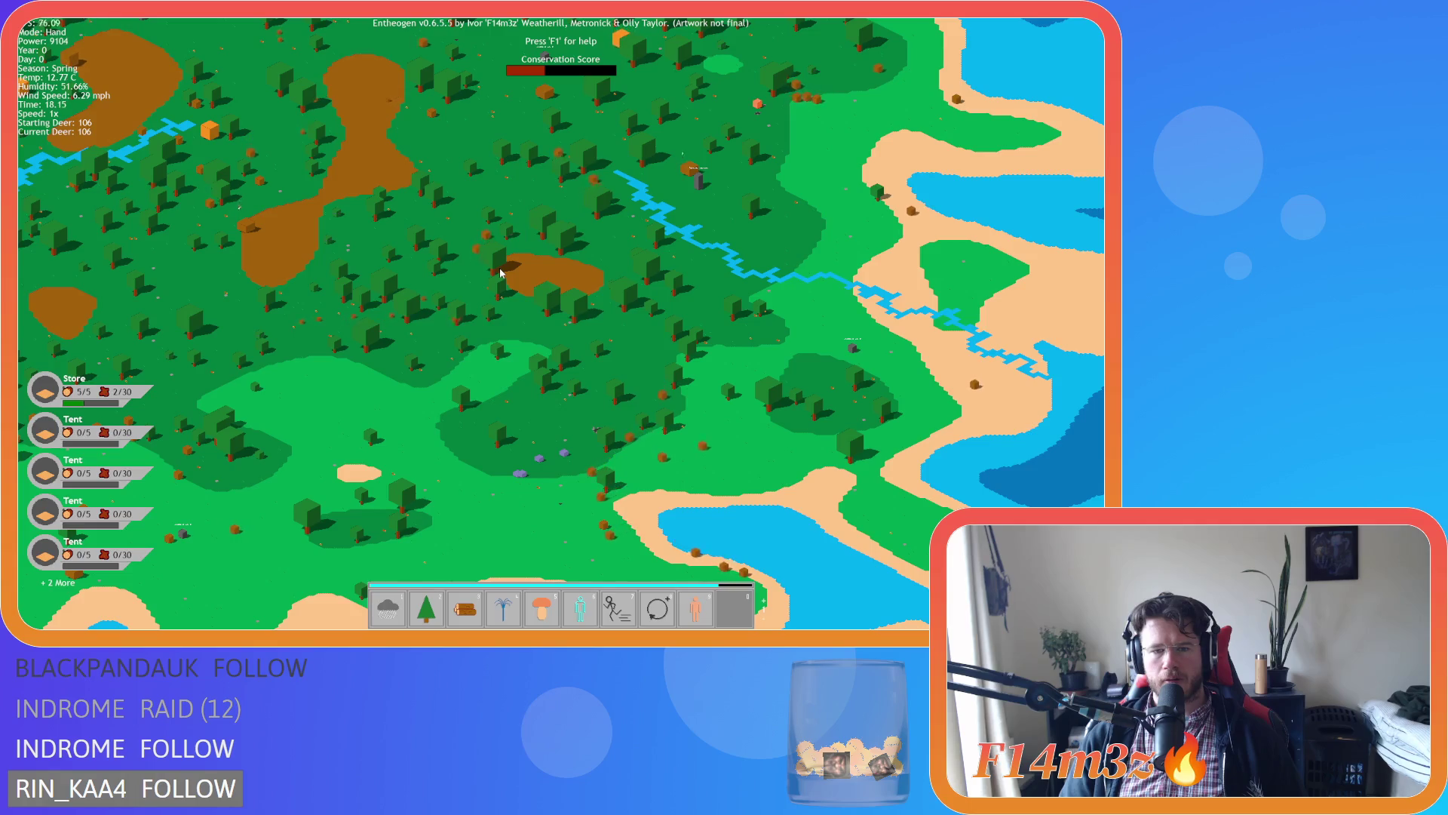
key(w)
key(a)
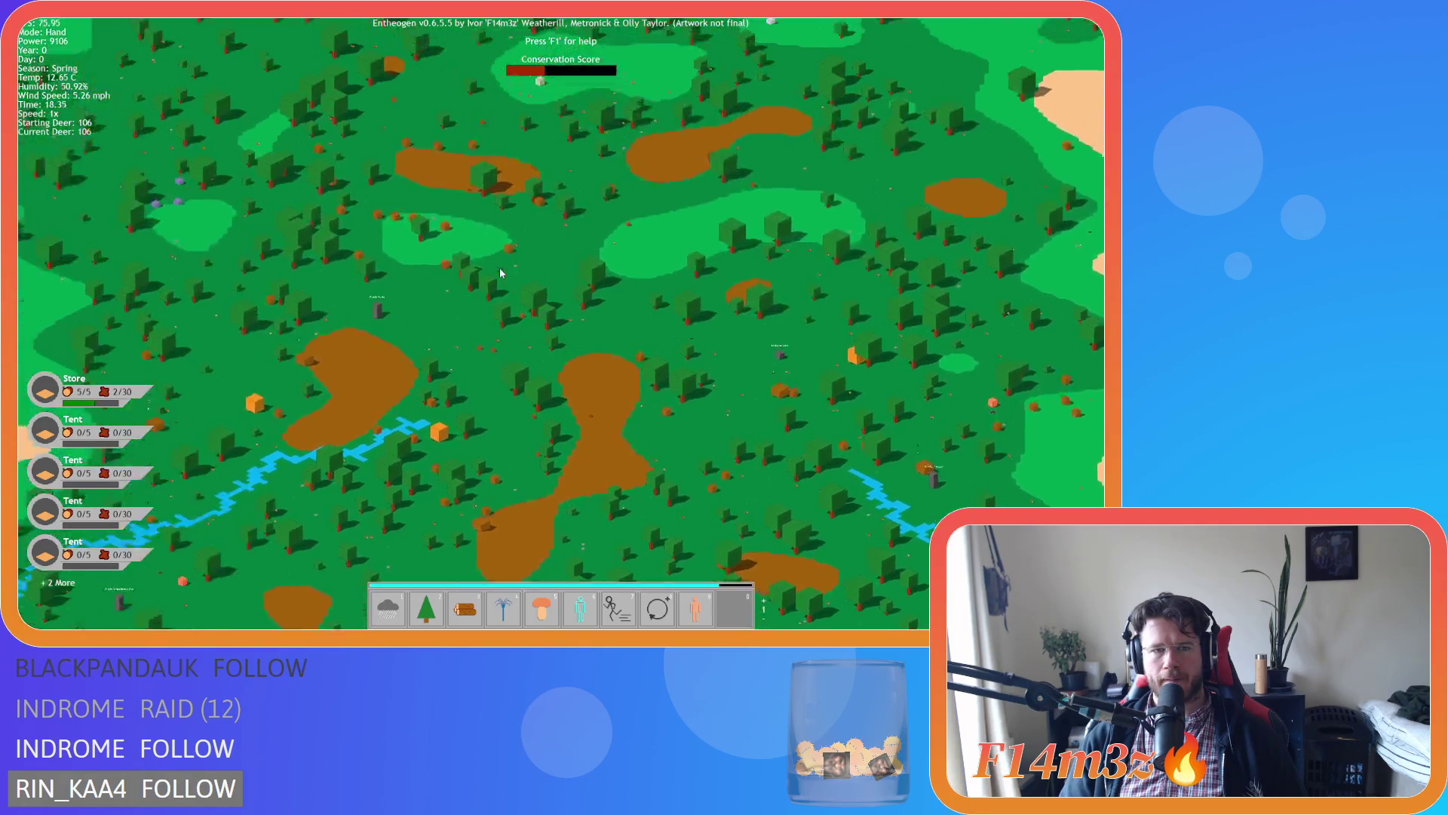
key(w)
key(d)
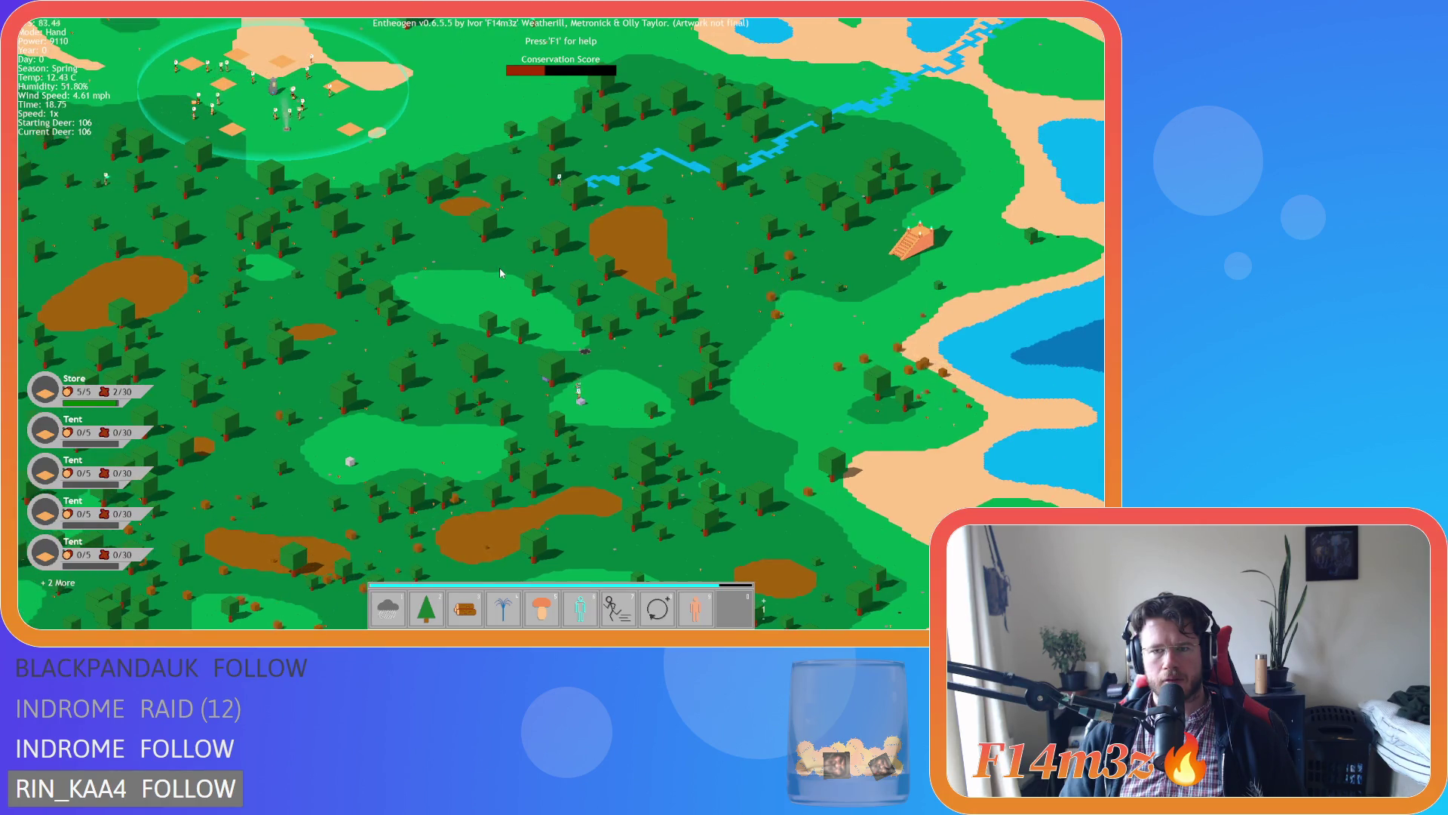
scroll(500, 268, up, 2)
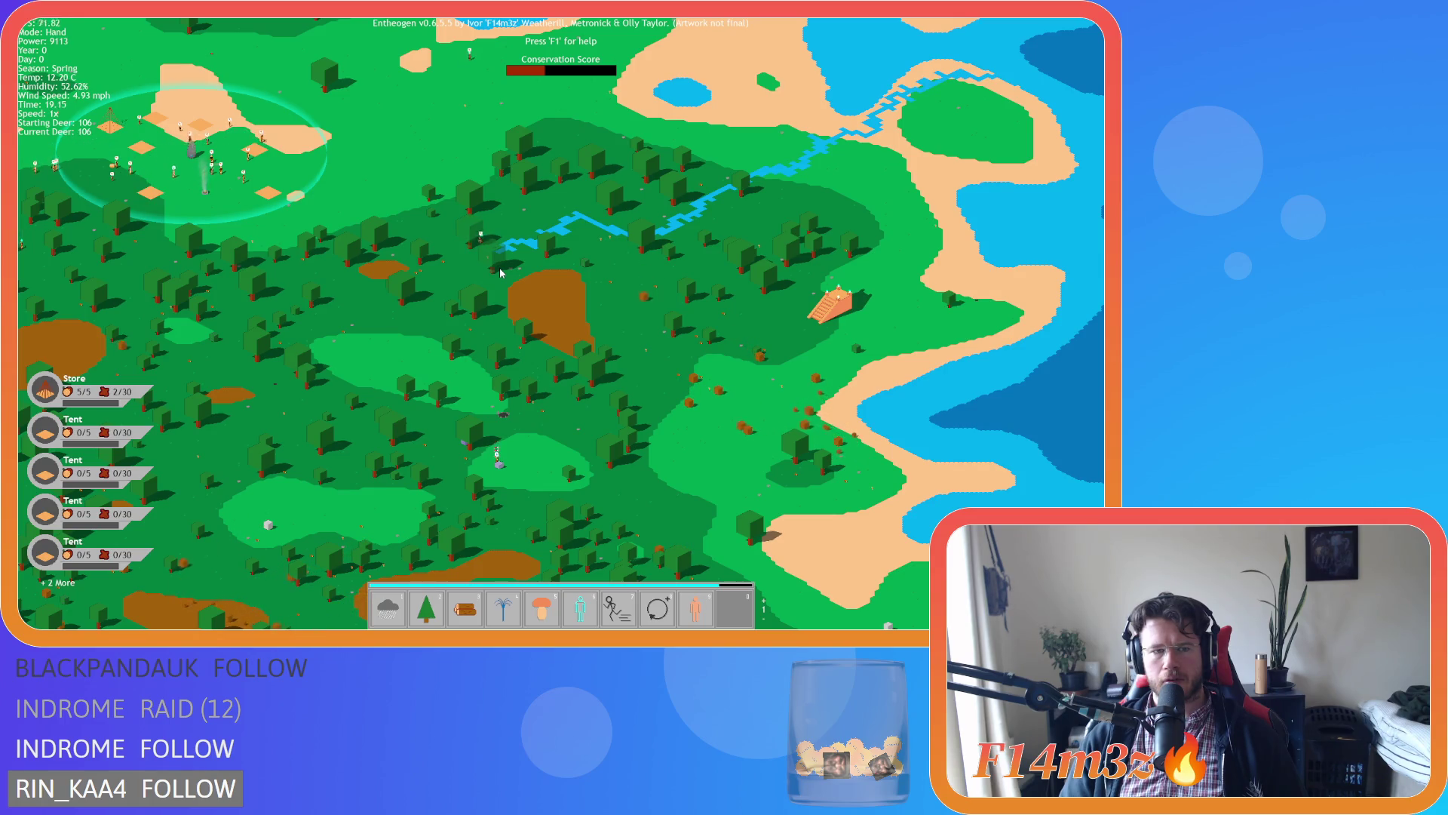
key(a)
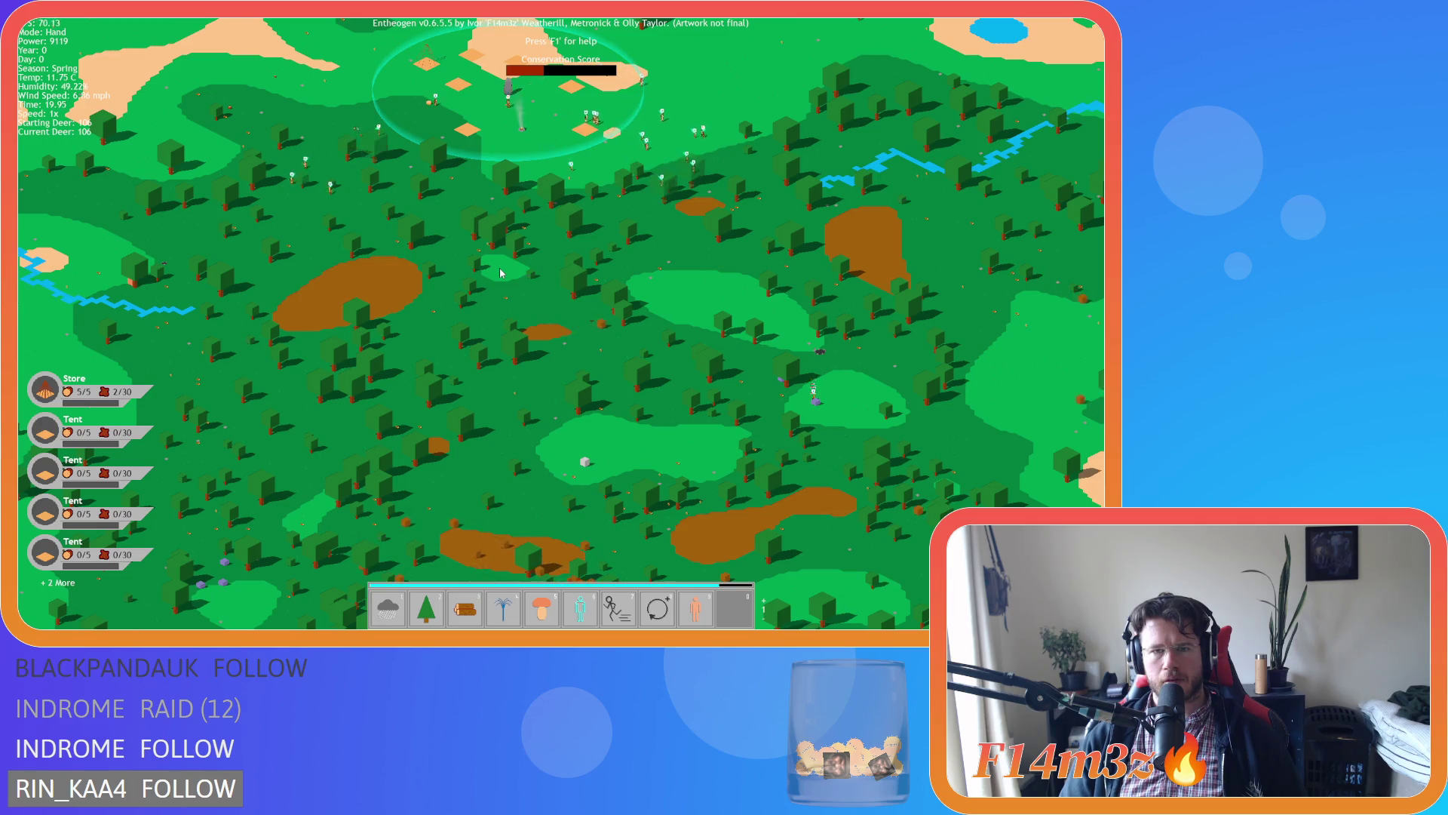
Pan far across to lake and coastal terrain, then back past the village.
key(d)
key(w)
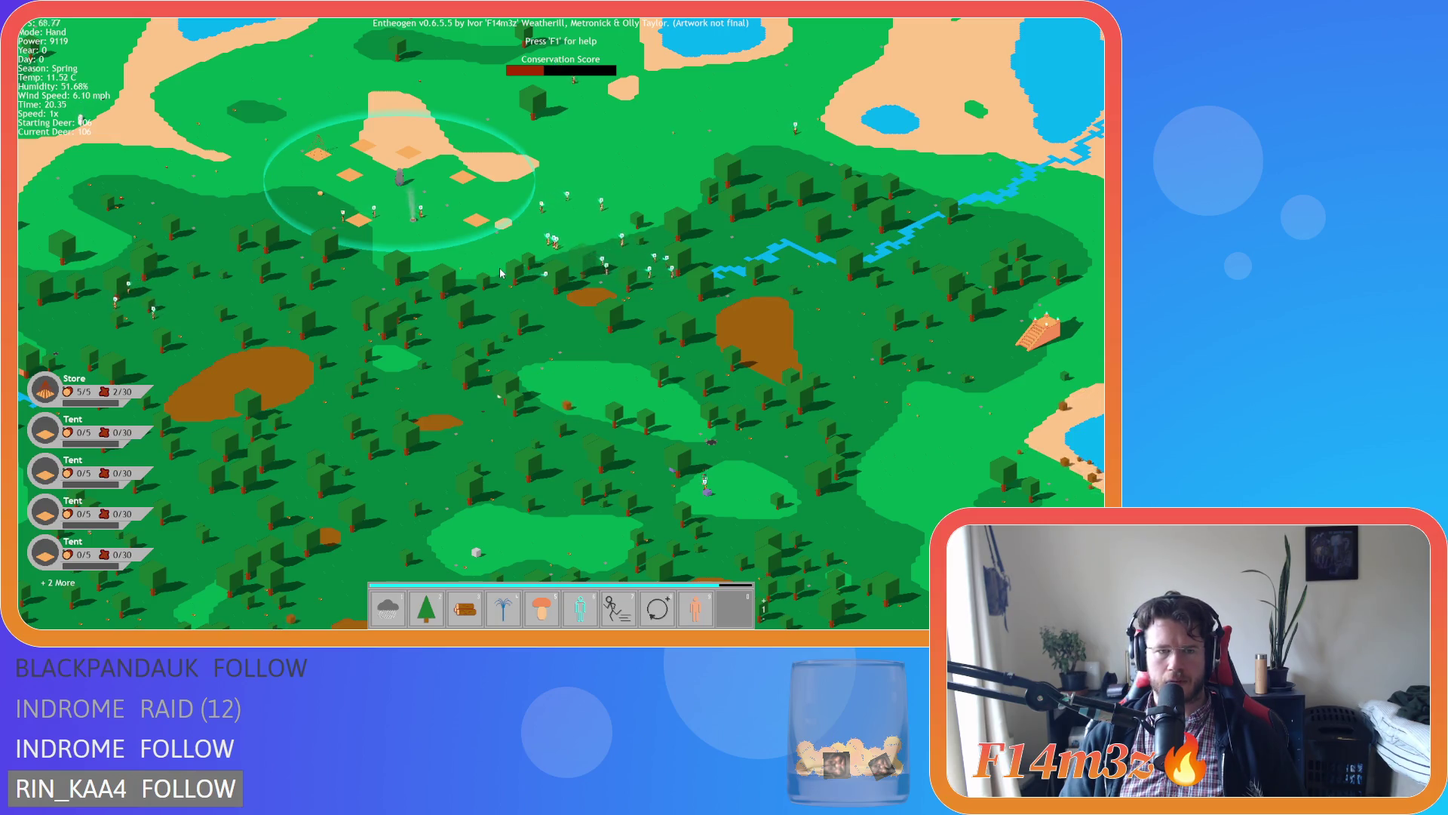
key(a)
key(s)
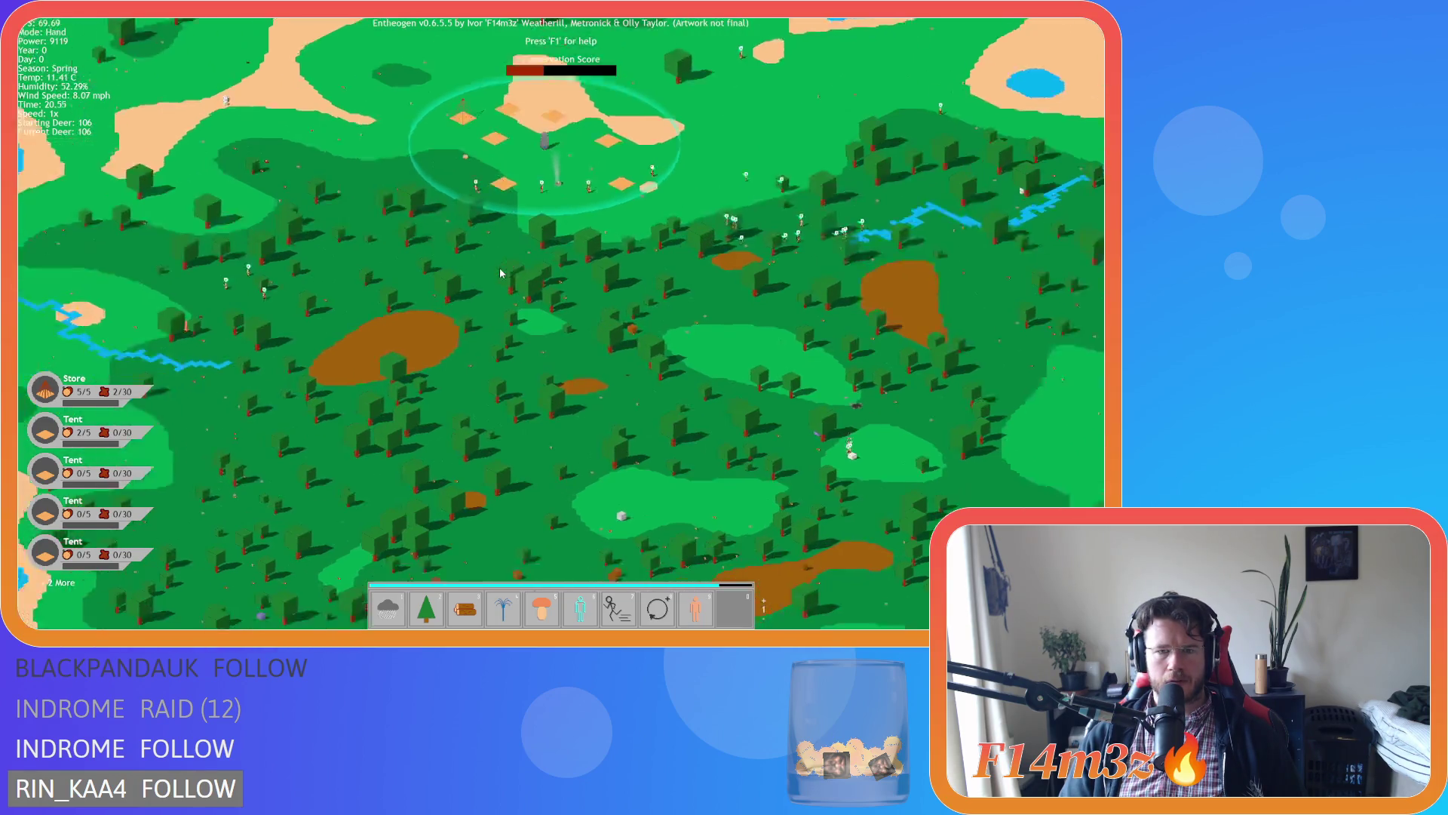
key(s)
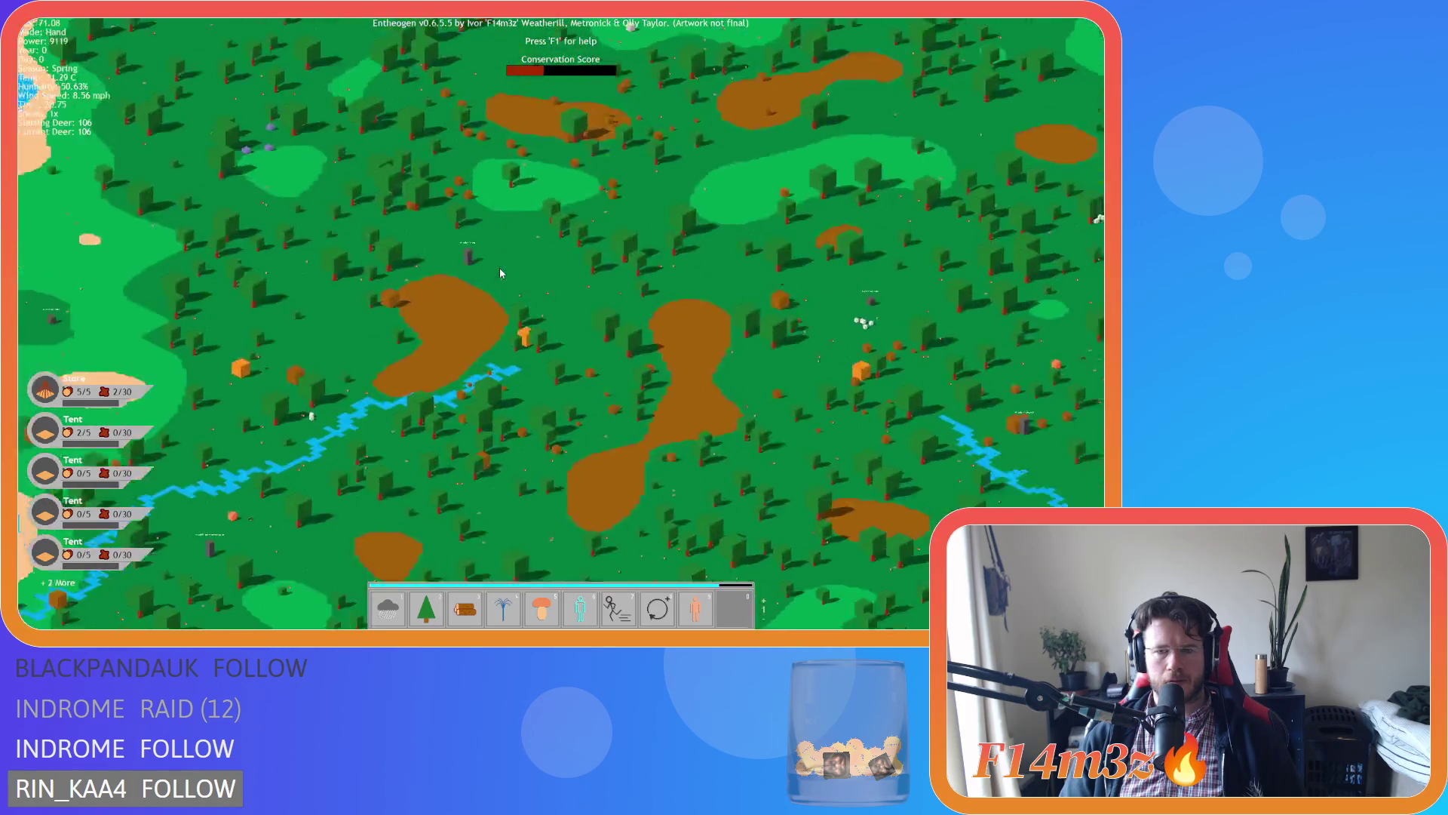
key(w)
key(d)
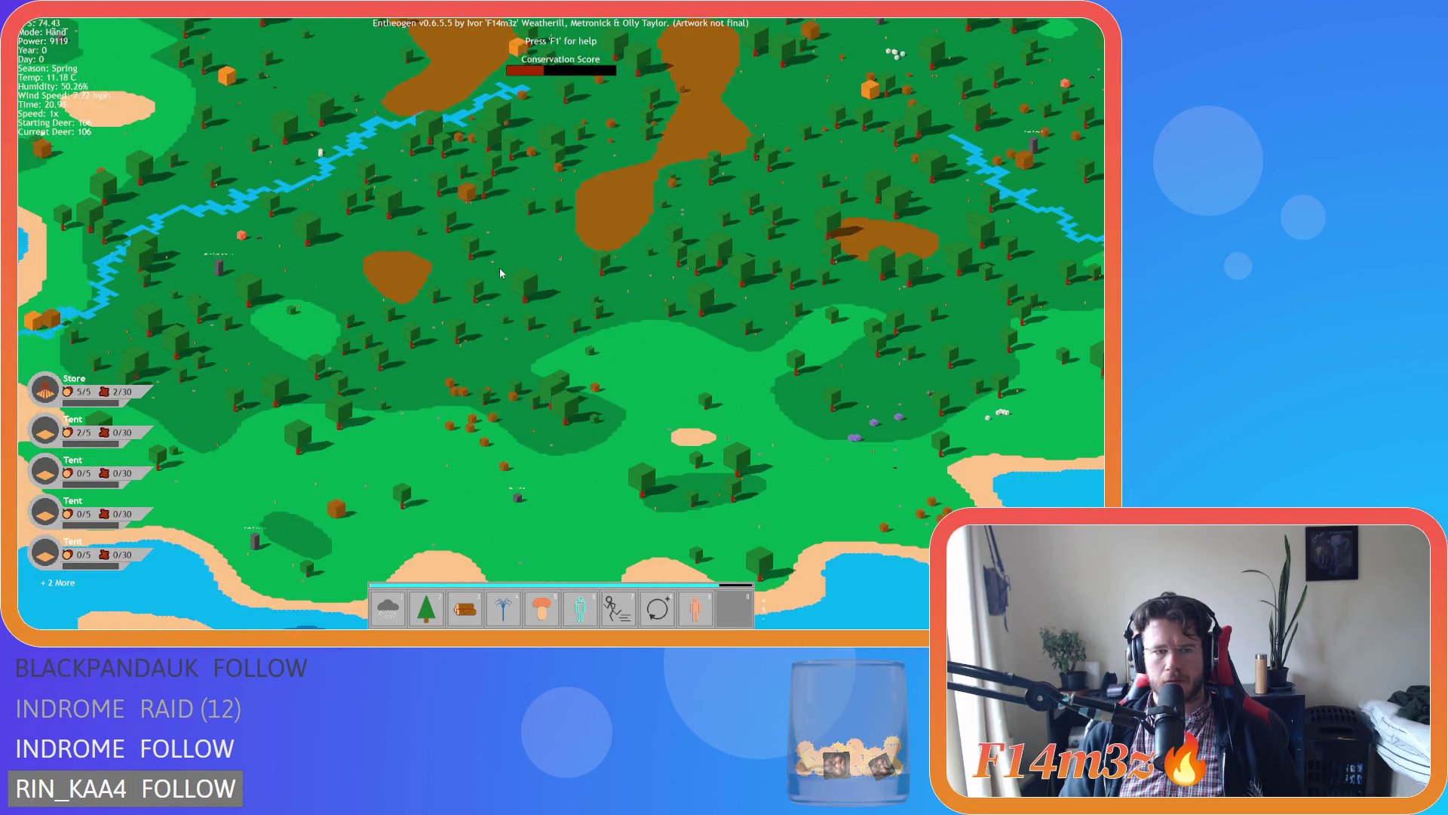
key(d)
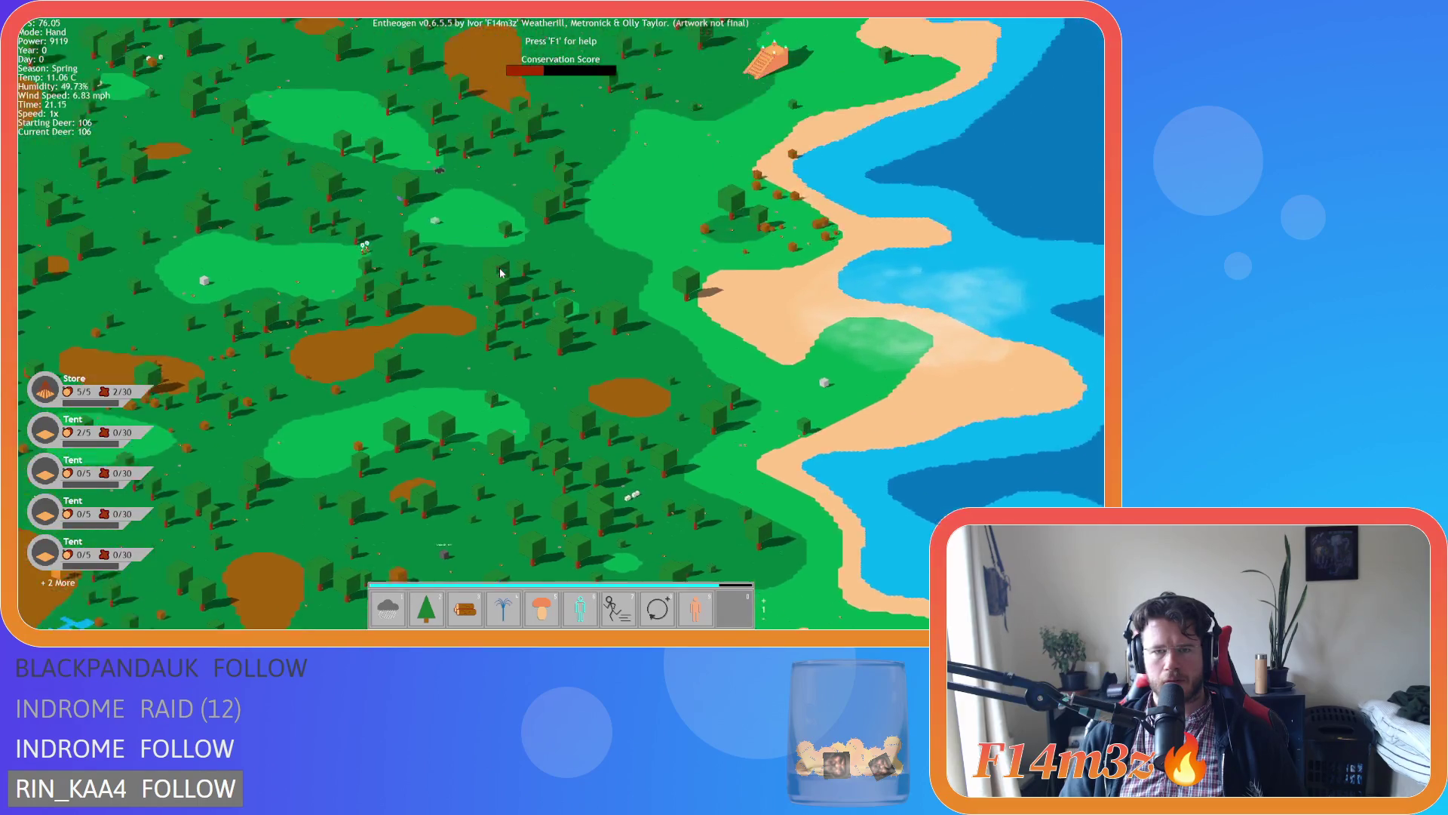
key(w)
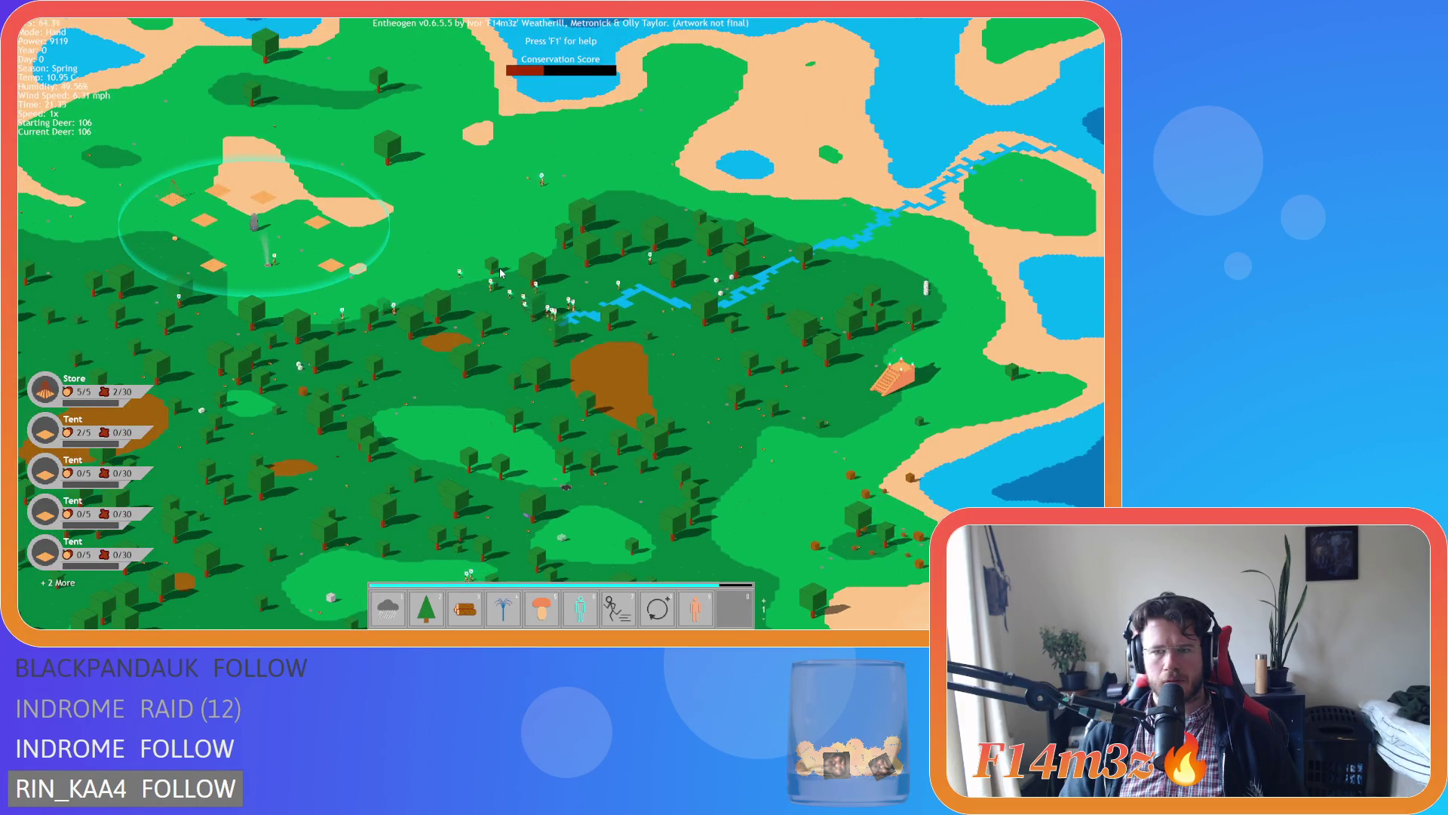
key(a)
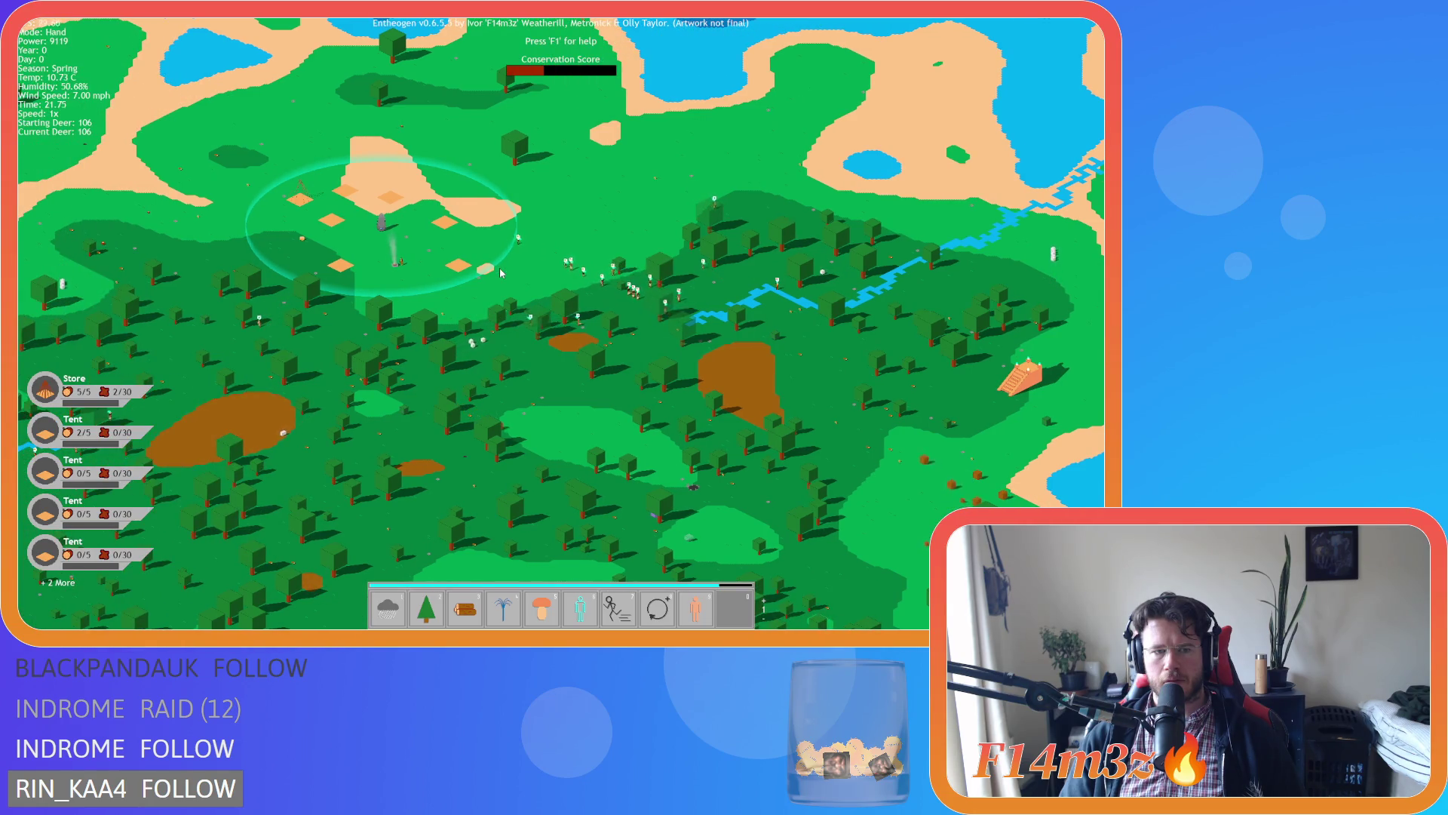
key(s)
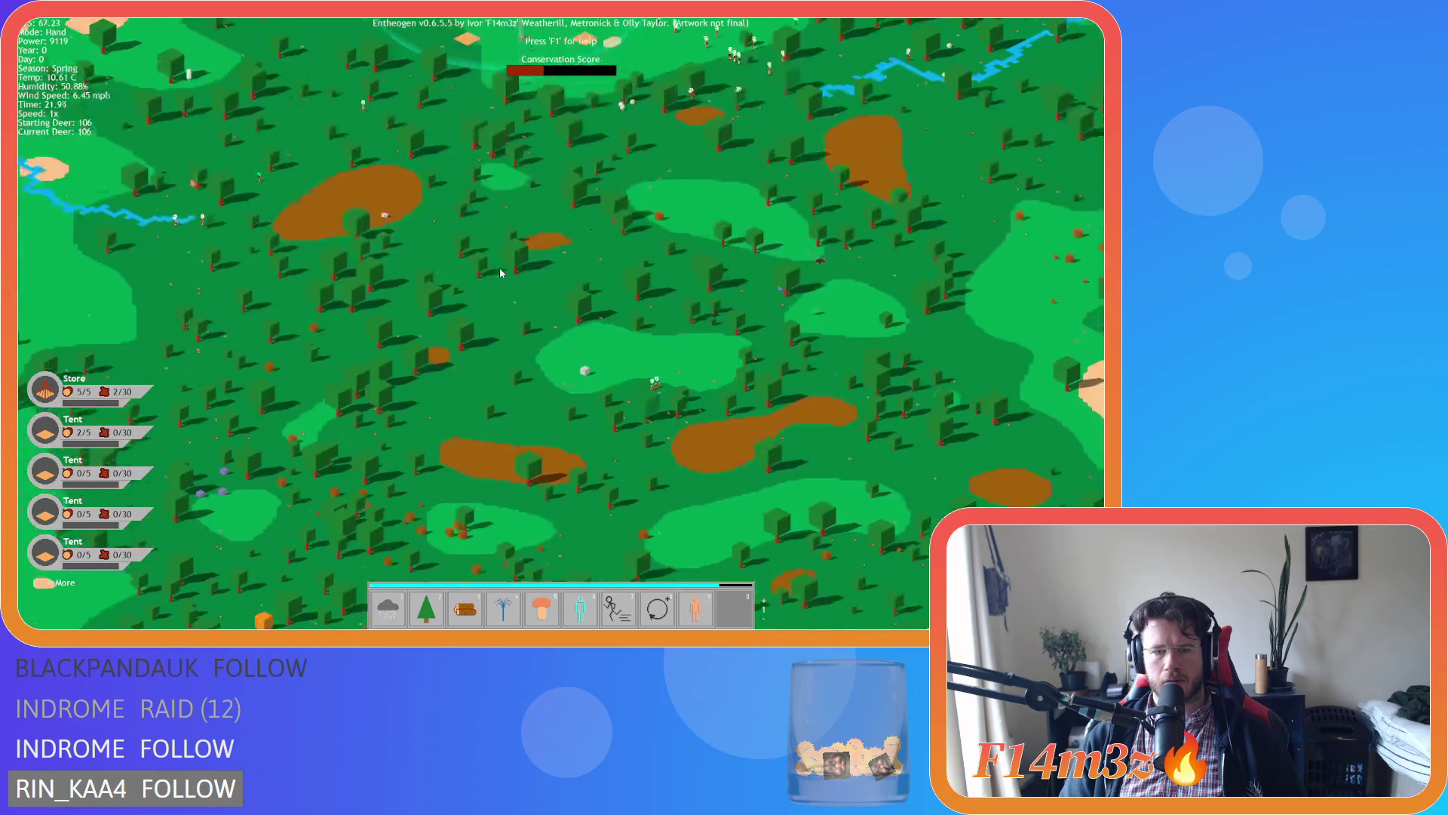
key(w)
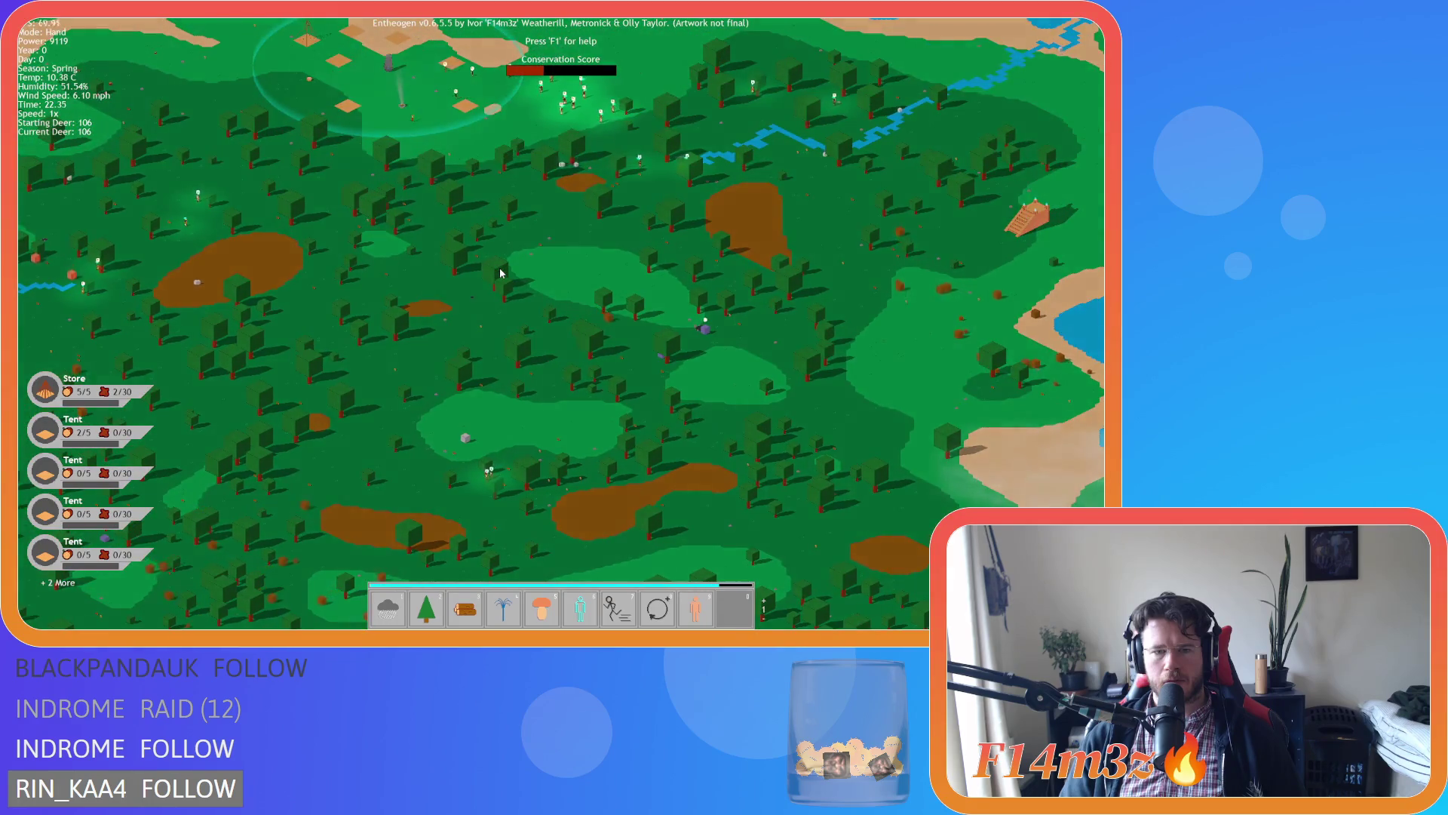
key(s)
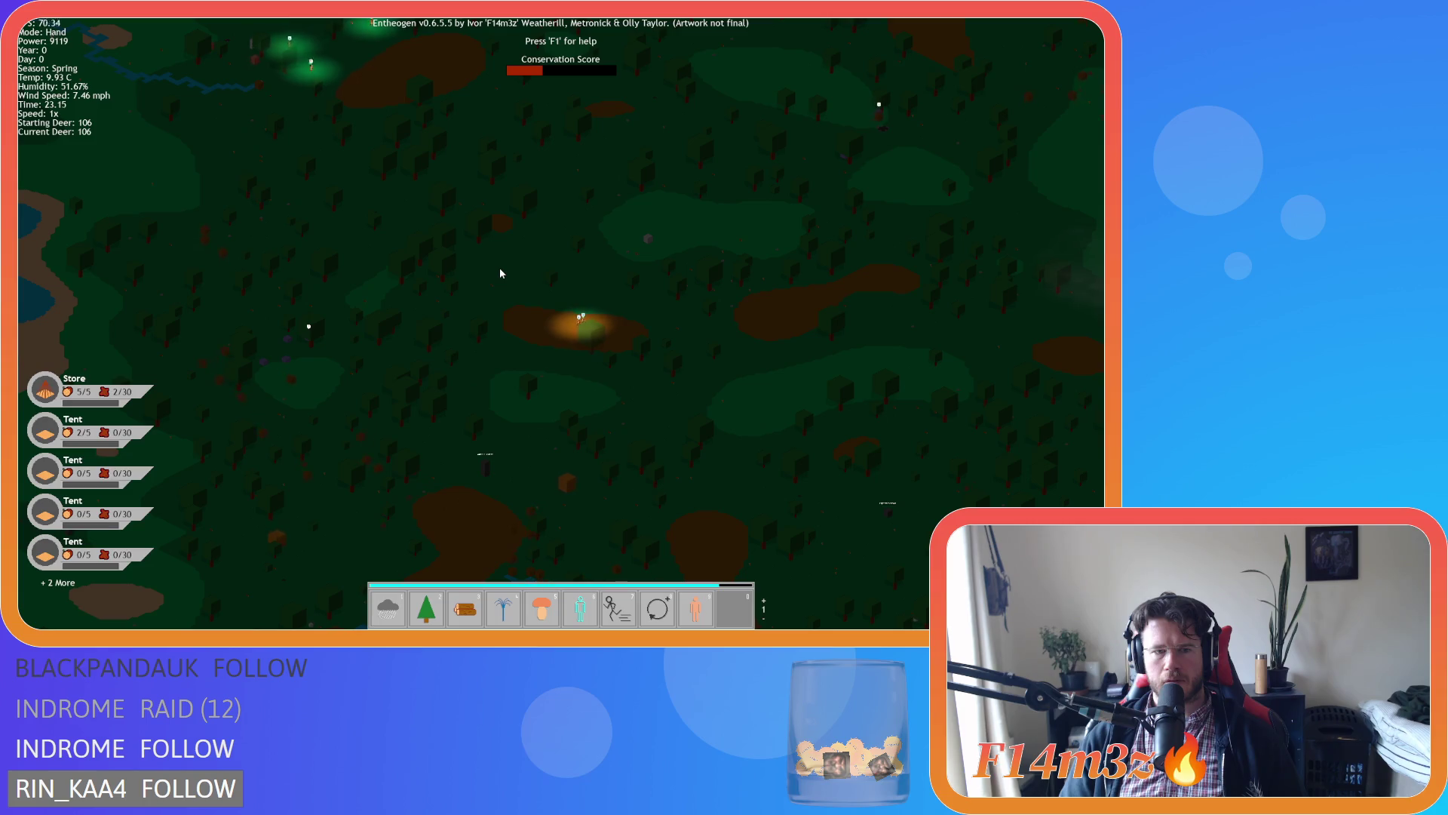
Pan west to the river and lake, then across to the coastline and sea.
key(w)
key(a)
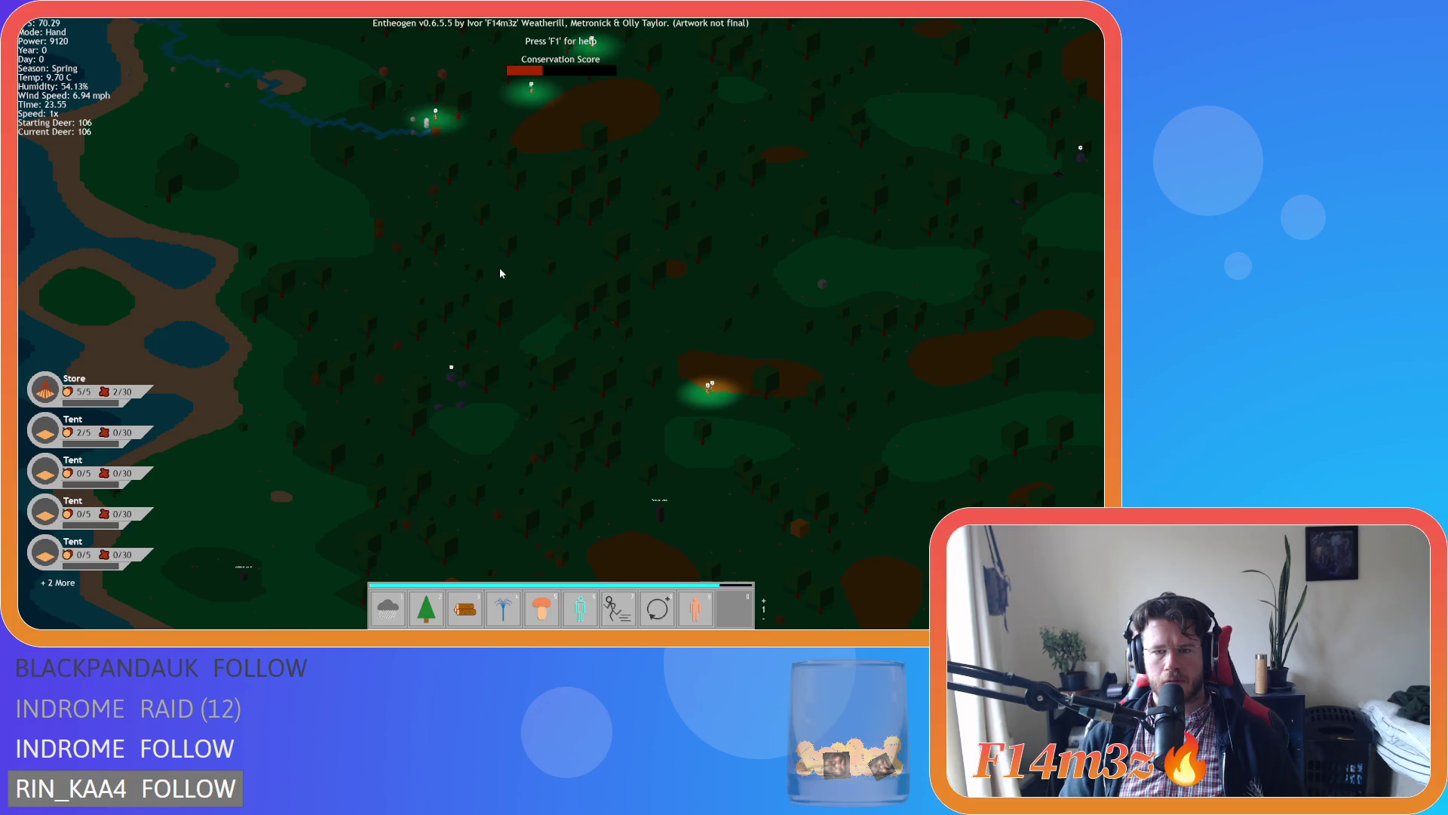
key(w)
key(d)
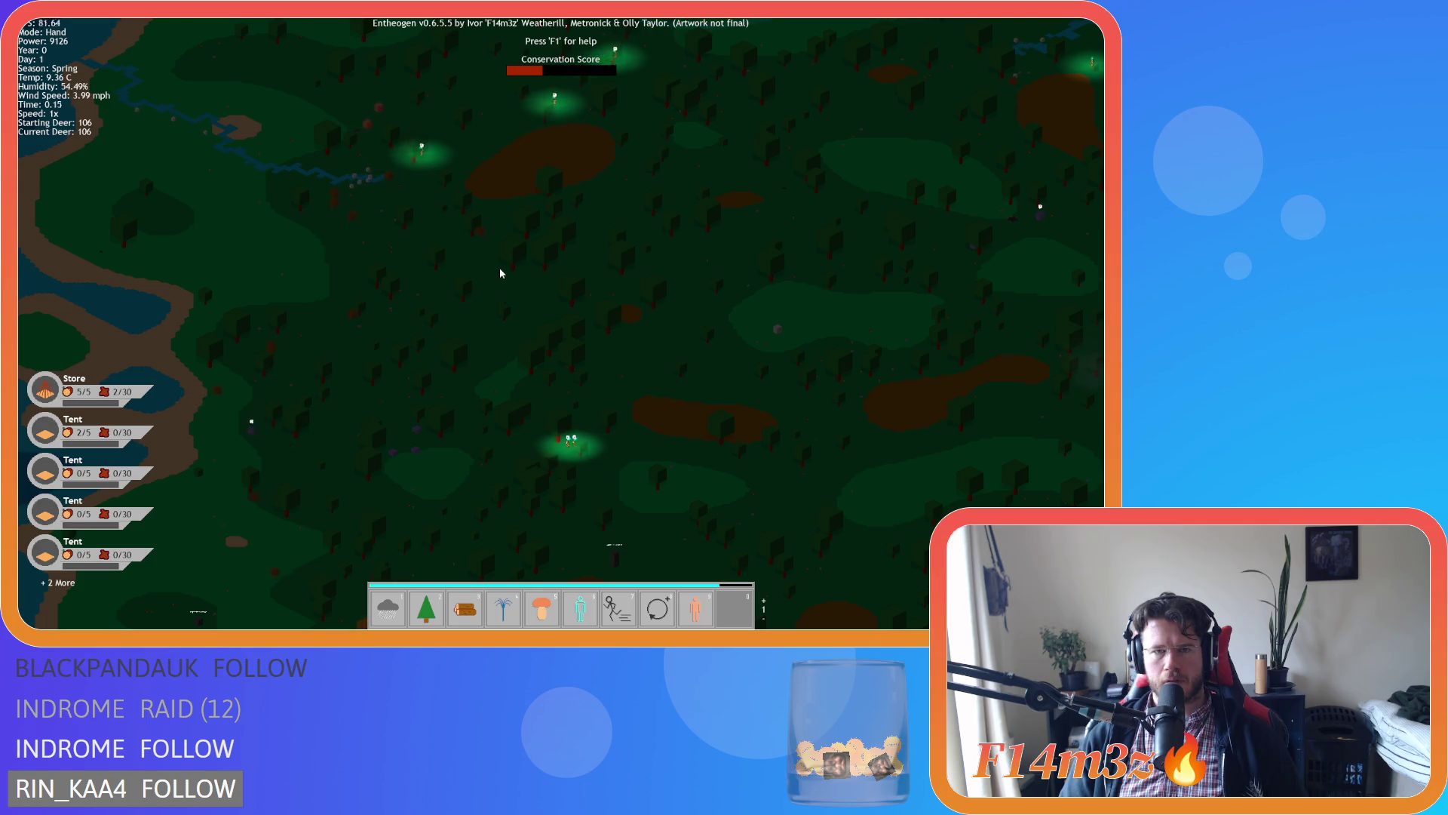
key(s)
key(d)
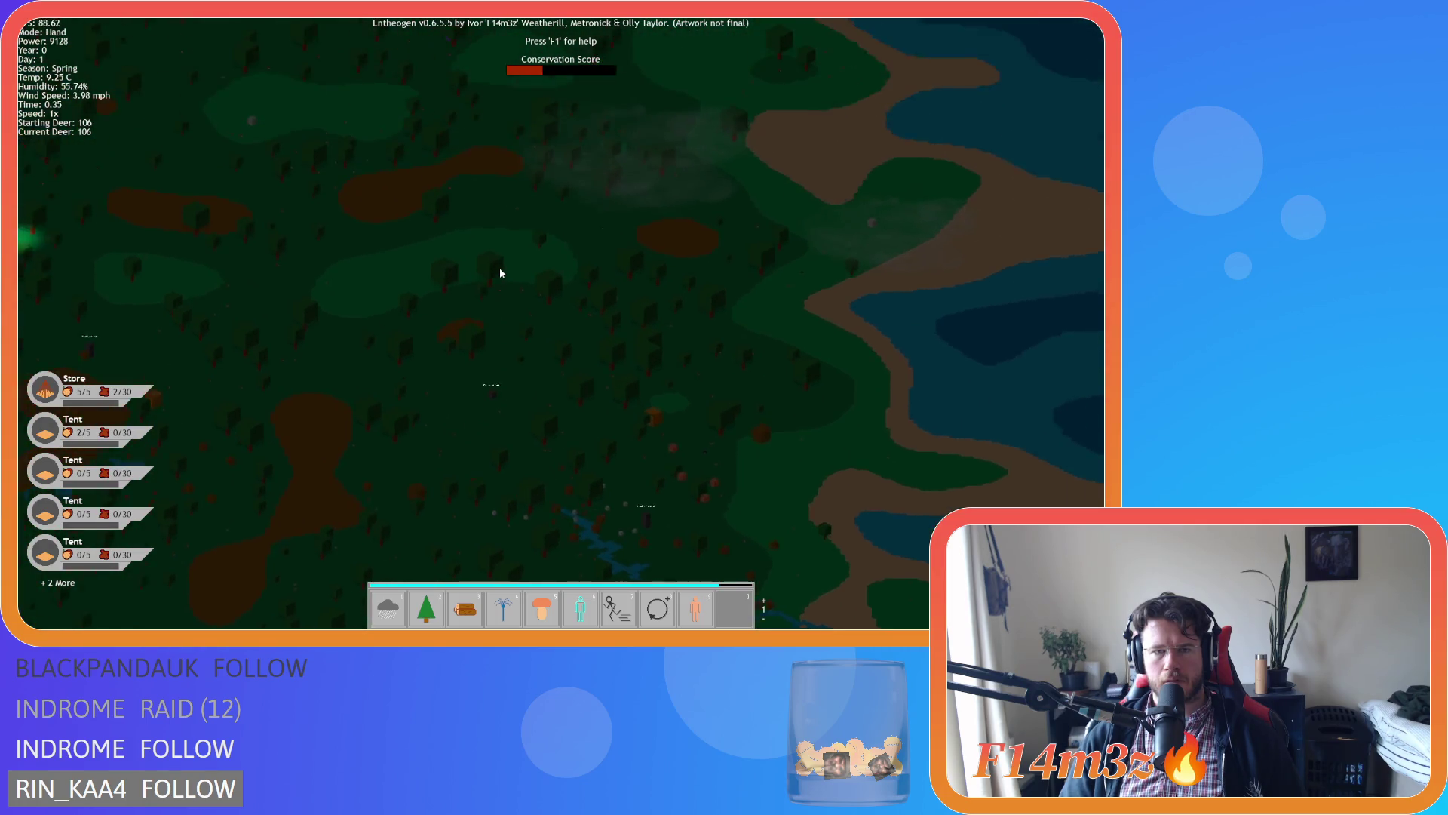
scroll(500, 273, up, 10)
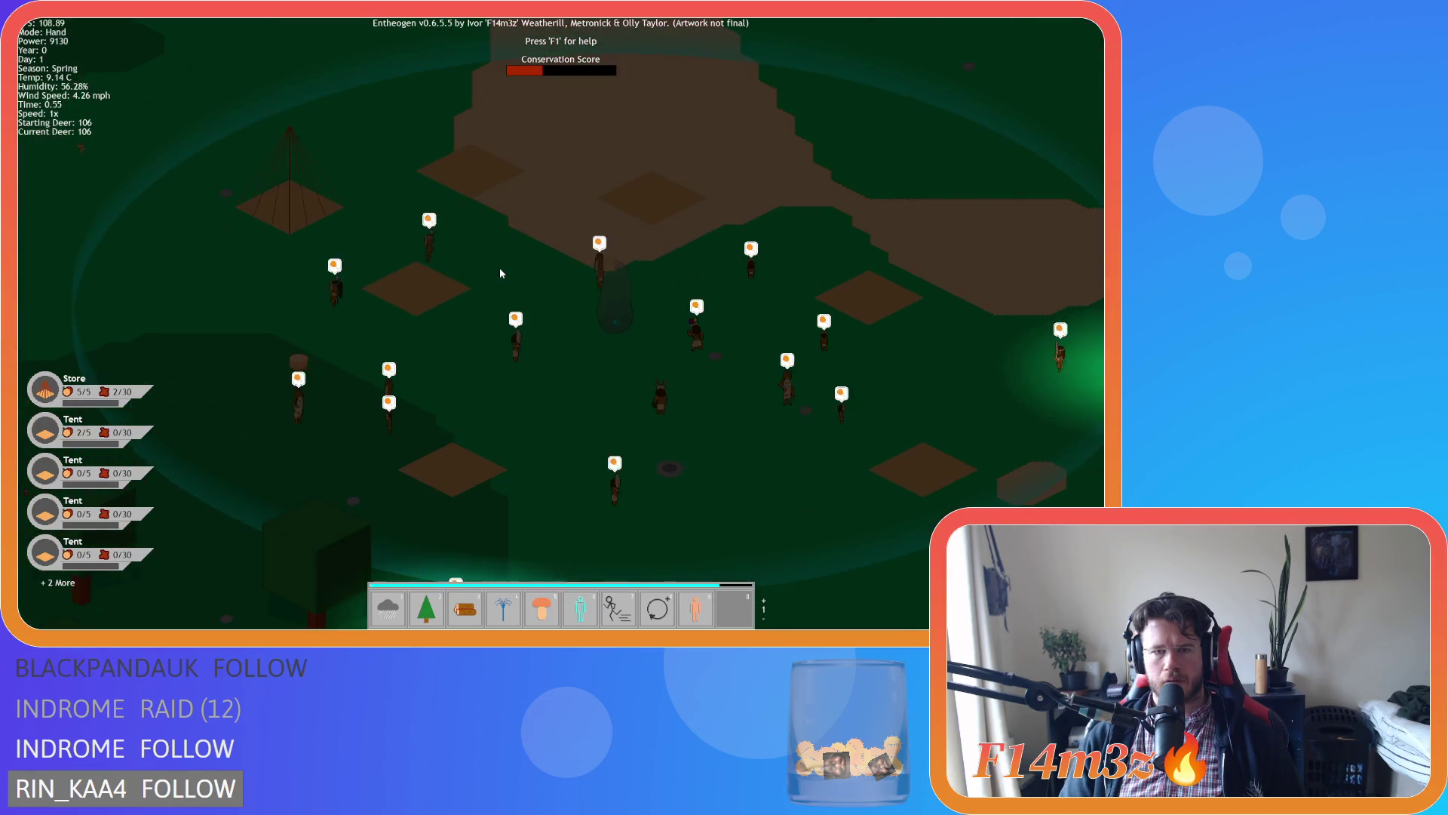
scroll(500, 273, down, 5)
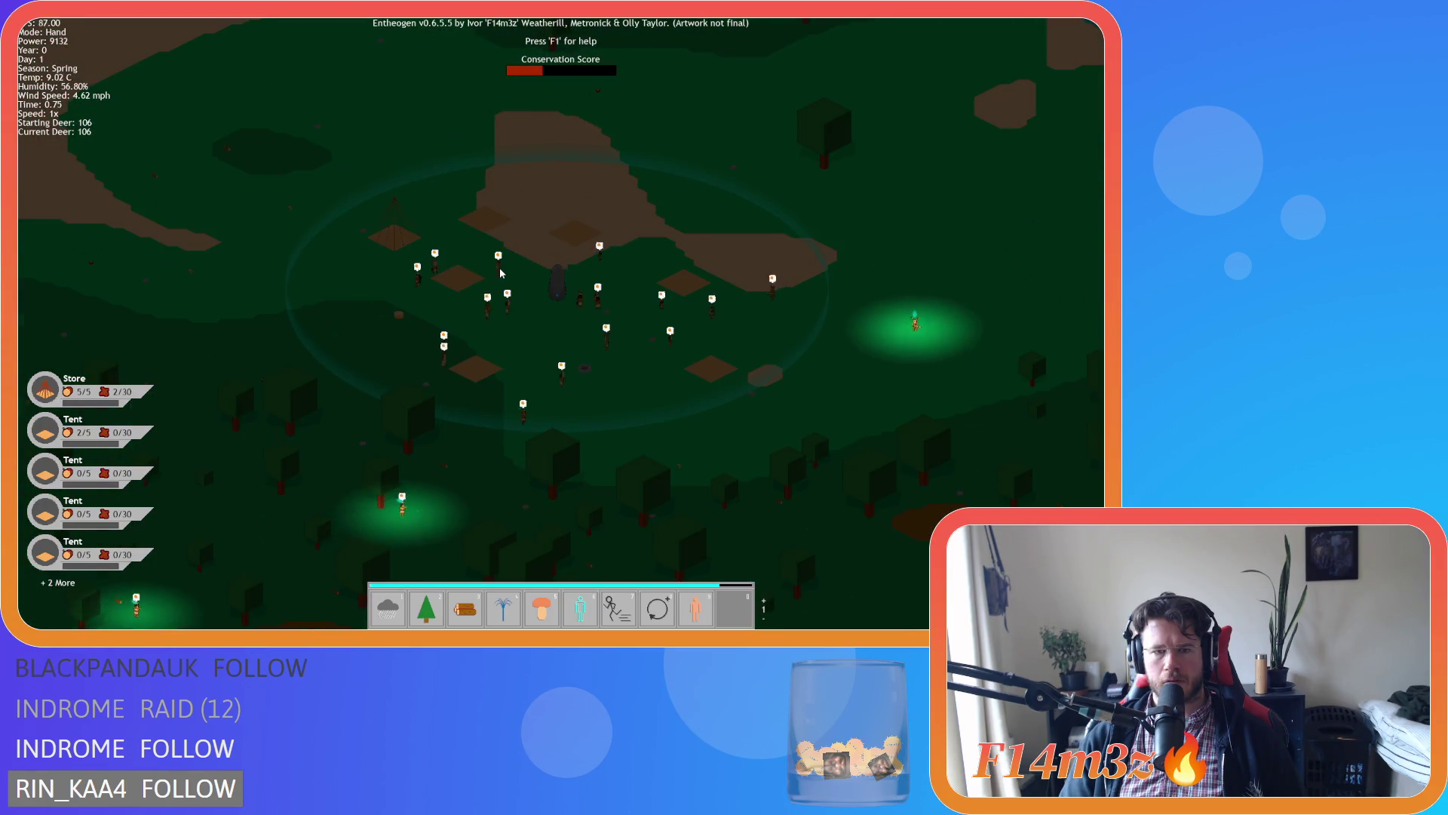
Recentre the village campfire in view, zooming in and back out.
key(d)
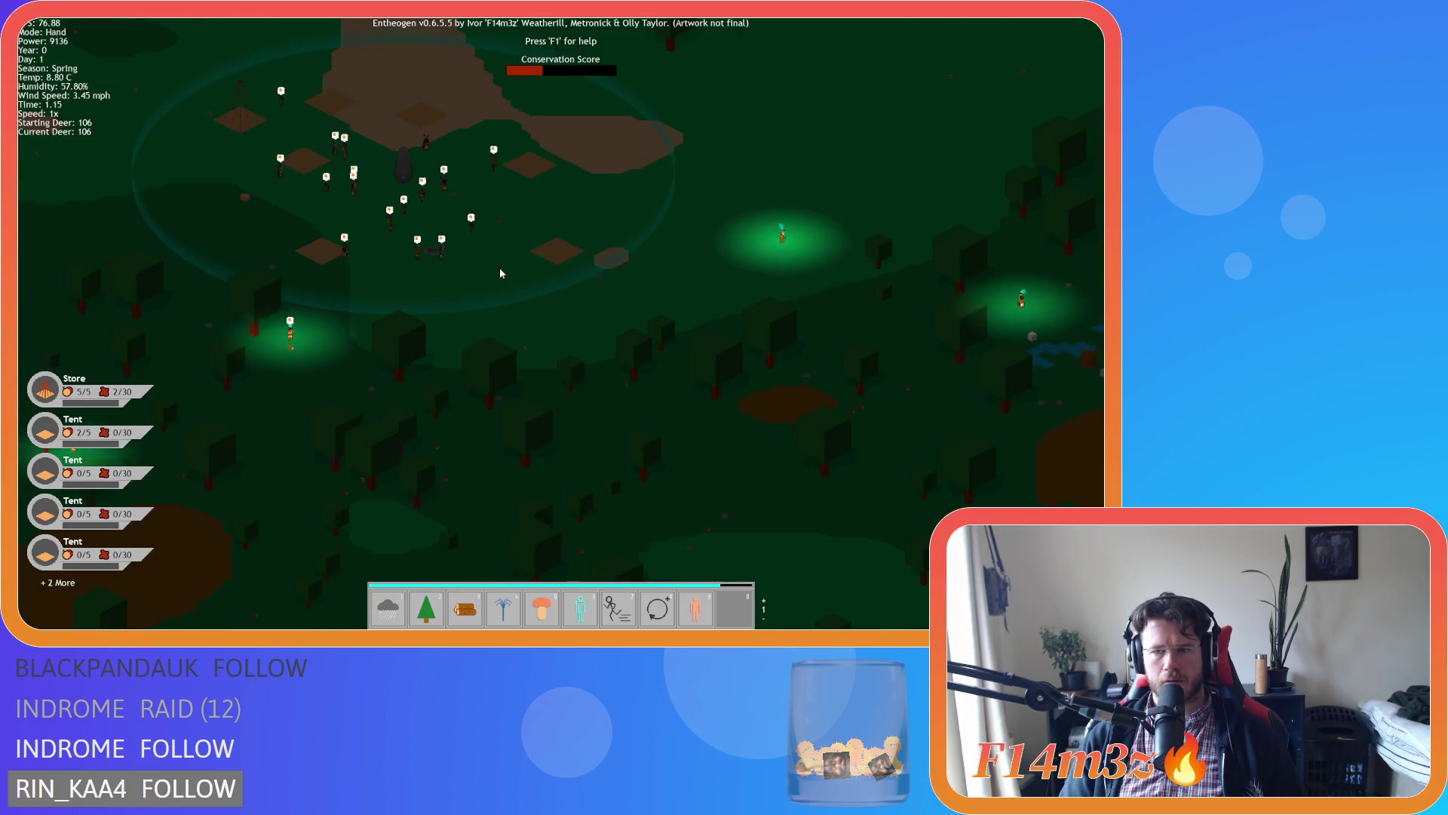
key(d)
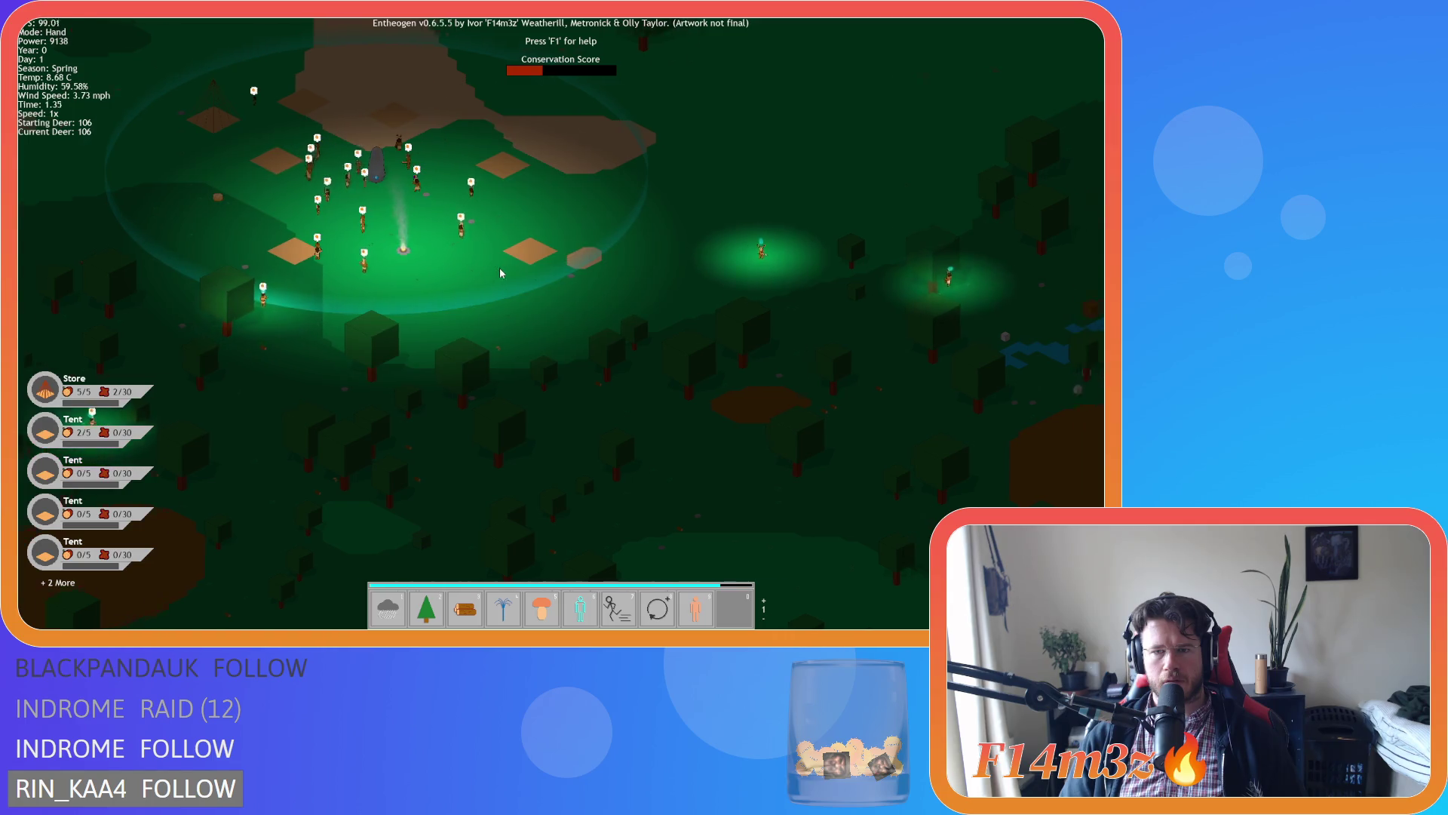
key(d)
key(w)
key(a)
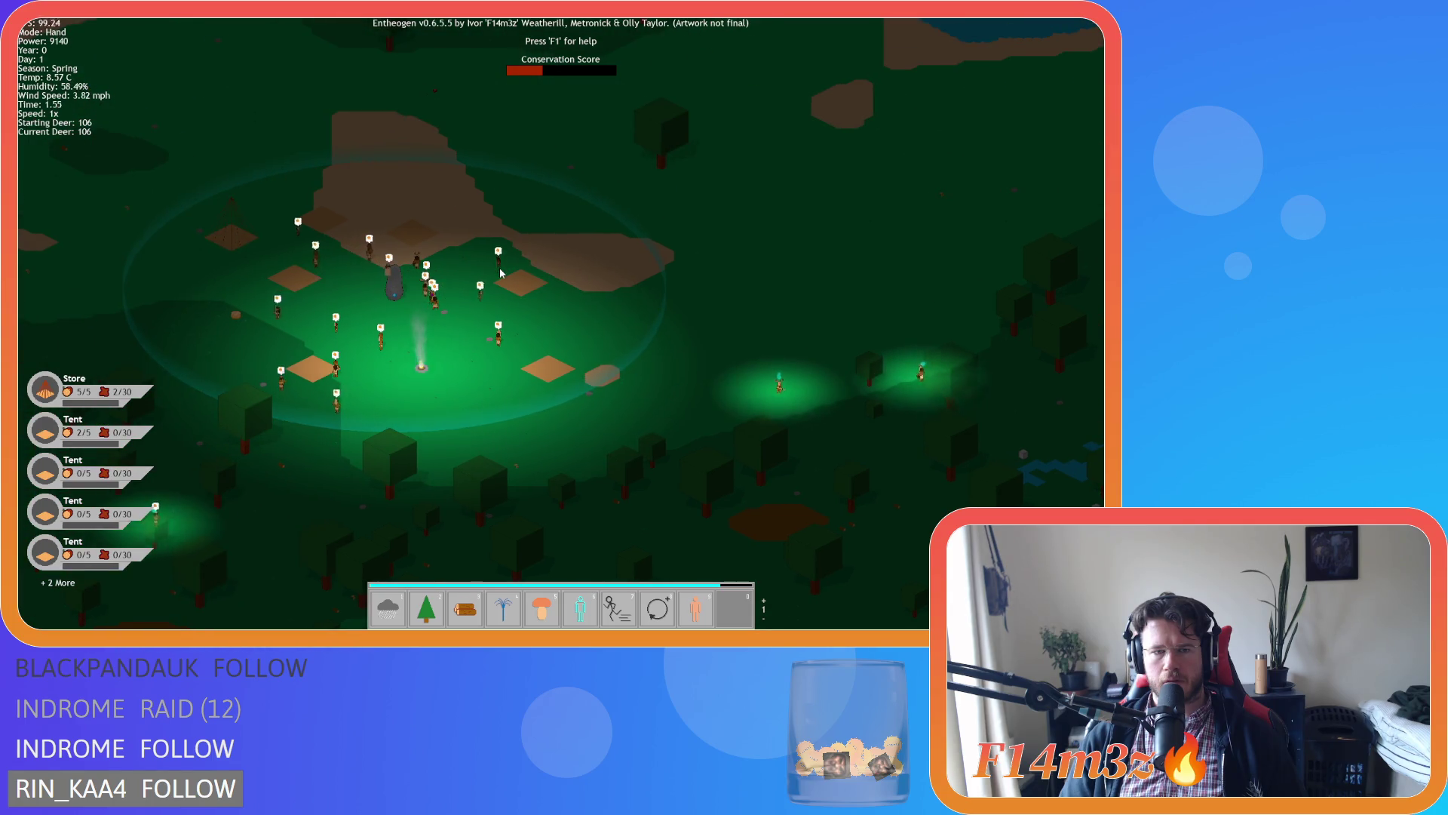
key(a)
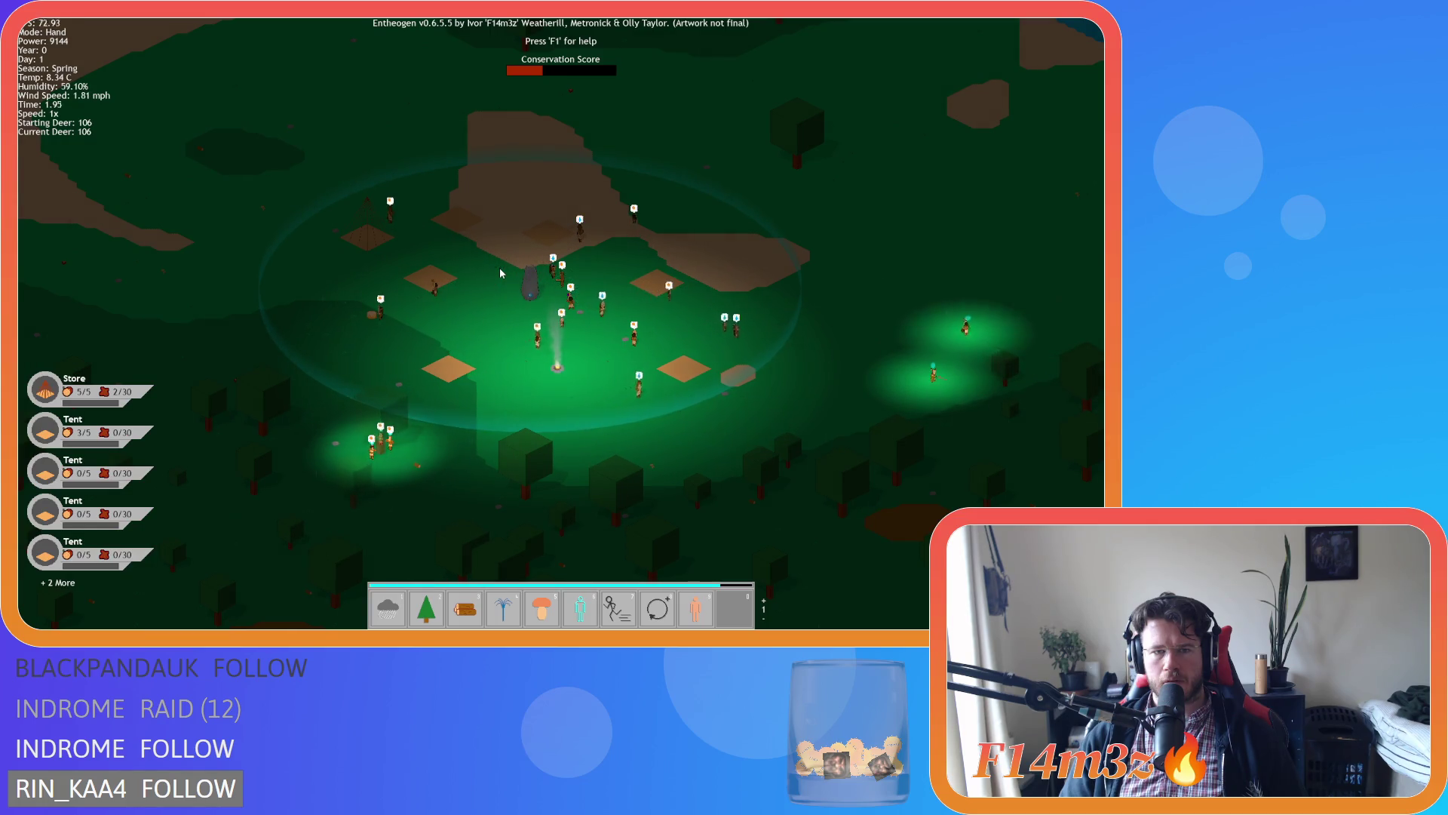
scroll(501, 273, up, 3)
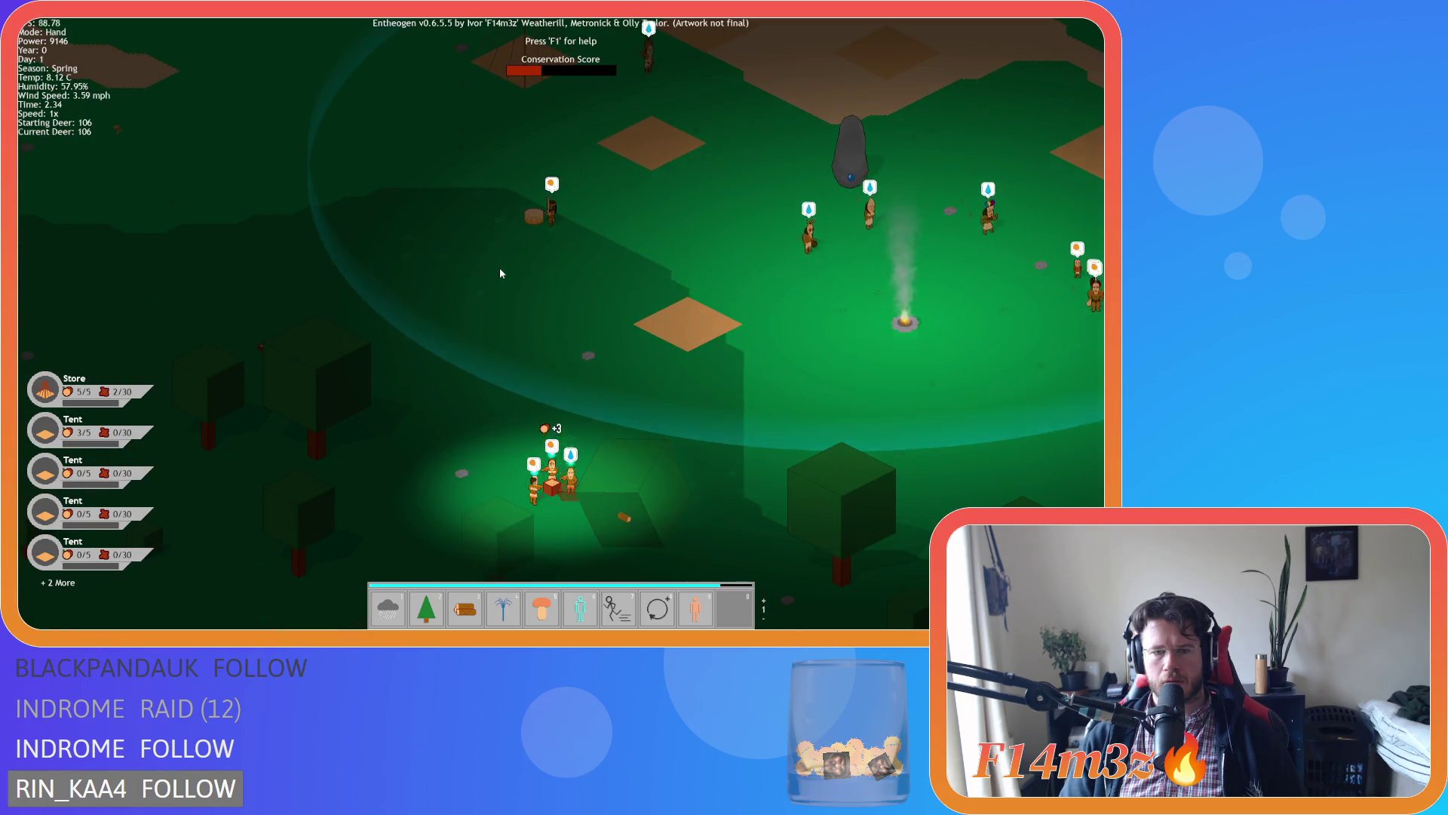
scroll(501, 273, down, 3)
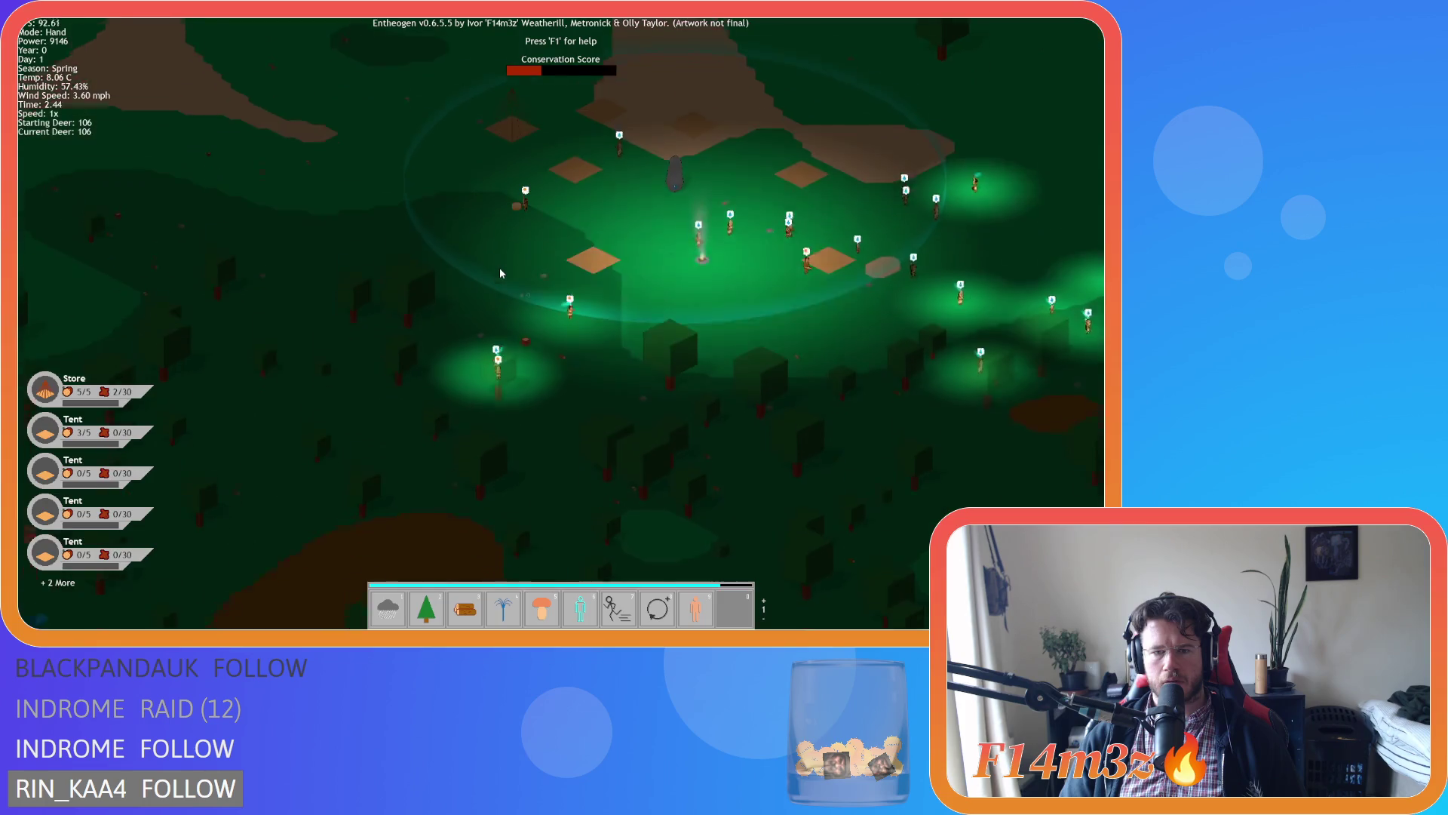
Follow the settlers around the campfire and survey the wider village as Day 1 begins.
key(w)
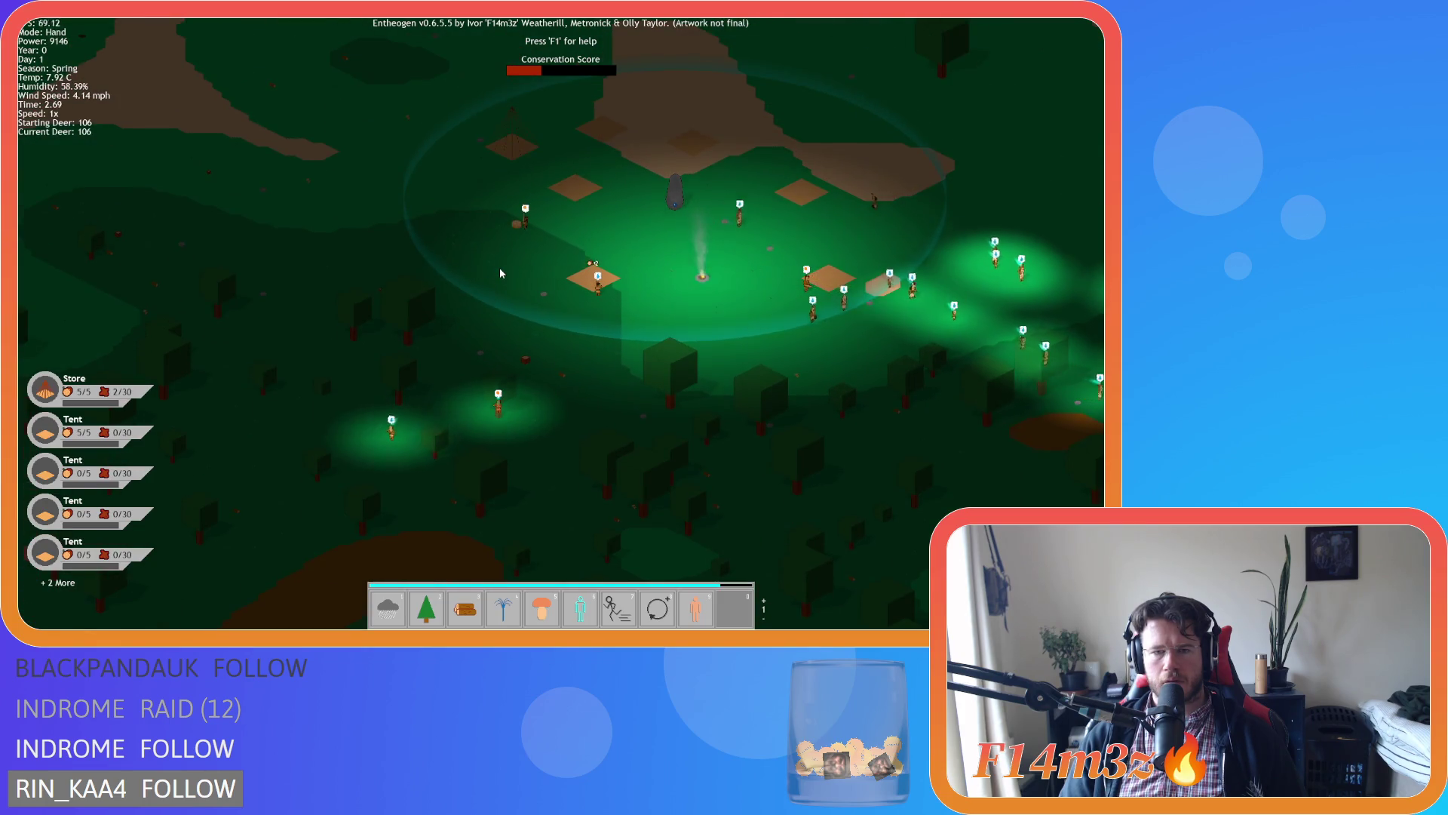
key(d)
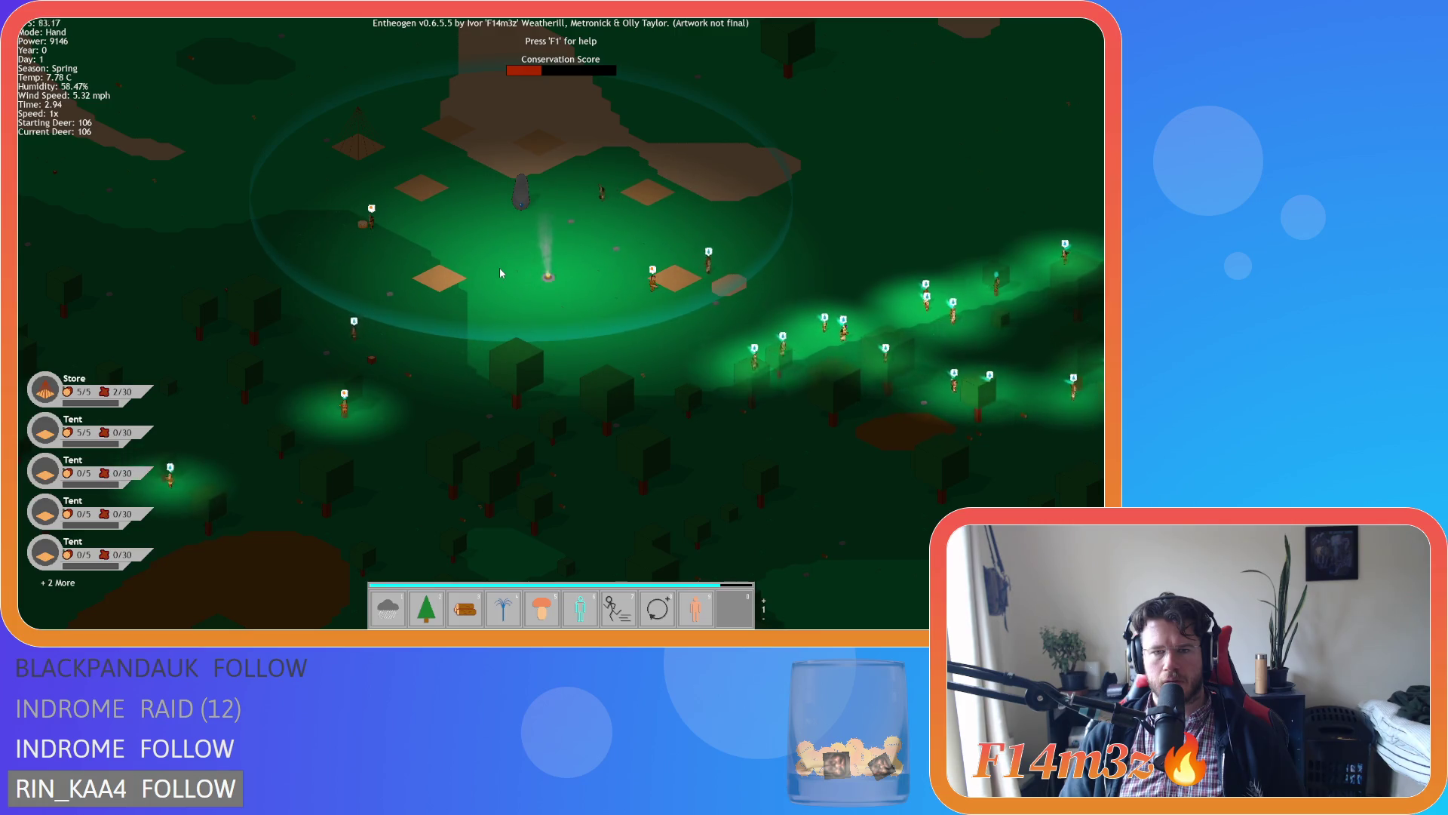
key(a)
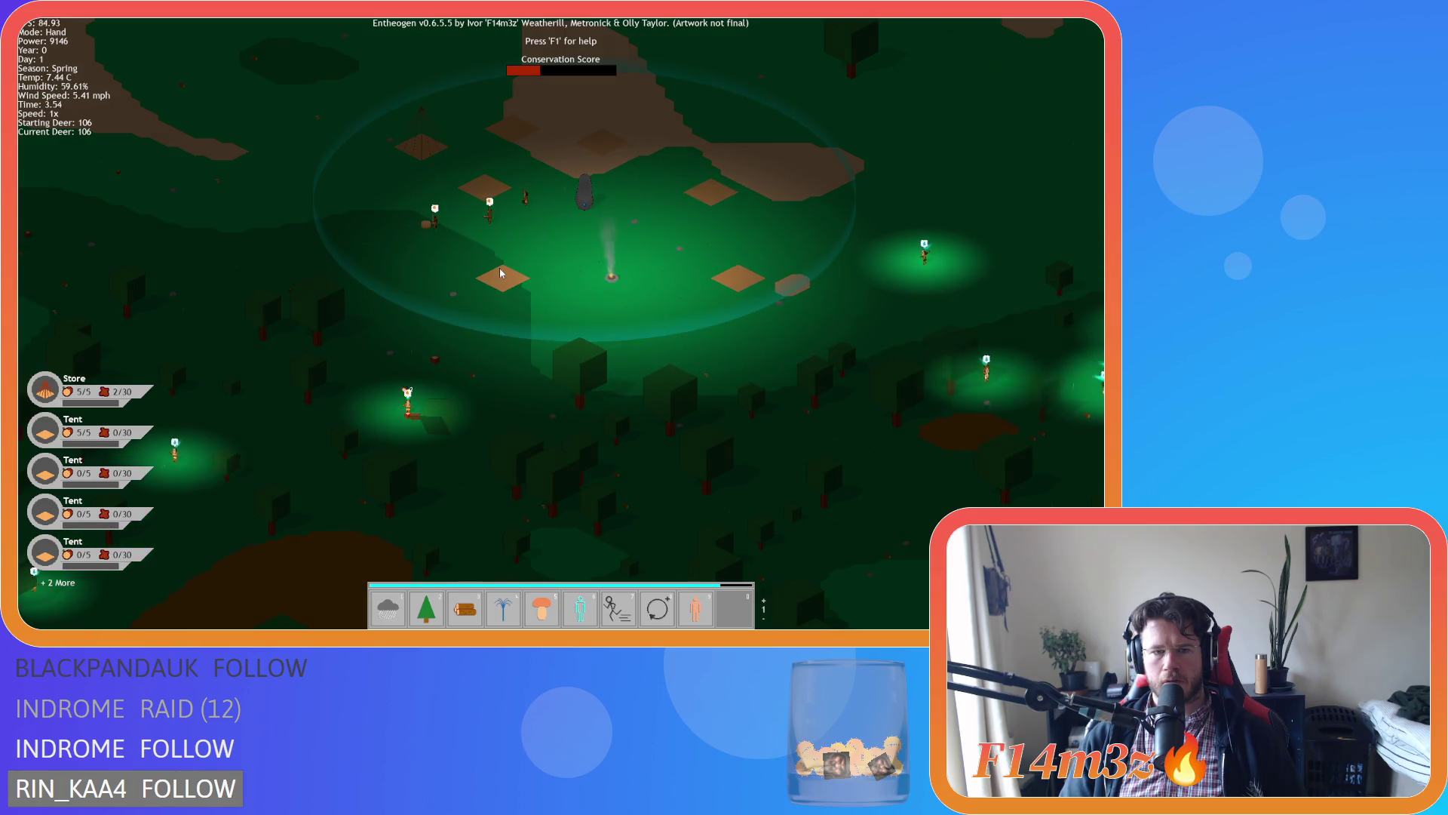
scroll(501, 273, down, 3)
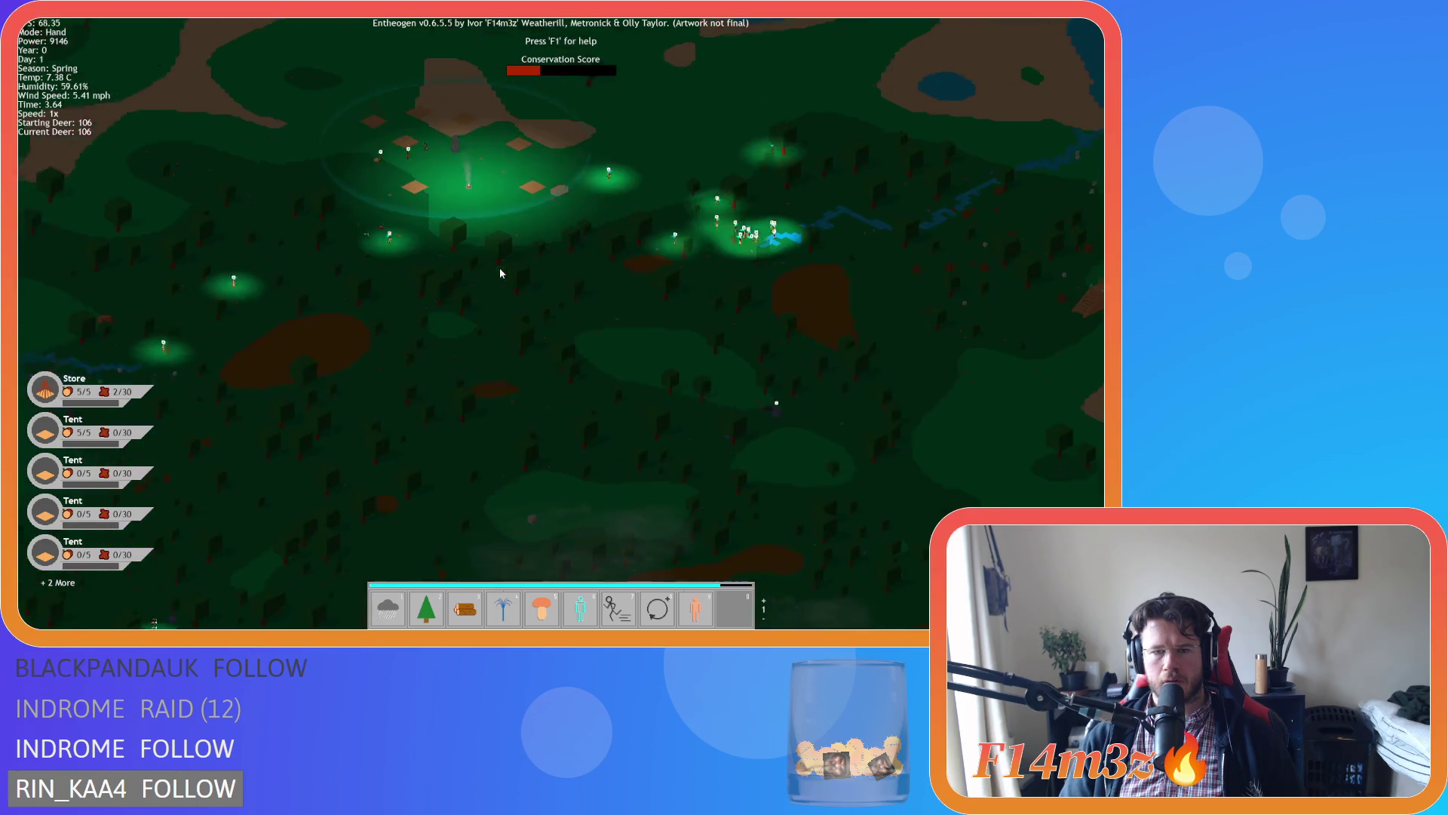
key(d)
key(w)
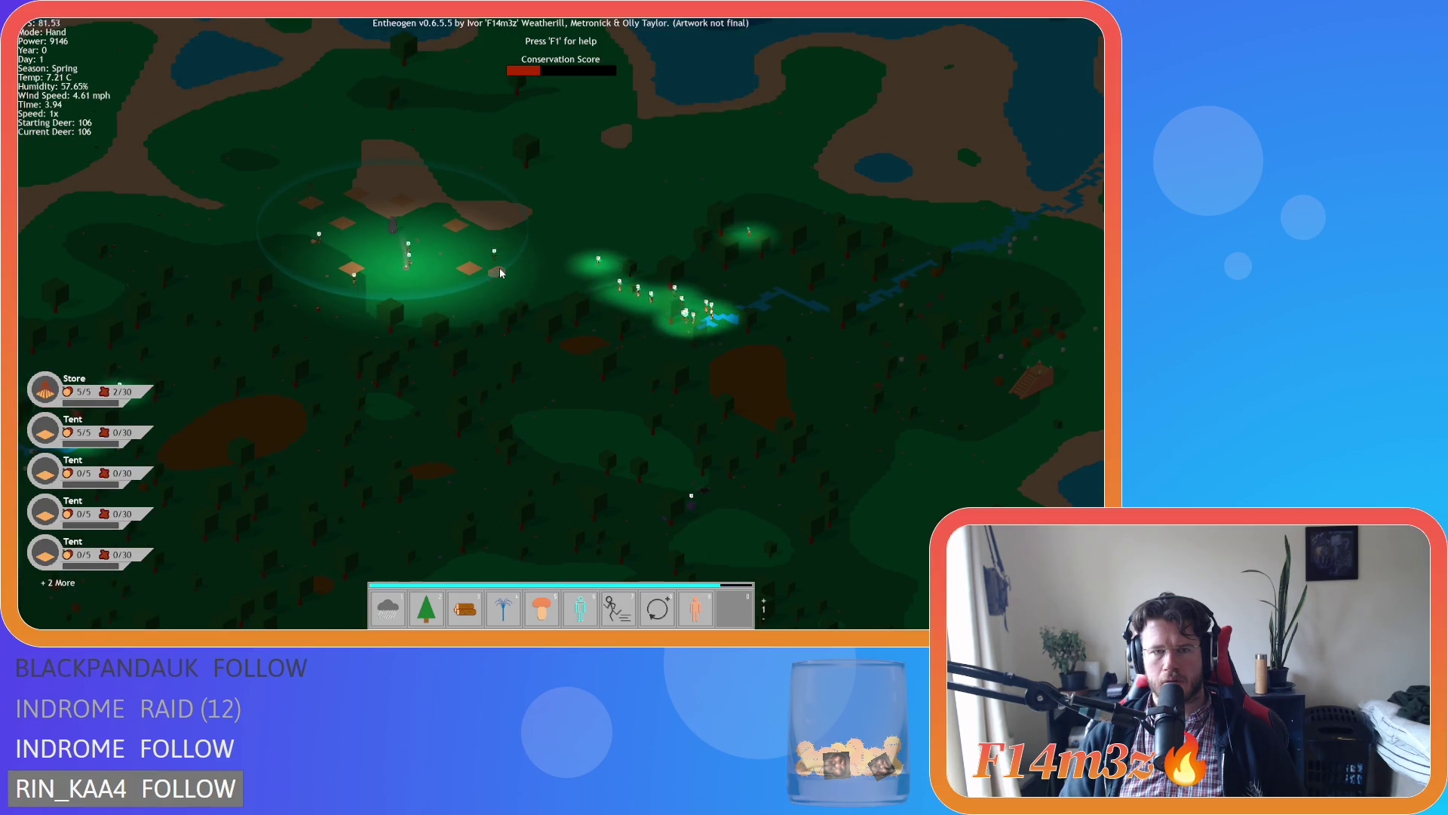
scroll(500, 273, up, 3)
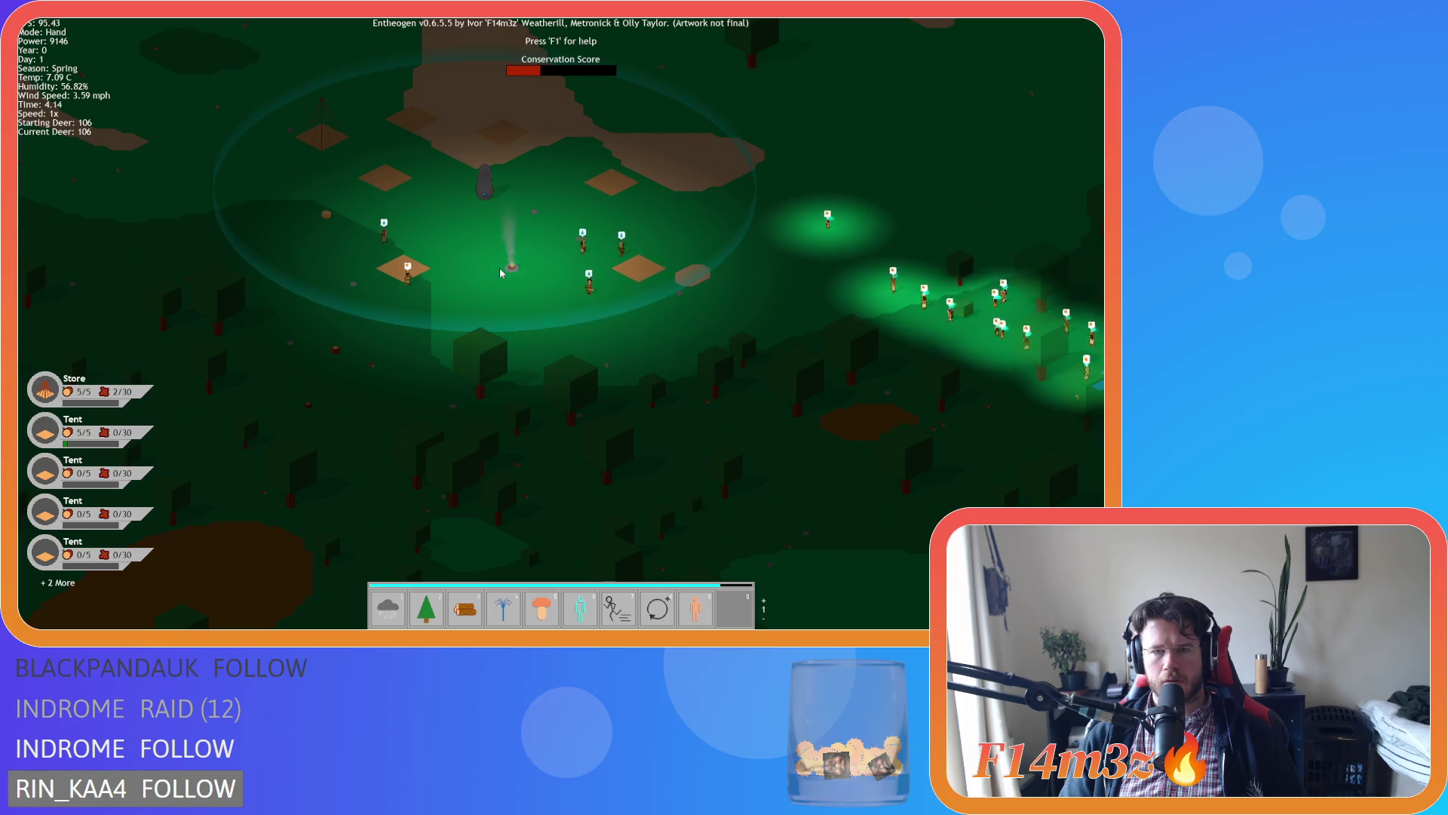
scroll(500, 268, down, 3)
Centre the view on the lit villager area, zooming in and out around it.
key(s)
key(a)
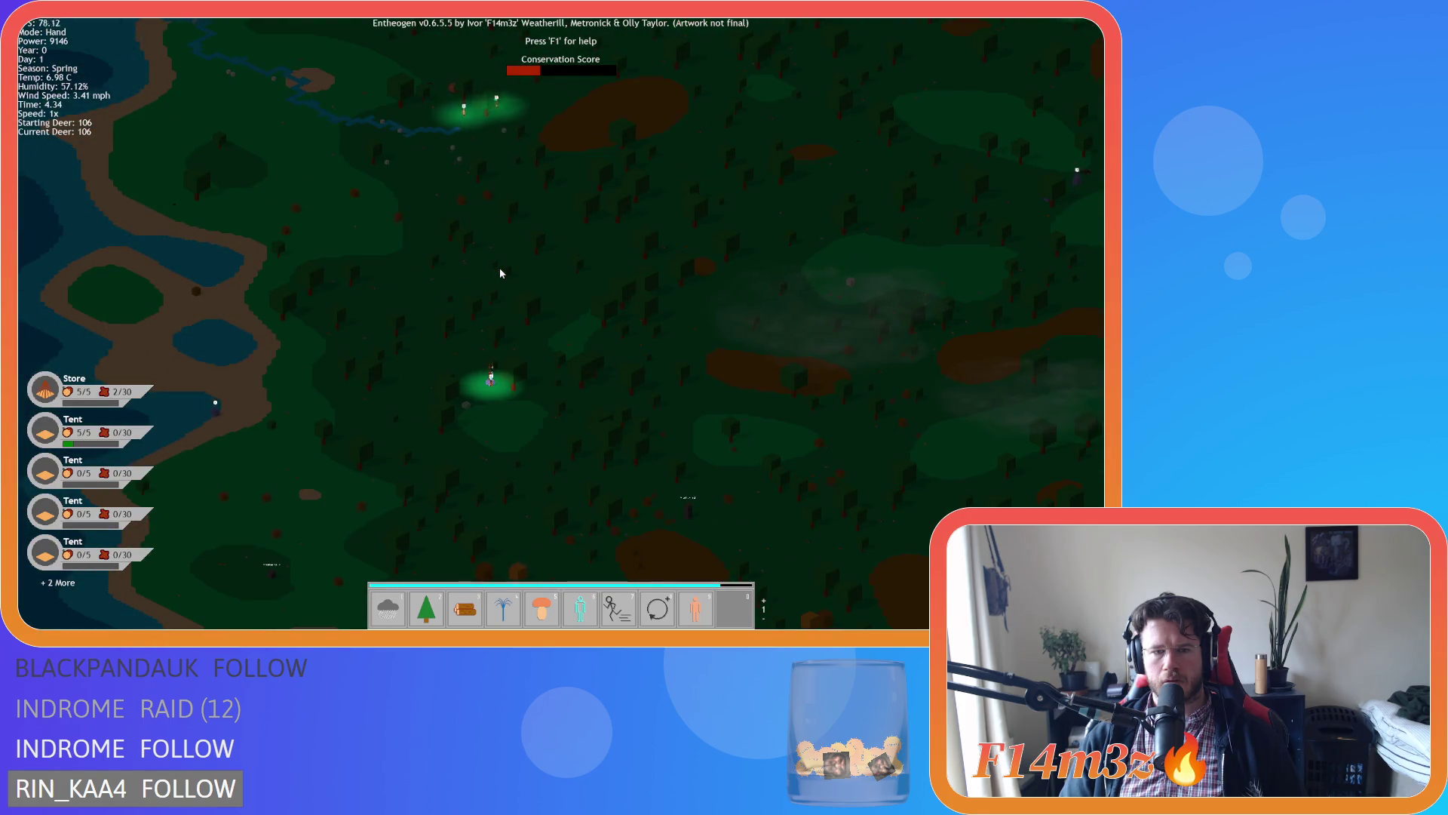
scroll(472, 319, up, 5)
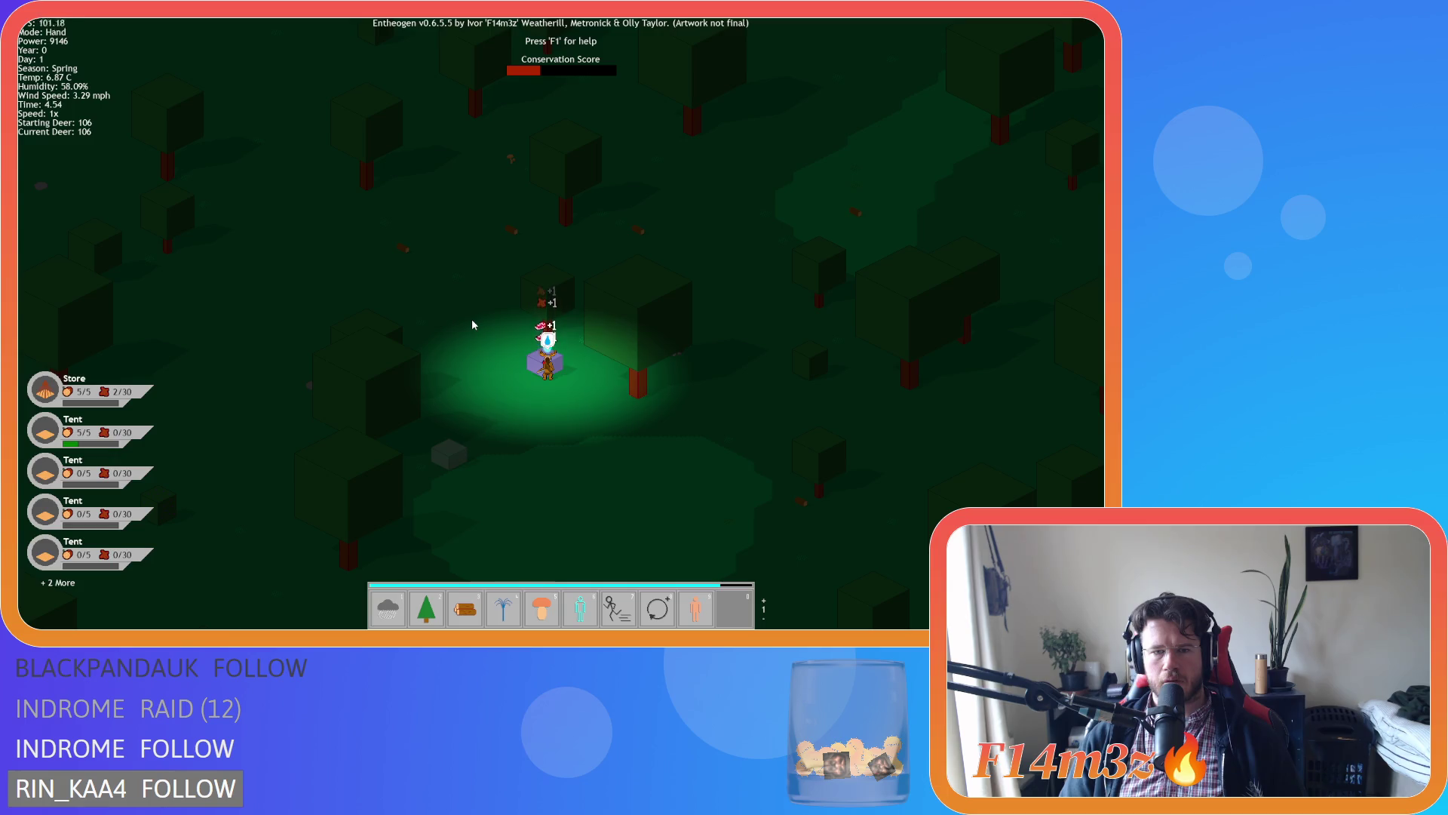
scroll(472, 322, down, 3)
scroll(472, 323, down, 5)
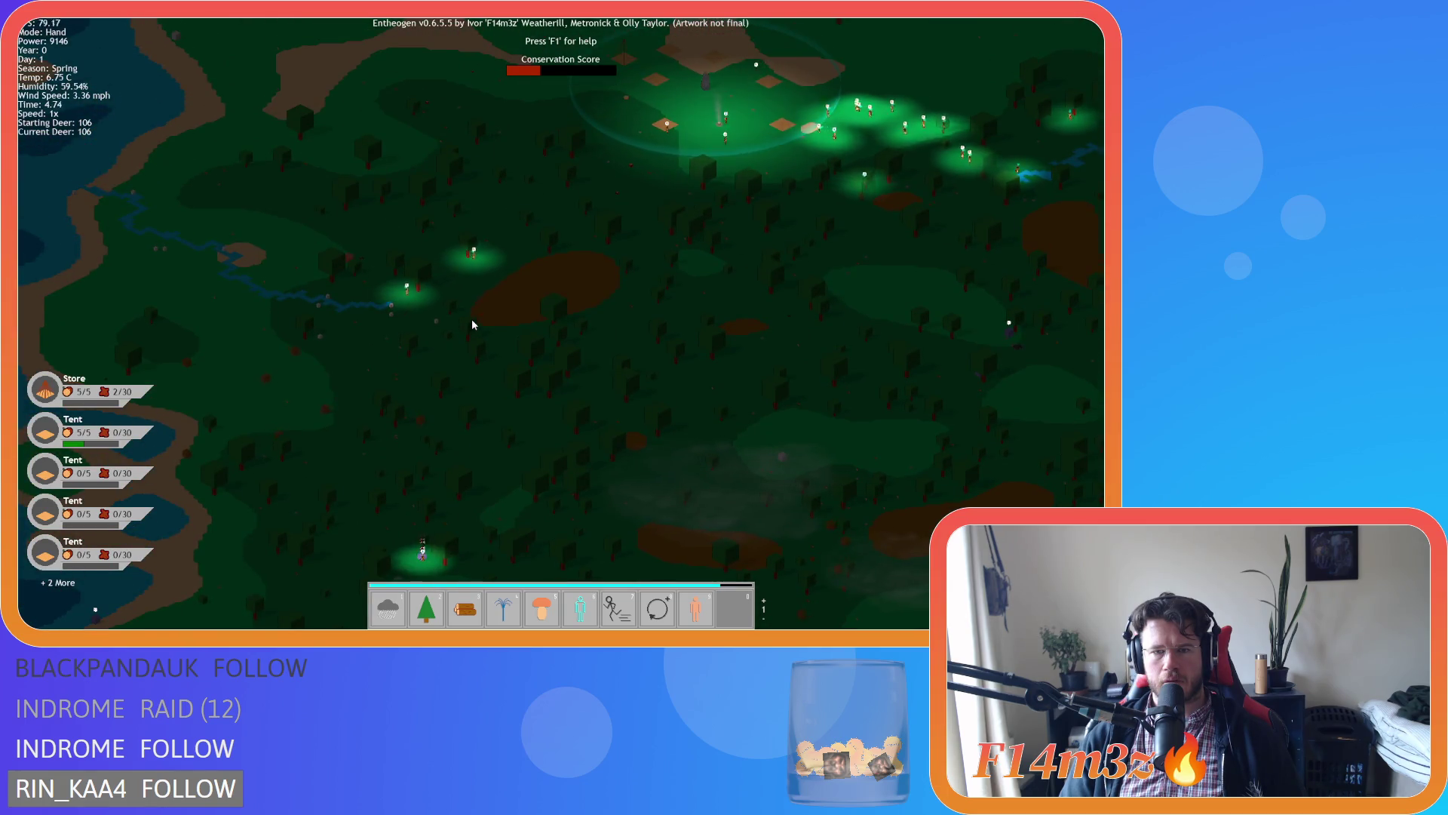
scroll(472, 323, up, 3)
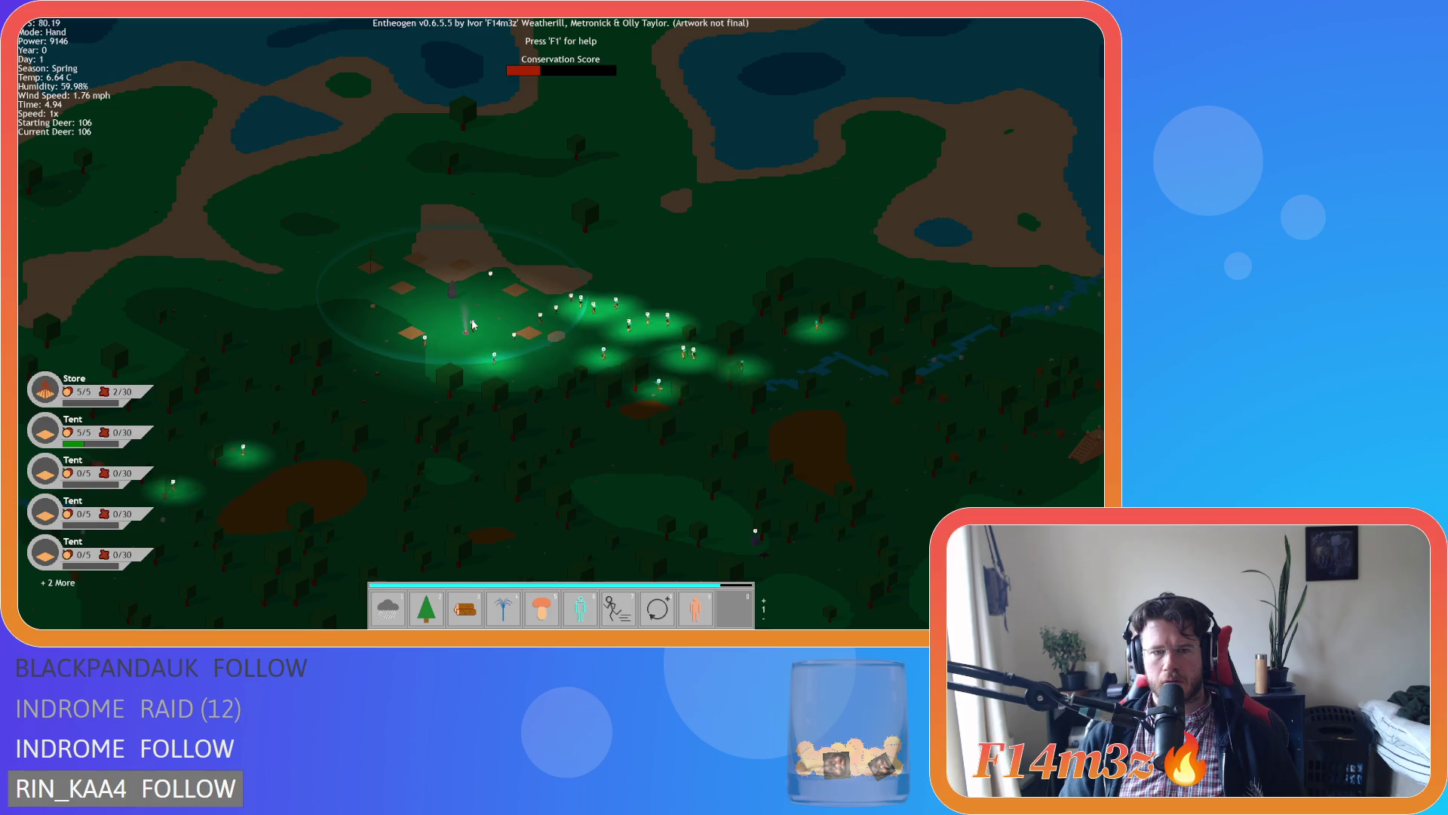
scroll(472, 325, up, 3)
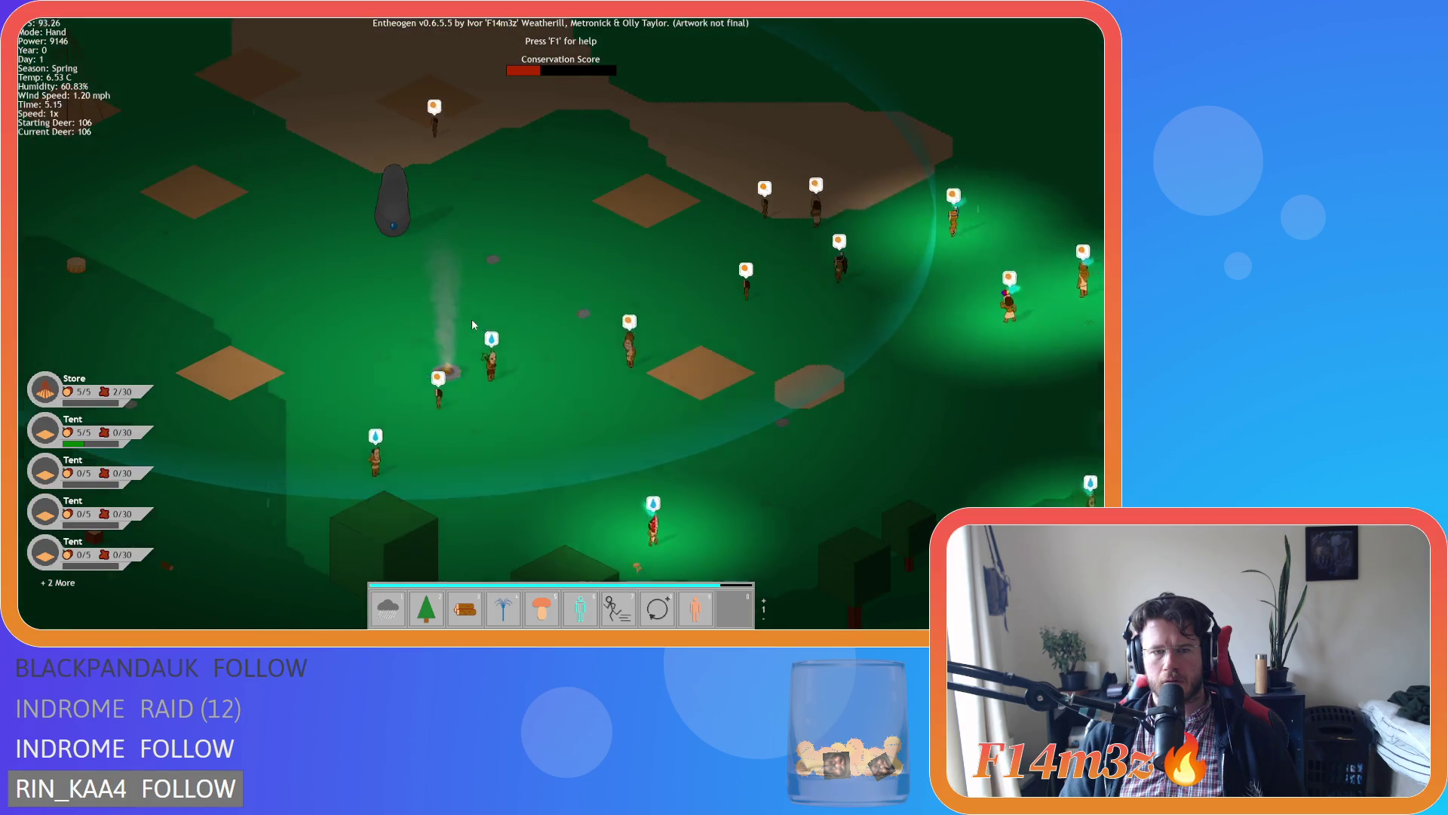
scroll(472, 324, down, 3)
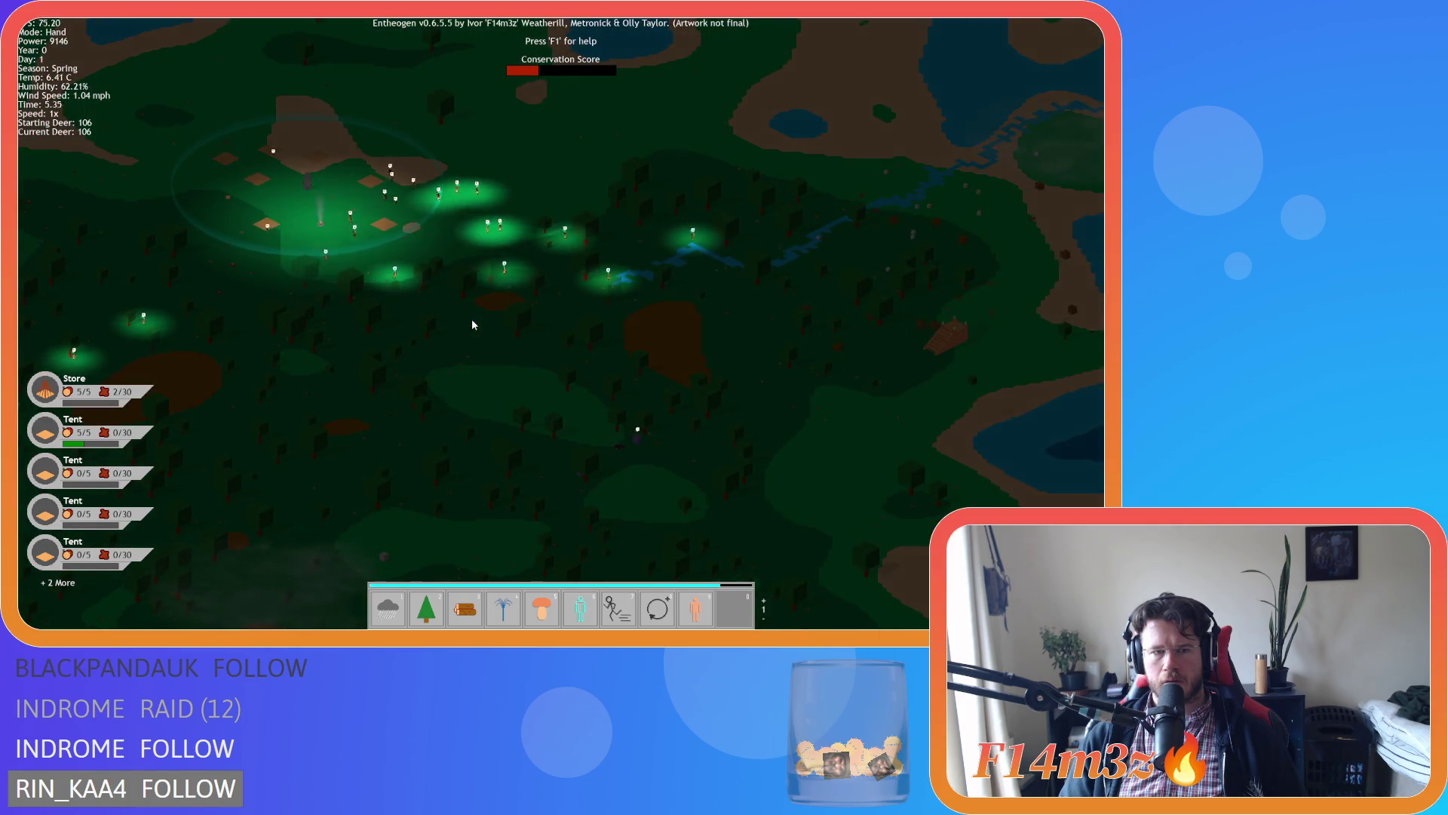
scroll(472, 324, up, 3)
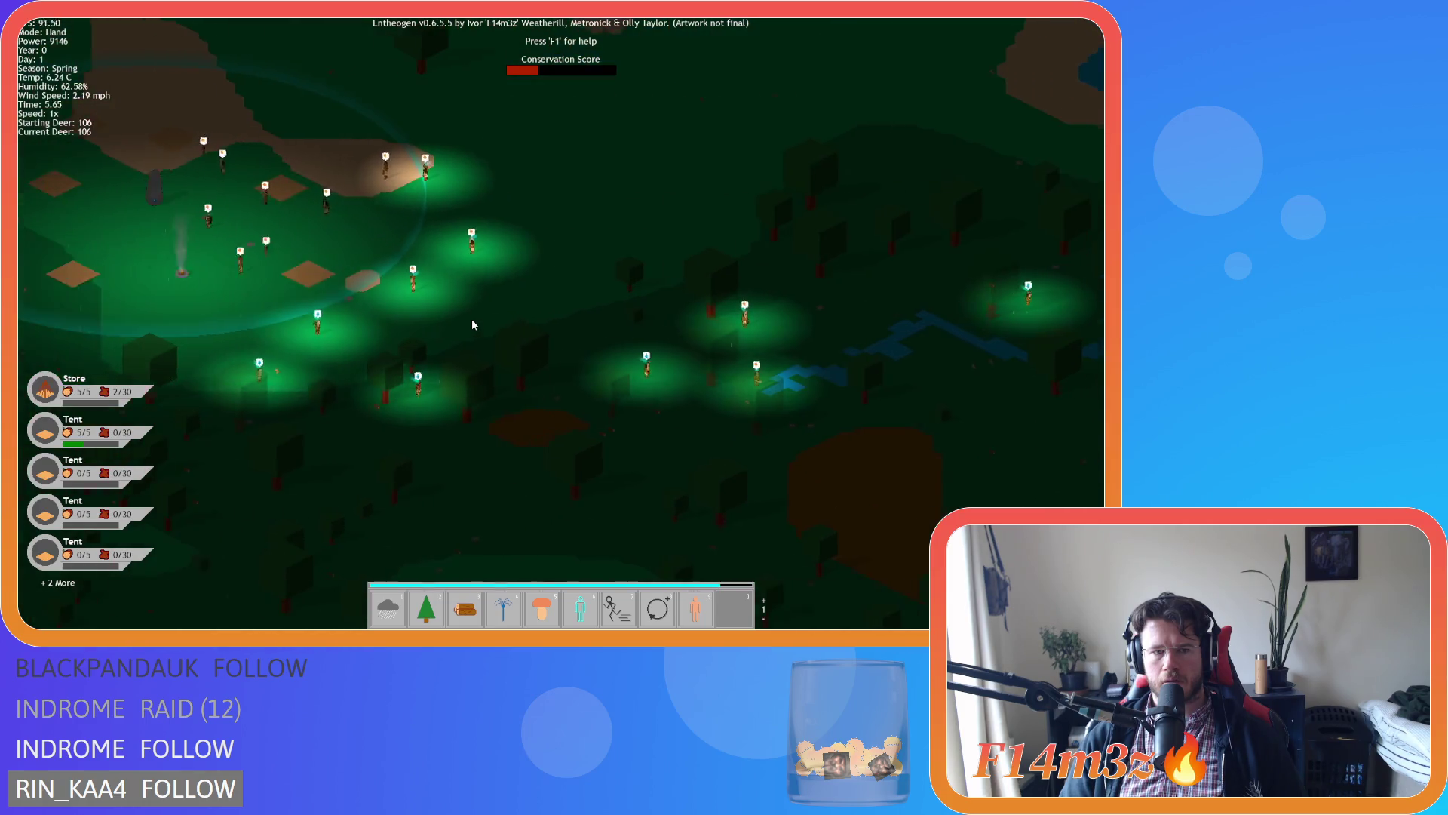
Frame the village with its store and tents in the centre of view.
key(w)
key(a)
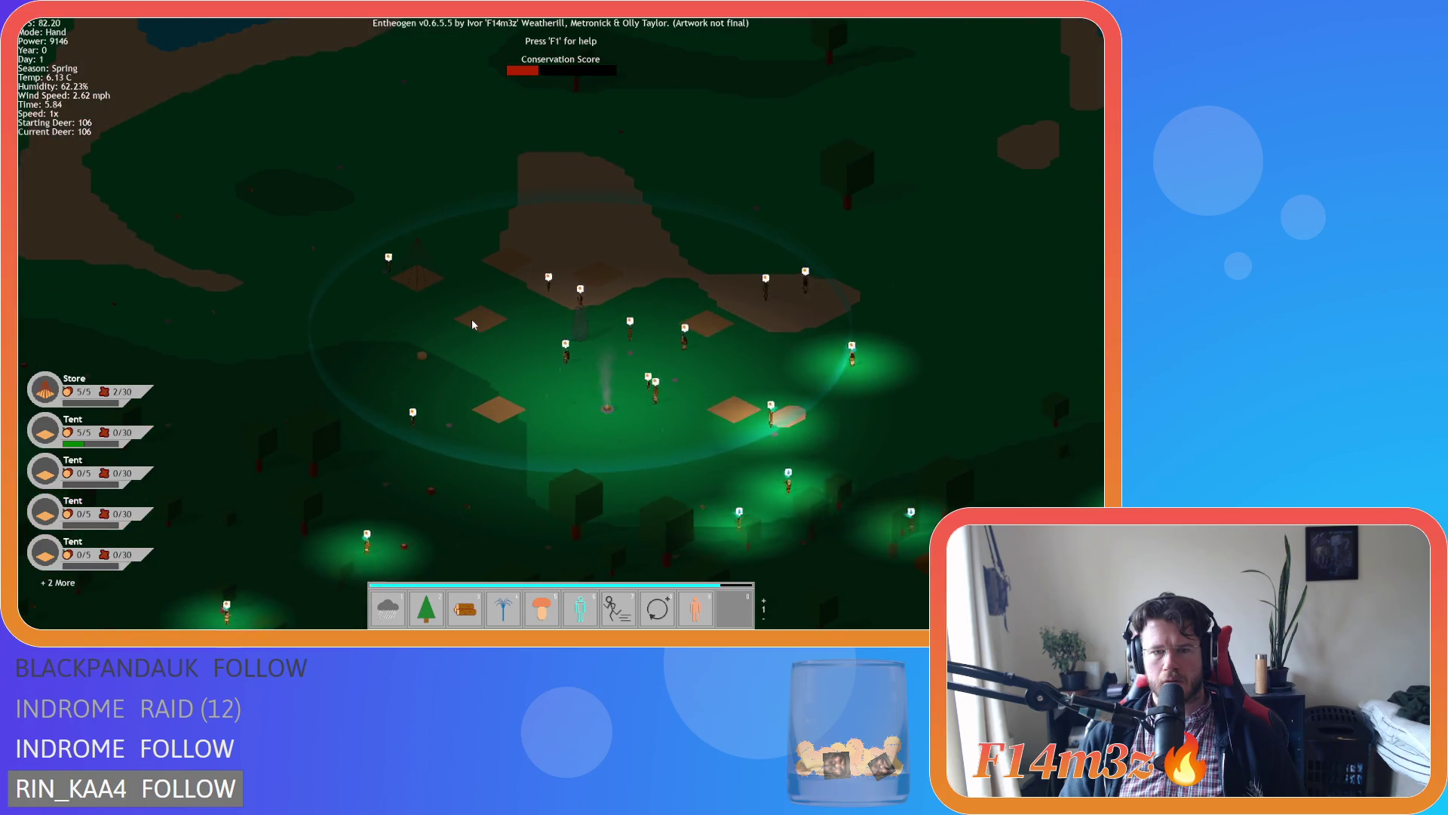
scroll(472, 324, up, 2)
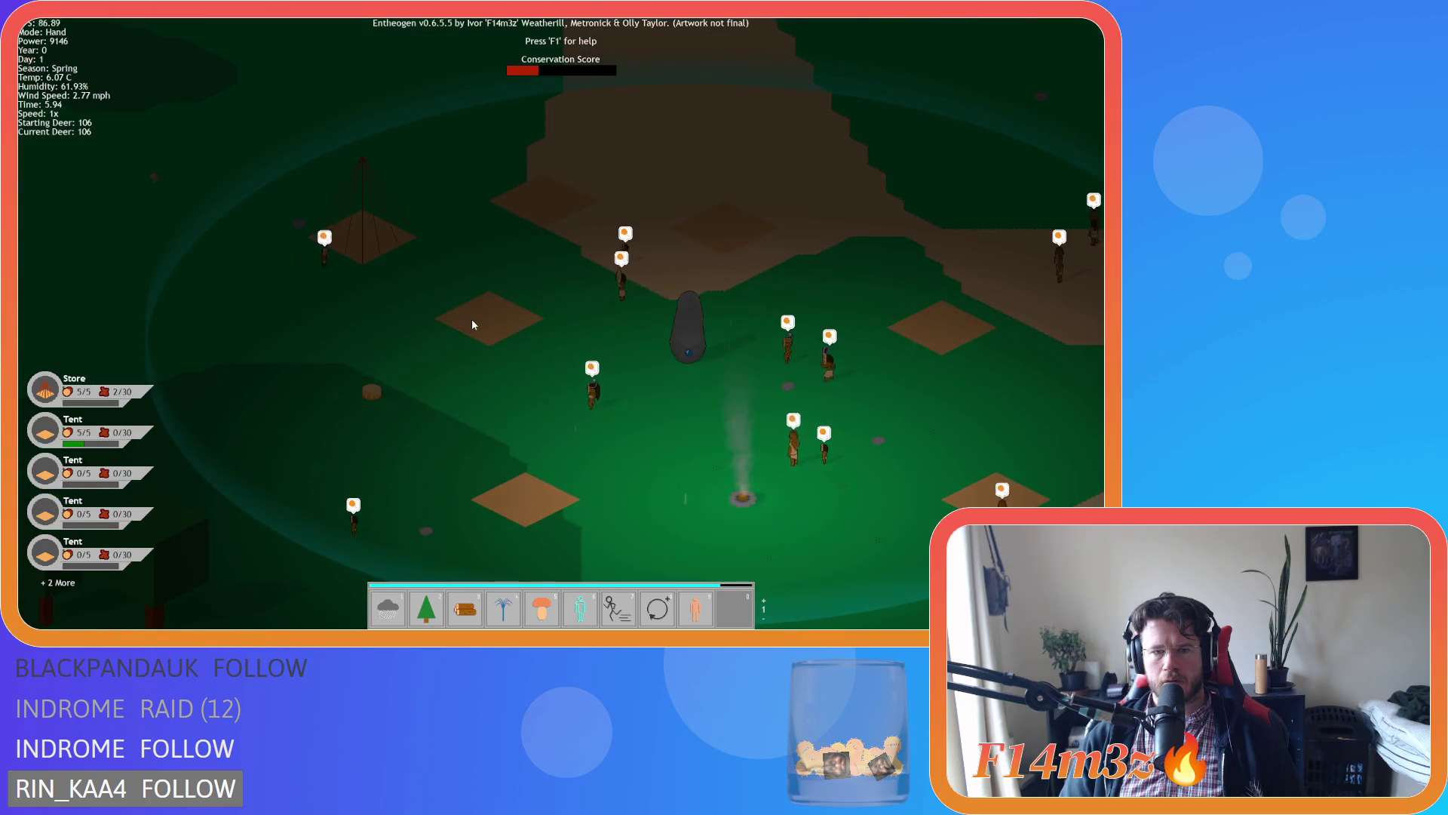
scroll(473, 324, up, 2)
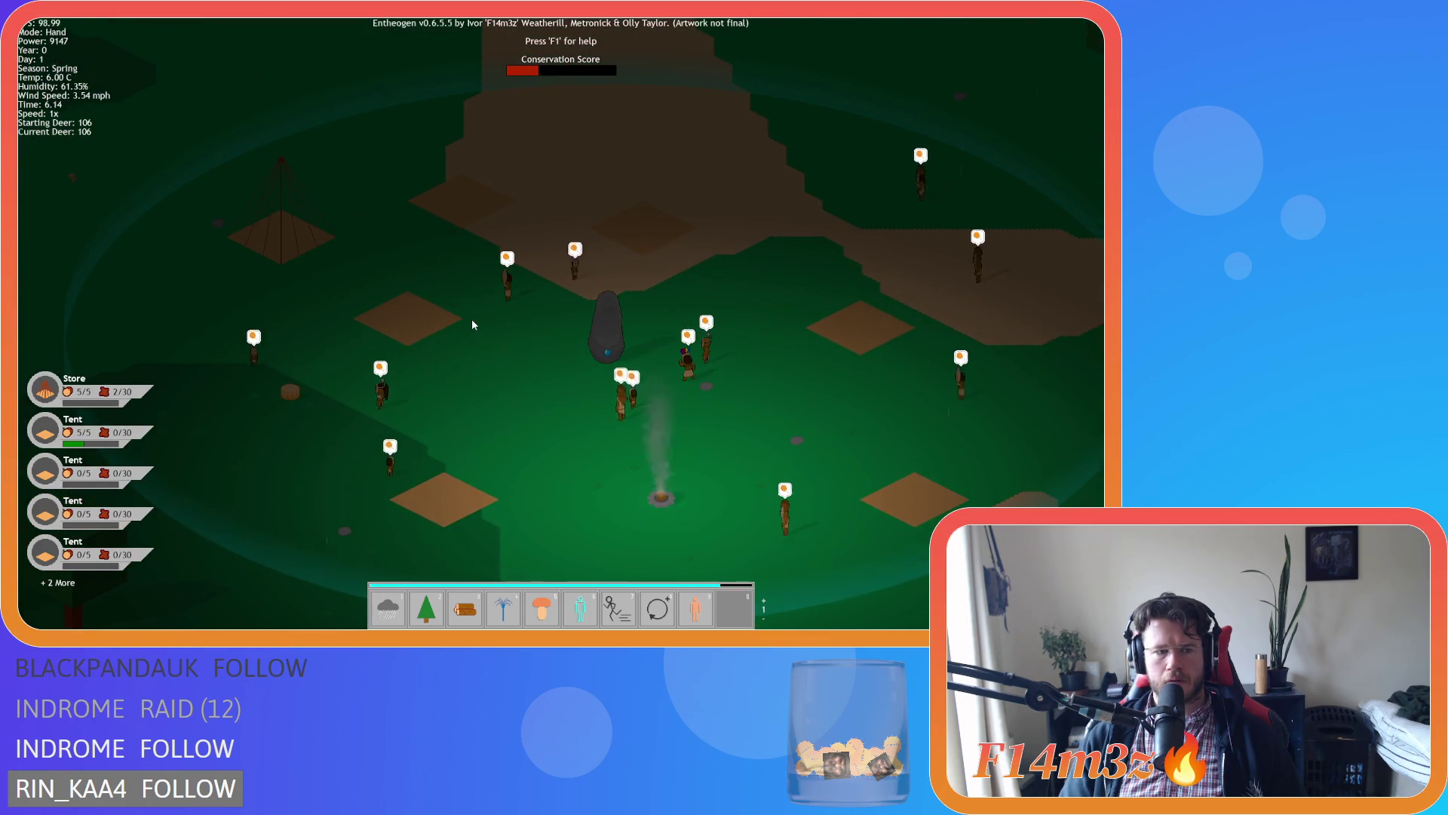
scroll(472, 324, down, 2)
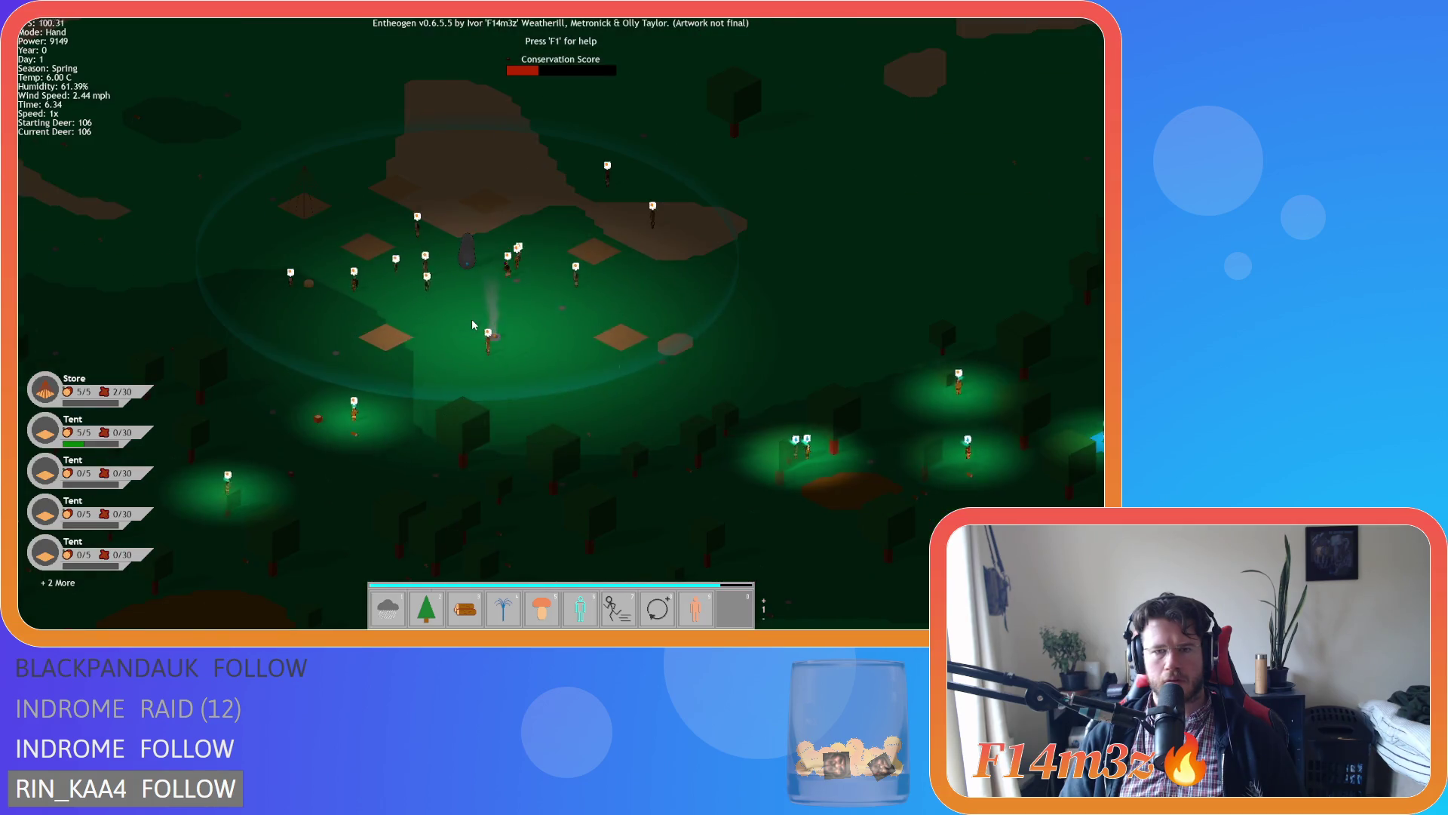
key(s)
key(d)
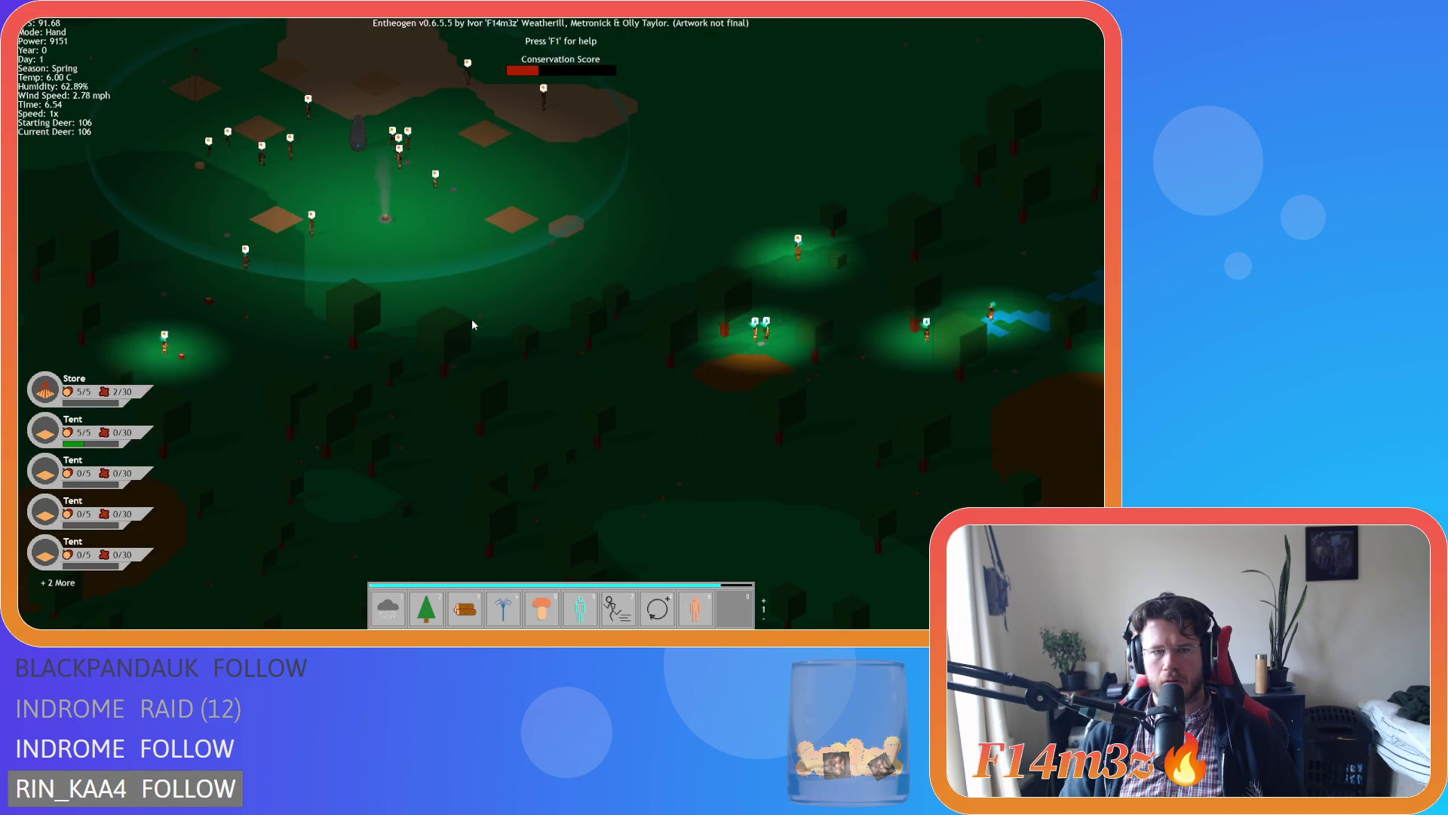
key(w)
key(a)
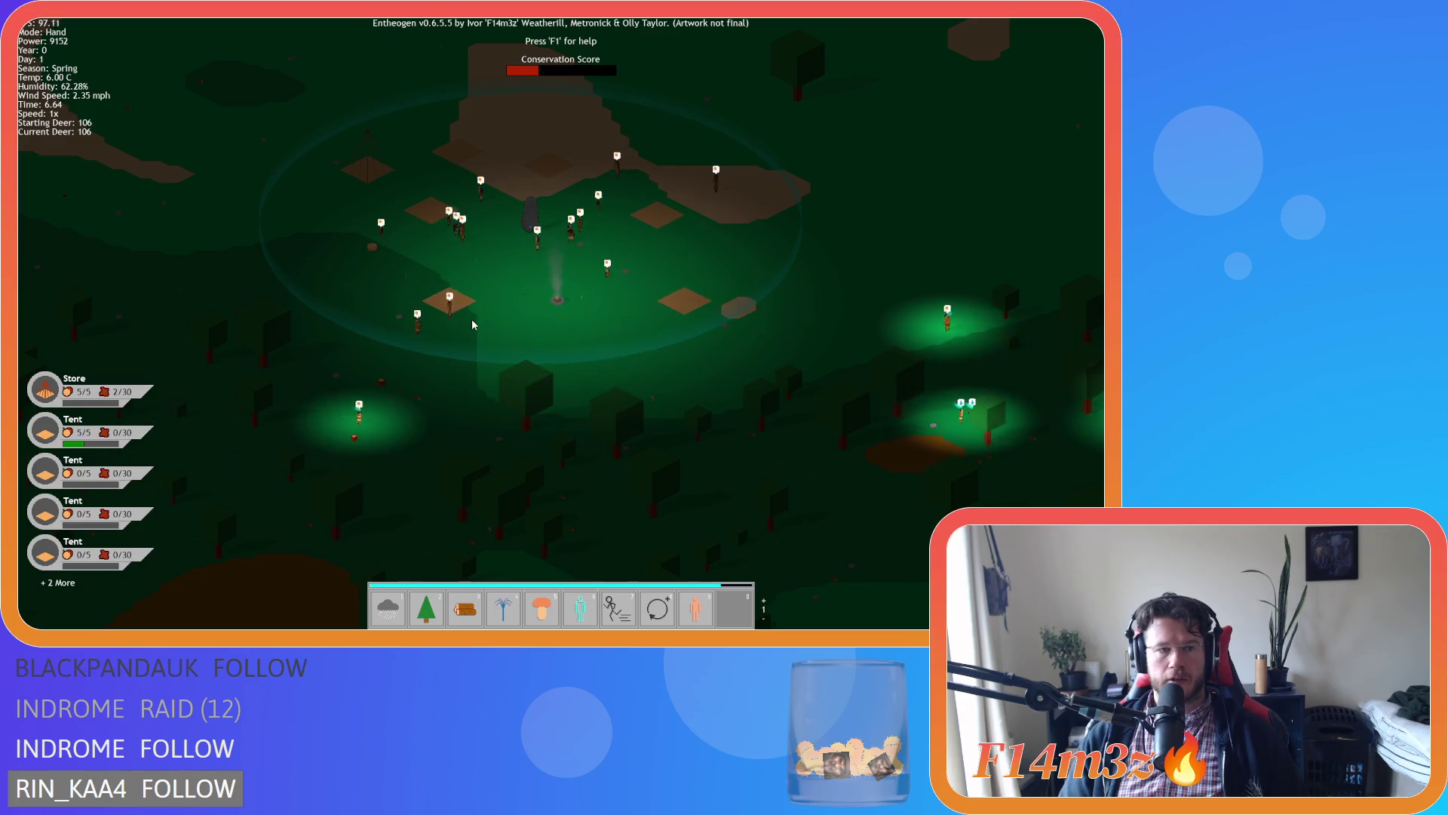
scroll(472, 325, down, 2)
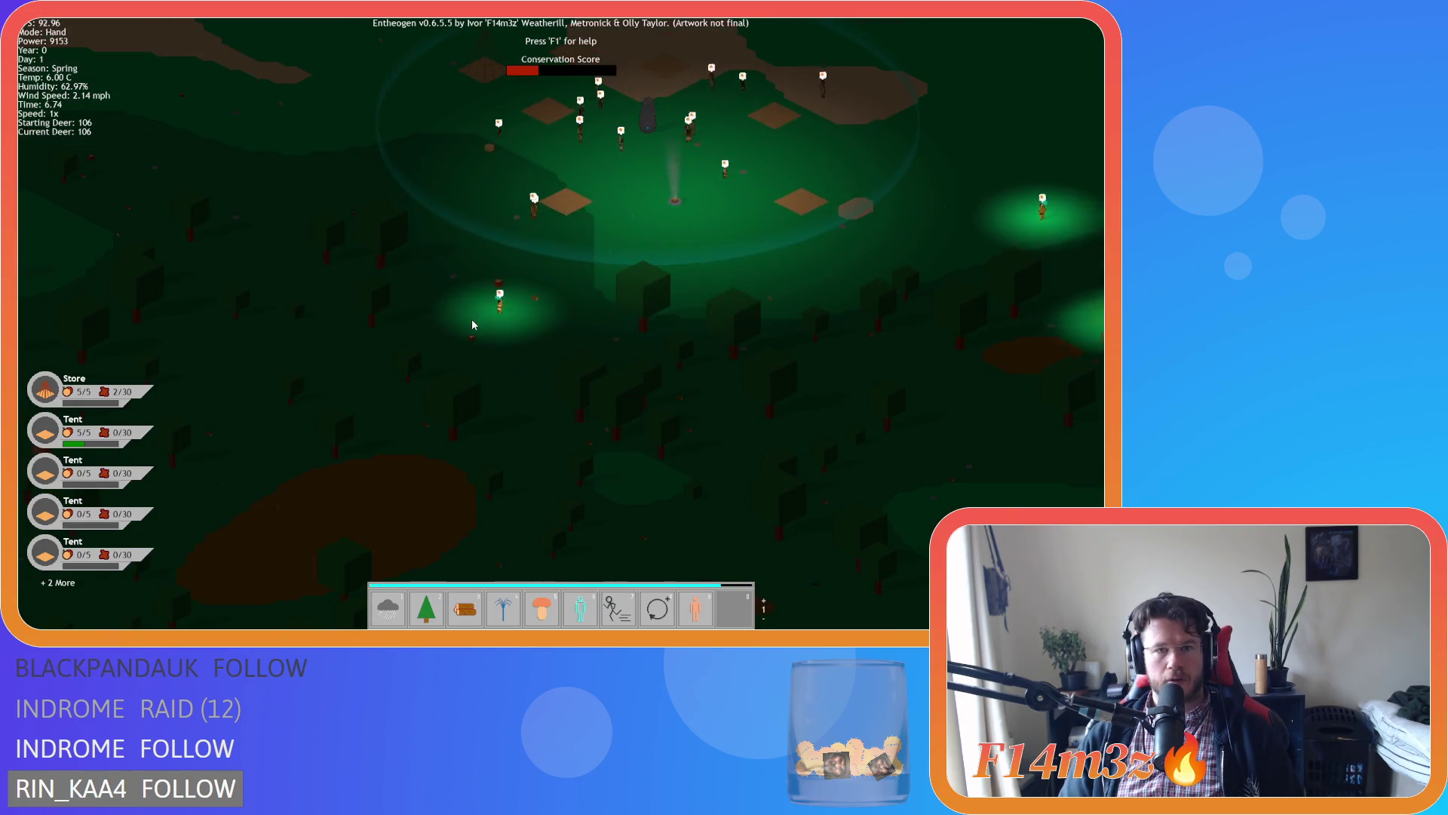
scroll(472, 325, up, 2)
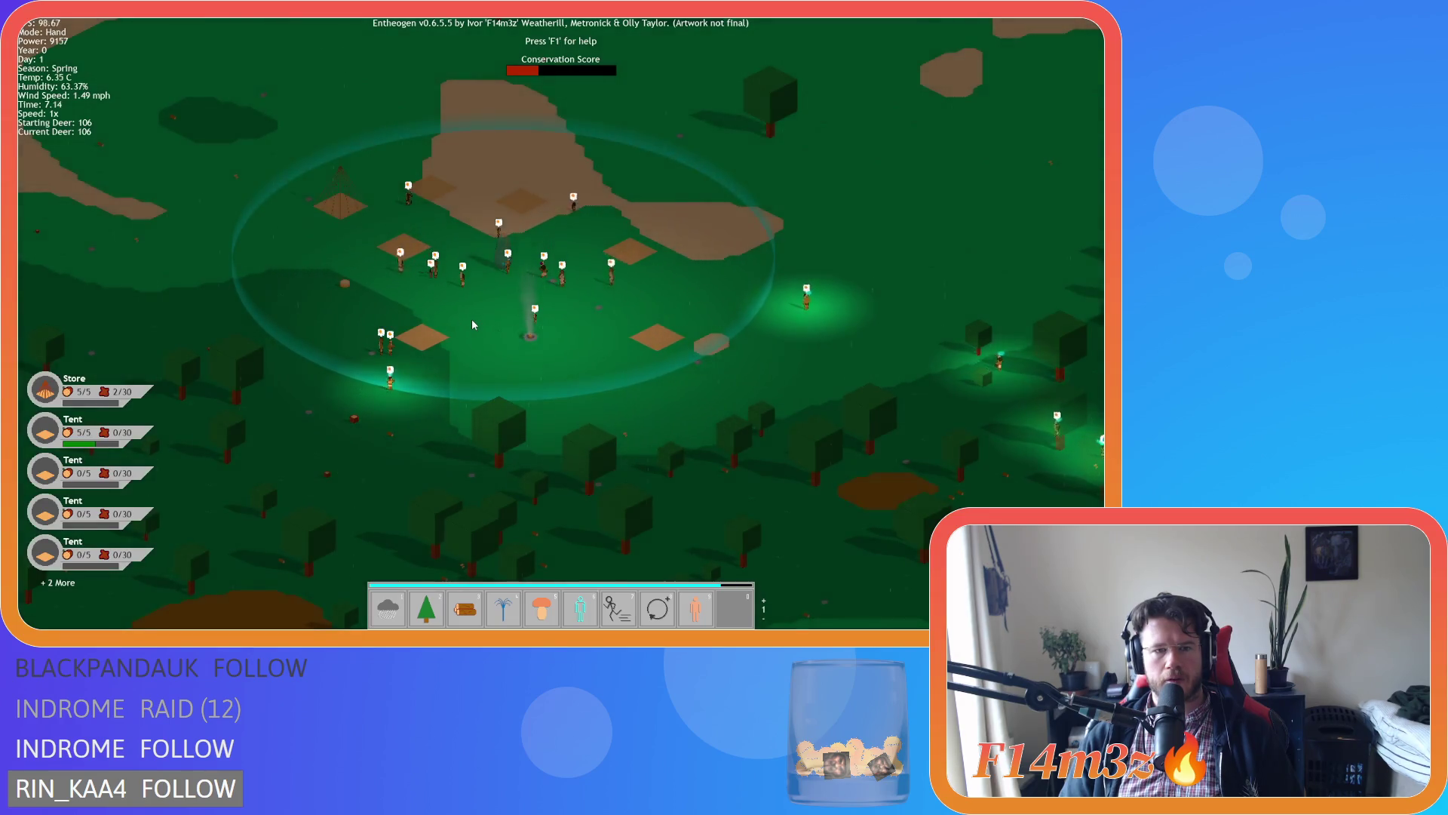
Pan up-right across the village, back down-left, then far out over the forest.
key(w)
key(d)
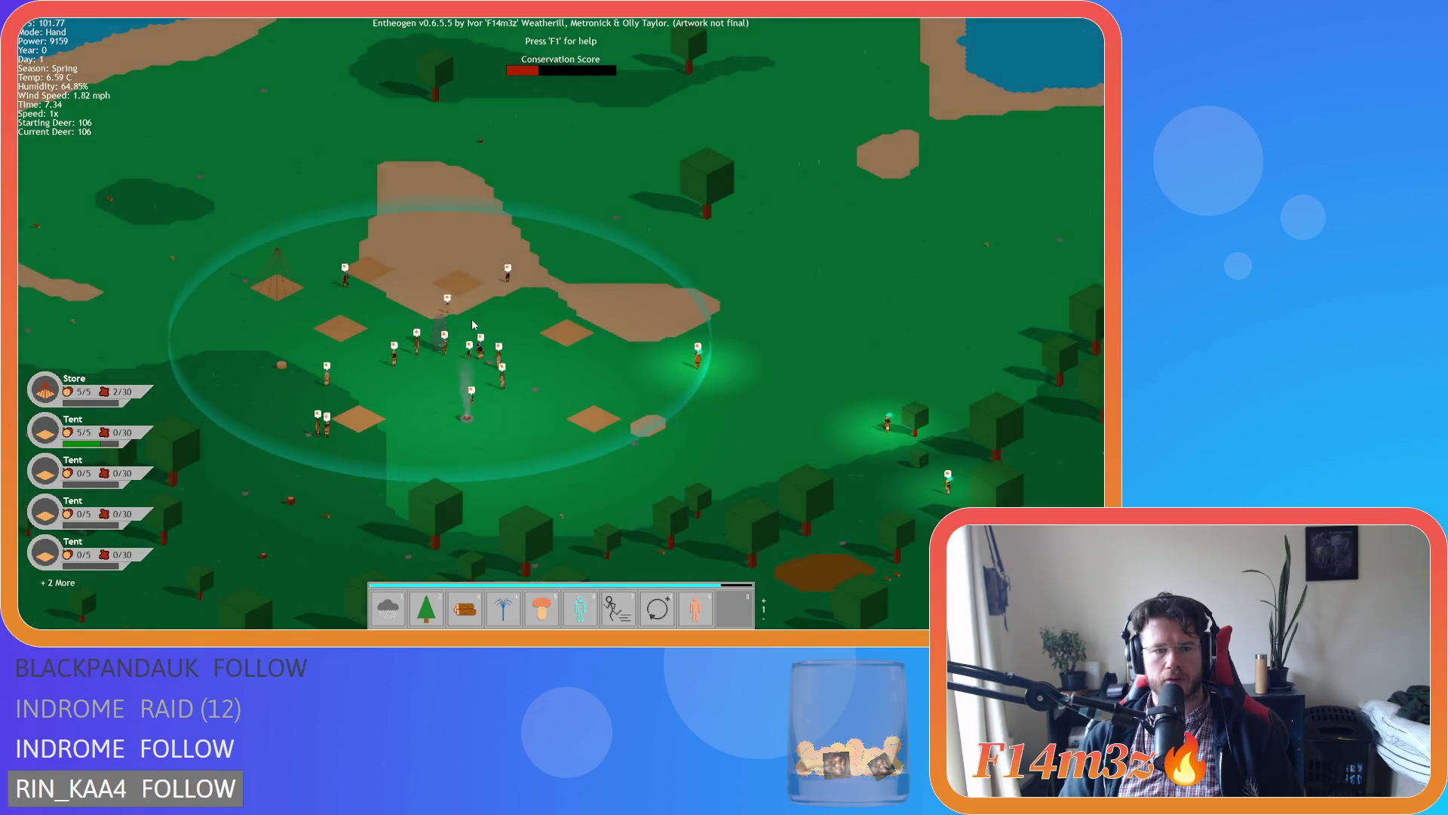
key(s)
key(a)
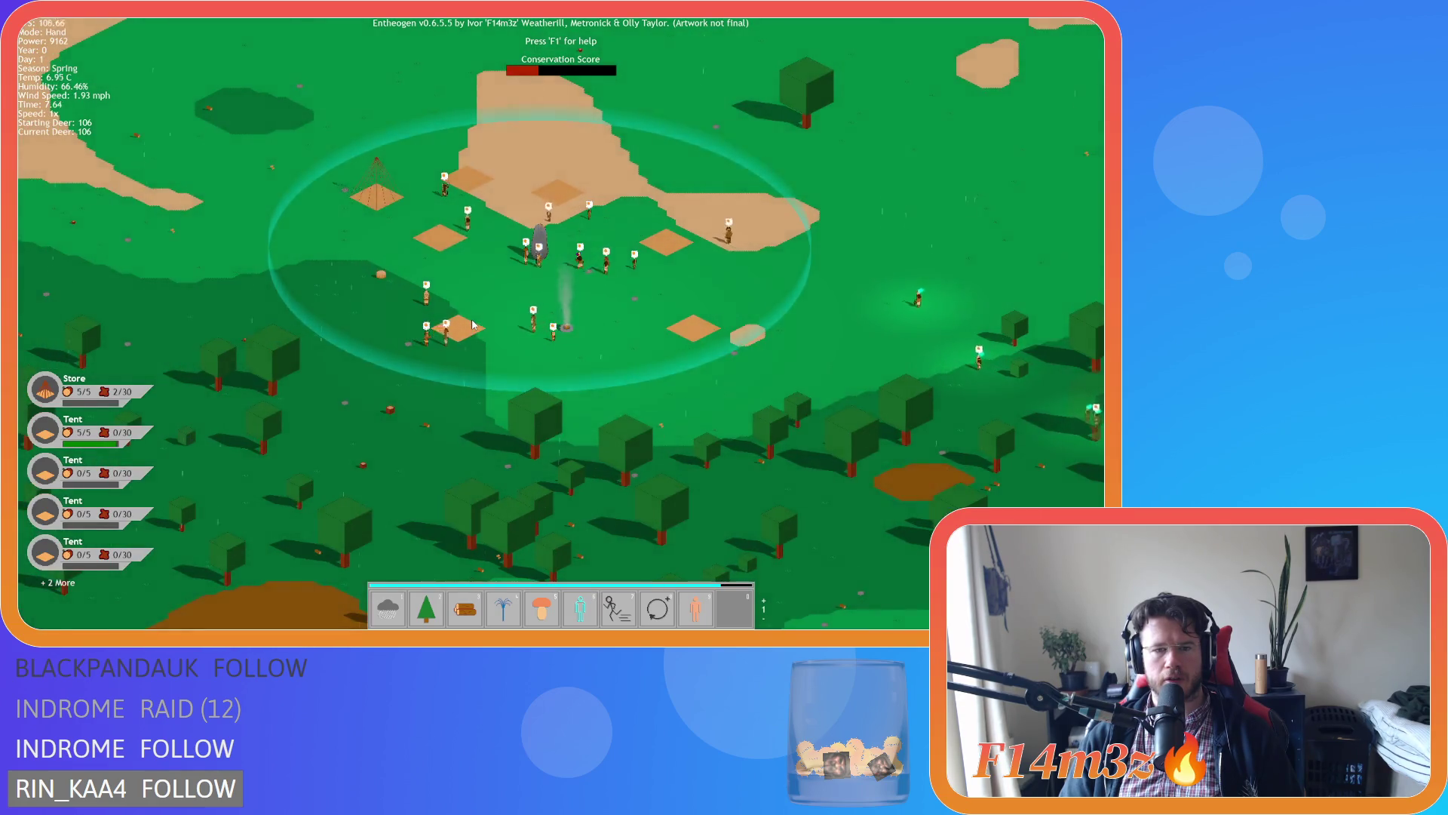
key(s)
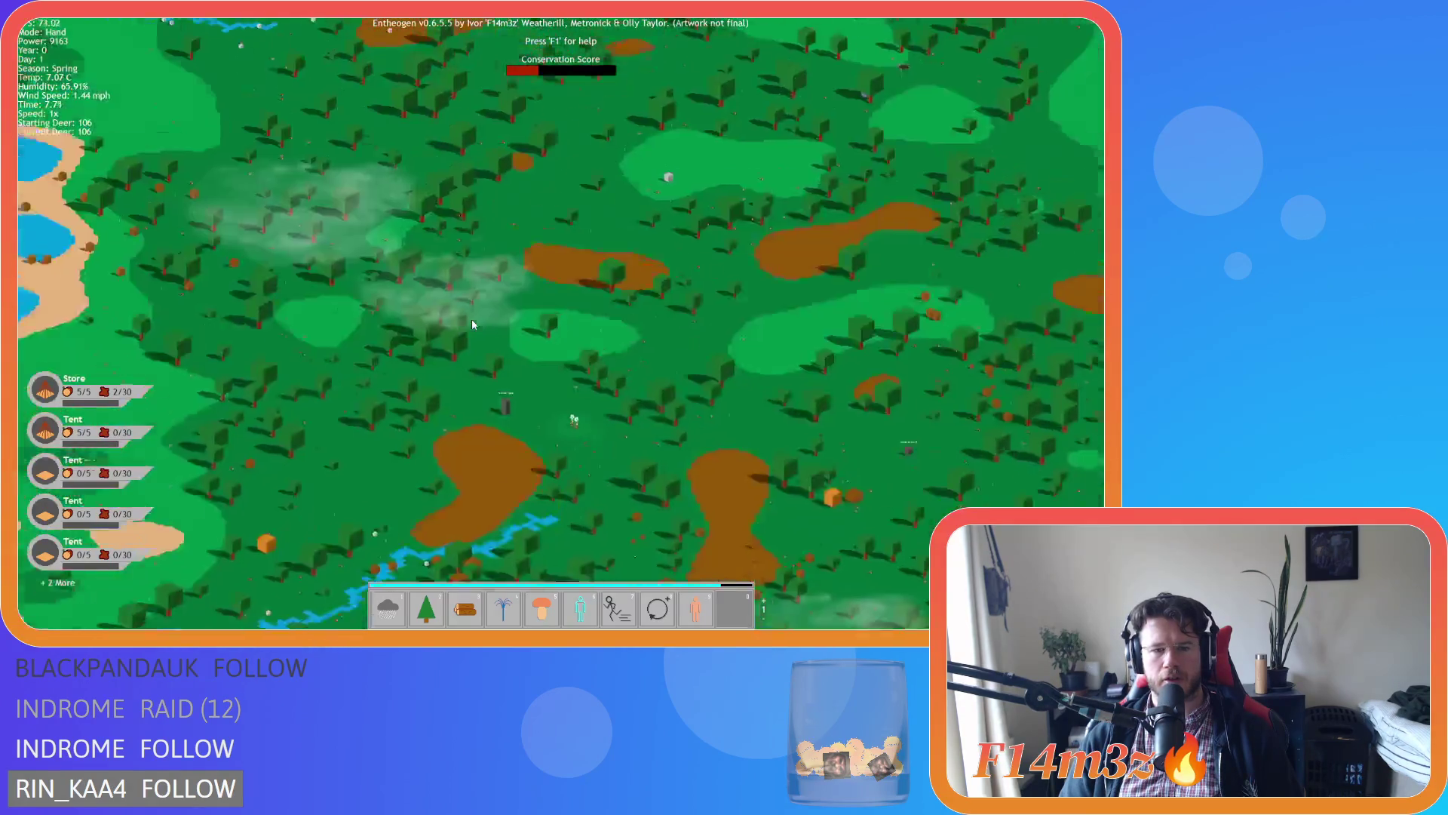
Pan east toward the coast and lake, then return to the village camp.
key(d)
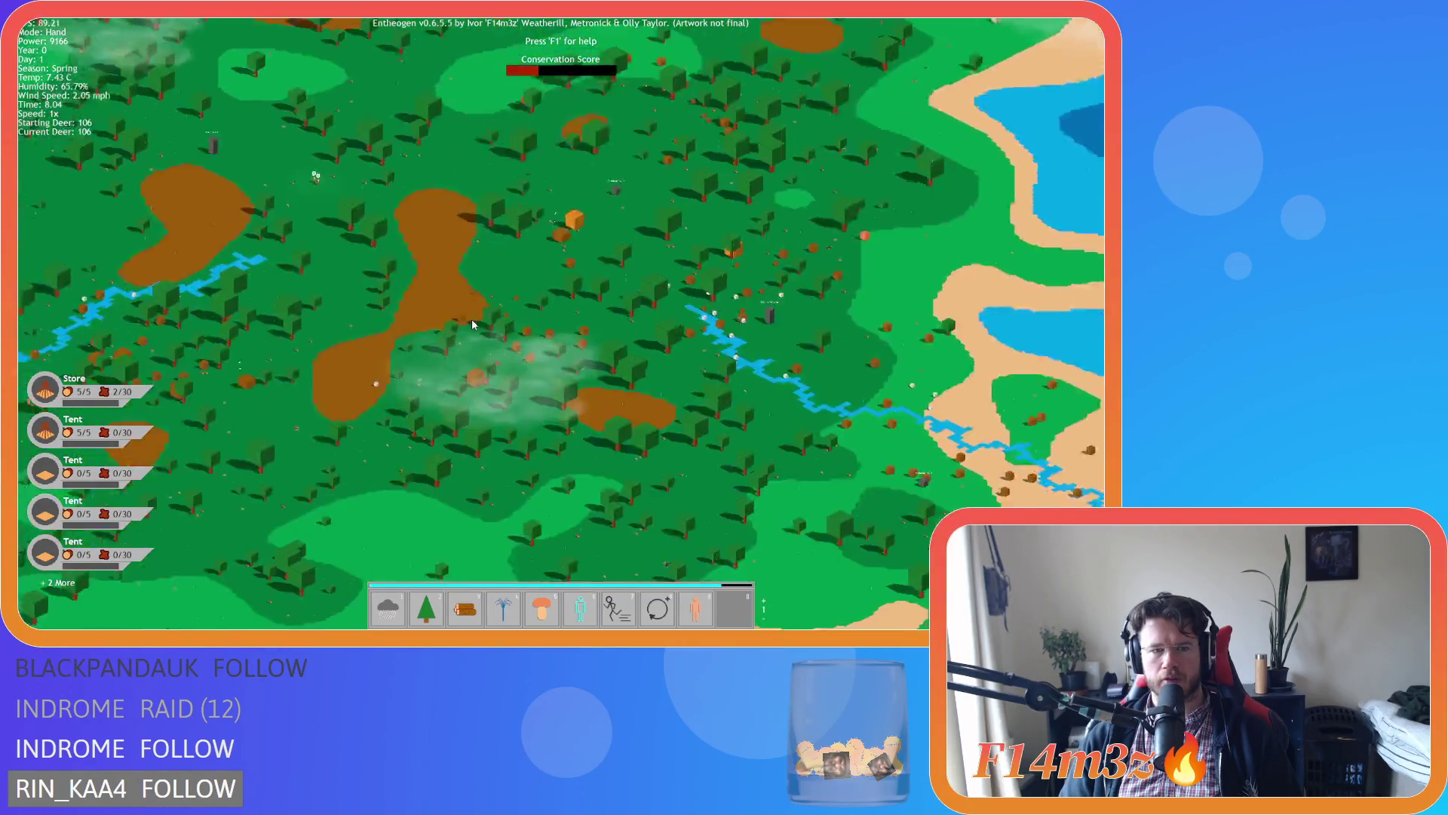
key(s)
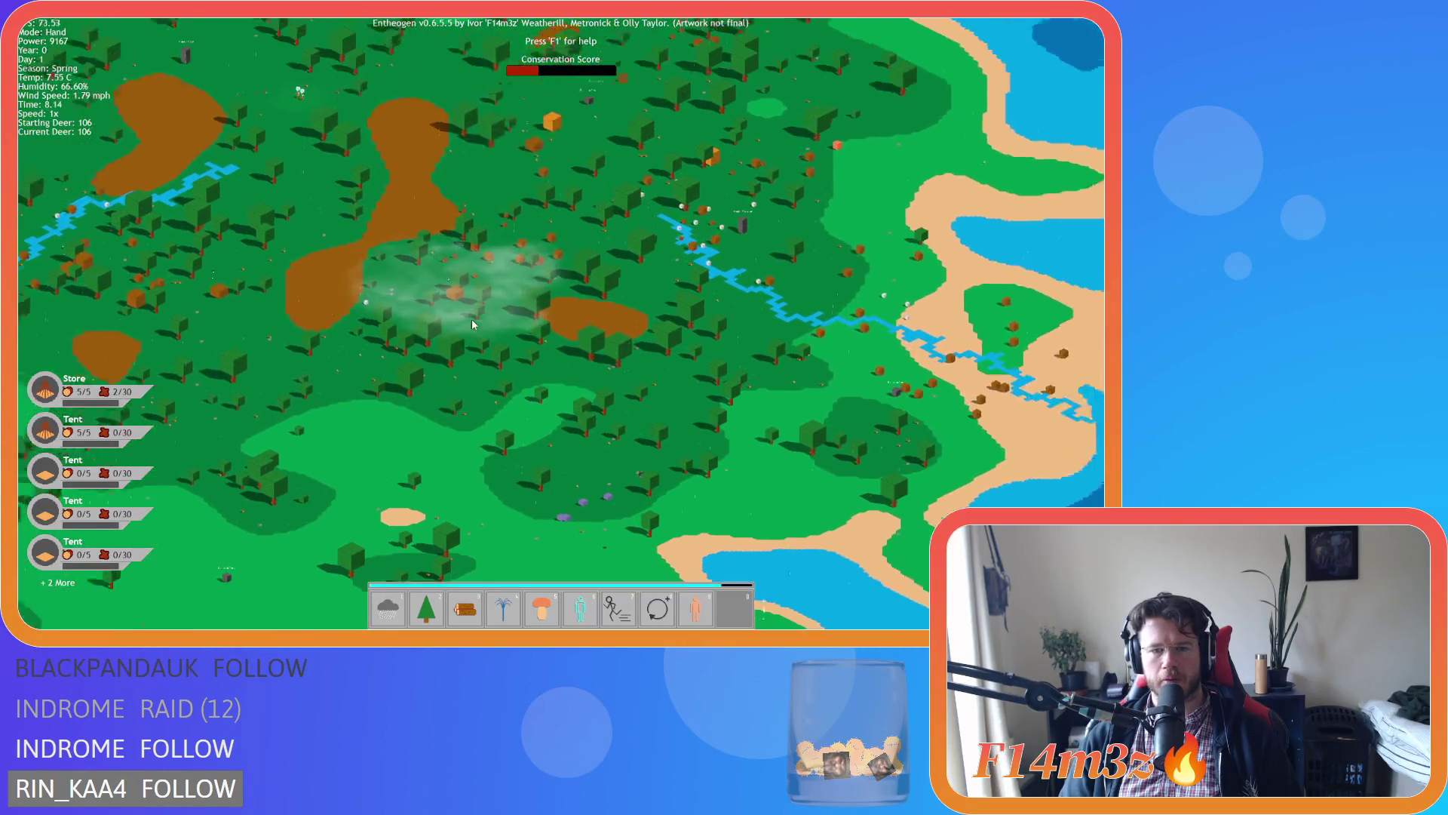
key(d)
key(a)
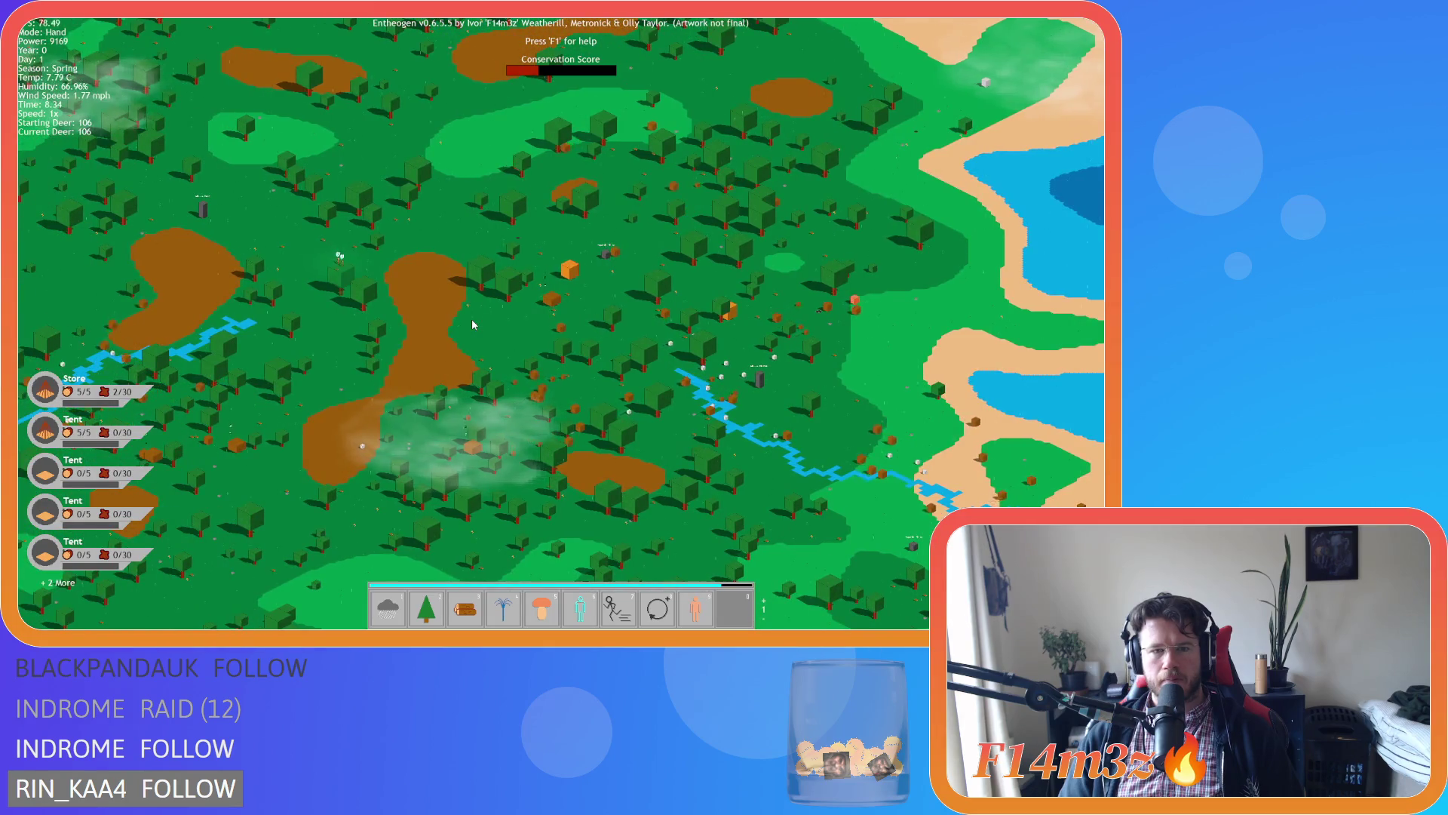
key(w)
key(space)
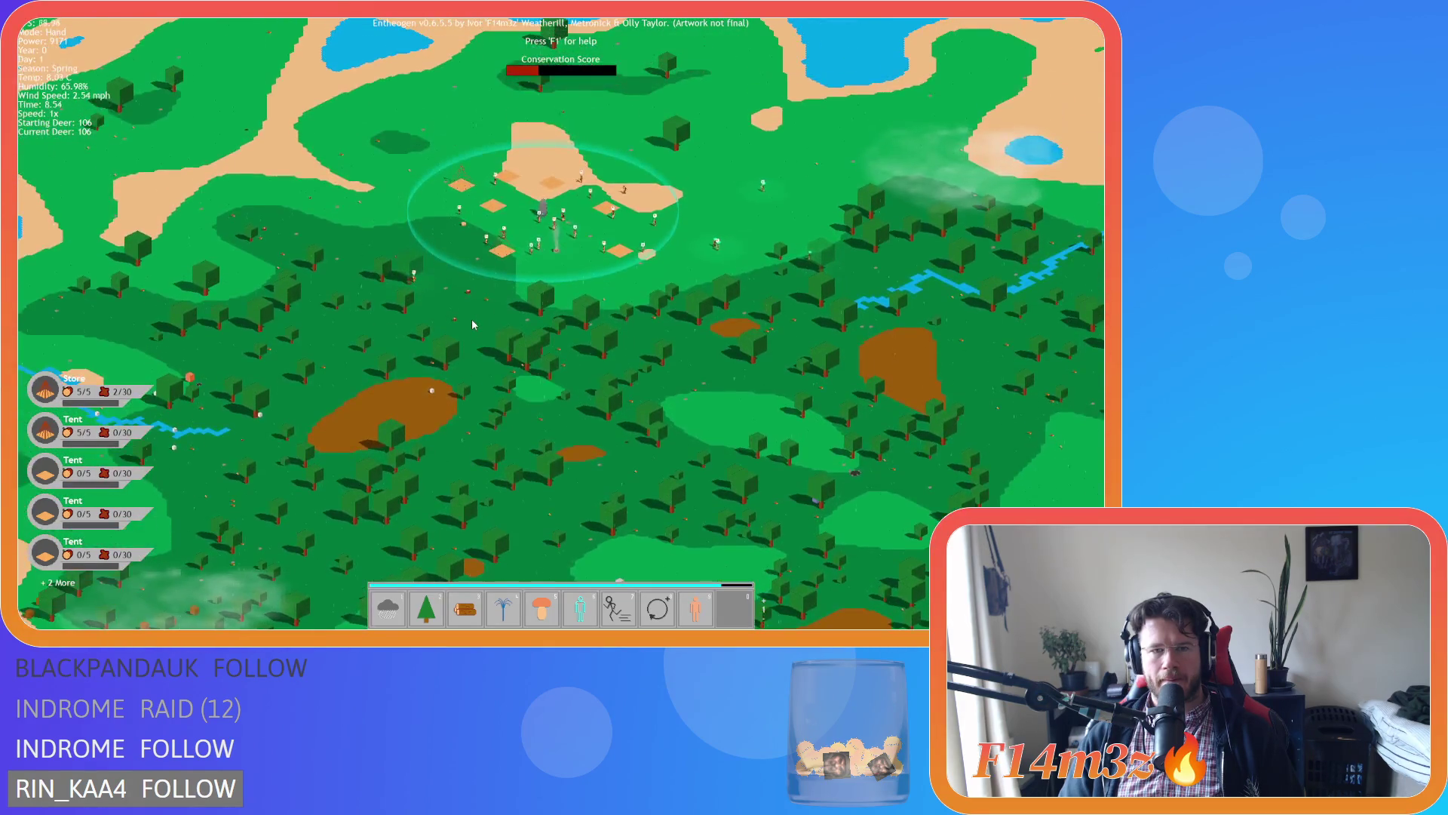
Sweep the view across the forest and new terrain looking for animals.
key(s)
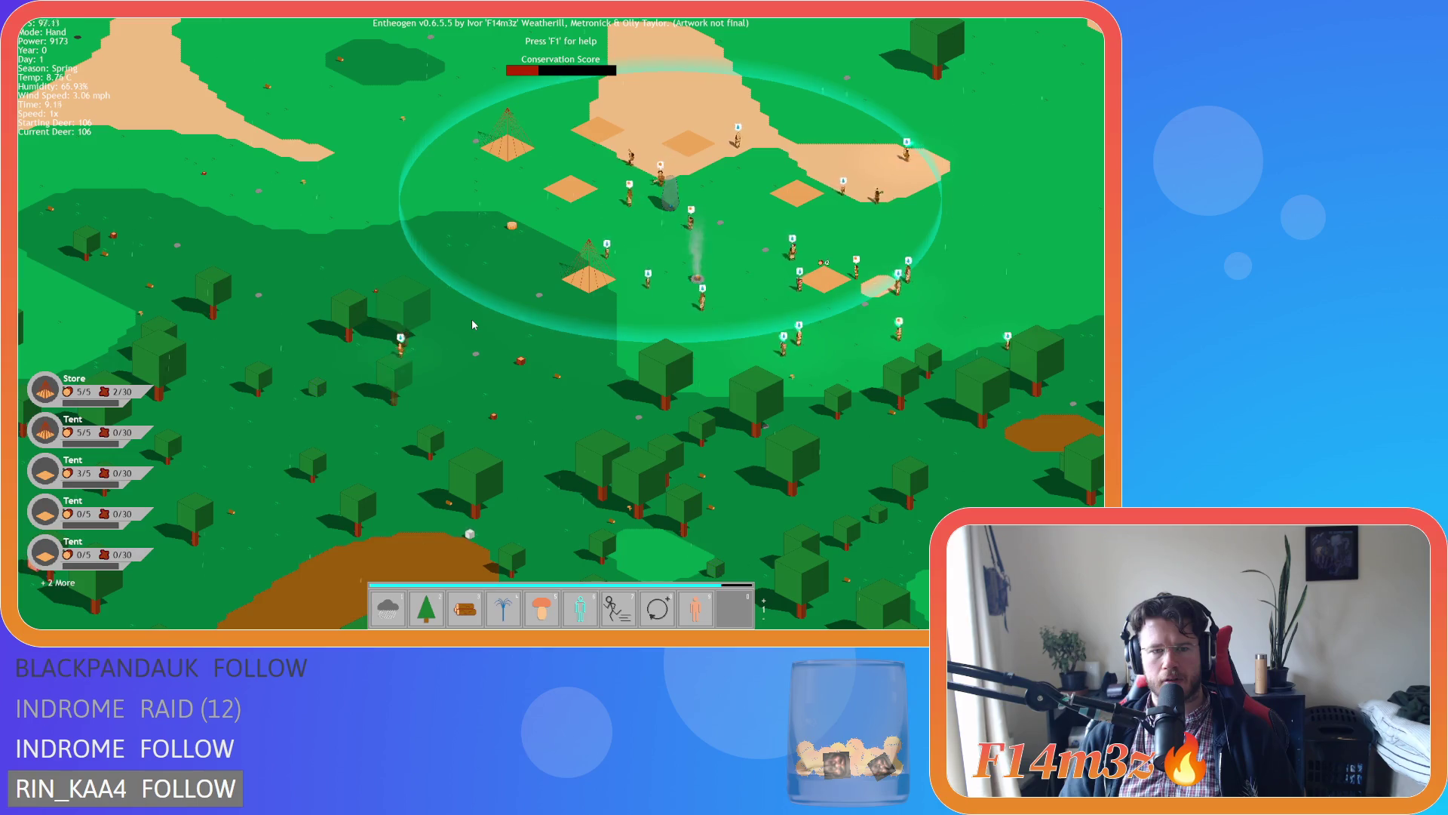
scroll(472, 324, down, 5)
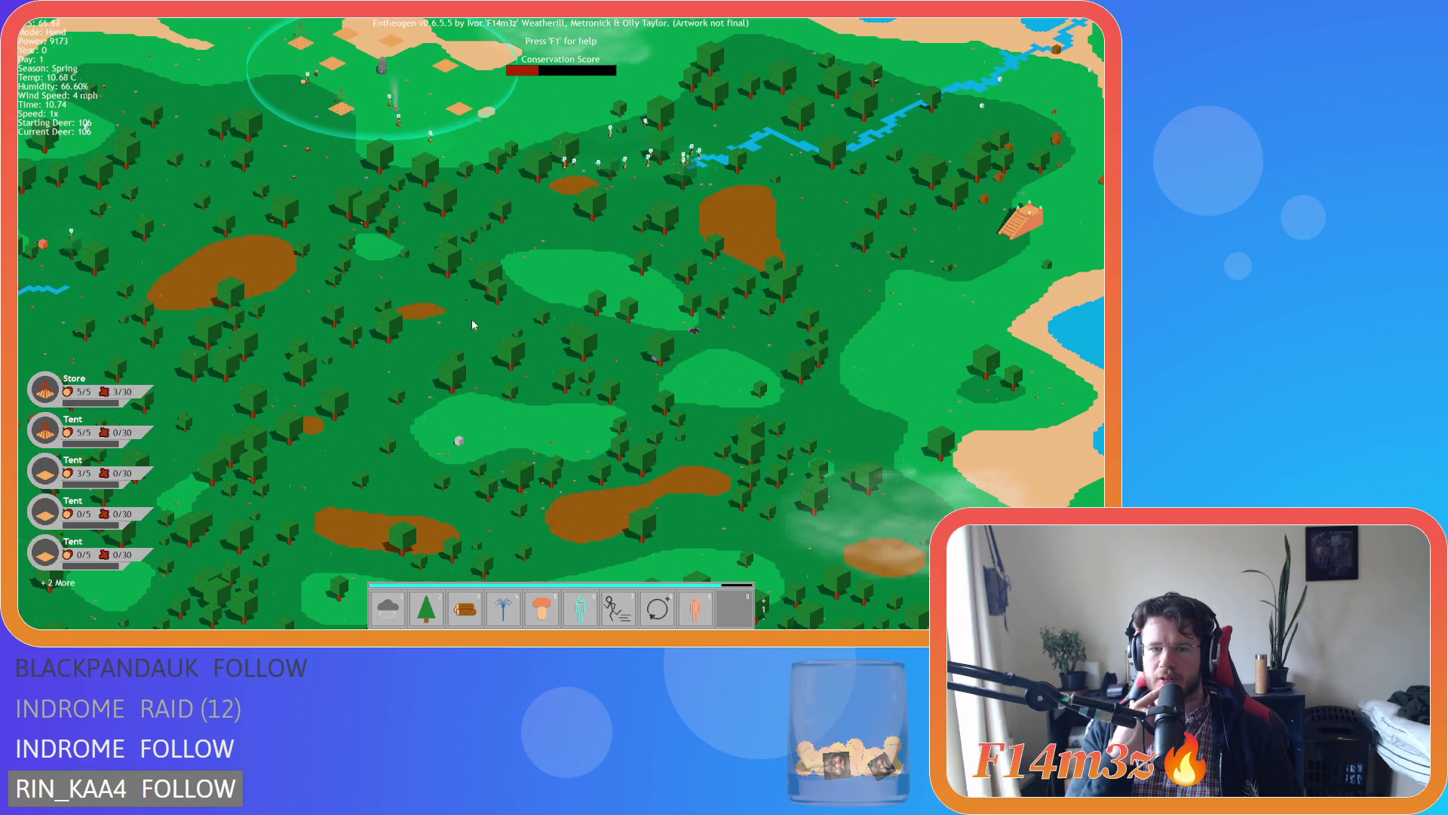
key(a)
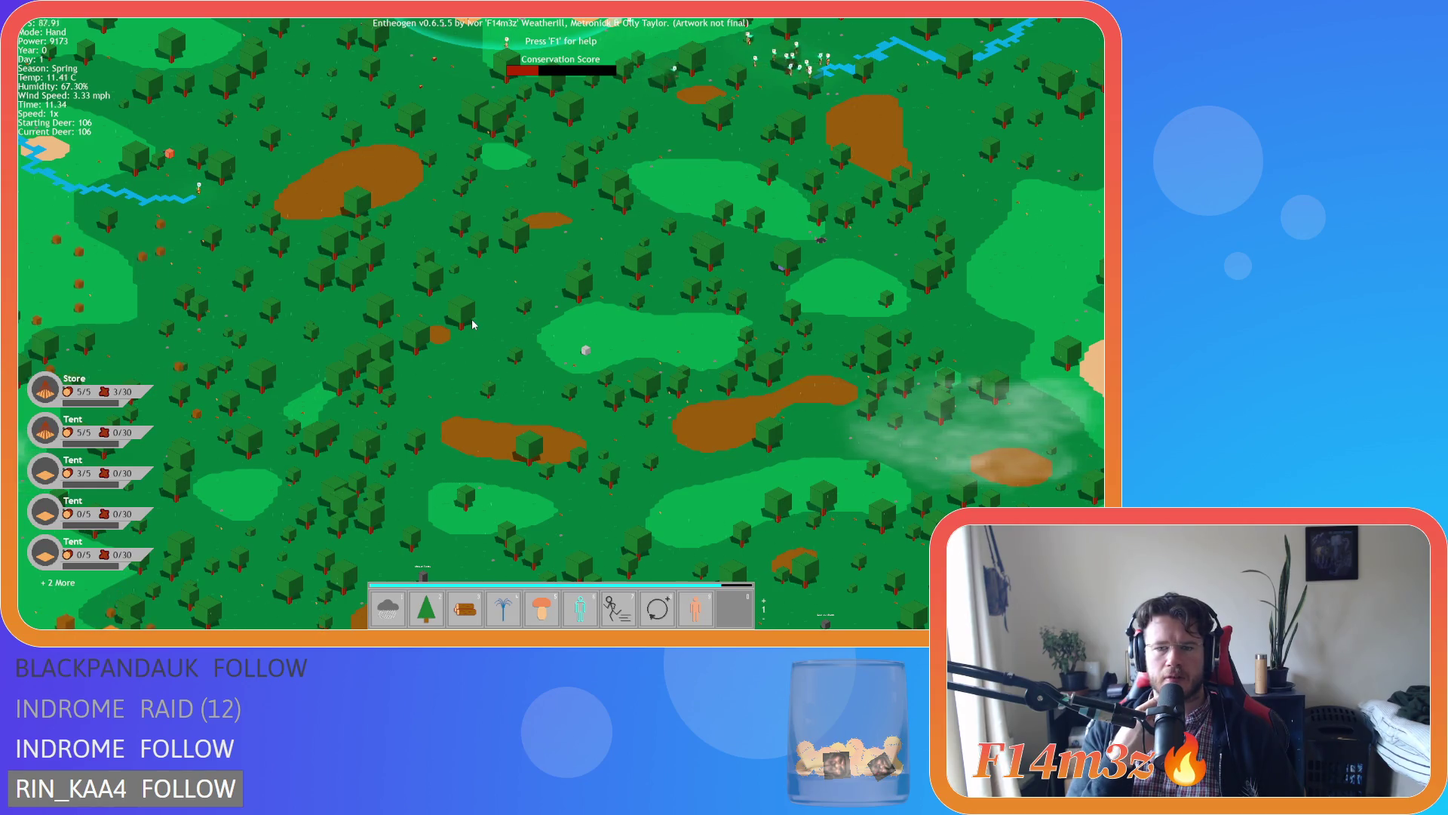
key(s)
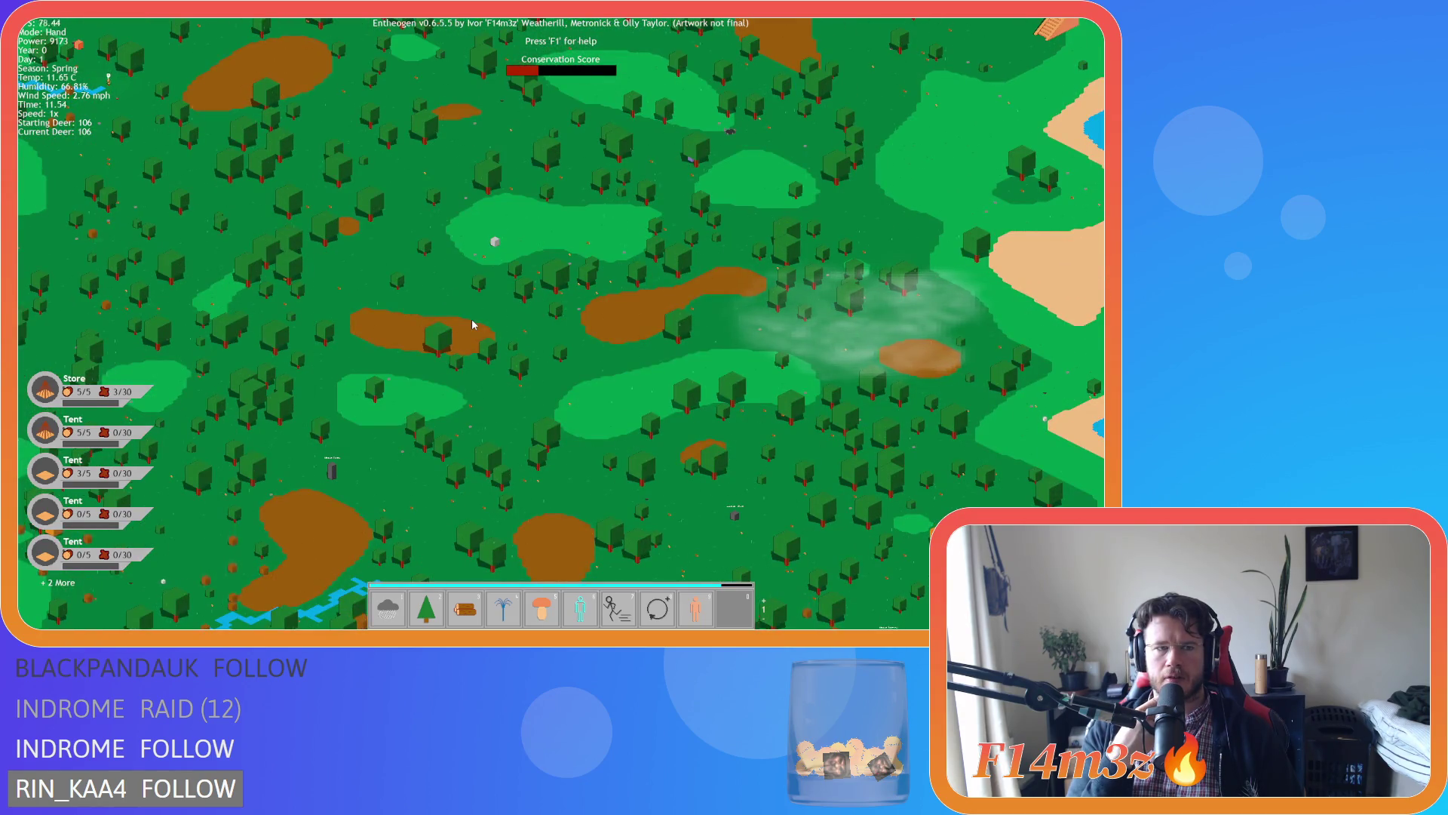
key(w)
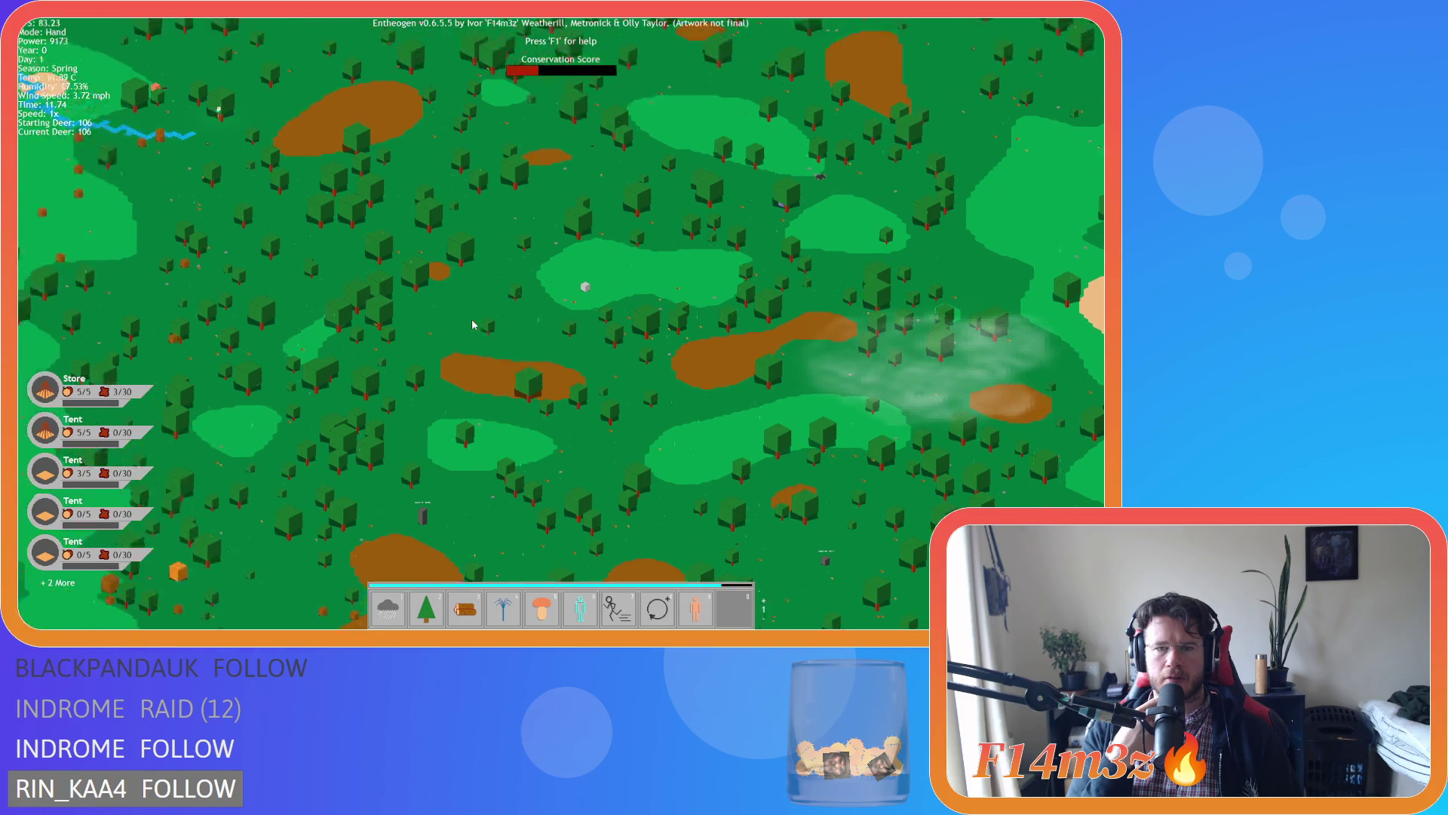
key(s)
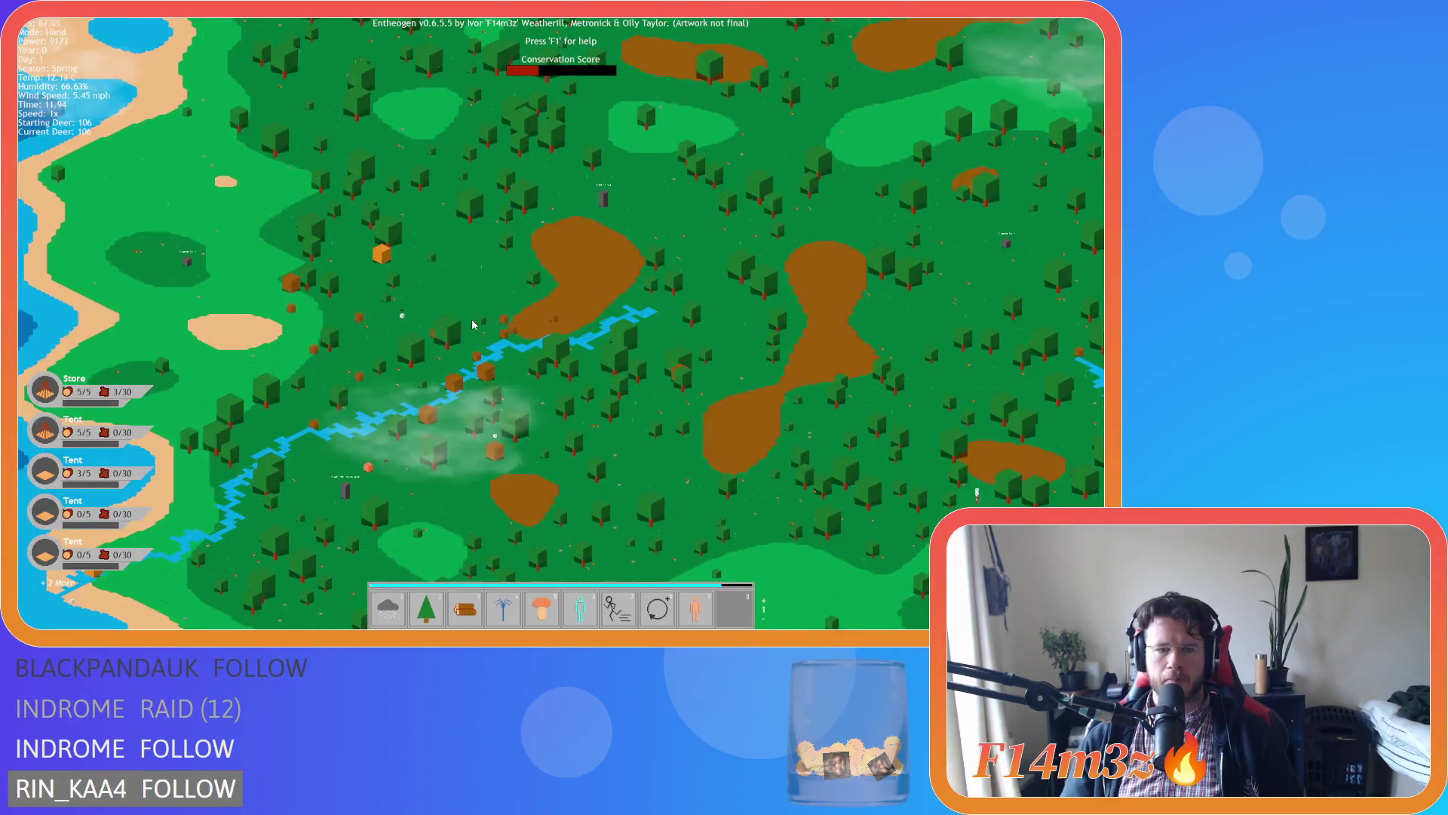
scroll(676, 366, up, 5)
Close in on the deer by the purple rocks and cast Haste on them.
key(s)
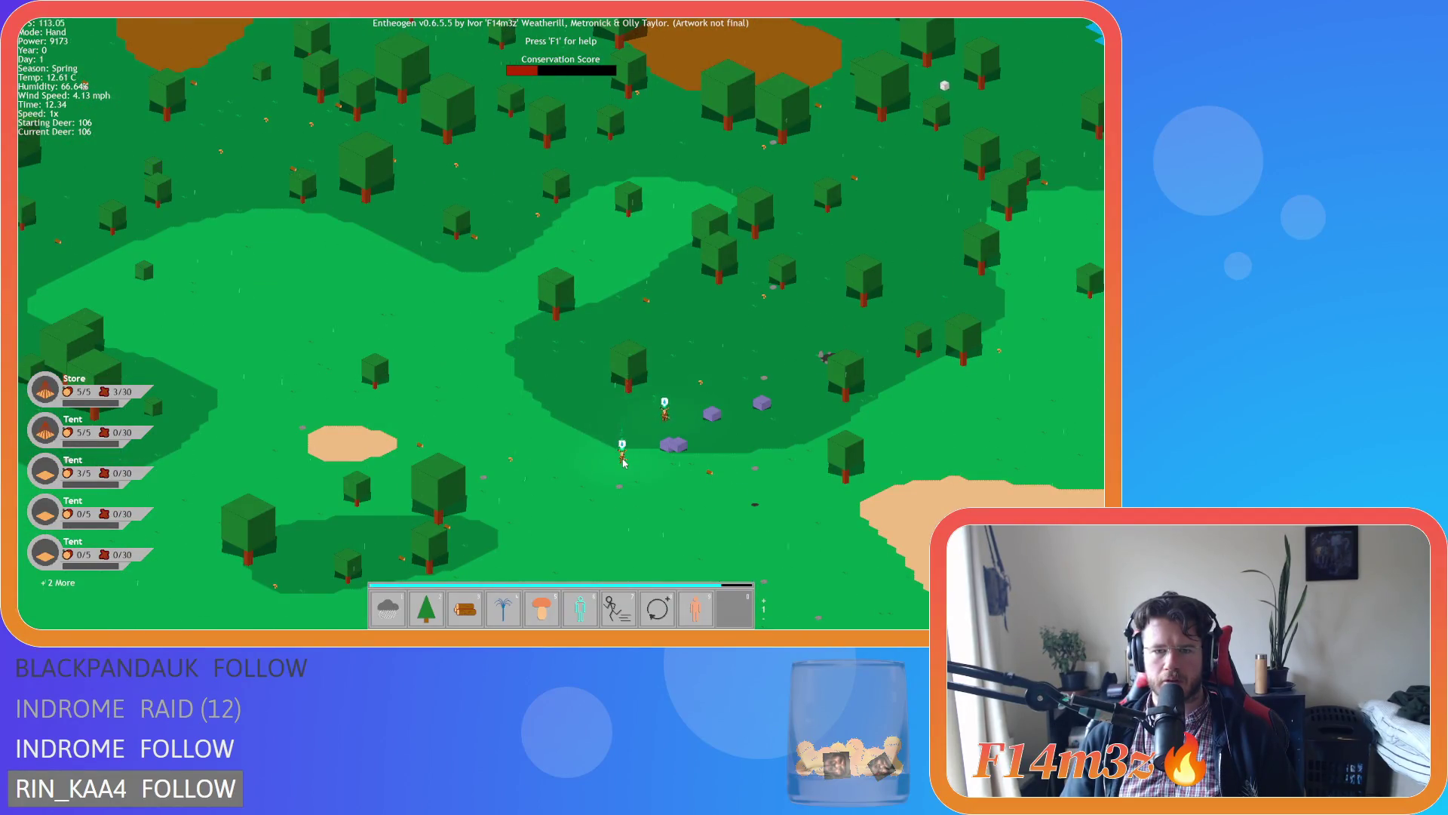
key(w)
key(d)
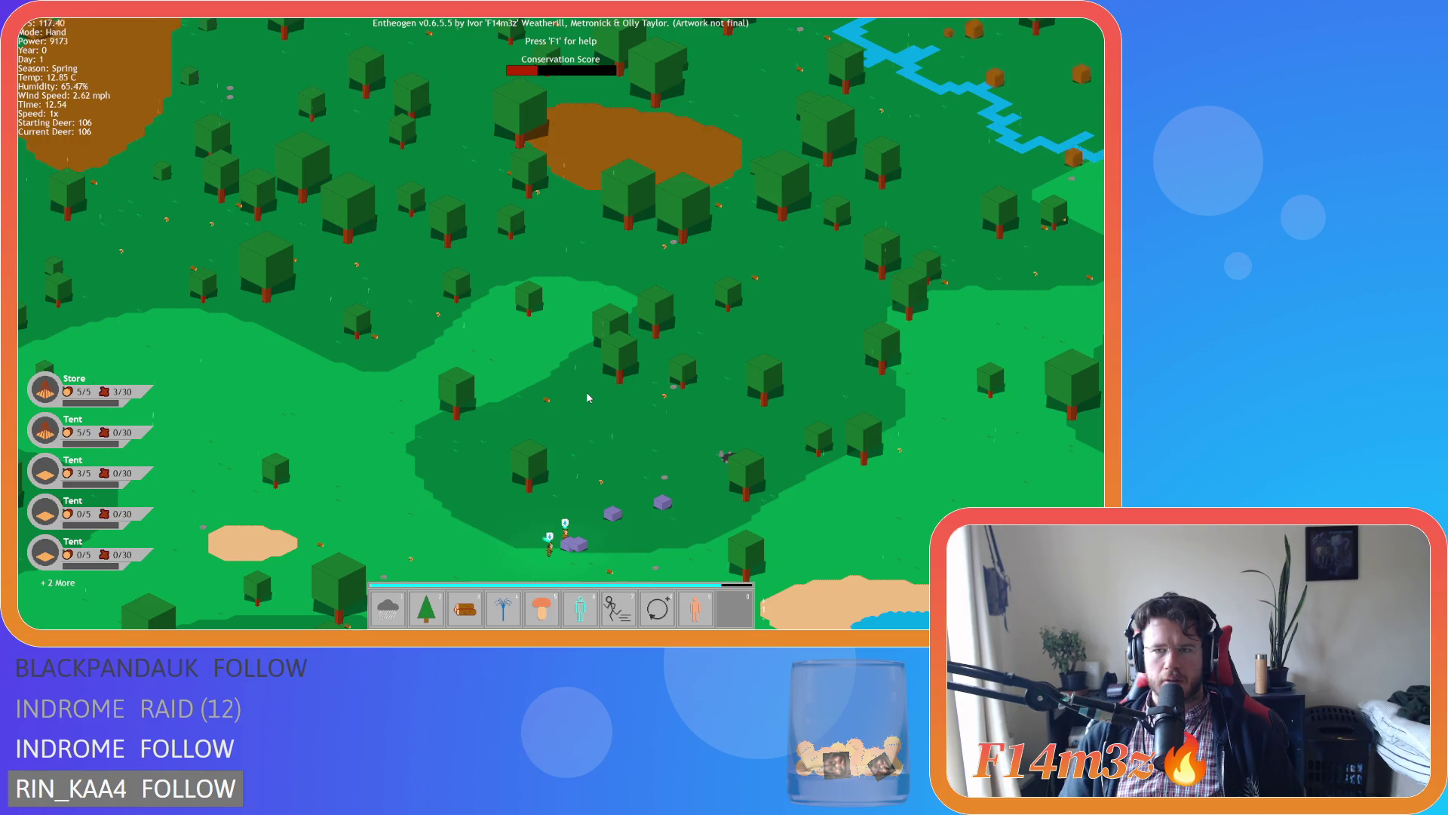
scroll(581, 453, up, 5)
key(9)
key(8)
click(430, 413)
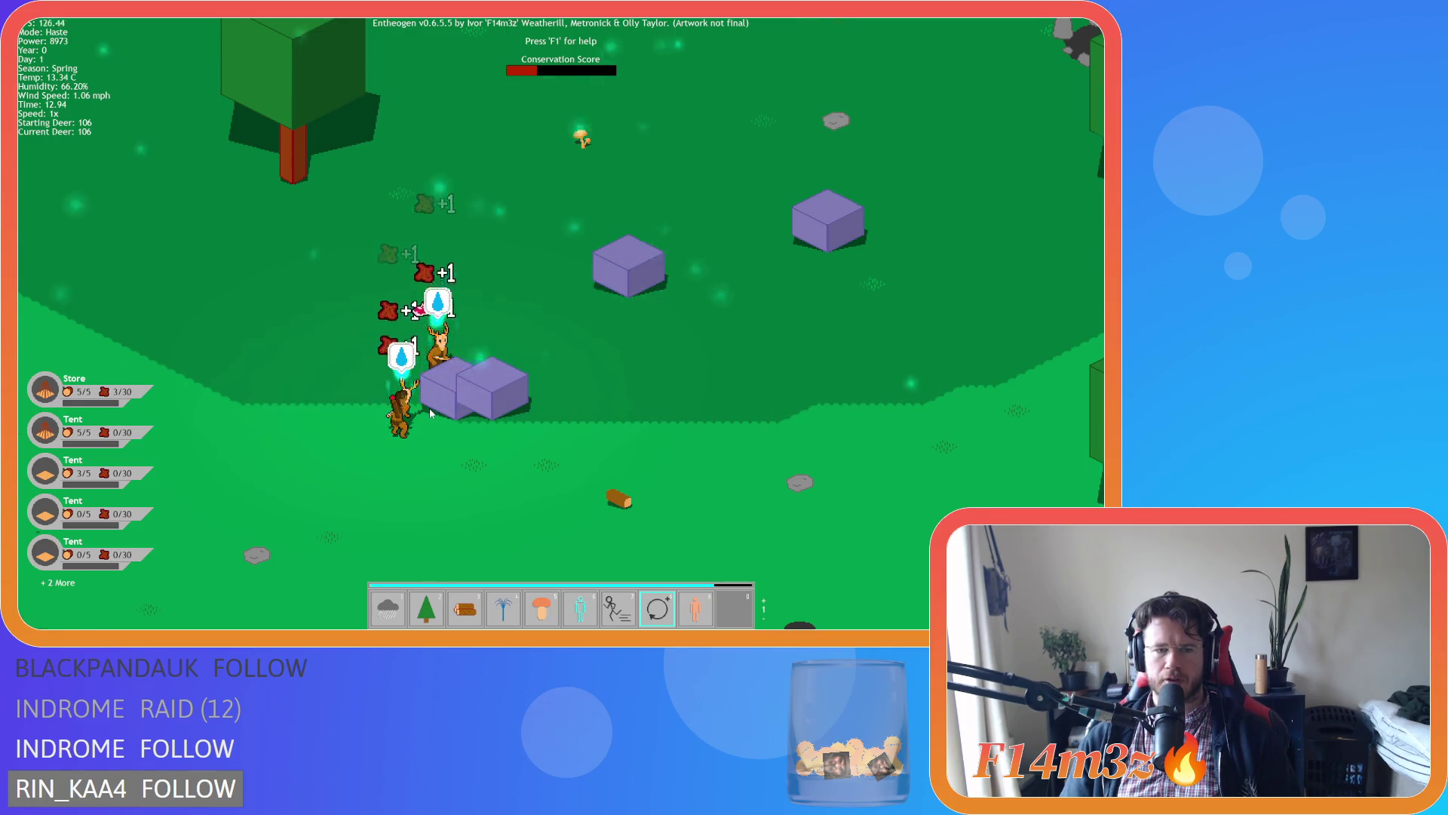
Zoom out and back in around the hastened deer and reselect the Haste power.
scroll(430, 413, down, 3)
scroll(432, 411, down, 5)
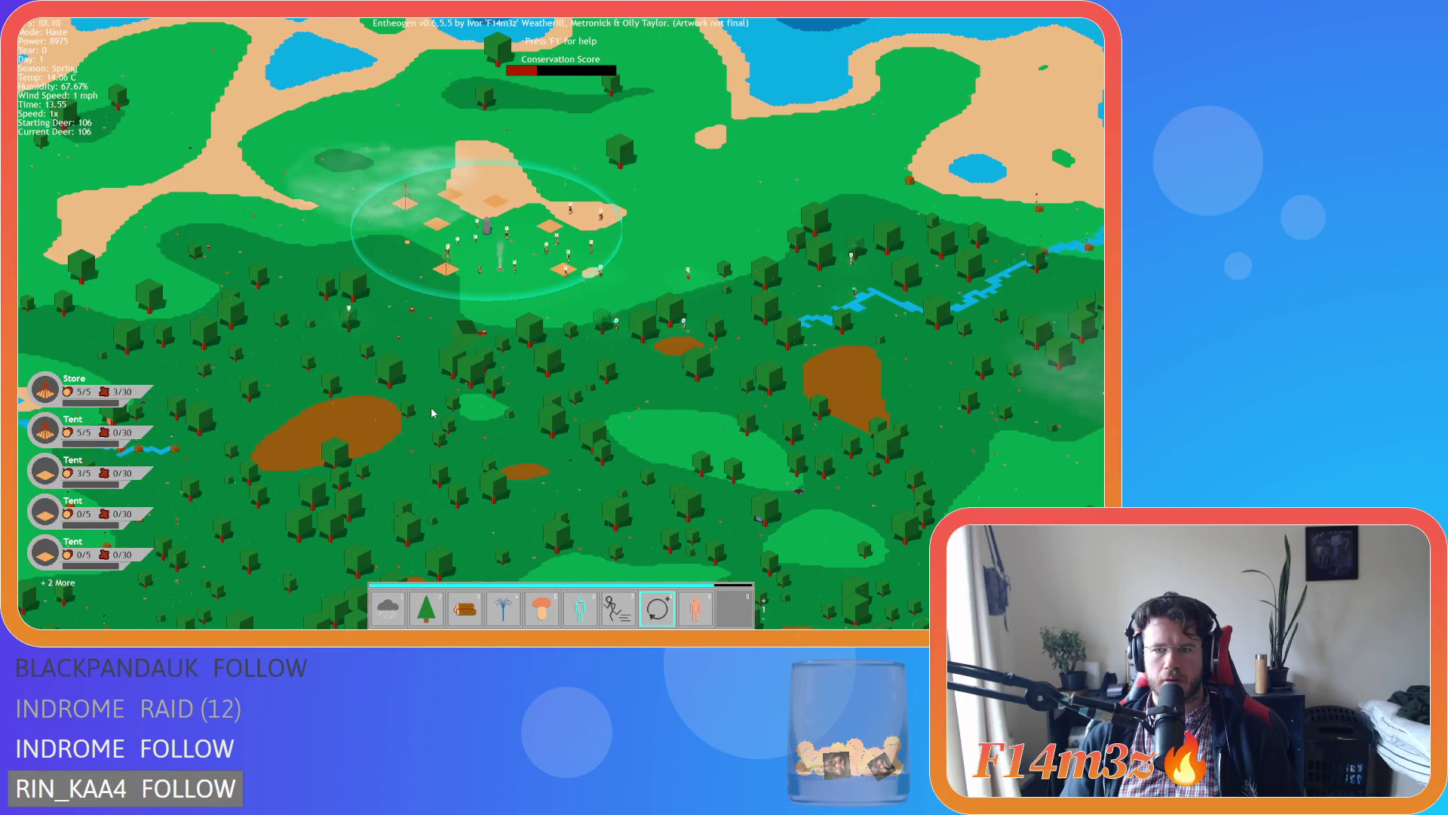
scroll(766, 266, up, 3)
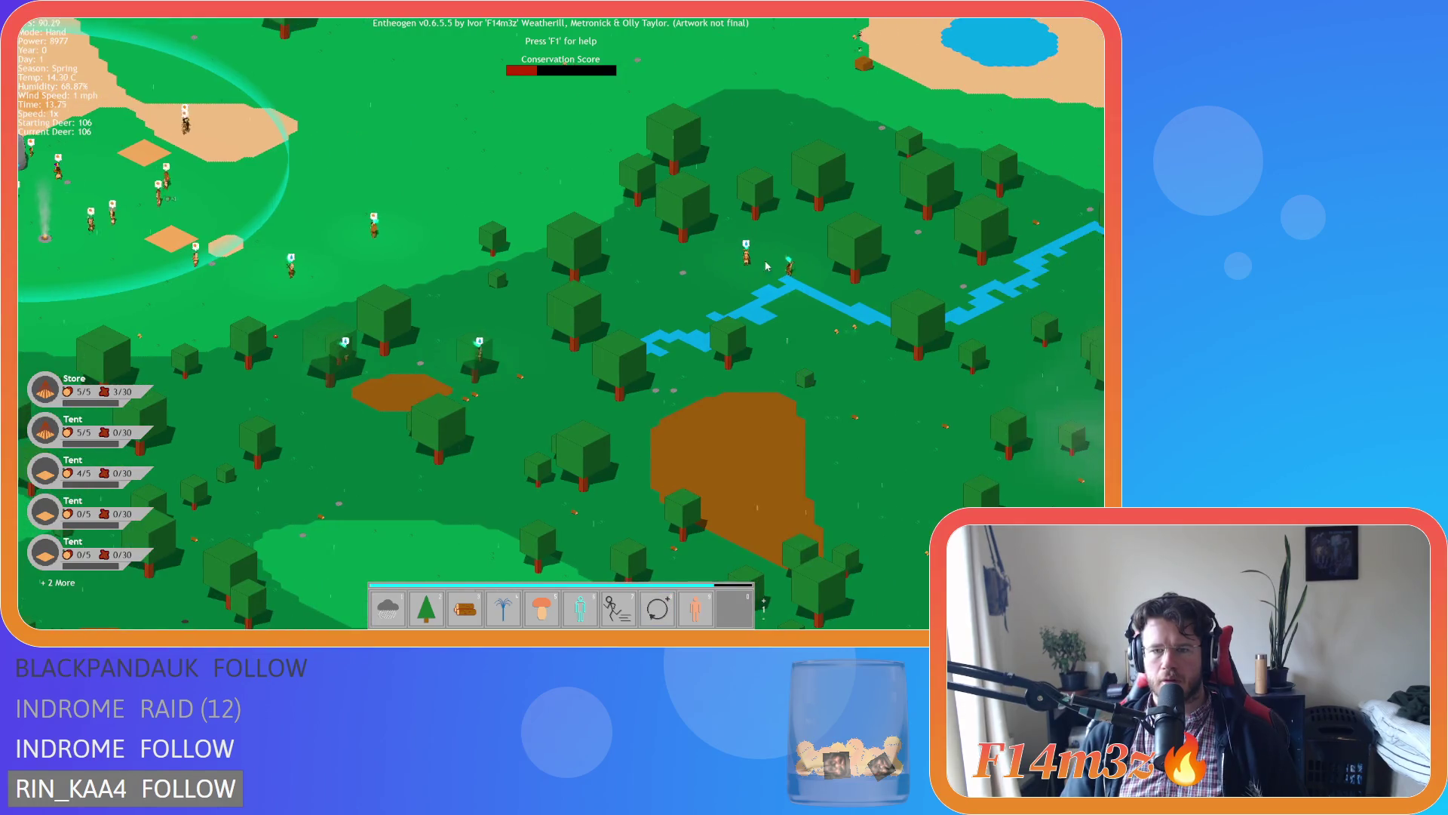
scroll(766, 265, down, 5)
scroll(662, 343, up, 6)
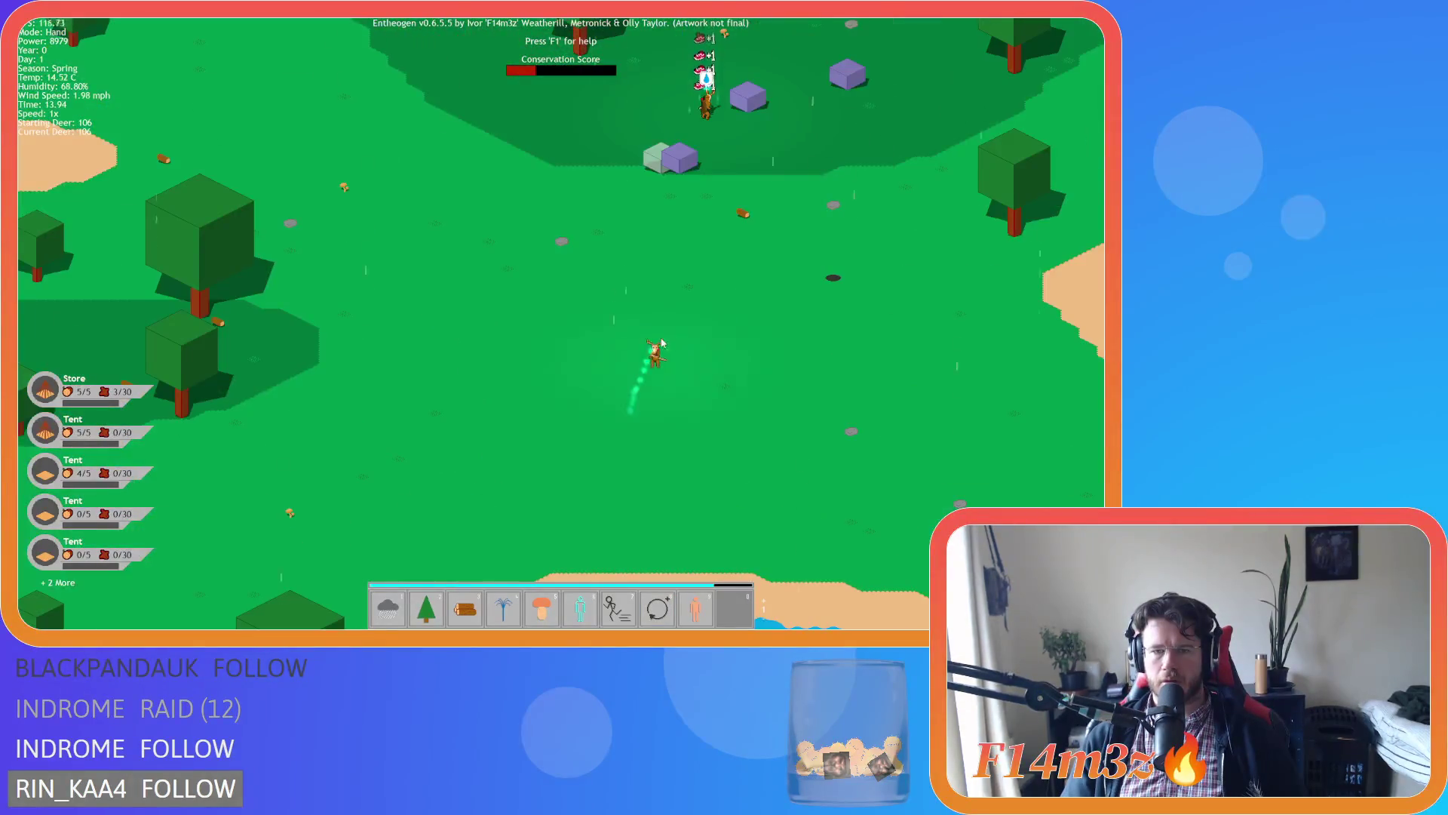
key(8)
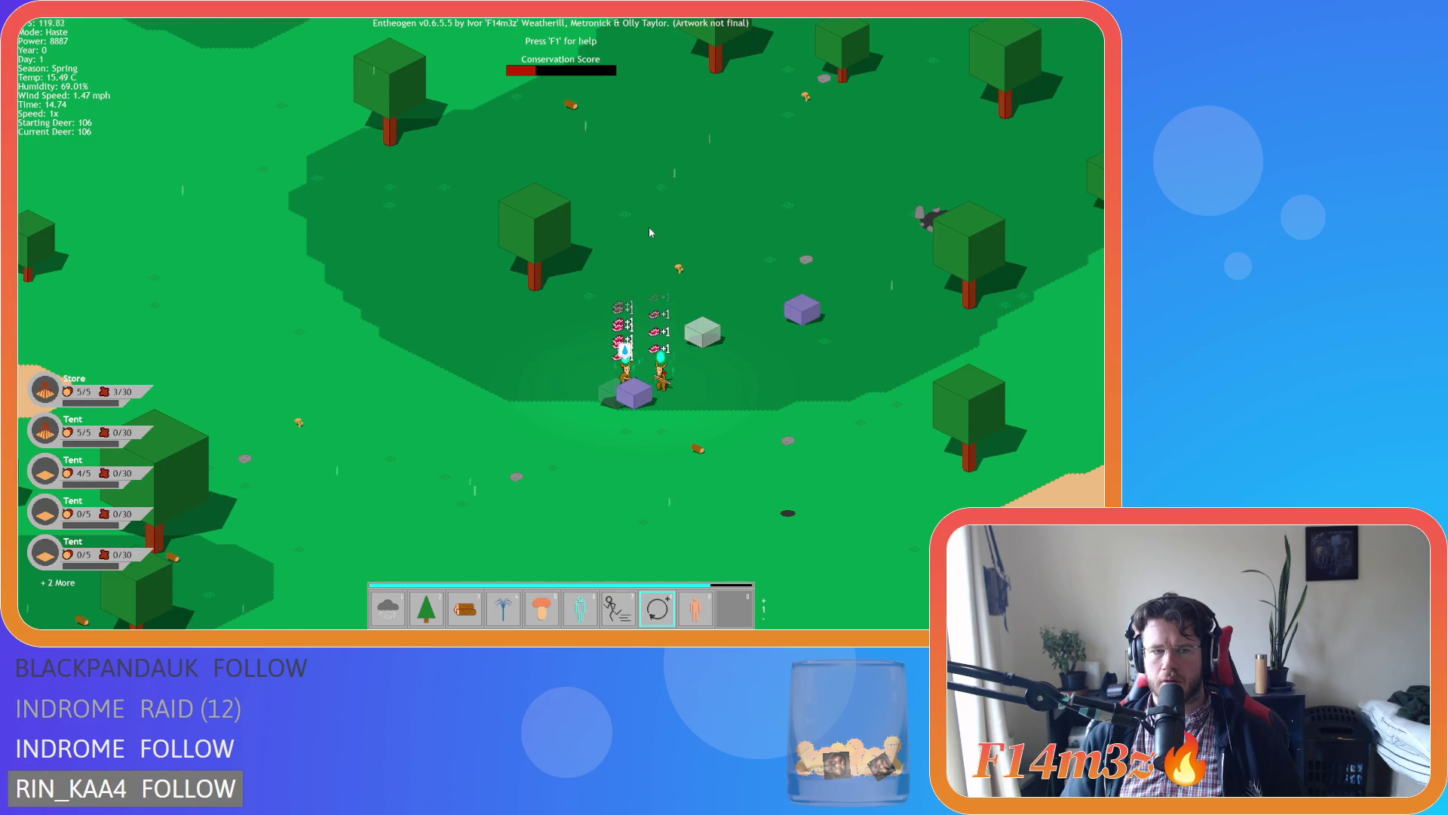
Follow the deer herd with the camera as it gathers together.
key(a)
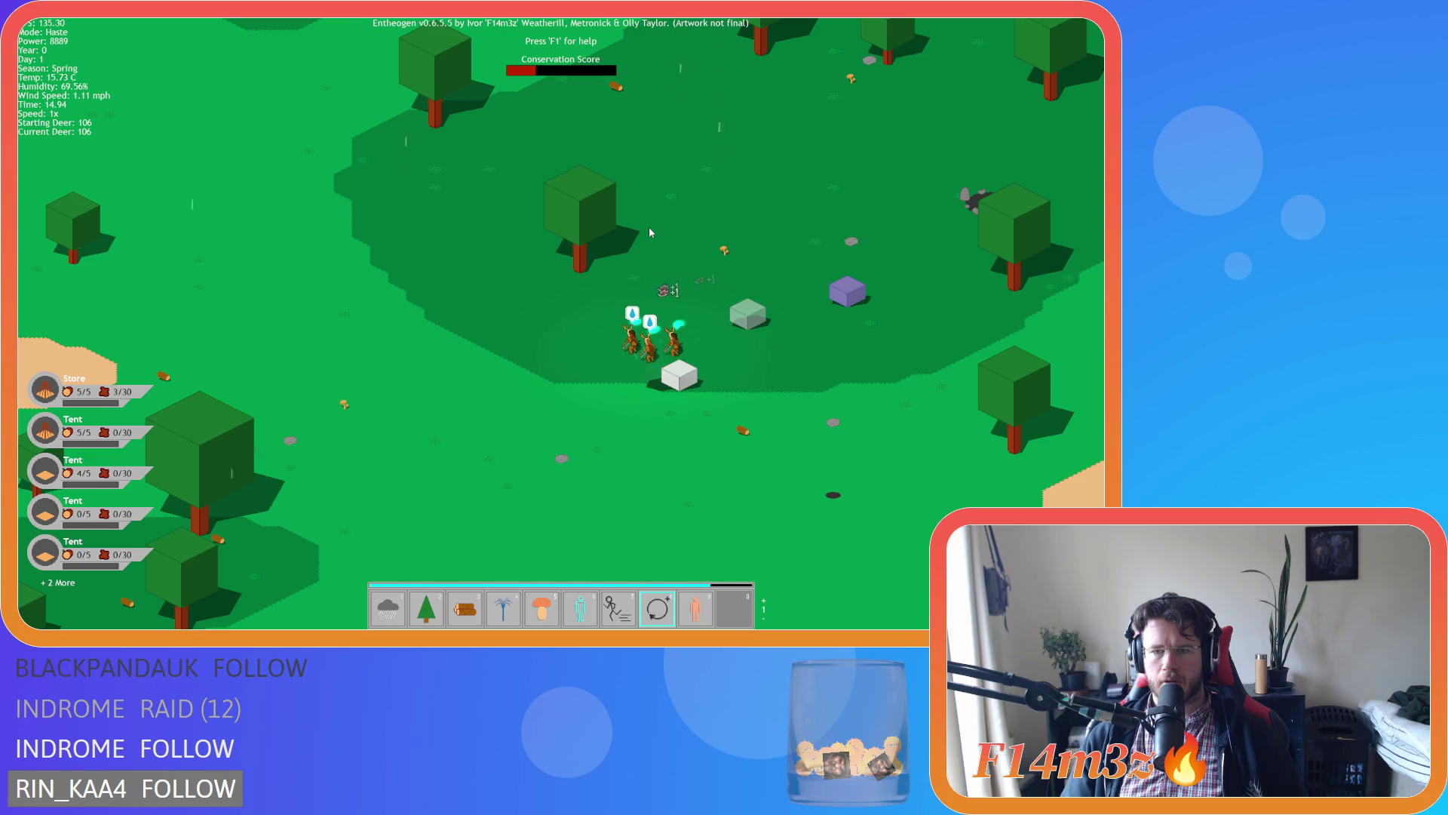
key(a)
key(d)
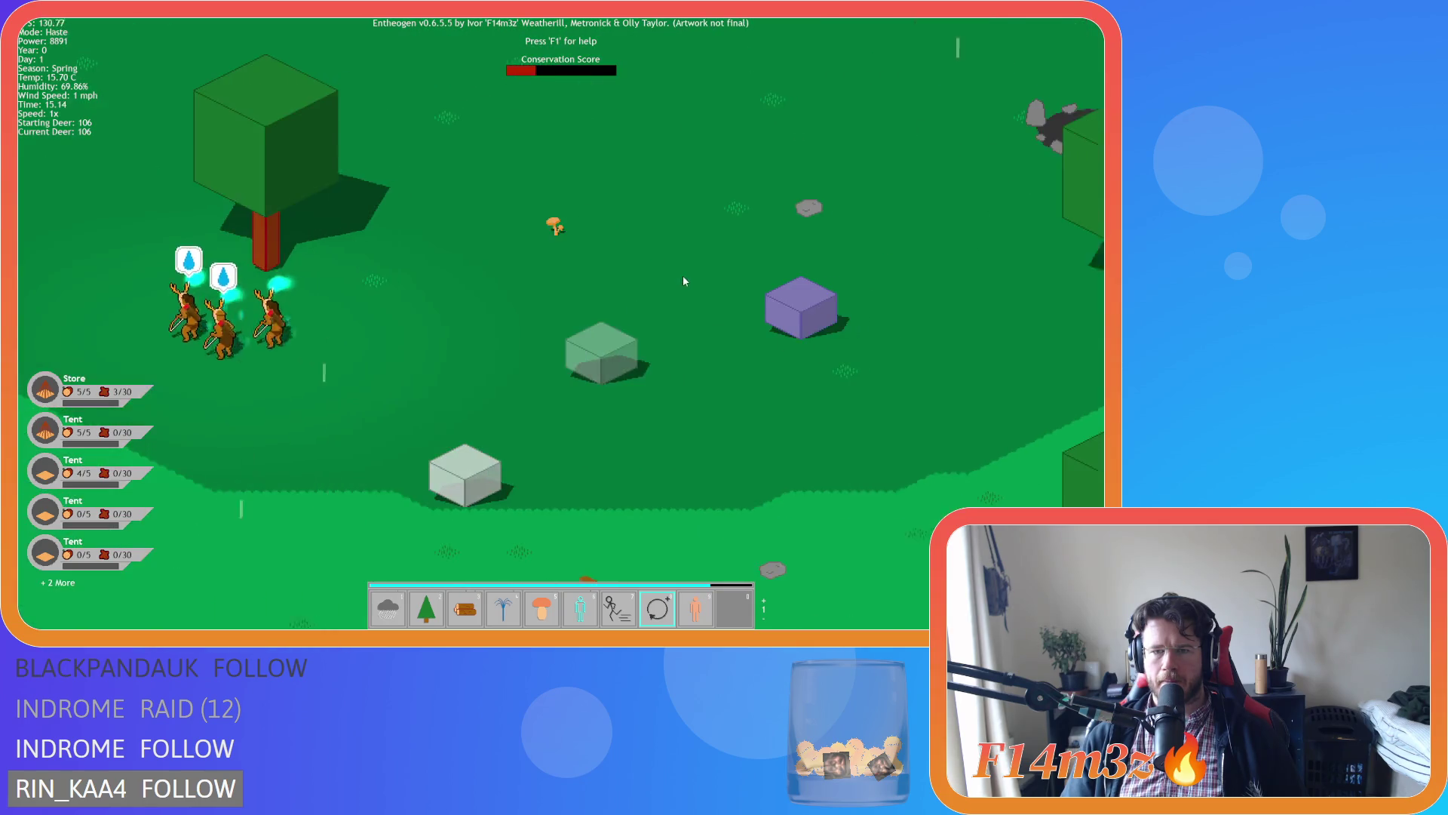
key(a)
scroll(617, 334, down, 5)
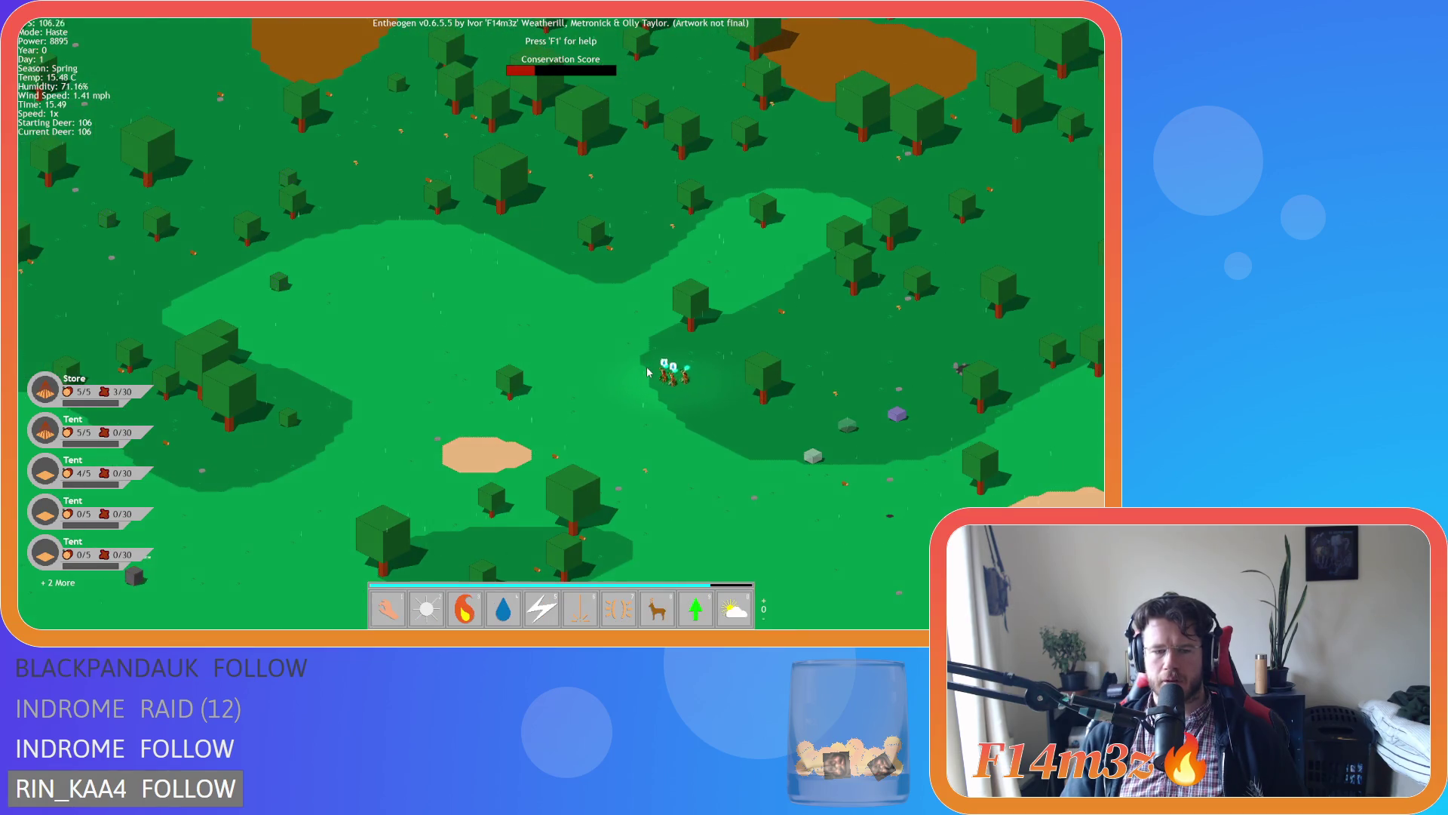
Switch back to the Hand power and pan north over the forest.
key(1)
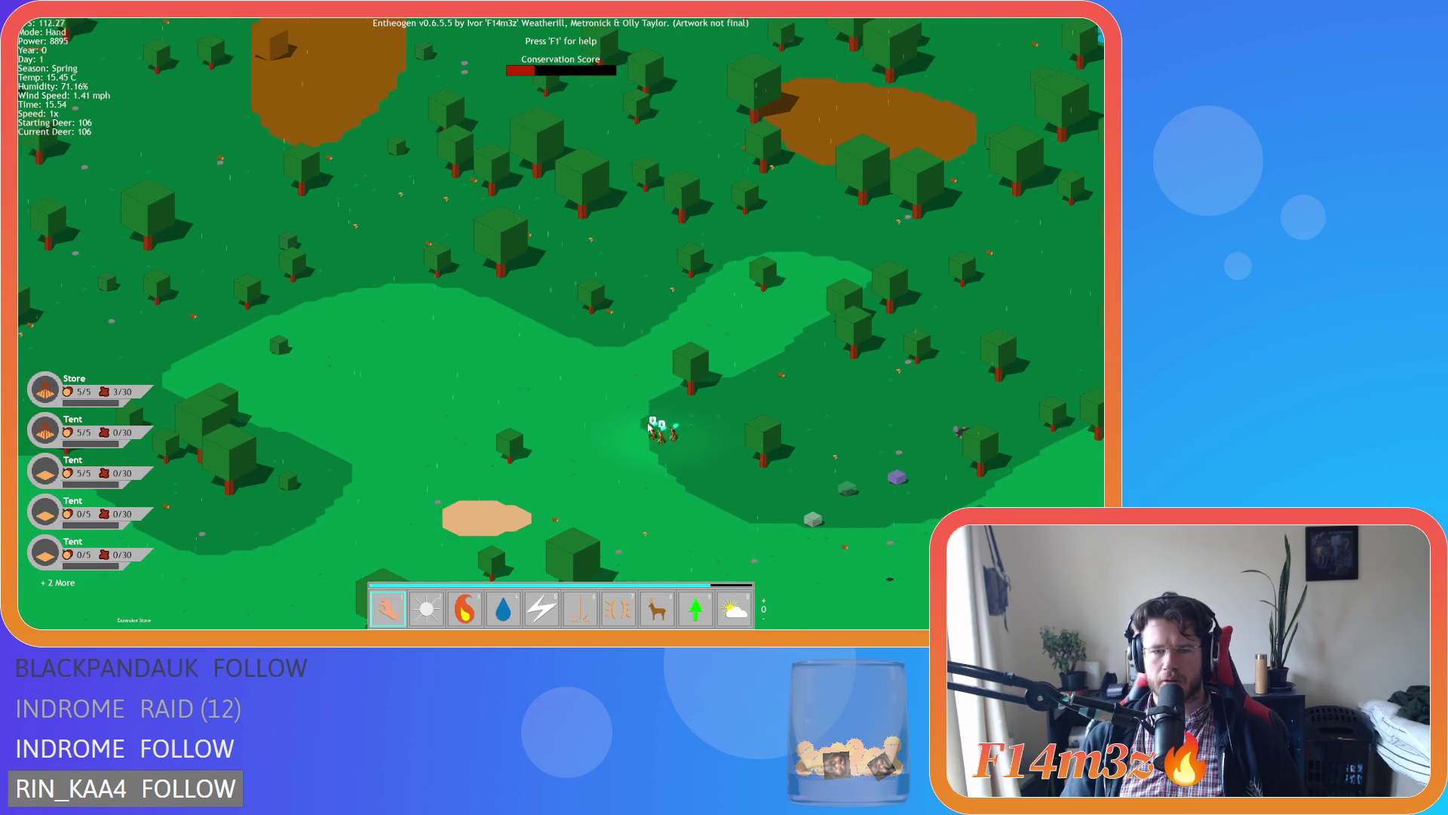
scroll(640, 420, down, 5)
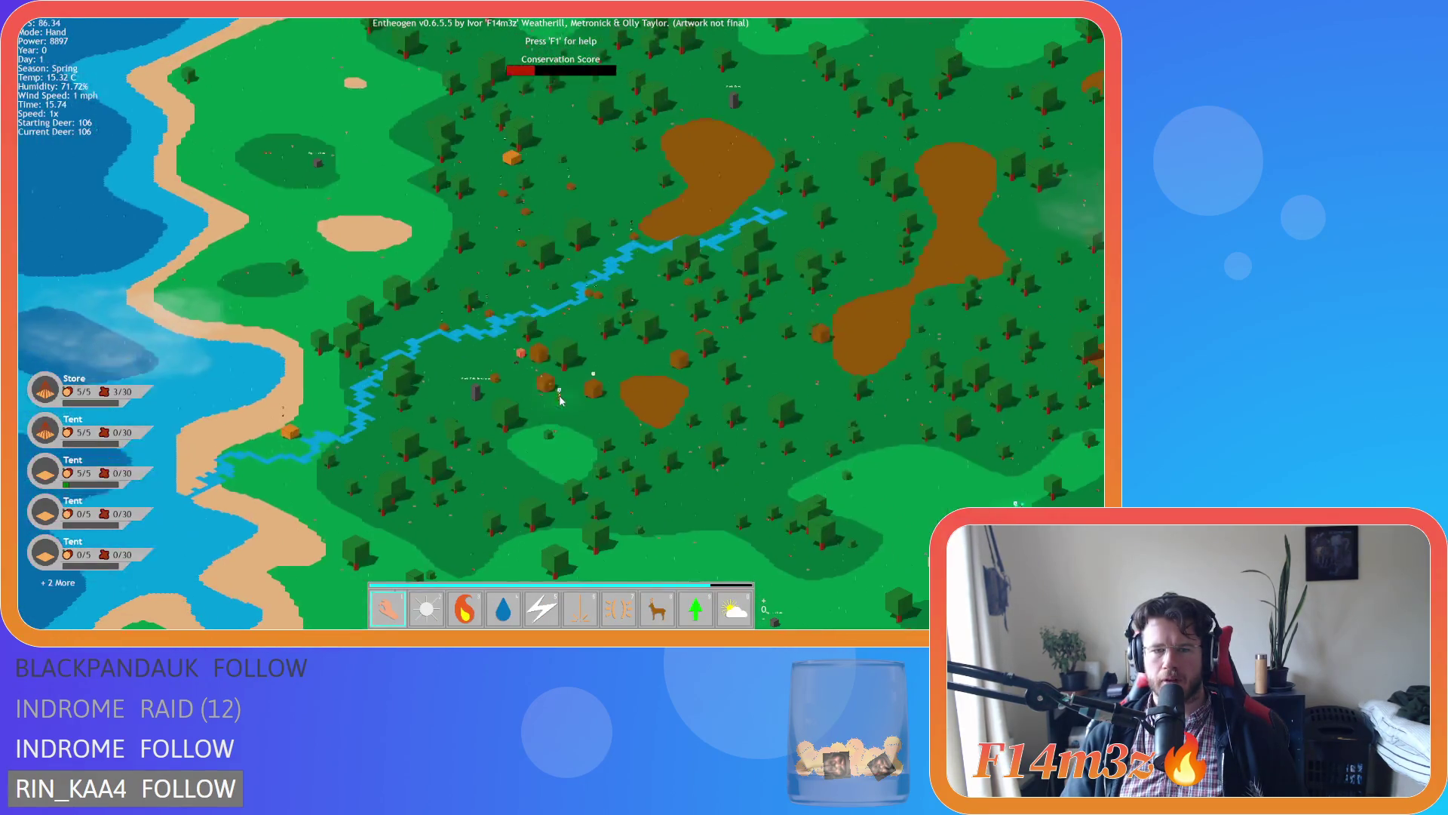
key(w)
scroll(565, 386, down, 10)
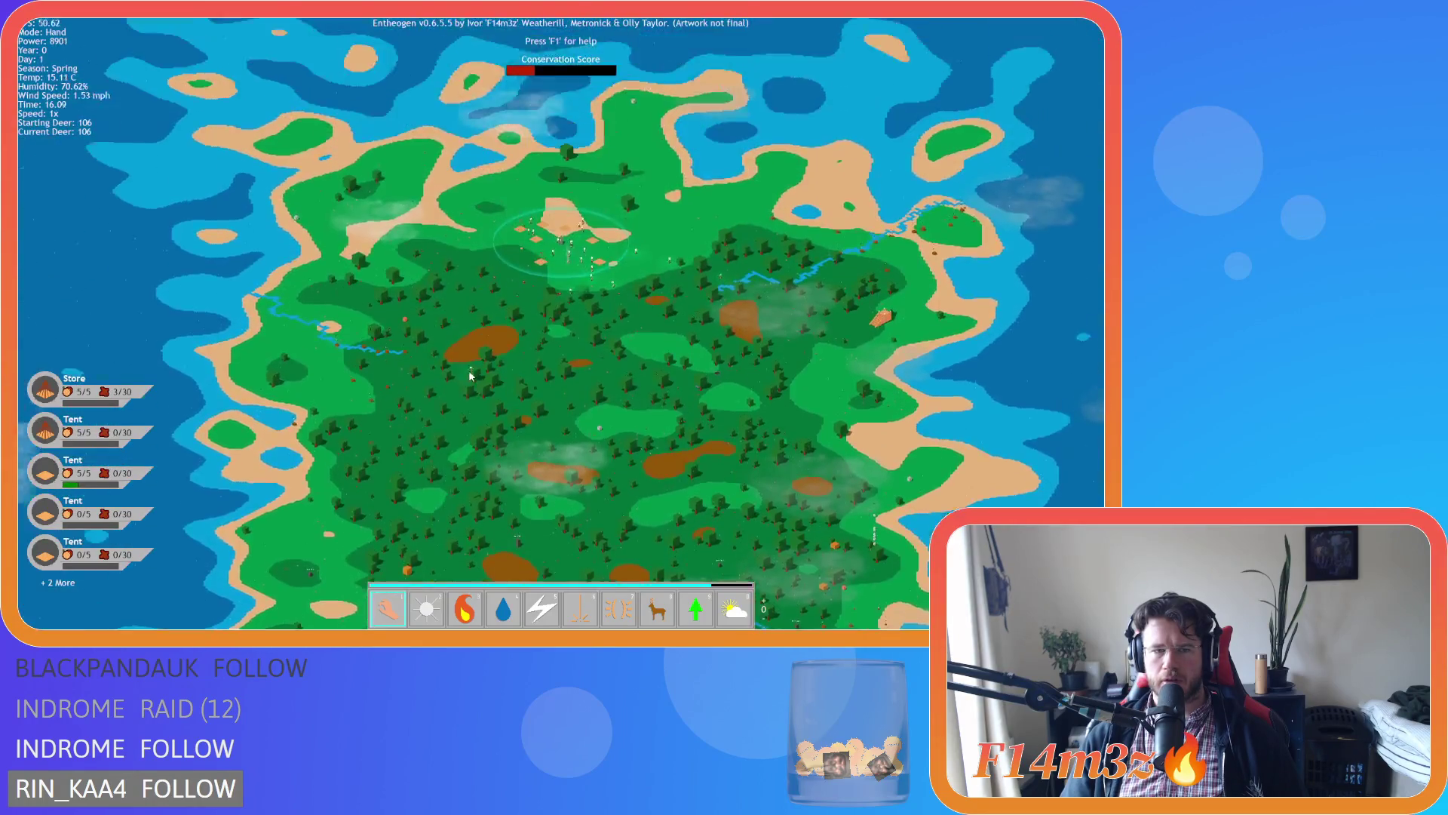
scroll(469, 375, up, 10)
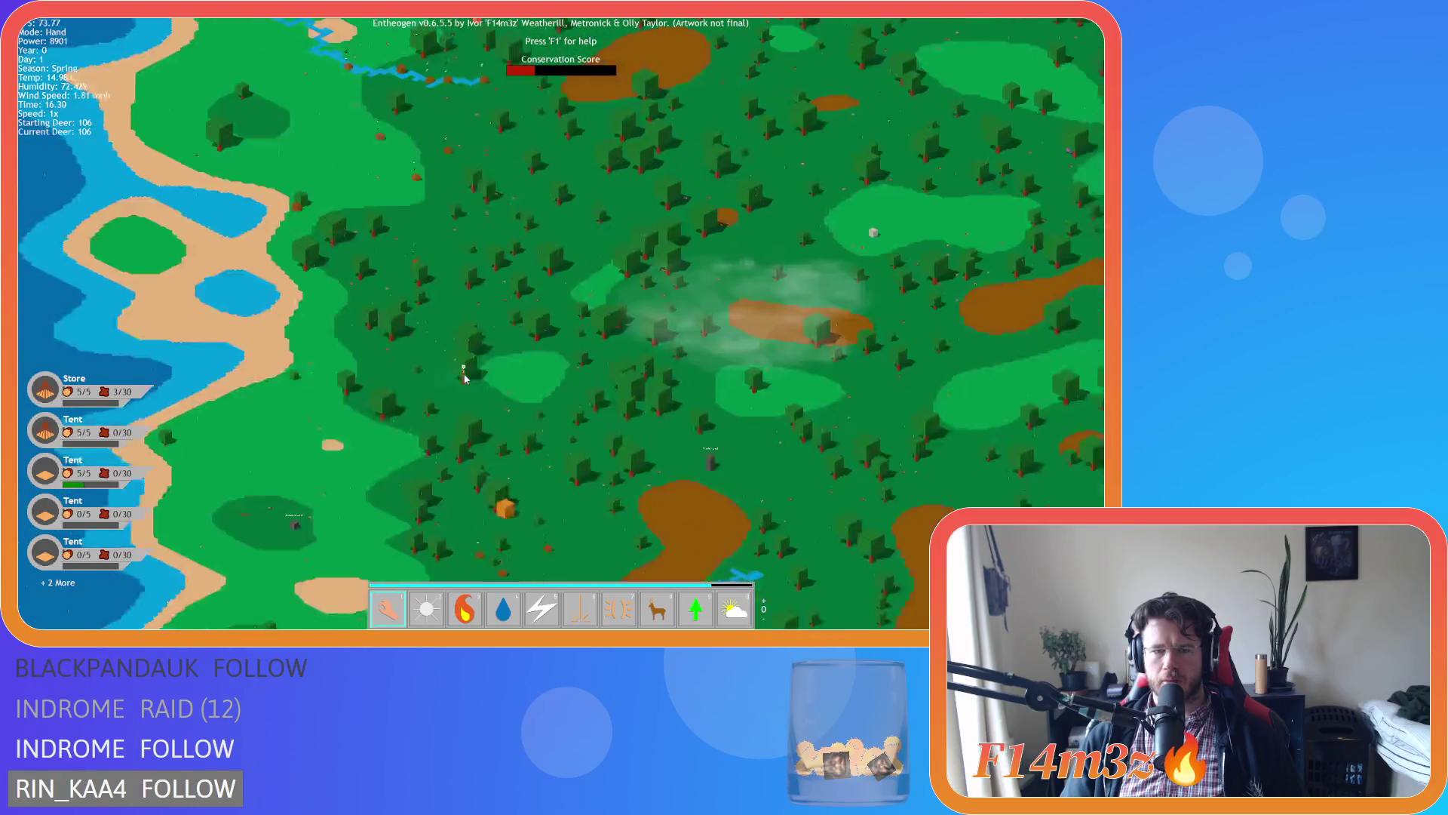
Pan north to the village and click a follower to open the Tribe overview.
key(w)
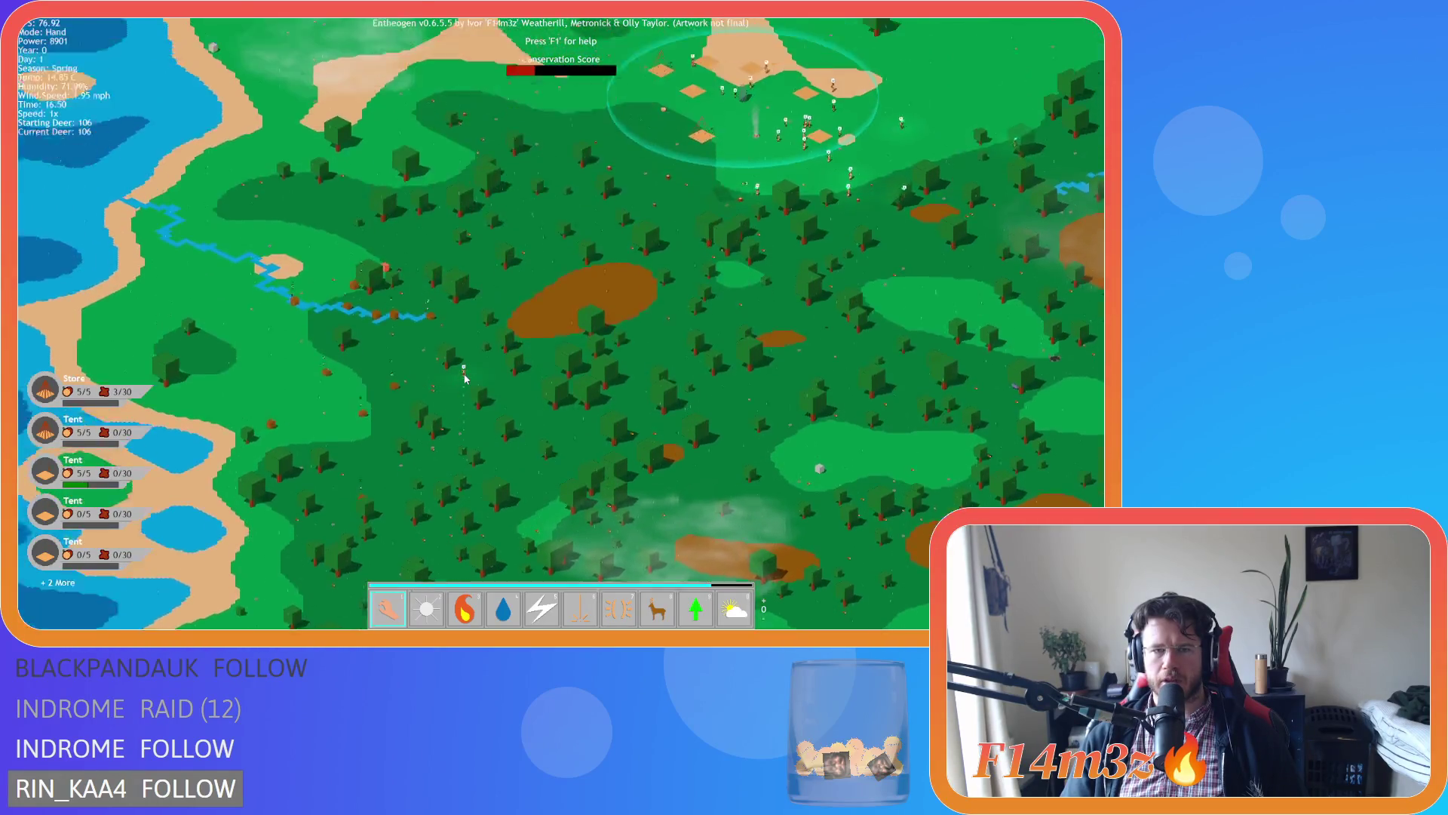
scroll(463, 378, down, 8)
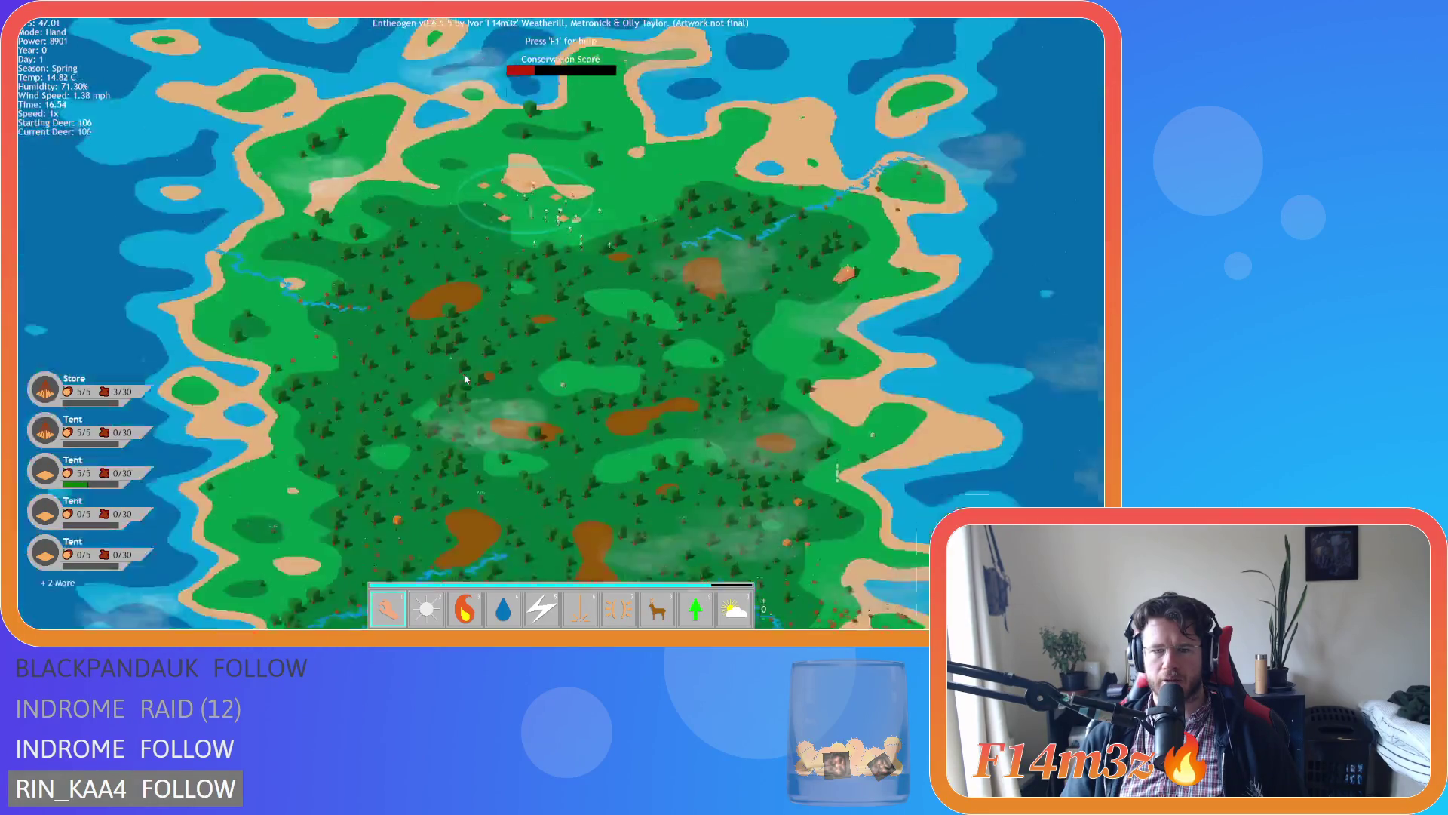
scroll(464, 378, up, 10)
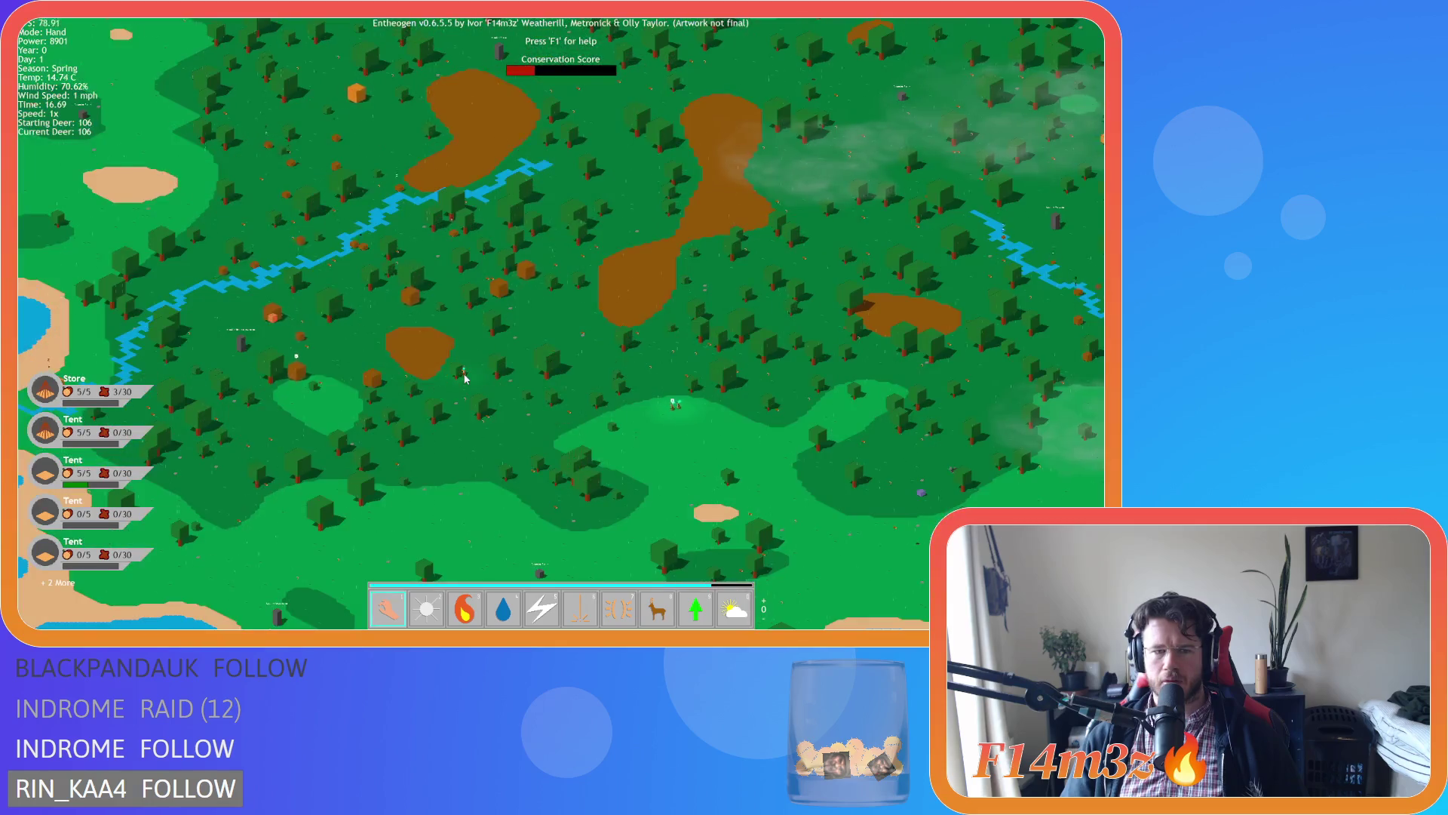
scroll(463, 378, down, 8)
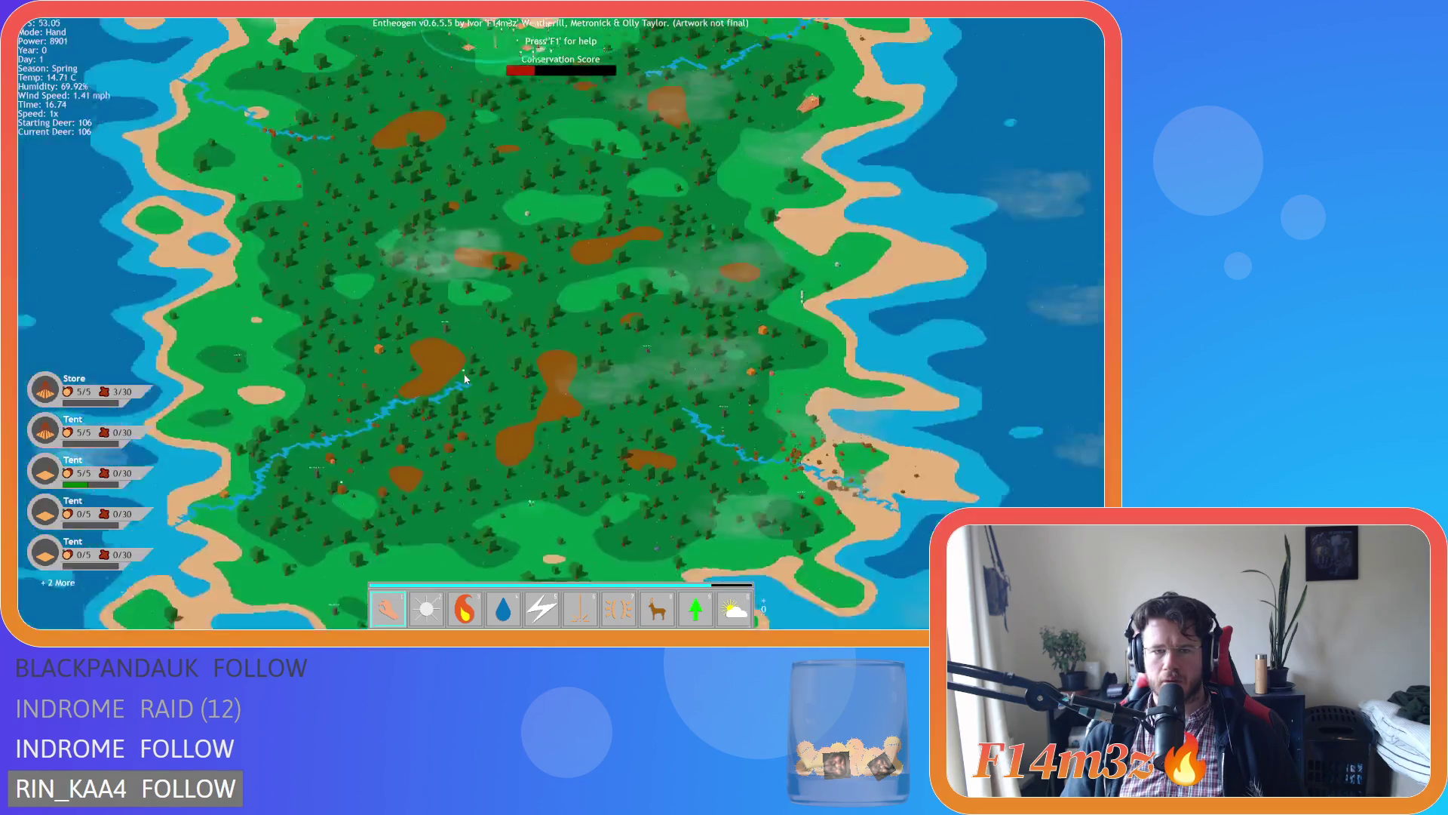
scroll(495, 350, up, 4)
scroll(491, 304, up, 10)
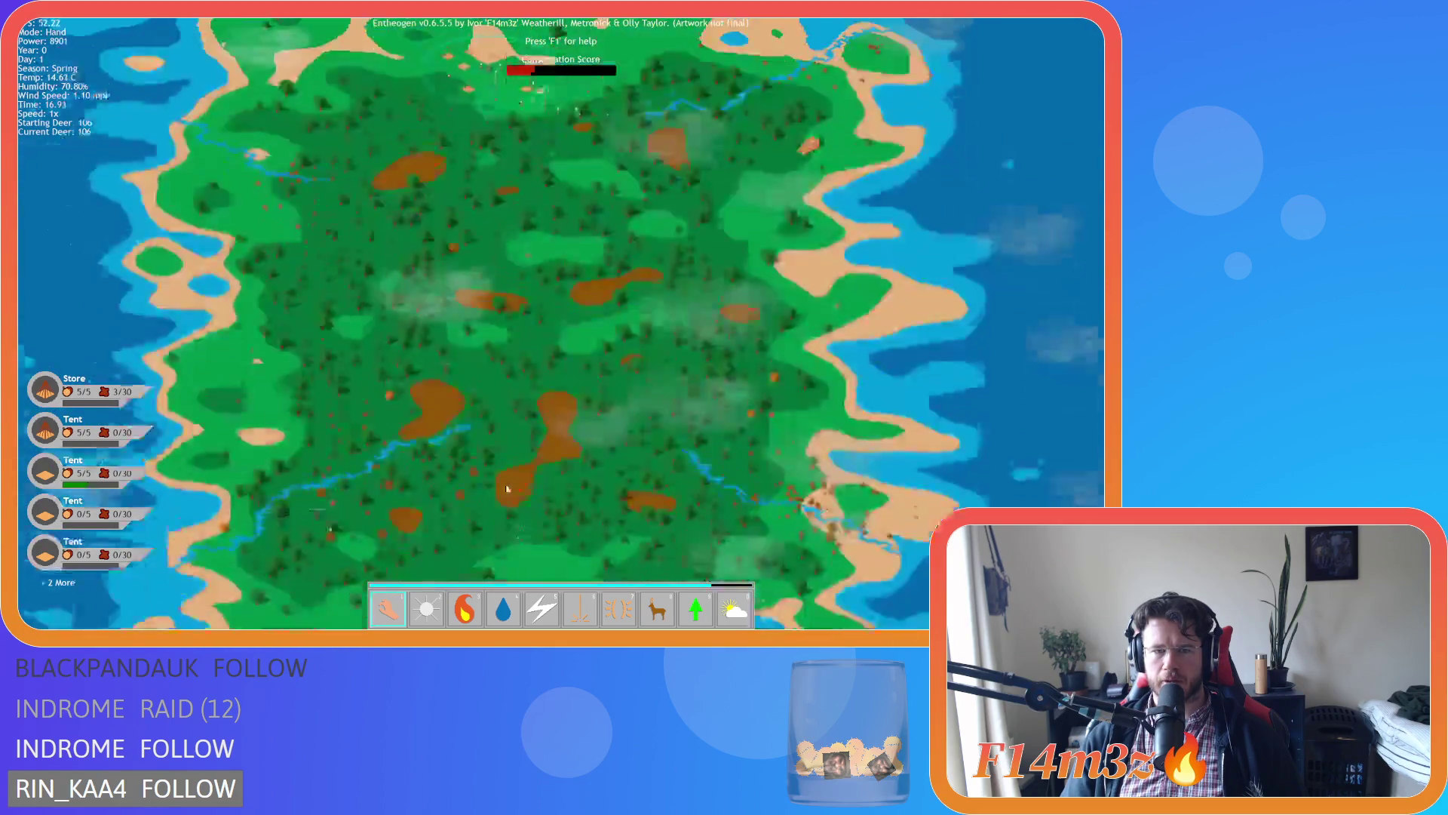
click(503, 385)
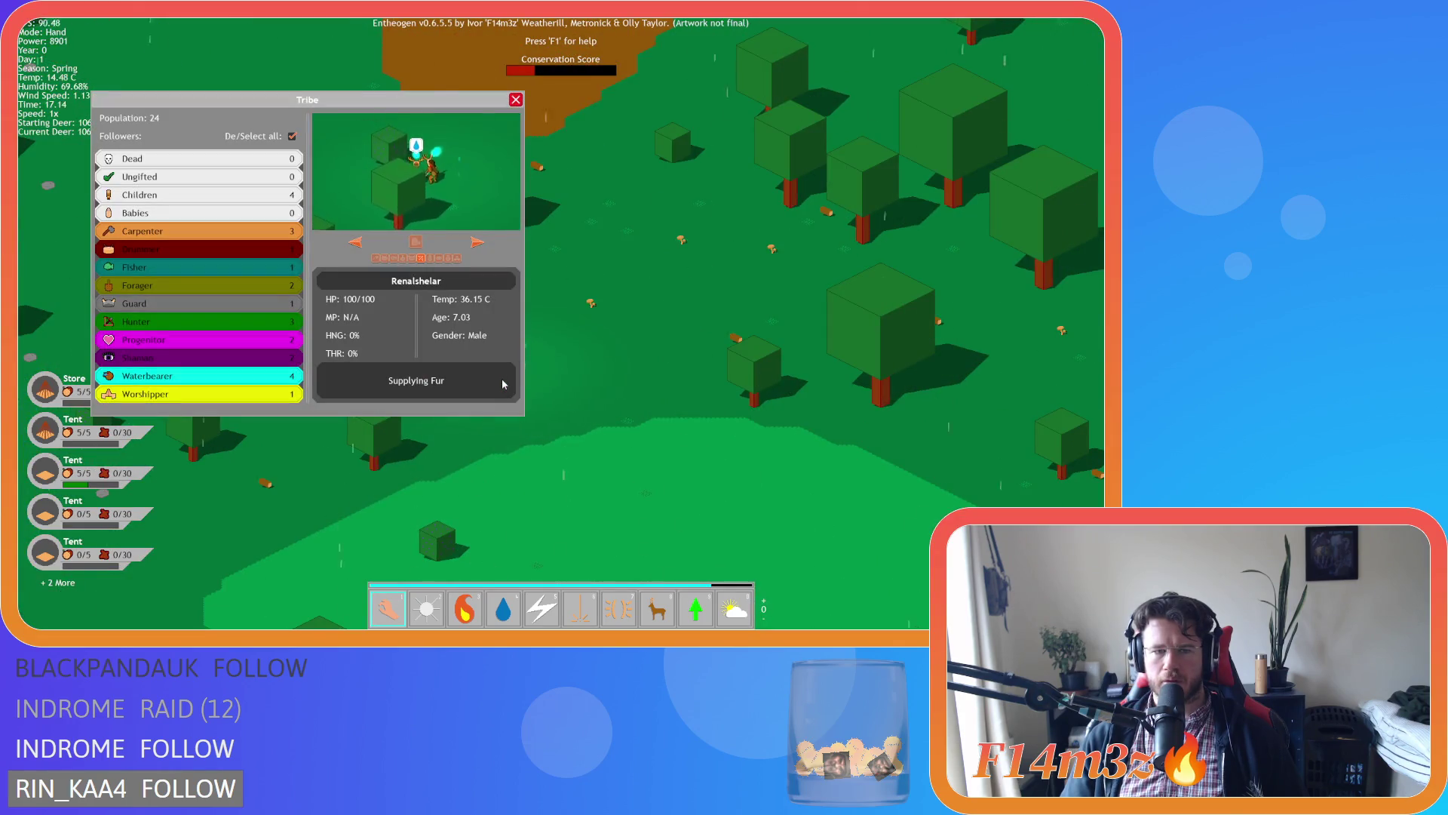
Close the Tribe overview with its red X and zoom out over the tent village.
scroll(729, 371, down, 6)
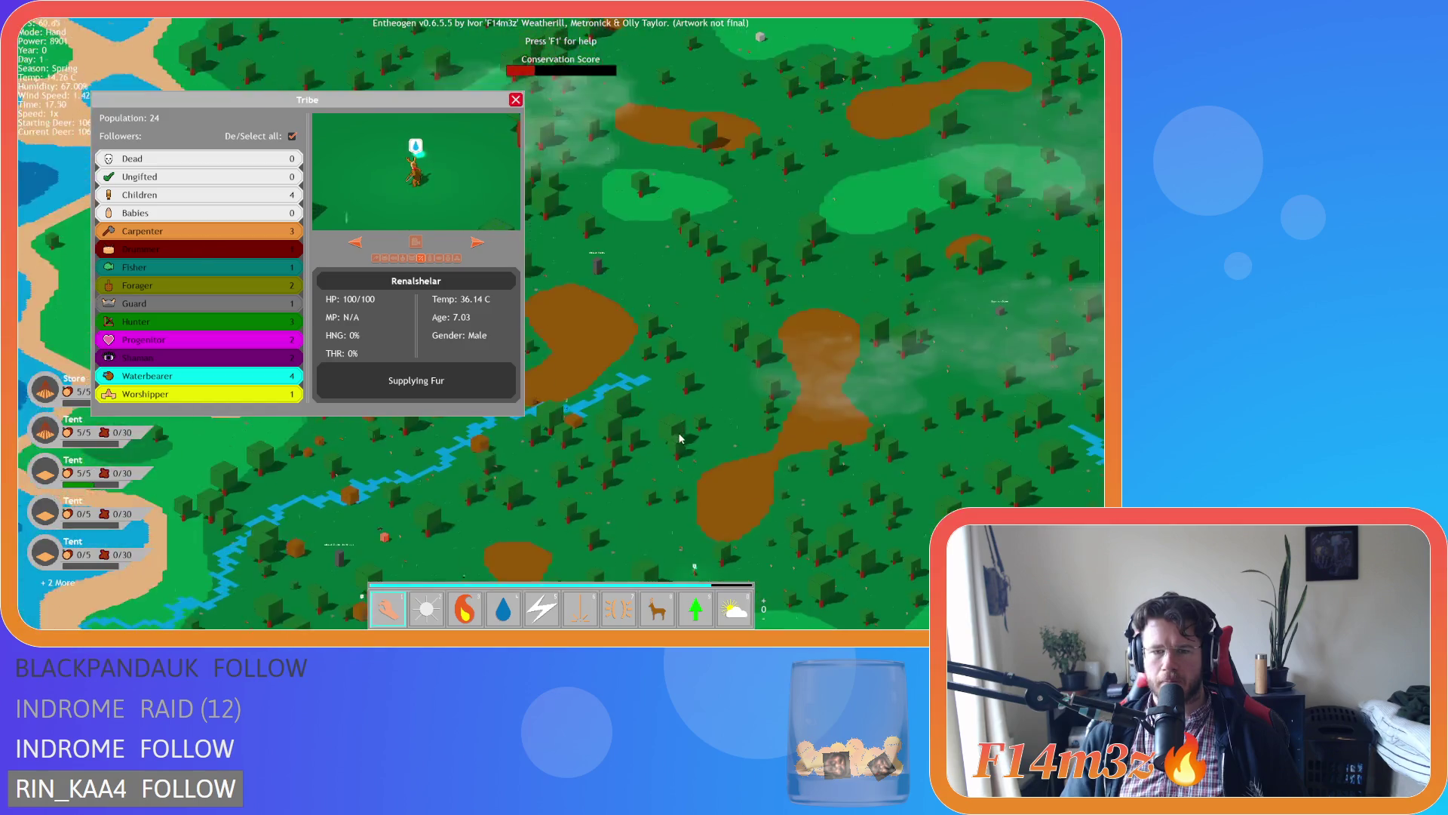
scroll(679, 438, up, 8)
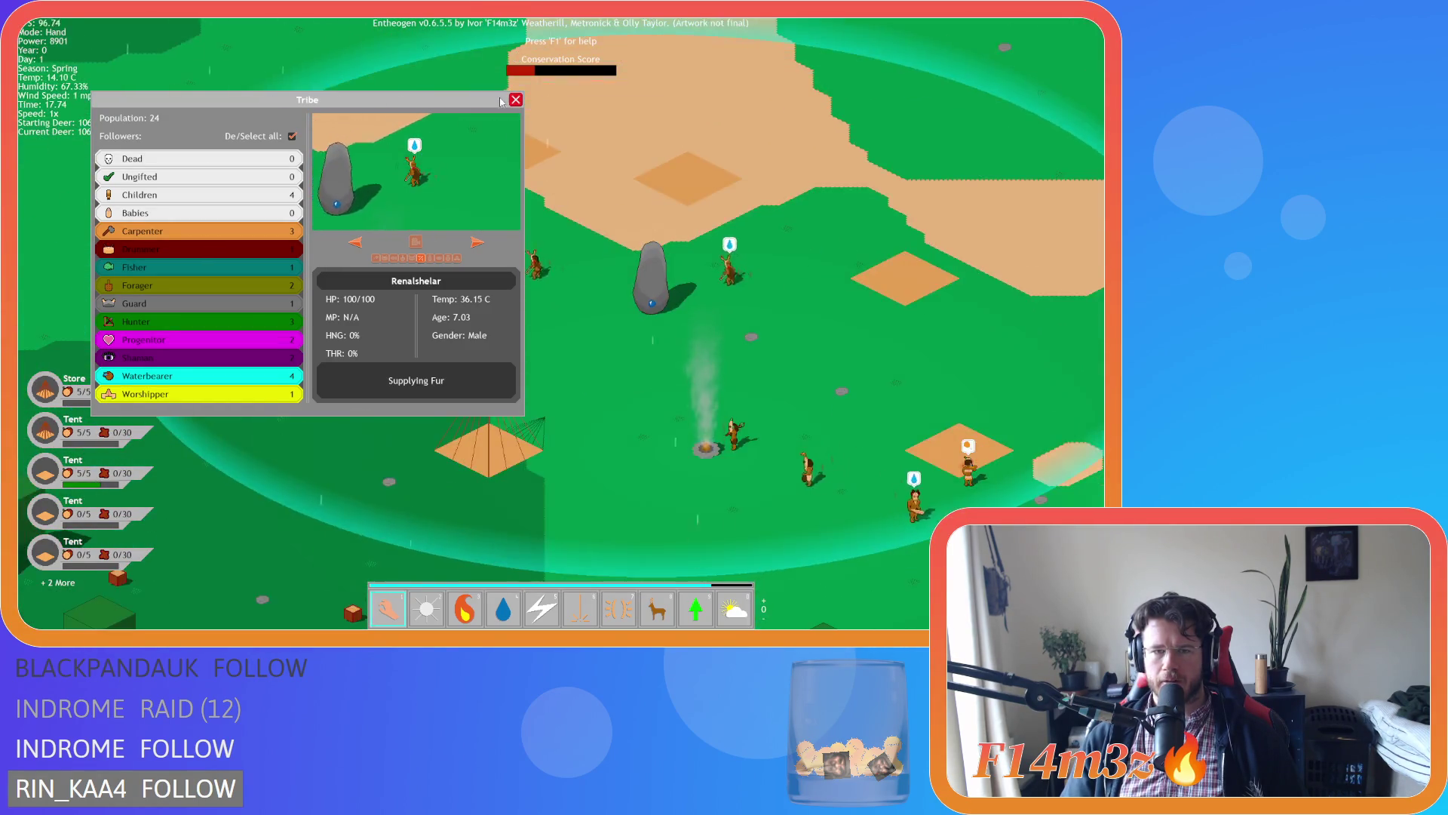
click(516, 99)
scroll(548, 188, down, 5)
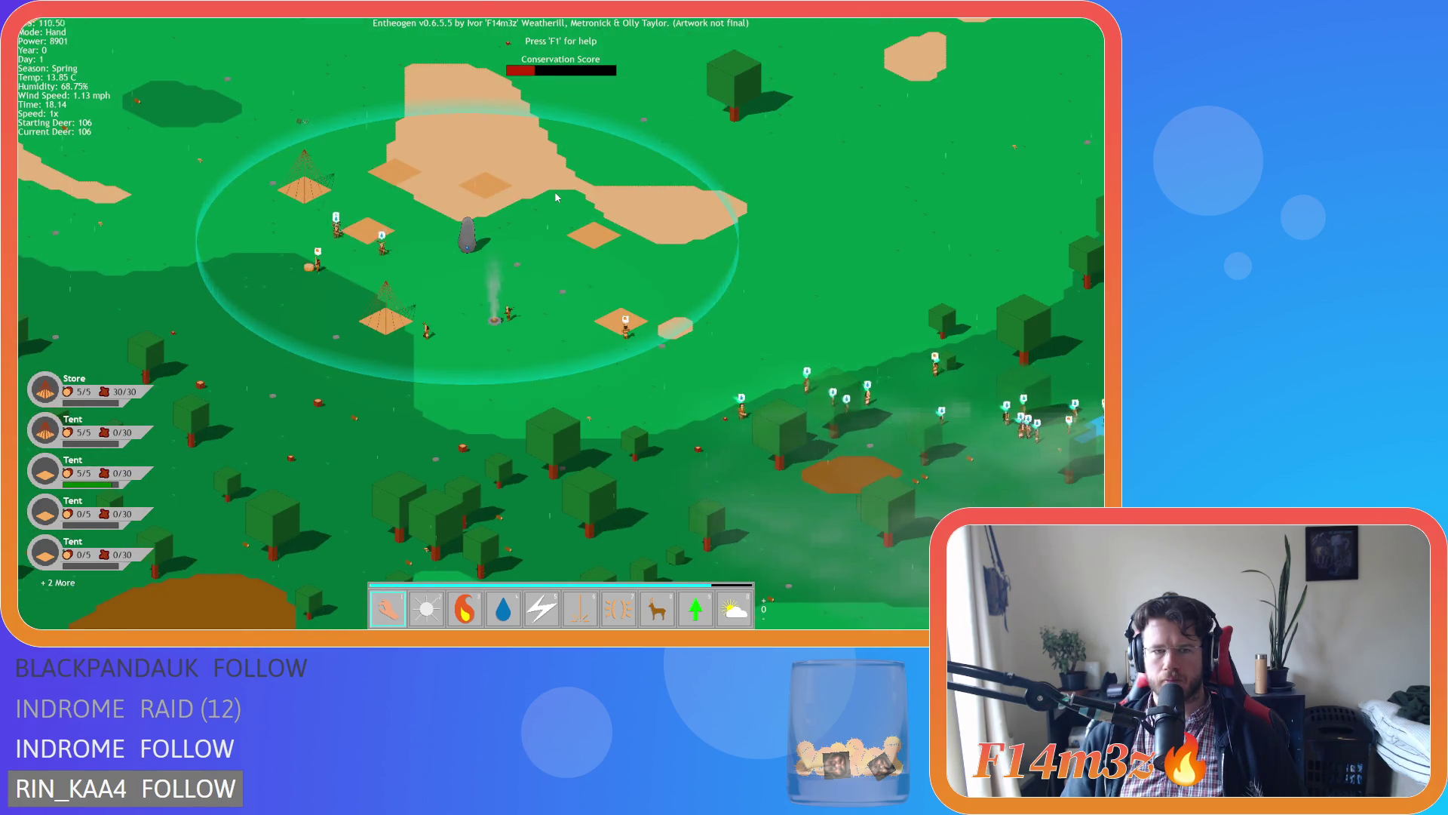
Pan west and diagonally across the map, then open and close the Tribe overview.
key(a)
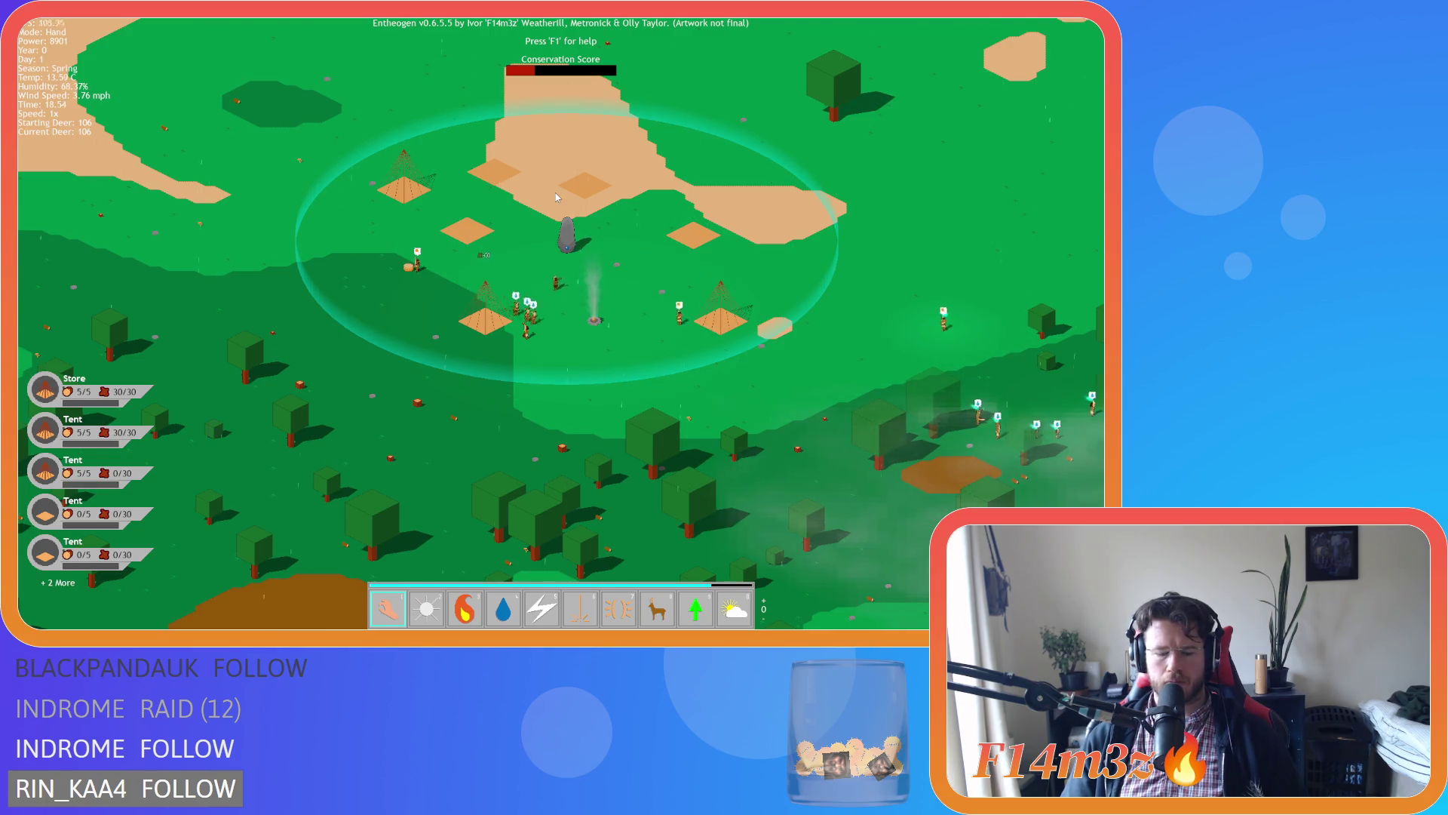
key(i)
key(i)
key(w+d)
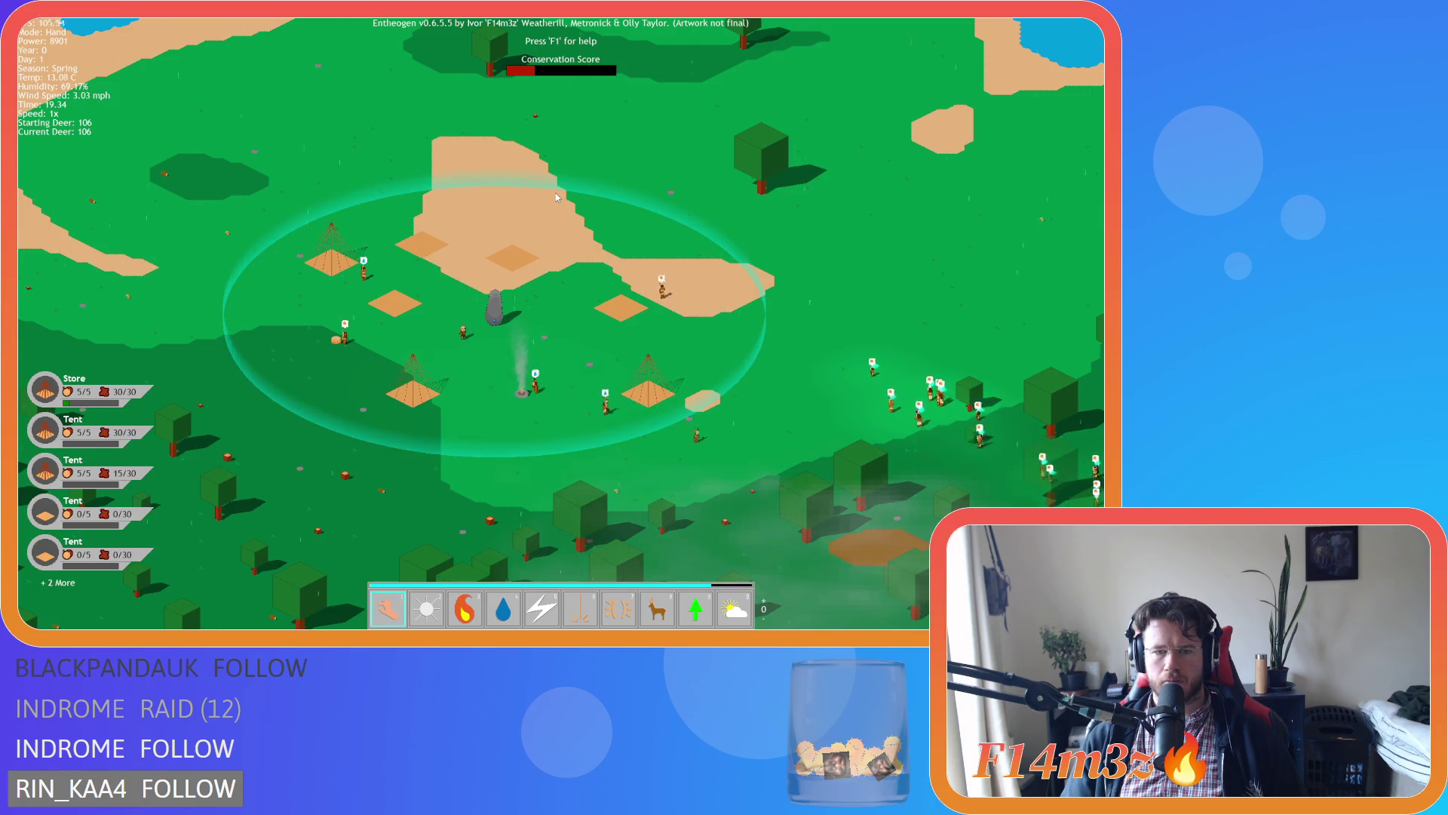
scroll(555, 193, down, 5)
scroll(555, 225, up, 5)
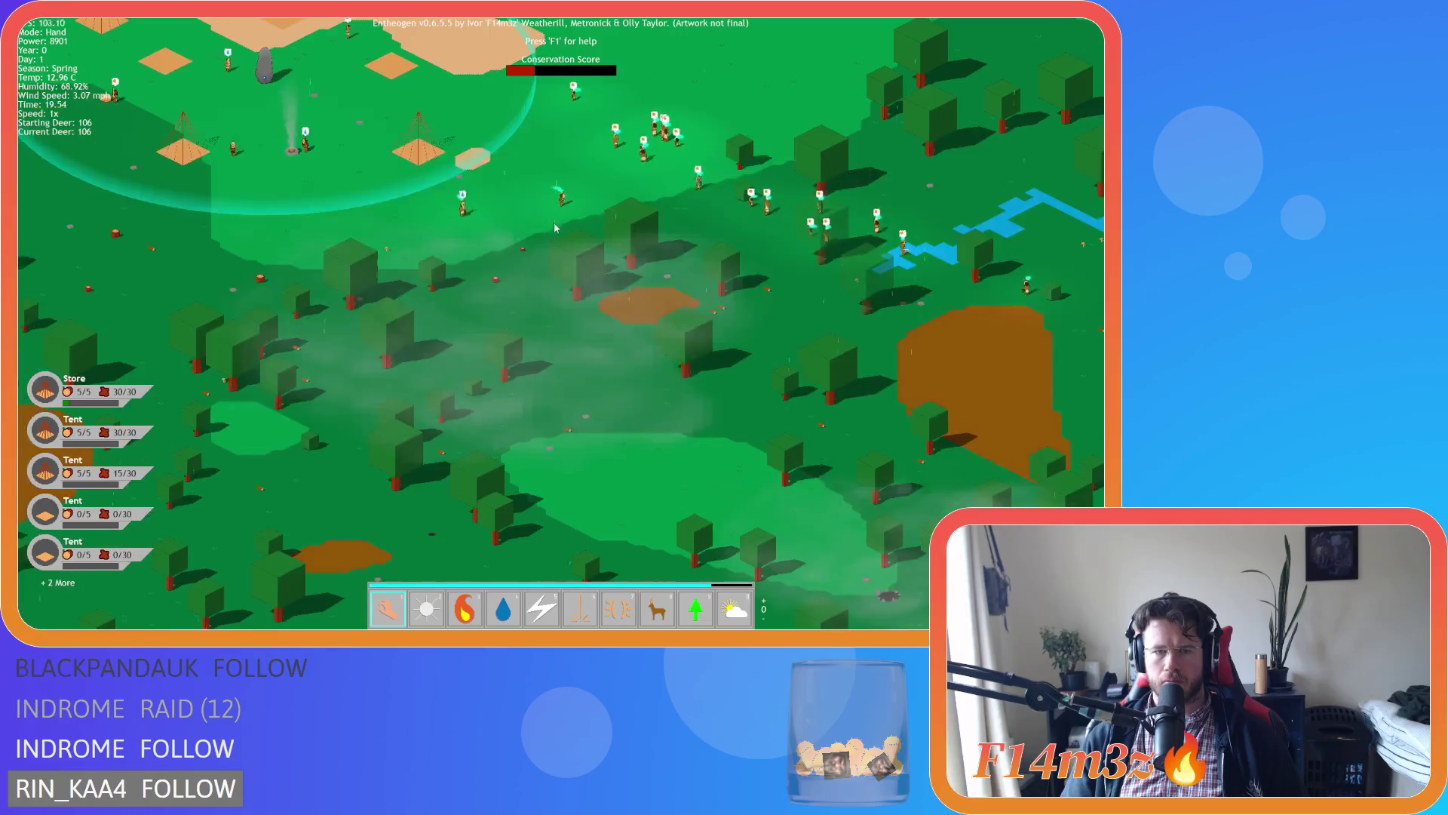
key(t)
click(516, 100)
scroll(512, 139, down, 8)
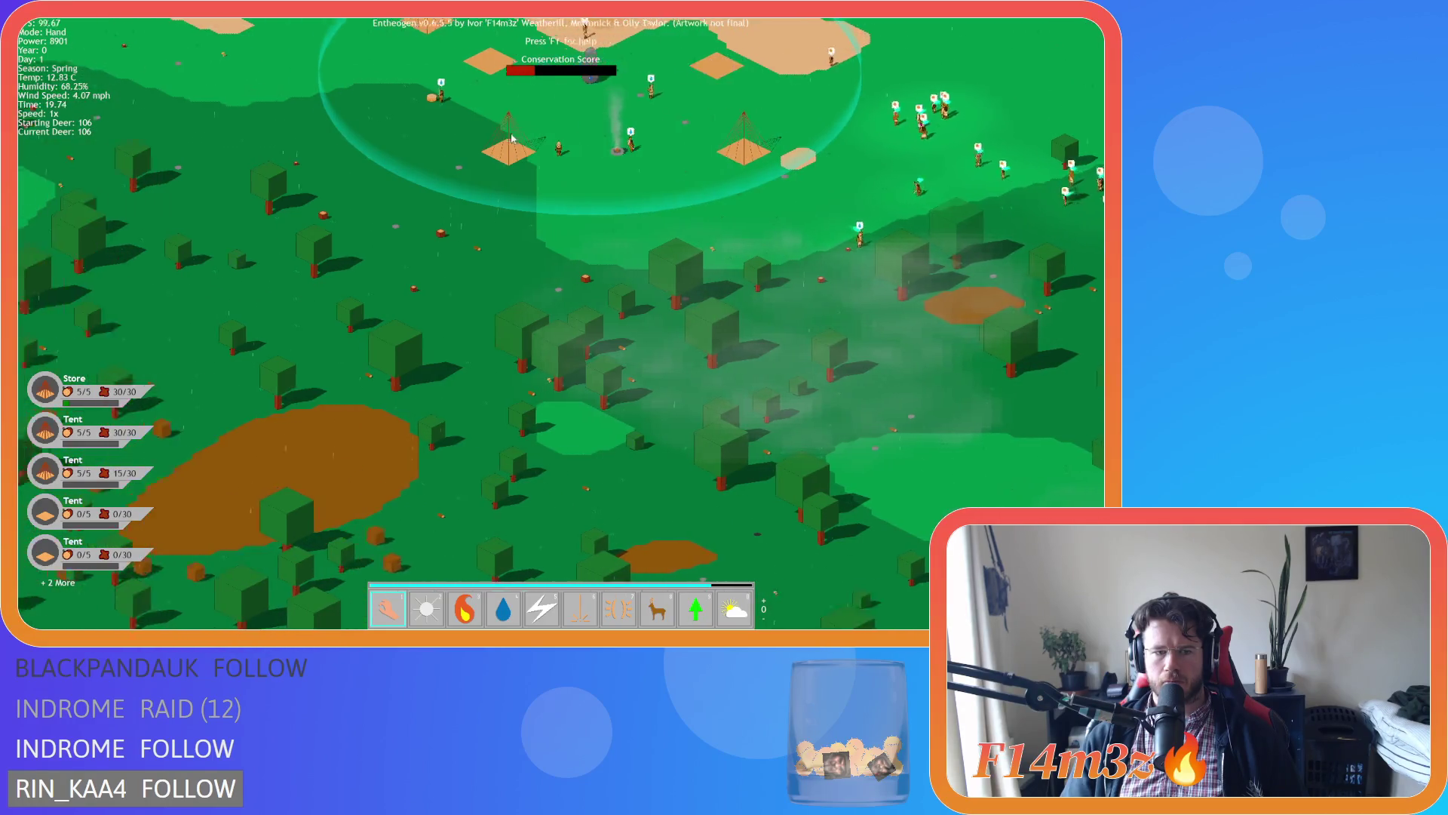
Pan south toward the coast and back north to the tent village.
key(s)
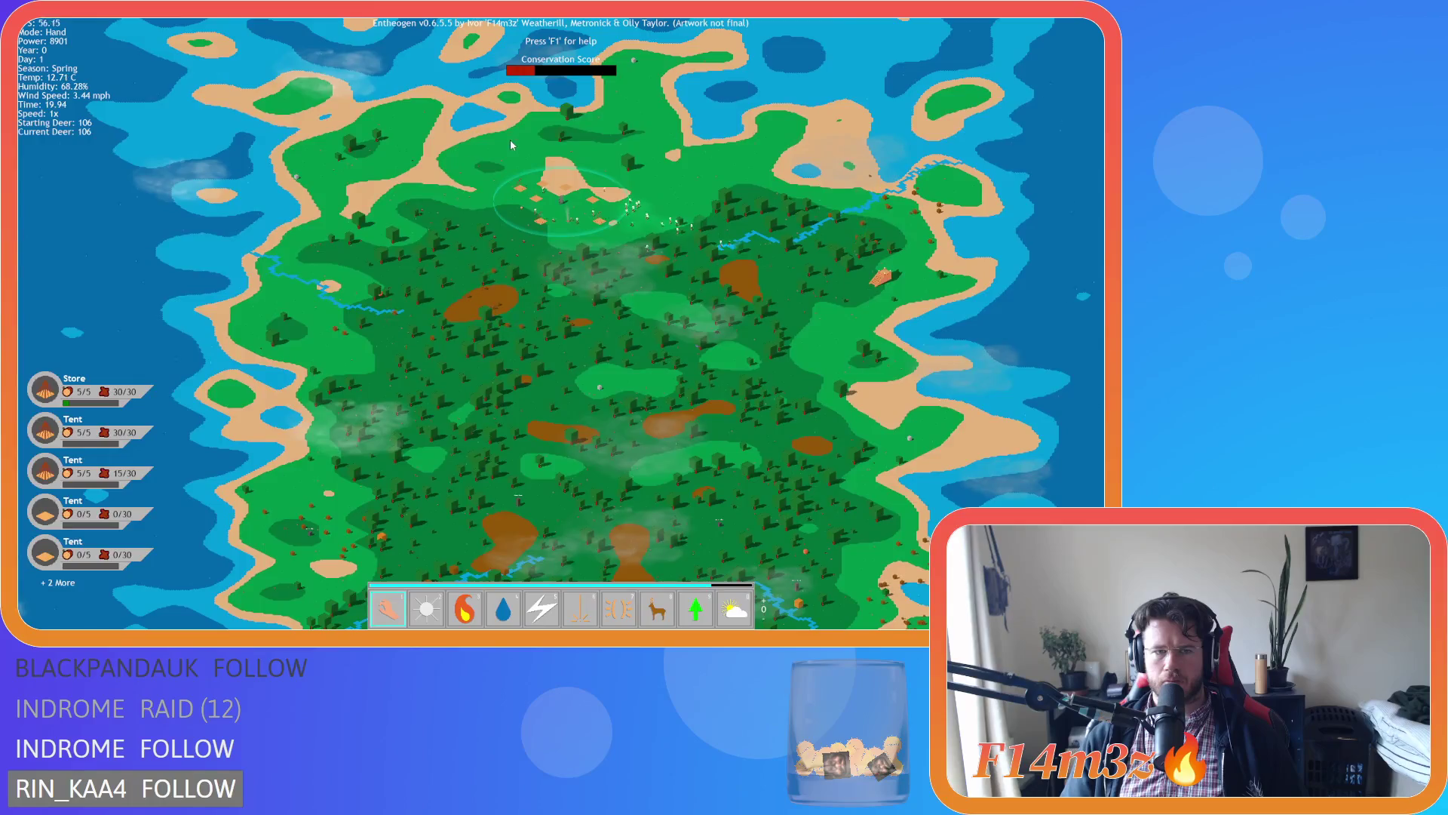
key(s)
scroll(432, 230, up, 5)
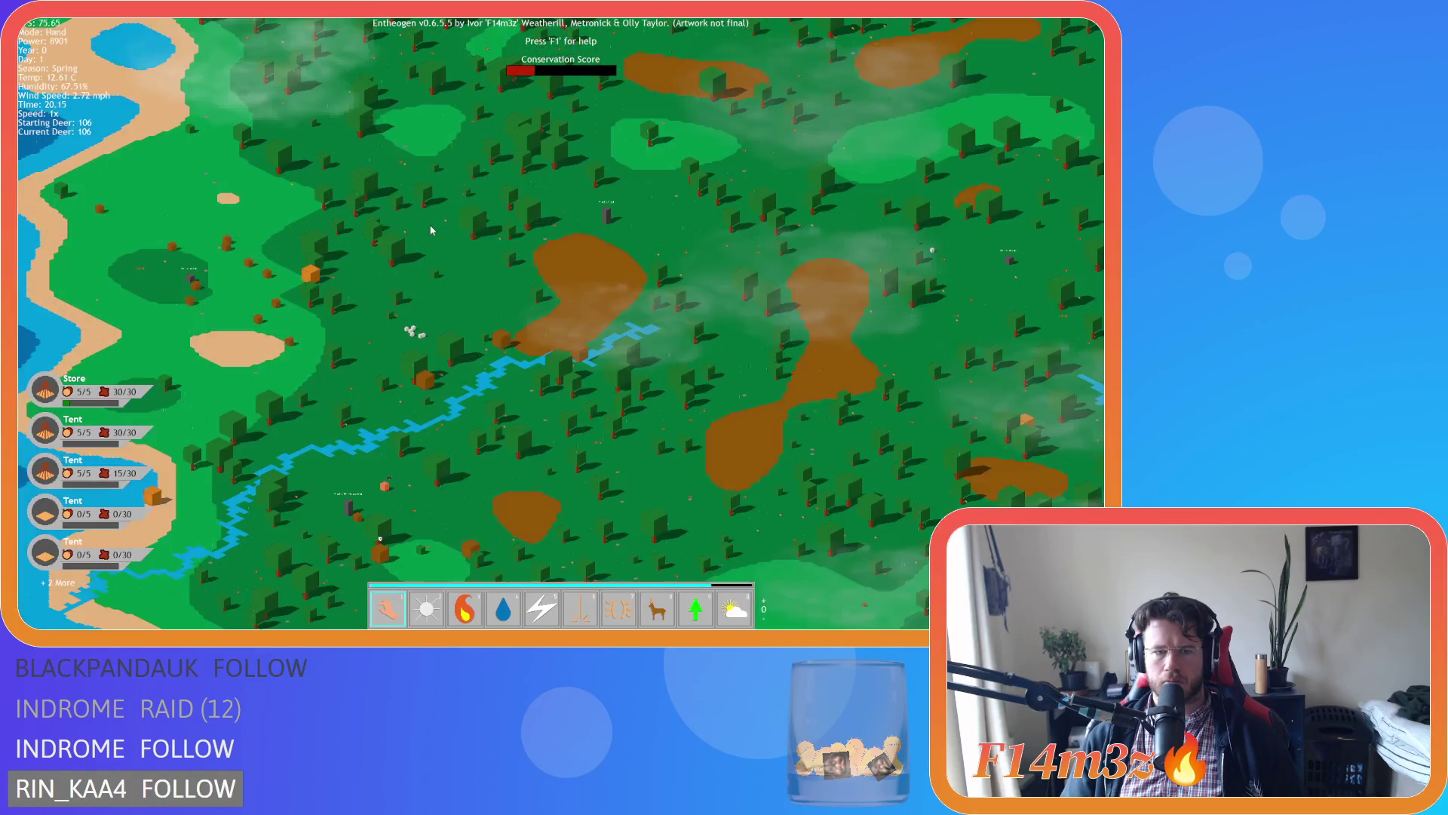
scroll(431, 230, down, 5)
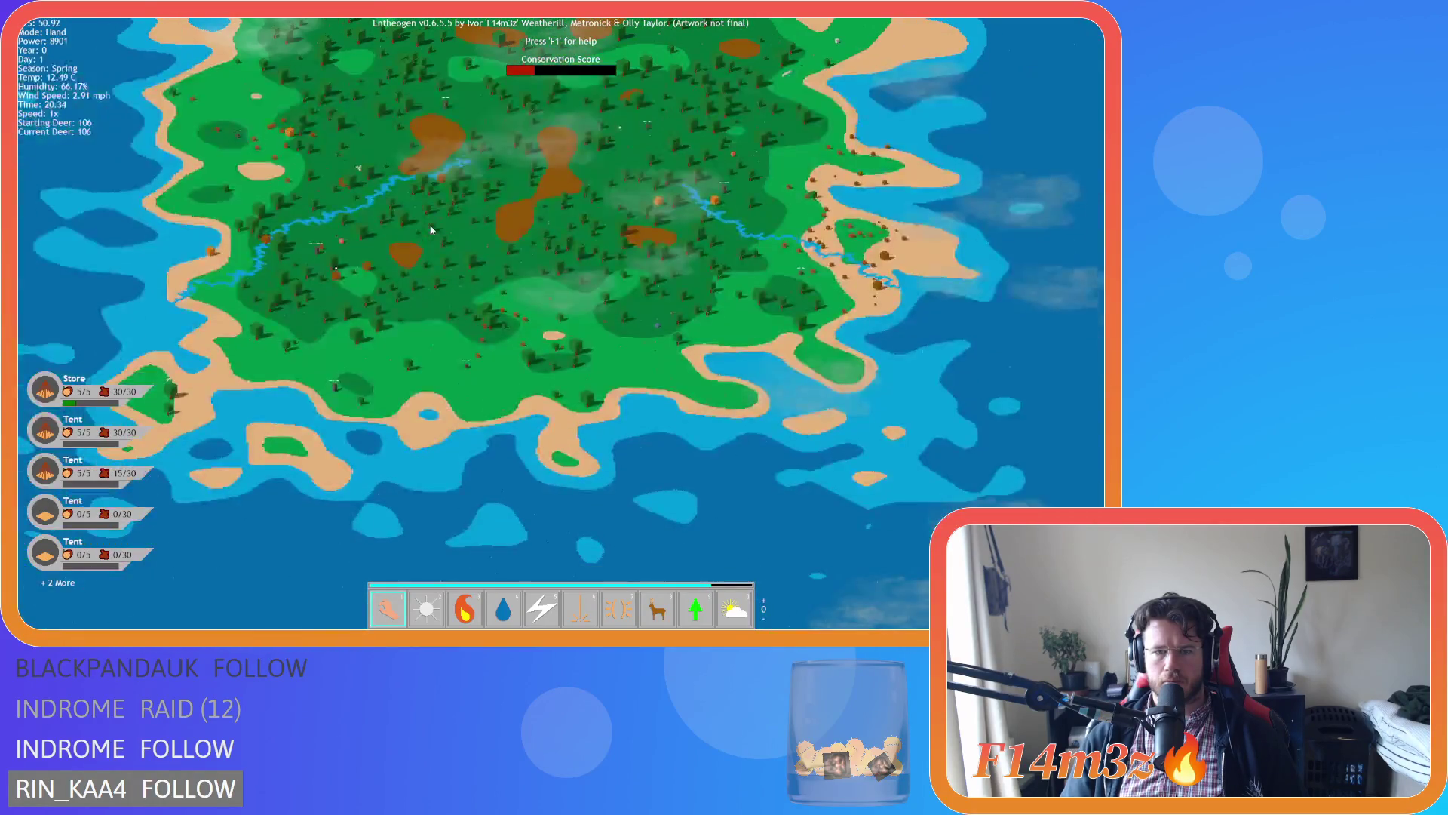
scroll(606, 259, up, 5)
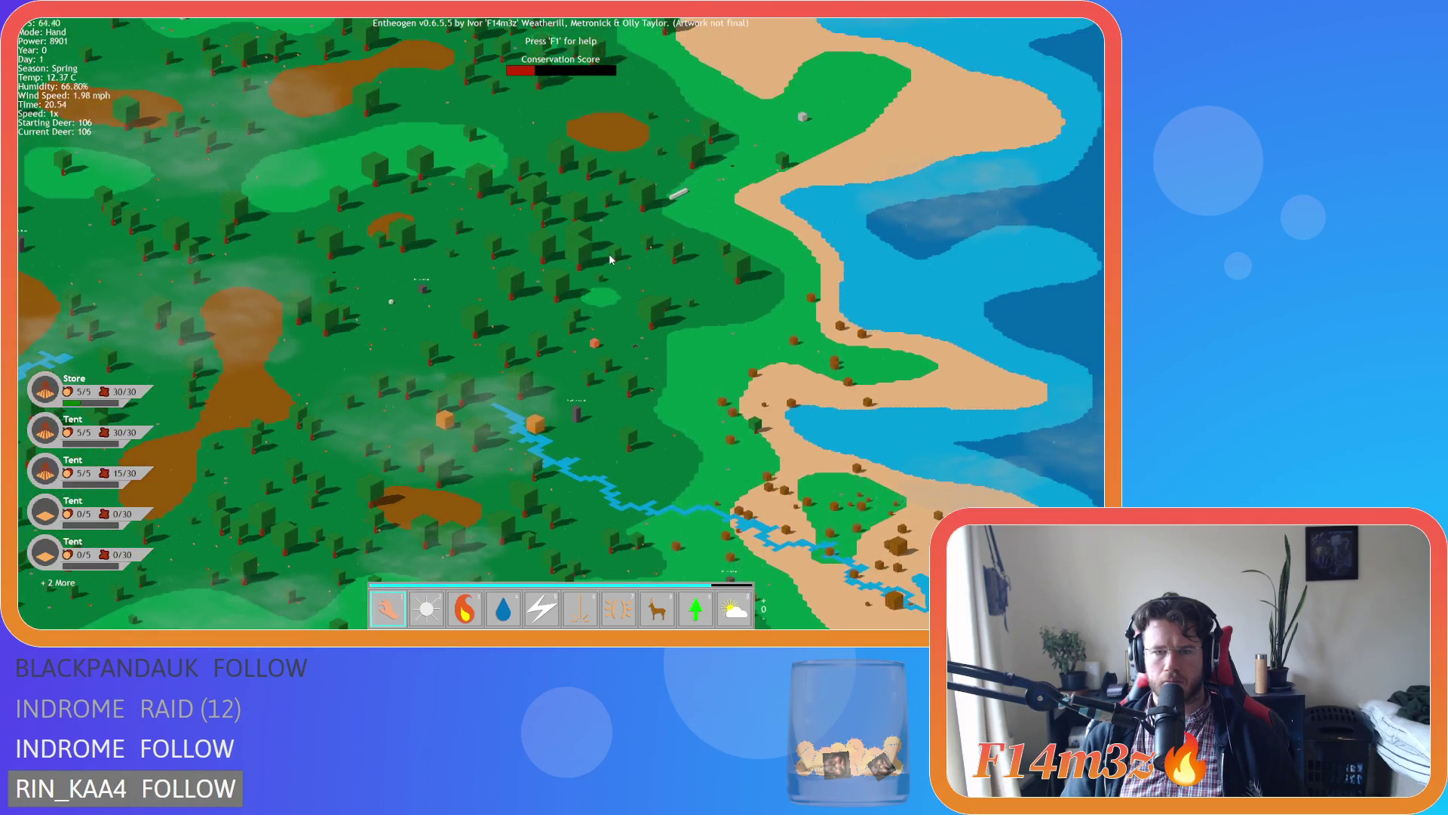
key(w)
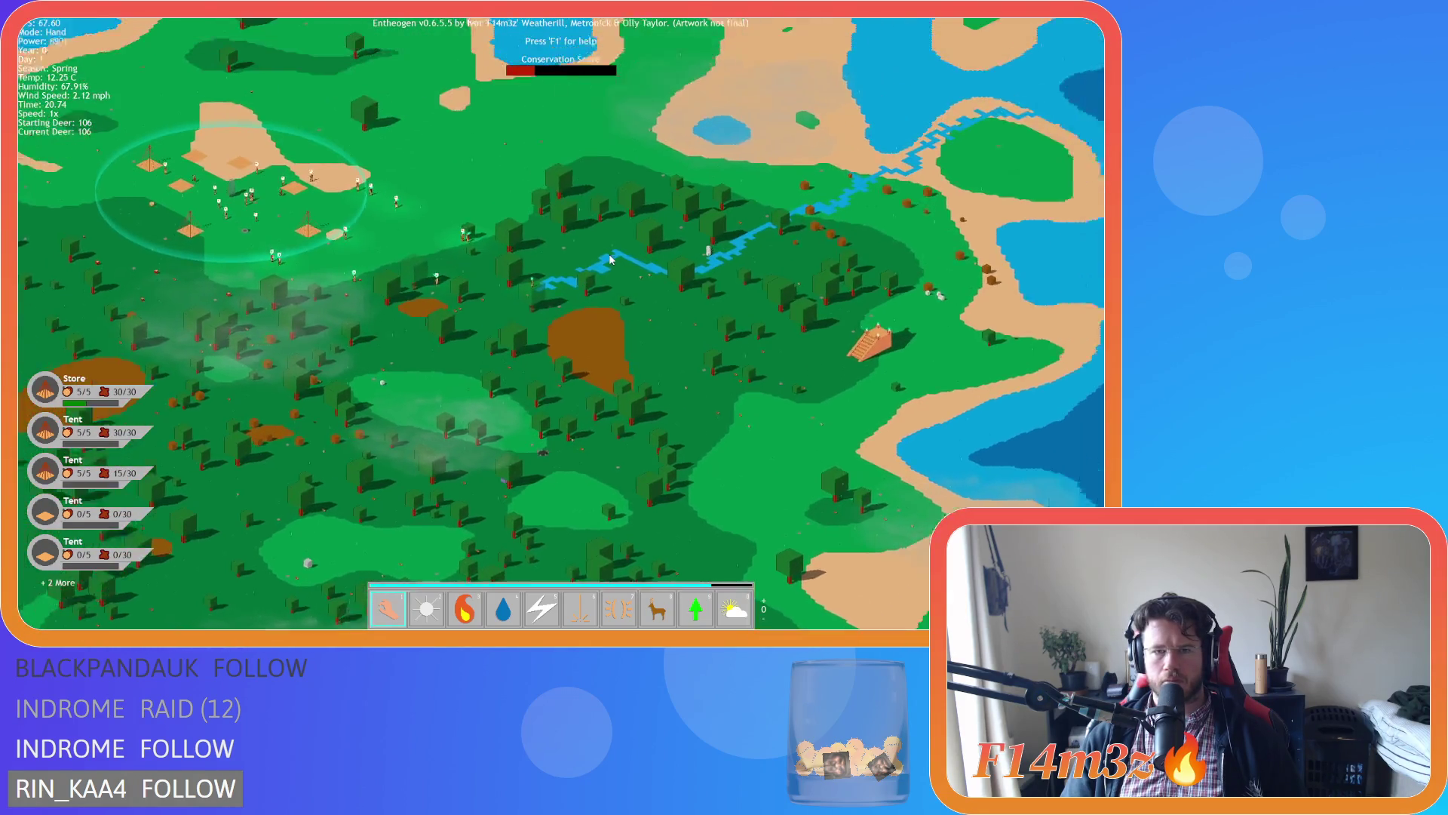
scroll(581, 268, down, 2)
scroll(542, 274, up, 5)
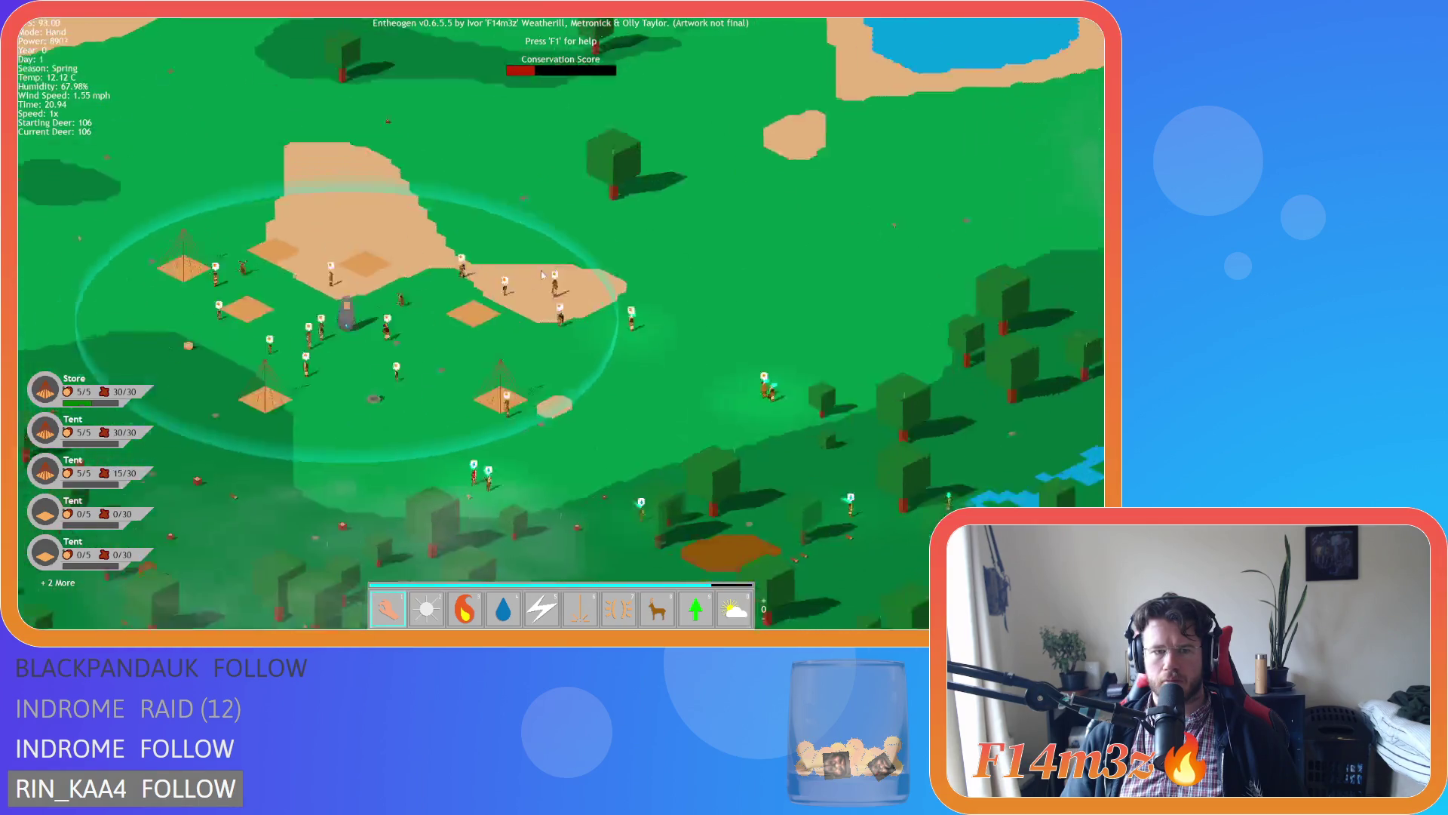
scroll(542, 275, down, 4)
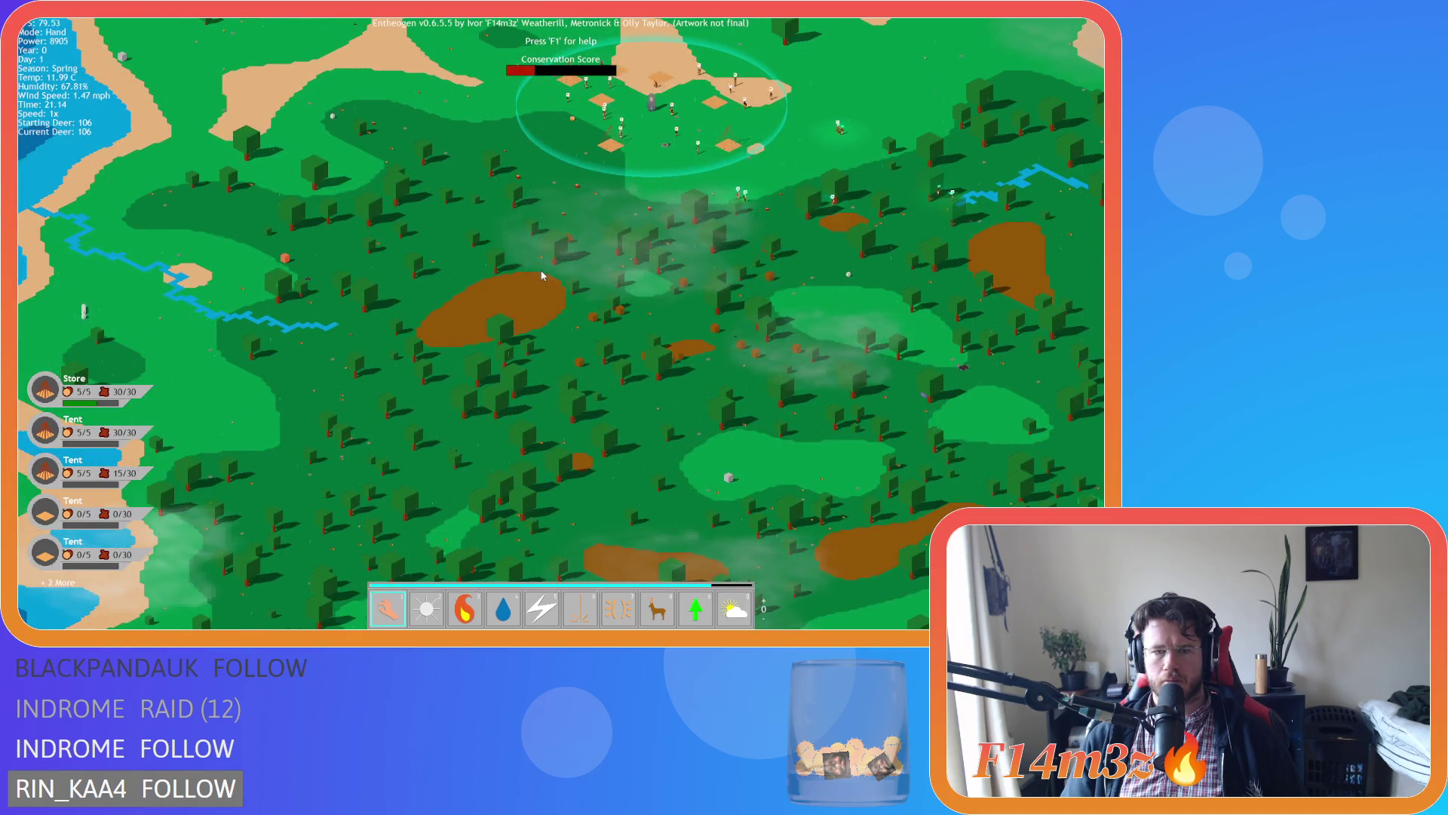
scroll(542, 275, down, 4)
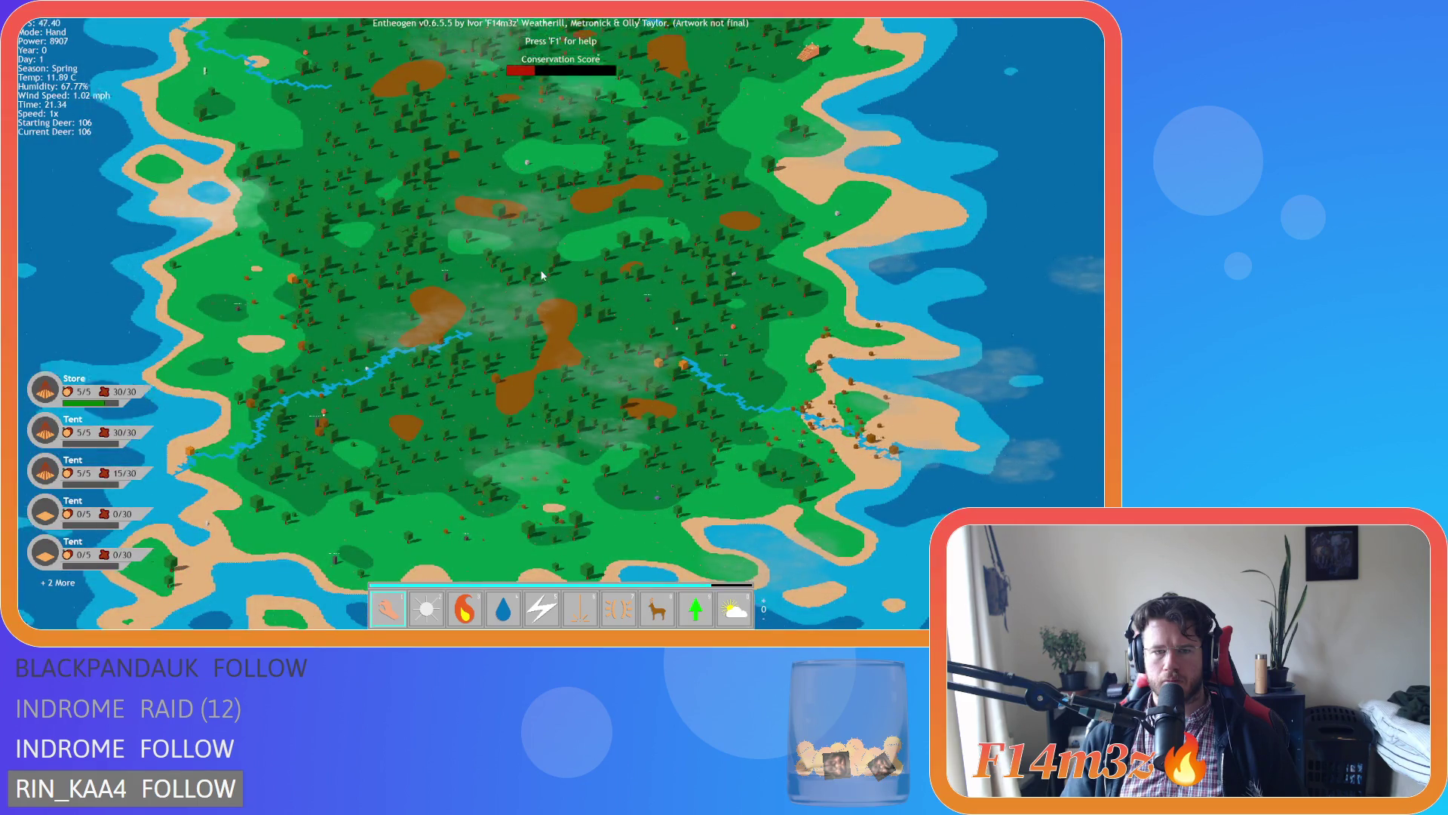
scroll(542, 274, up, 5)
Rotate the view around the island to centre the village.
key(d)
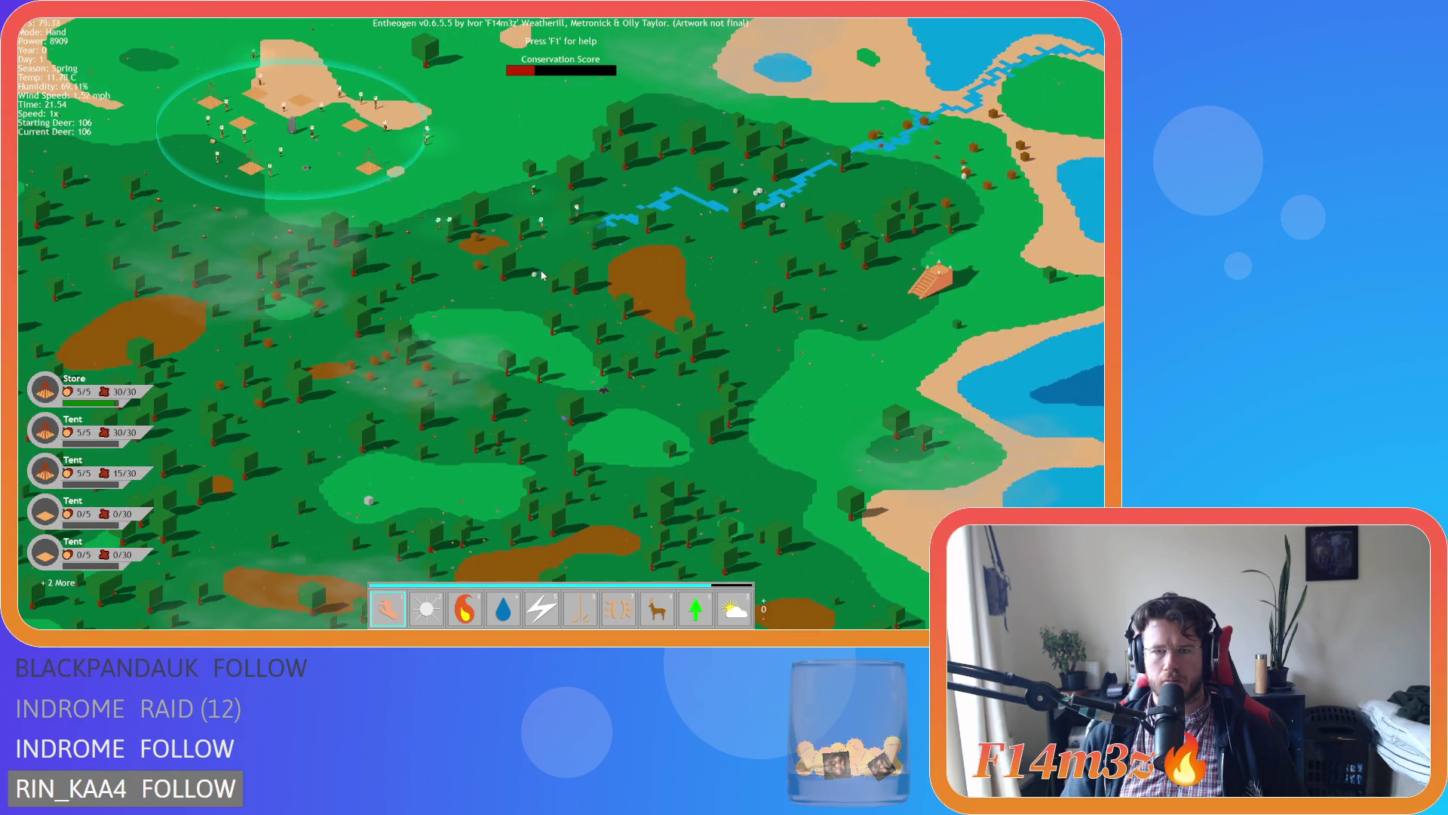
key(e)
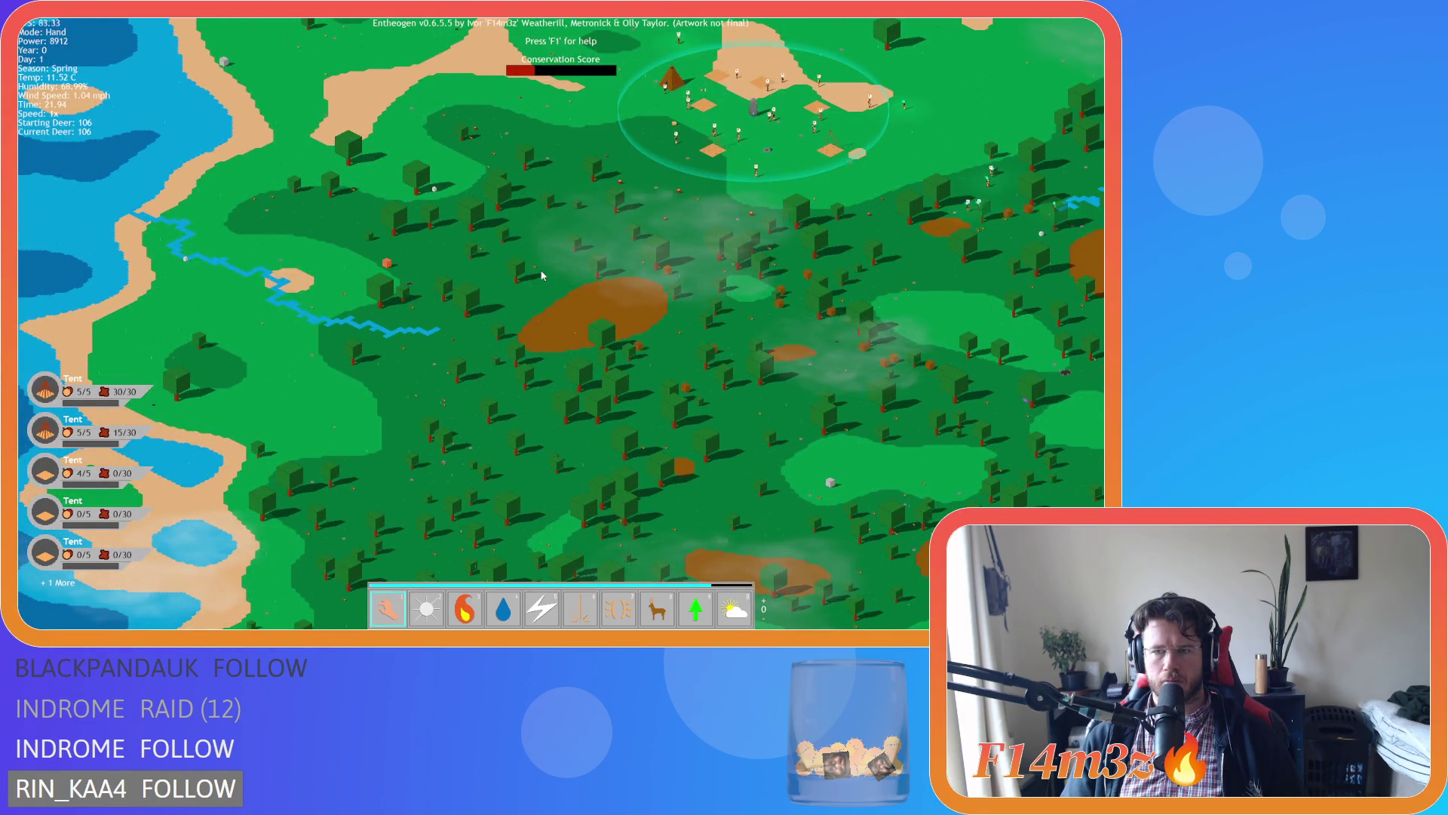
key(q)
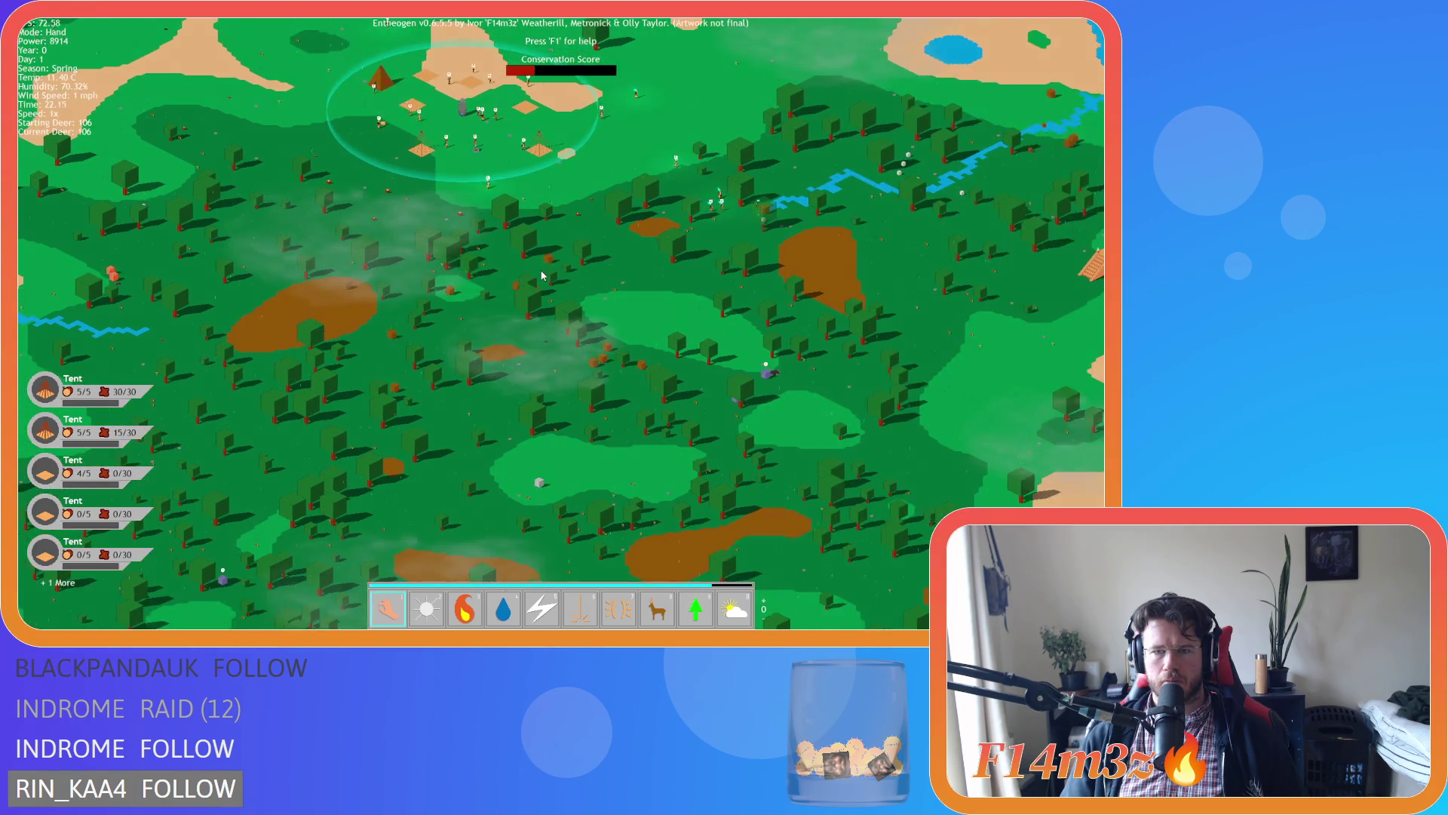
key(e)
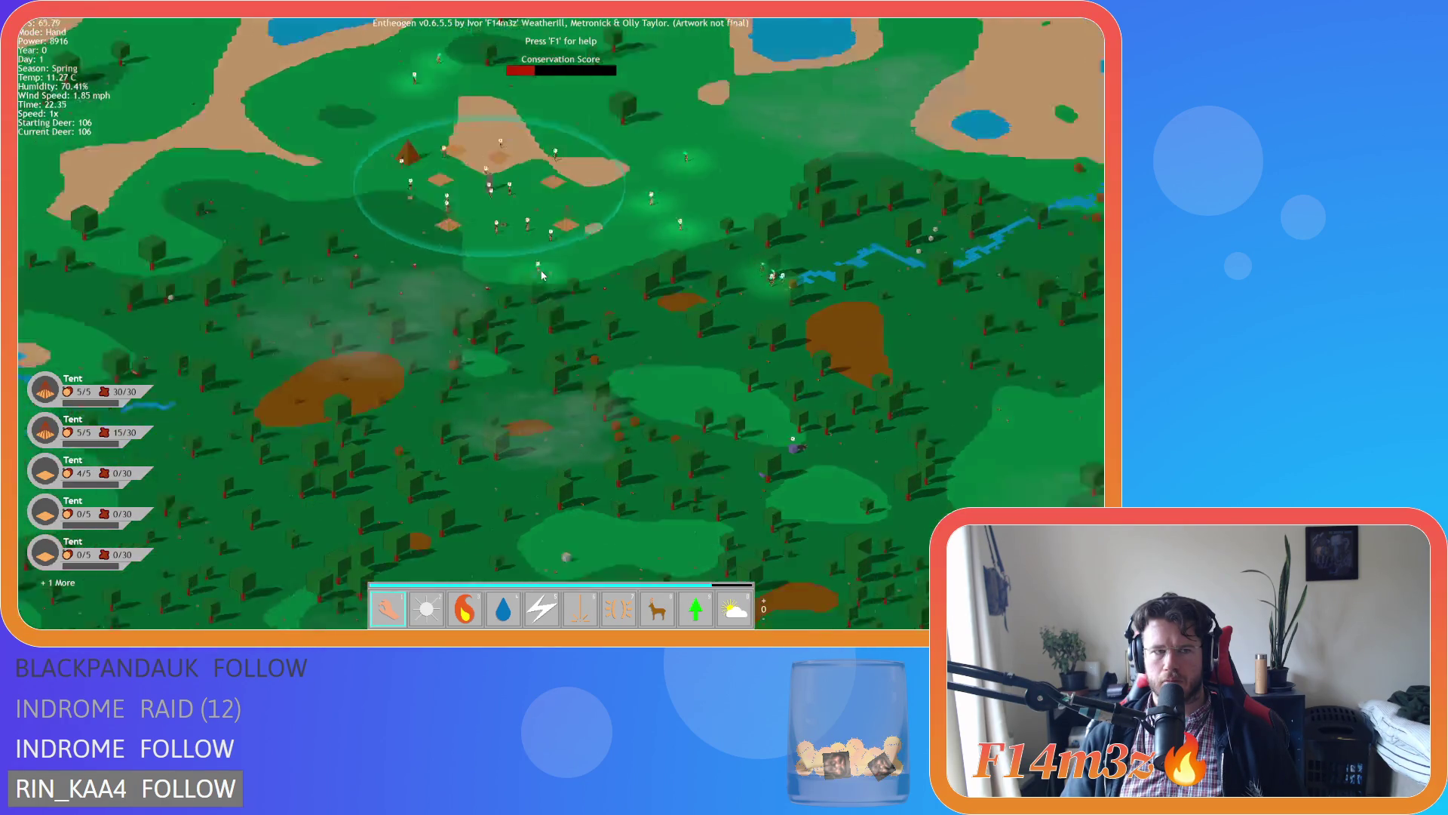
key(w)
Pan toward the eastern lakes and diagonally around the village.
key(d)
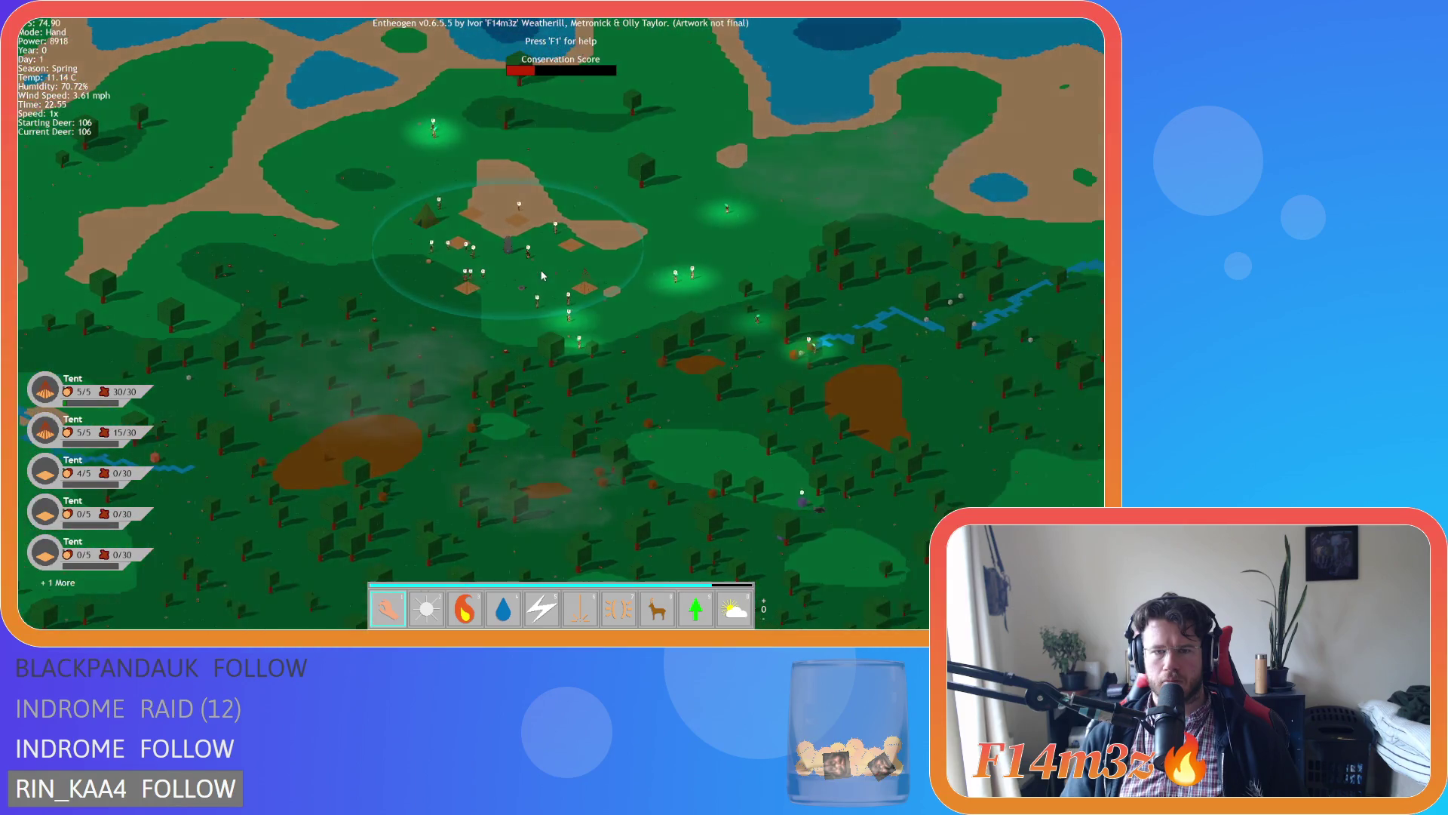
key(s)
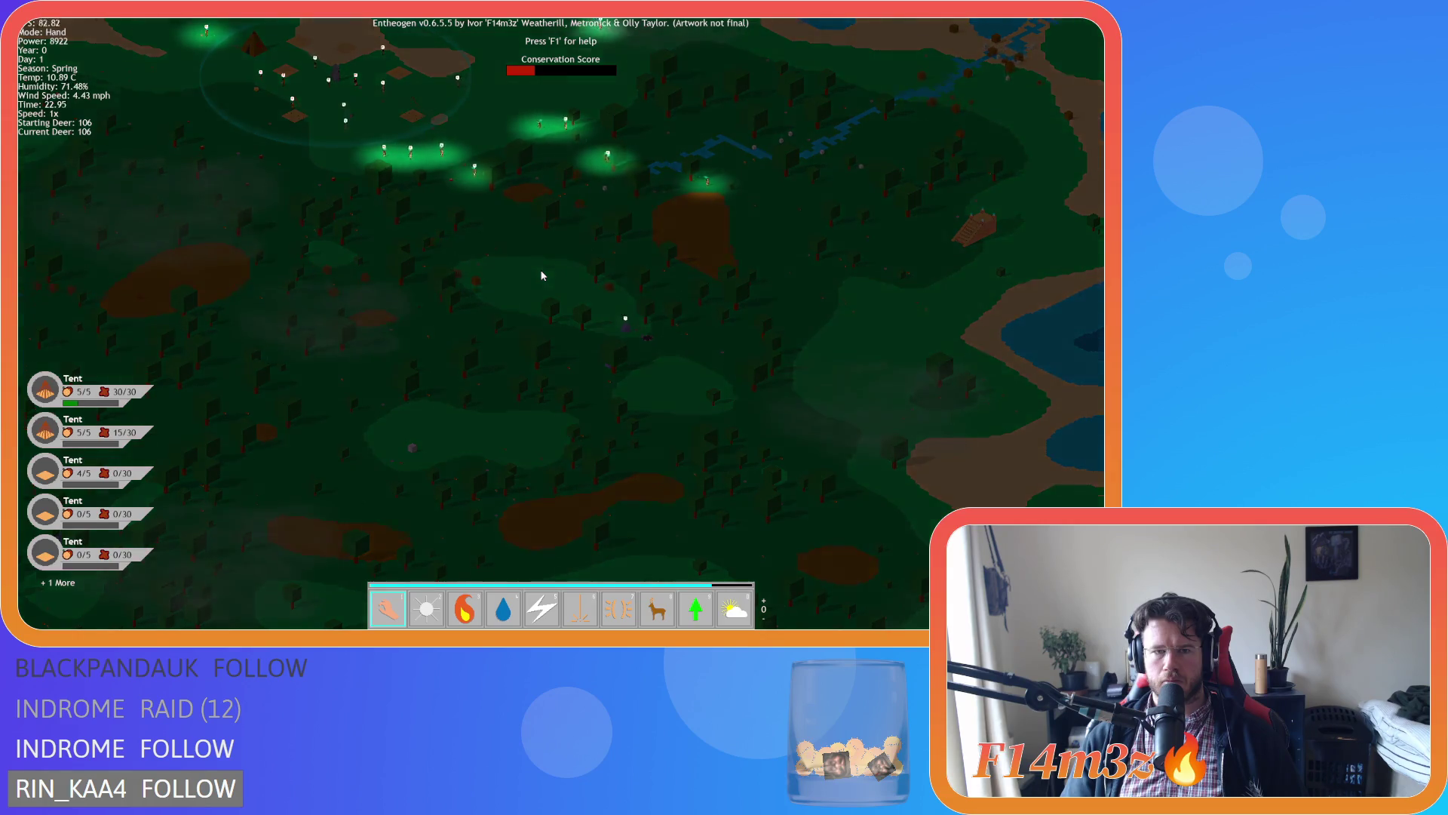
key(w)
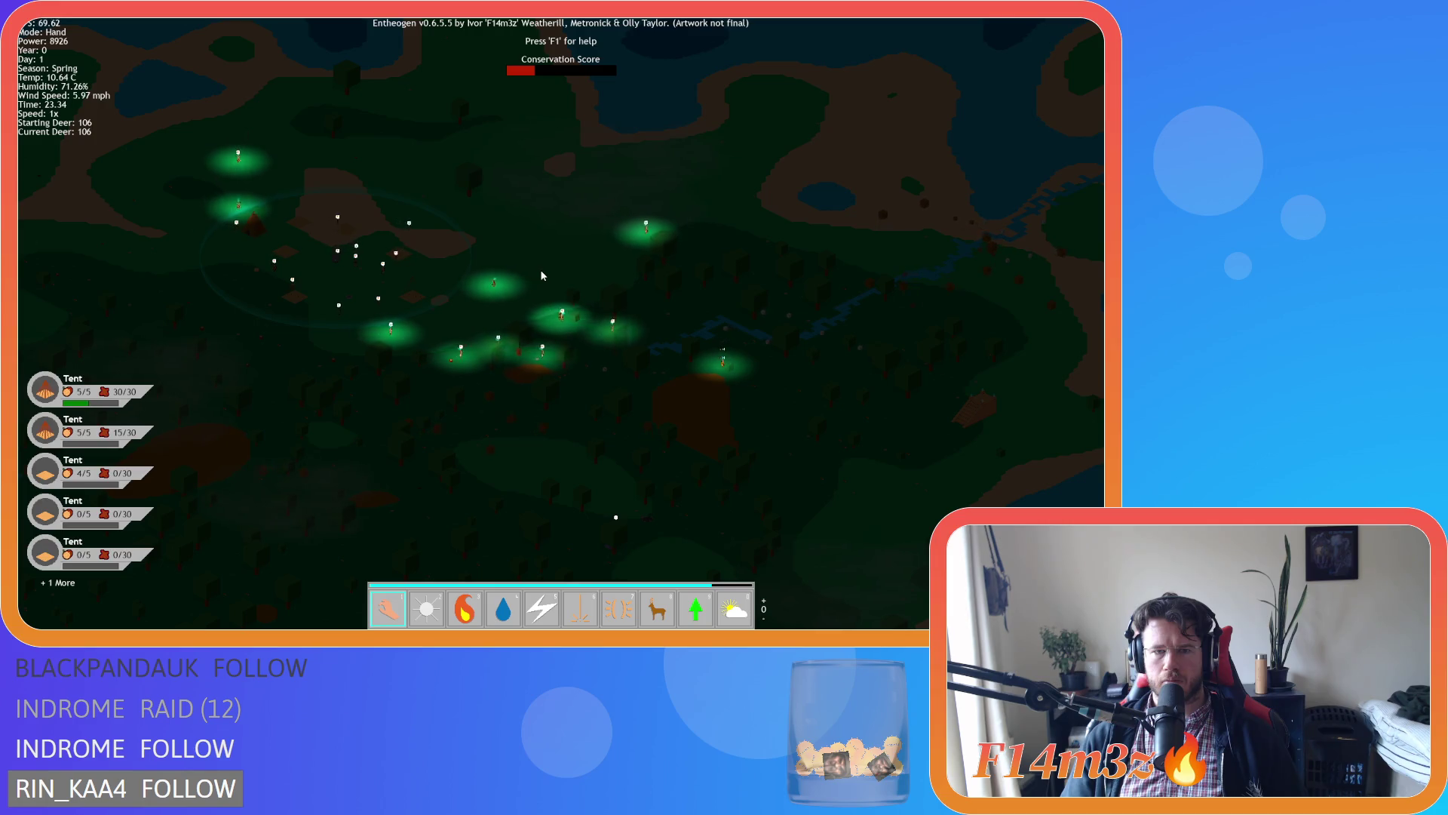
key(a)
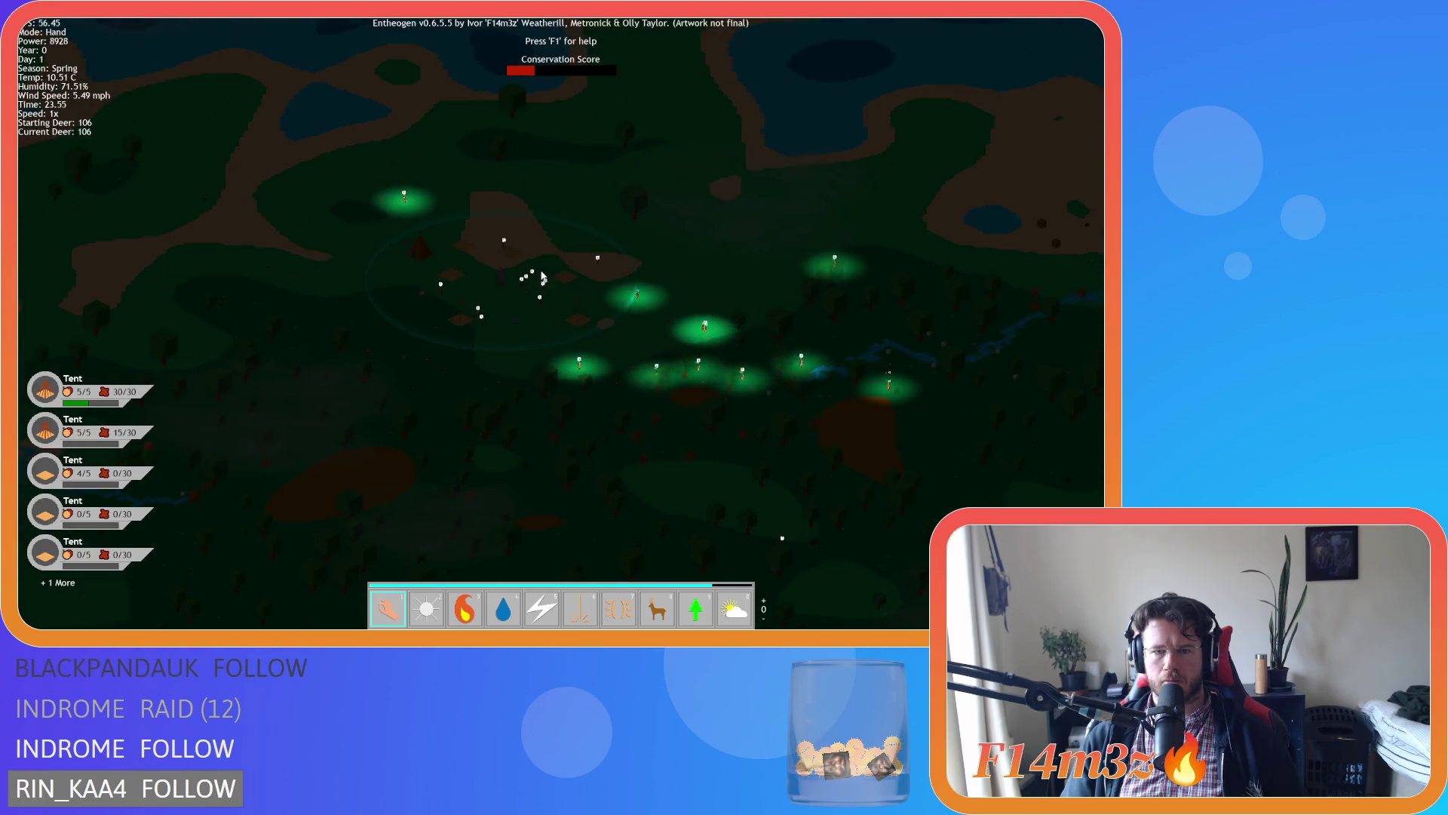
key(s)
key(d)
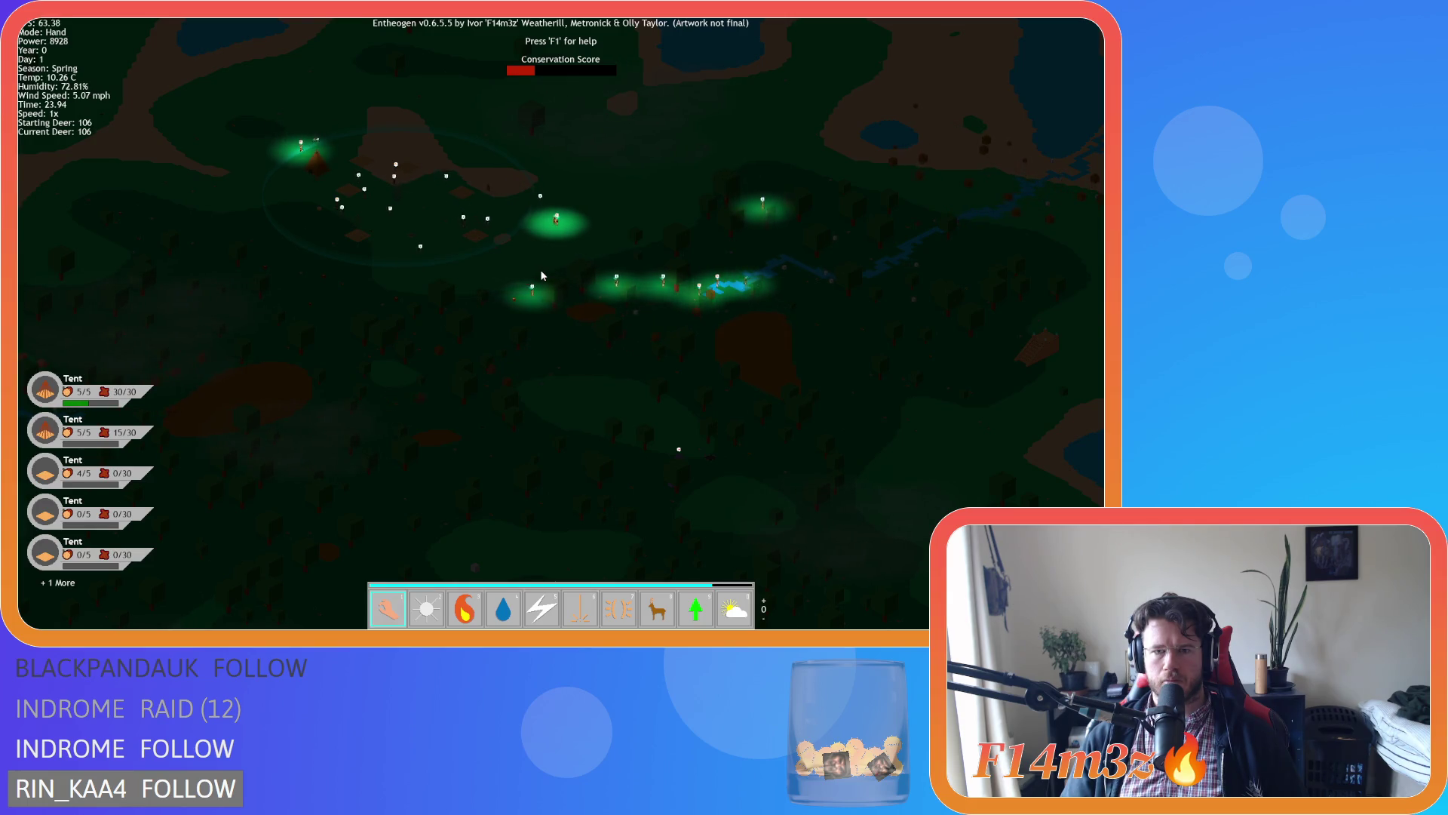
key(w)
key(d)
Pan a little further across the forest, then quit the game with Escape and Y.
key(a)
key(s)
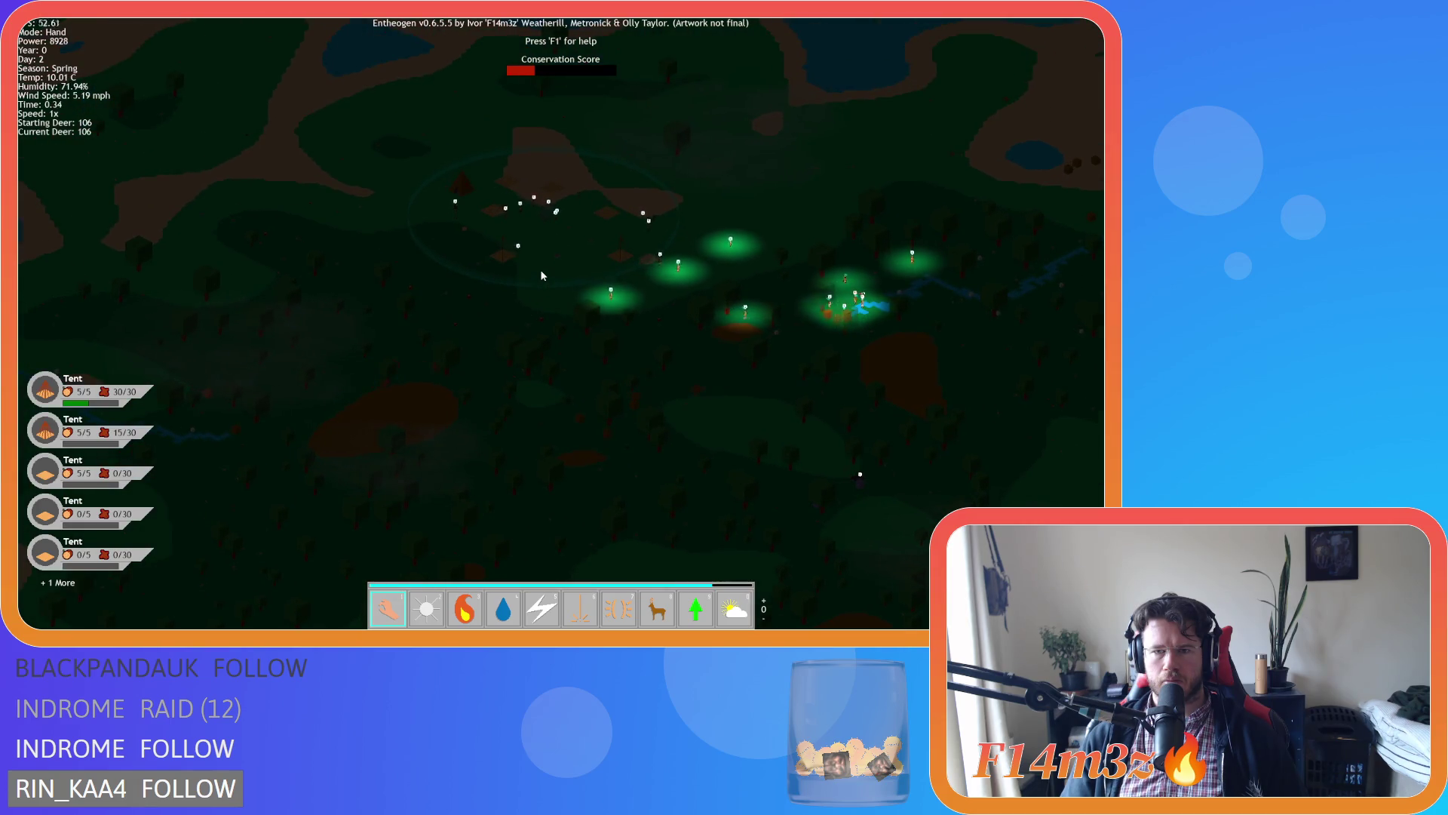
key(d)
key(s)
key(w)
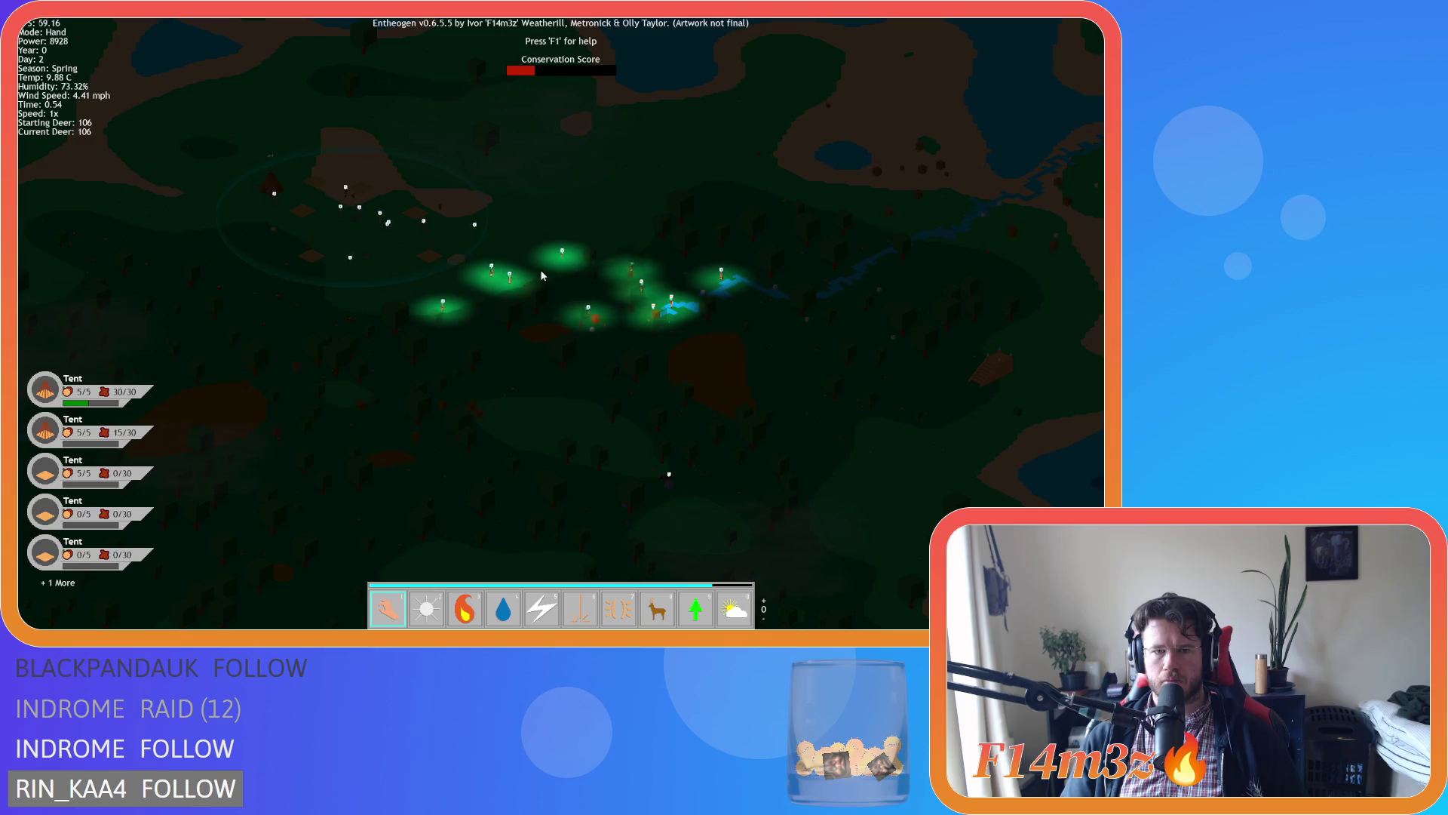
key(Escape)
key(y)
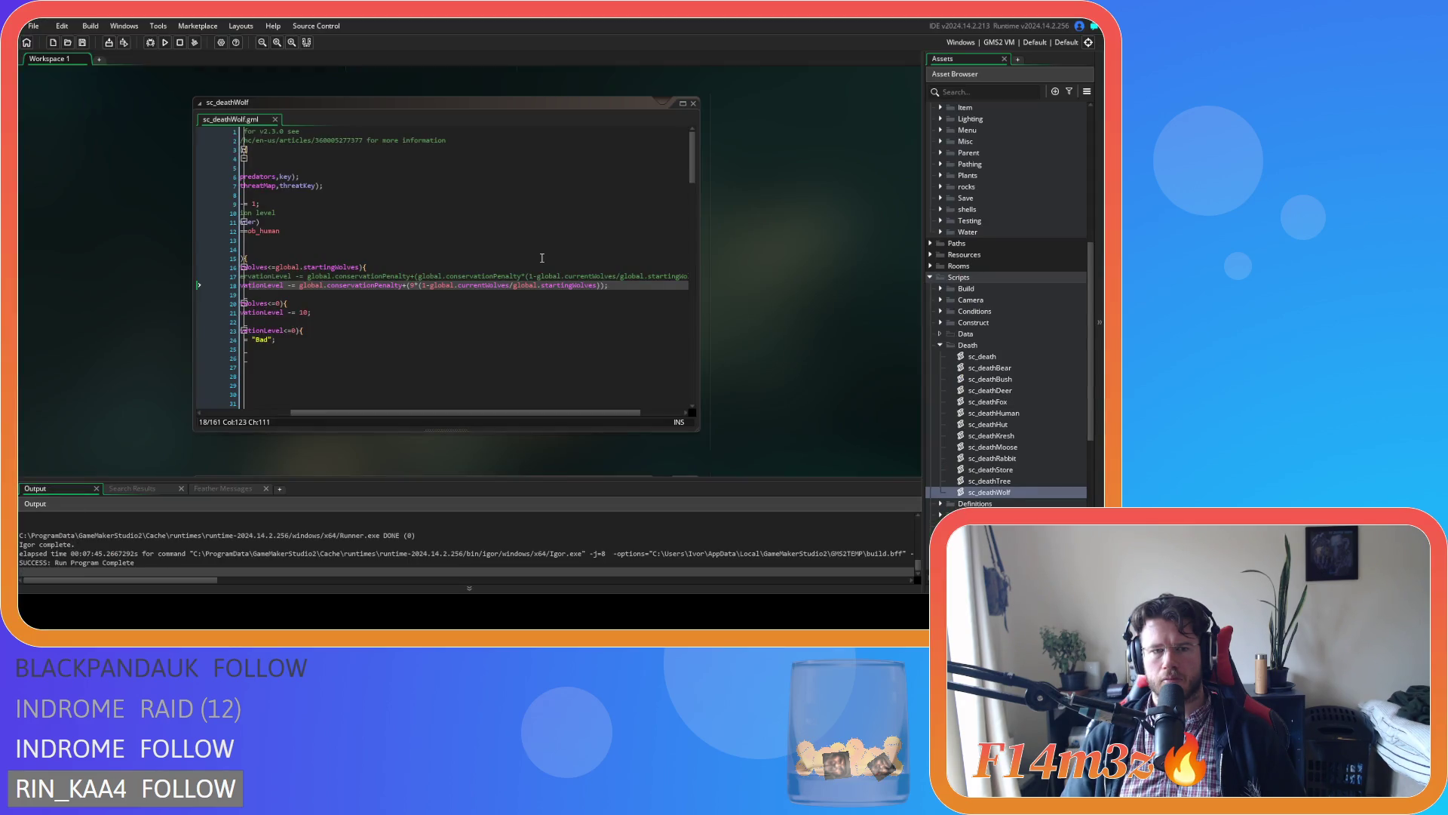
Duplicate the wolf conservation penalty line, replace its formula with a flat 10, and save.
click(483, 303)
mouse_move(428, 413)
mouse_down()
mouse_move(338, 413)
mouse_move(408, 416)
mouse_move(356, 415)
mouse_up()
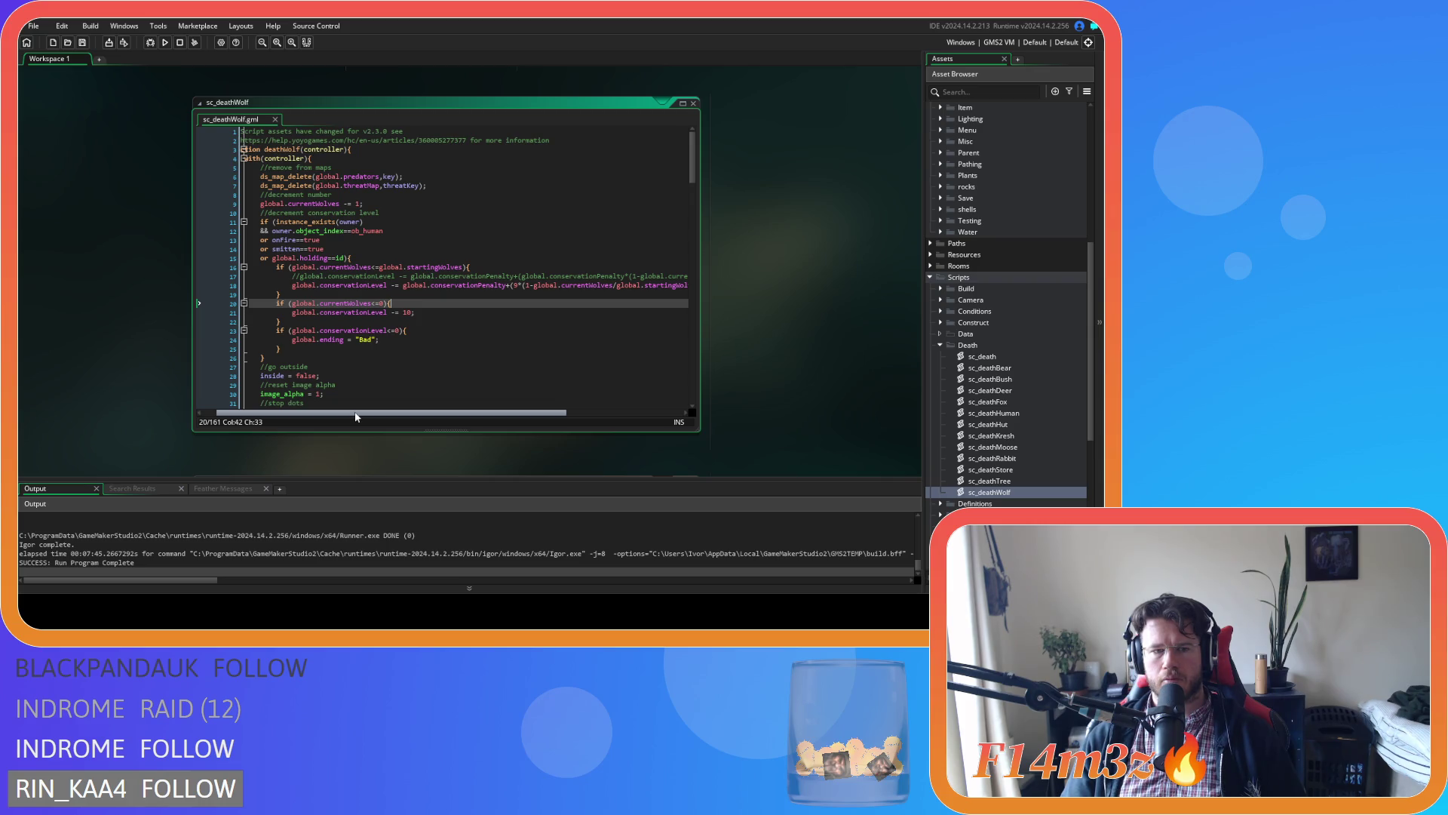
drag(357, 415, 435, 407)
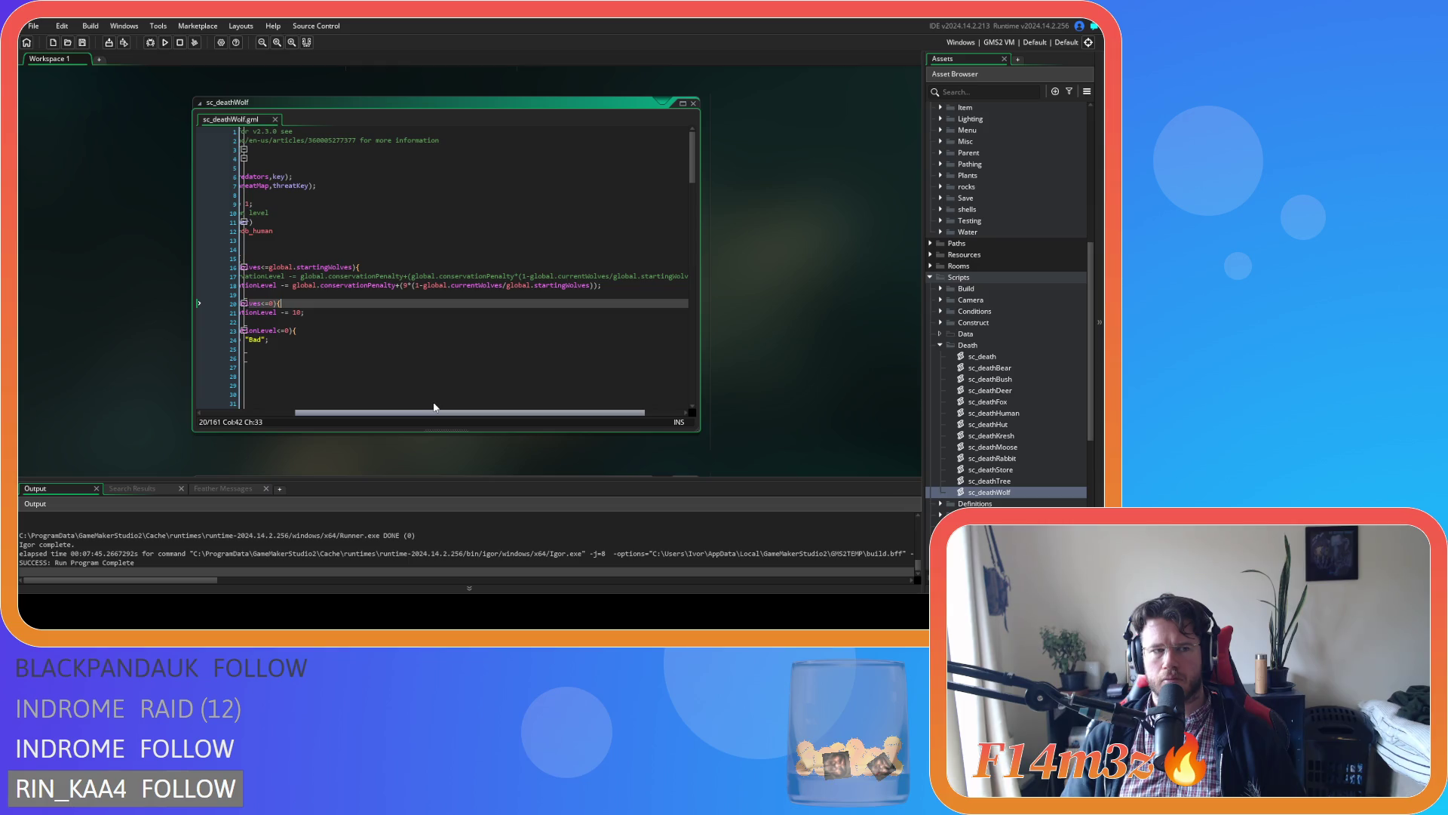
drag(435, 407, 410, 400)
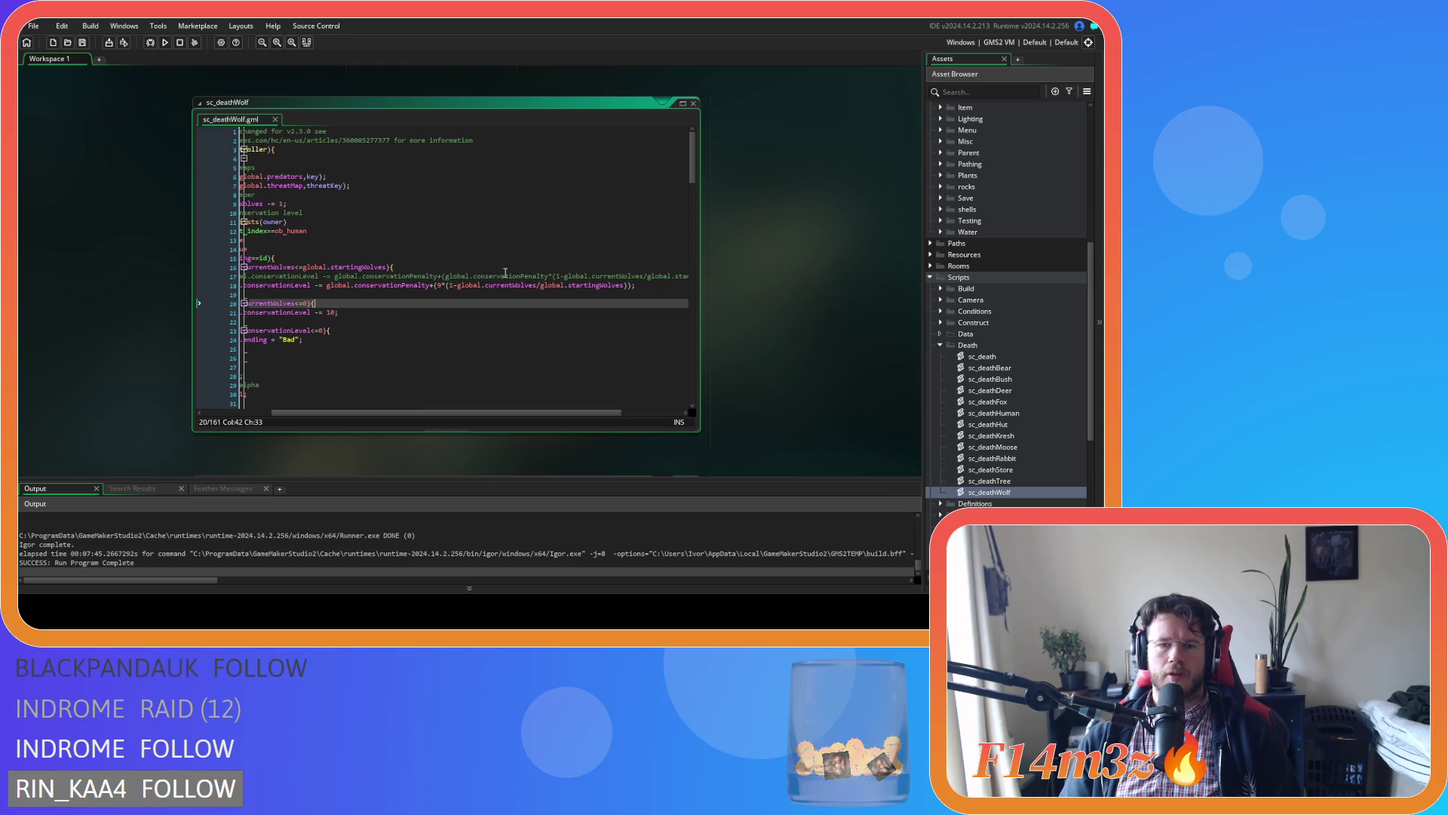
drag(607, 286, 633, 285)
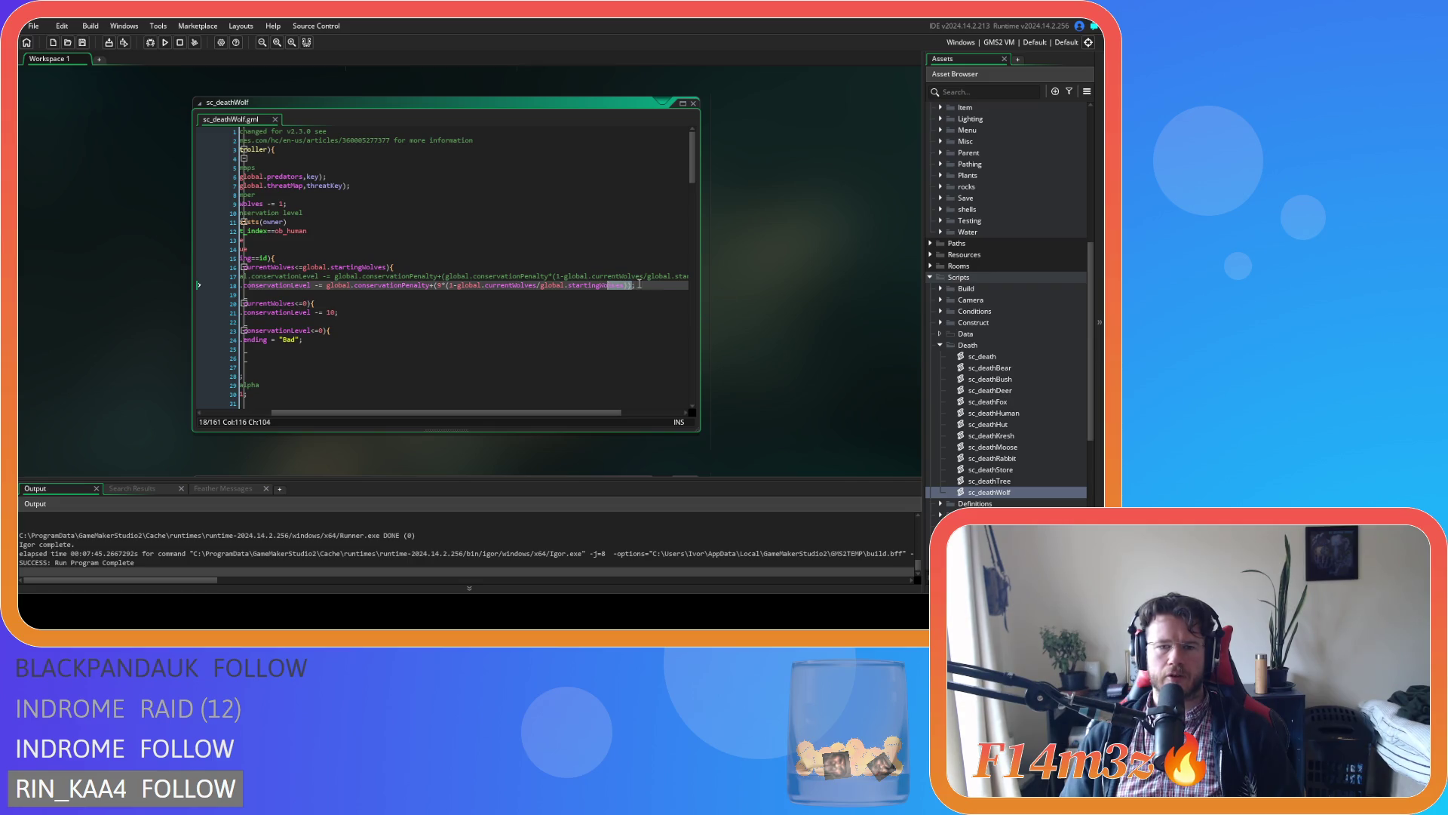
key(ctrl+d)
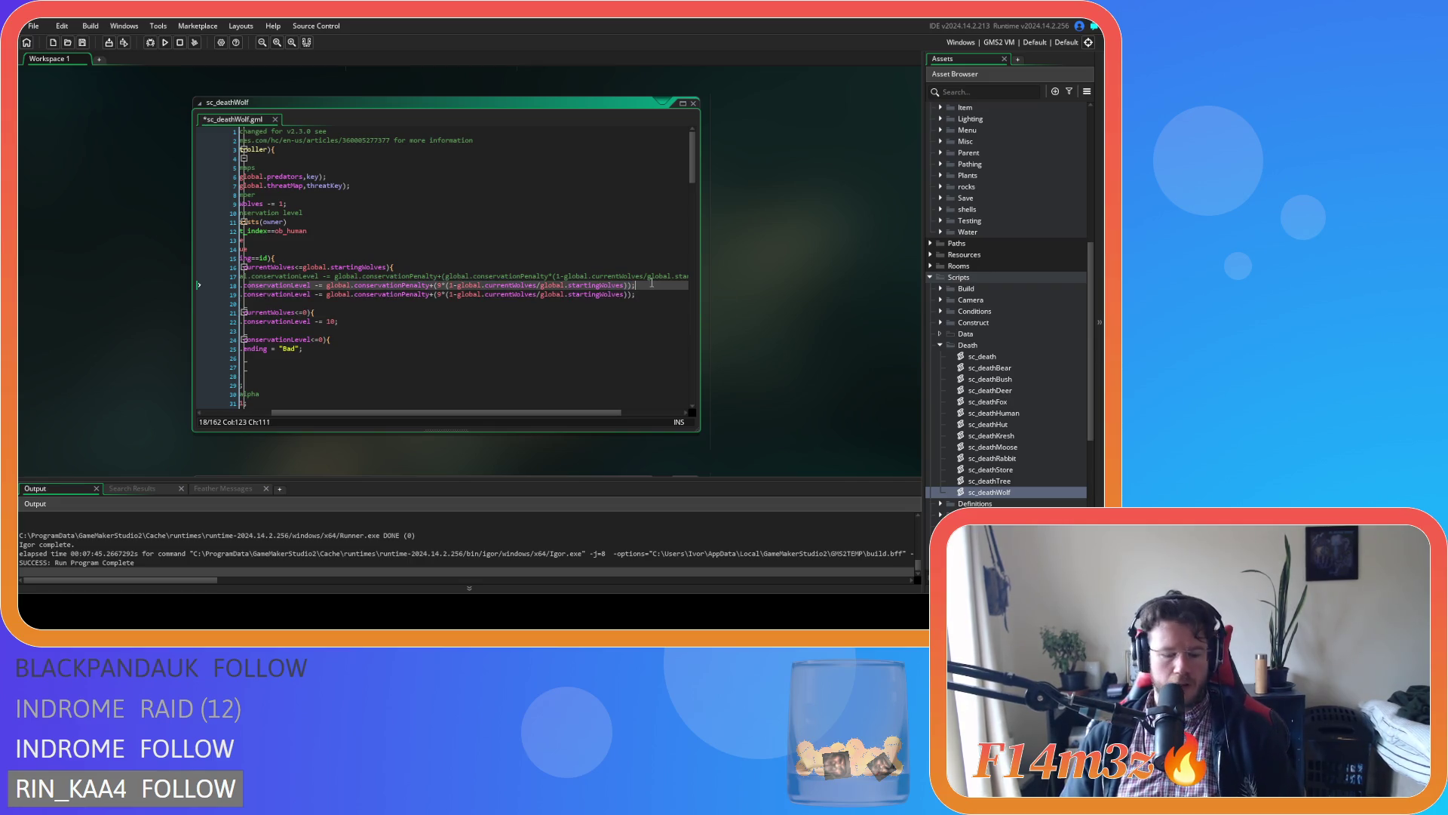
drag(632, 294, 434, 300)
text(10;)
key(ctrl+s)
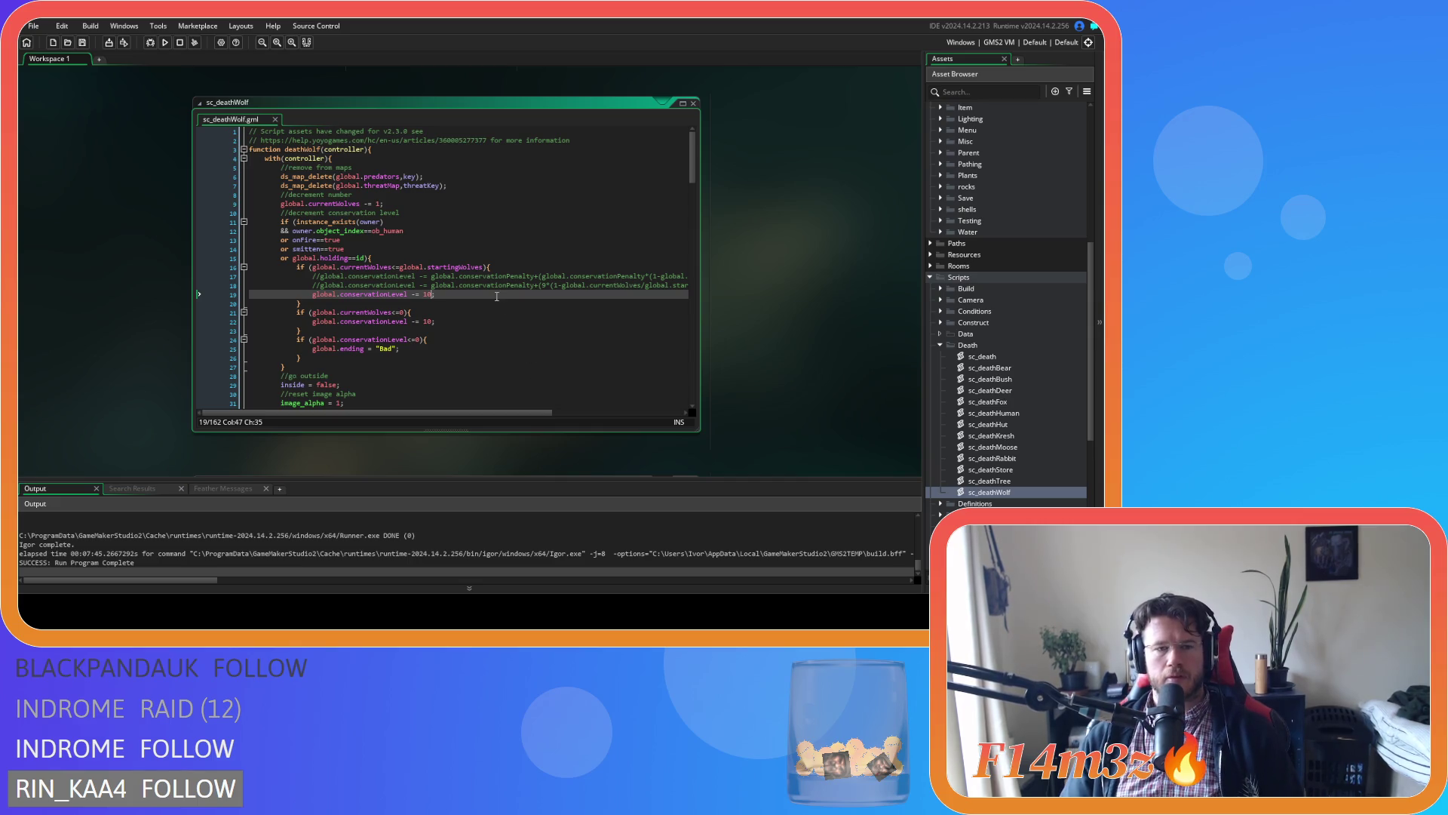
text(;)
Raise the wolf extinction penalty from -= 10 to -= 100.
drag(467, 297, 320, 300)
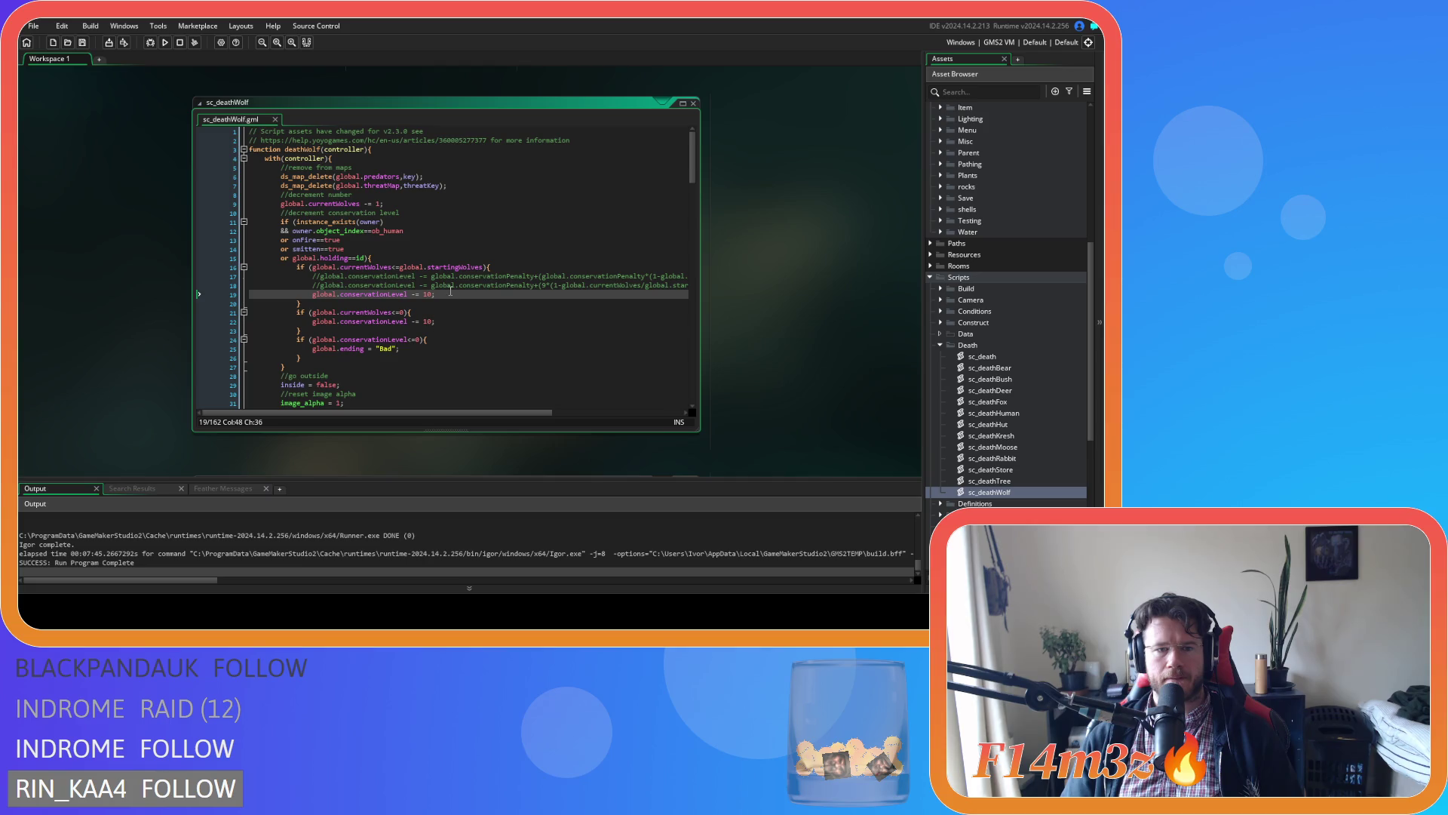
right_click(316, 297)
key(Escape)
right_click(418, 295)
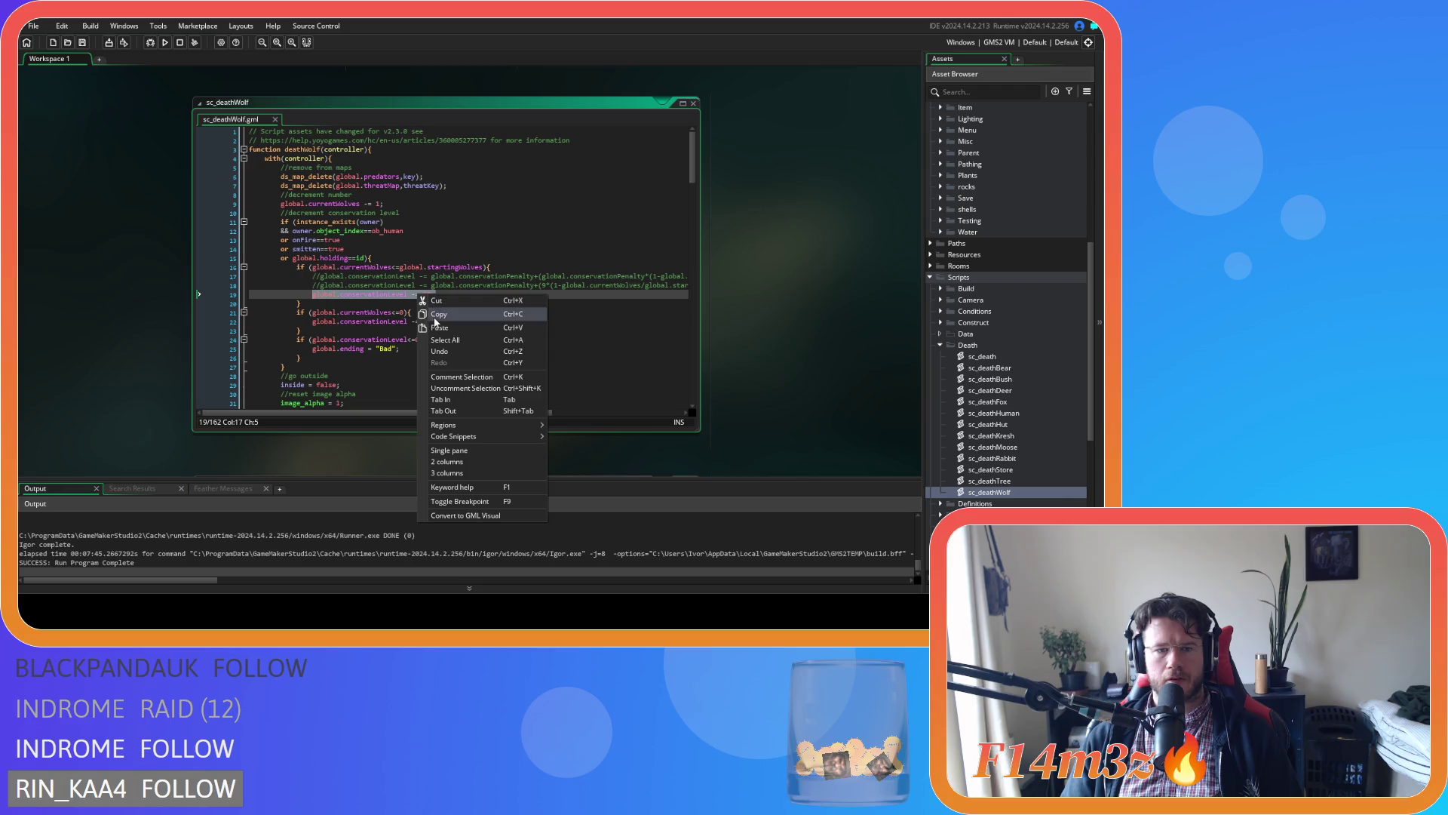
key(Escape)
click(427, 321)
text(0)
click(416, 295)
click(436, 322)
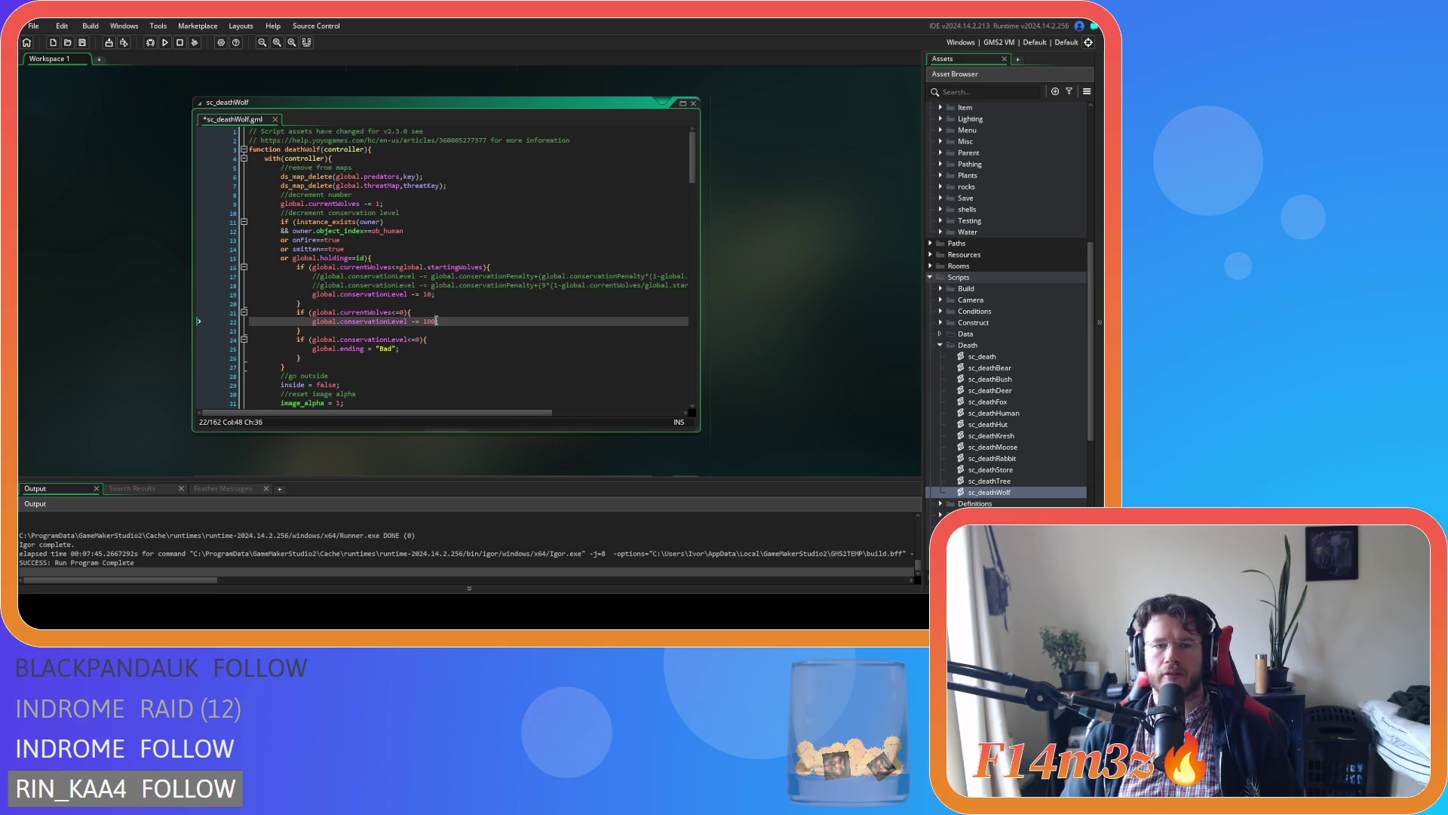
mouse_move(380, 330)
mouse_down()
mouse_move(439, 326)
mouse_move(426, 294)
mouse_move(316, 296)
mouse_move(469, 320)
mouse_move(374, 295)
mouse_move(318, 302)
mouse_up()
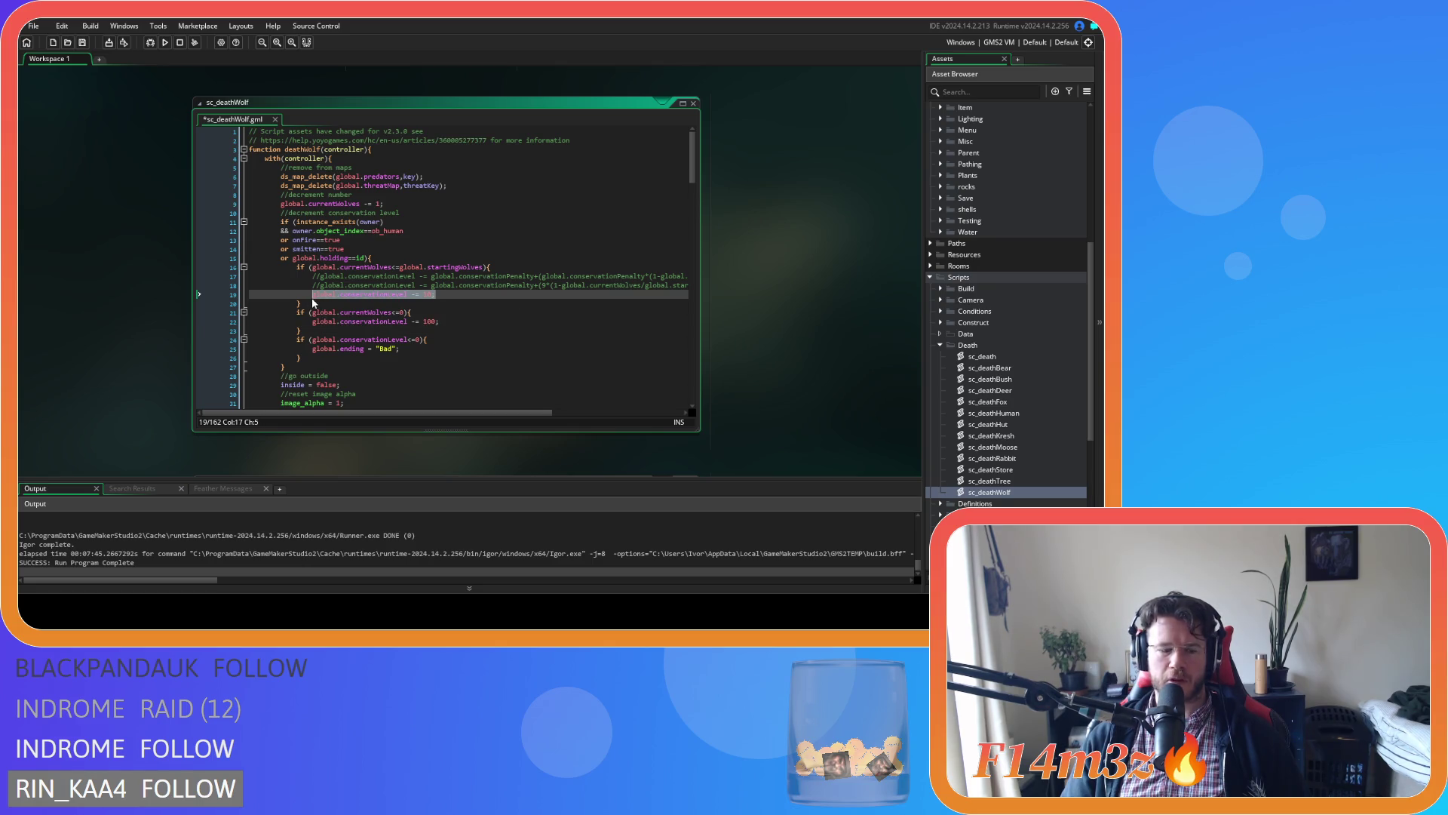
Open the sc_deathBear script.
right_click(388, 295)
click(450, 299)
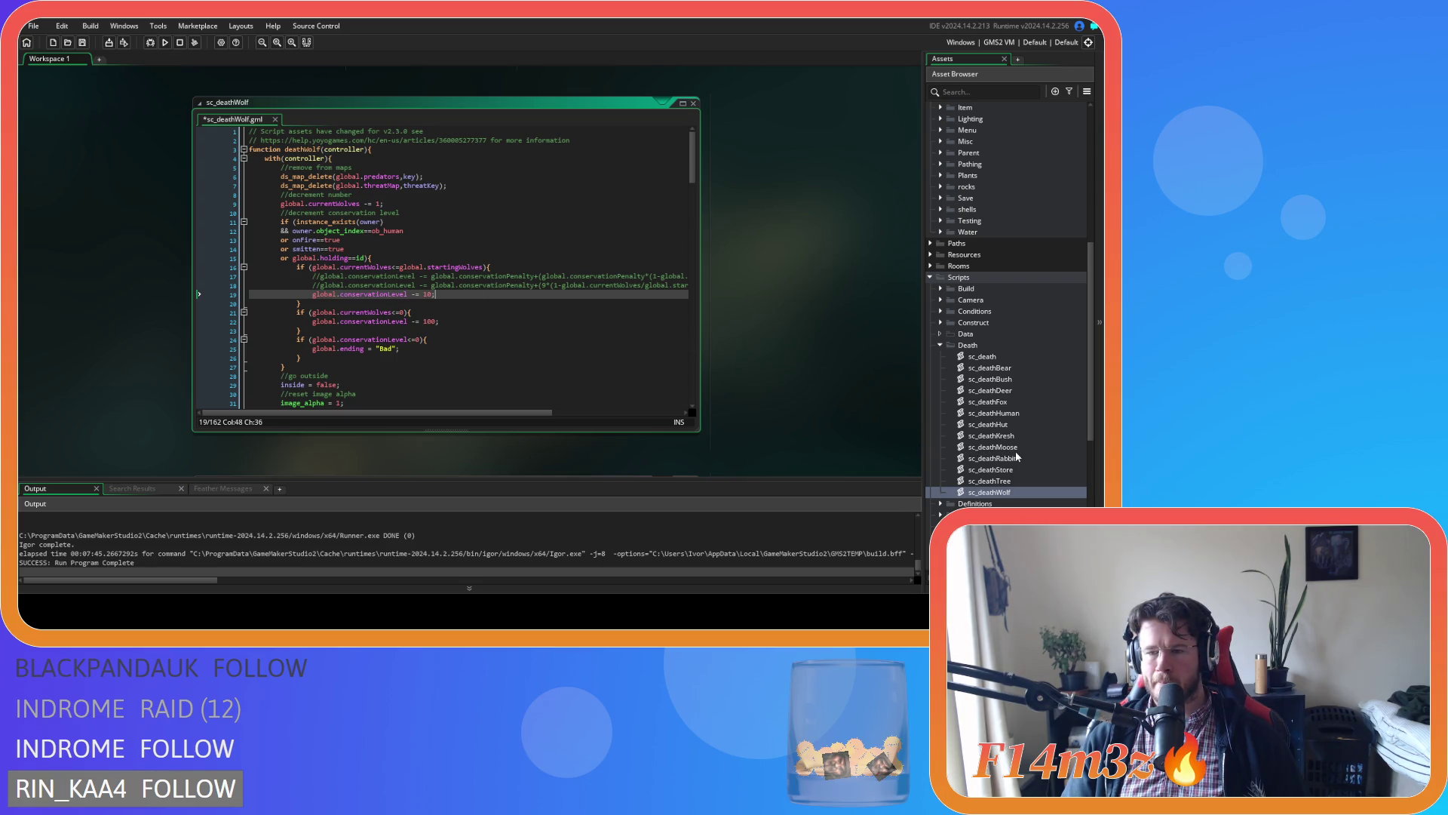
double_click(1014, 369)
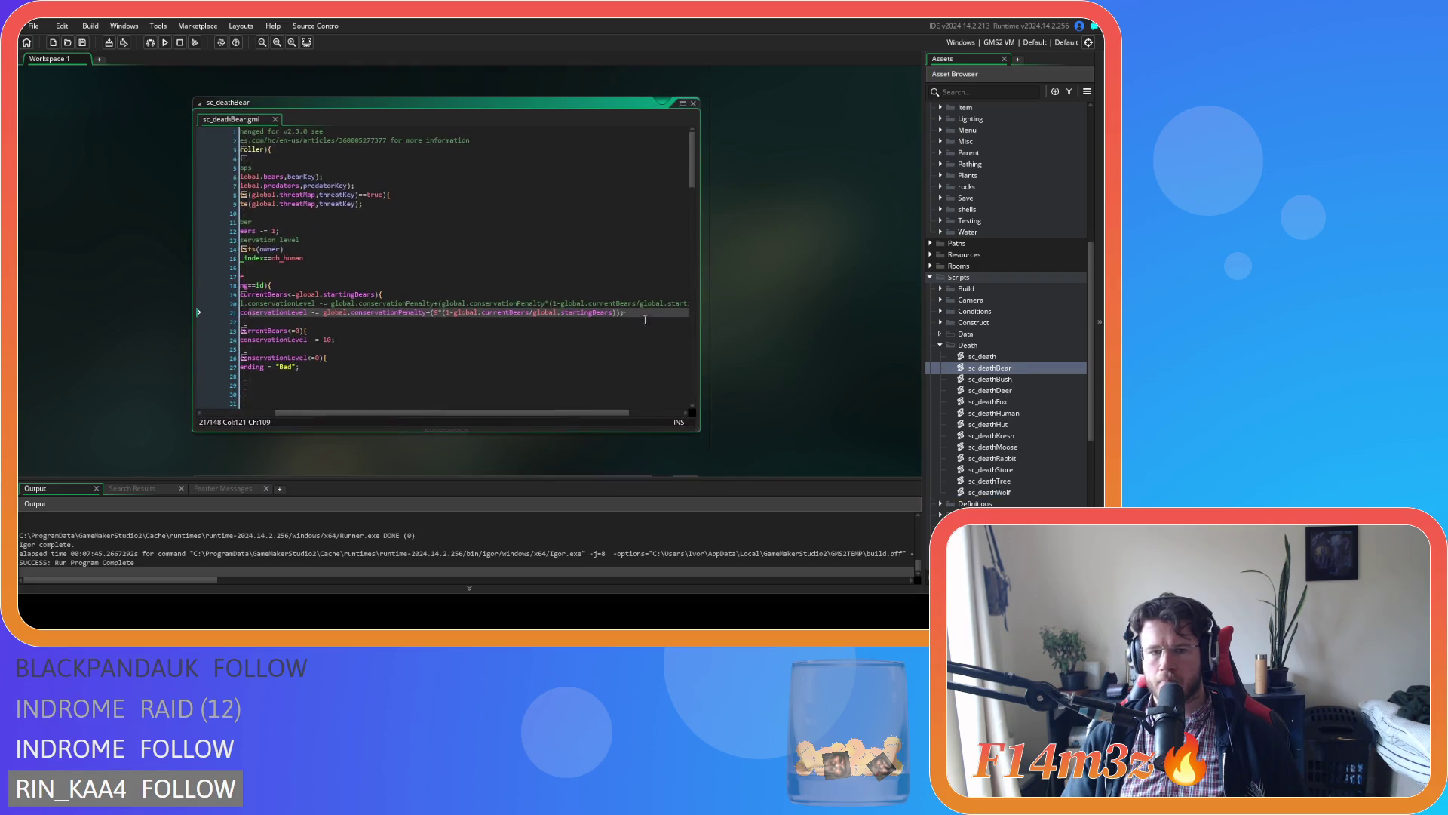
In sc_deathBear, comment out the scaled penalty, add 'global.conservationLevel -= 10;', and save.
click(410, 312)
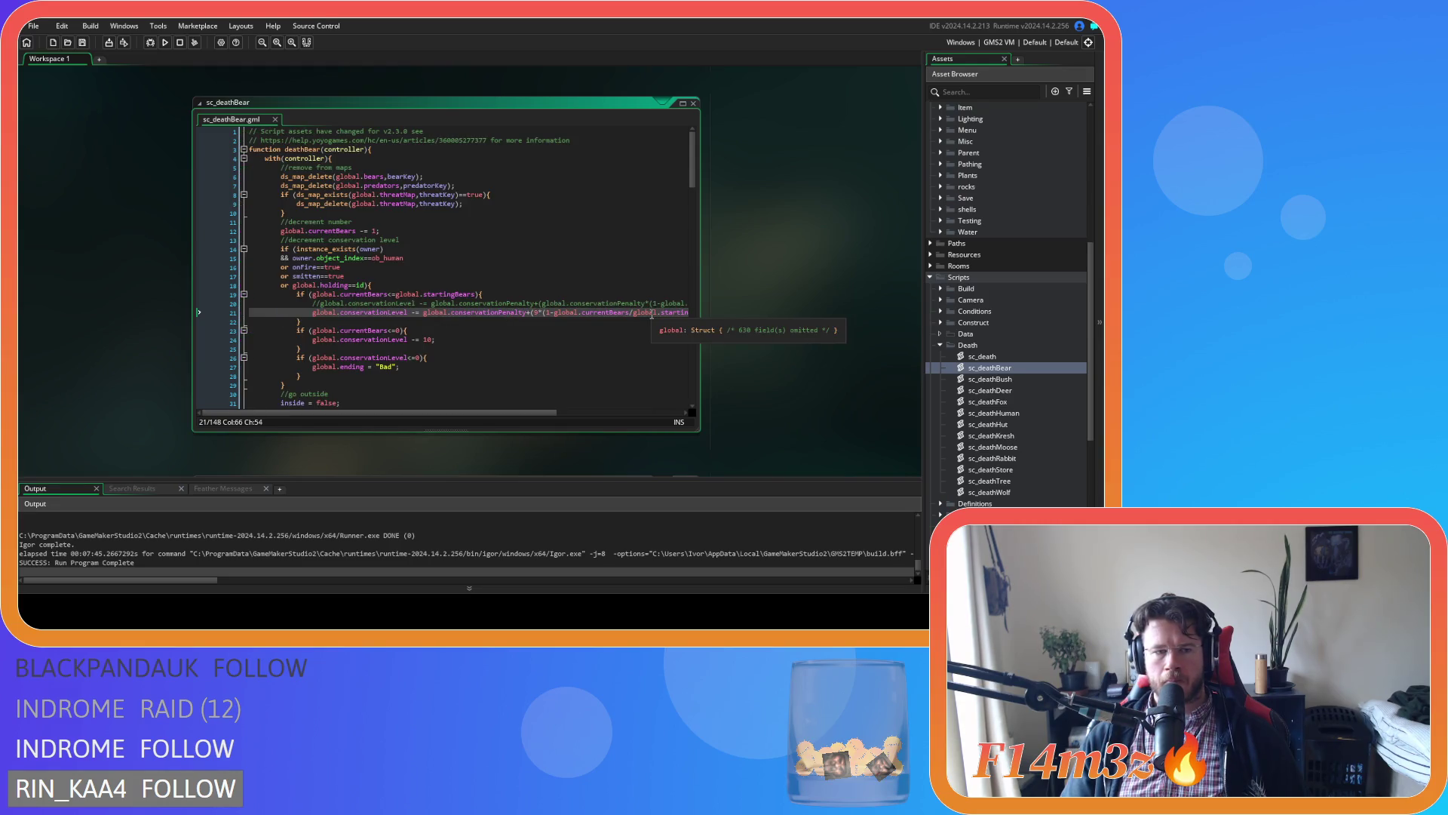
key(ctrl+k)
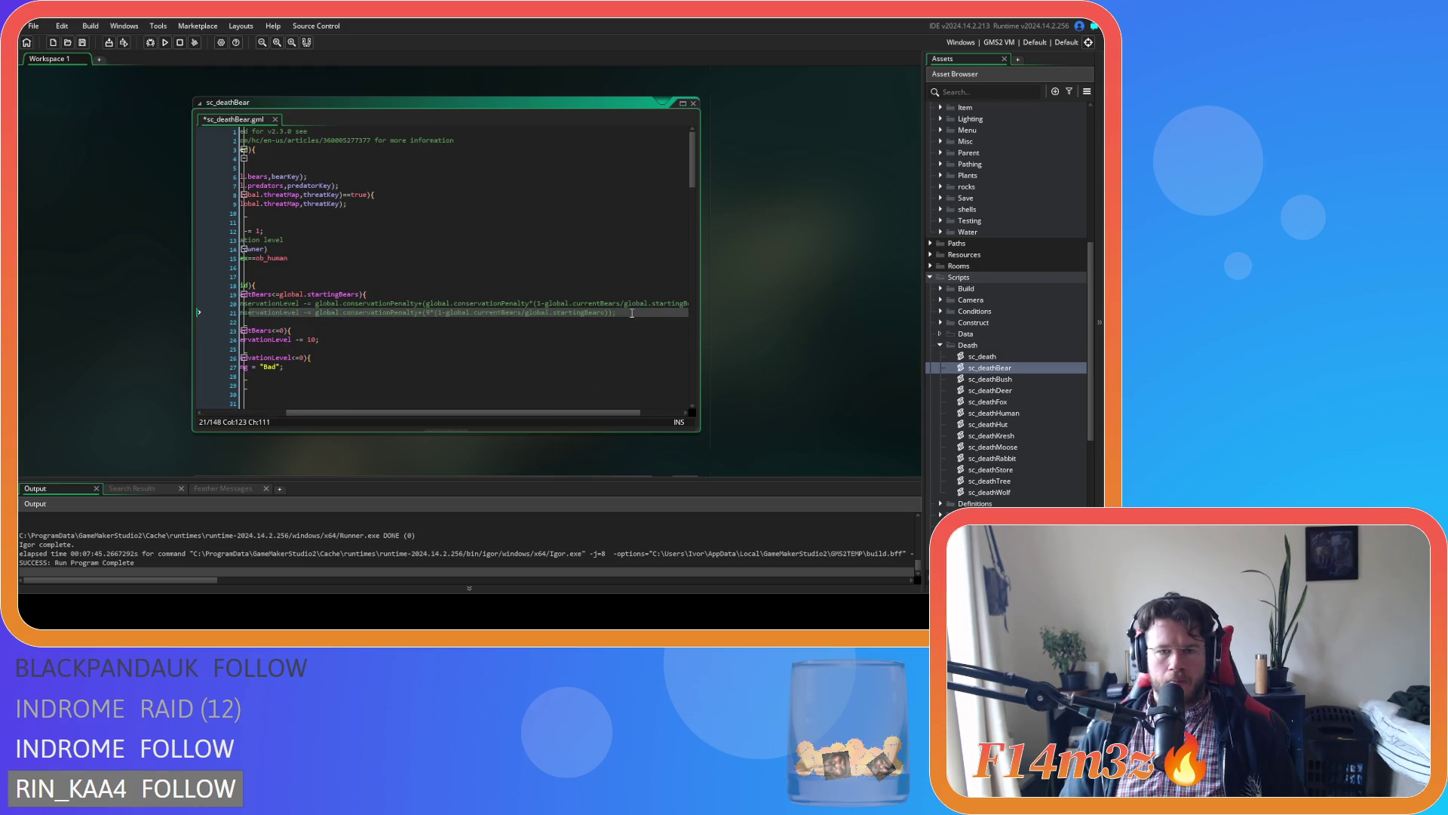
key(End)
key(Return)
text(global.conservationLevel -= 10;)
key(ctrl+s)
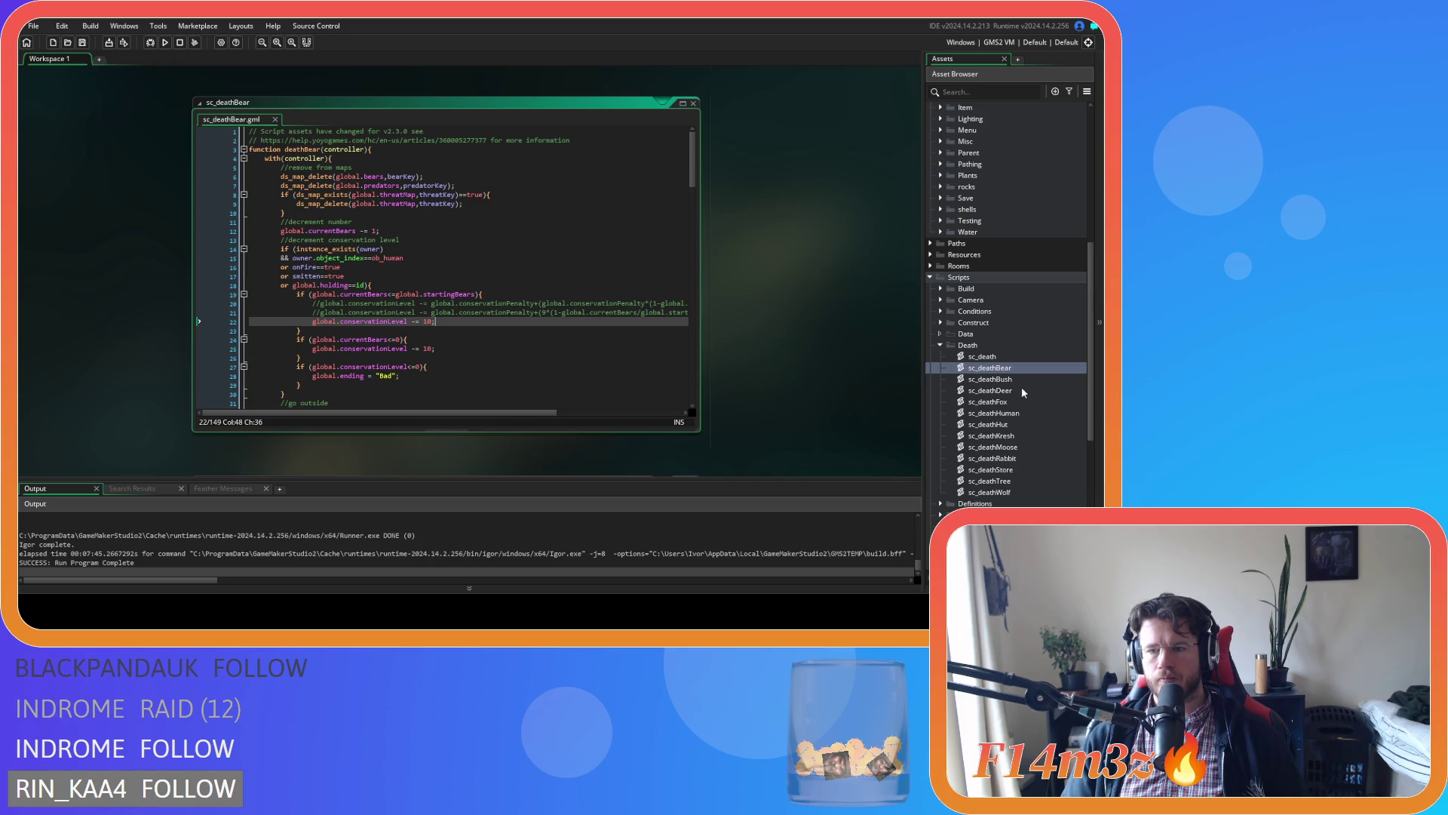
In sc_deathFox, comment out the scaled penalty line and start a new line for the flat penalty.
double_click(987, 402)
click(497, 268)
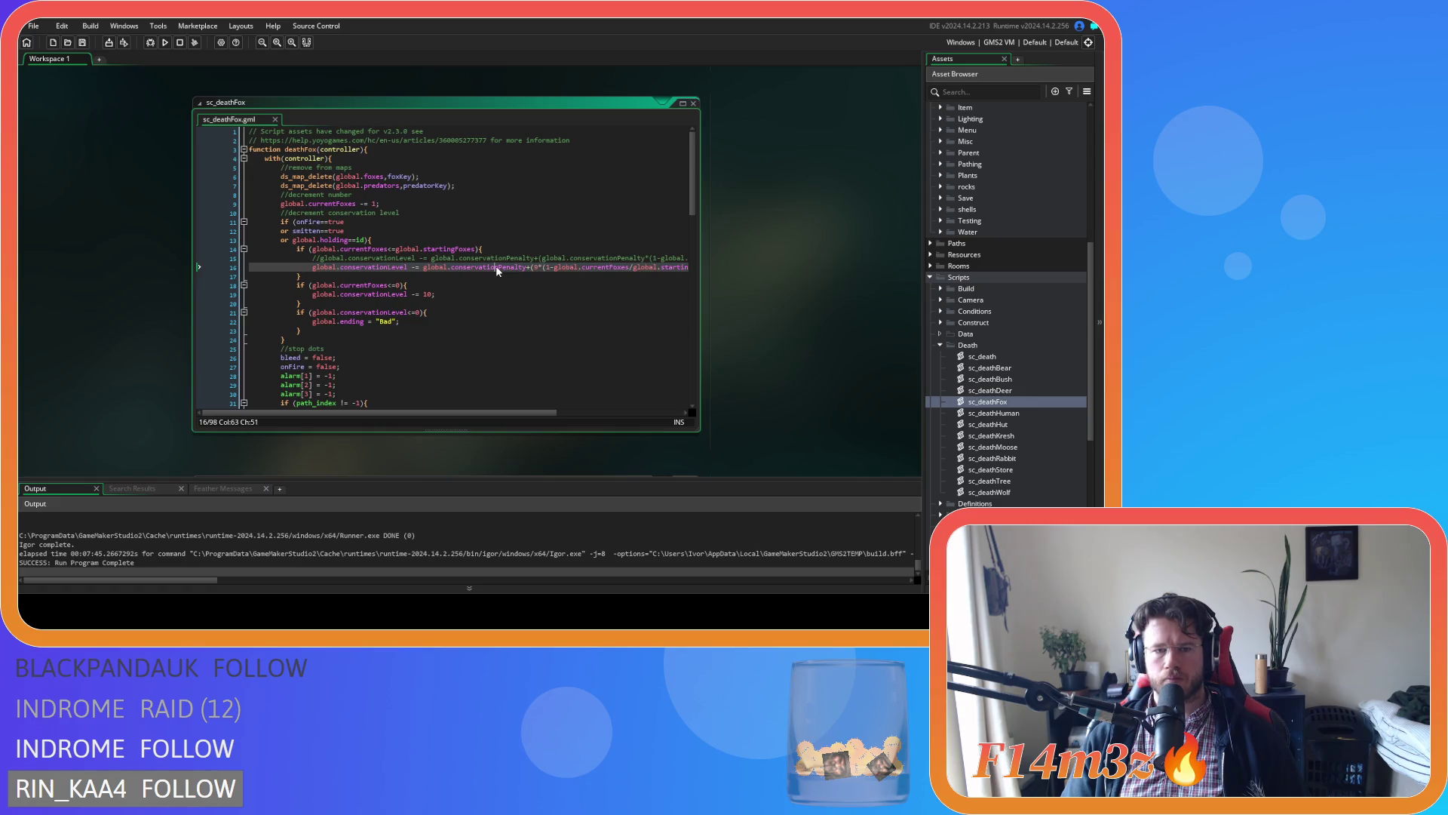
key(ctrl+k)
key(End)
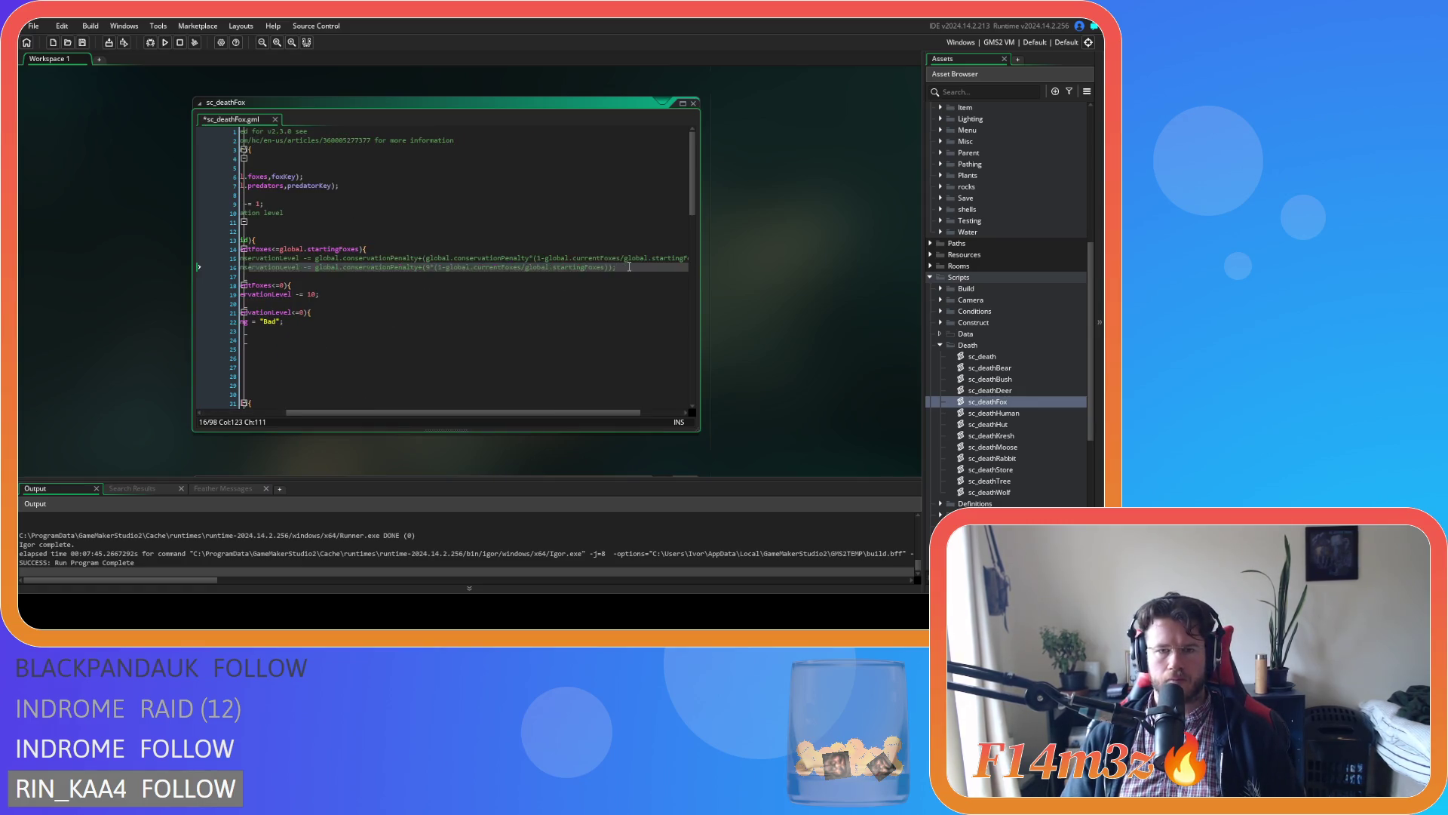
key(Return)
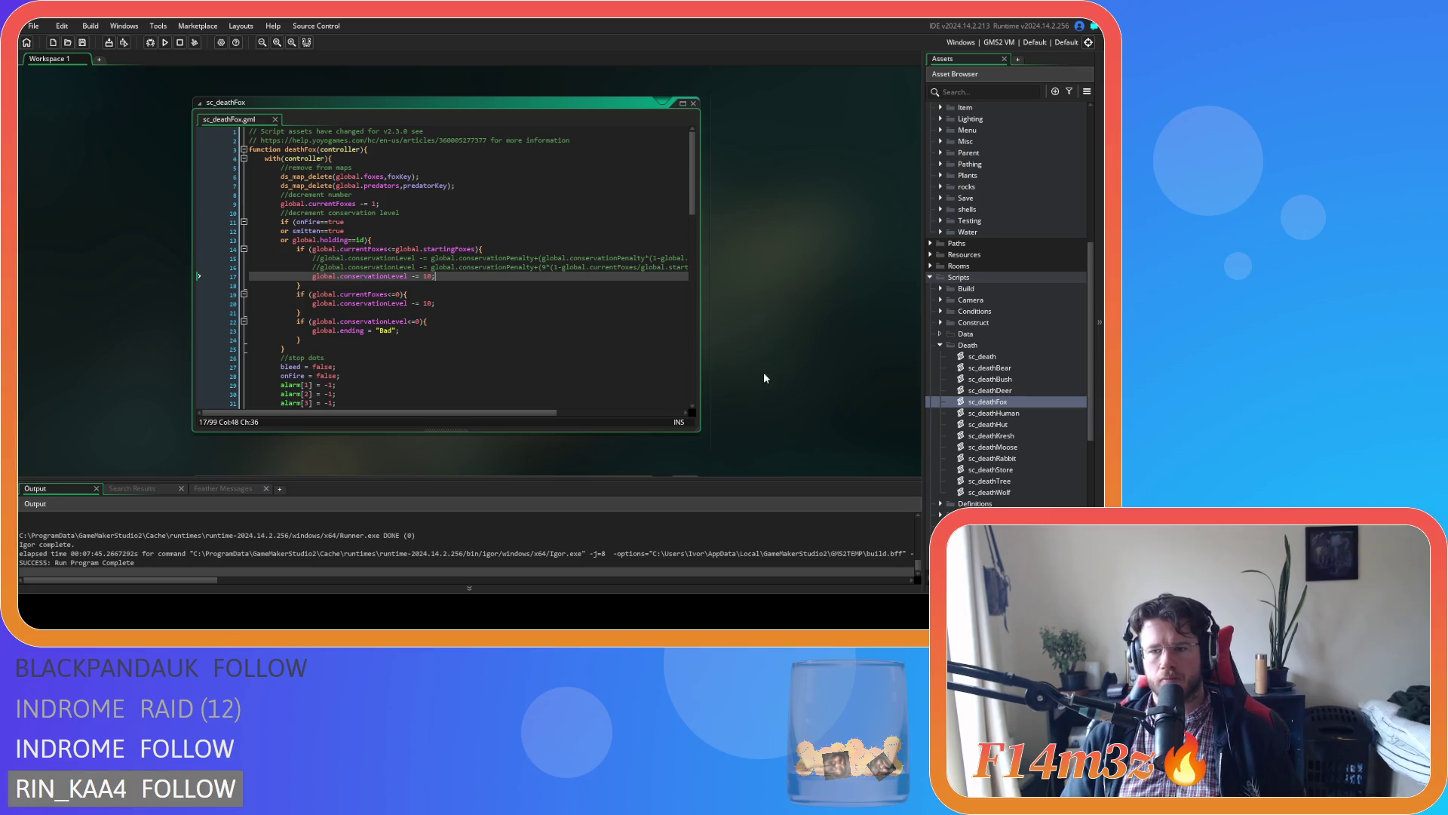
Look over sc_deathMoose and sc_deathRabbit, then build and run the game with F5.
double_click(1035, 447)
click(516, 303)
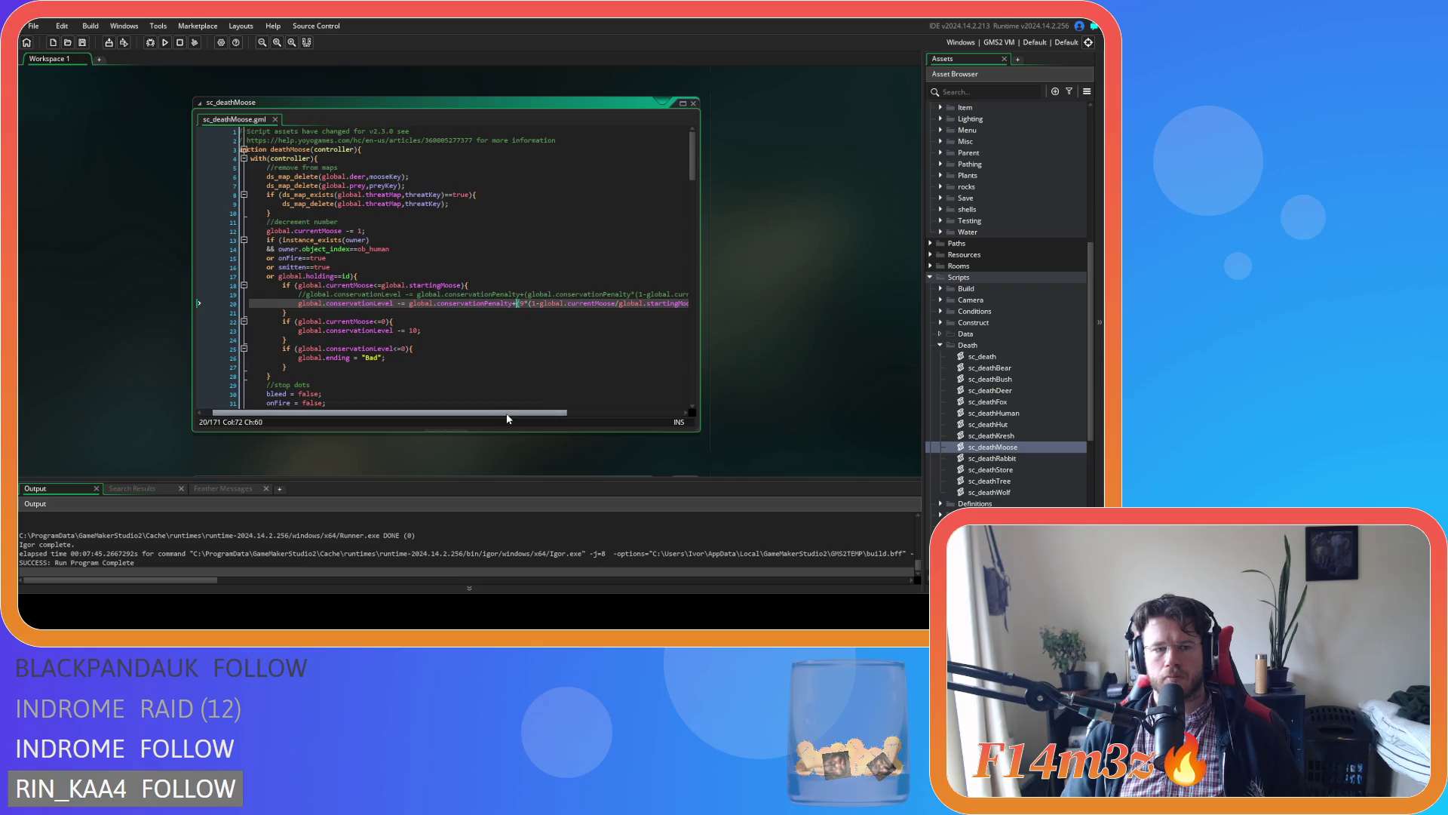
drag(507, 414, 612, 416)
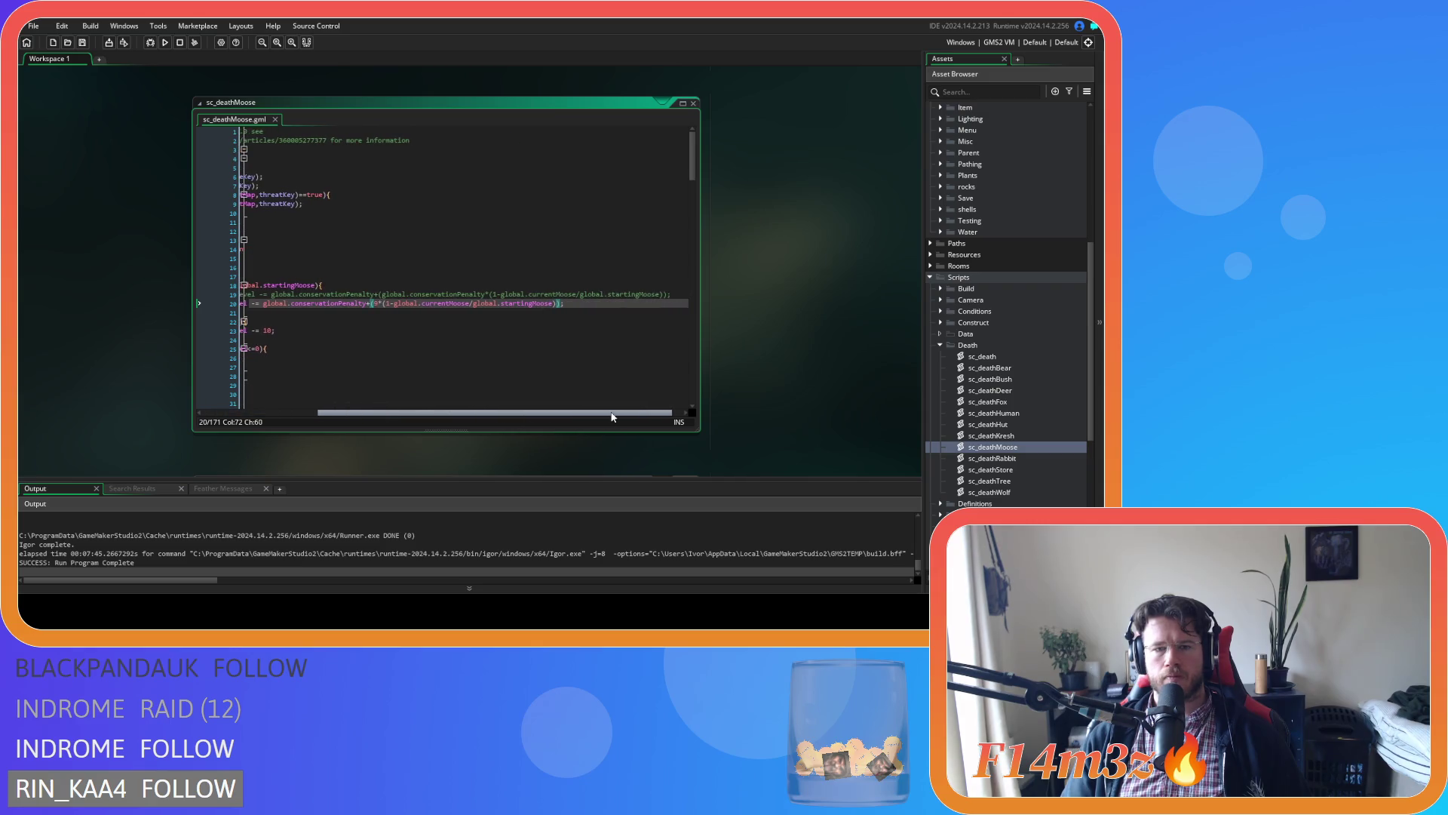
double_click(985, 458)
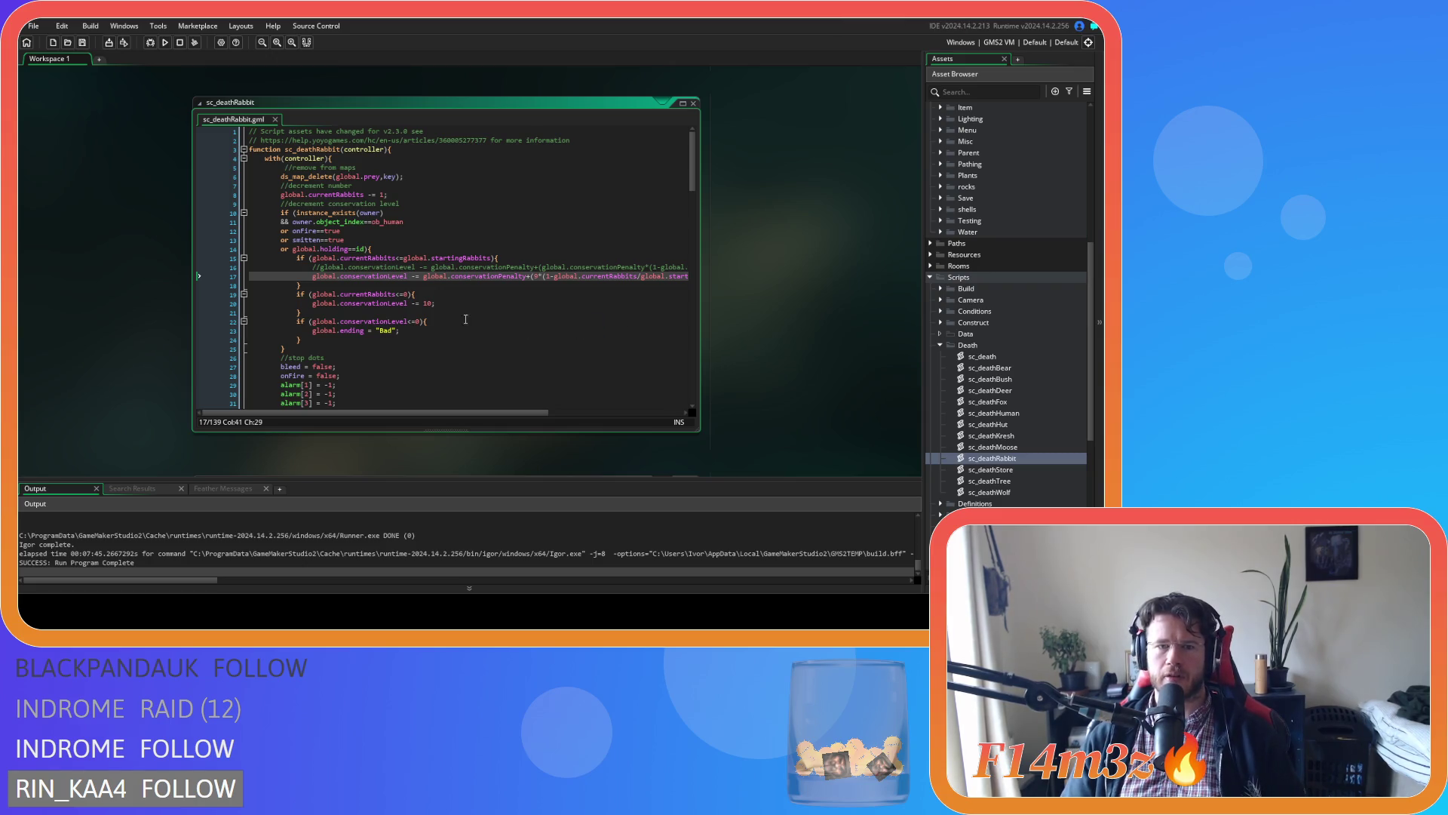
key(F5)
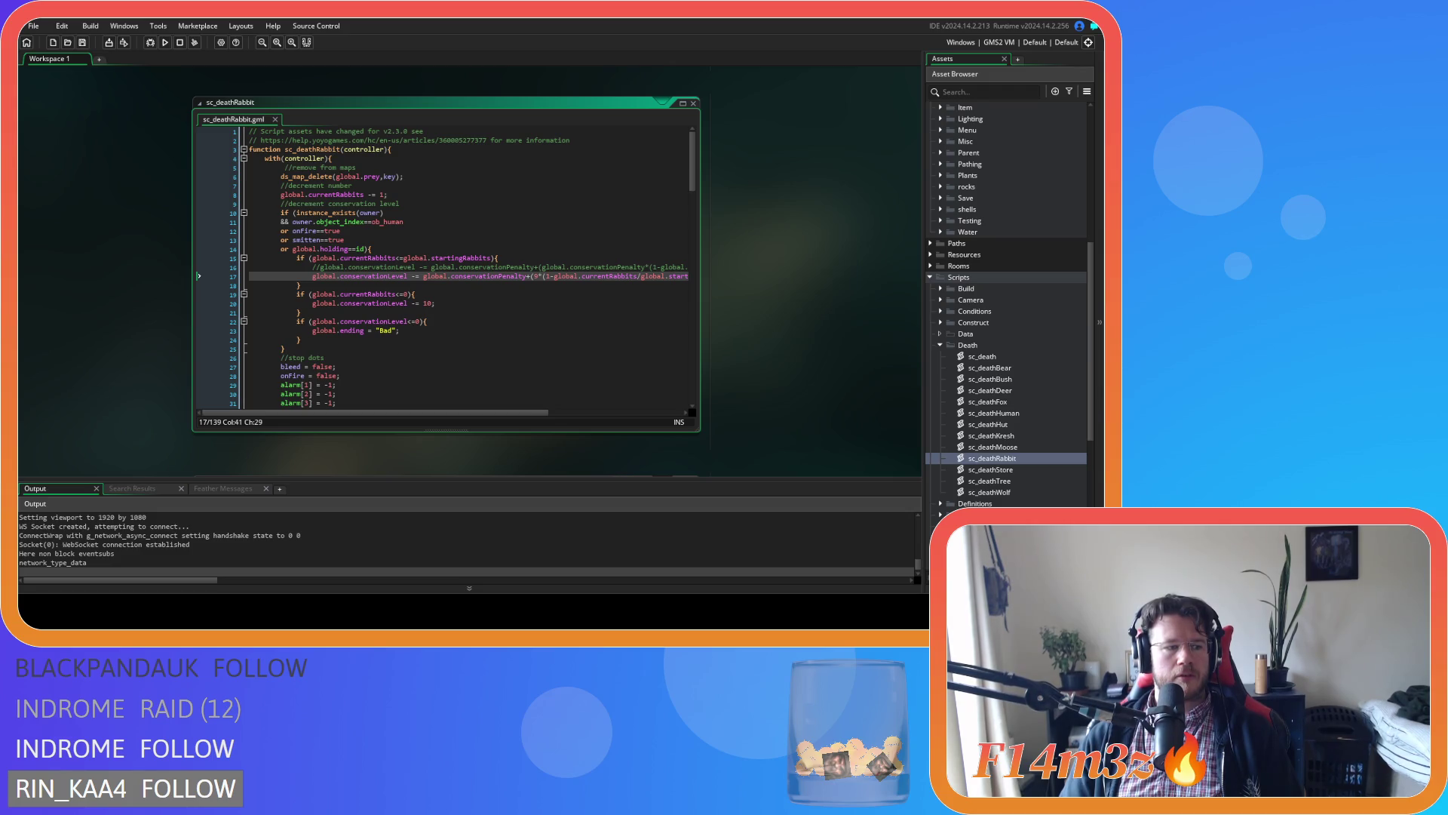
From sc_deathRabbit, rerun the build with F5 until Entheogen launches a new game.
click(416, 293)
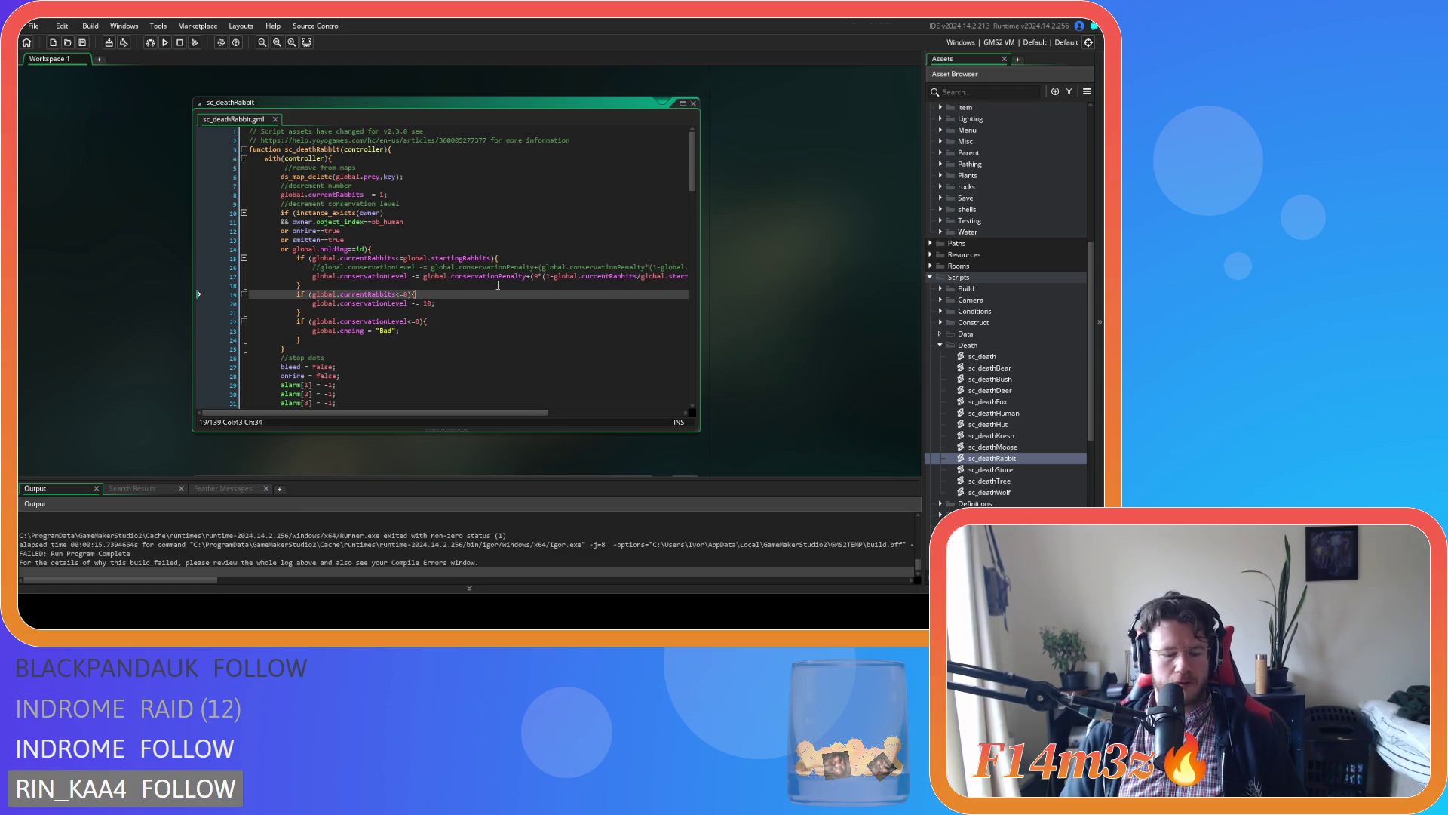
key(F5)
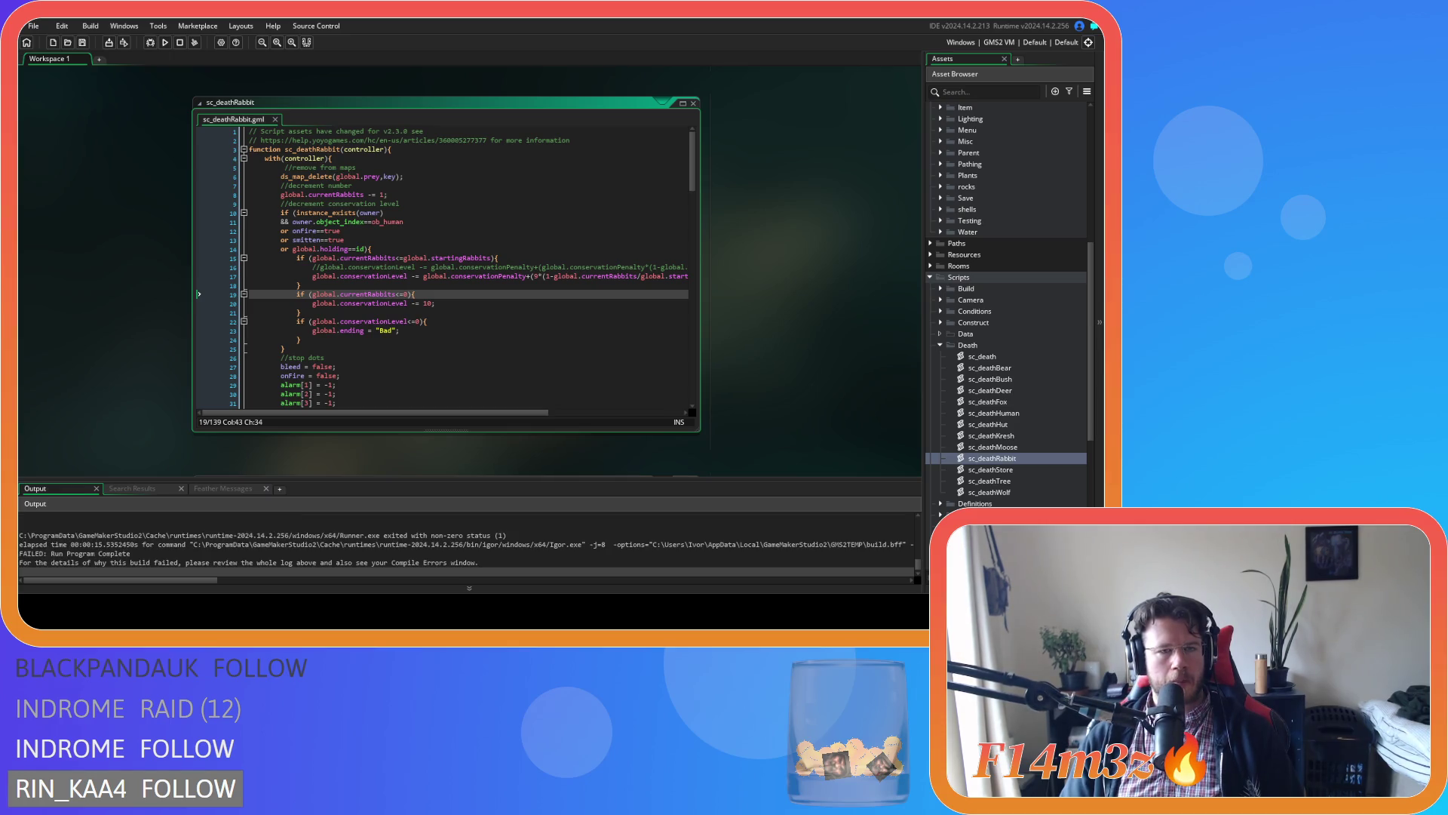
click(389, 284)
key(F5)
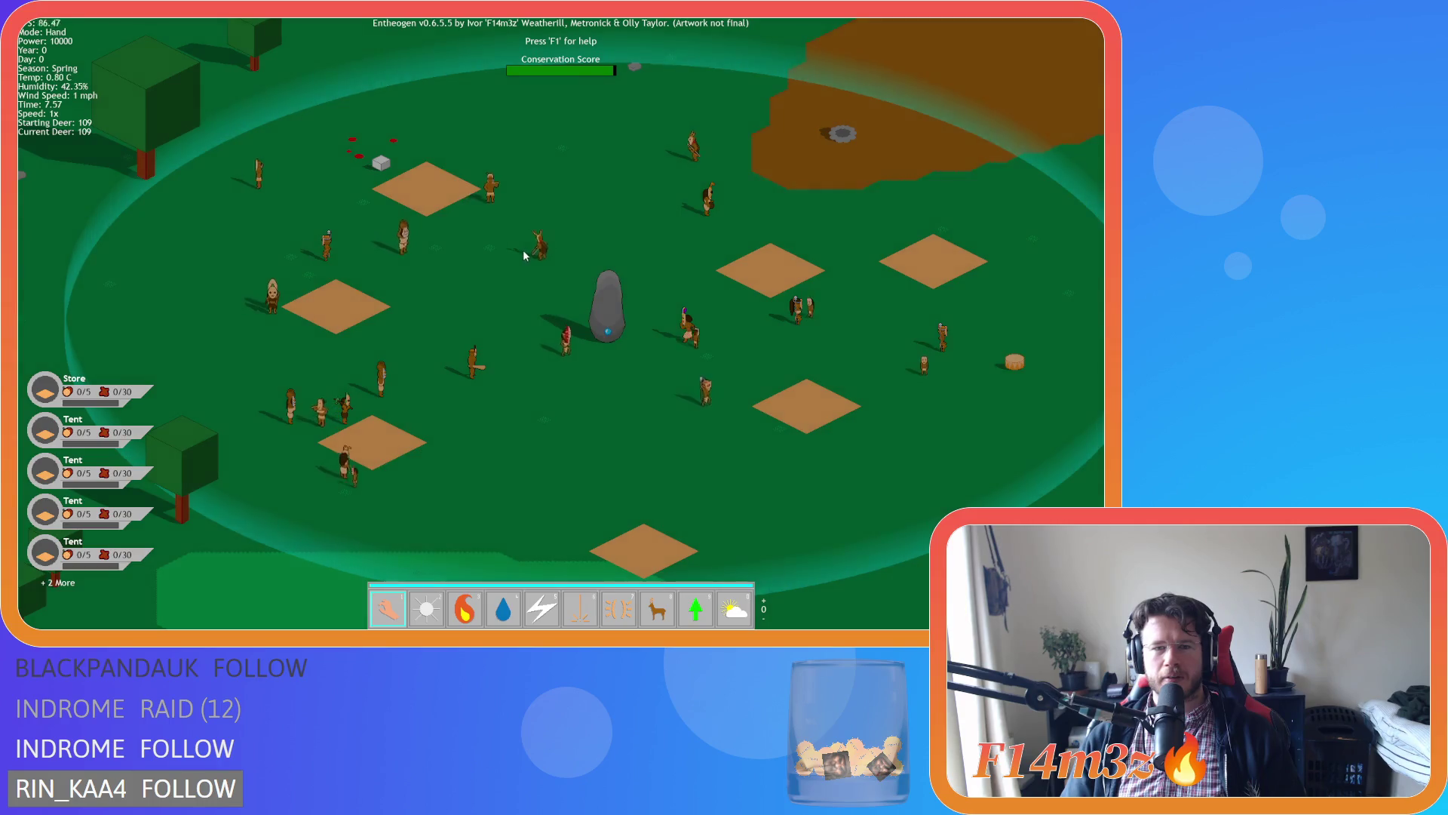
Survey the village ring and forest, then cast Divine Protection on the deer.
scroll(522, 250, down, 10)
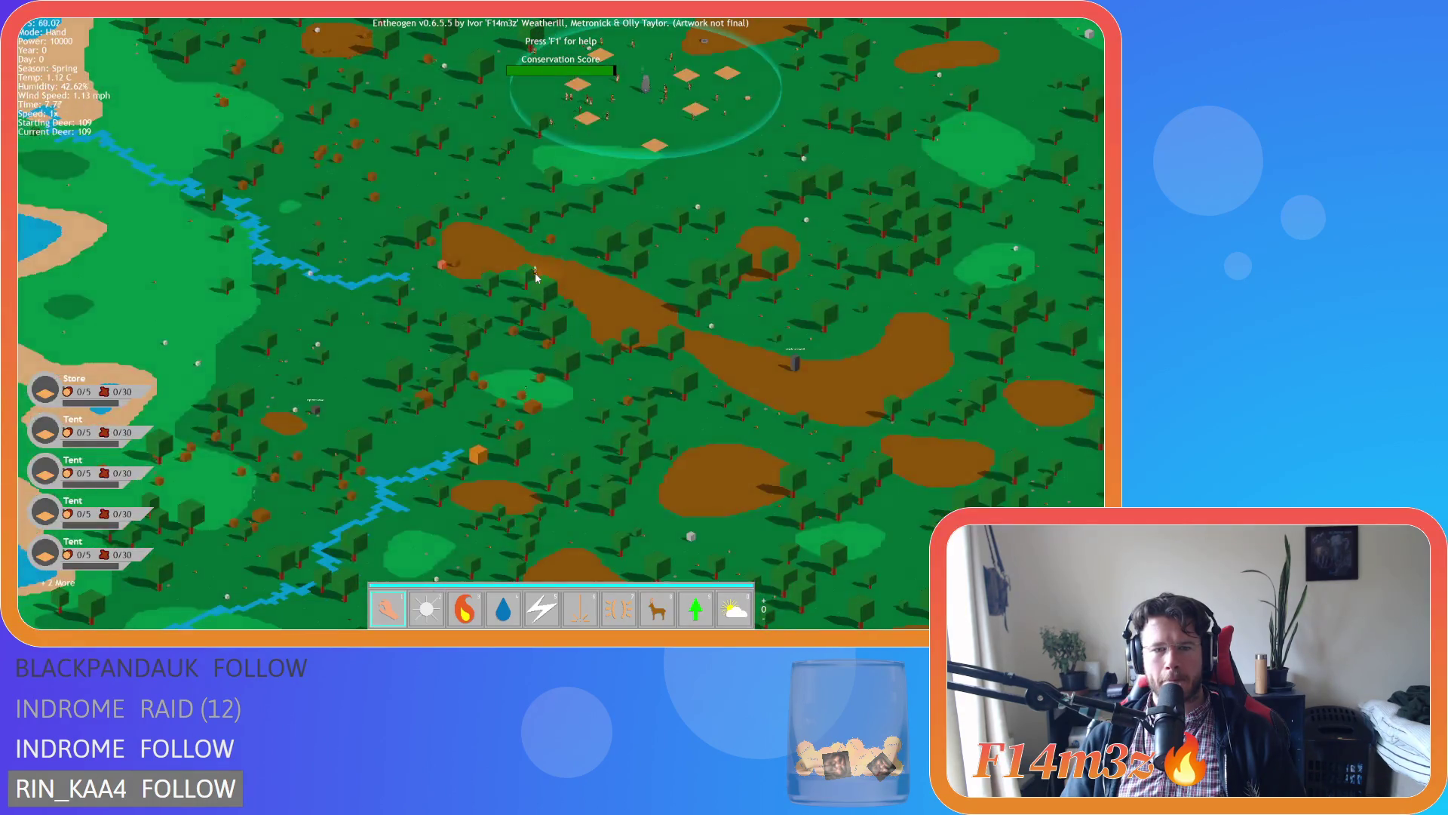
scroll(536, 278, up, 10)
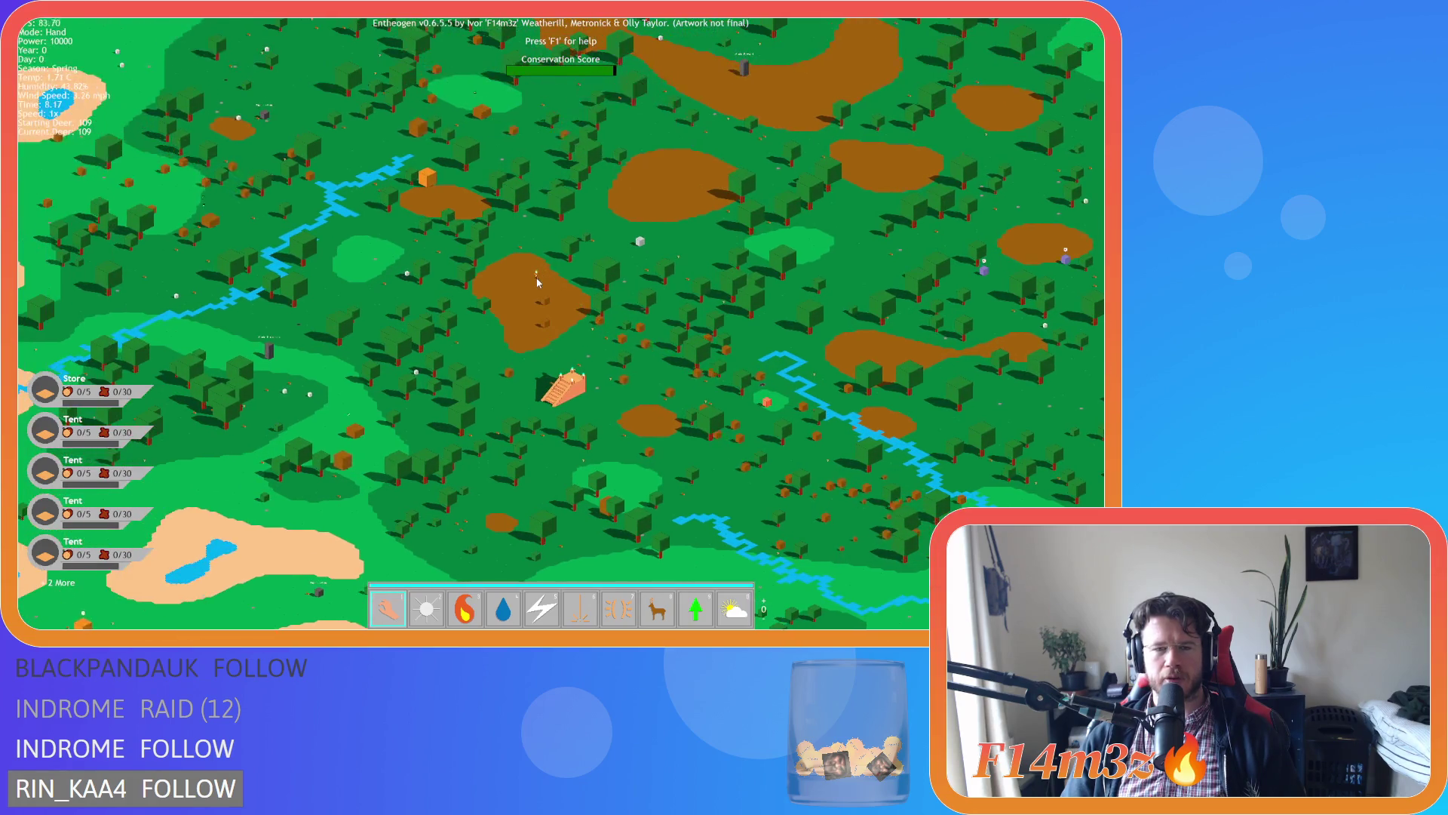
key(w)
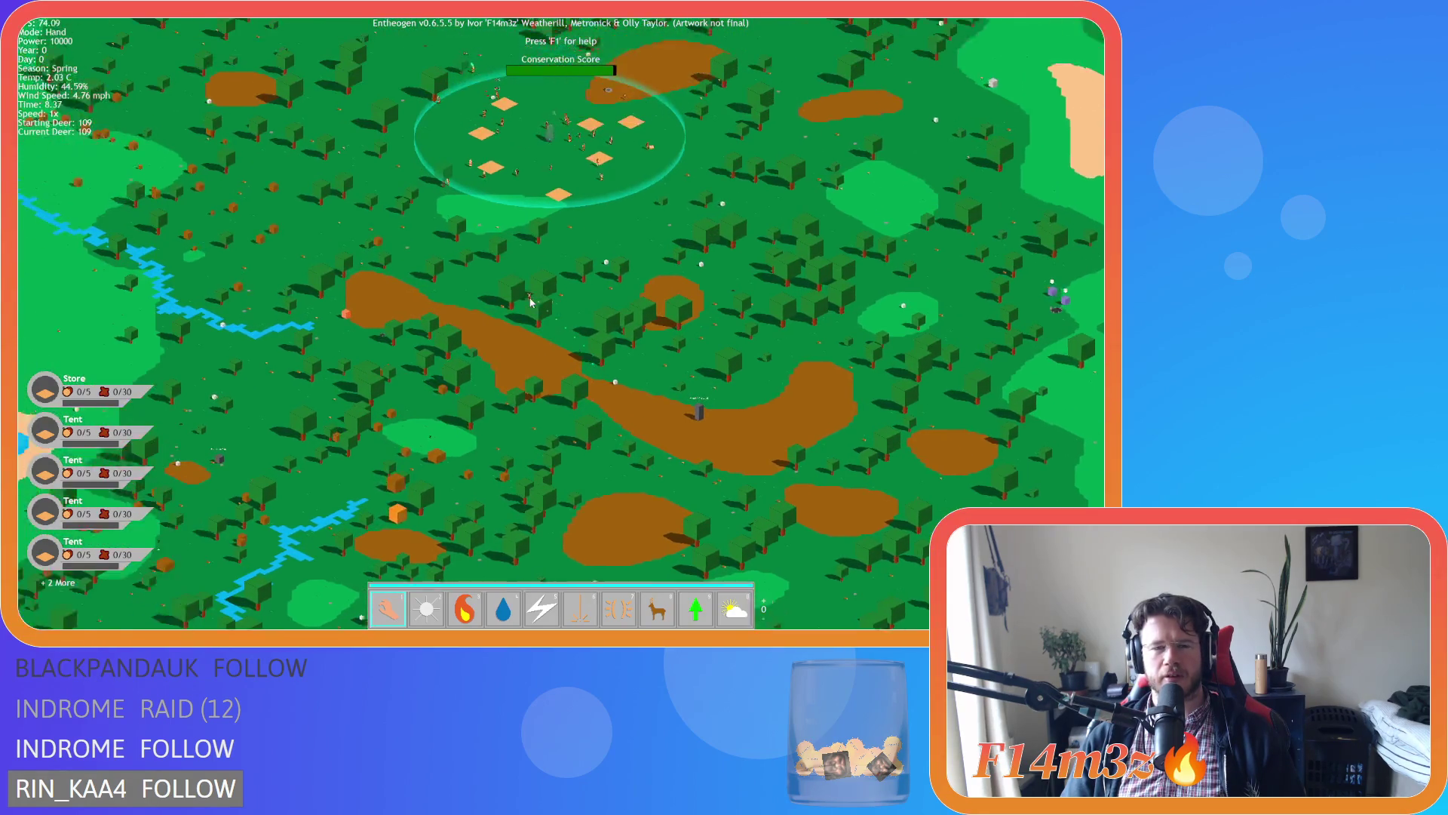
scroll(524, 295, down, 3)
scroll(520, 289, up, 5)
scroll(518, 285, down, 2)
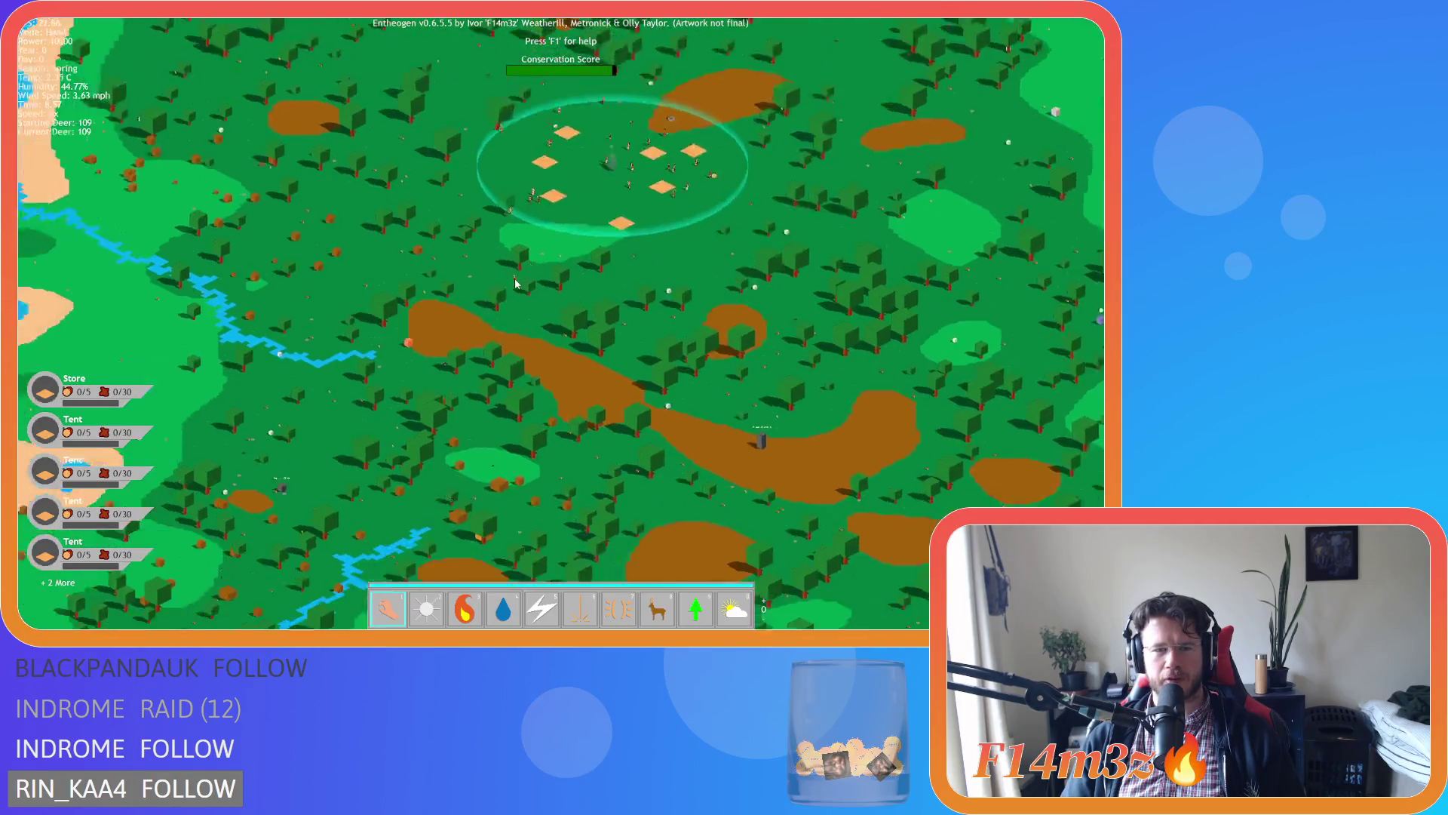
scroll(516, 282, down, 5)
scroll(513, 288, up, 4)
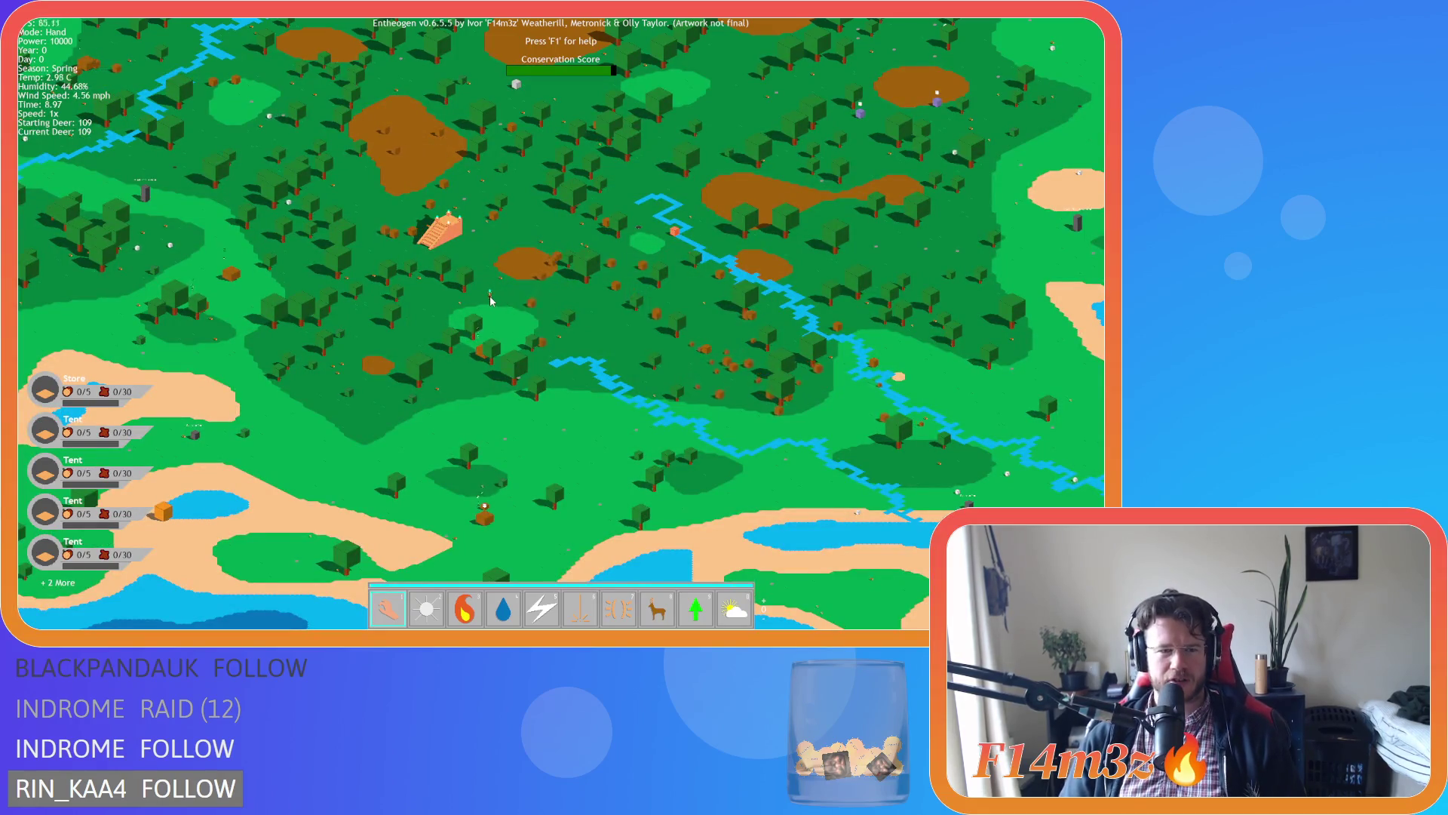
key(a)
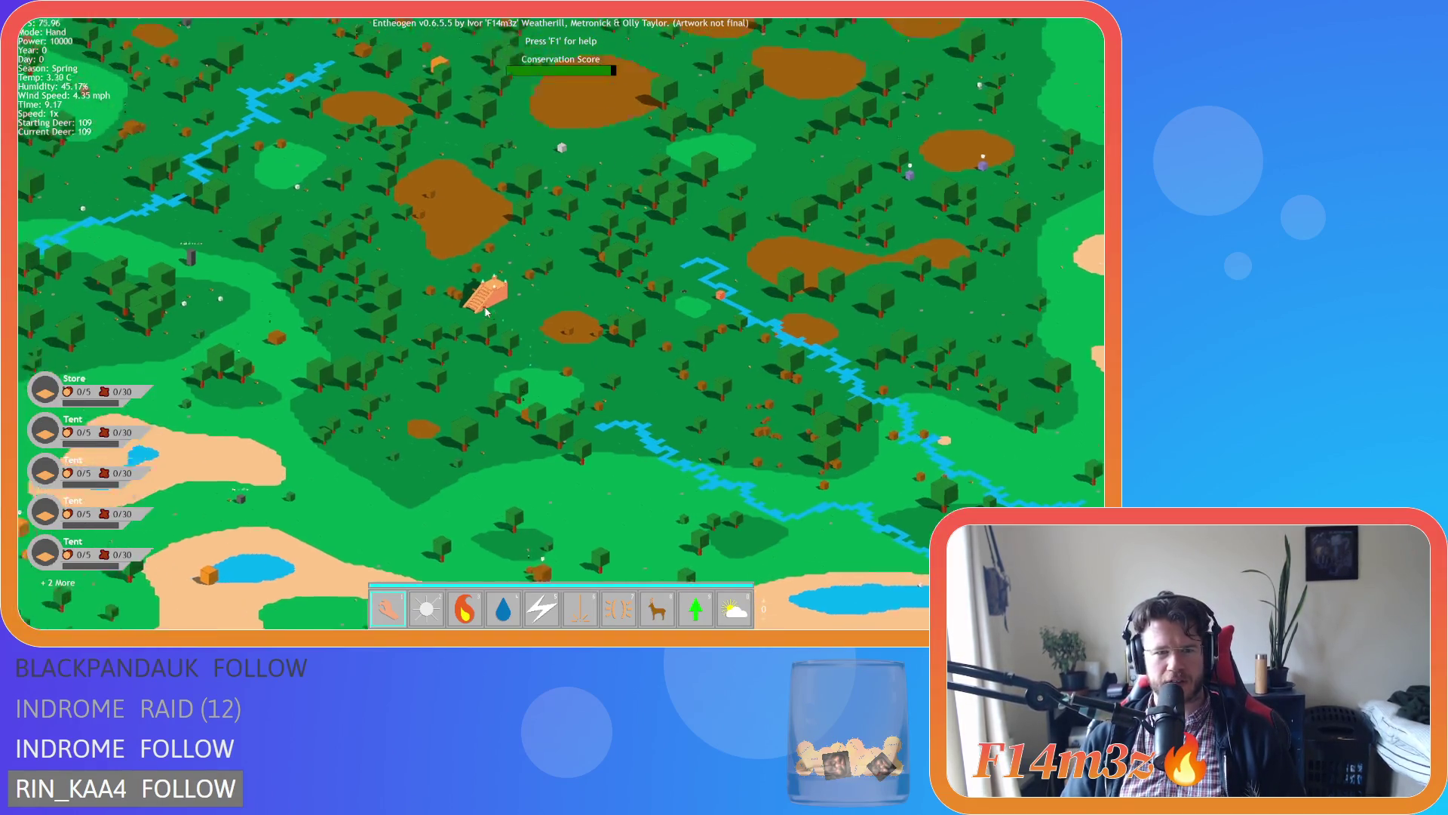
scroll(481, 316, up, 5)
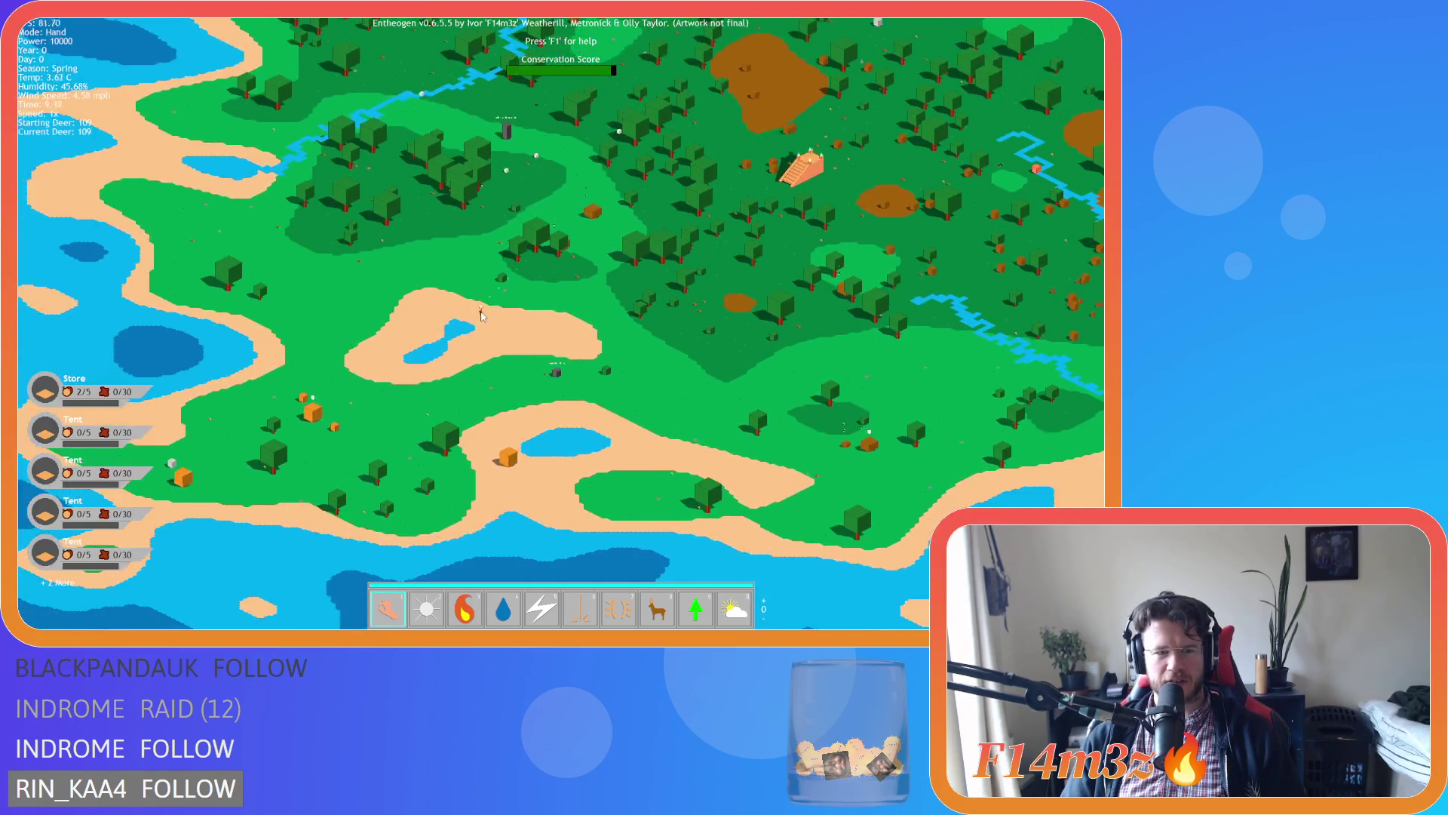
scroll(477, 322, down, 5)
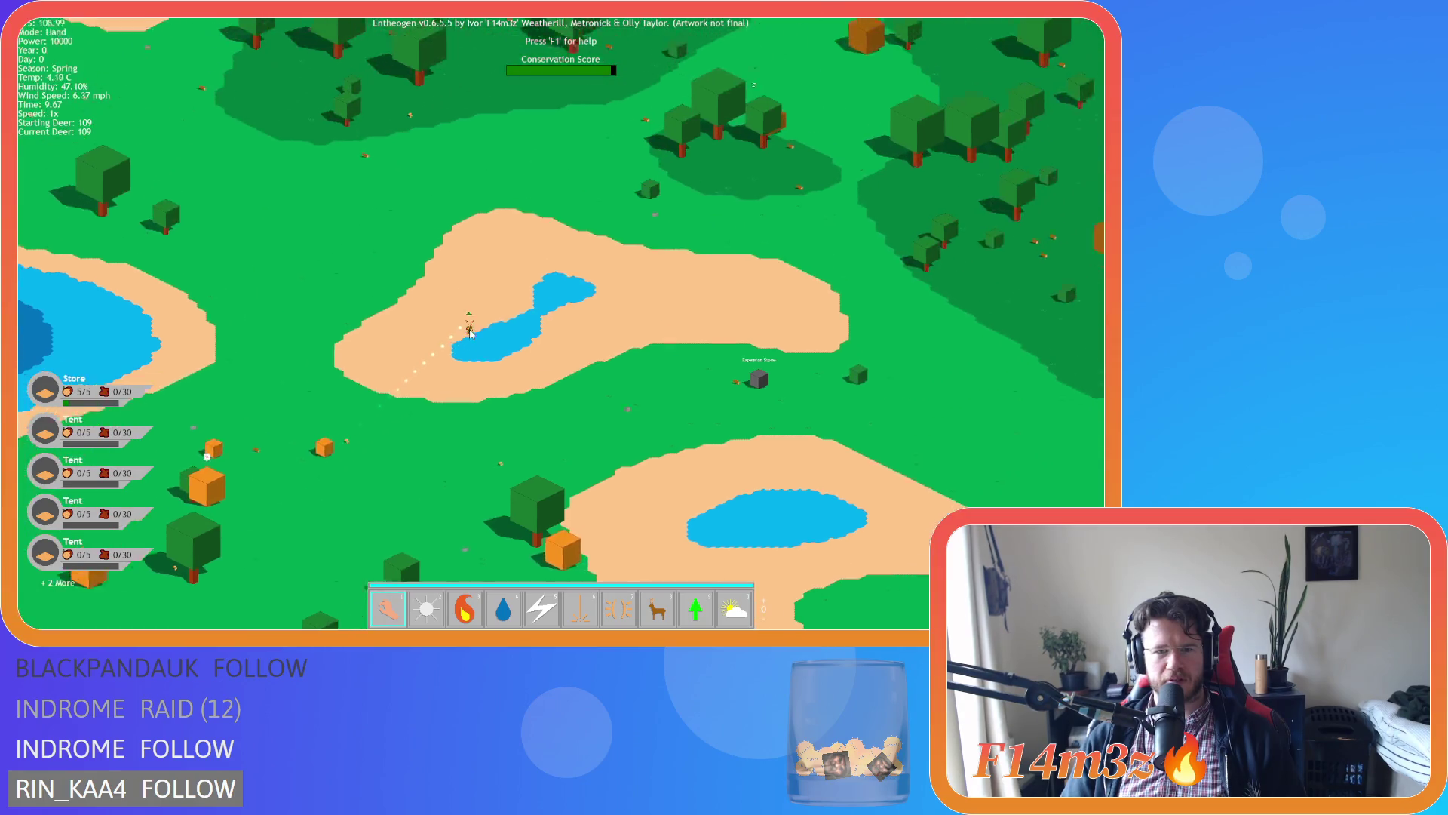
scroll(469, 330, up, 5)
scroll(469, 332, down, 5)
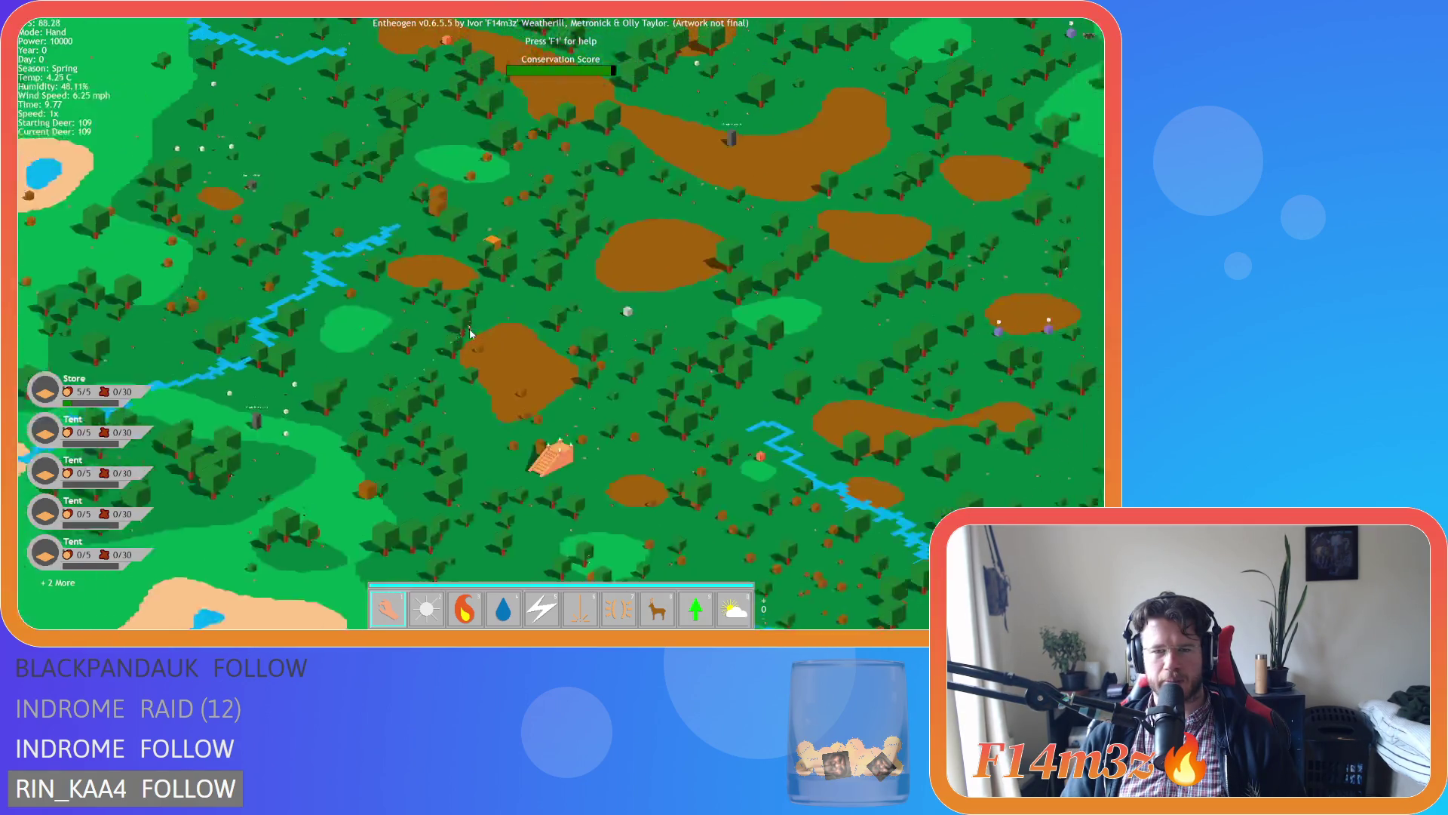
scroll(476, 339, up, 3)
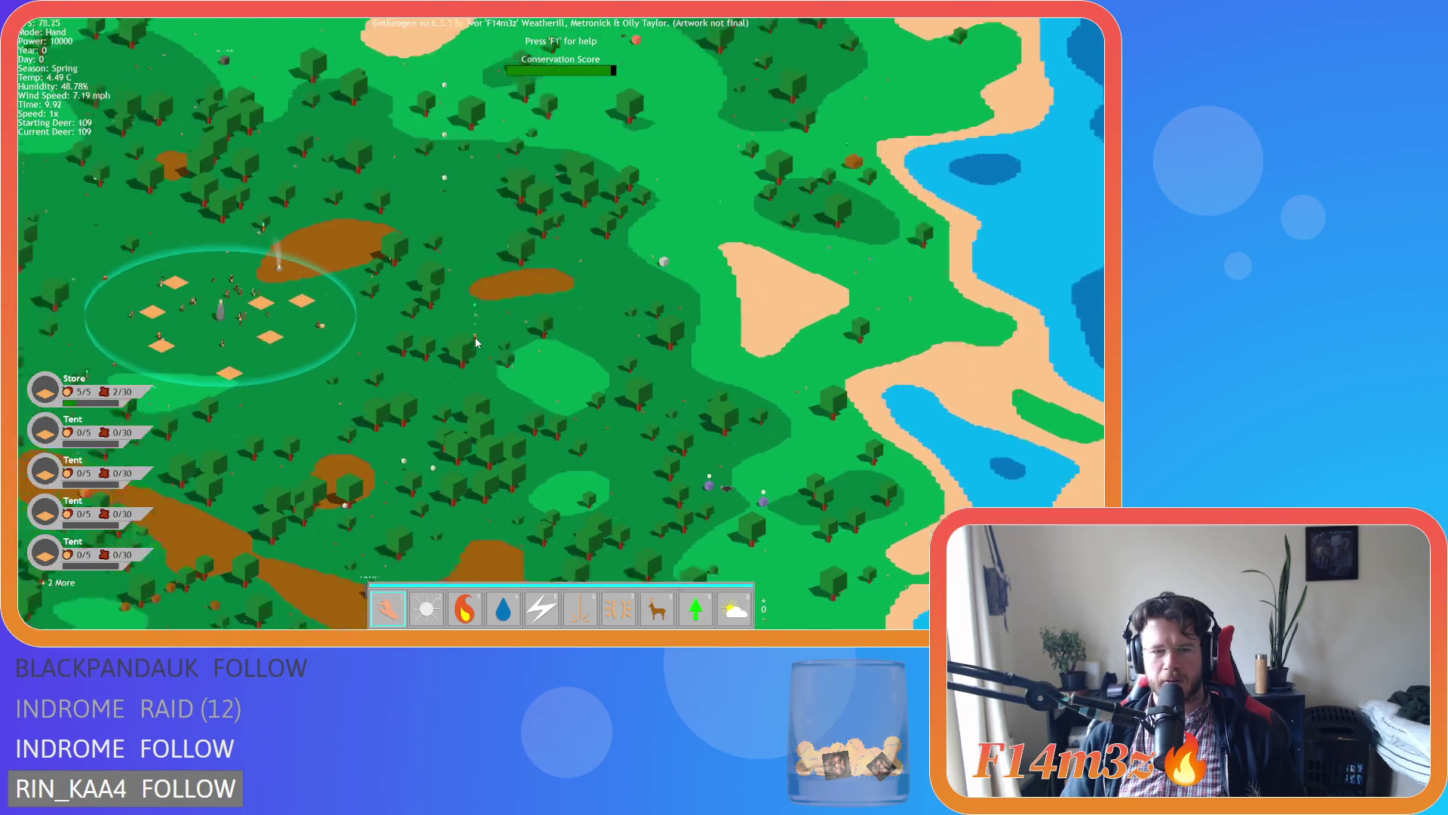
scroll(476, 342, up, 5)
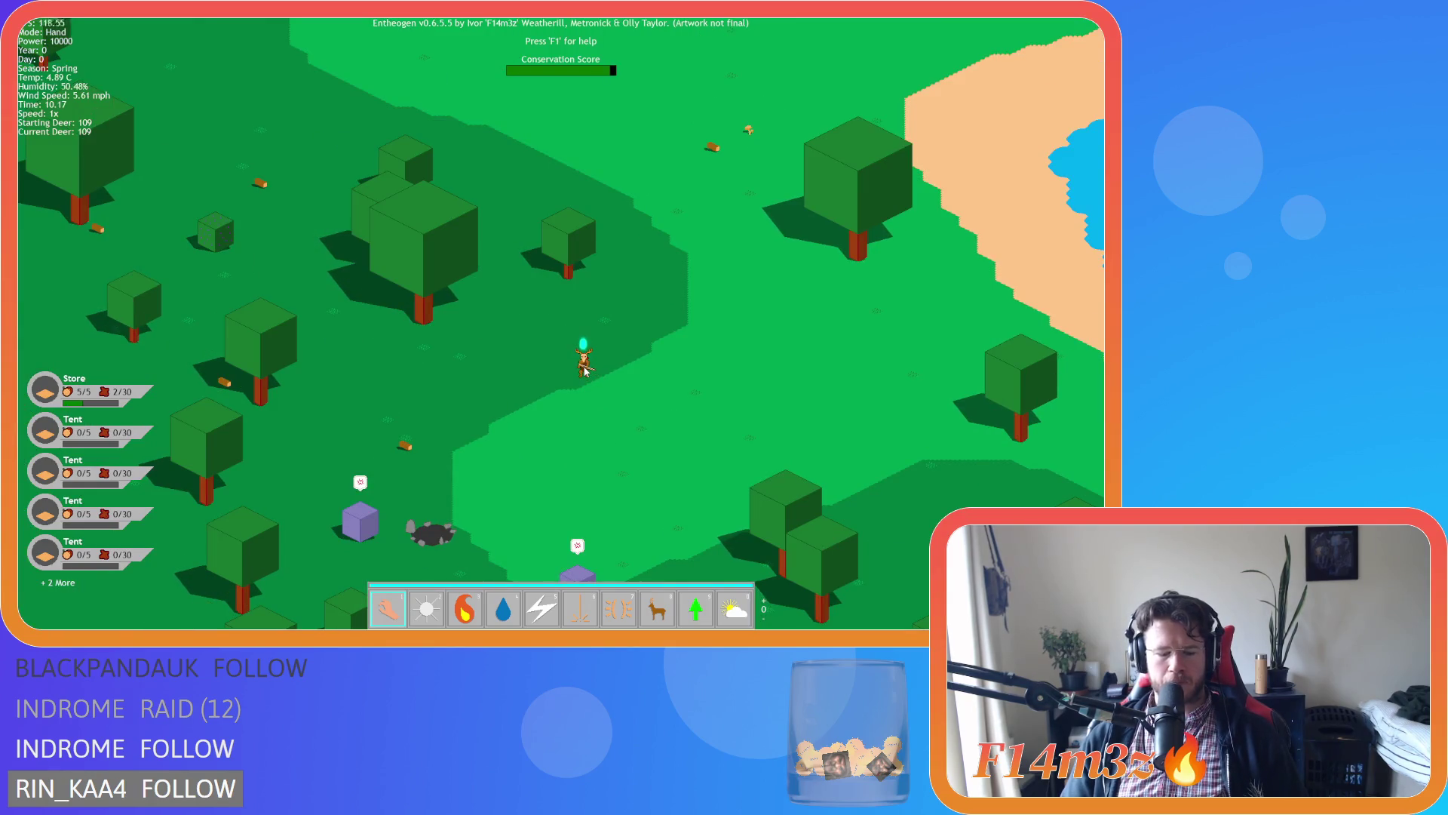
key(7)
click(586, 373)
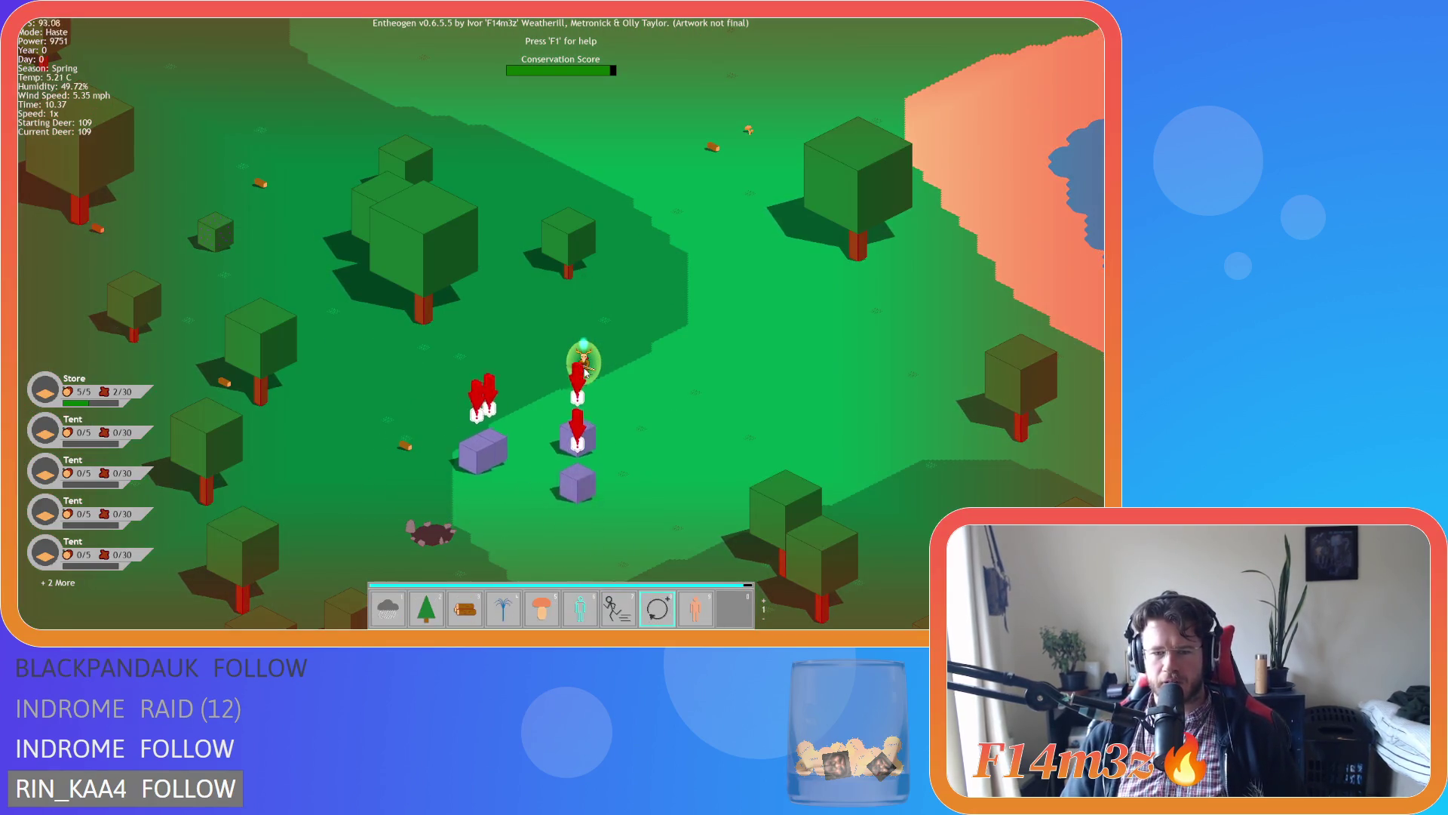
Switch to the Haste power and pan and zoom across the hunting ground.
key(8)
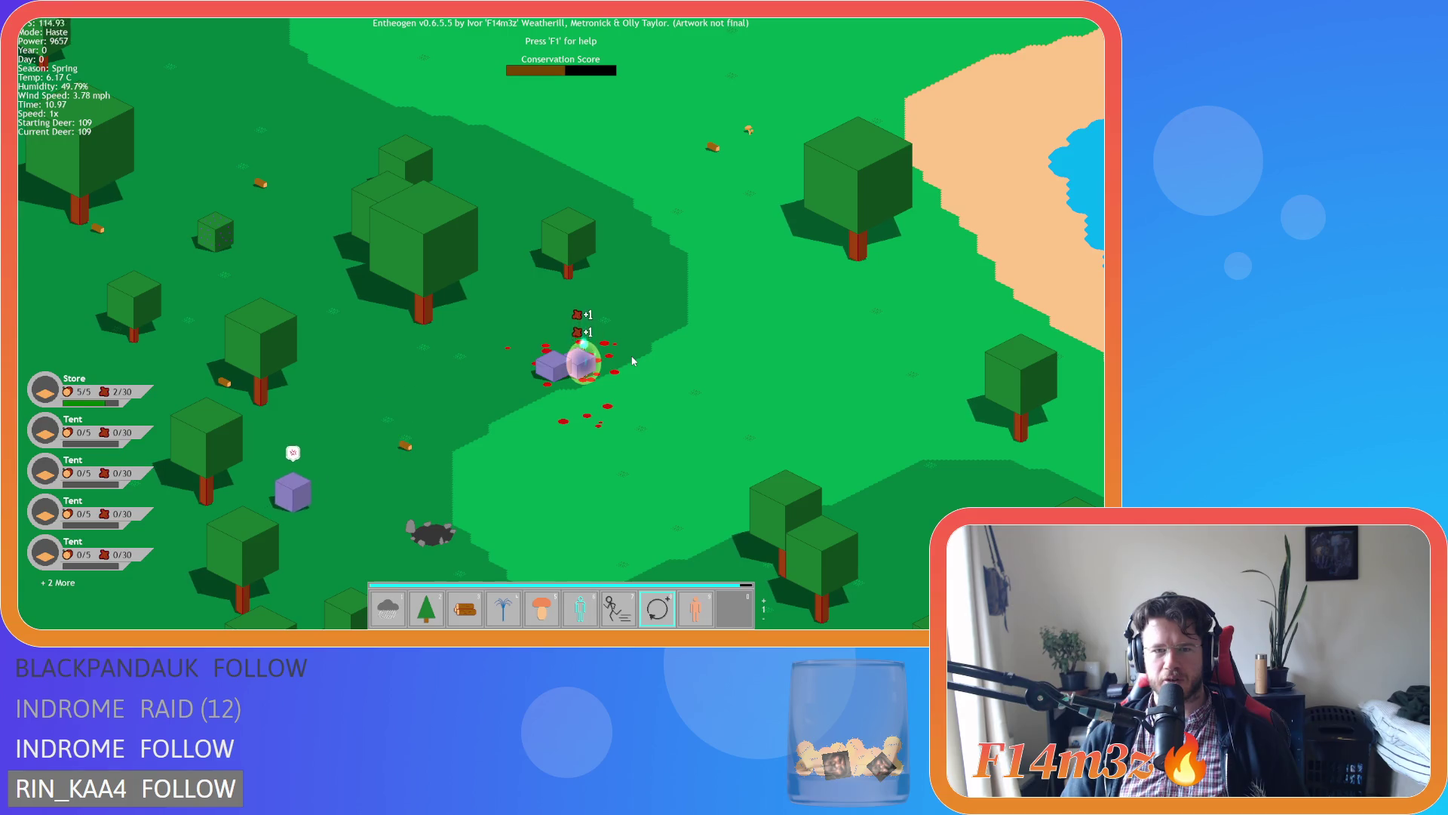
key(a)
key(s)
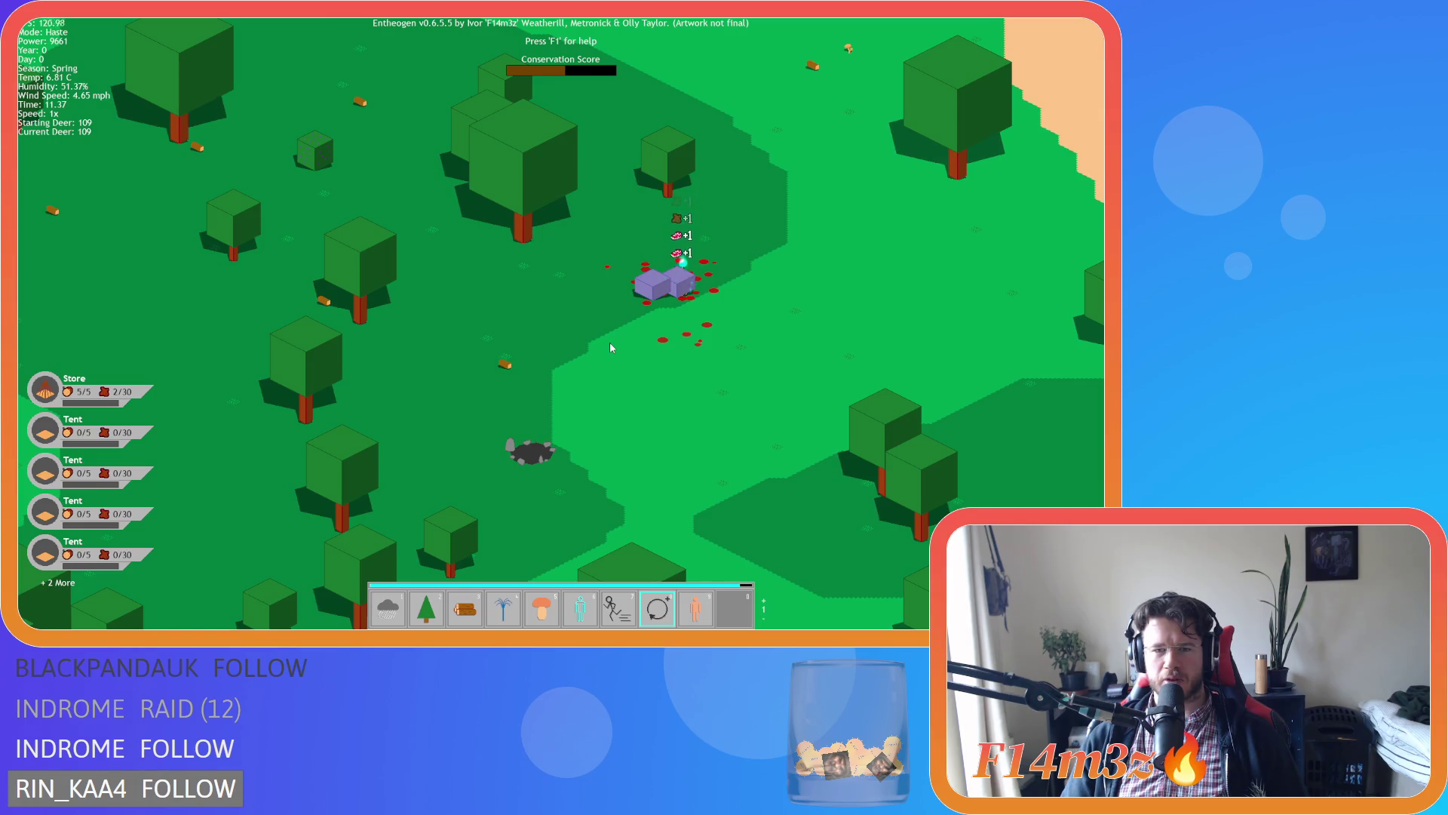
scroll(690, 297, down, 5)
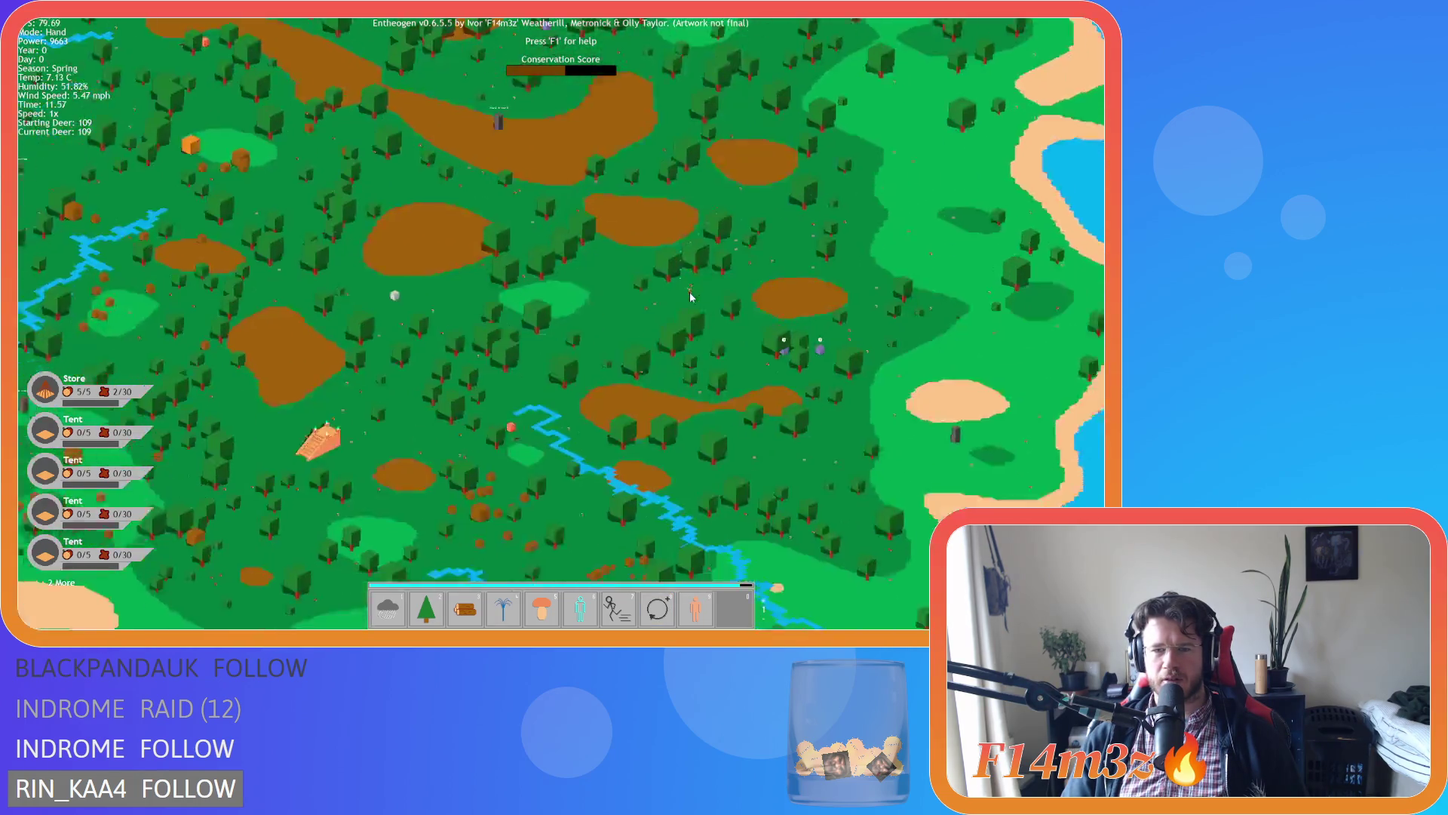
scroll(690, 297, down, 3)
scroll(653, 309, up, 2)
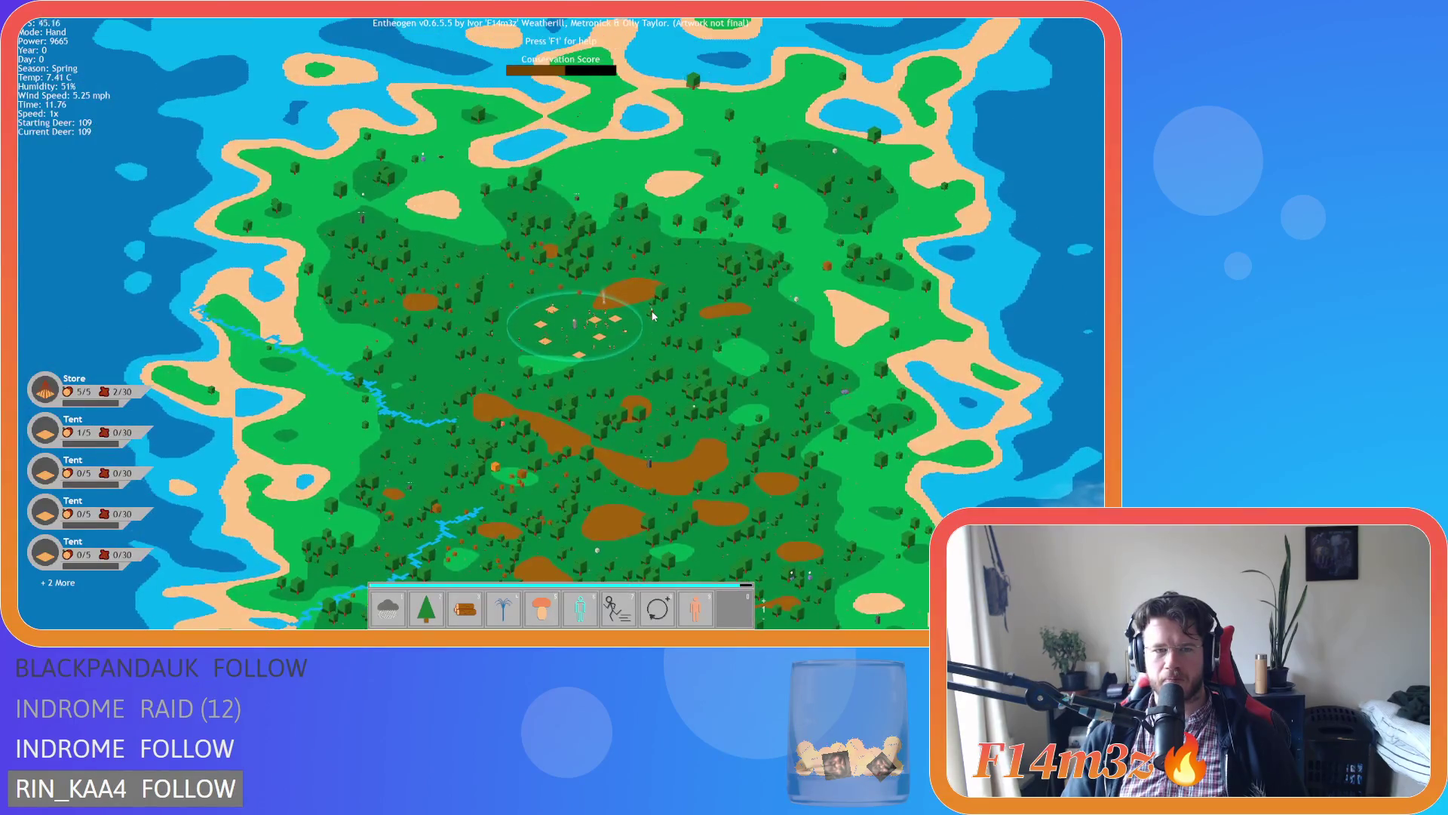
scroll(536, 300, up, 5)
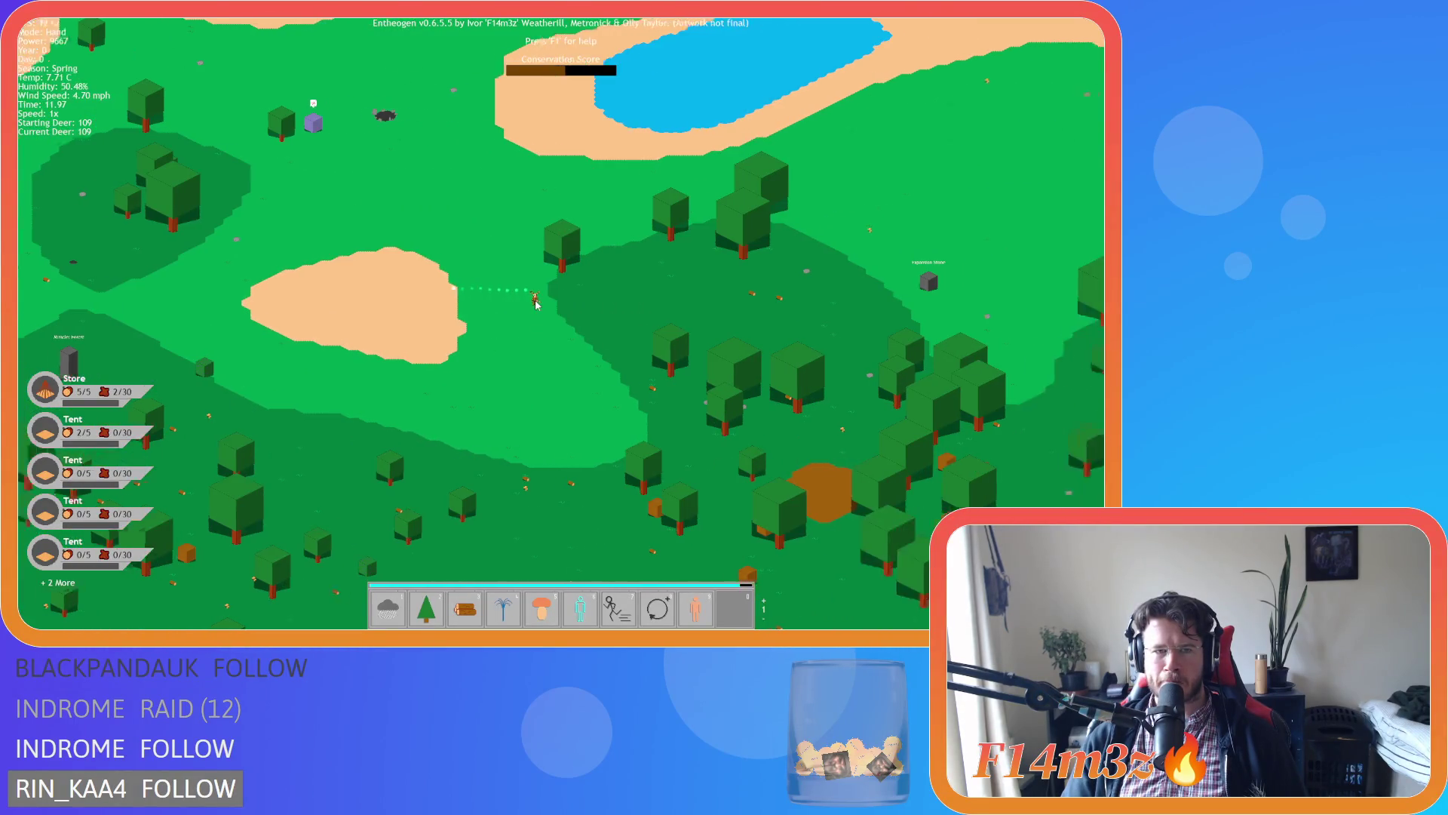
scroll(536, 302, down, 5)
scroll(537, 309, up, 3)
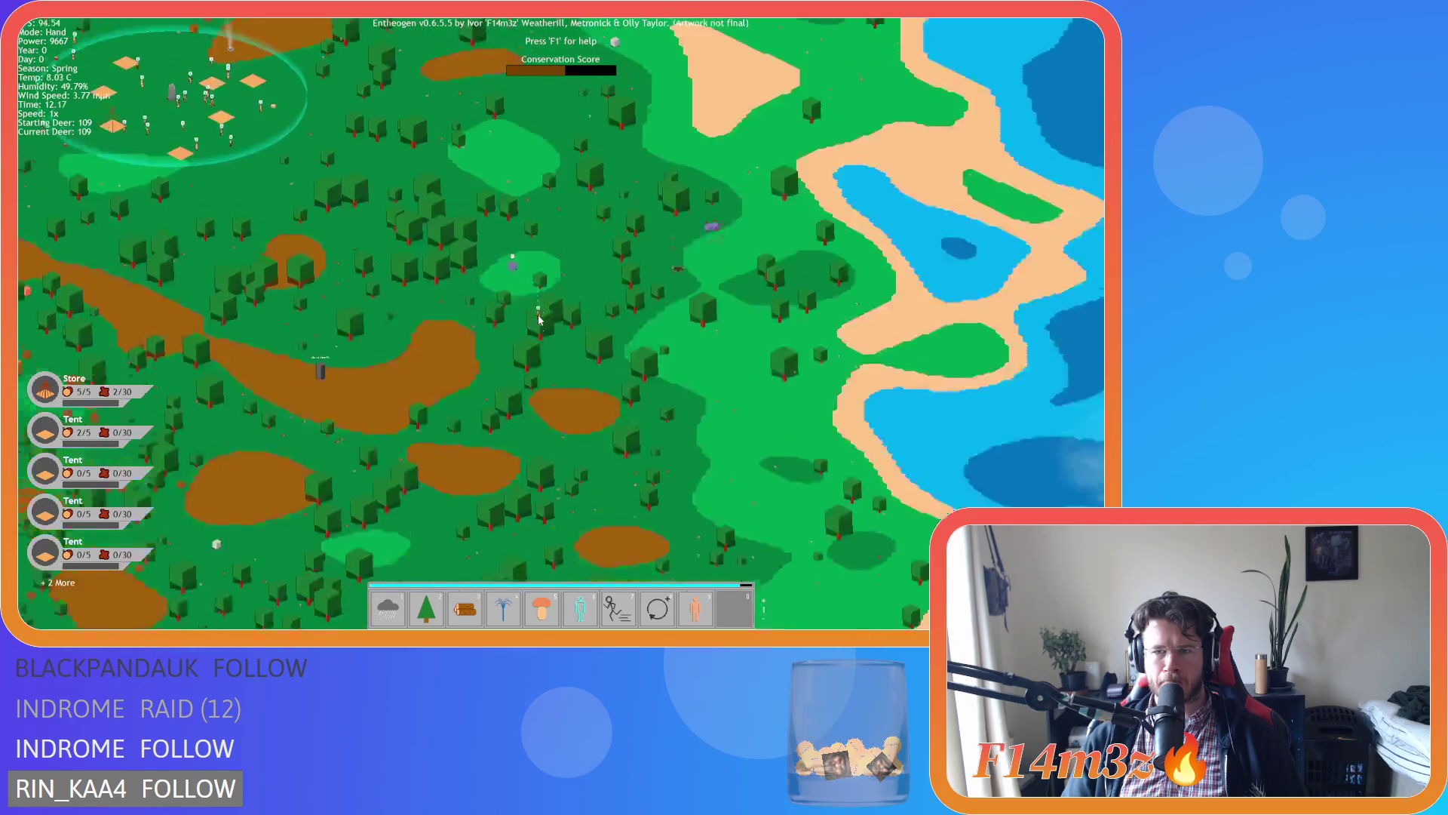
scroll(540, 320, down, 2)
scroll(573, 325, up, 4)
Page between Divine Protection and Haste while panning the map past the lake.
key(Tab)
key(7)
key(Tab)
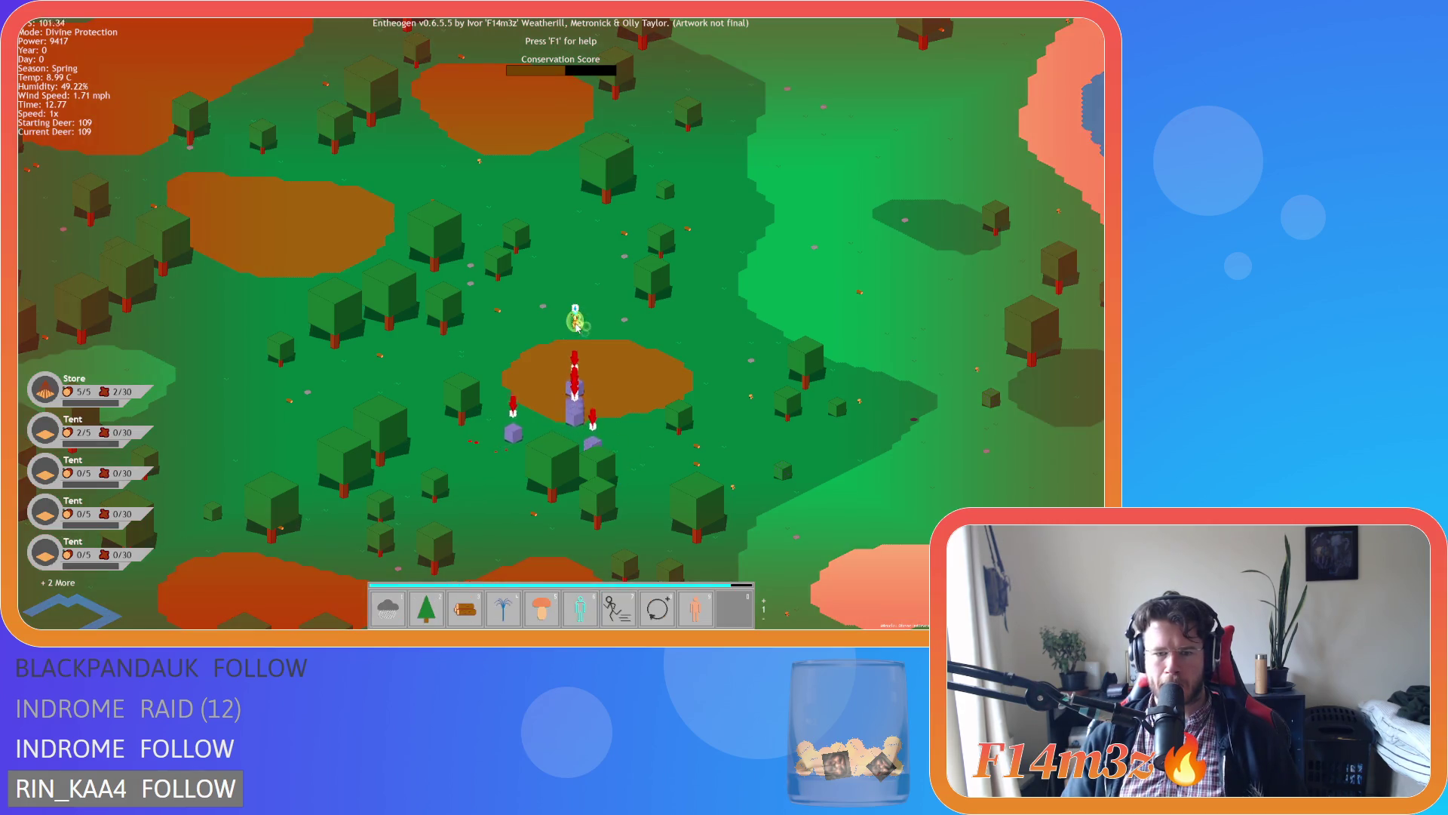
key(8)
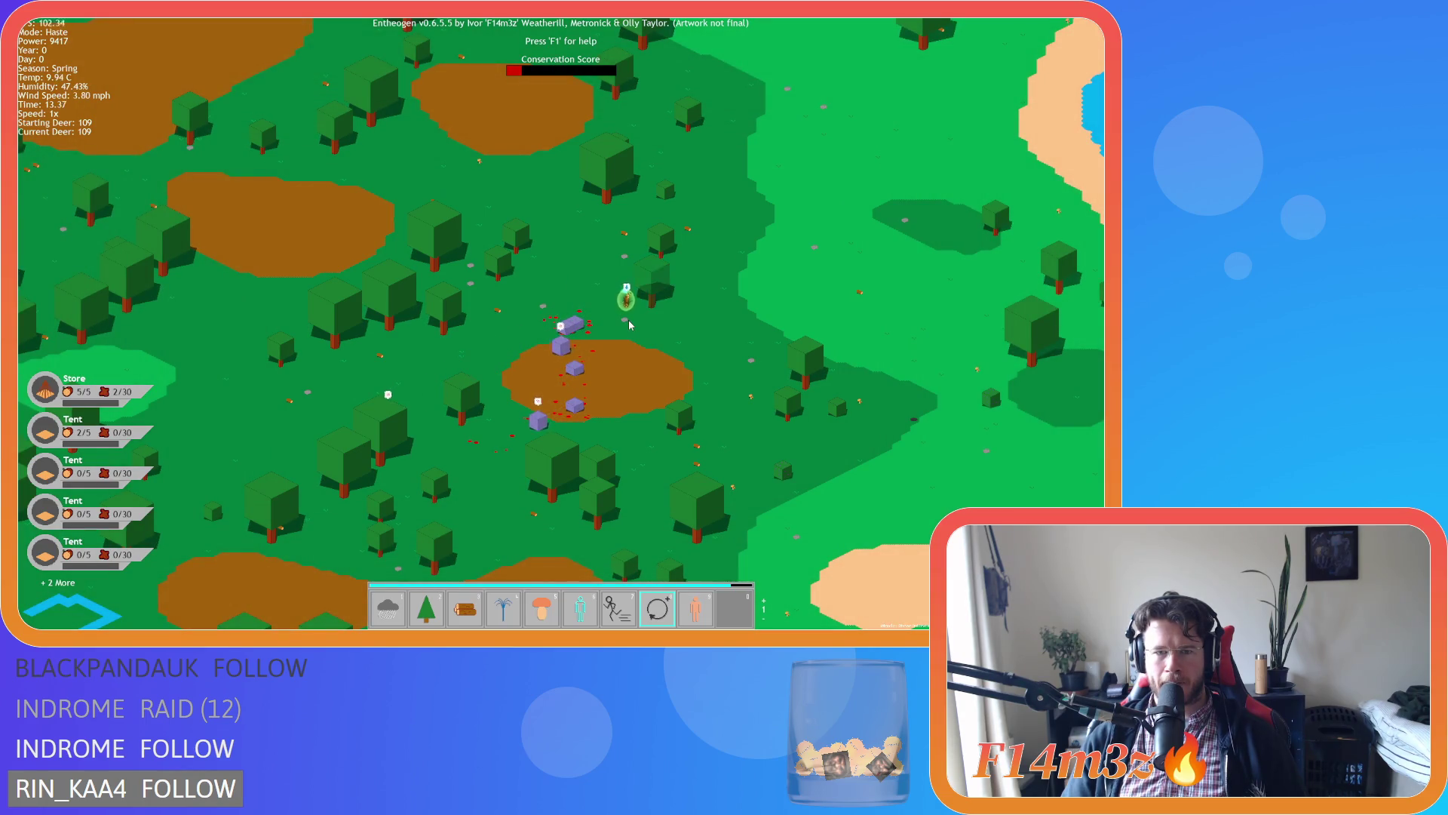
key(w)
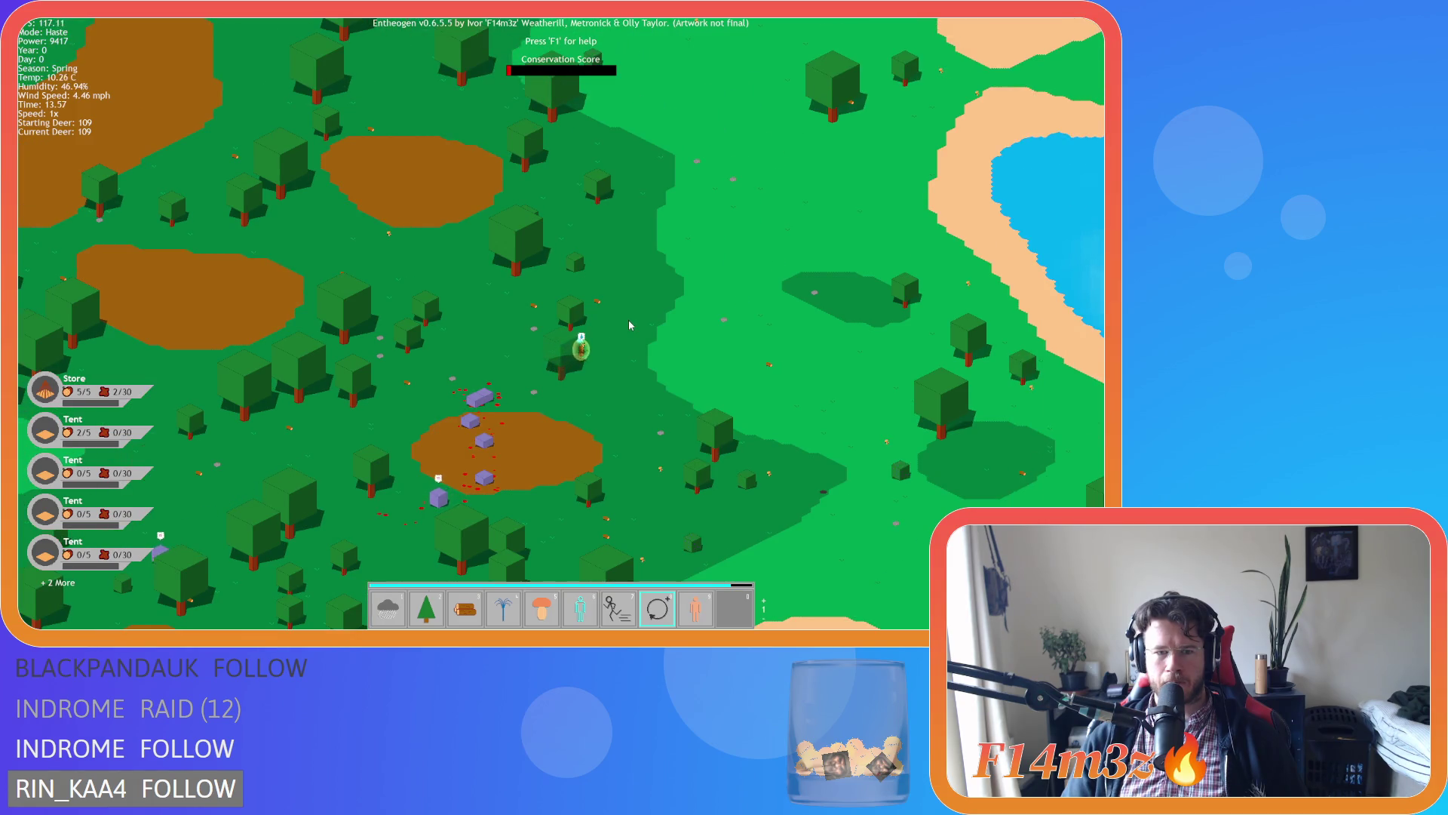
key(s)
key(d)
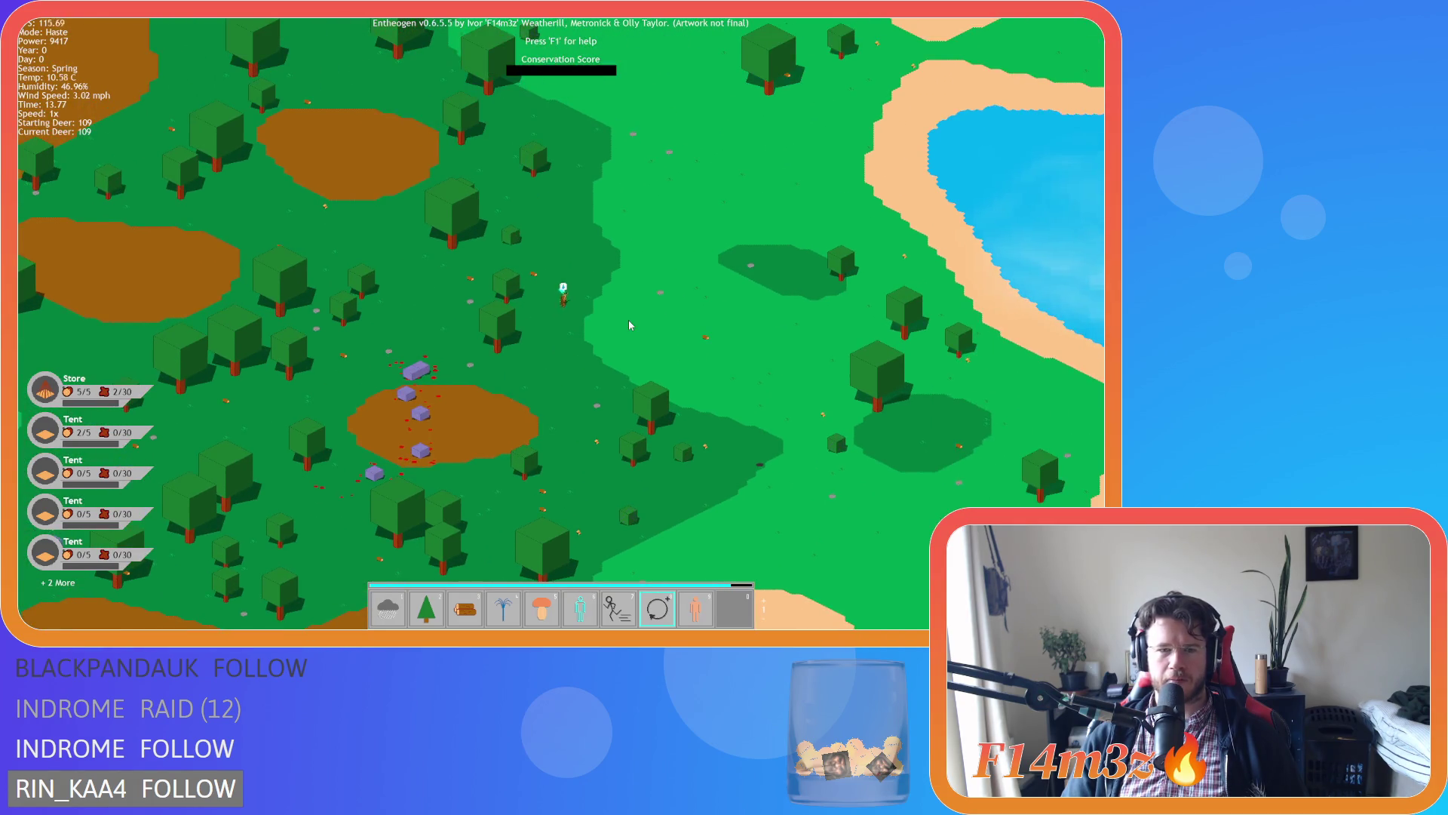
scroll(630, 324, down, 5)
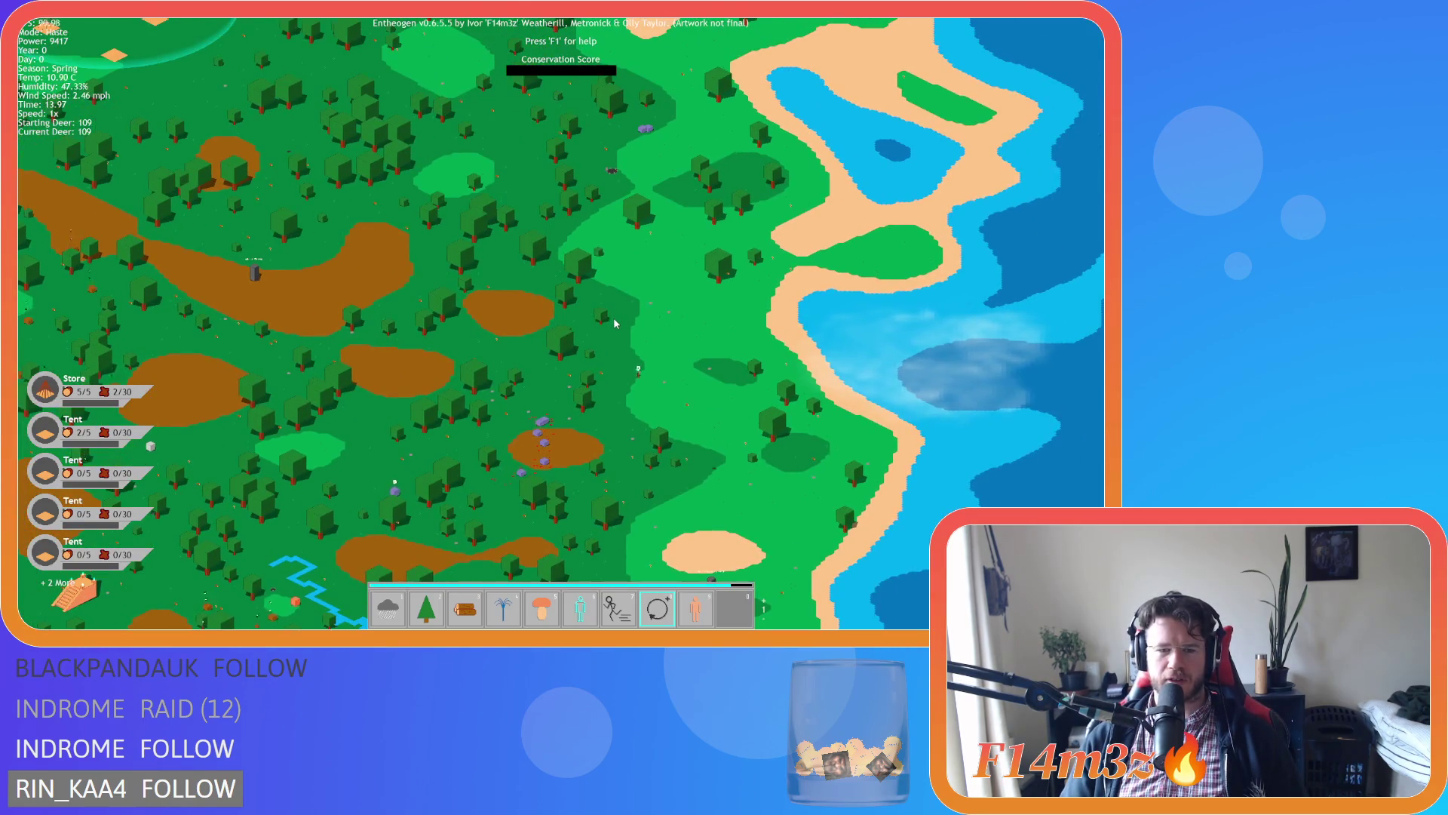
key(Tab)
Centre the camera on the village circle and pan and zoom around it.
key(d)
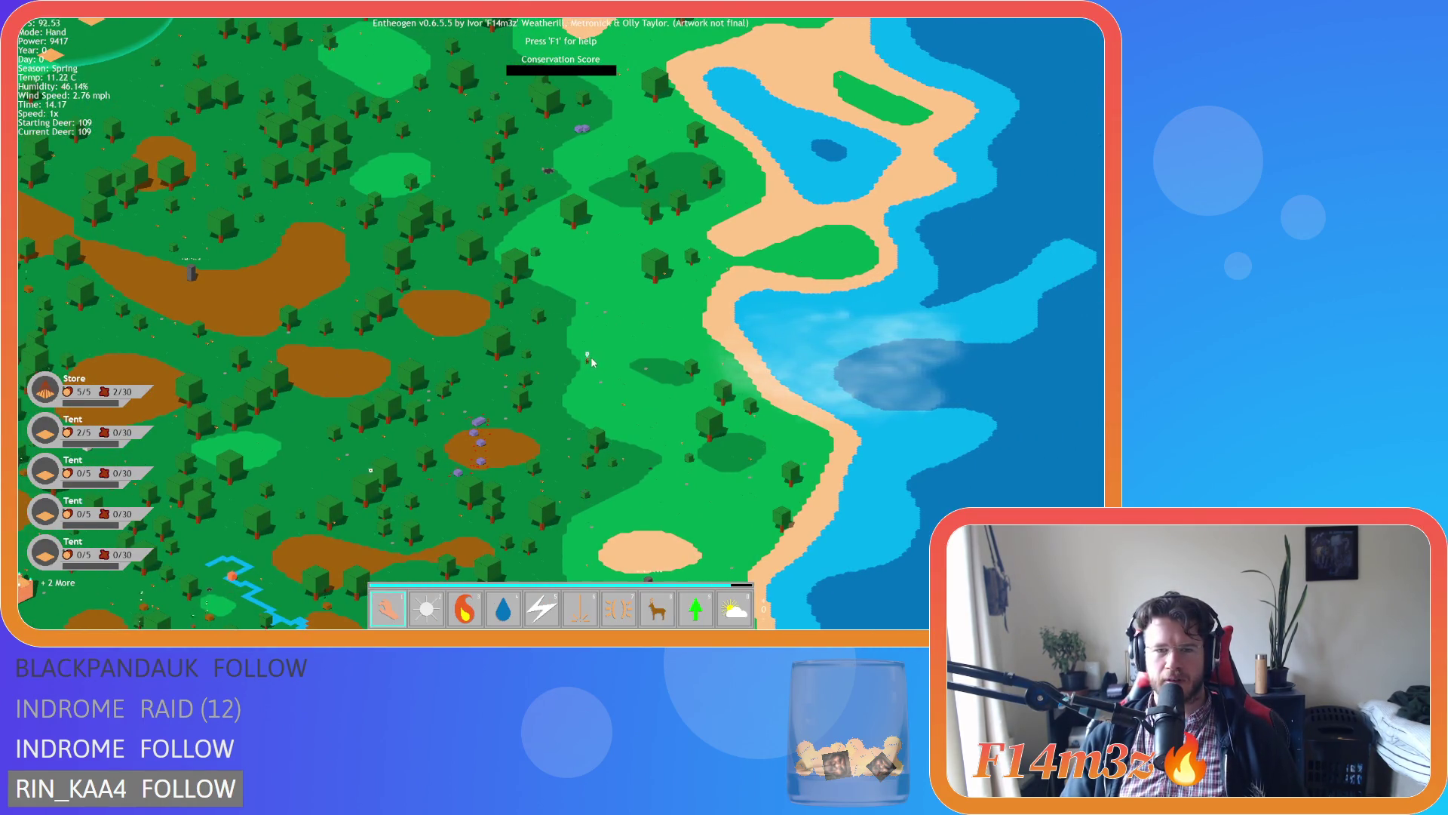
key(space)
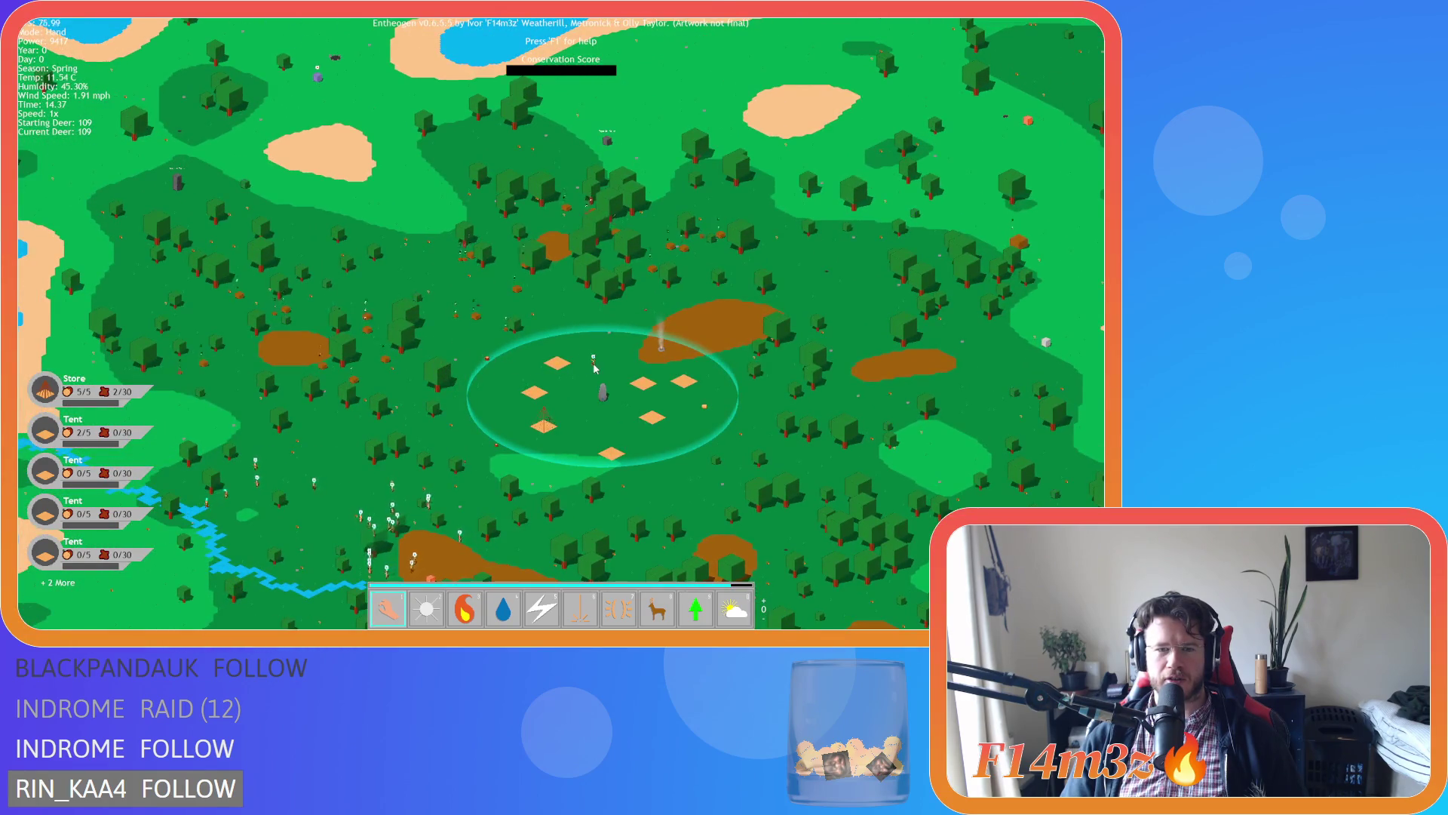
key(s)
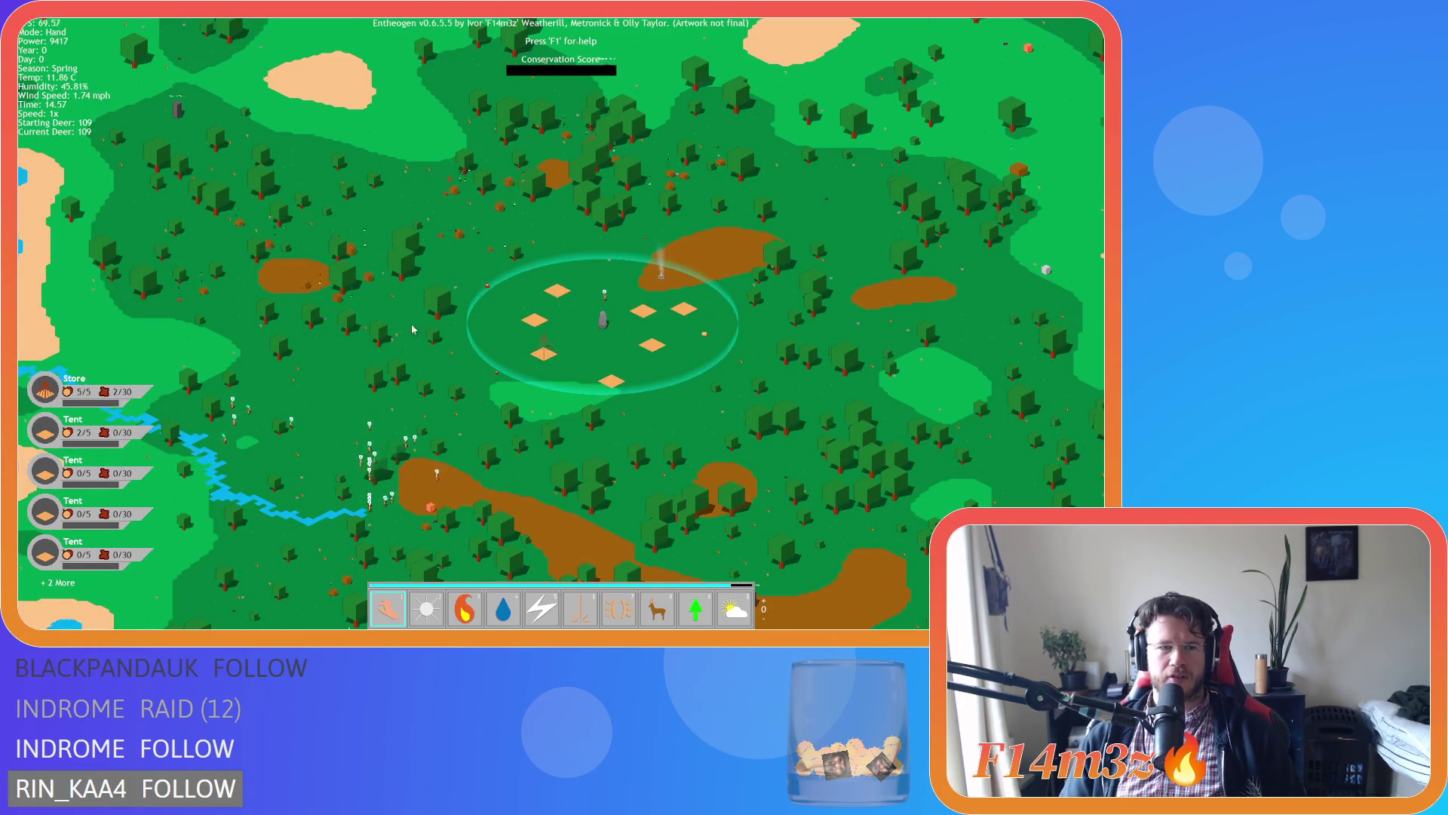
key(w)
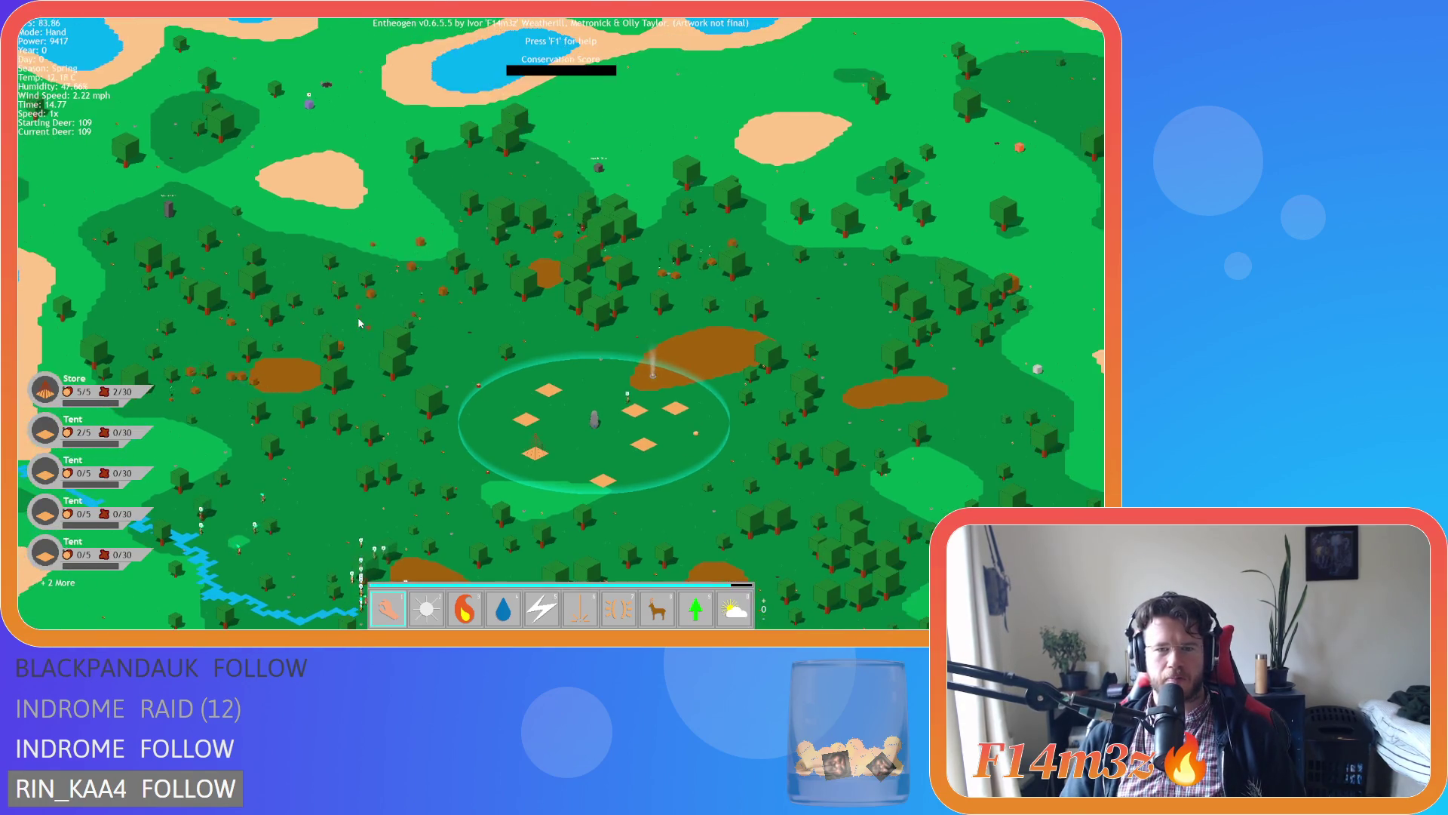
key(s)
key(d)
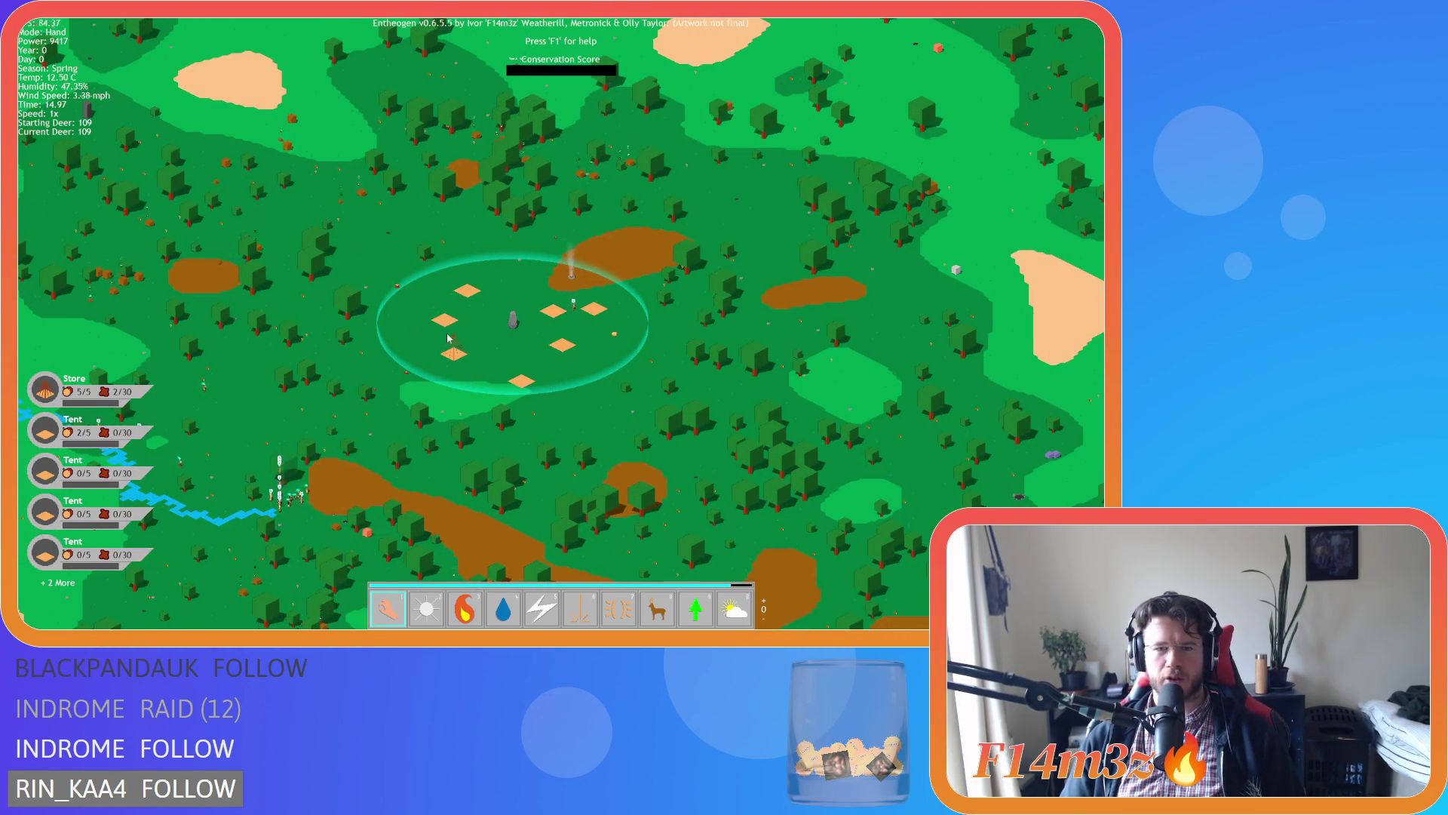
scroll(448, 338, up, 3)
key(w)
key(d)
key(s)
key(a)
key(w)
key(d)
key(s)
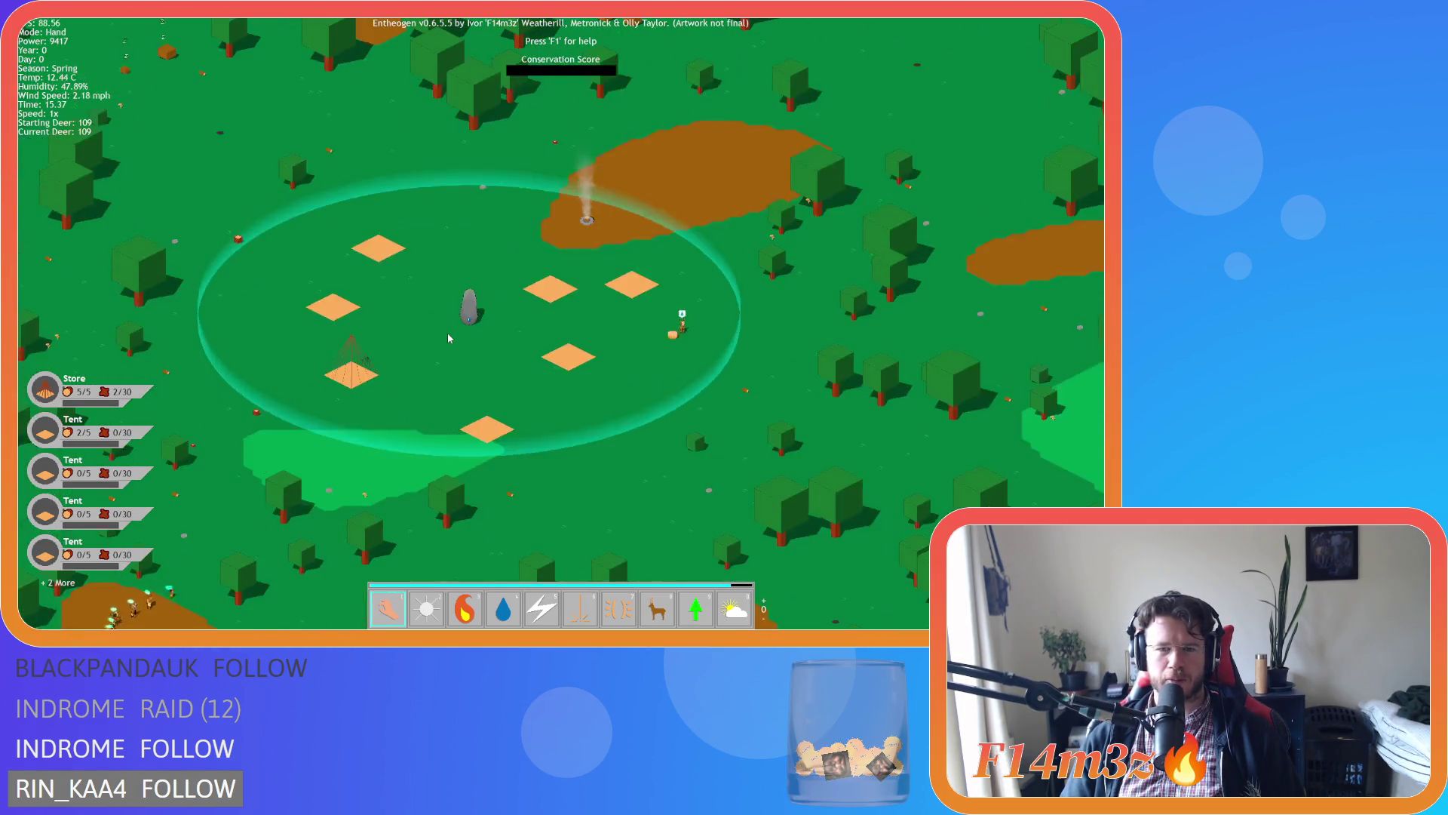
scroll(448, 338, down, 3)
key(w)
key(a)
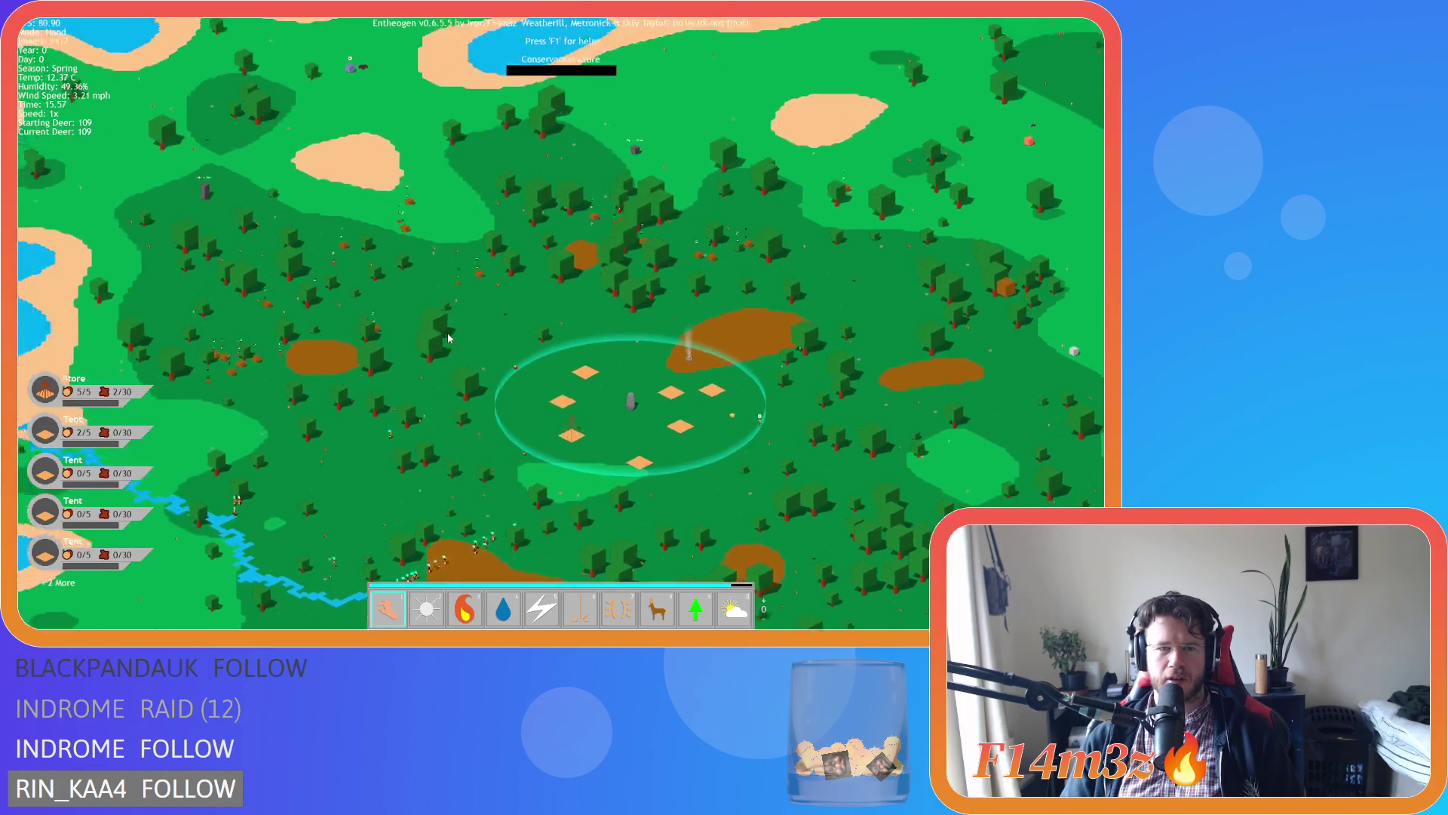
key(d)
key(s)
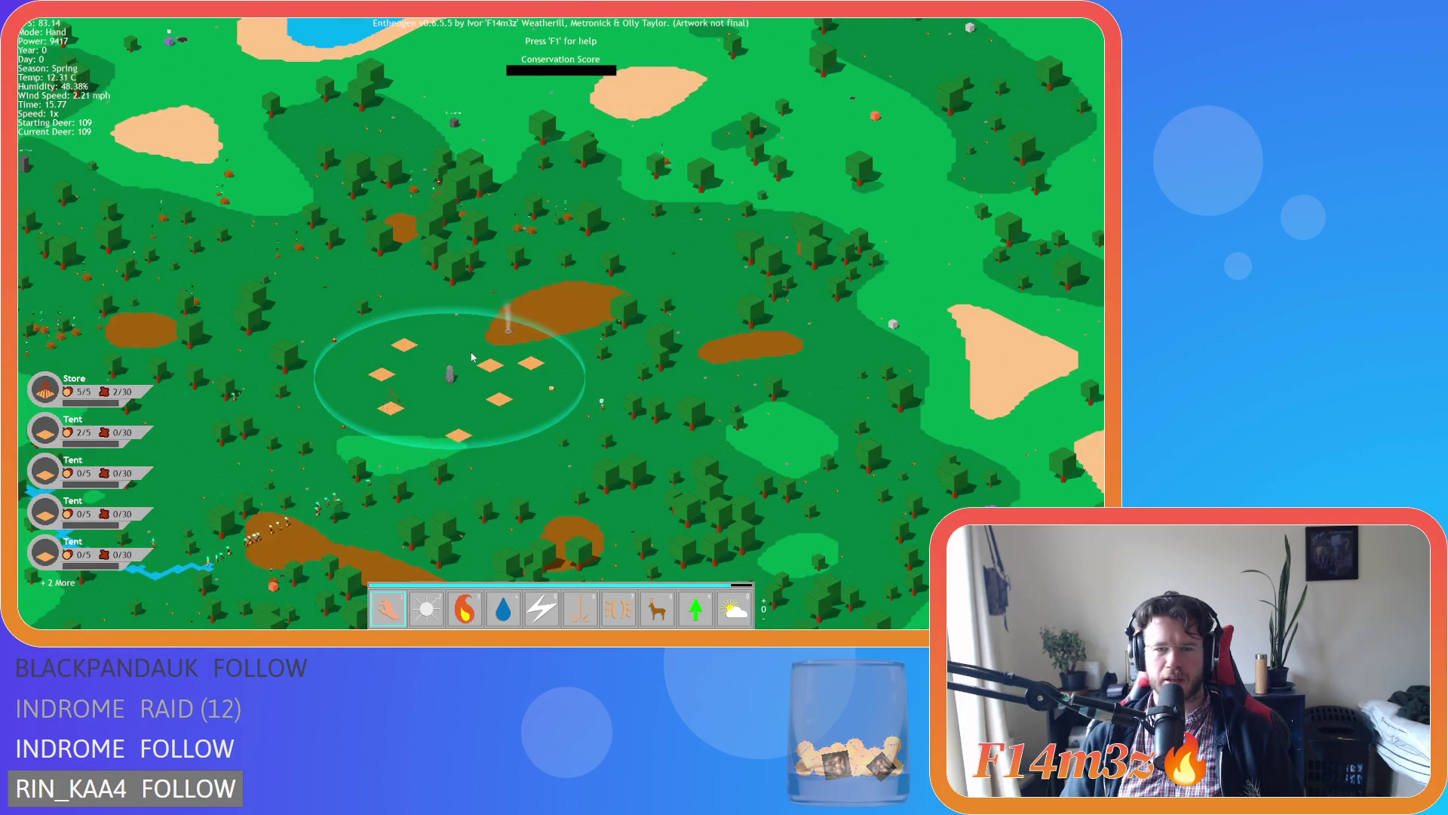
Explore the northern lakes and forest, then quit the game to the title screen.
key(w)
key(a)
key(s)
key(s)
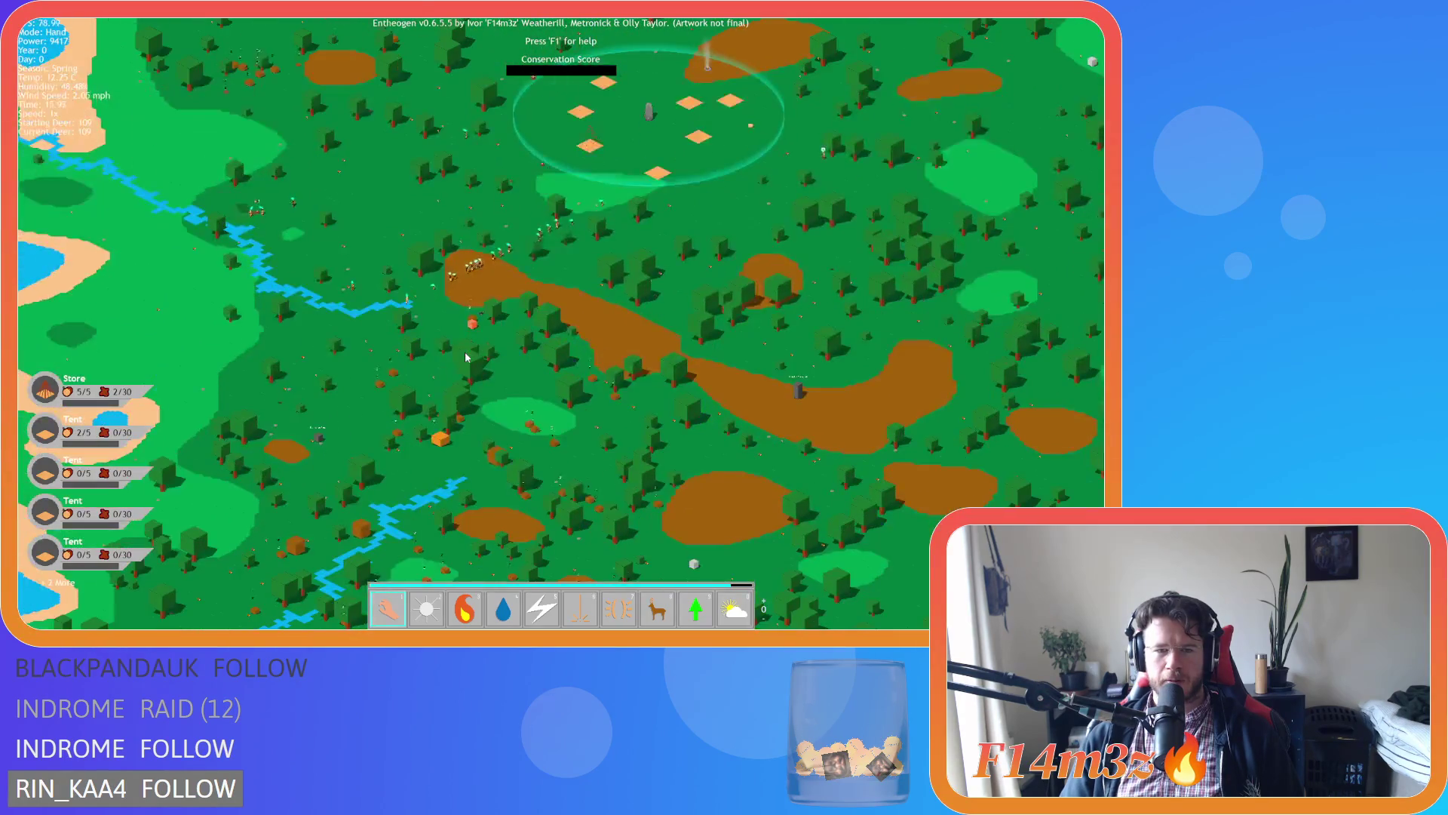
key(d)
key(w)
key(d)
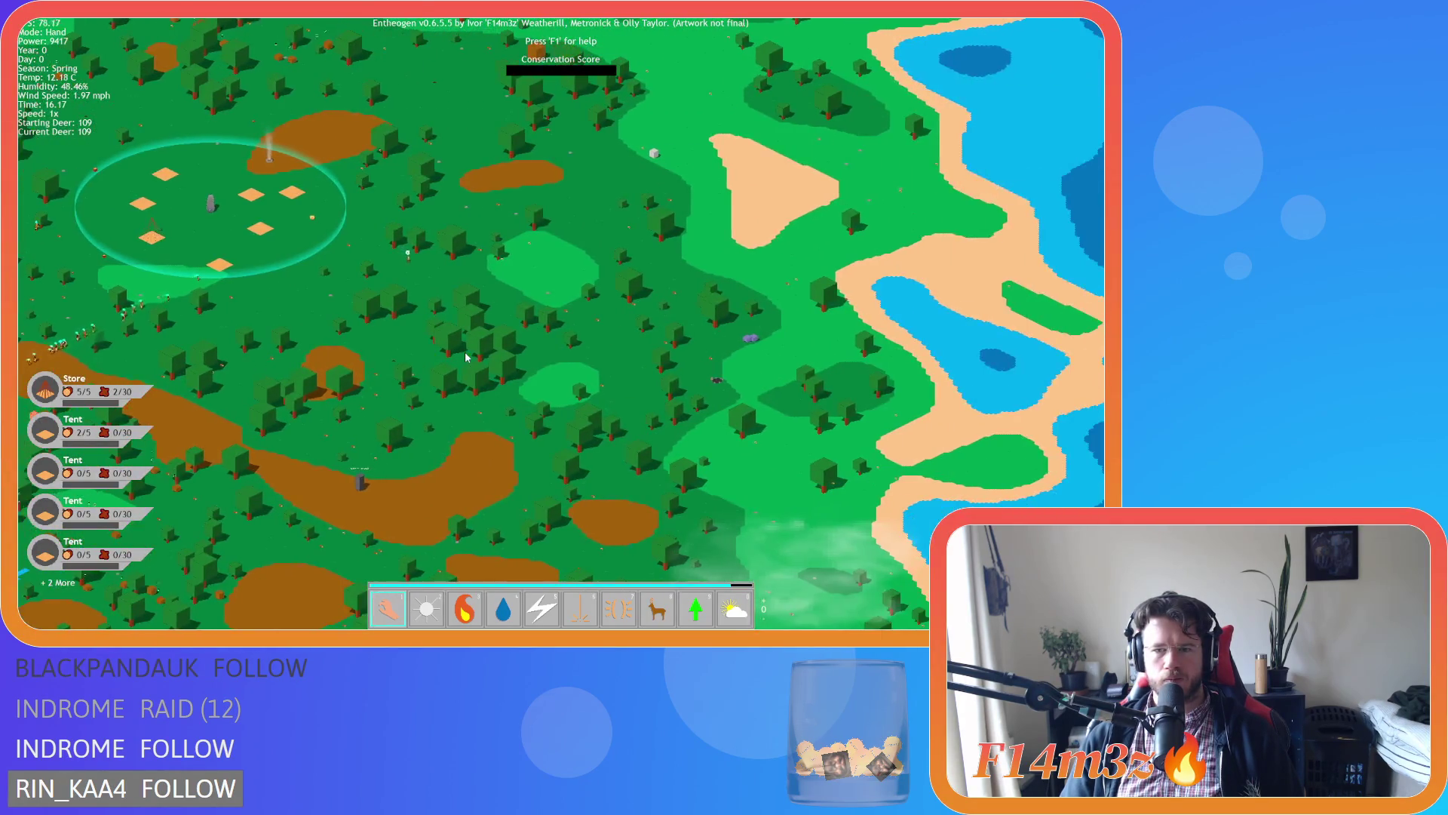
key(s)
key(a)
key(s)
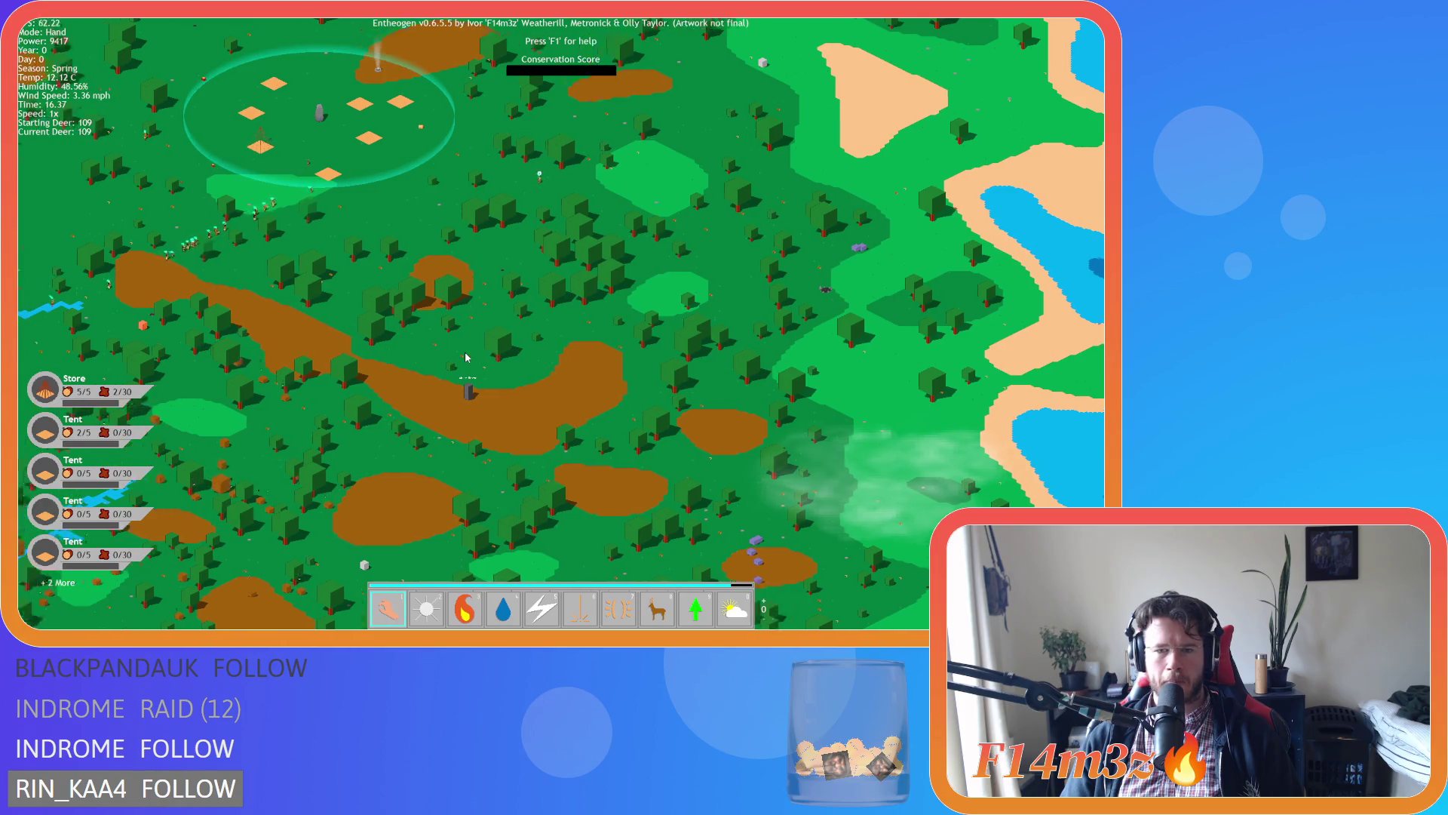
key(a)
key(s)
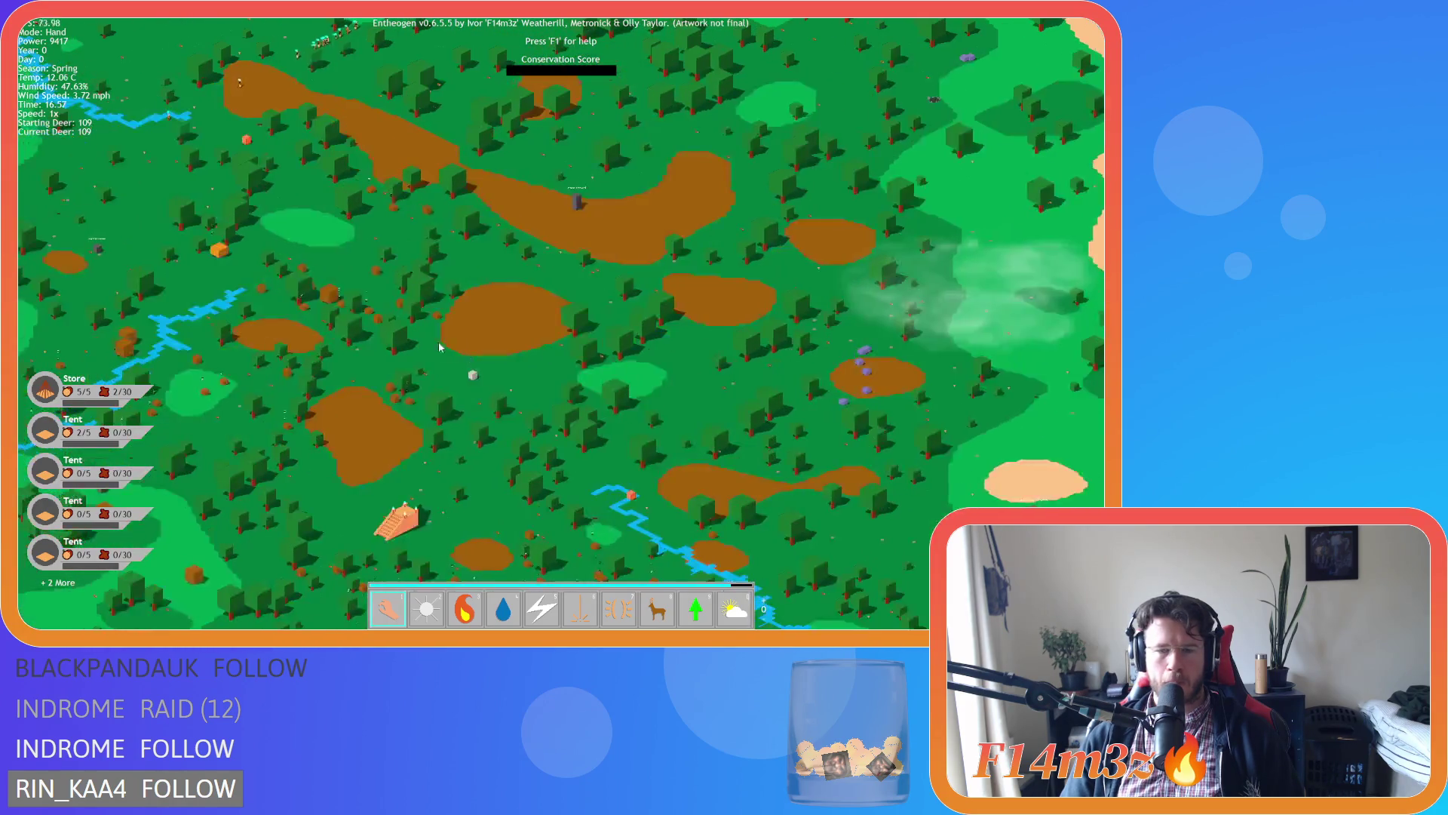
key(w)
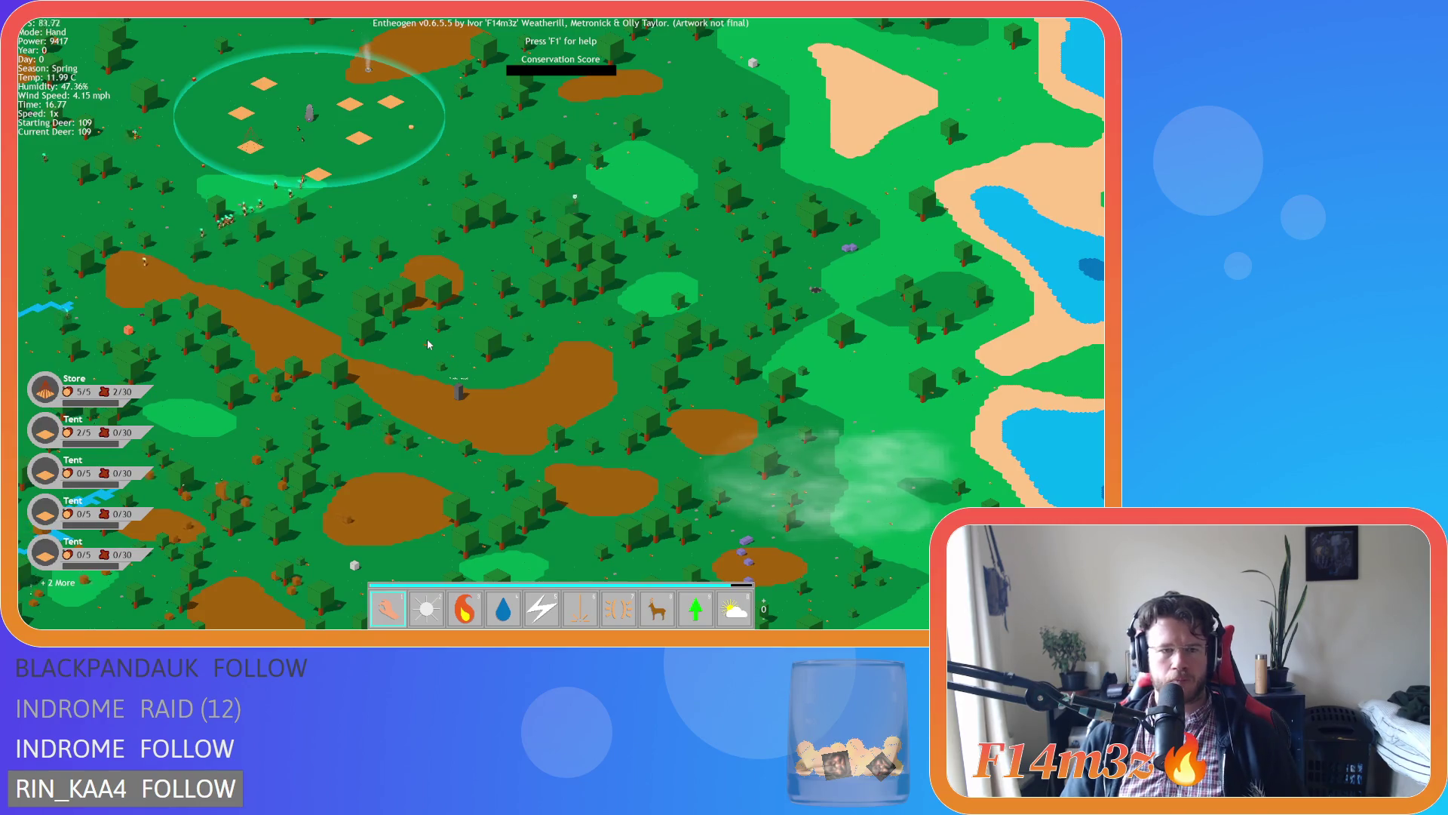
scroll(427, 345, down, 5)
scroll(427, 345, up, 3)
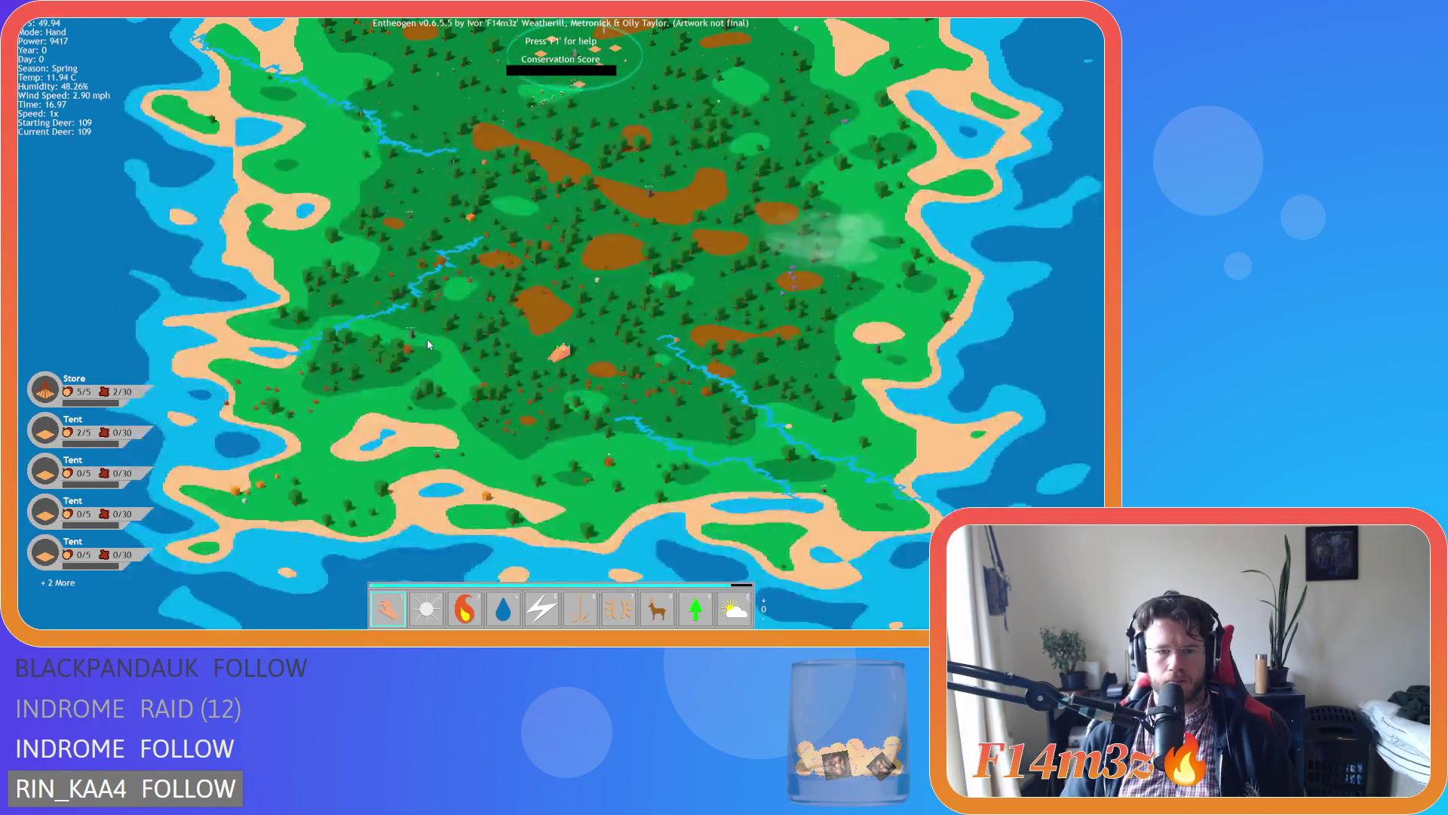
scroll(426, 345, down, 3)
scroll(427, 345, up, 3)
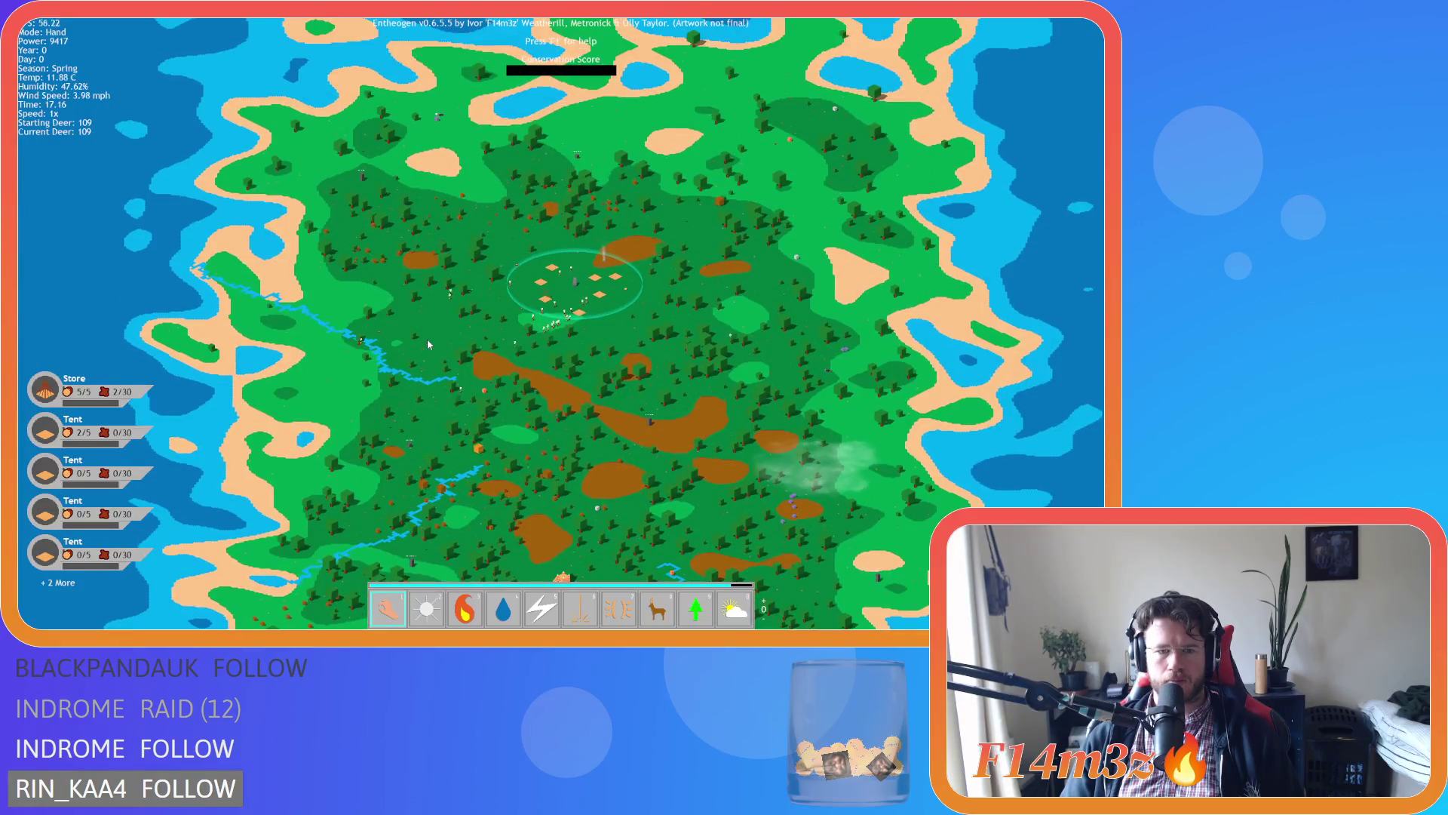
scroll(427, 345, up, 3)
key(s)
key(d)
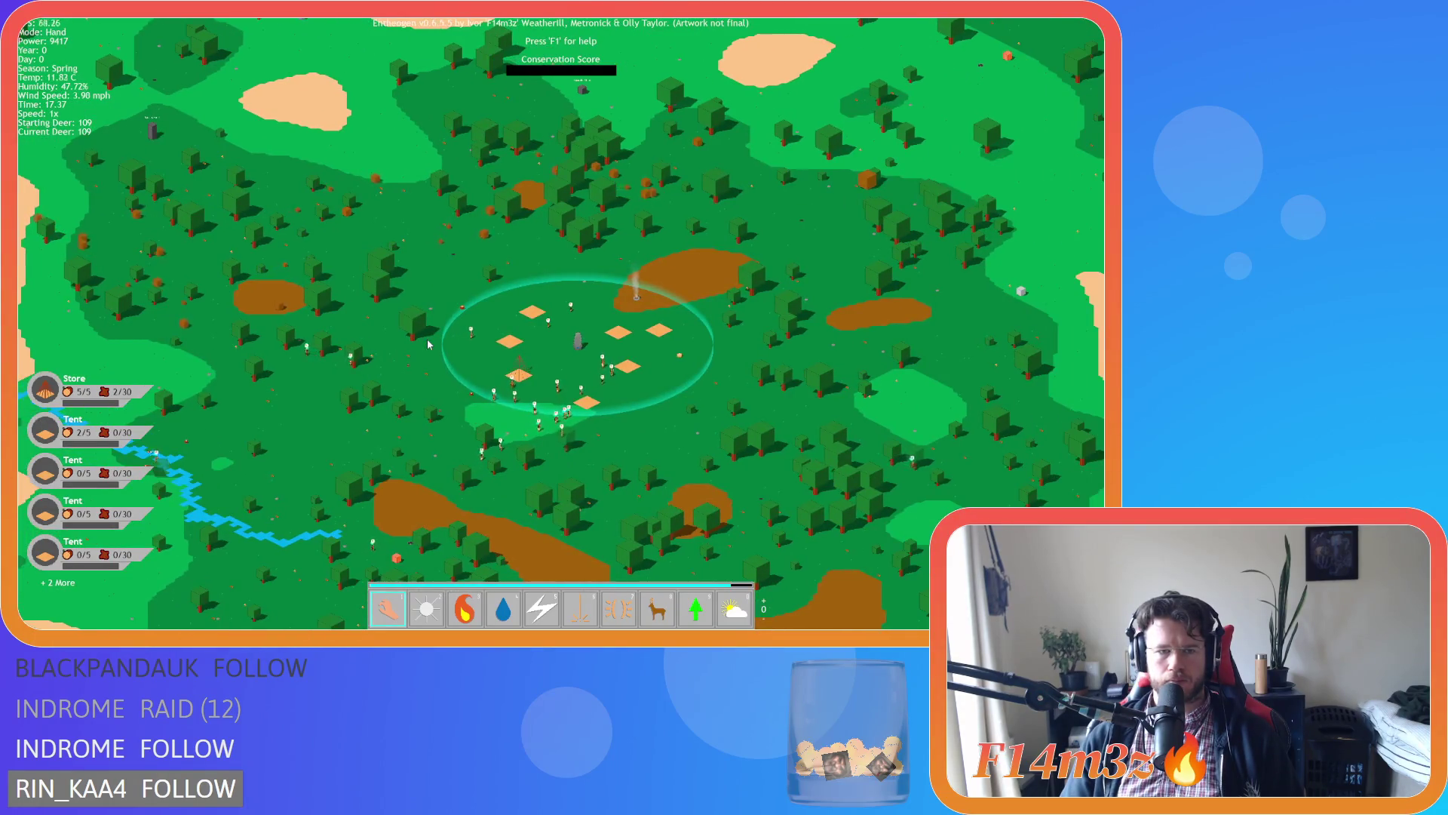
key(Escape)
key(y)
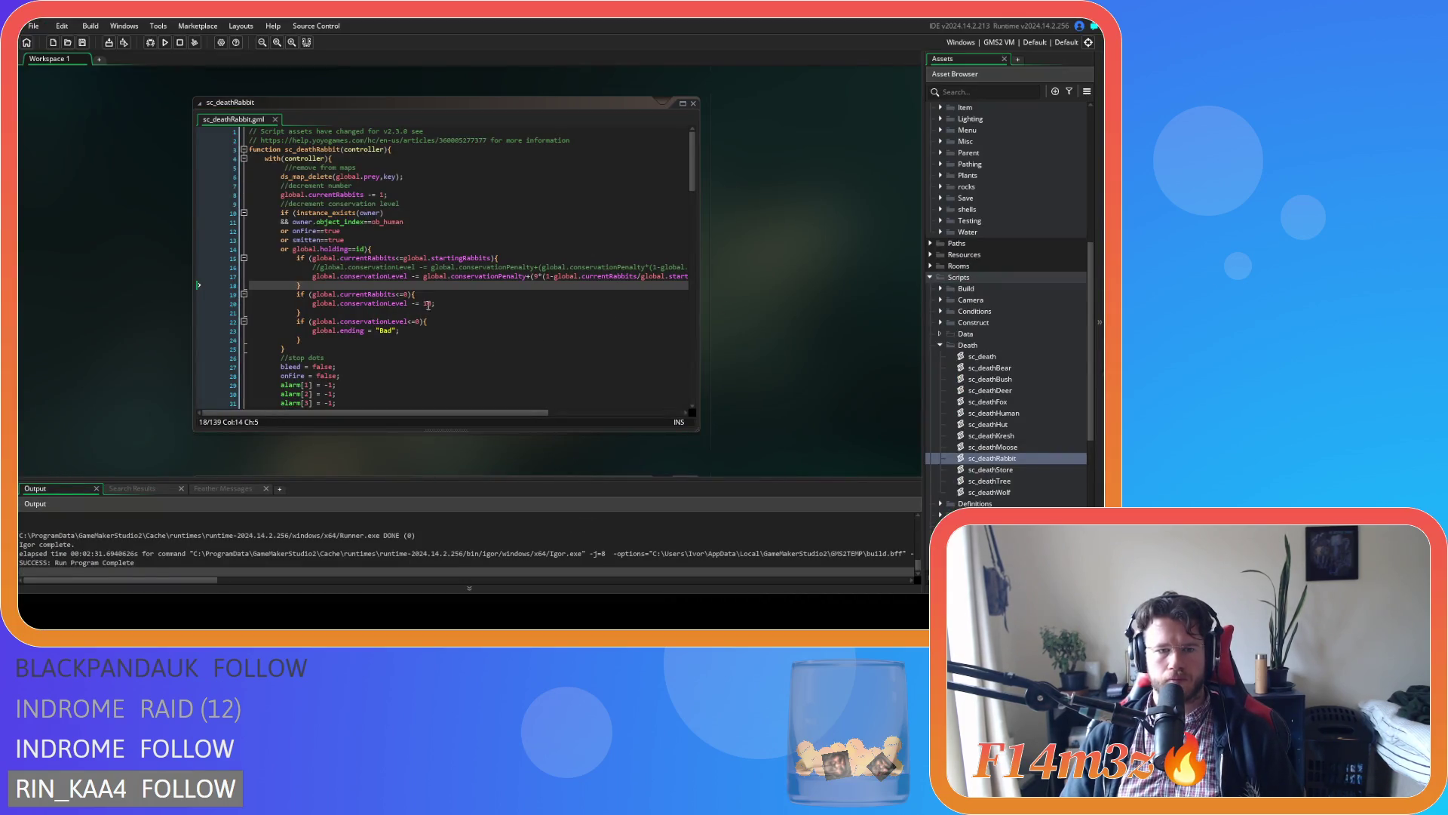
Change the extinction penalty to 100 on line 20 of sc_deathRabbit and line 23 of sc_deathMoose.
double_click(428, 303)
text(100)
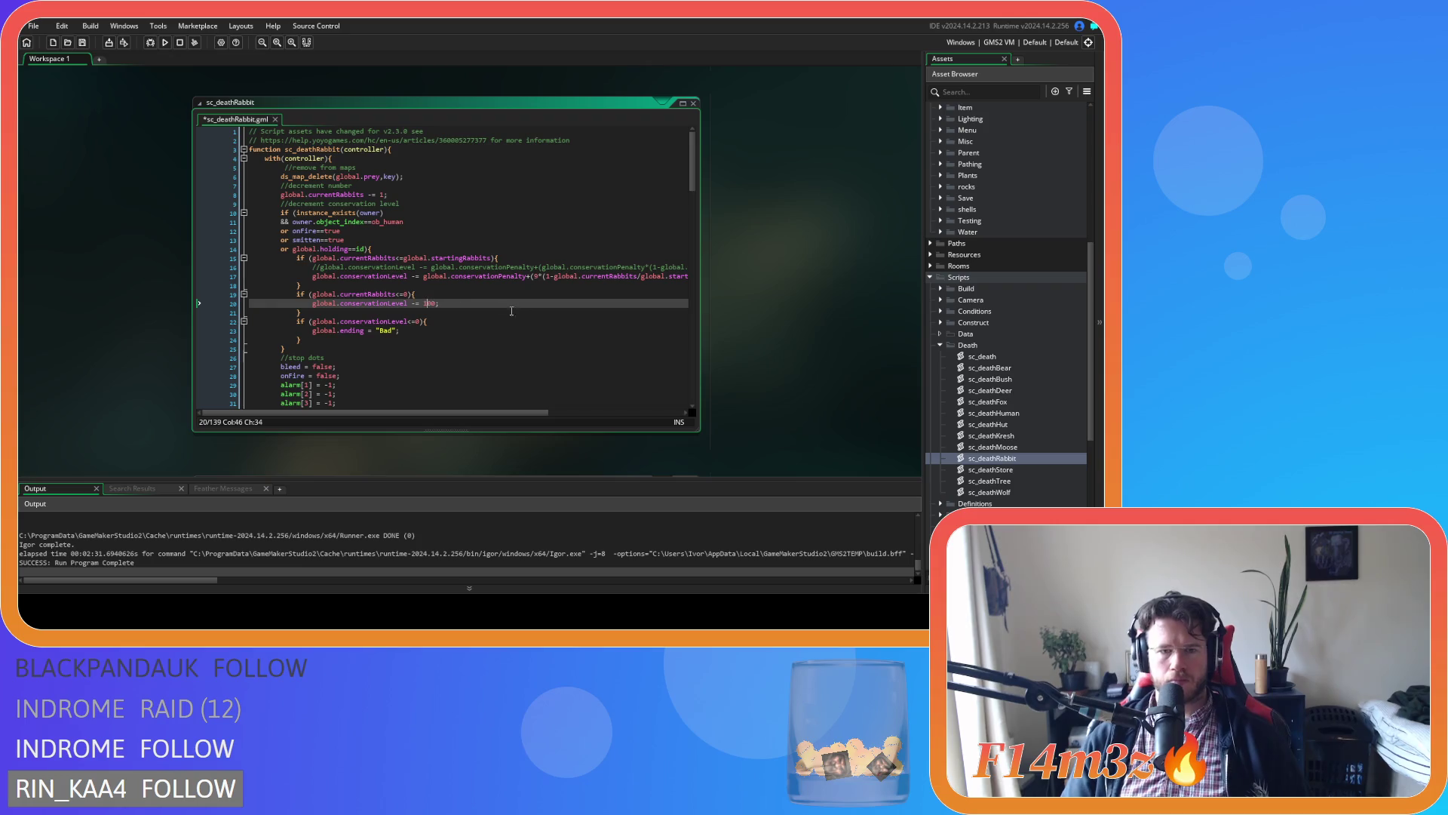
double_click(431, 303)
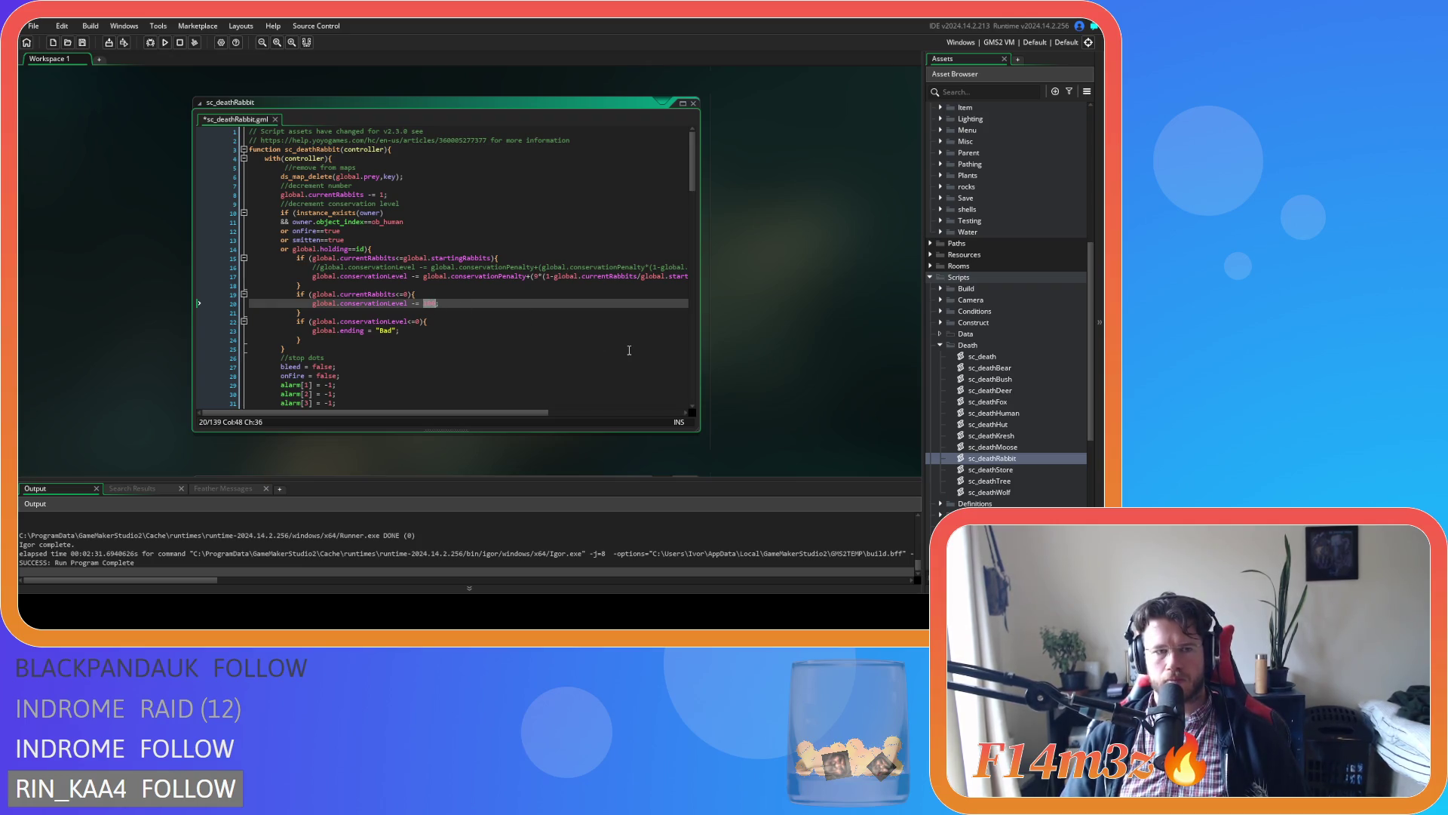
double_click(1004, 491)
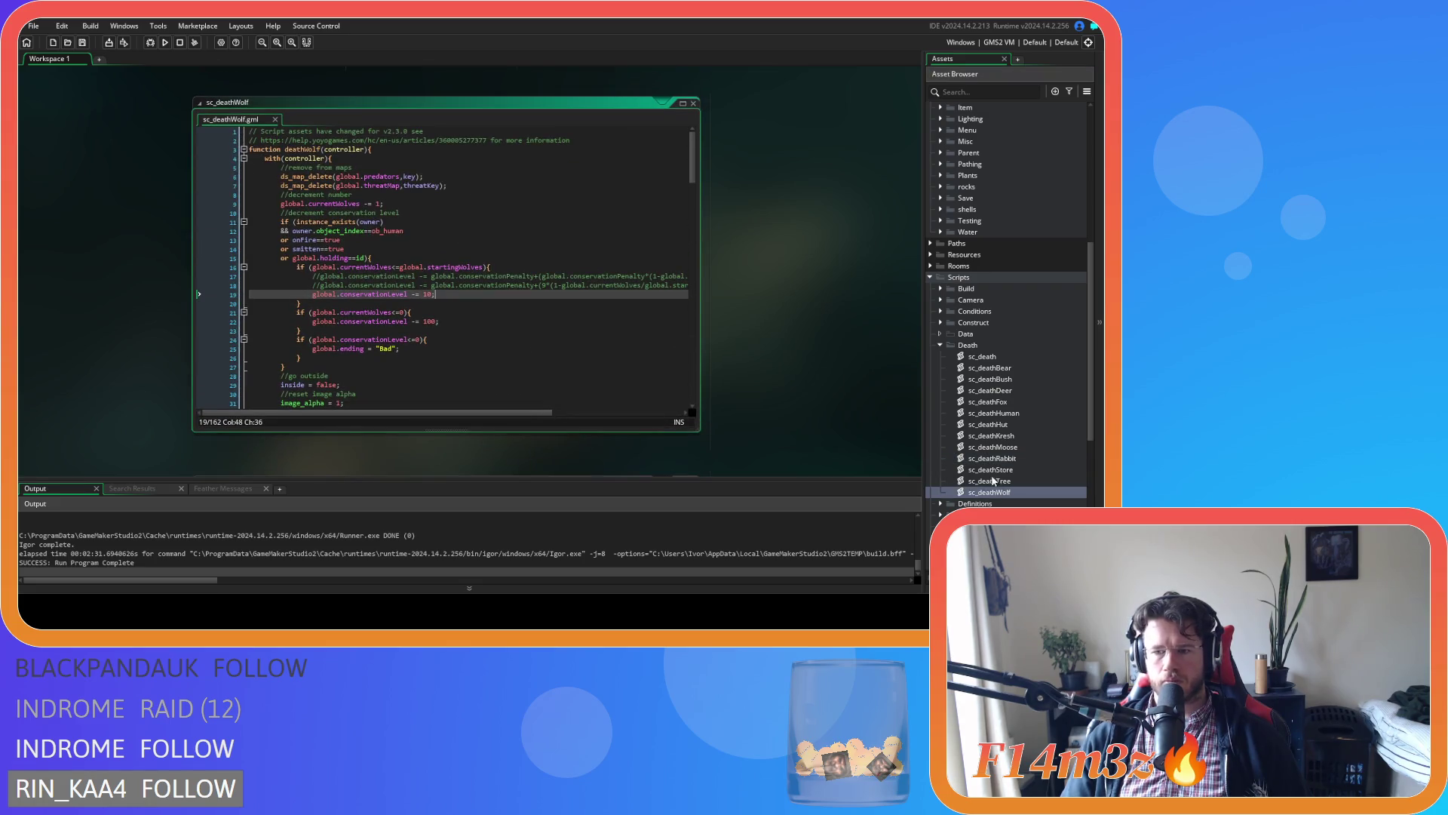
double_click(1012, 454)
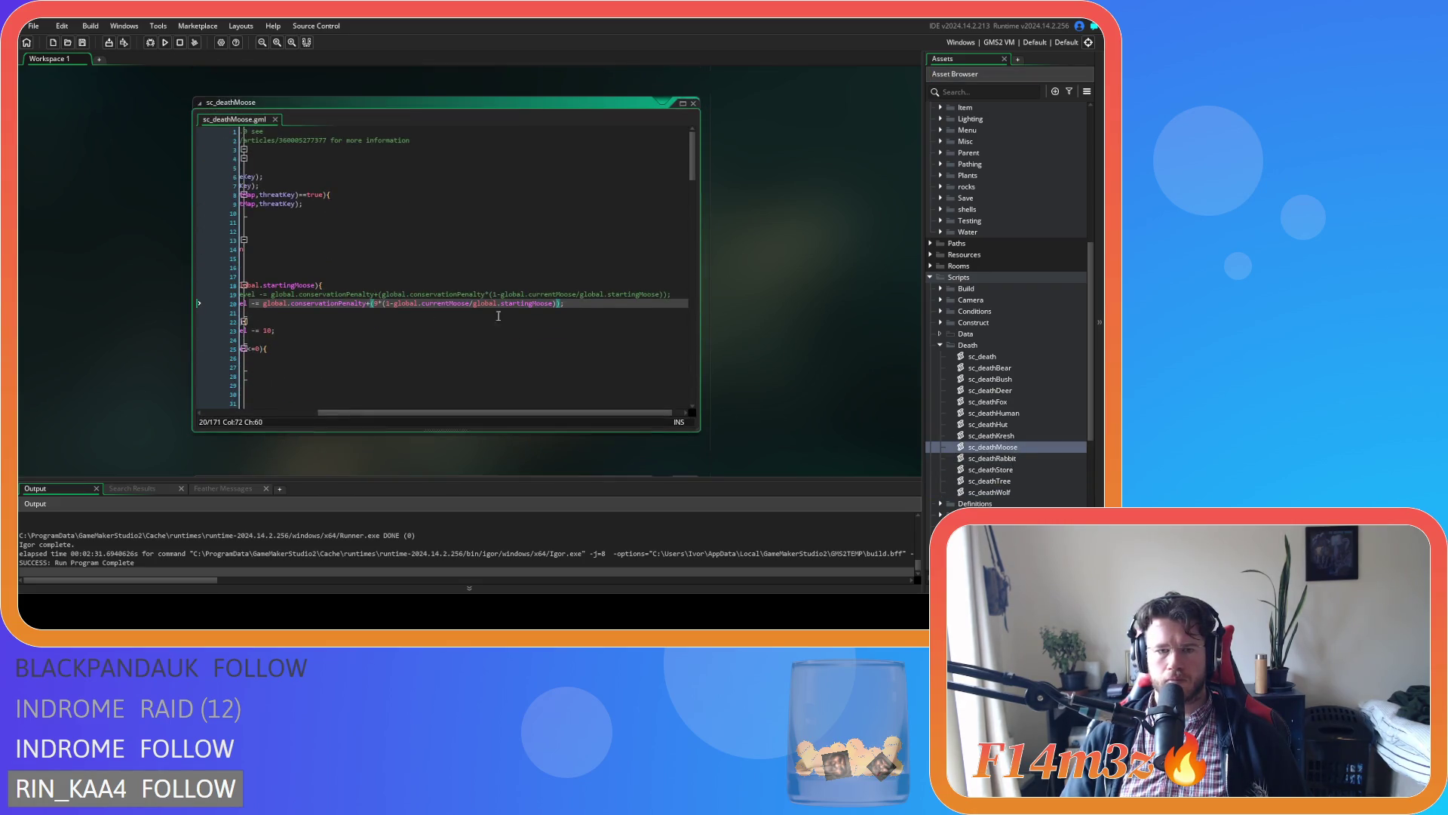
drag(420, 414, 310, 414)
click(421, 333)
text(00)
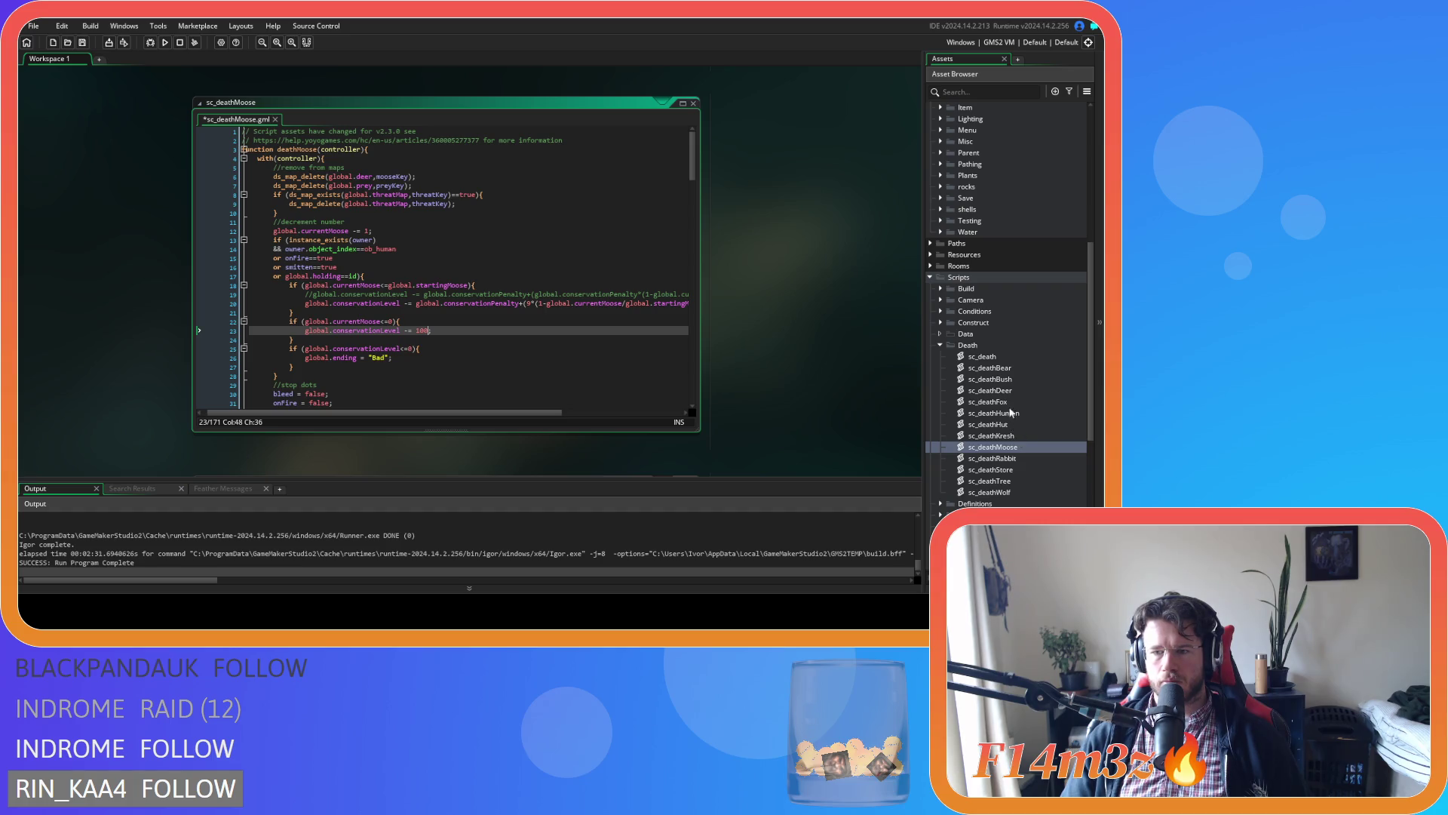
Check sc_deathFox and raise sc_deathDeer's extinction penalty on line 21 from 10 to 100.
double_click(988, 401)
double_click(427, 303)
double_click(1007, 390)
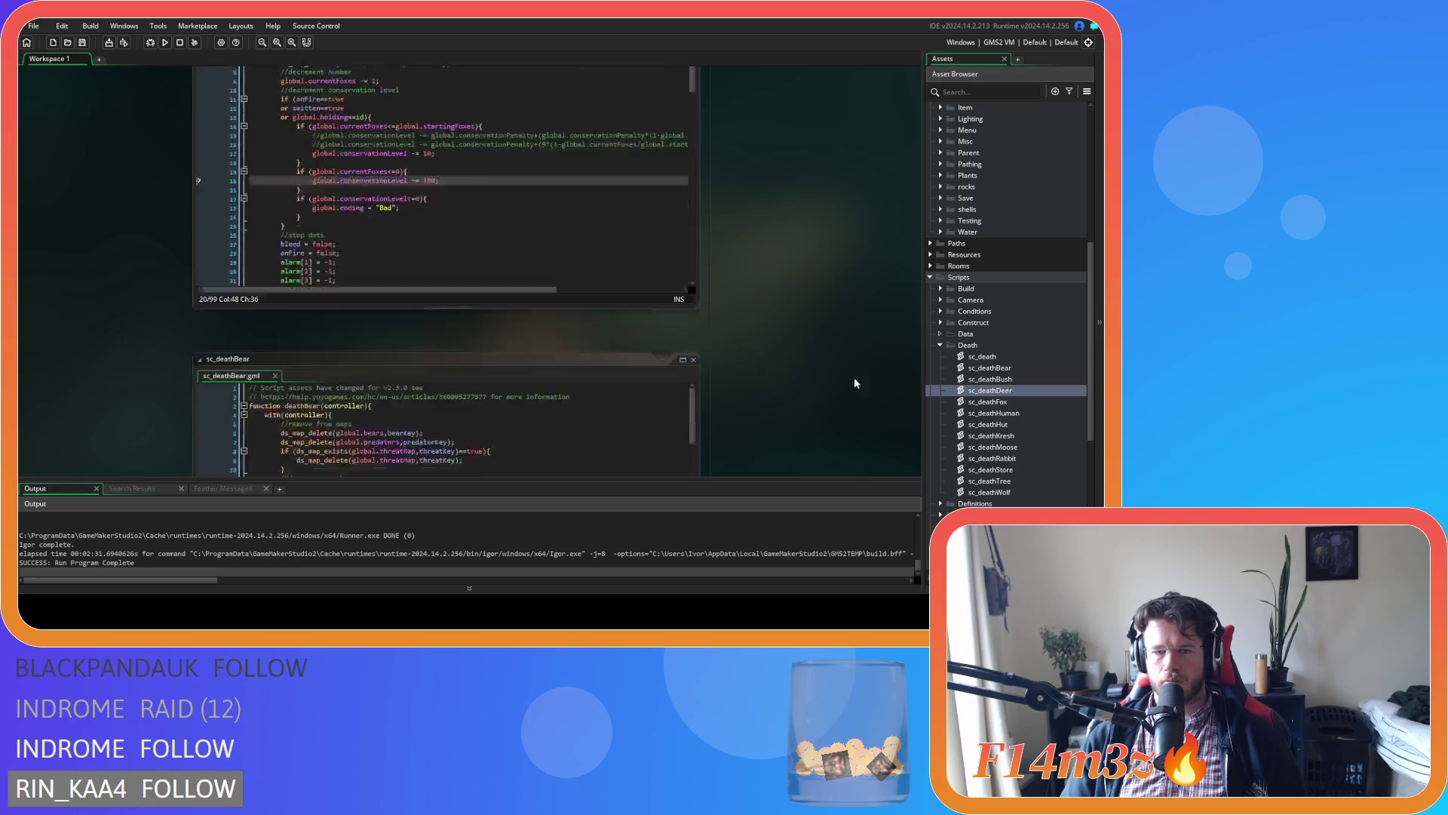
click(434, 311)
text(00;)
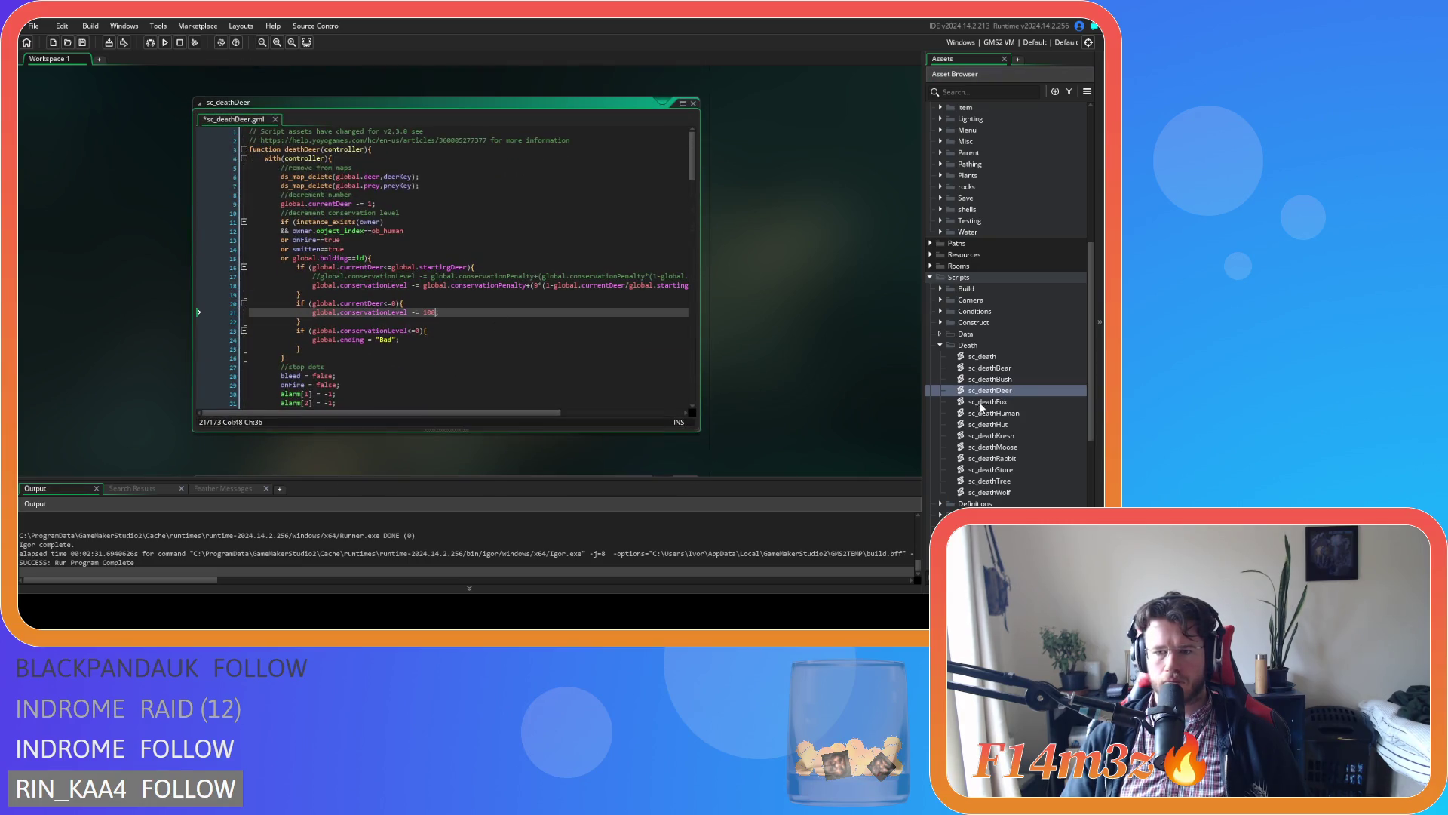
double_click(1012, 367)
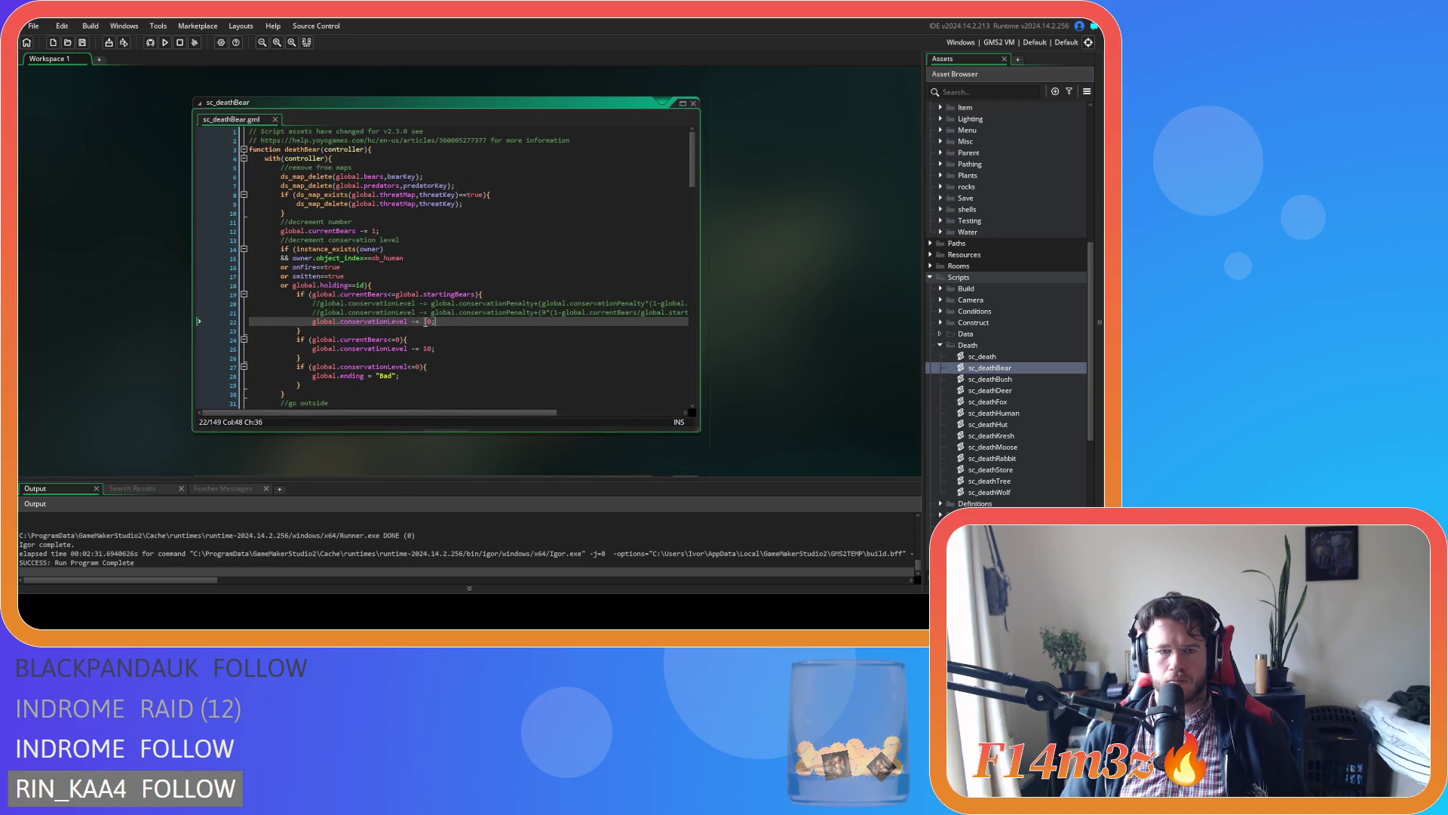
Change sc_deathBear's extinction penalty on line 25 from 10 to 100.
click(432, 321)
click(429, 349)
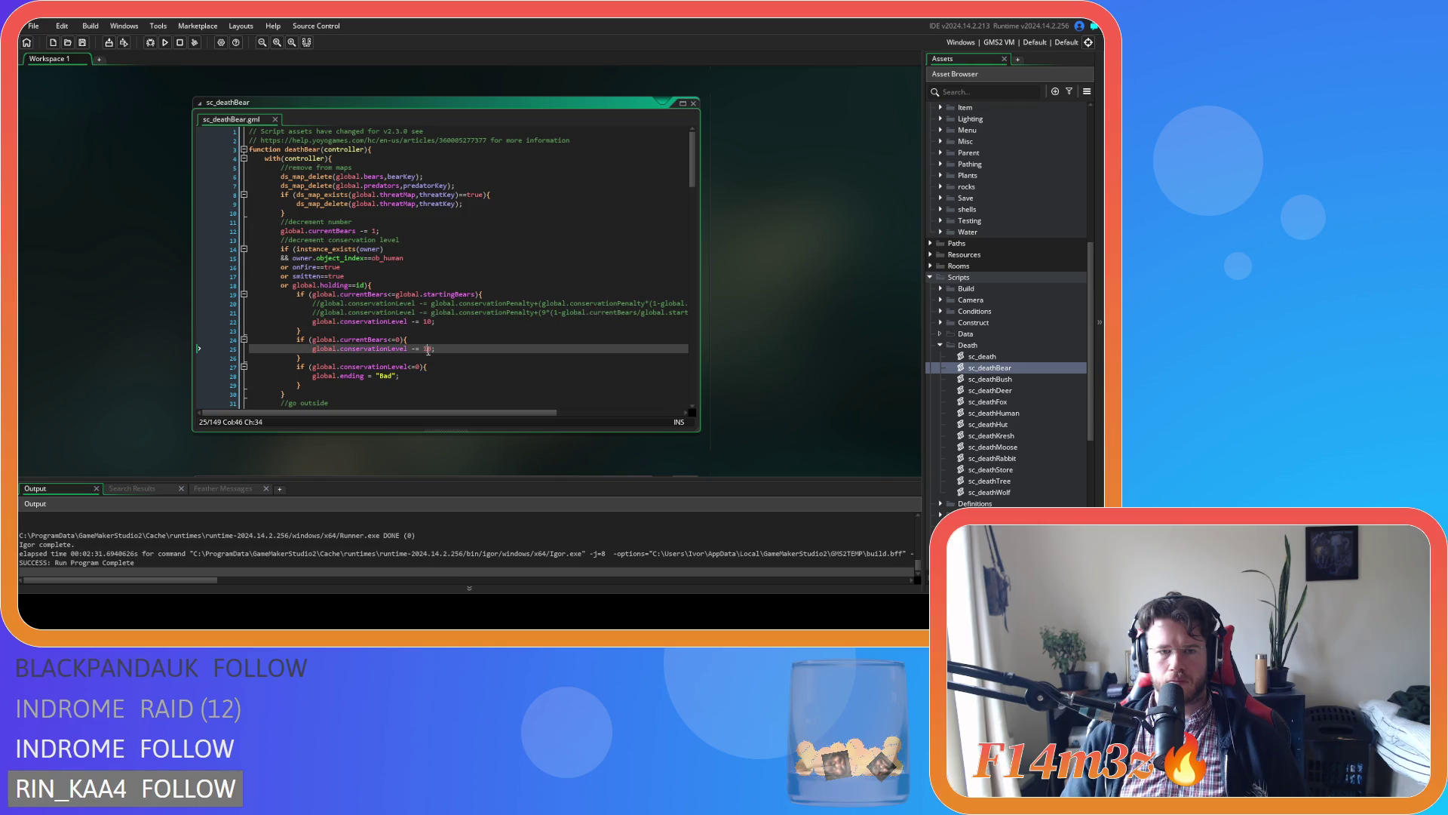
text(00)
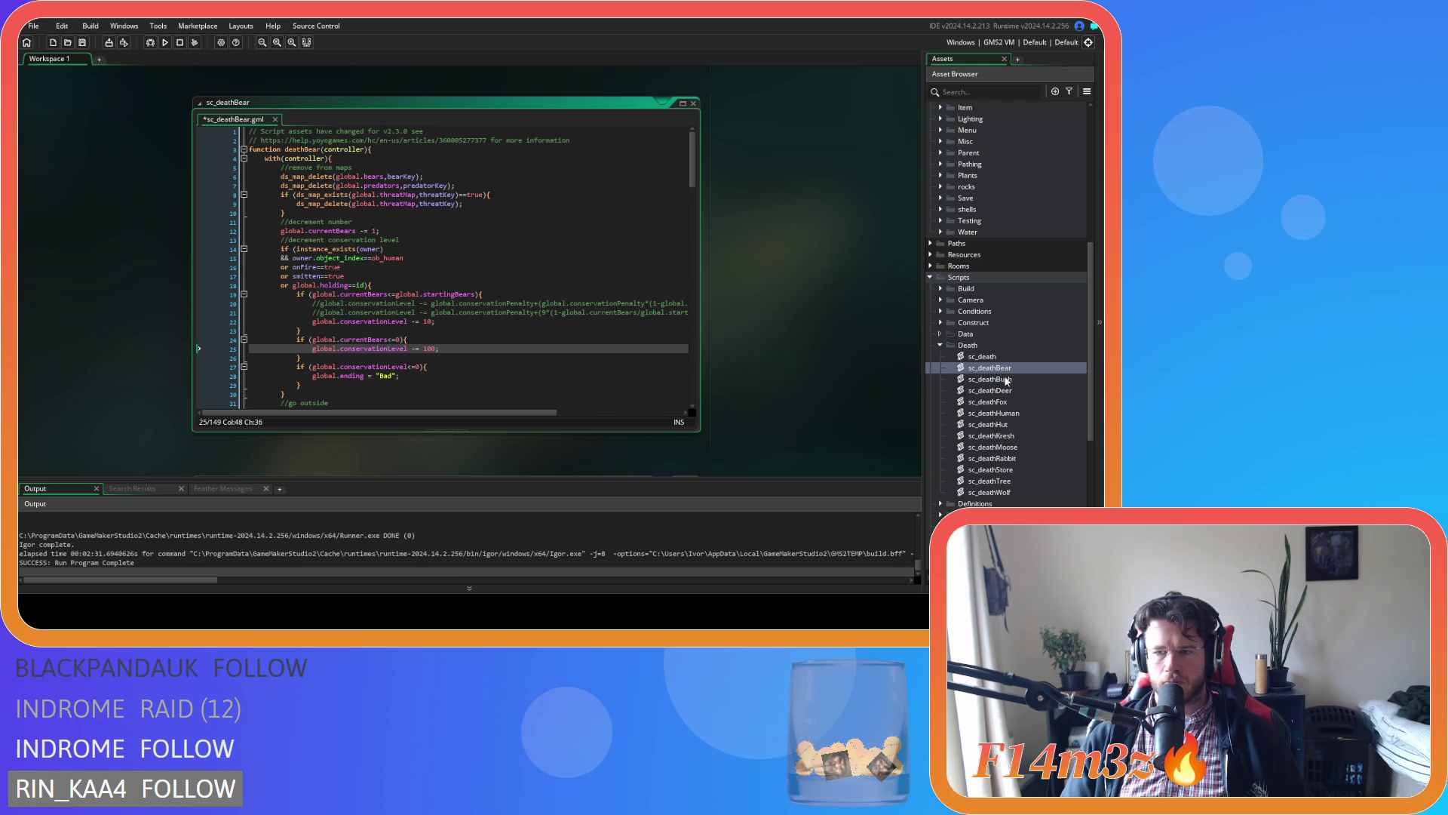
Review the penalties in sc_deathDeer, sc_deathFox, sc_deathWolf and sc_deathMoose's long line 19.
double_click(1021, 390)
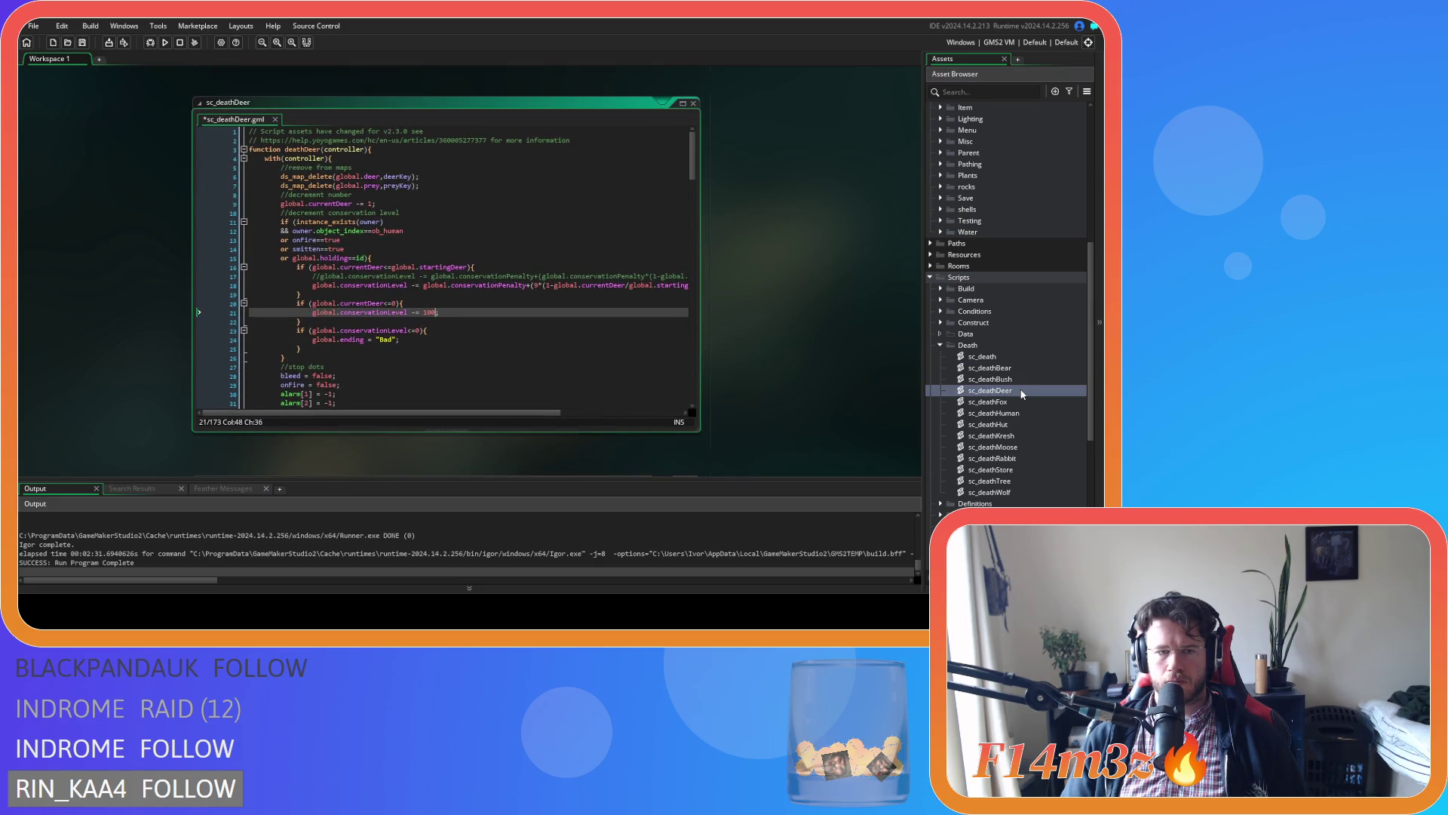
double_click(1020, 401)
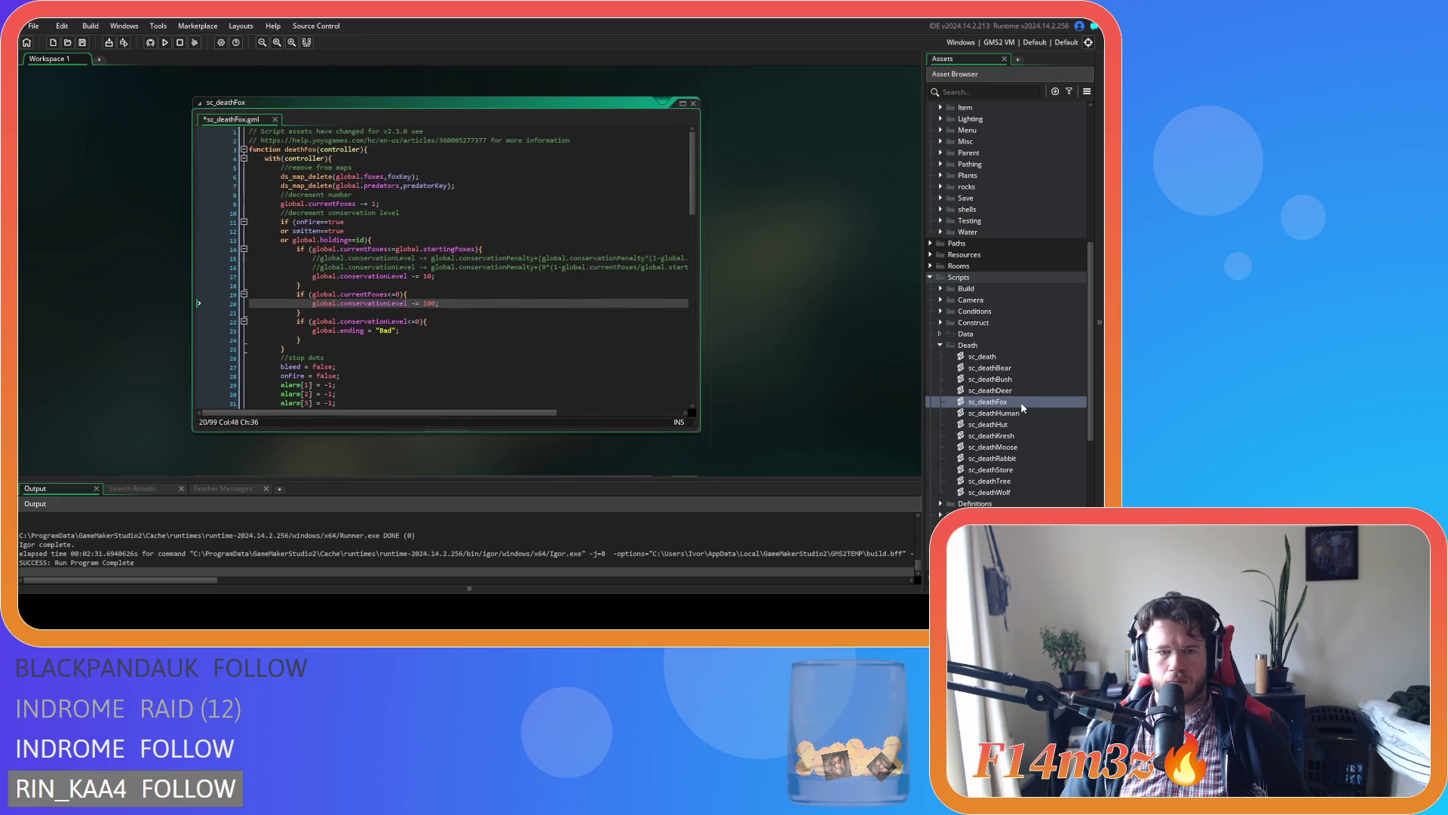
double_click(1002, 493)
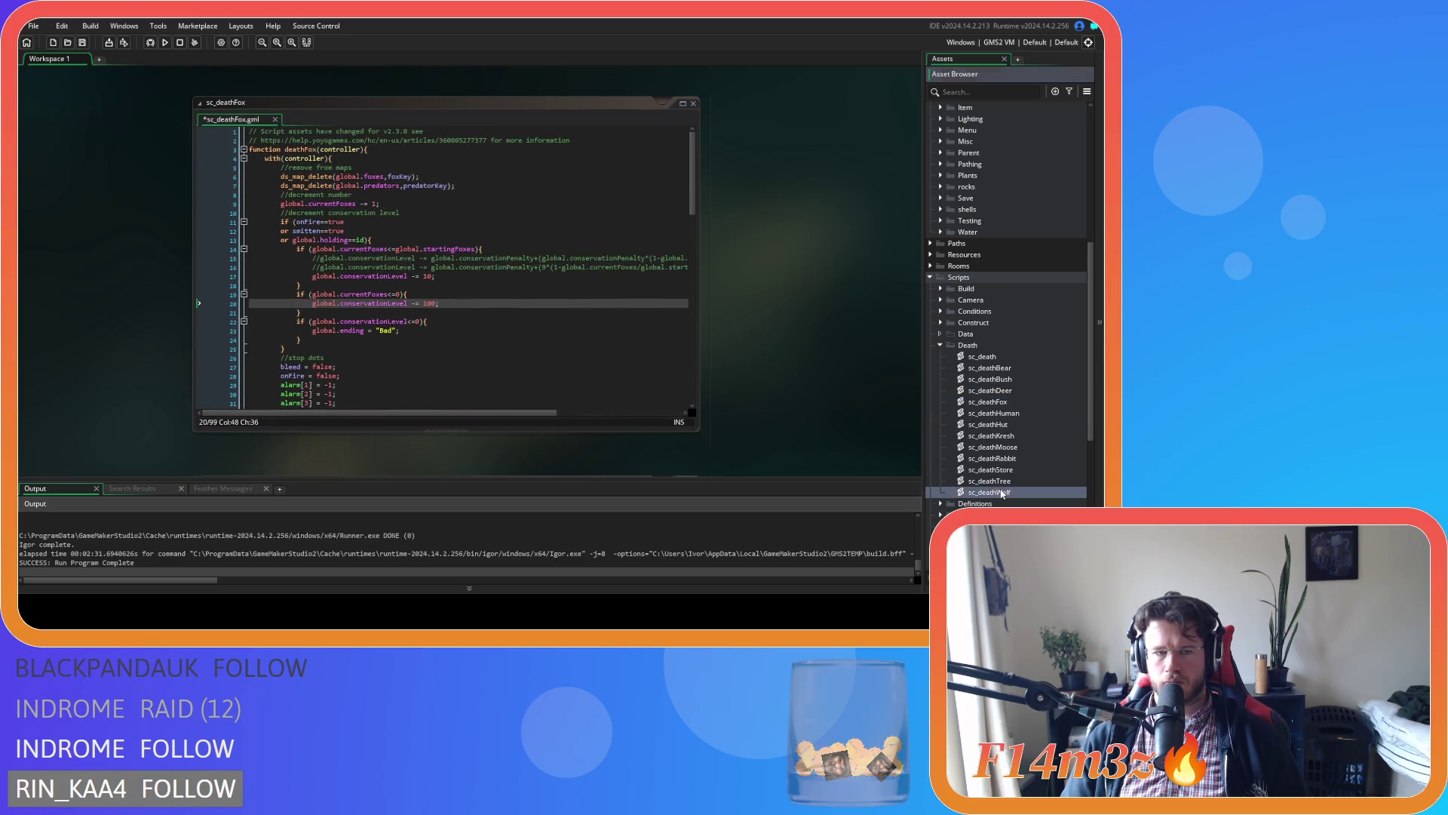
double_click(1005, 447)
click(487, 294)
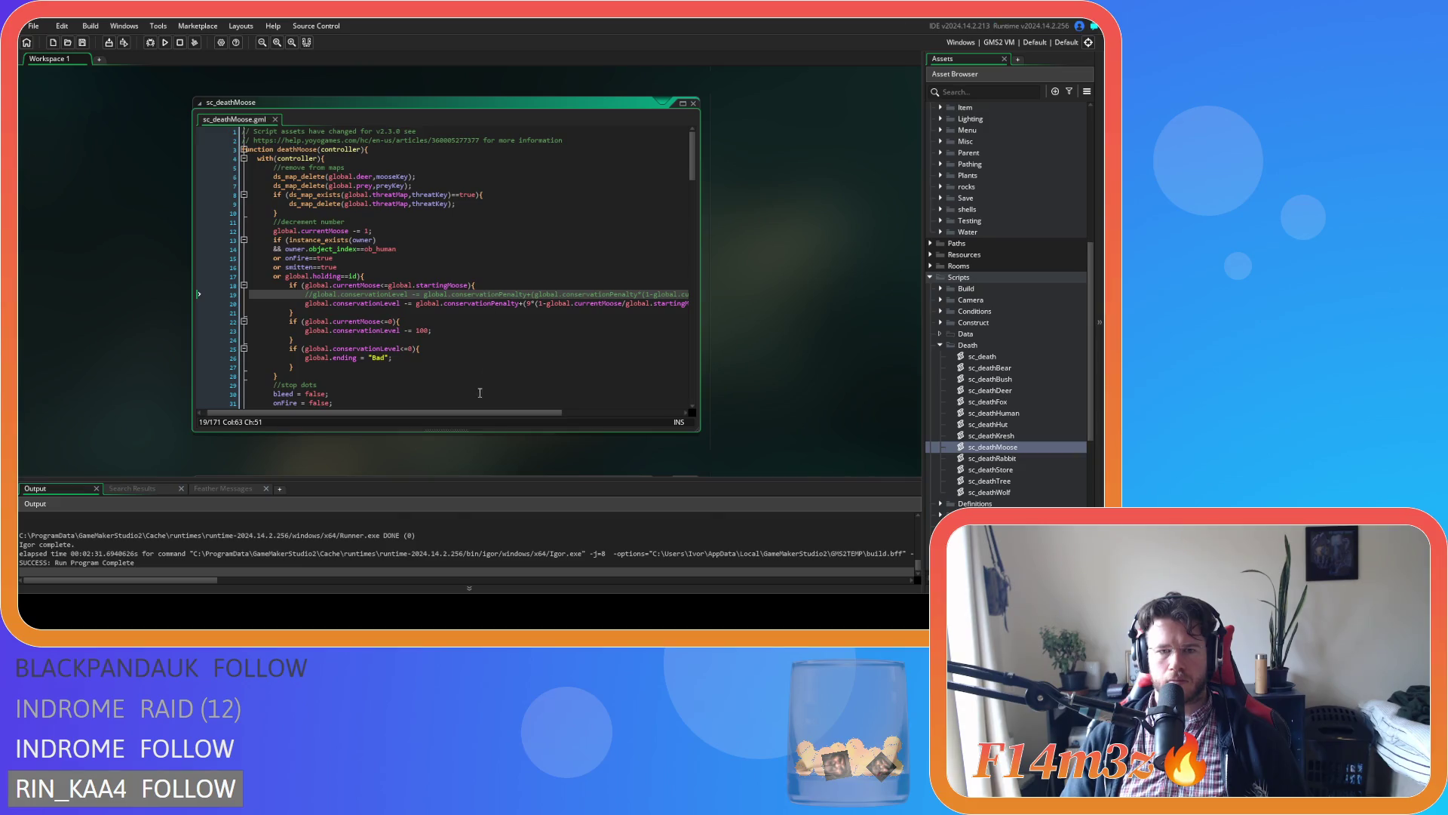
mouse_move(474, 414)
mouse_down()
mouse_move(638, 416)
mouse_move(436, 408)
mouse_move(560, 412)
mouse_up()
click(564, 294)
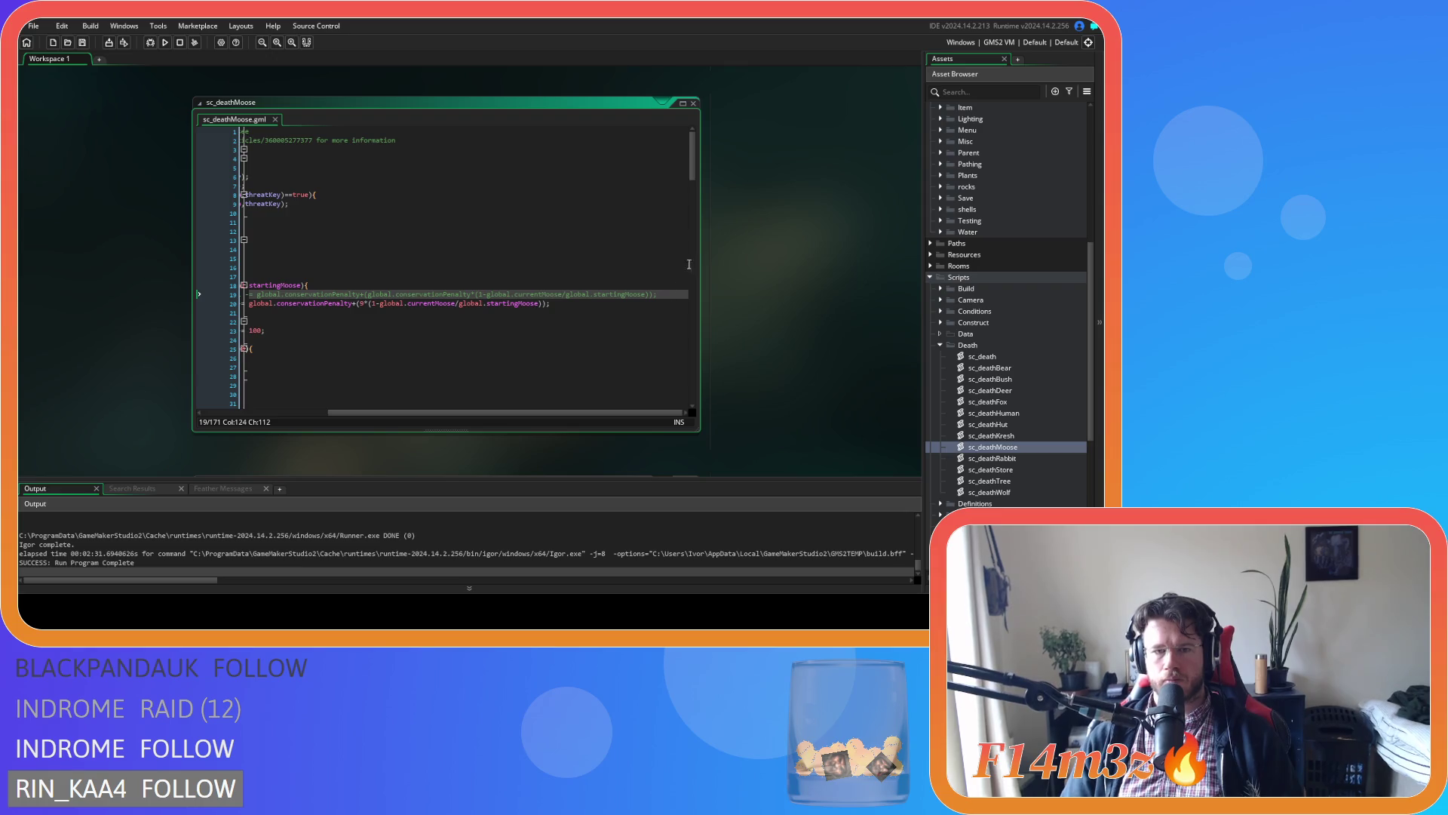
drag(552, 412, 409, 412)
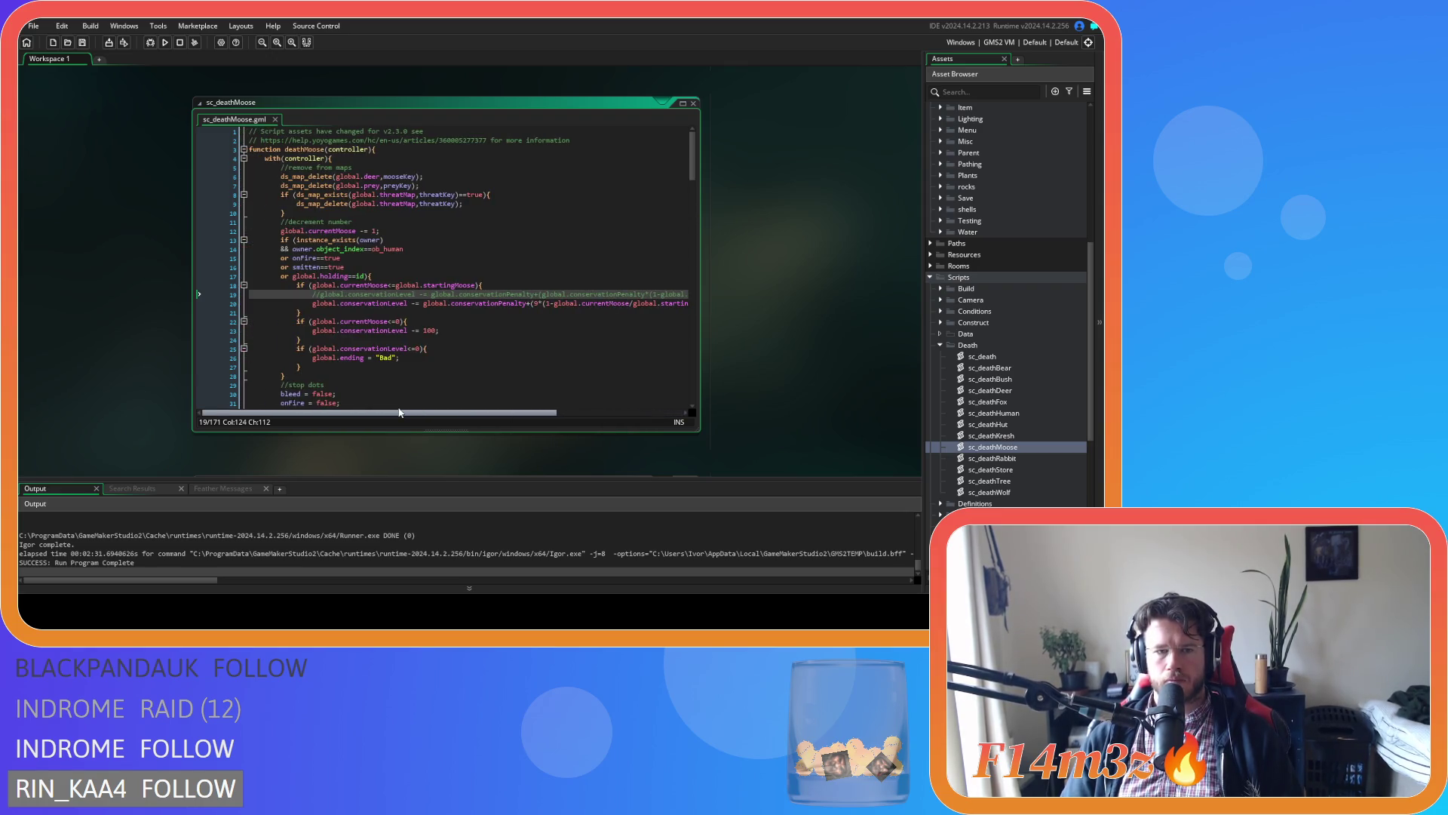
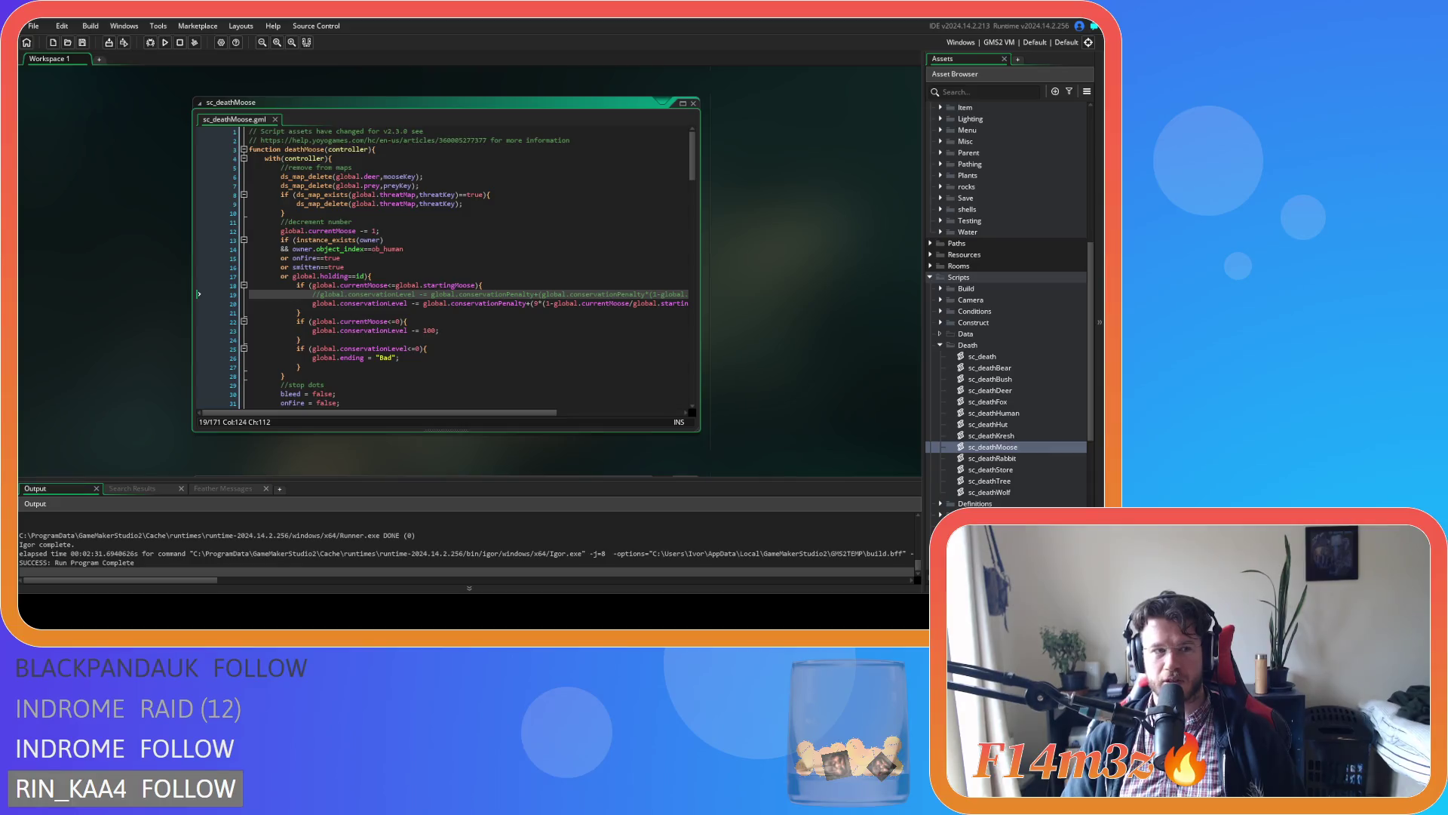
Review the ending assignment lines in sc_deathMoose, then close that script.
click(375, 249)
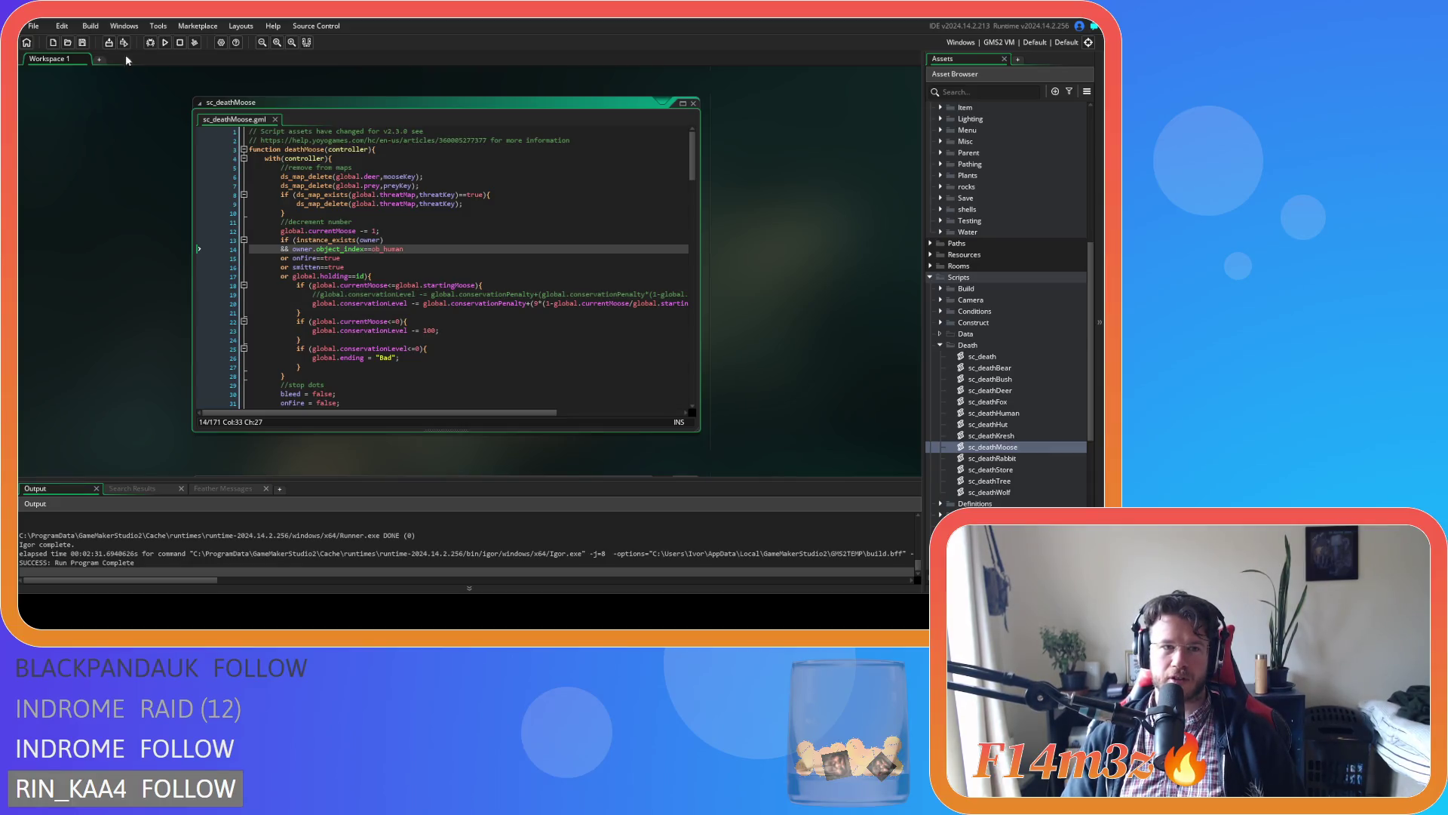
key(End)
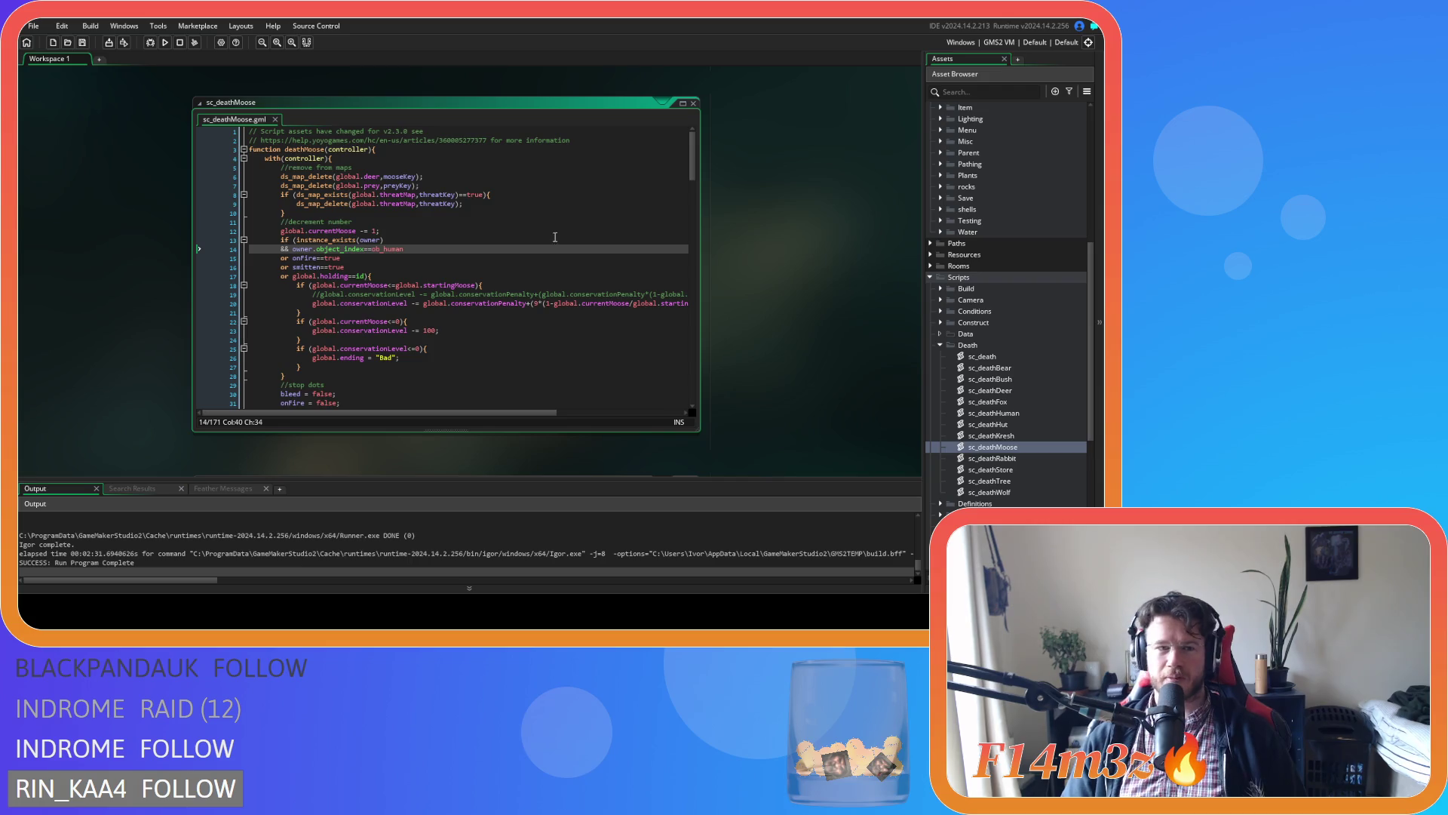
click(580, 338)
click(579, 357)
right_click(782, 220)
mouse_move(806, 242)
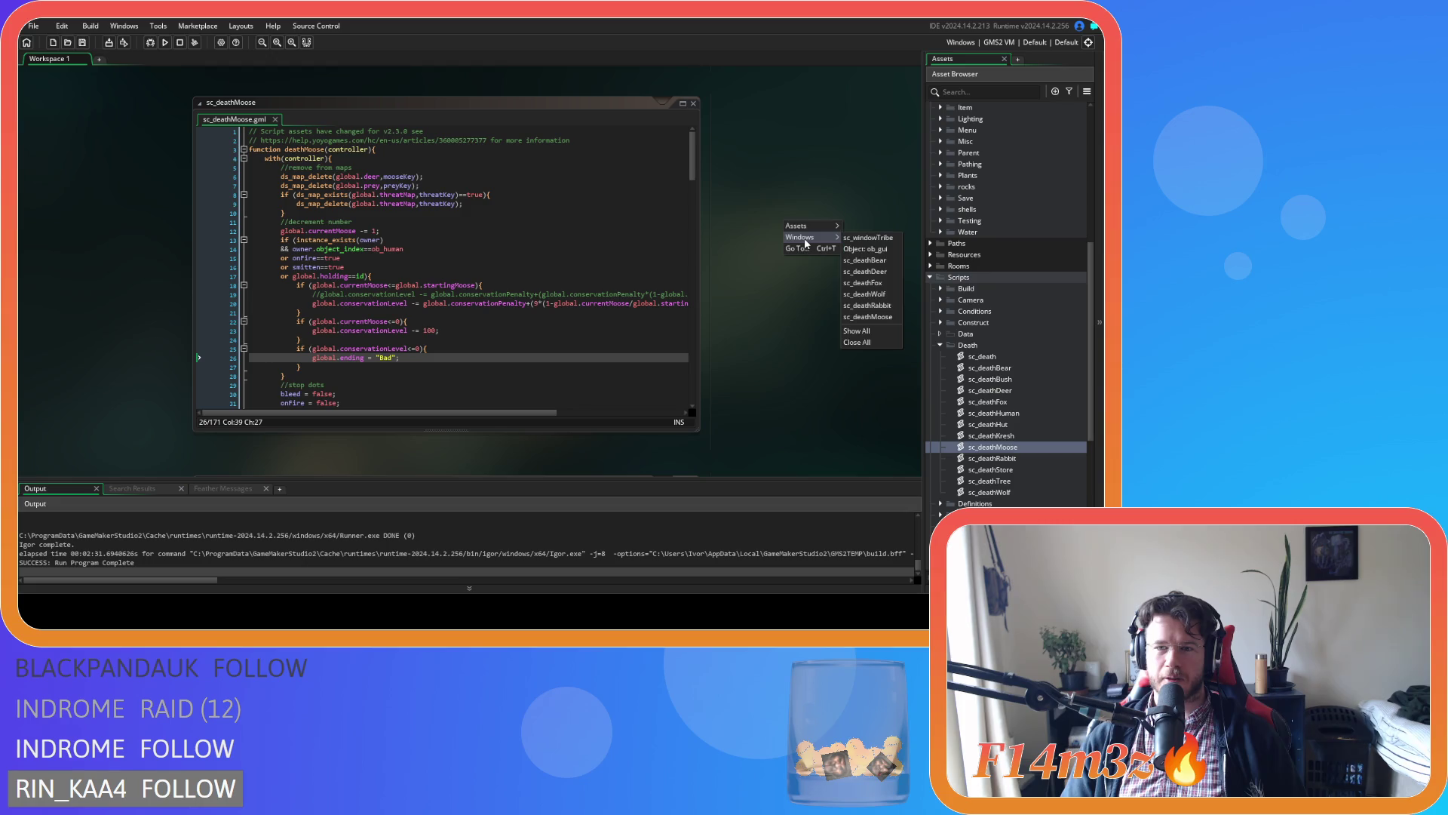
click(860, 343)
click(940, 345)
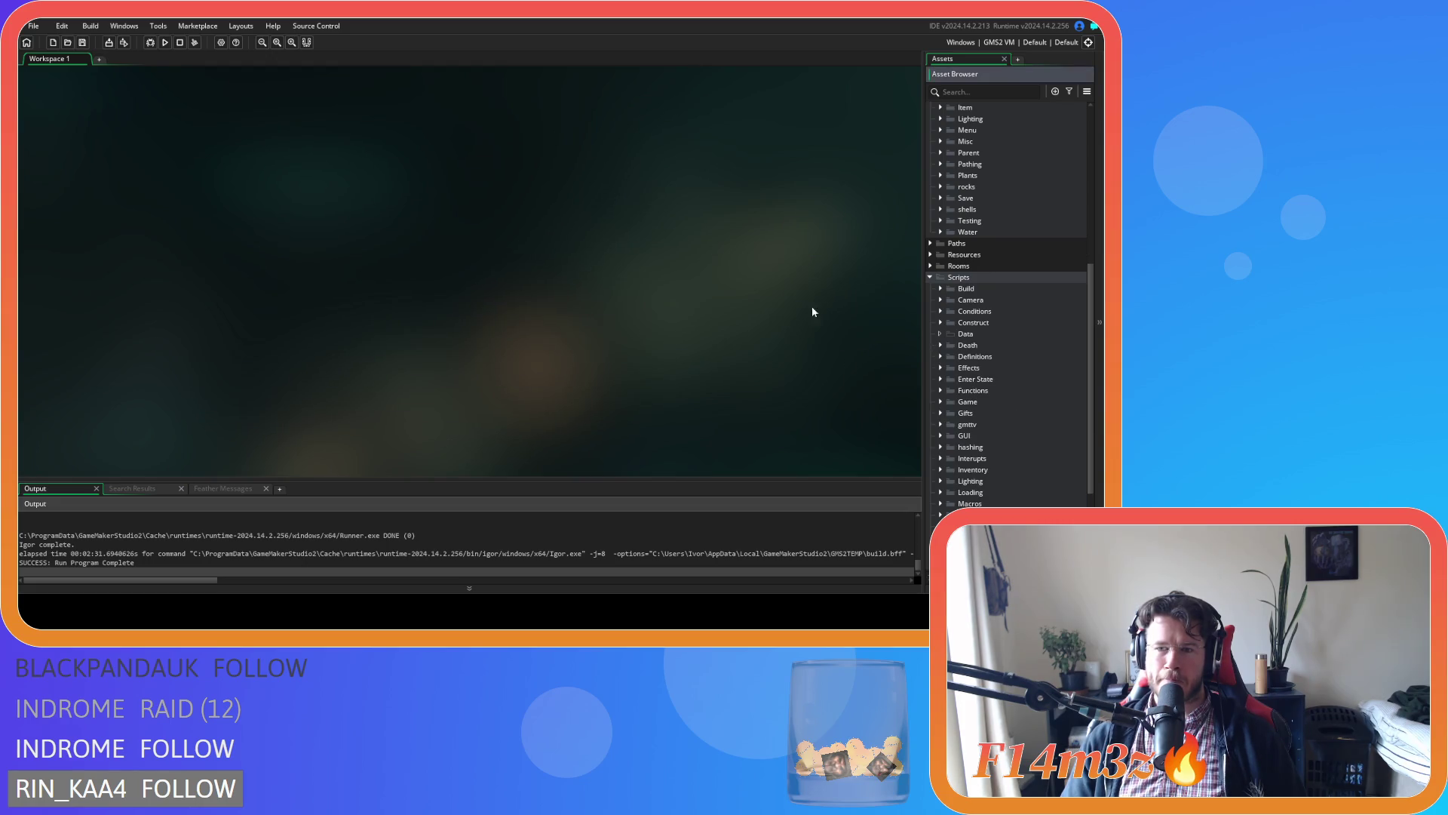
Expand the Scripts folder and look through the Death scripts folder.
click(939, 281)
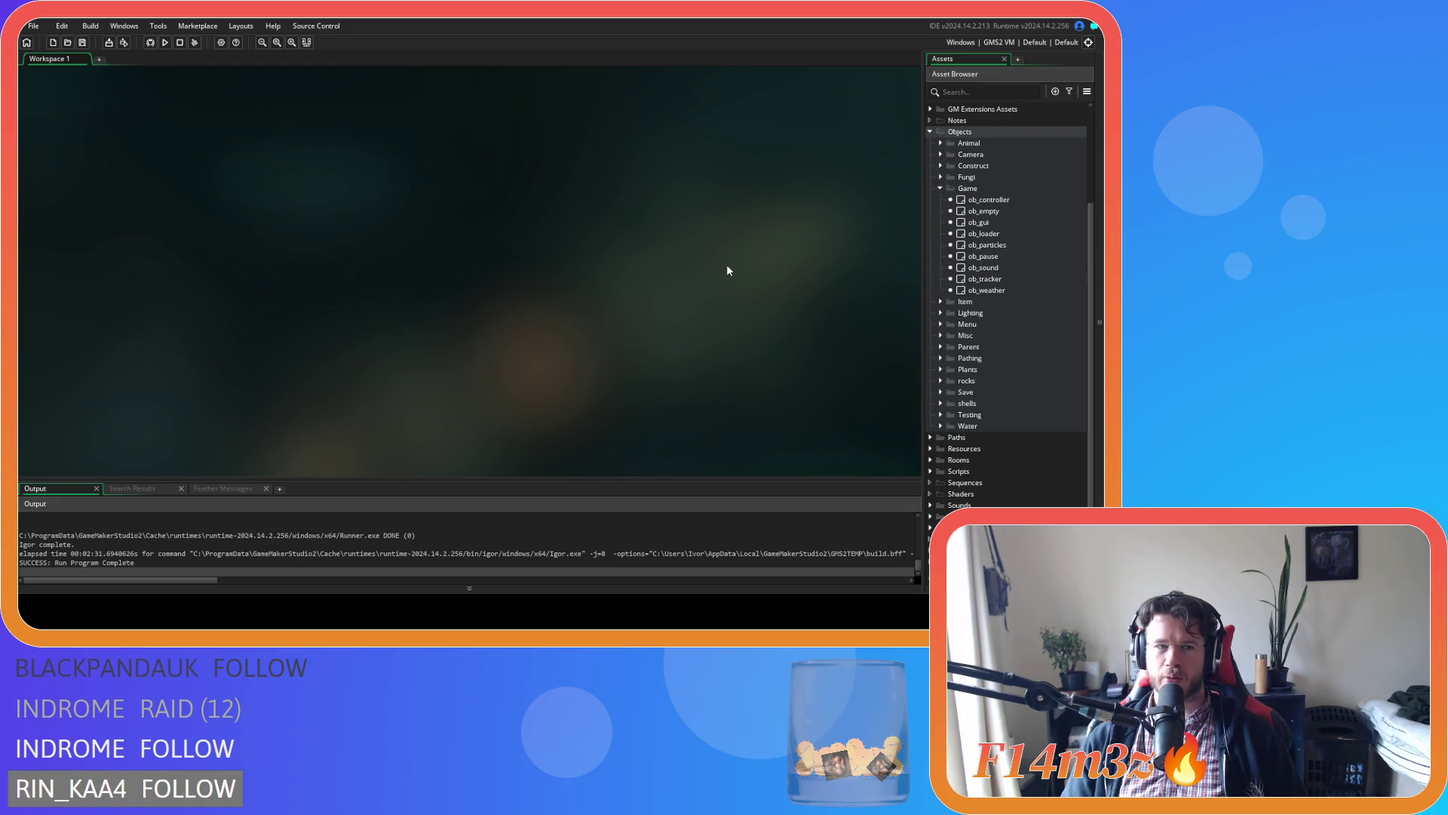
click(933, 471)
click(939, 403)
scroll(1011, 355, down, 2)
click(1027, 326)
click(940, 312)
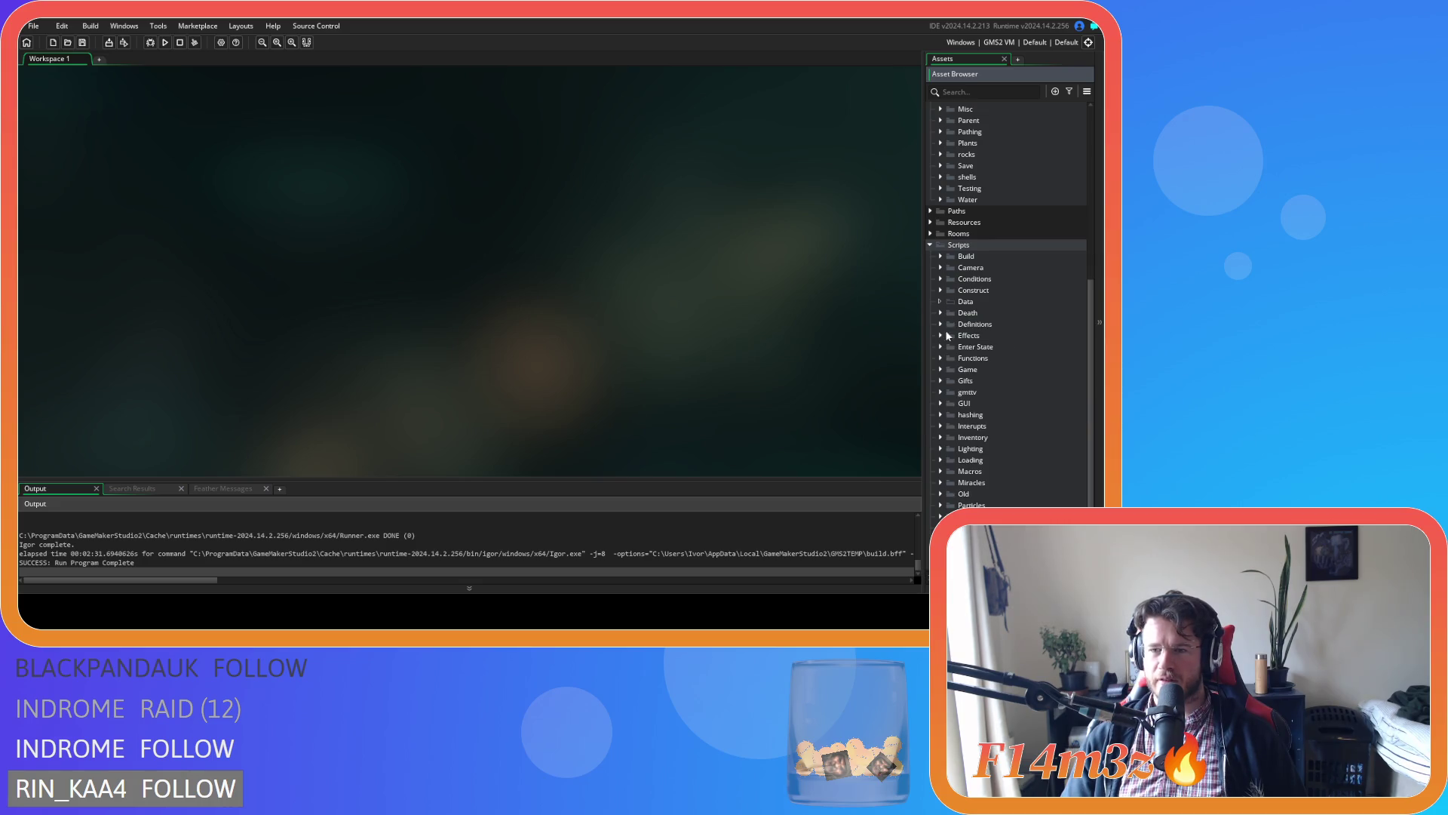
scroll(943, 355, down, 2)
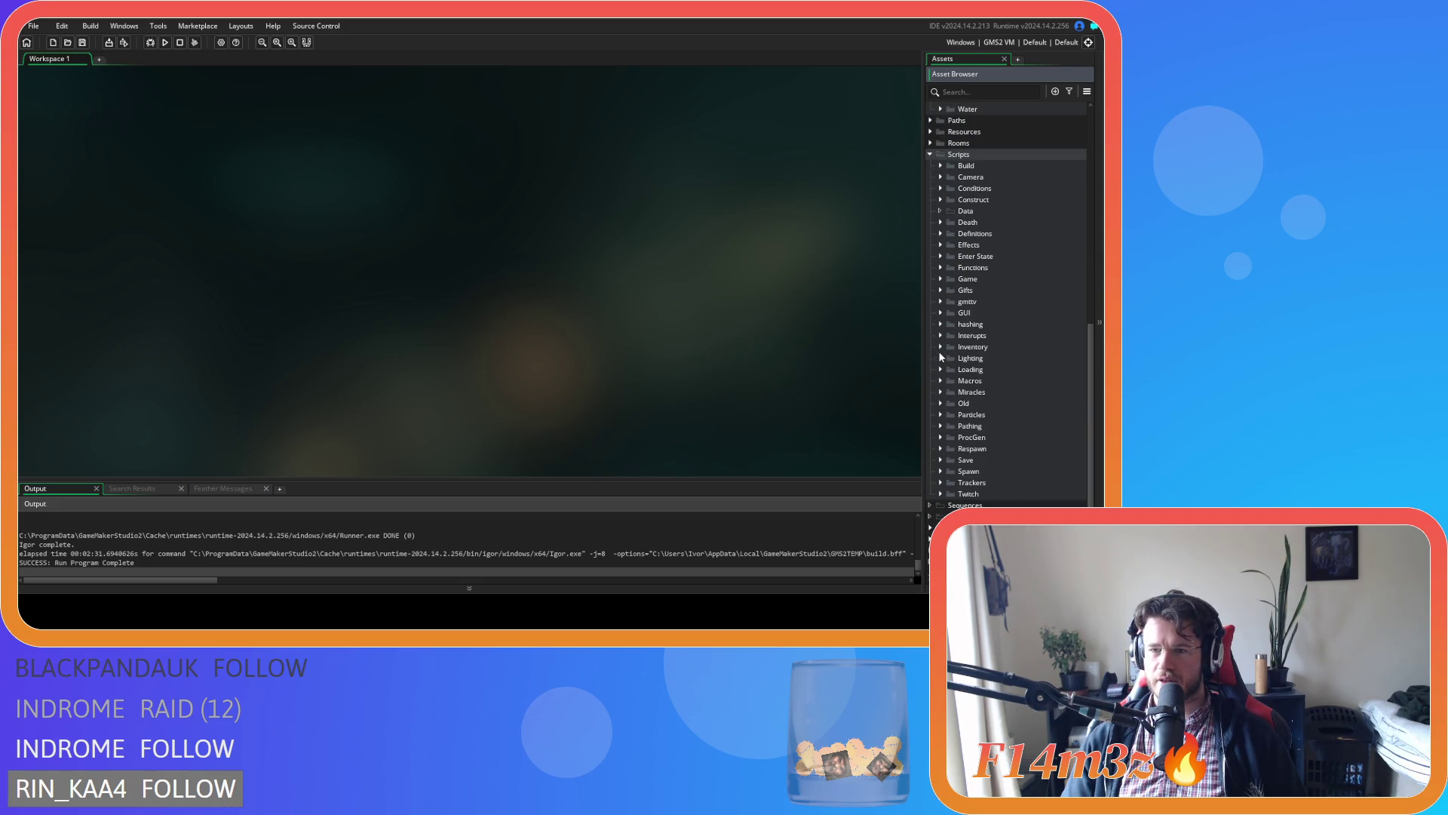
Expand the Miracles scripts folder and open sc_miracleForest.
click(940, 347)
click(940, 347)
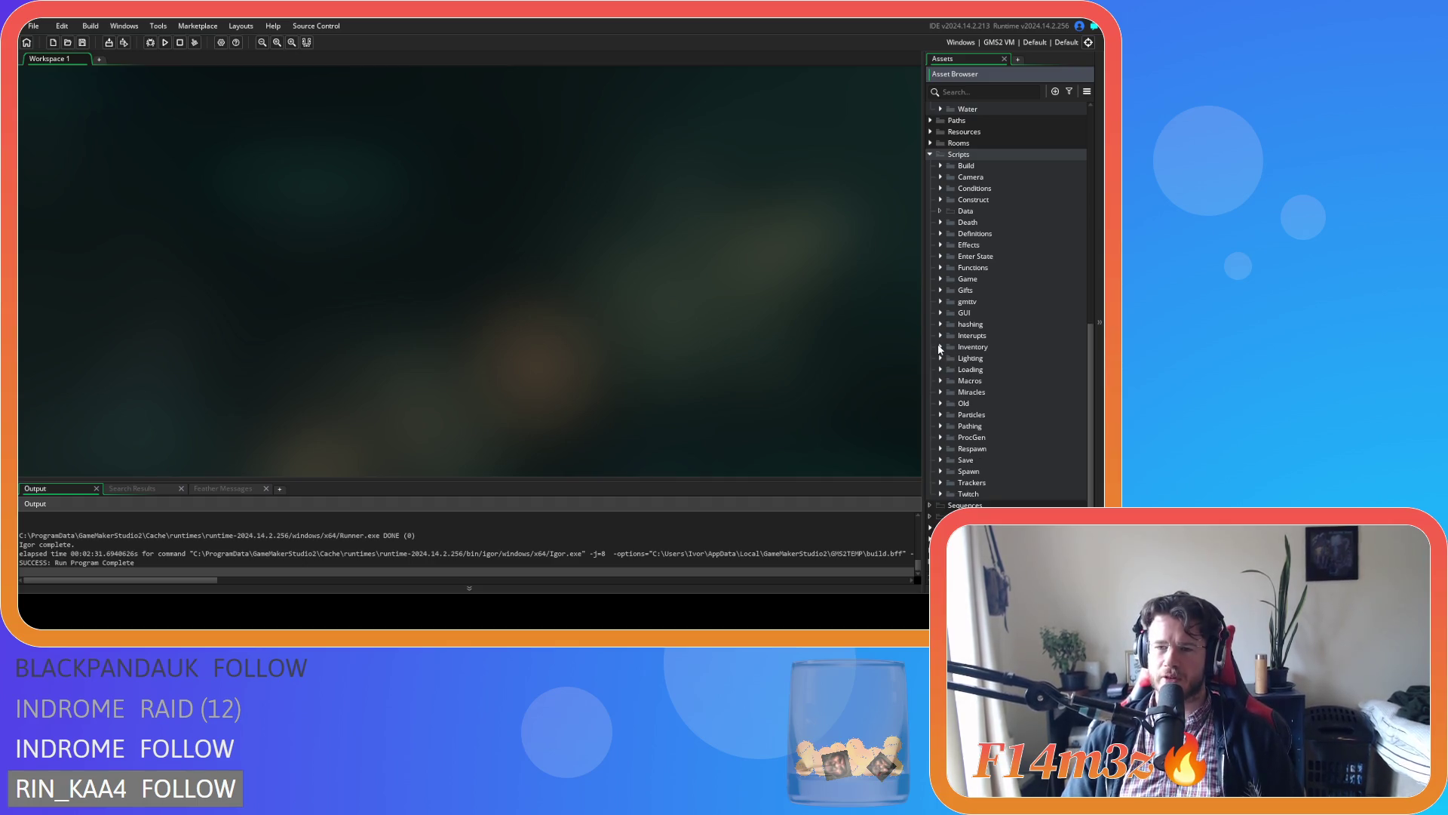
click(939, 347)
click(940, 347)
click(940, 391)
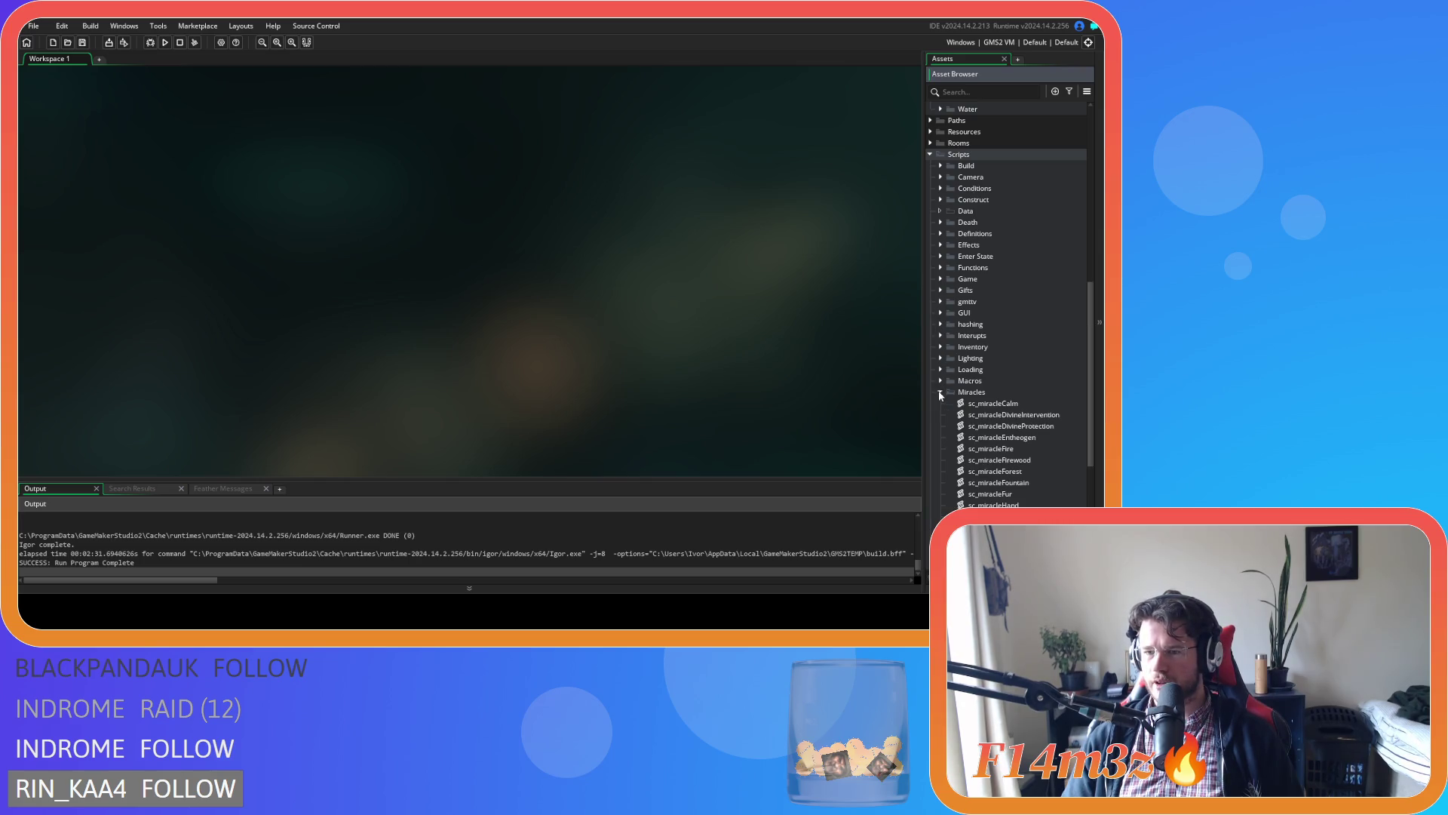
scroll(1003, 373, down, 3)
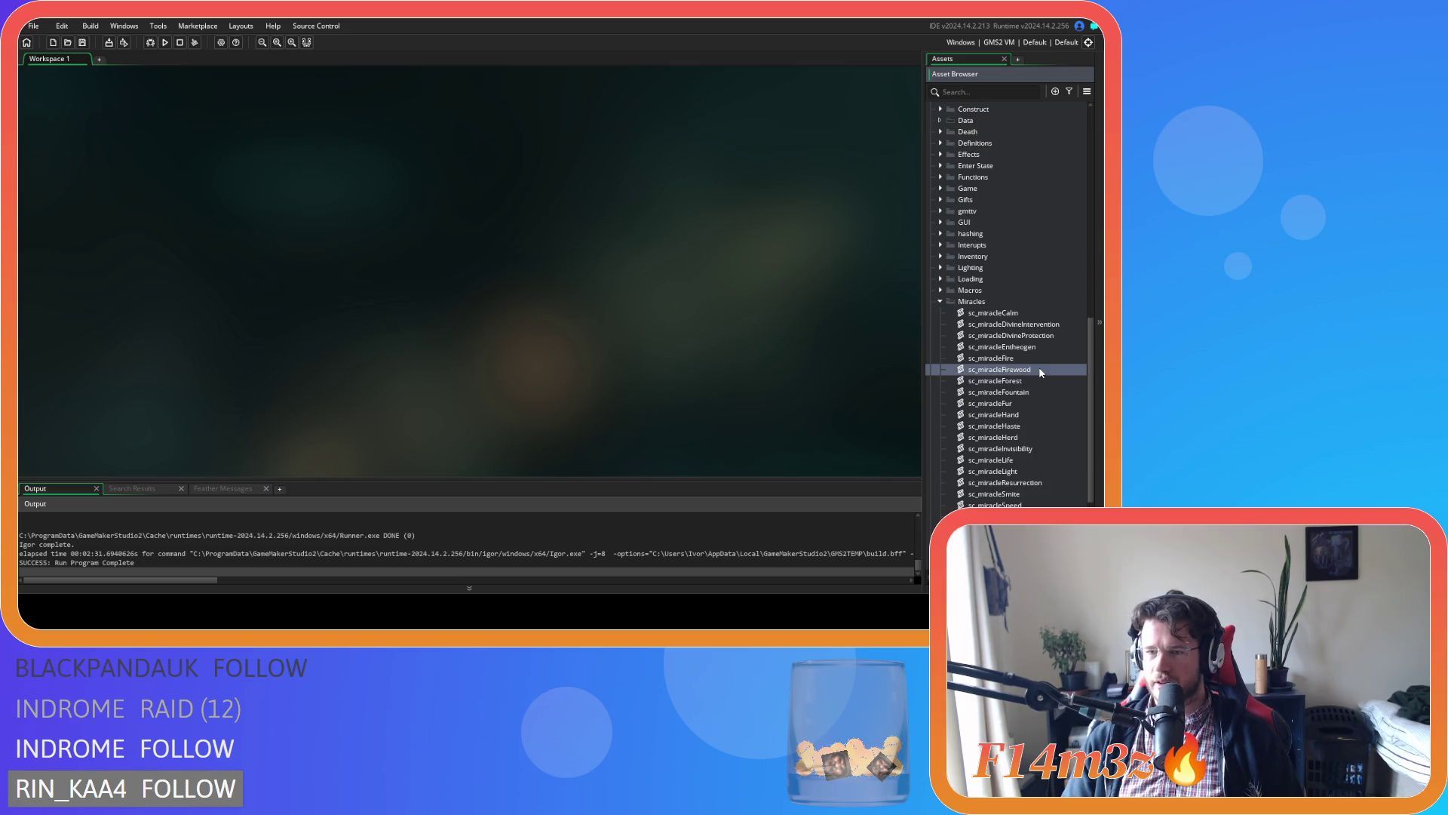
double_click(1034, 381)
Change the Forest conservation increment on line 87 from += 5 to += 1 and save.
scroll(343, 253, down, 15)
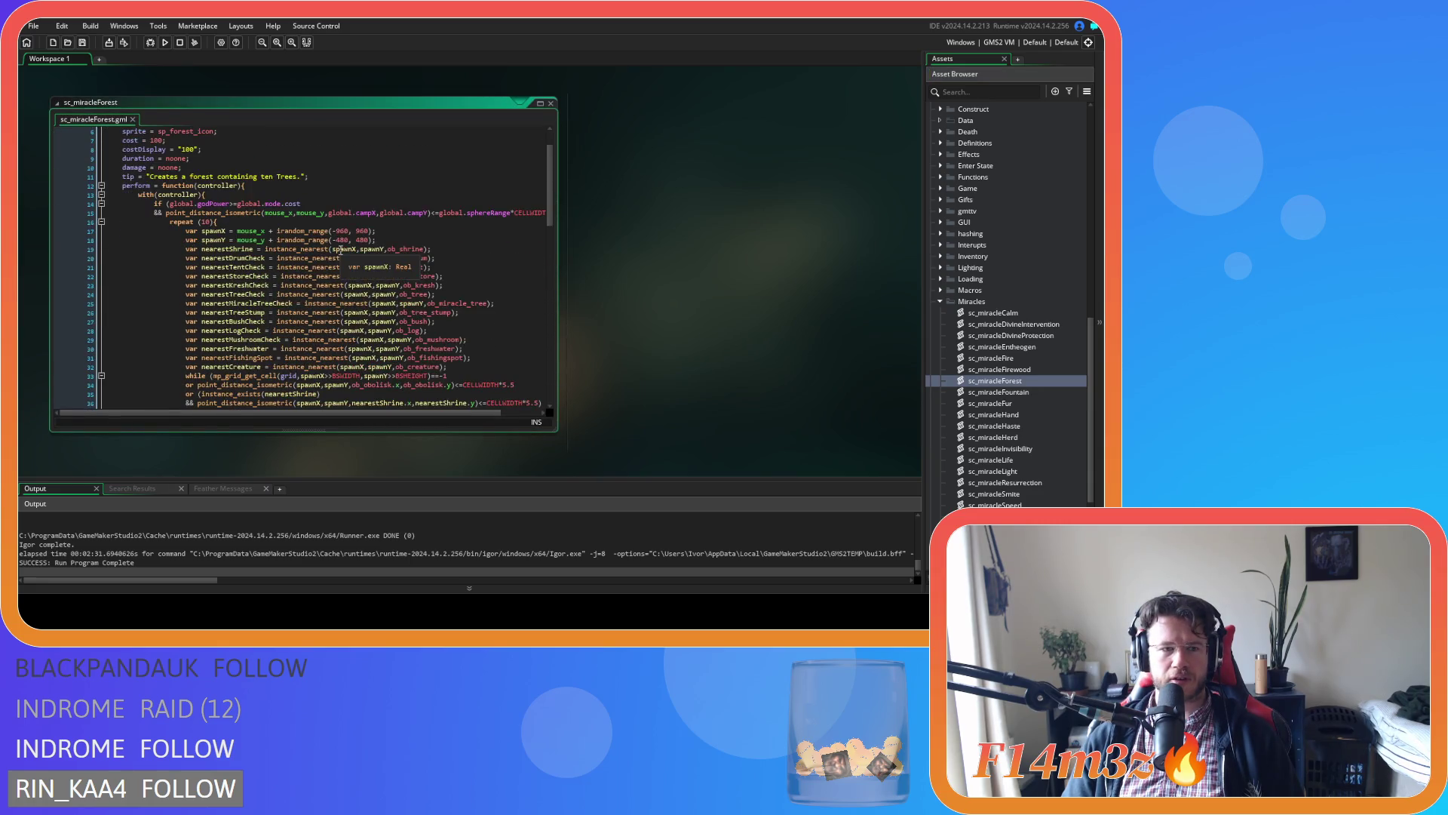
click(366, 313)
double_click(300, 299)
text(1)
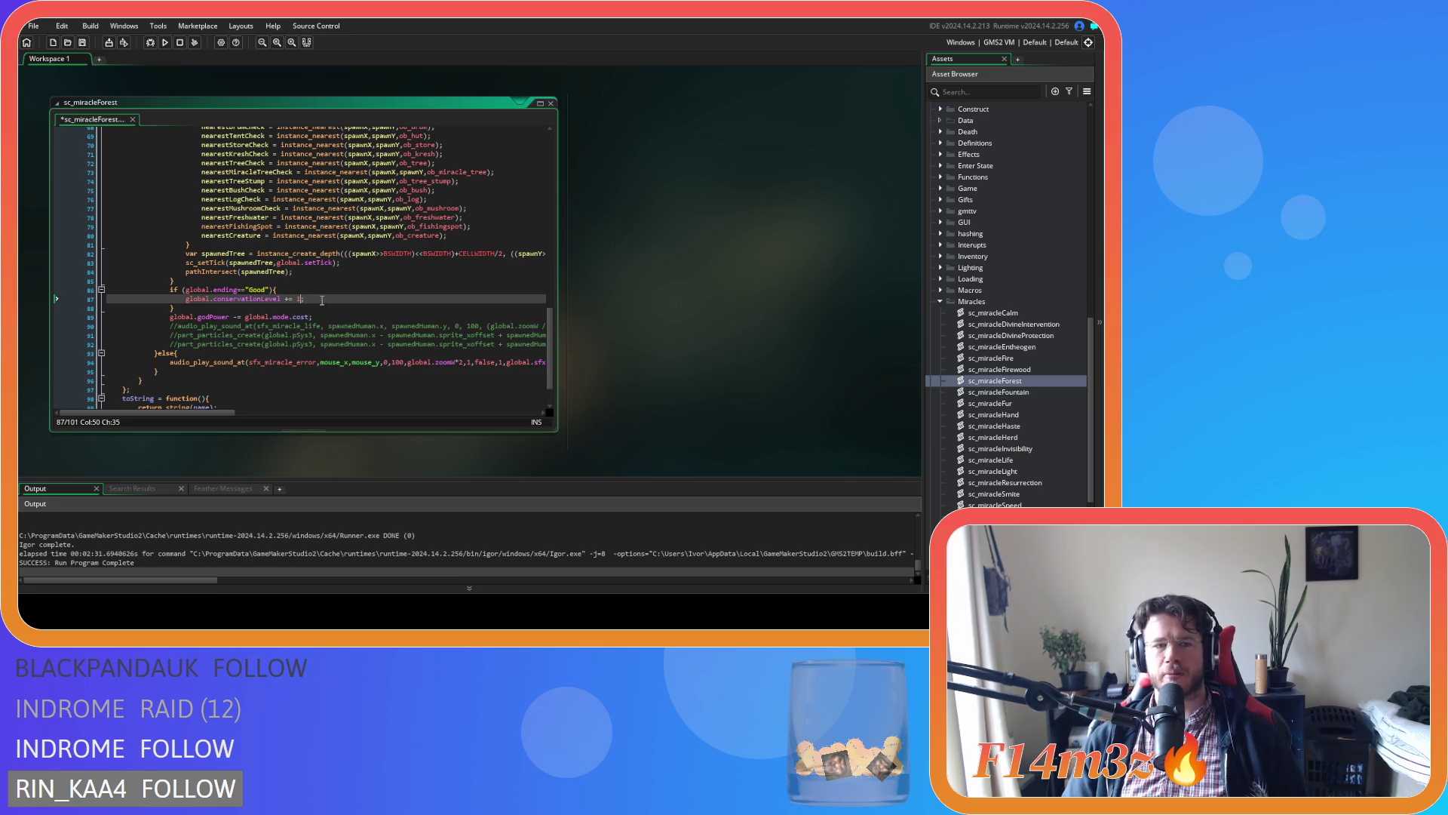
key(ctrl+s)
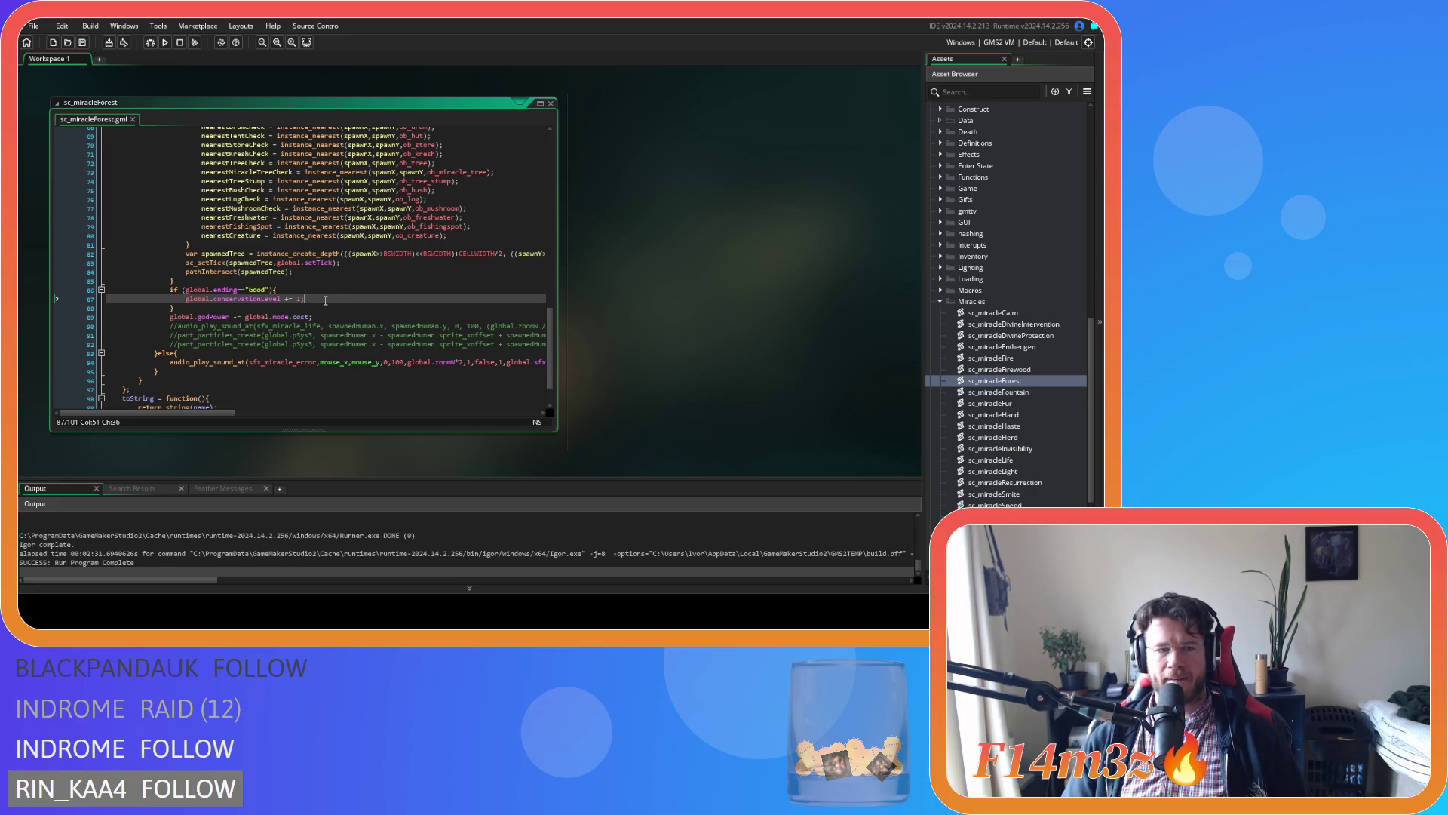
Reword the Forest tip to say it increases conservation score by 1.
scroll(537, 350, up, 20)
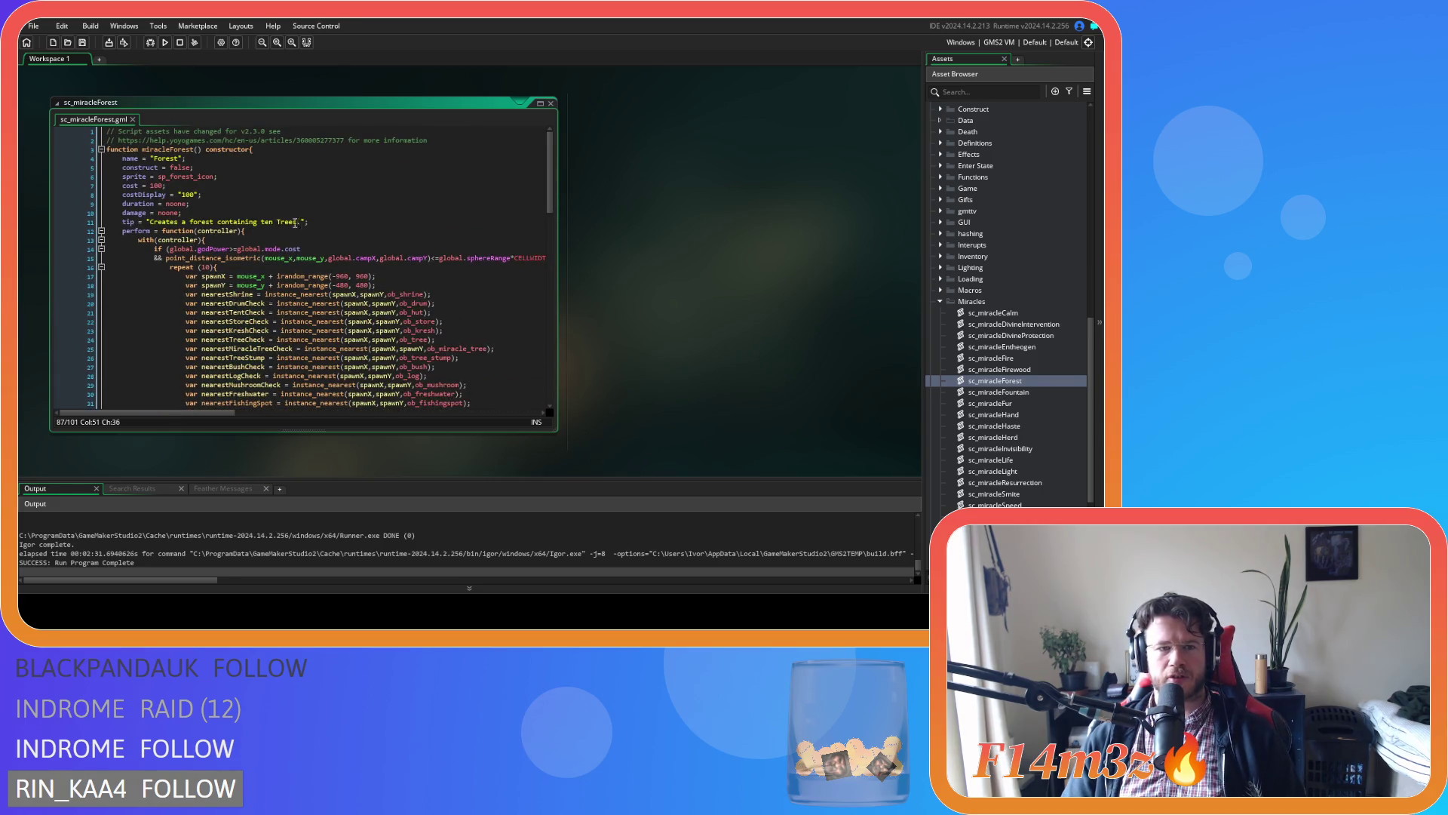
double_click(240, 221)
text(of)
click(263, 223)
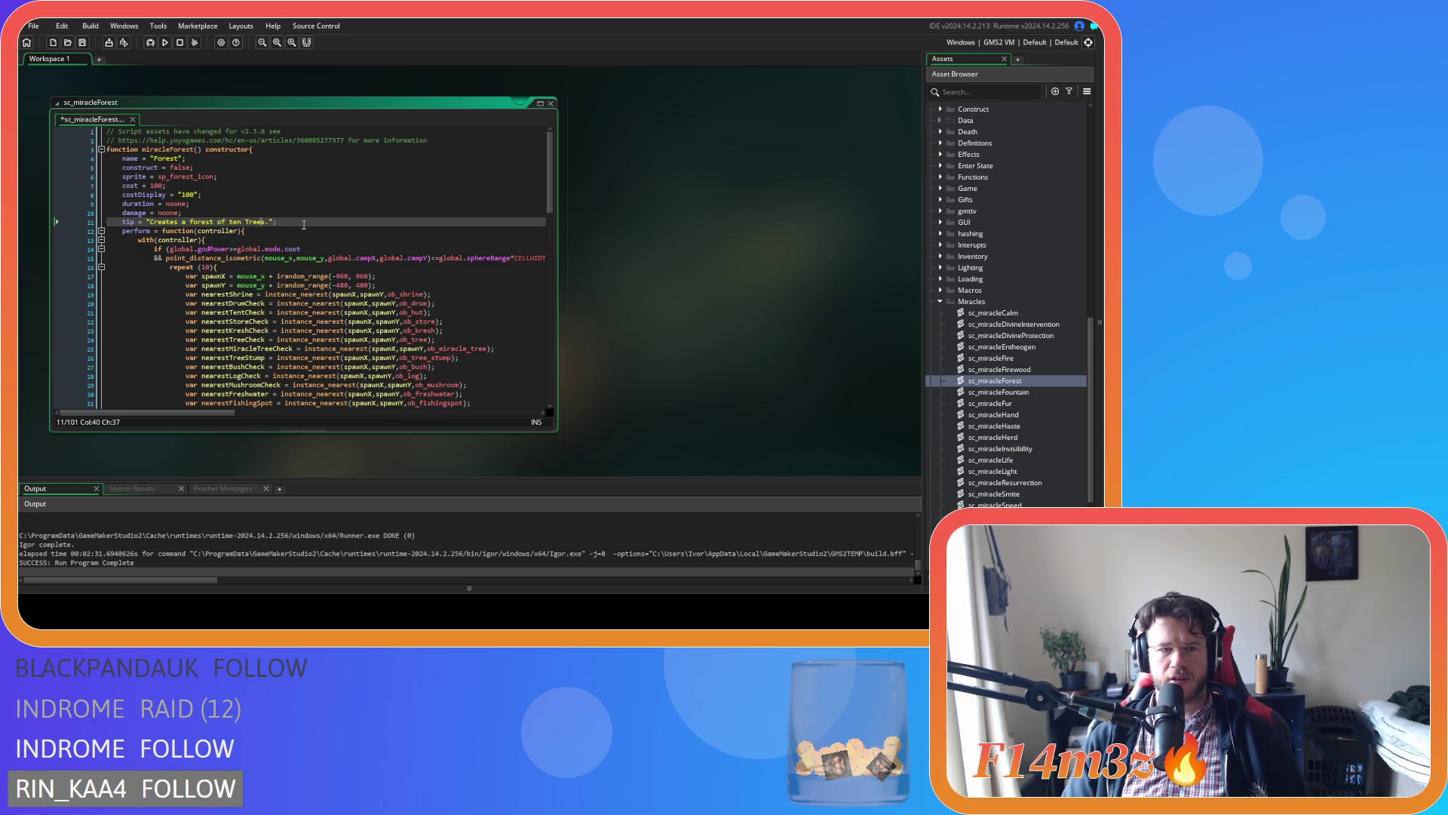
key(Right)
key(Right)
key(BackSpace)
text(a)
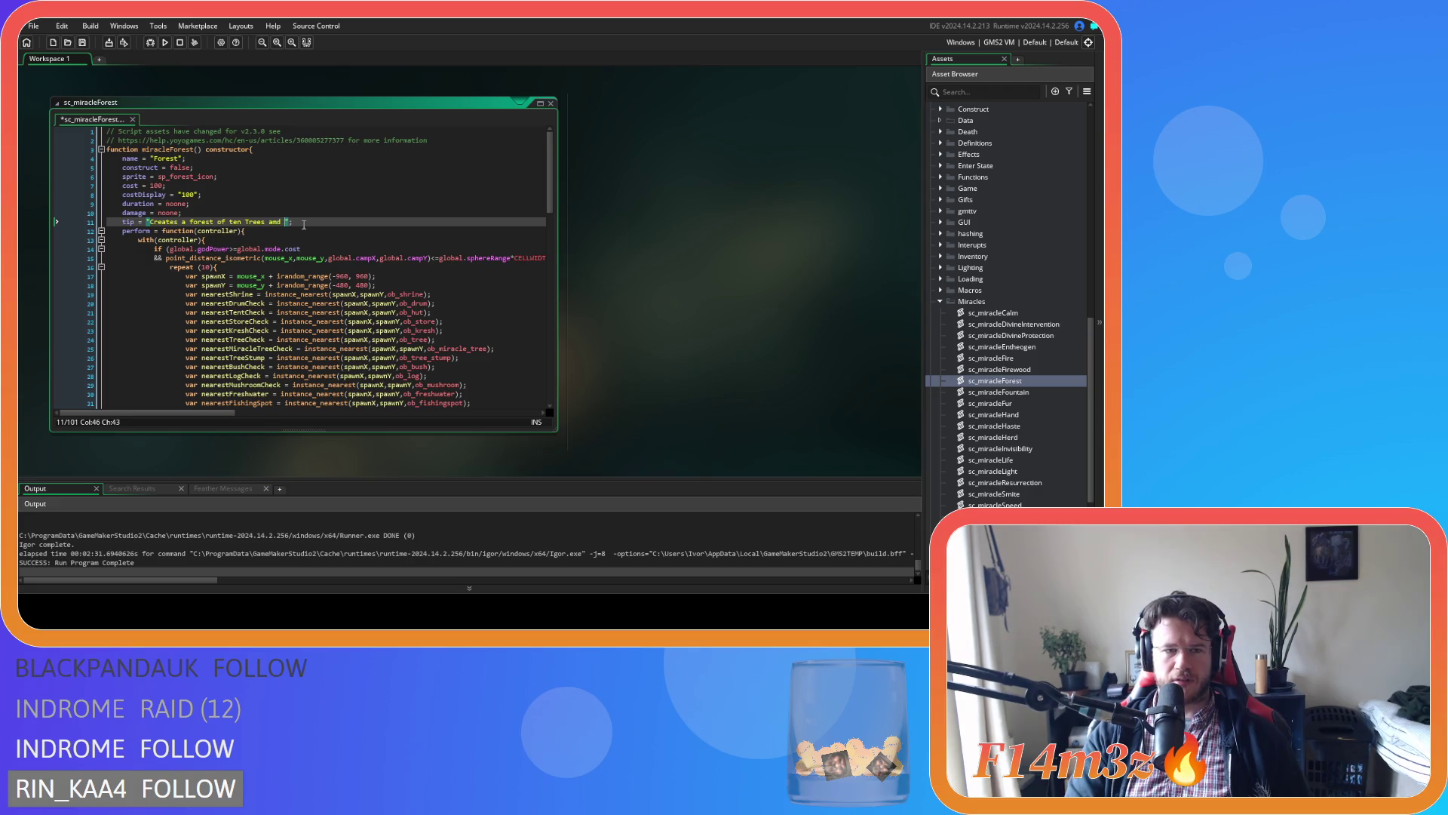
text(nd increases )
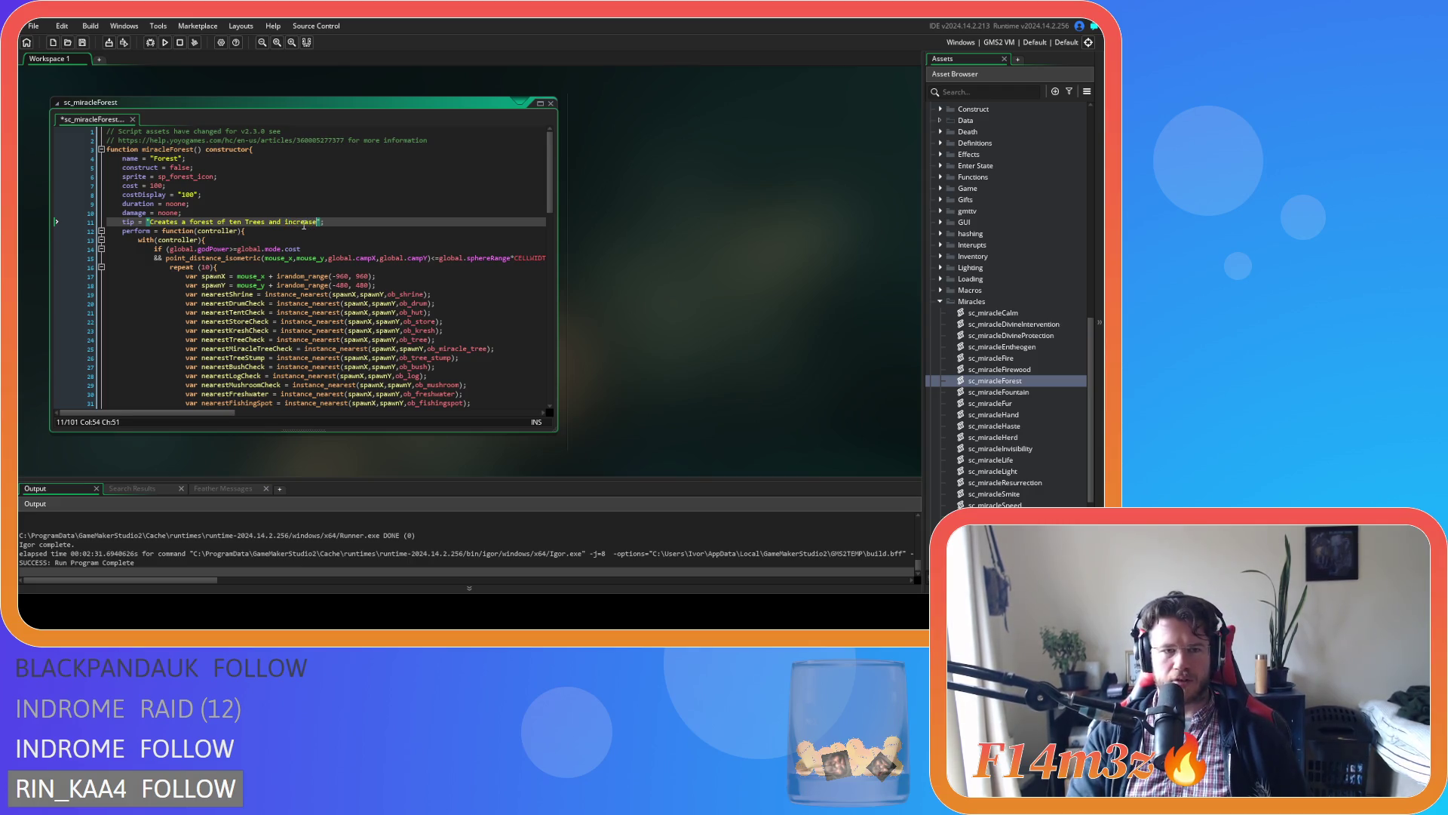
text(conservat)
text(ion s)
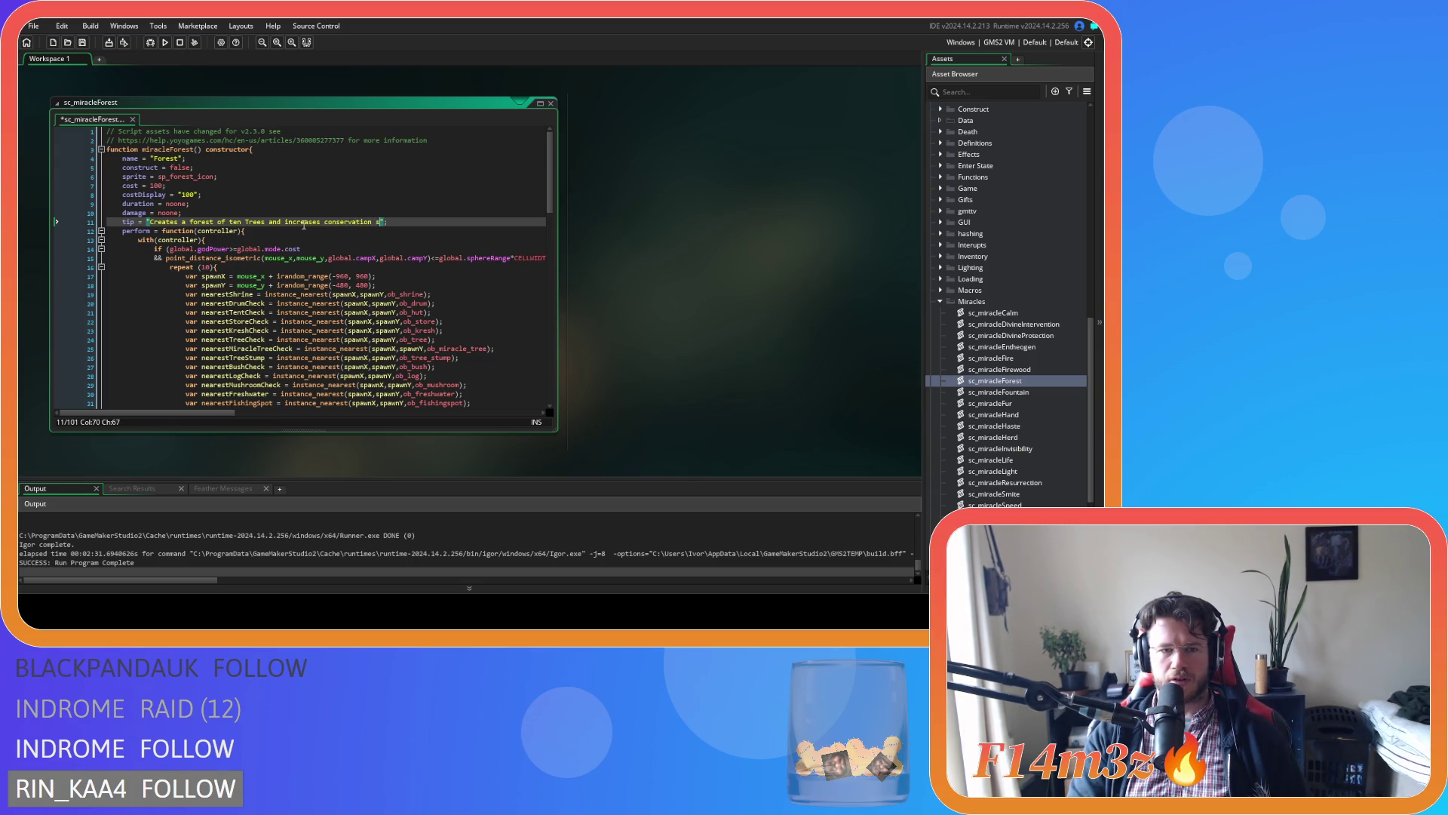
text(core by 1)
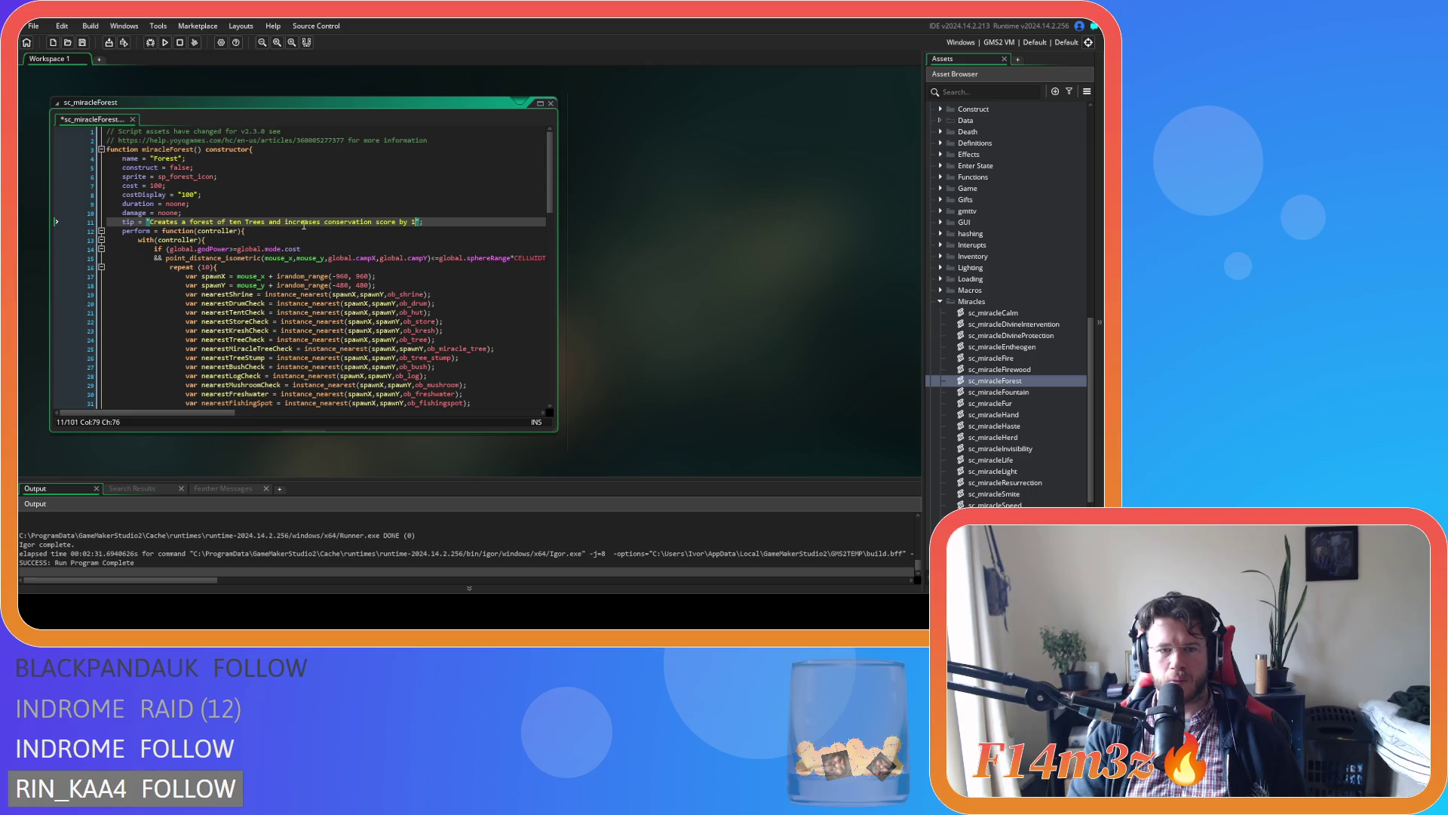
key(Down)
key(Down)
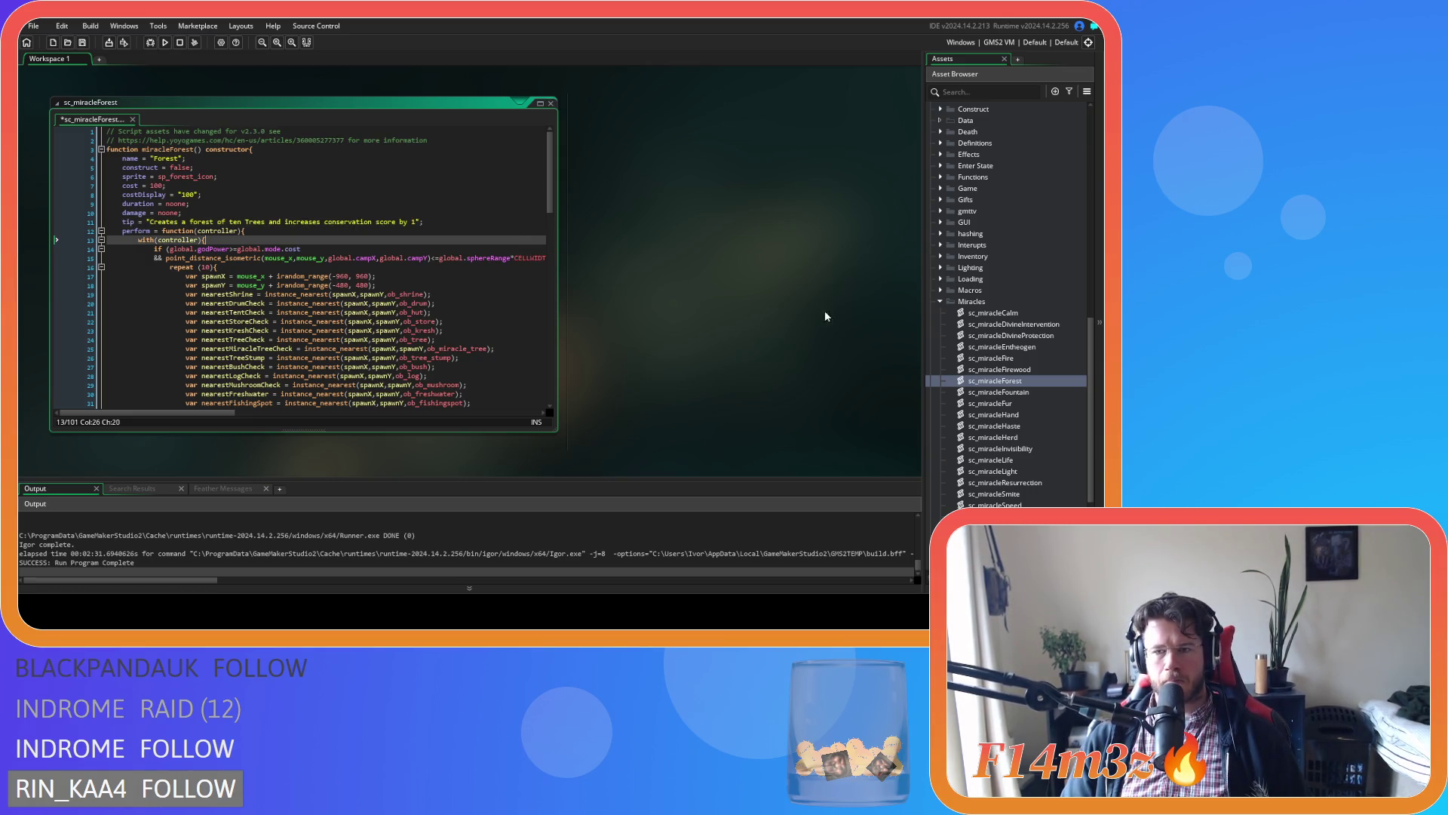
Open sc_miracleFountain briefly, then open sc_miracleHerd from the Miracles folder.
double_click(1012, 392)
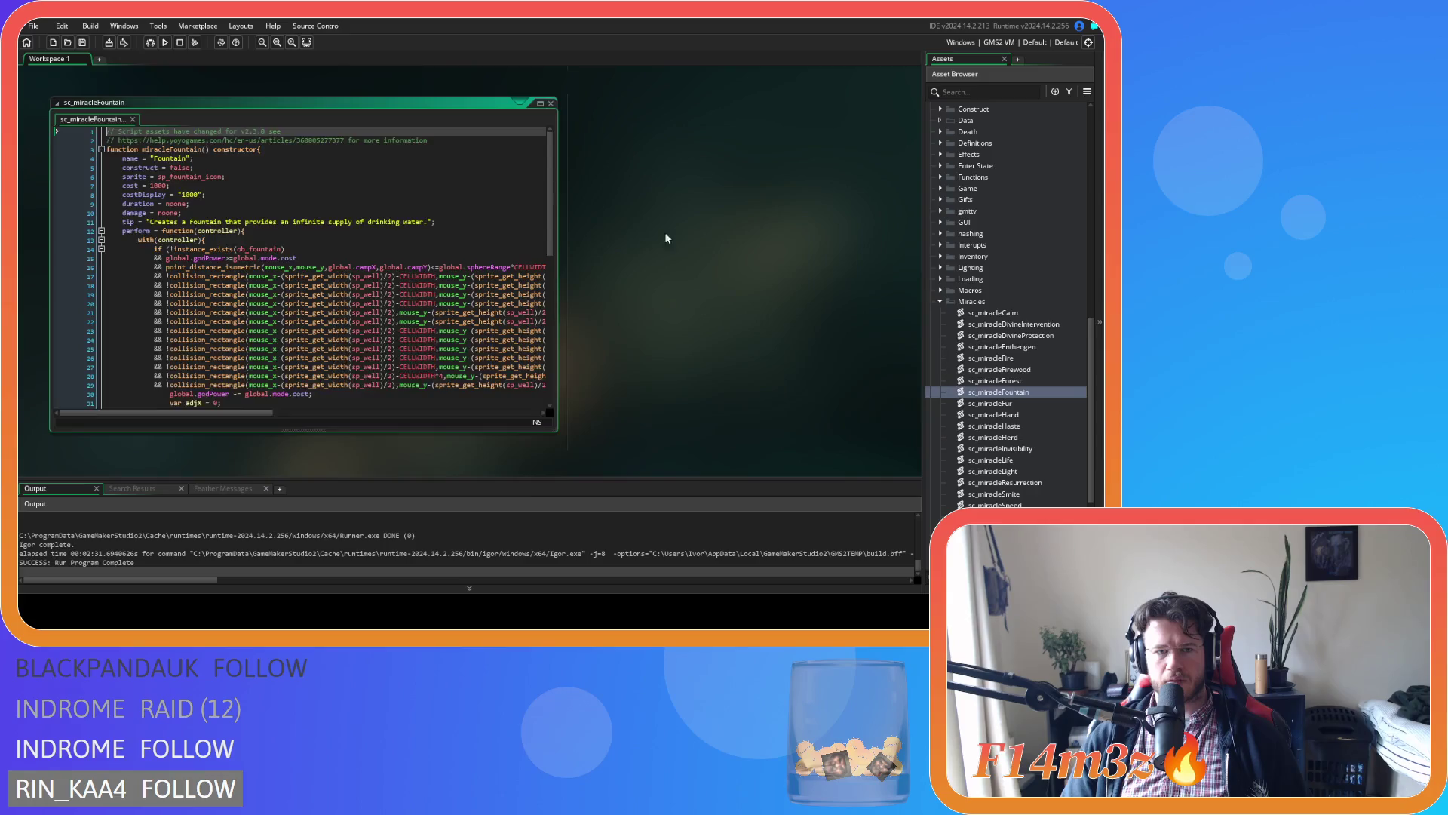
click(422, 218)
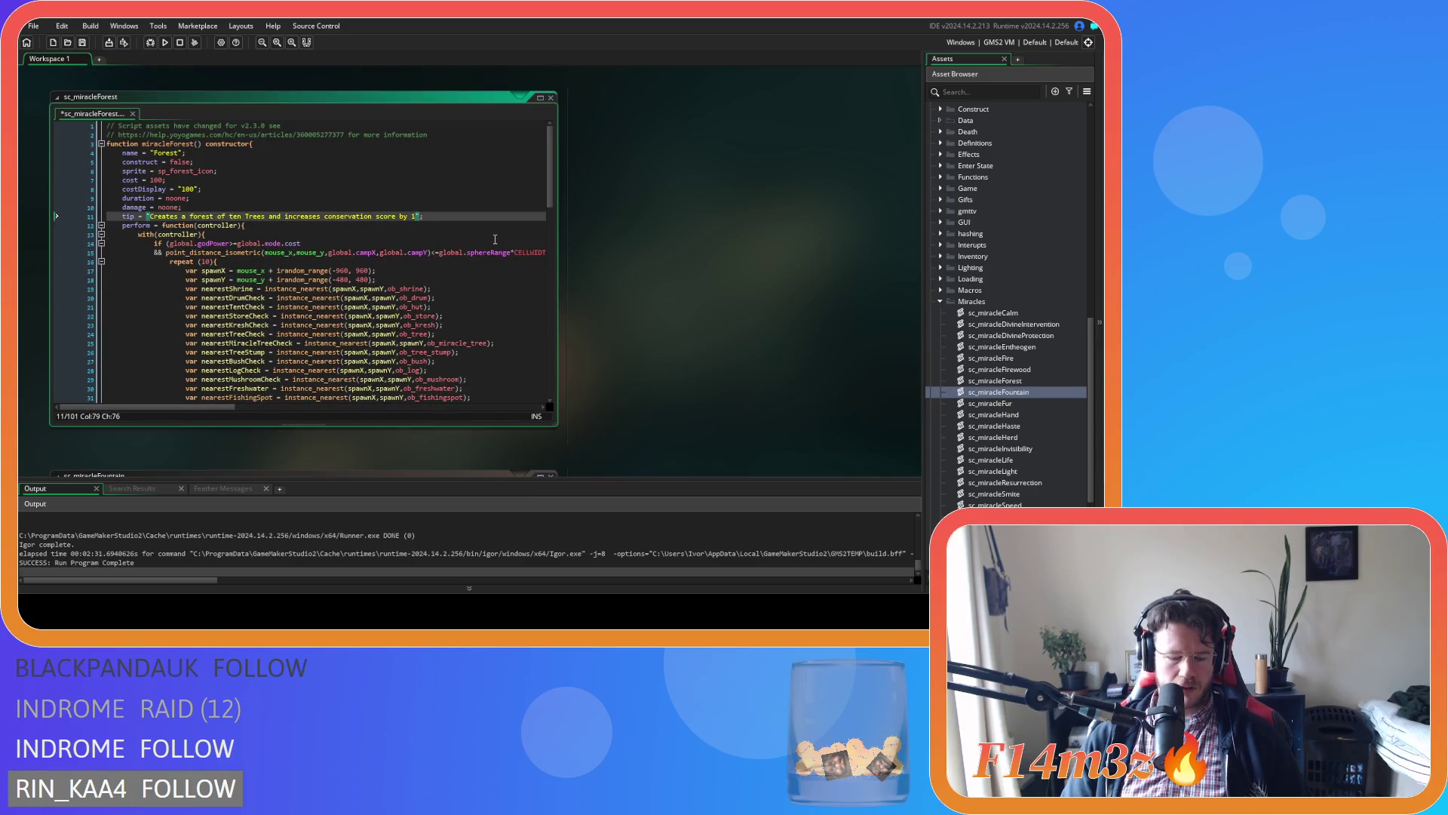
key(Down)
scroll(698, 300, down, 5)
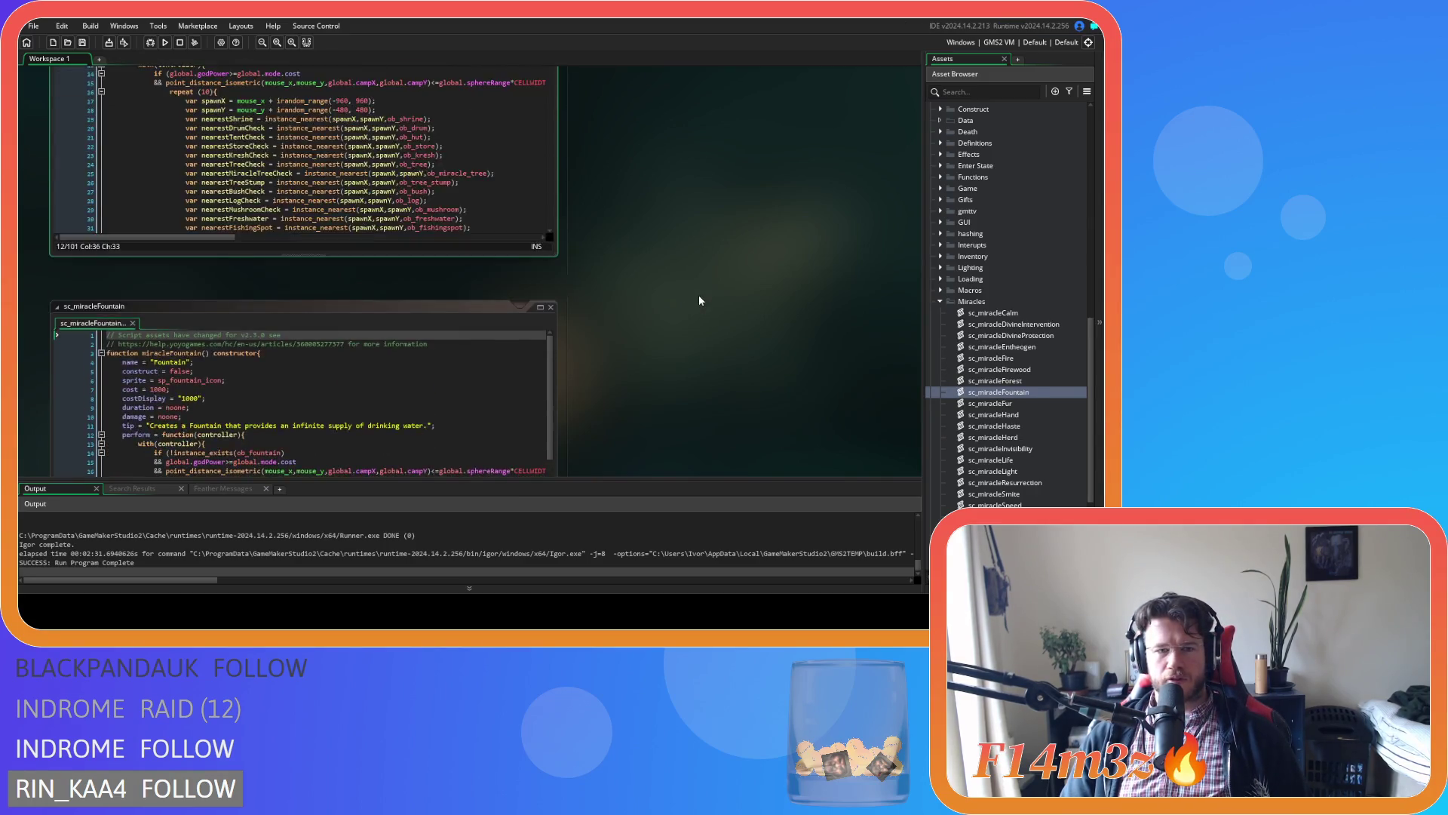
scroll(698, 300, up, 5)
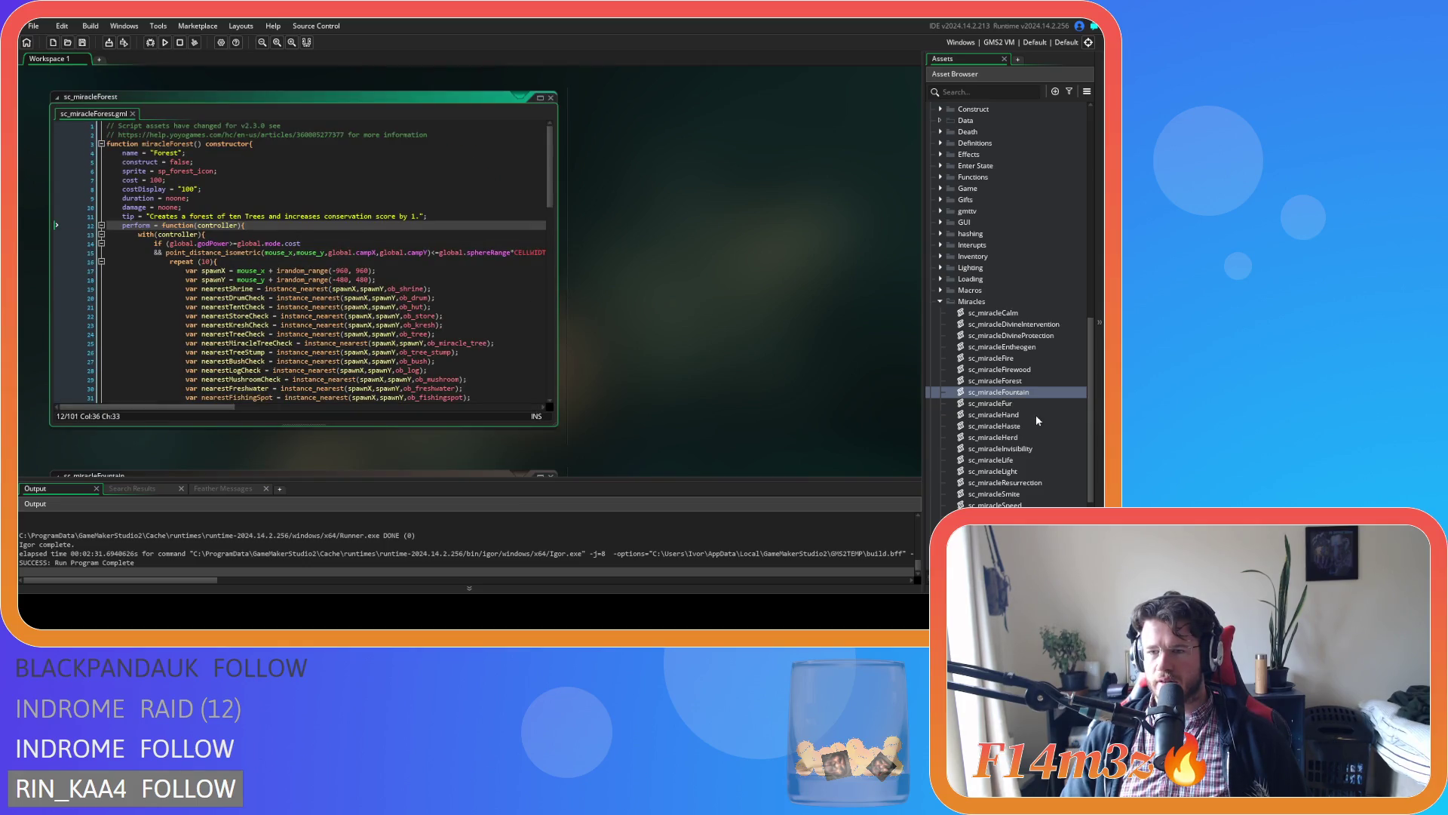
double_click(1035, 436)
scroll(390, 278, down, 5)
scroll(390, 278, down, 5)
scroll(296, 248, up, 1)
Change the Herd conservation increment on line 50 from 10 to 5.
double_click(300, 249)
text(5)
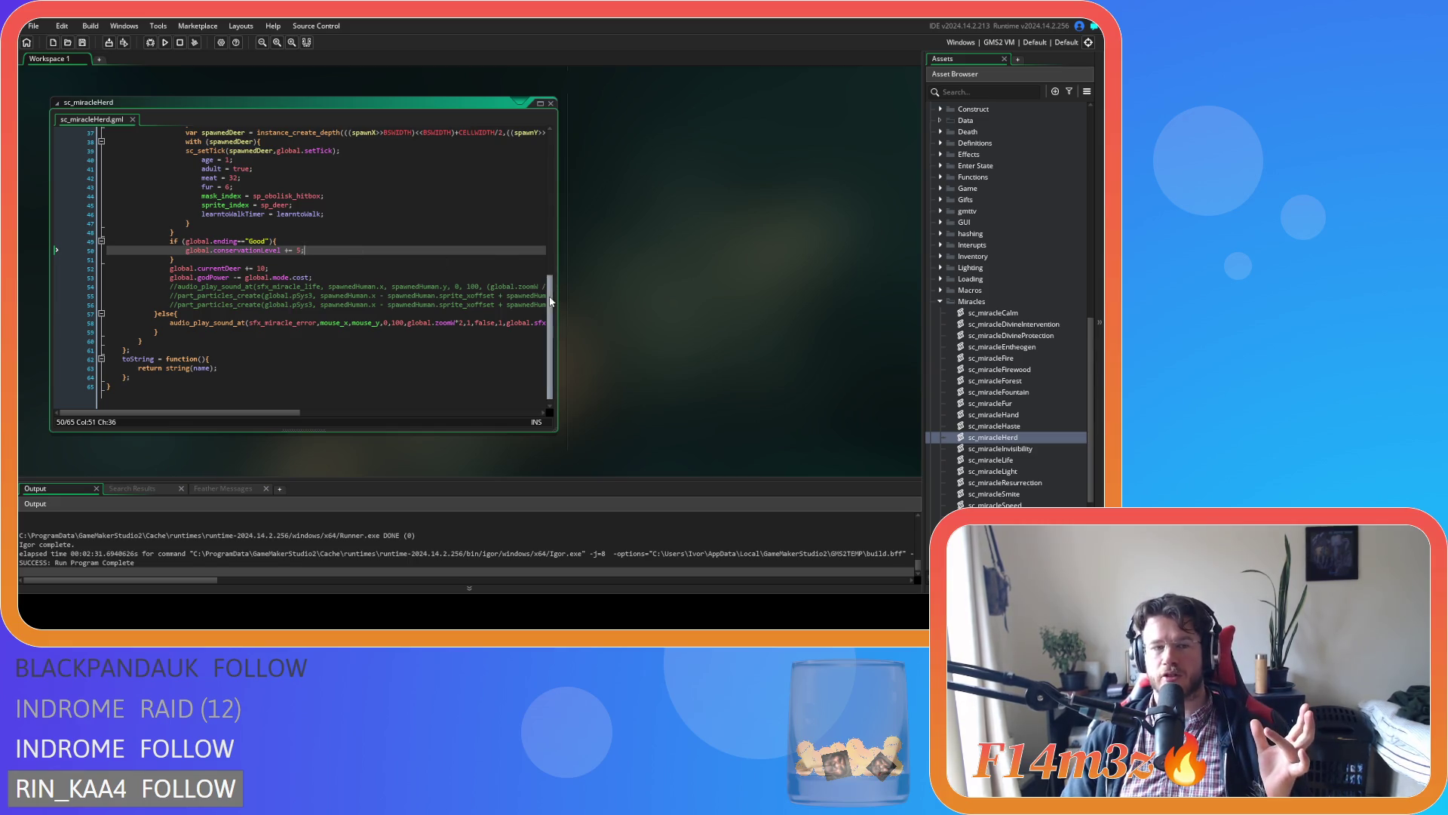
scroll(551, 256, up, 5)
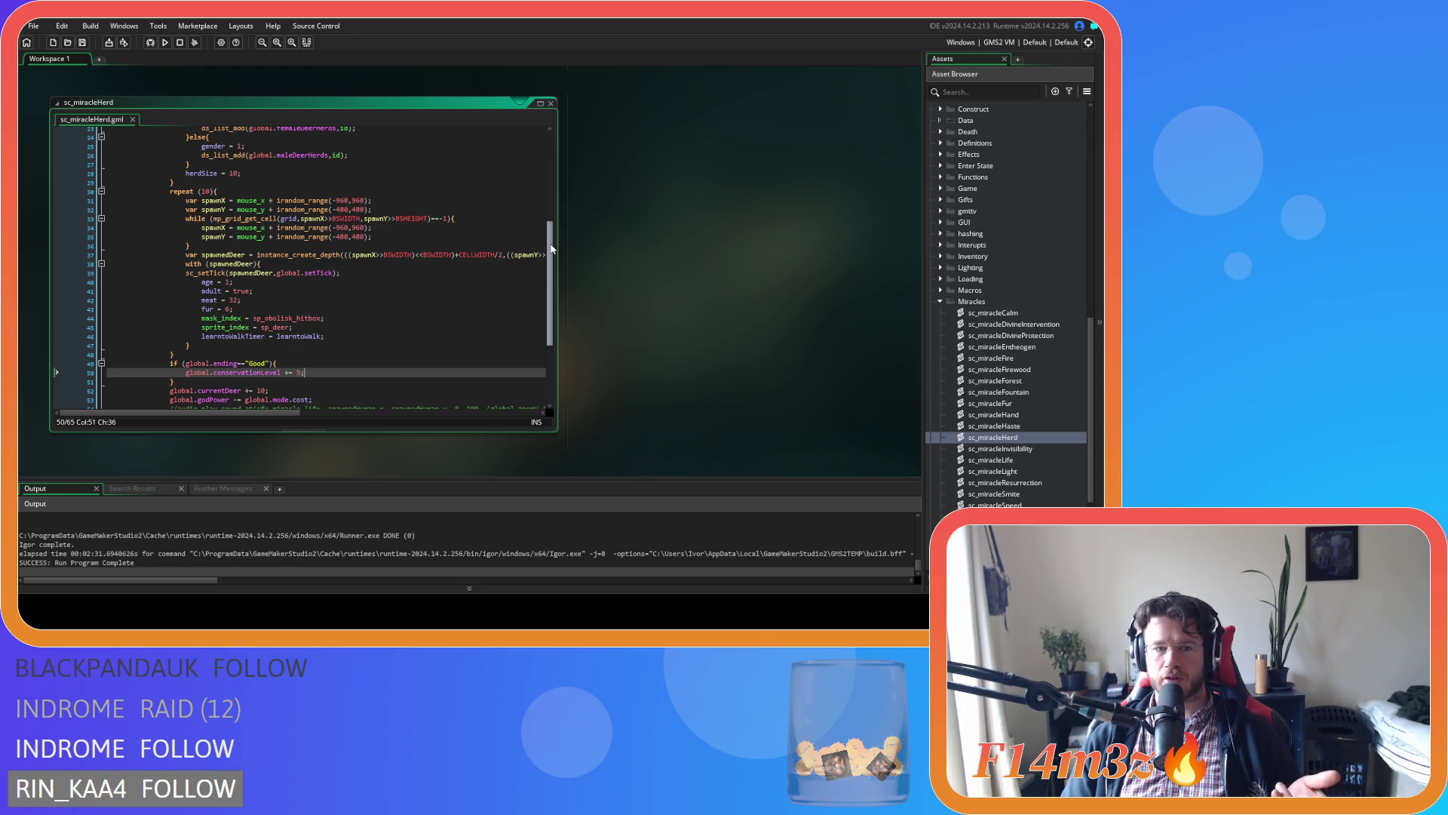
drag(551, 248, 545, 123)
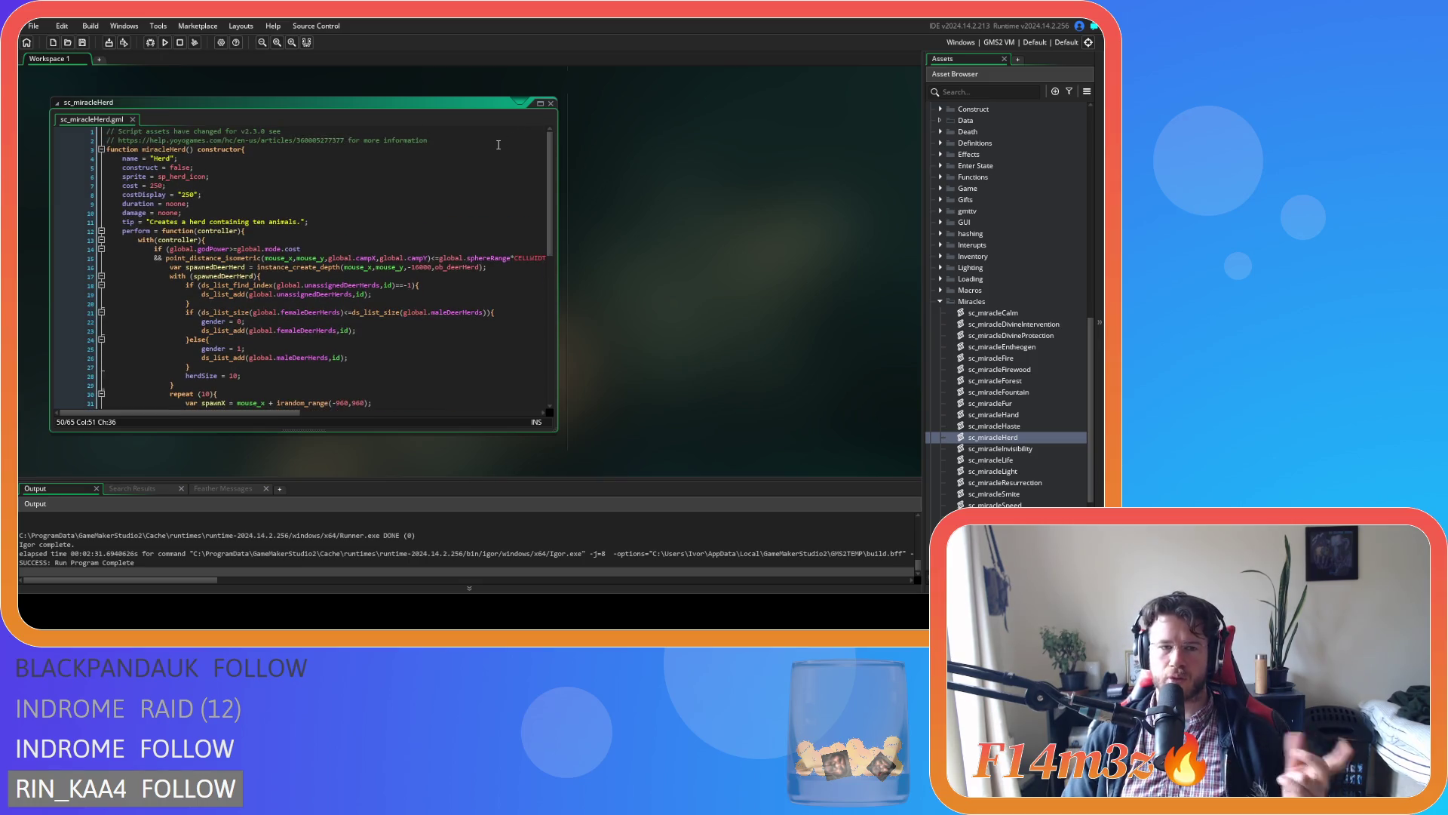
Set the Herd tip to 'Creates a herd of ten animals and increases conservation score by 5.' and close the script.
double_click(301, 221)
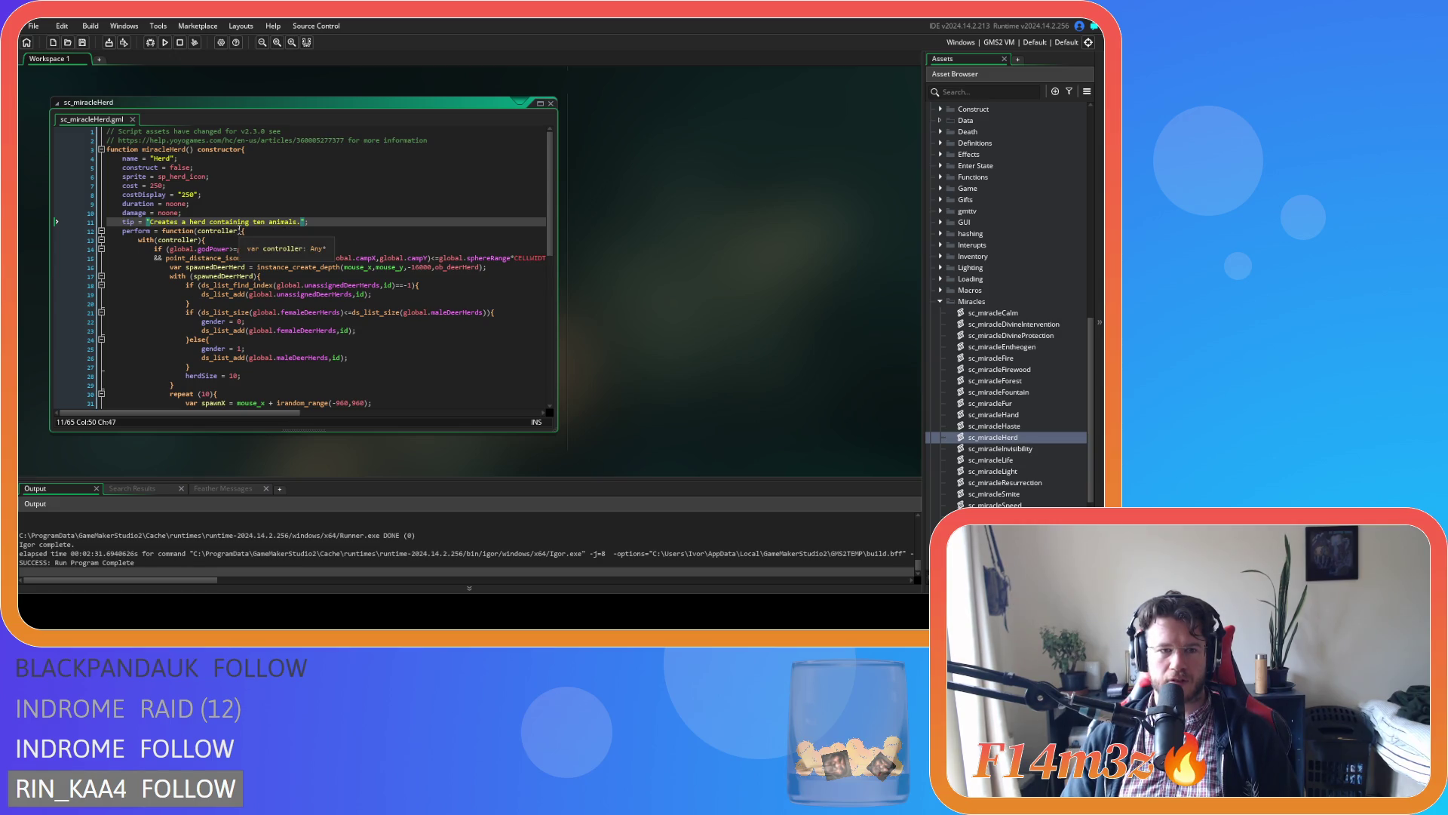
double_click(229, 221)
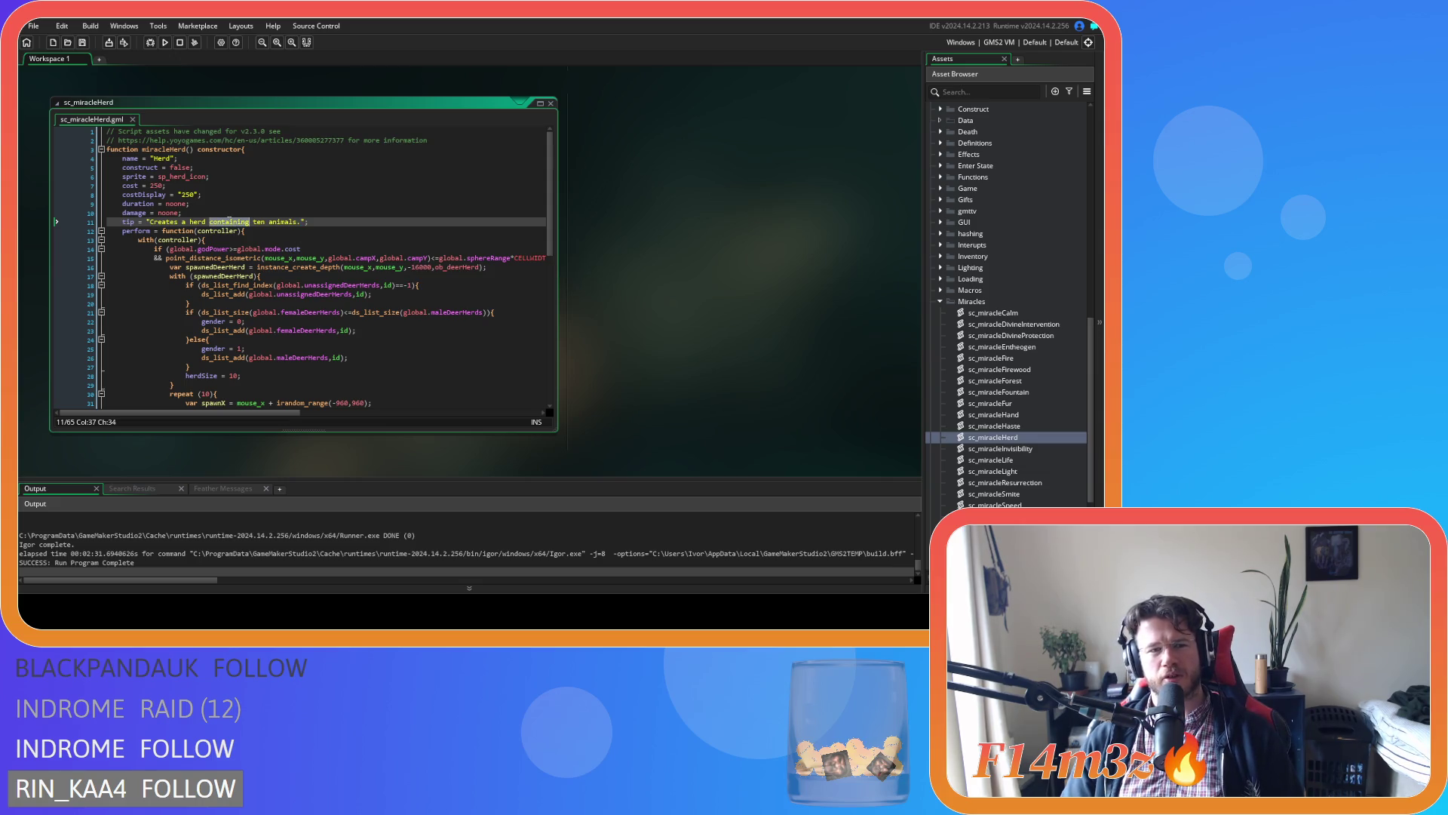
text(of)
click(270, 221)
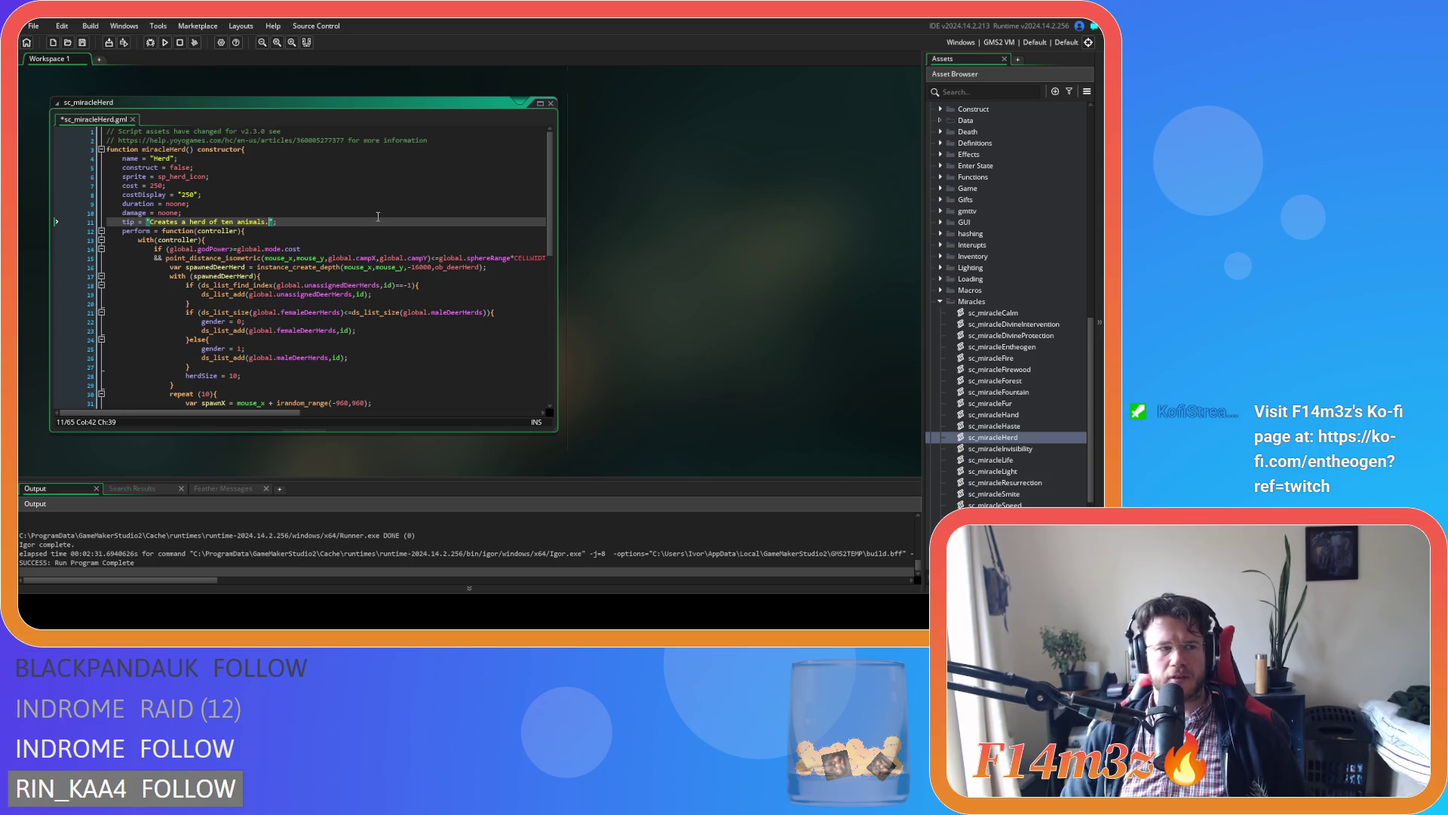
key(BackSpace)
text(and)
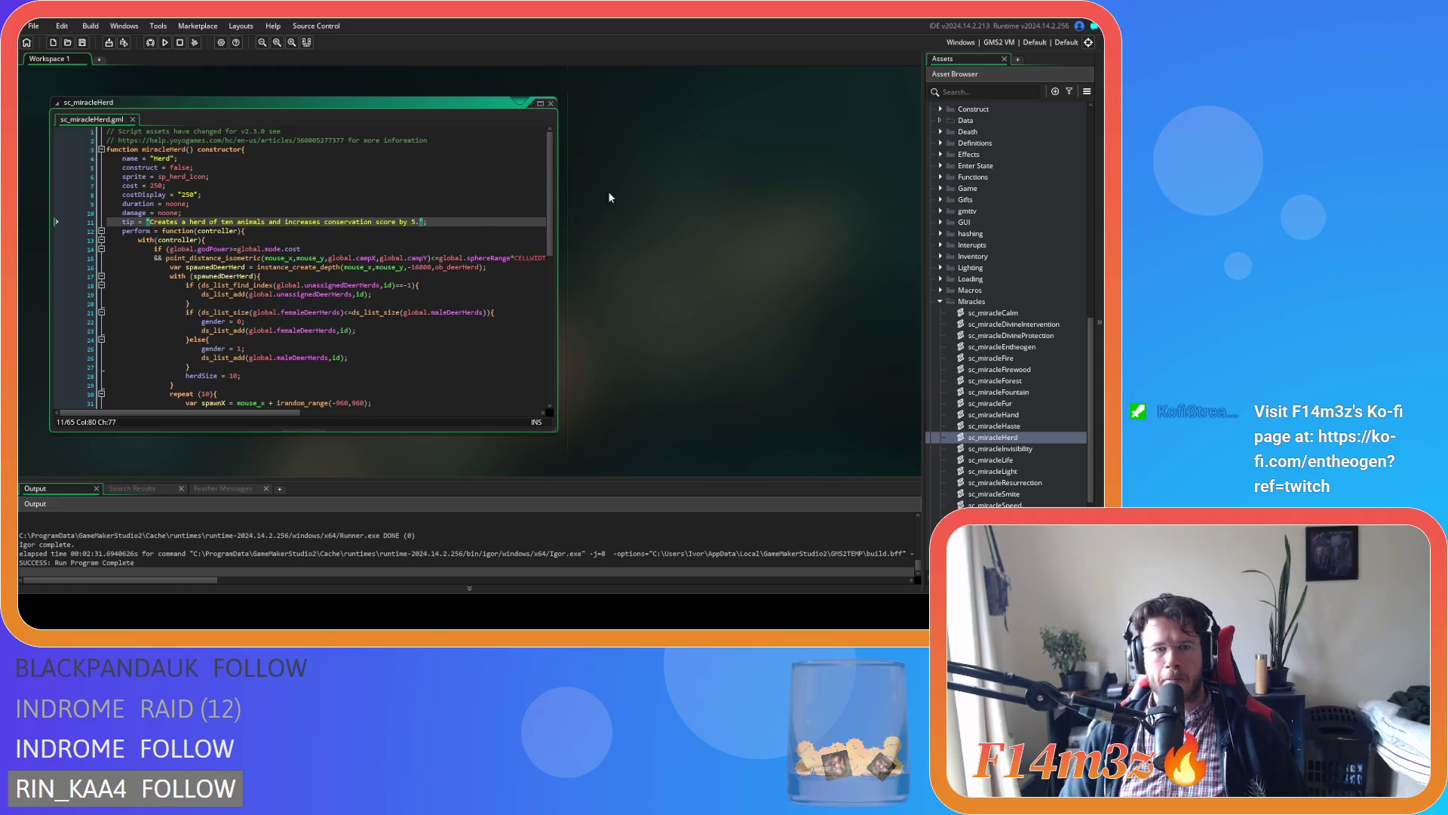
right_click(640, 189)
click(724, 215)
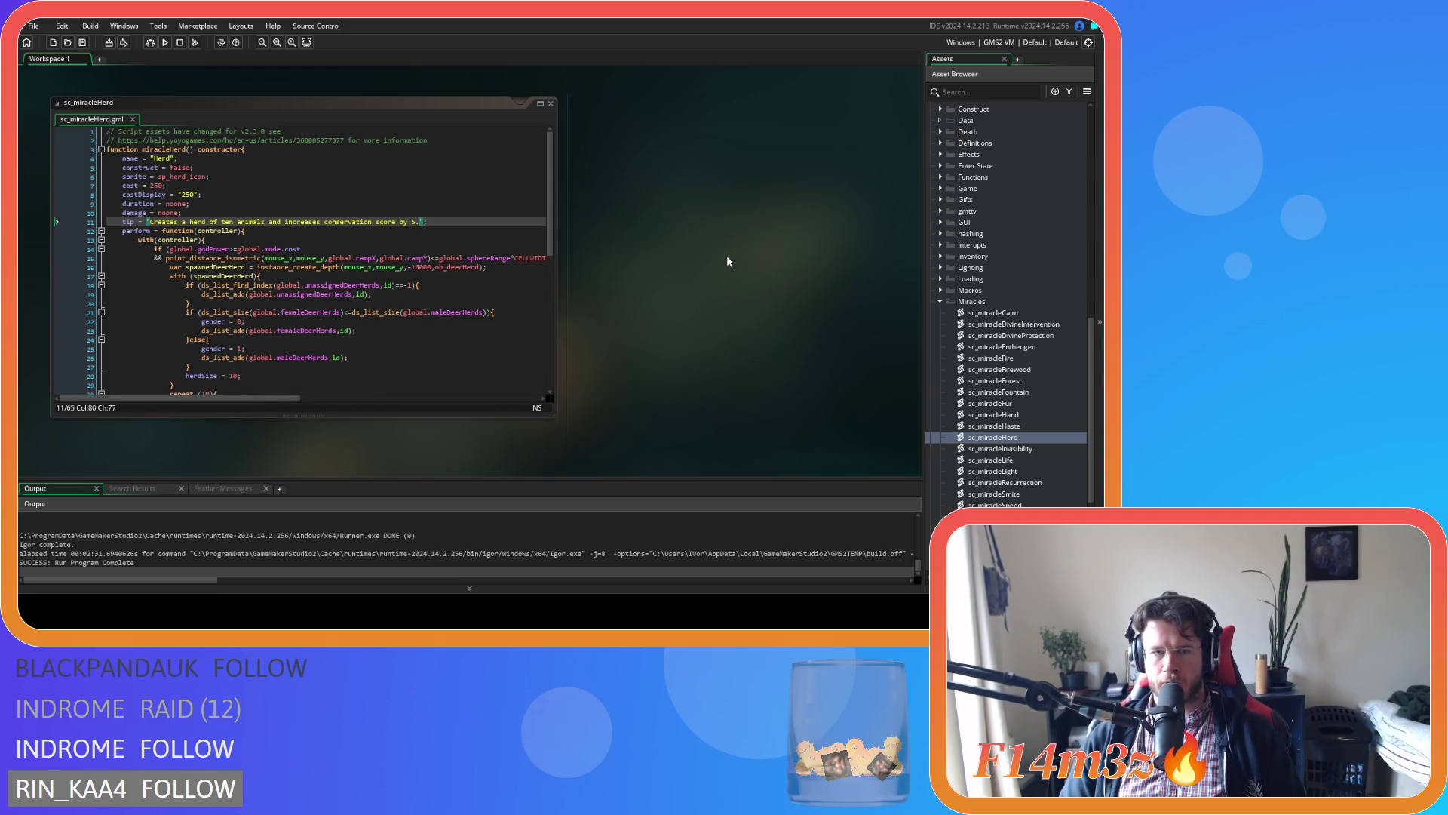
Collapse the Miracles, Scripts, Game and Objects folders and run the game with F5.
click(940, 302)
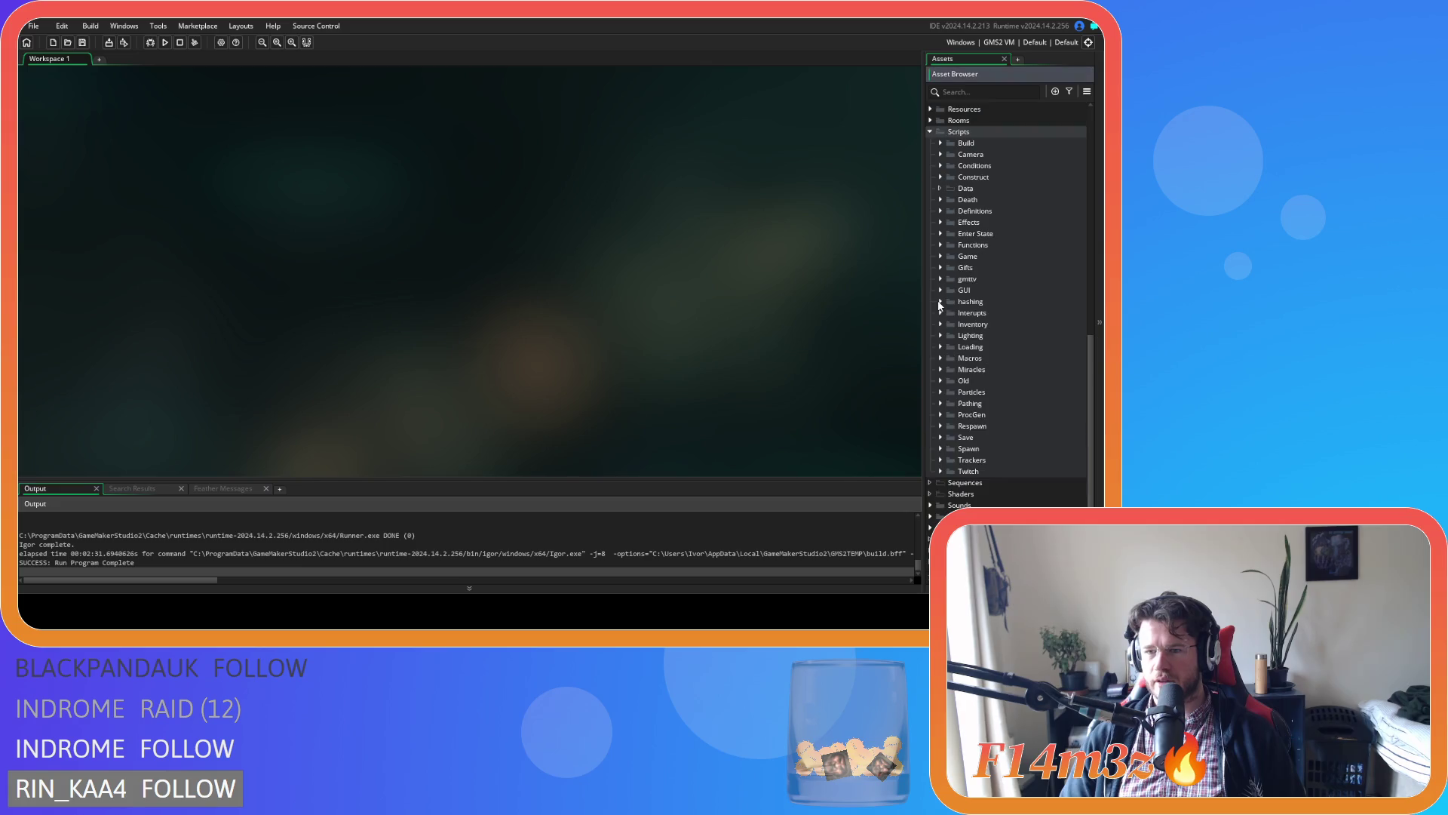
click(931, 132)
click(940, 188)
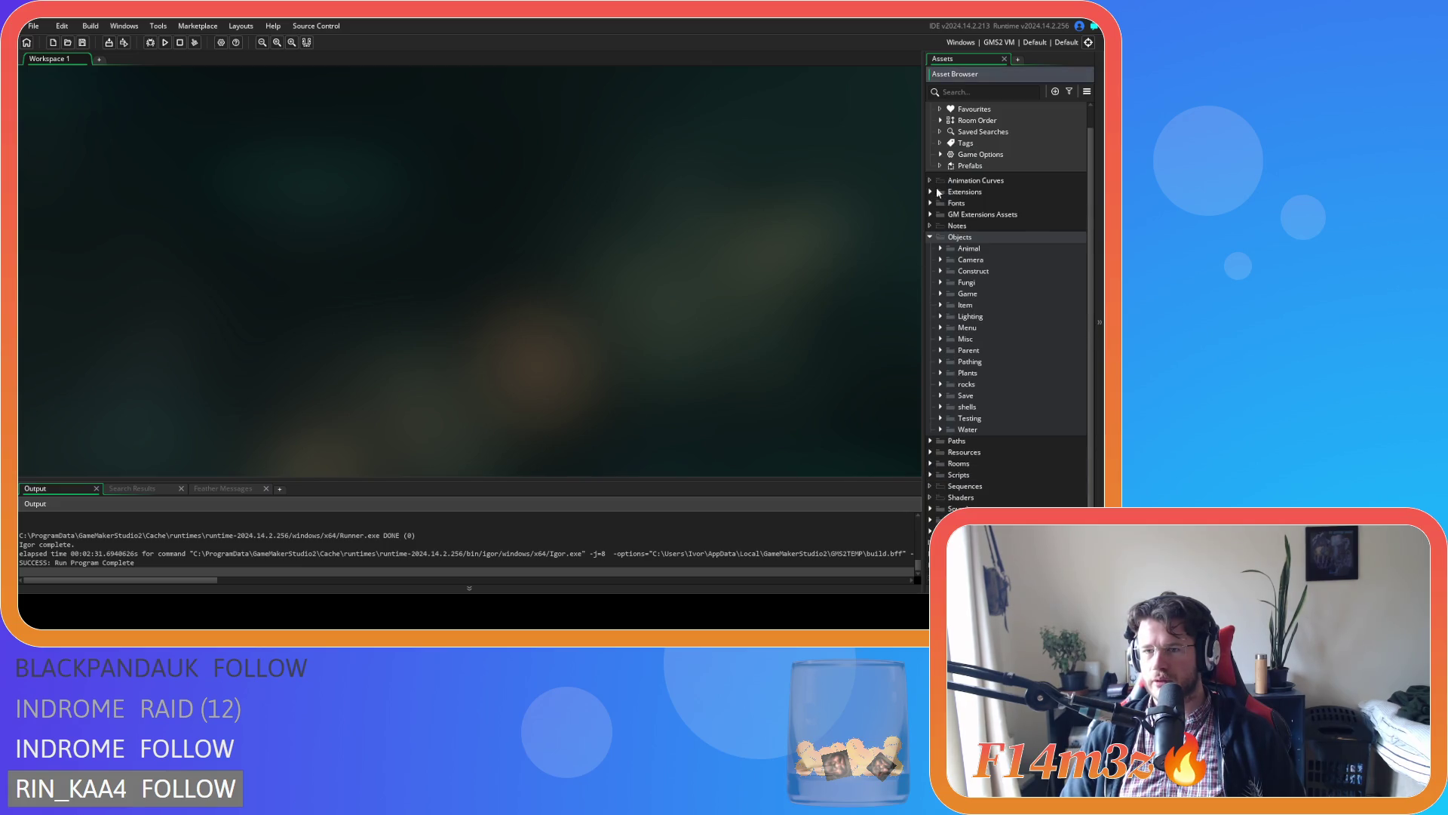
click(929, 237)
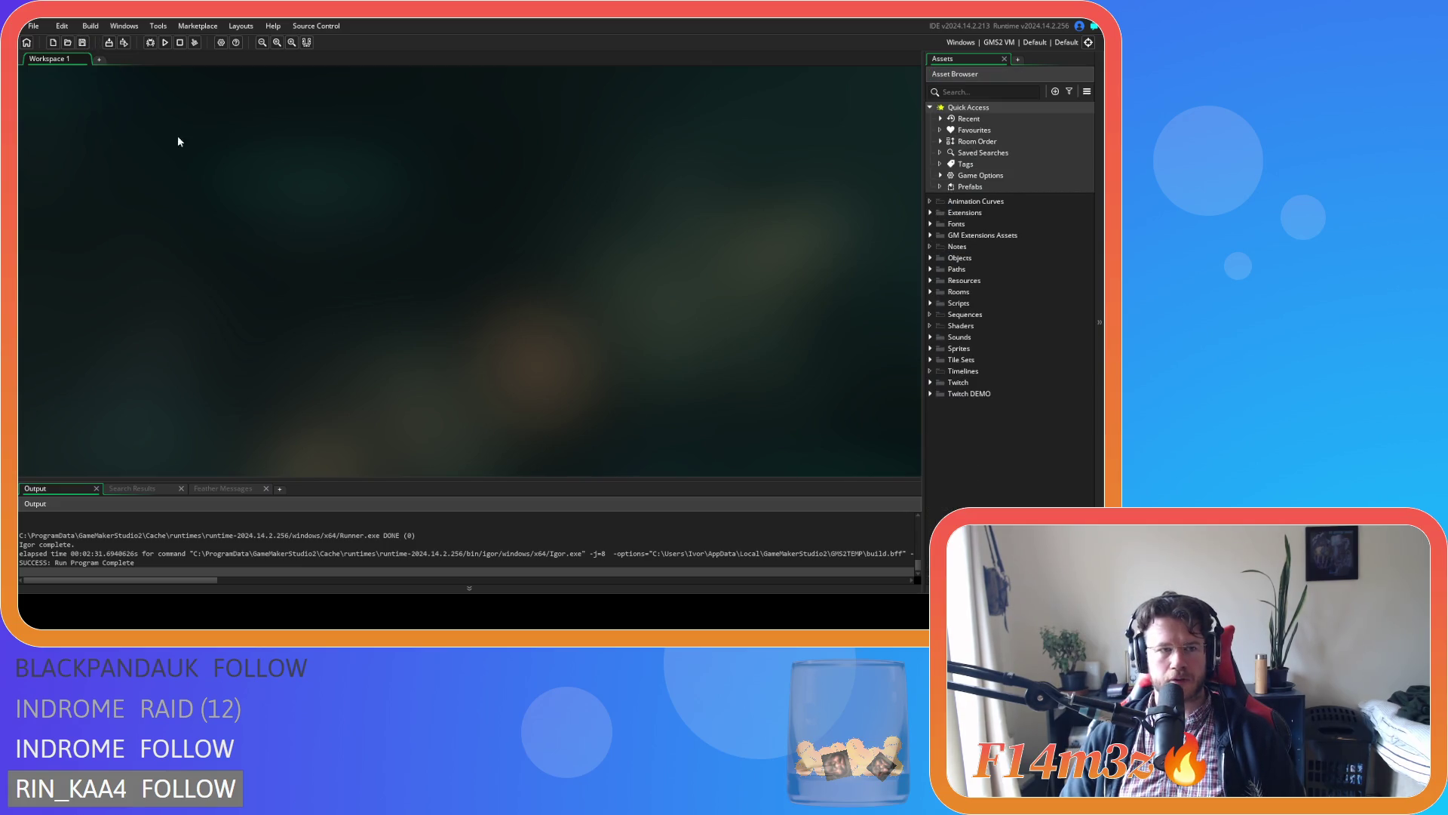
key(F5)
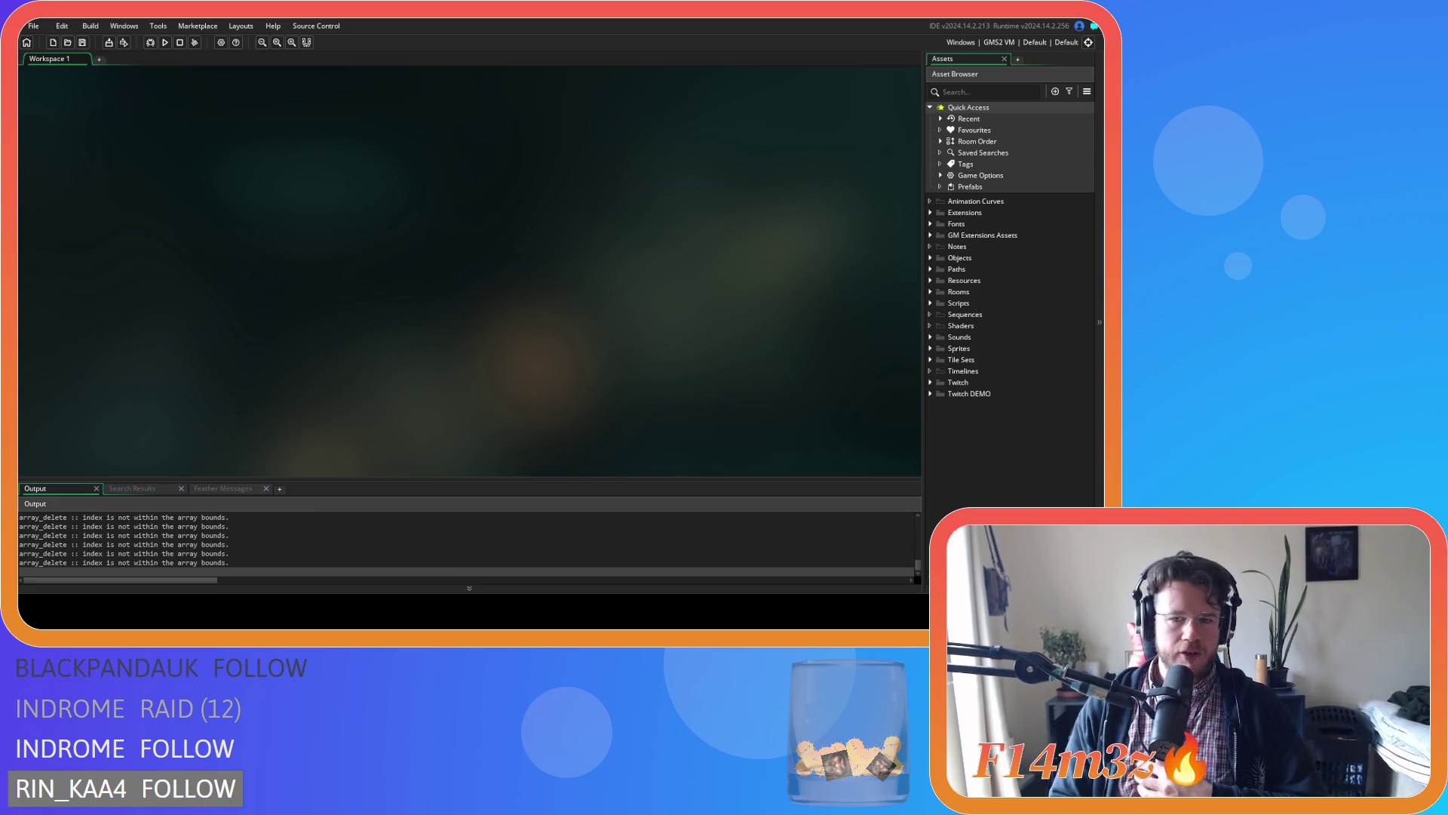
scroll(279, 170, down, 5)
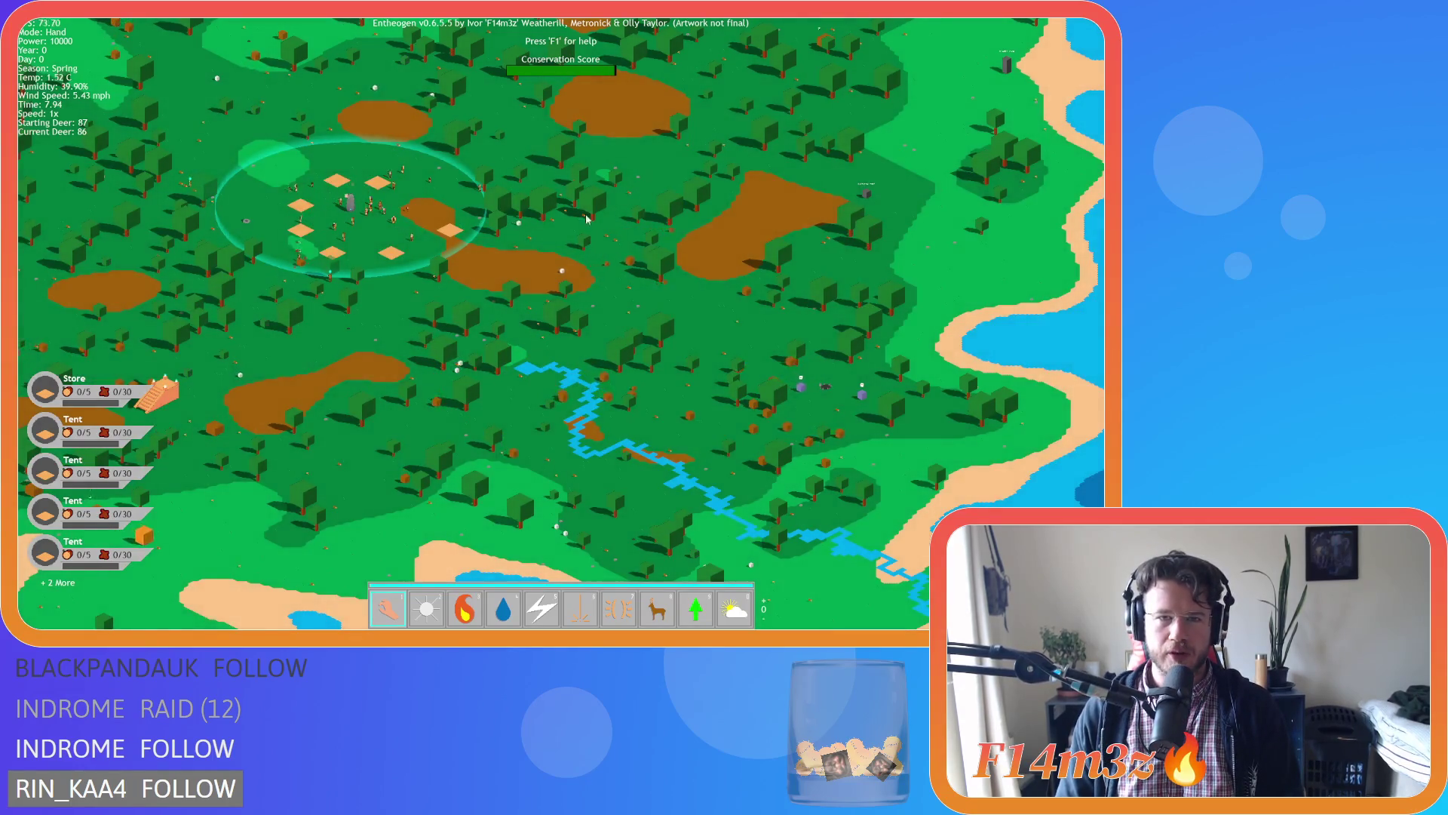
scroll(587, 218, up, 5)
scroll(513, 288, down, 2)
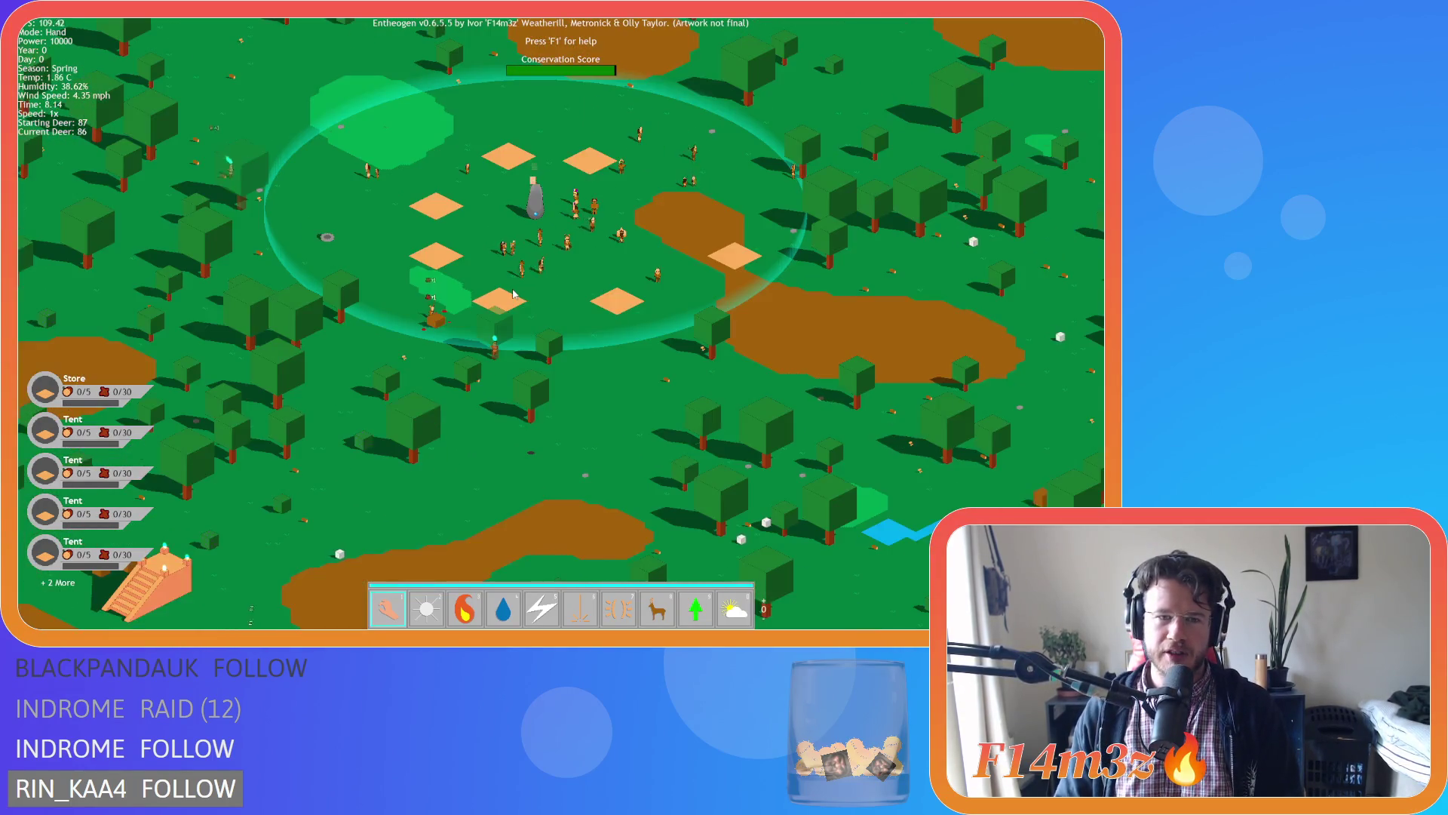
scroll(513, 293, down, 5)
scroll(513, 294, up, 3)
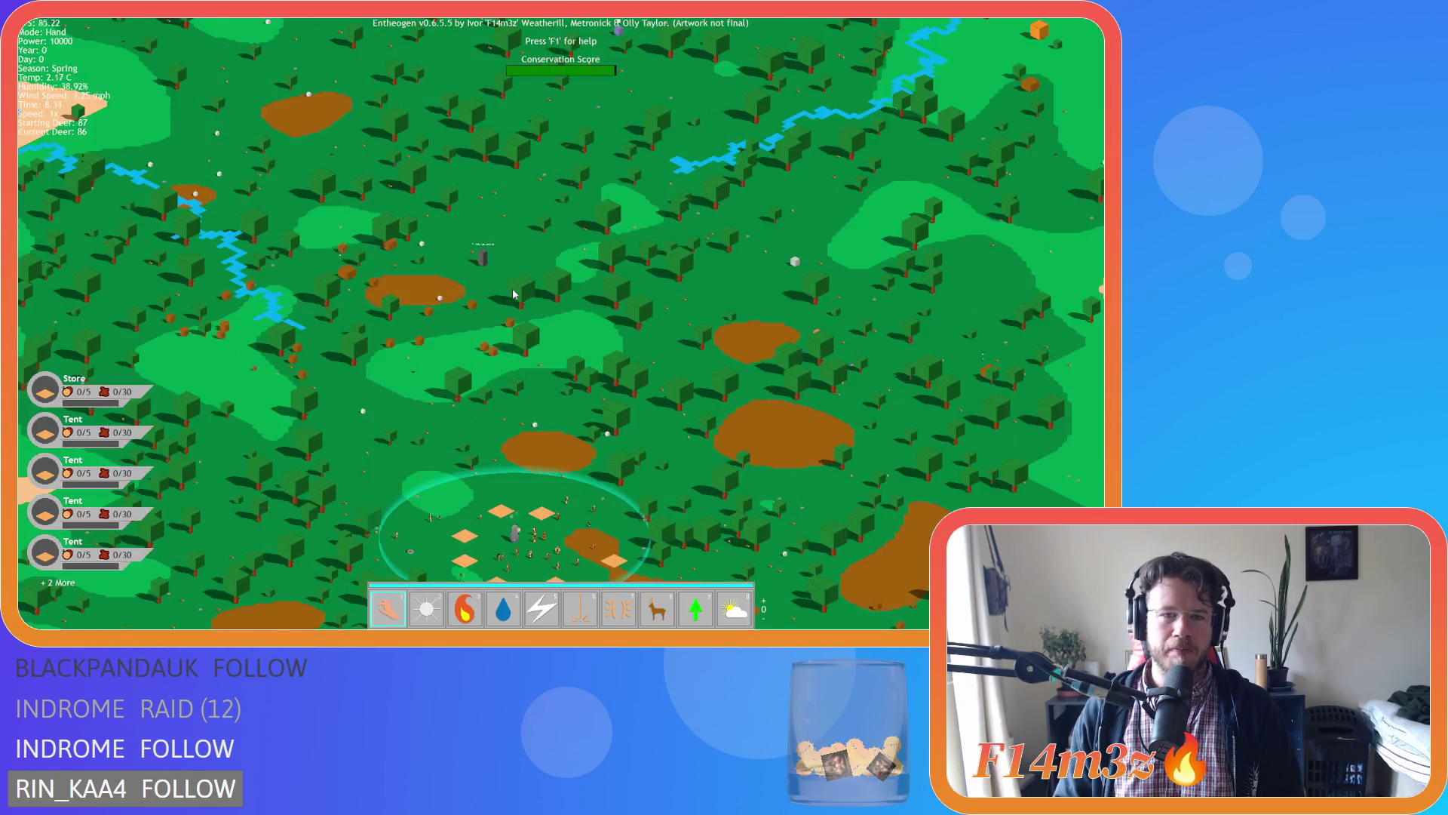
scroll(513, 293, down, 3)
scroll(513, 294, up, 3)
scroll(513, 293, down, 2)
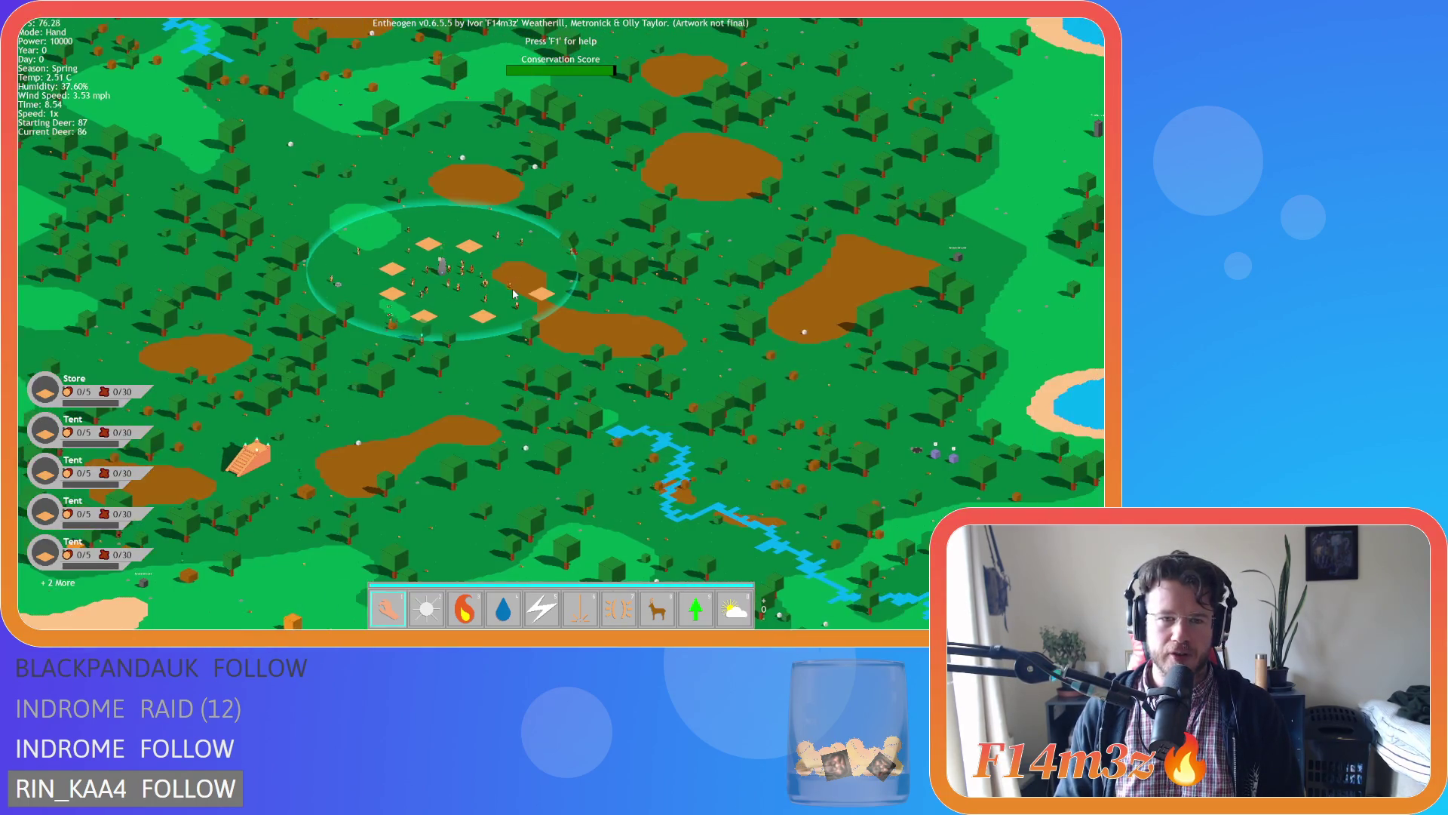
scroll(513, 293, up, 3)
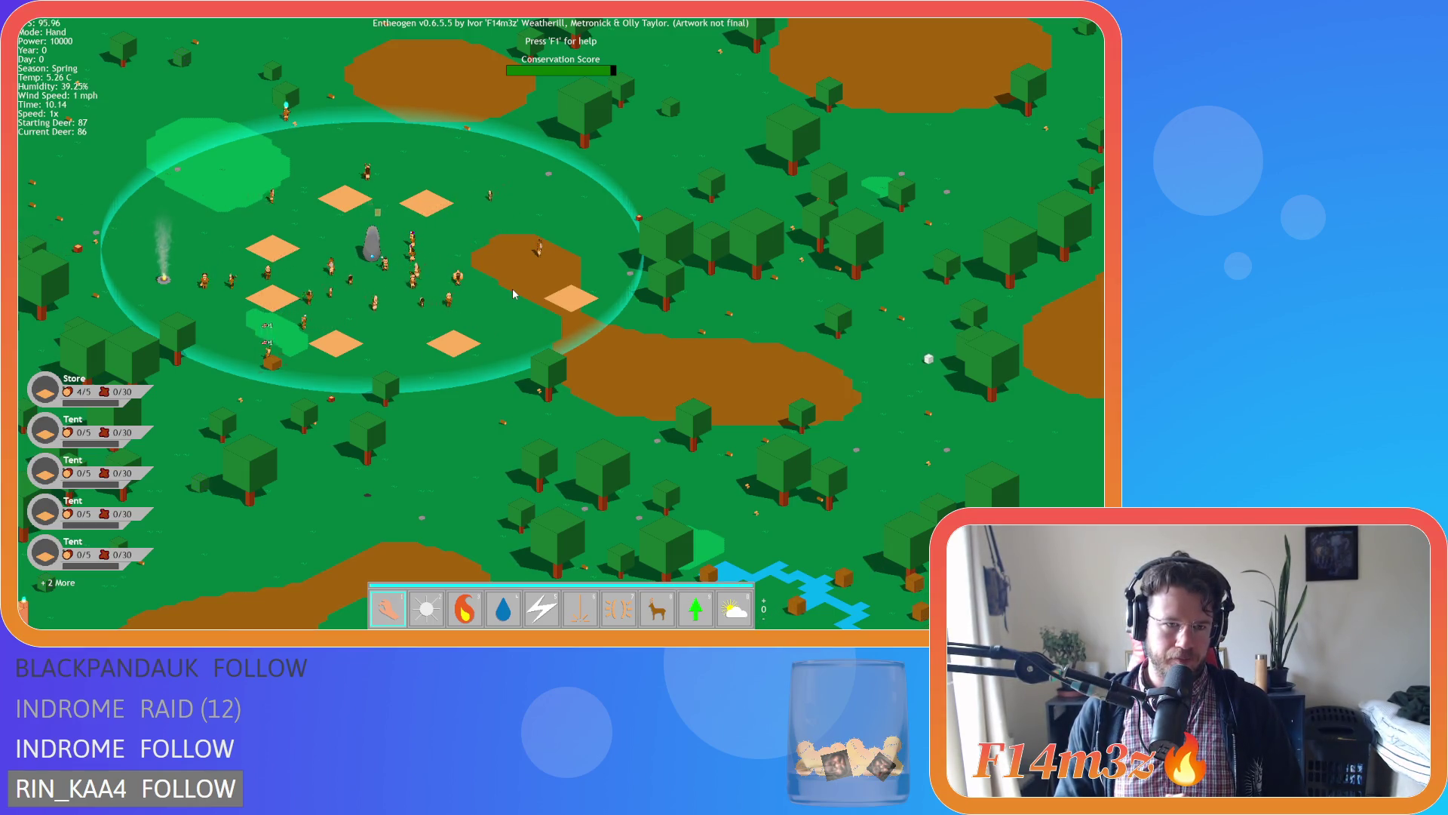
scroll(350, 269, up, 3)
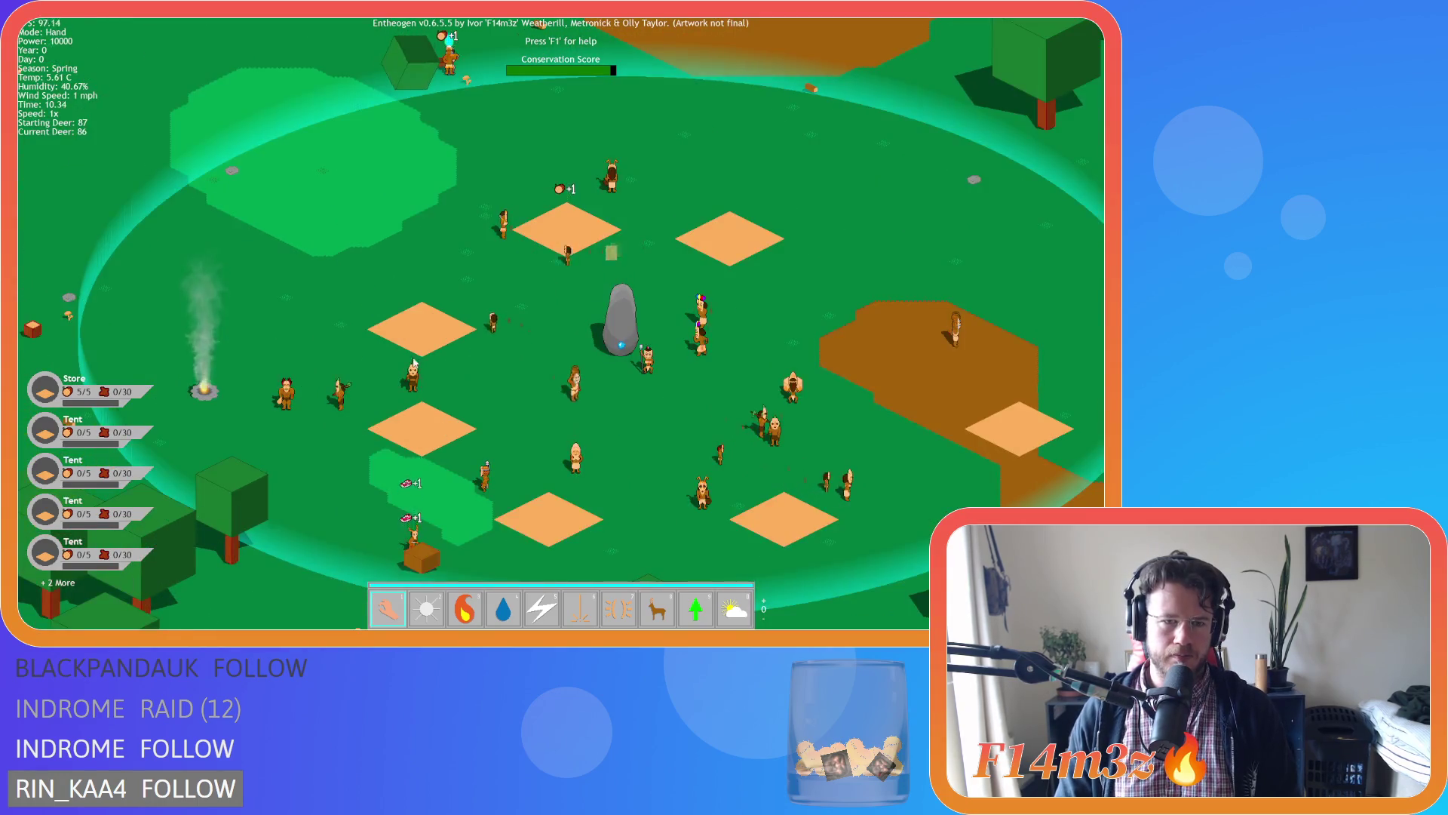
mouse_move(290, 378)
mouse_down()
mouse_move(182, 335)
mouse_move(182, 318)
mouse_up()
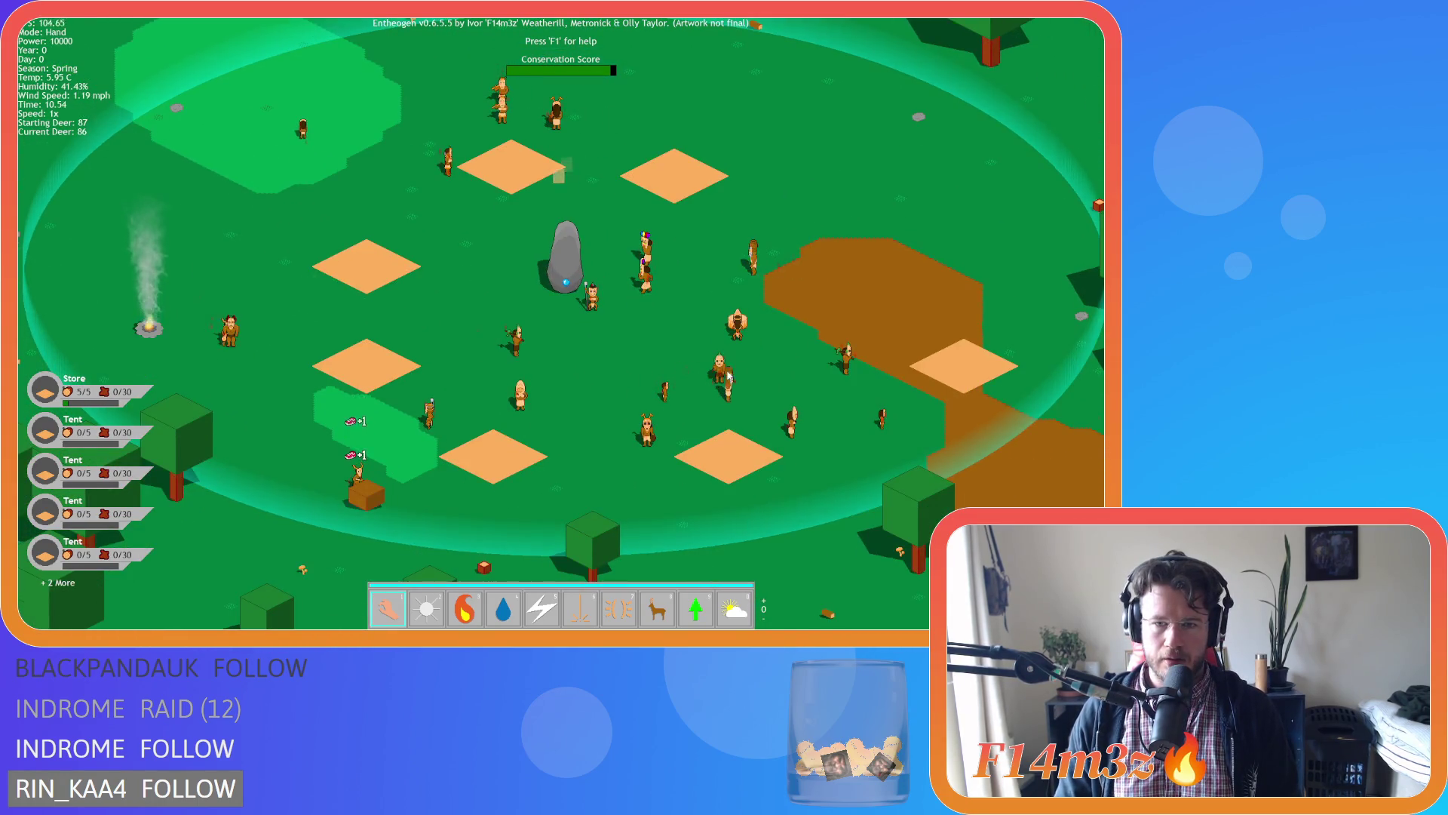
mouse_move(825, 356)
mouse_down()
mouse_move(799, 293)
mouse_move(789, 365)
mouse_up()
key(a)
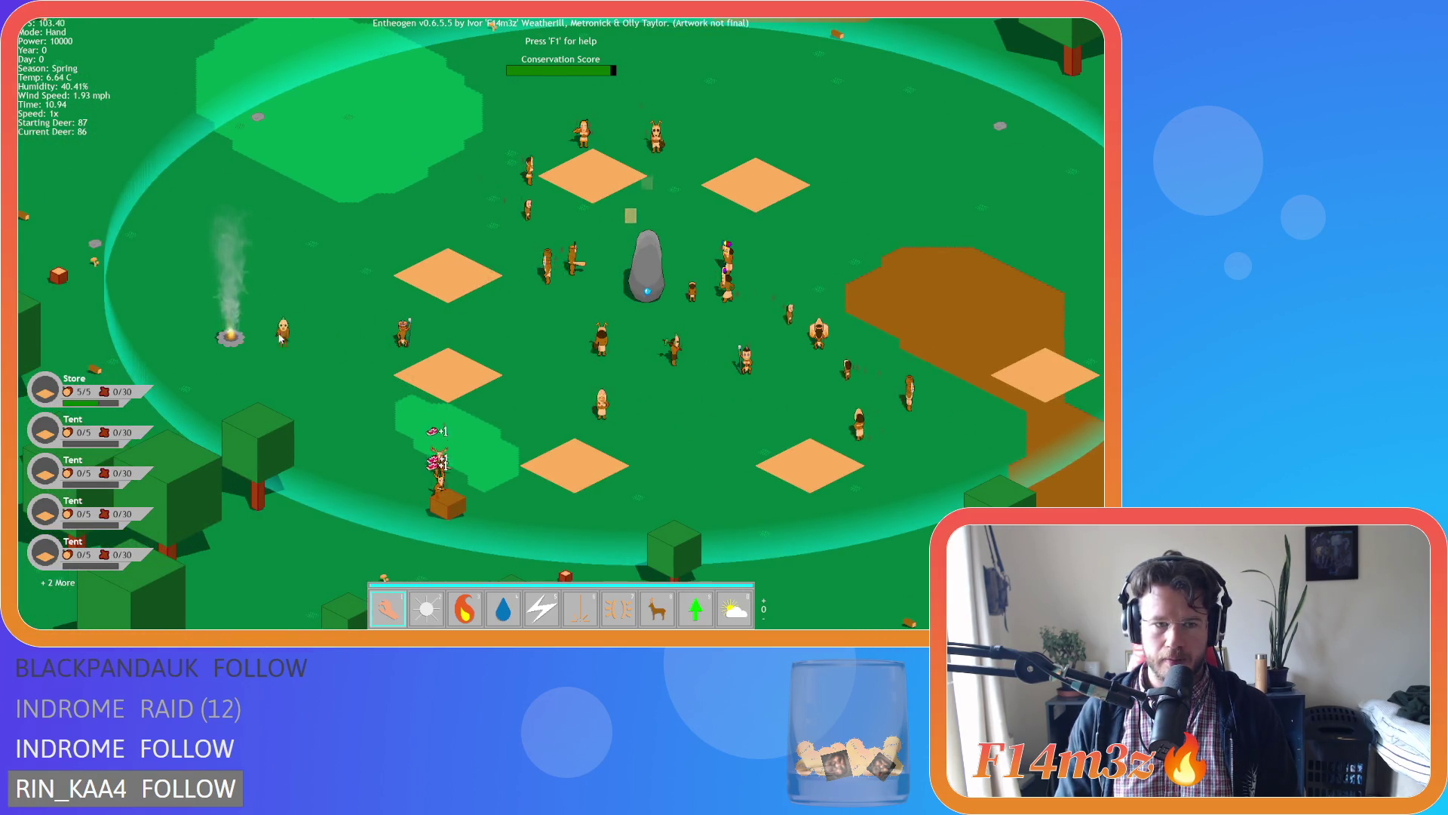
key(d)
key(d)
key(w)
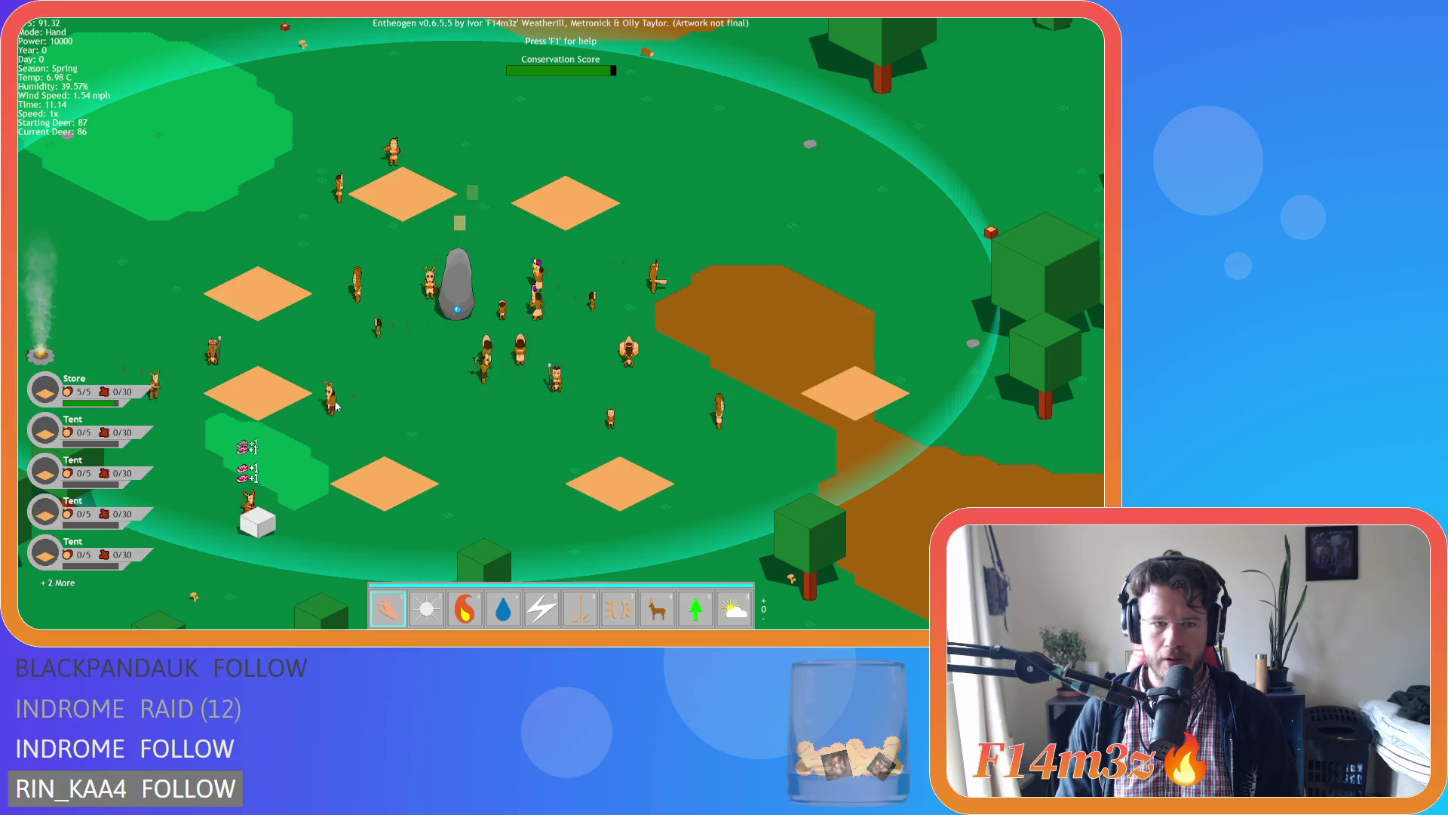
click(322, 394)
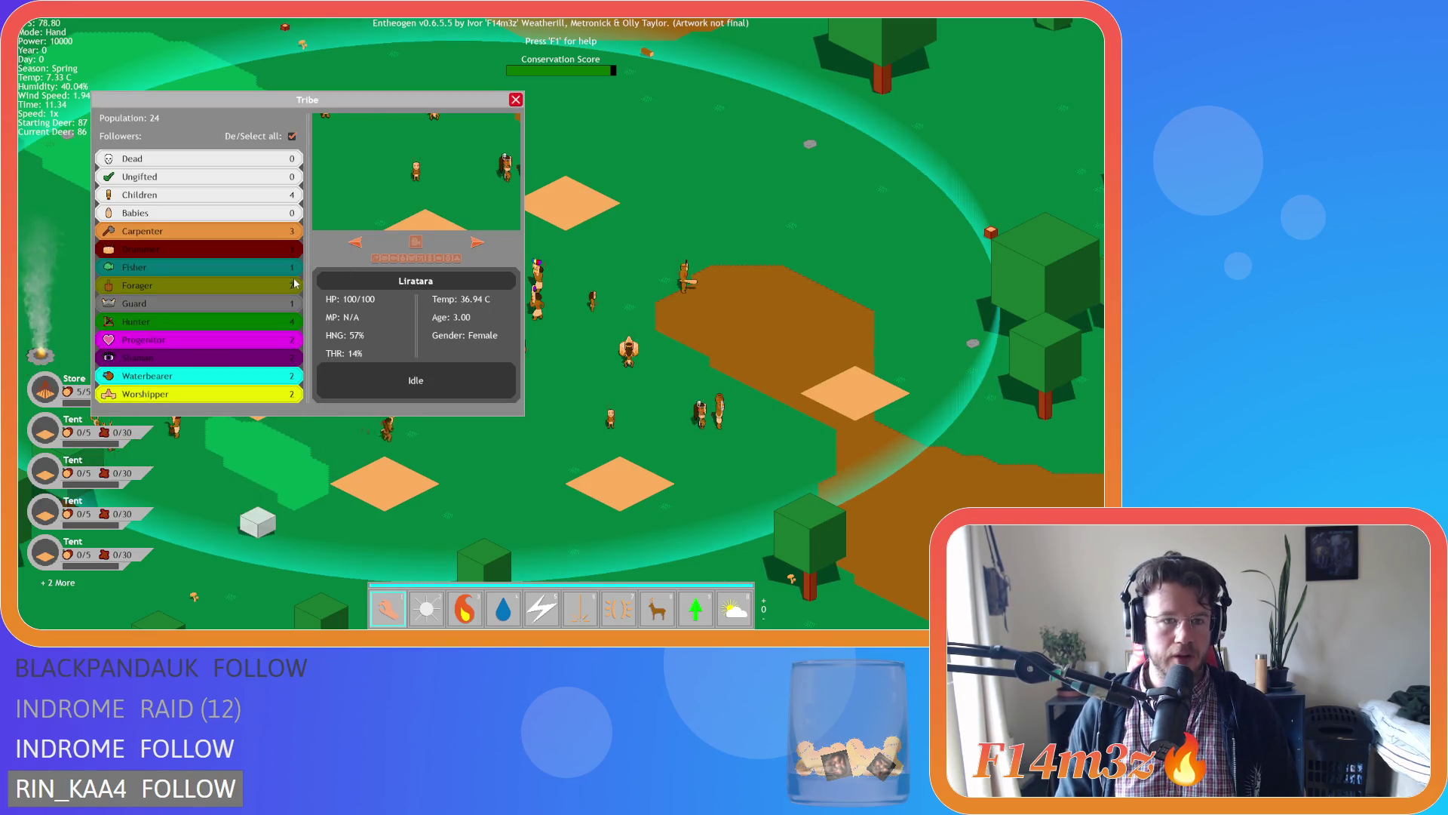
click(515, 100)
key(a)
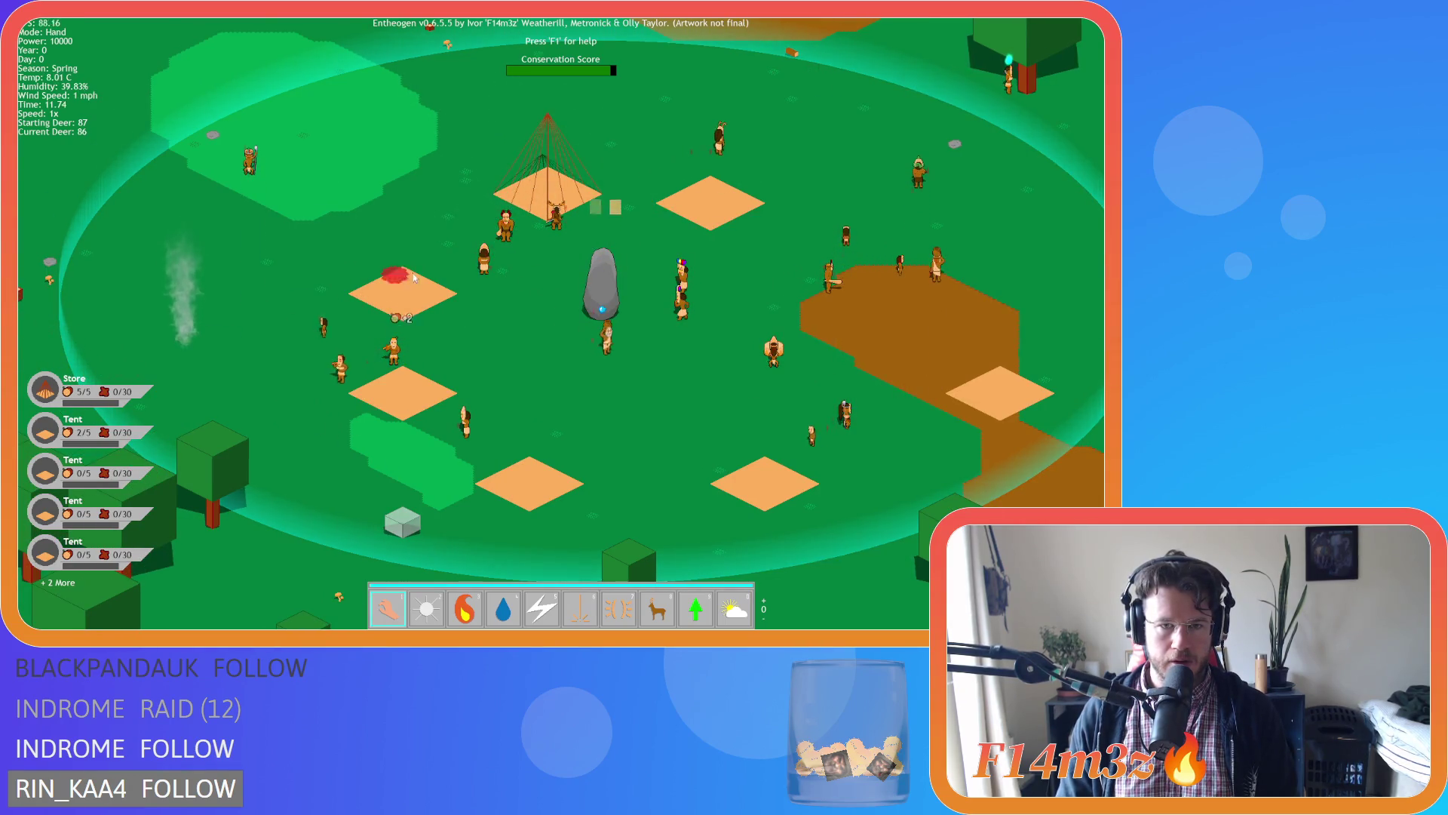
scroll(659, 351, down, 5)
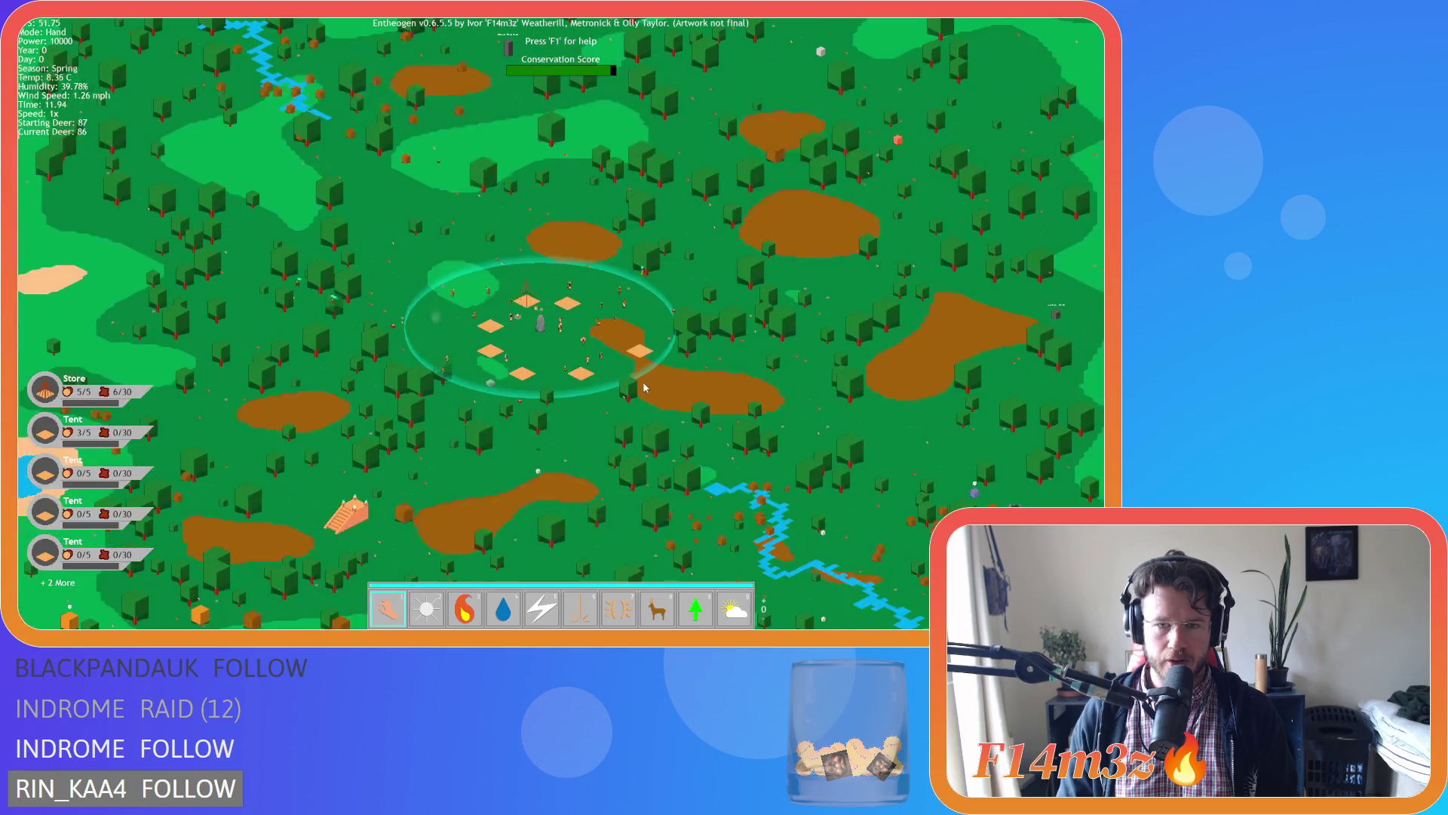
scroll(625, 387, up, 5)
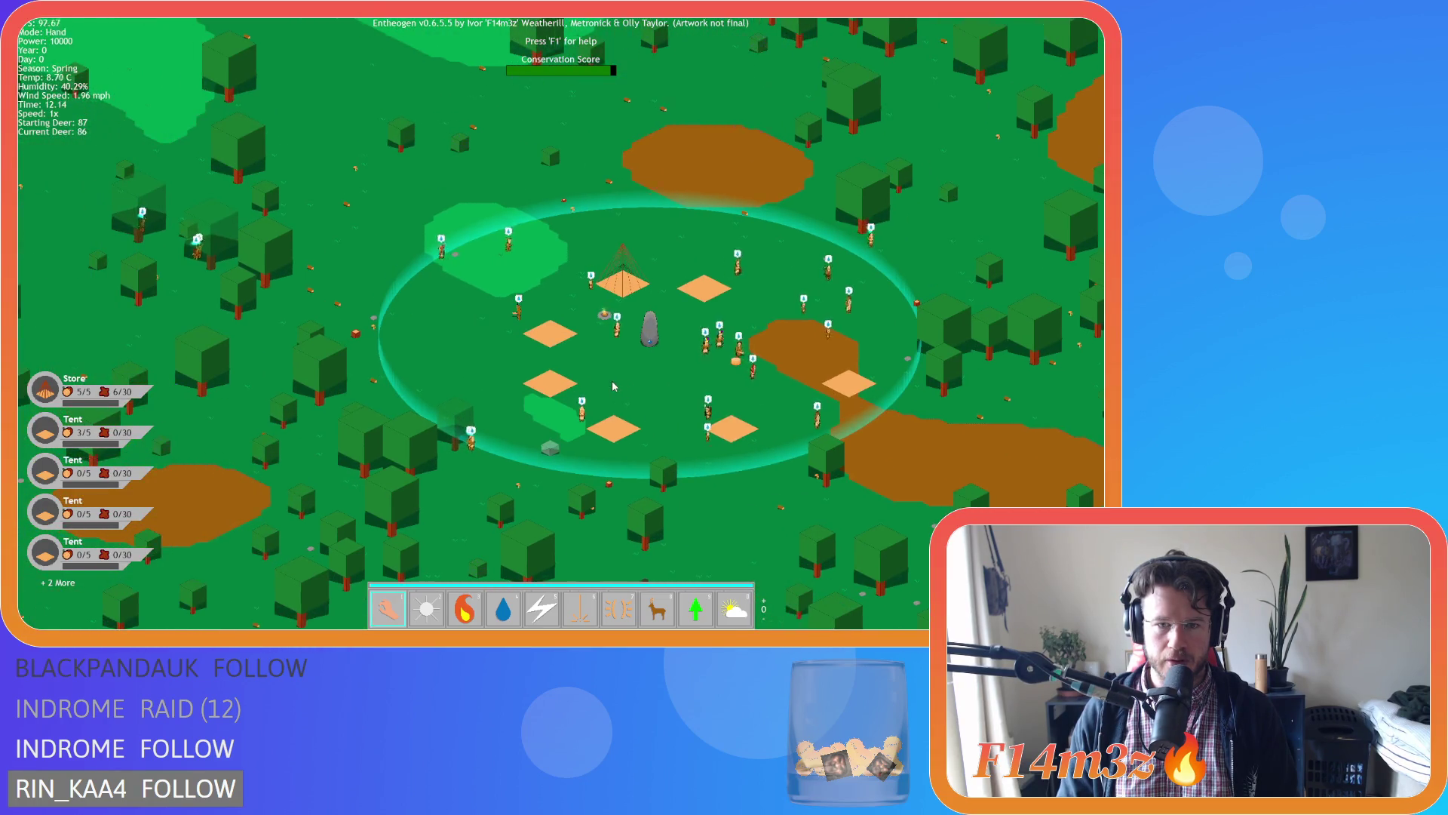
scroll(687, 387, down, 5)
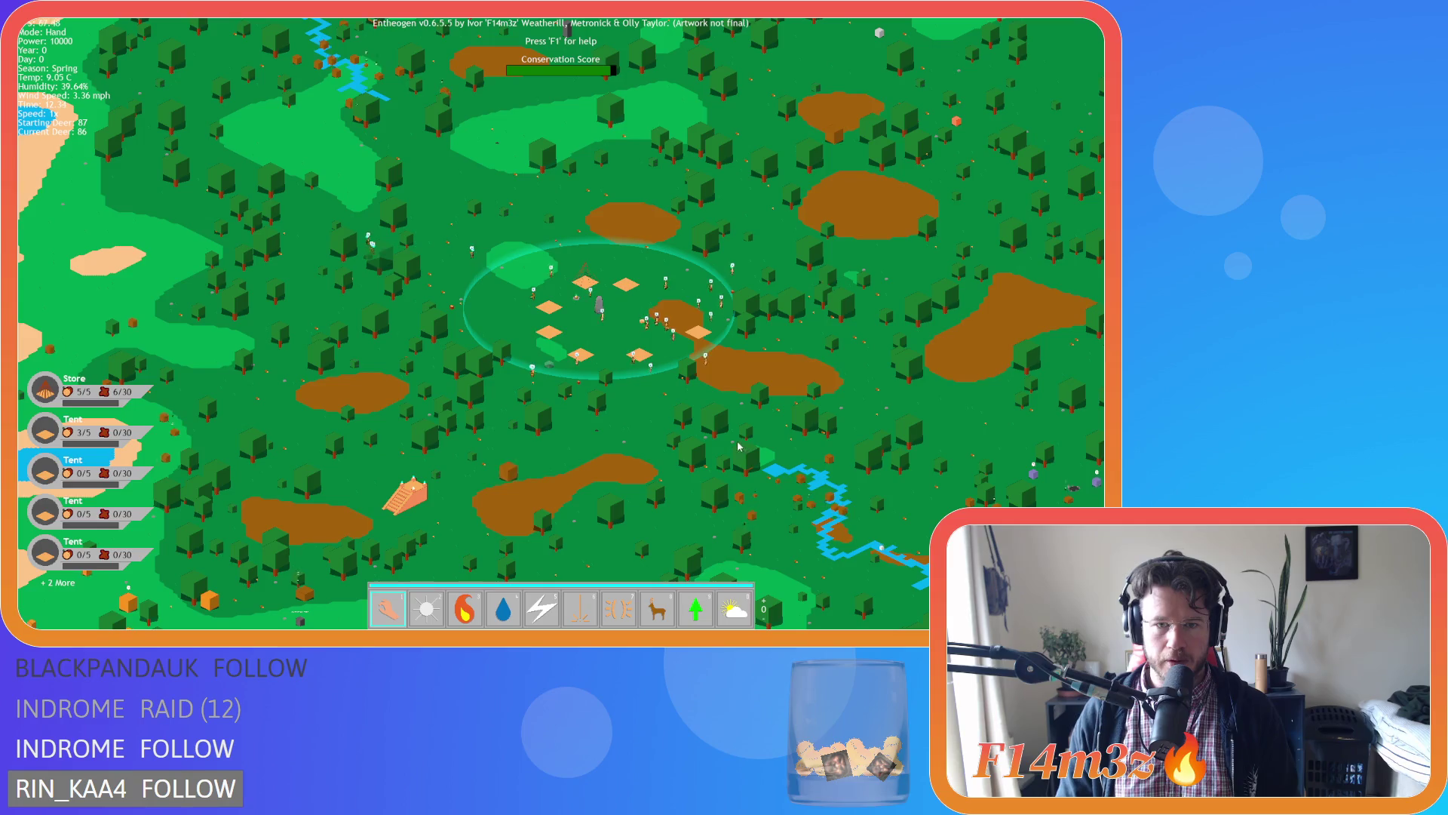
scroll(648, 424, up, 4)
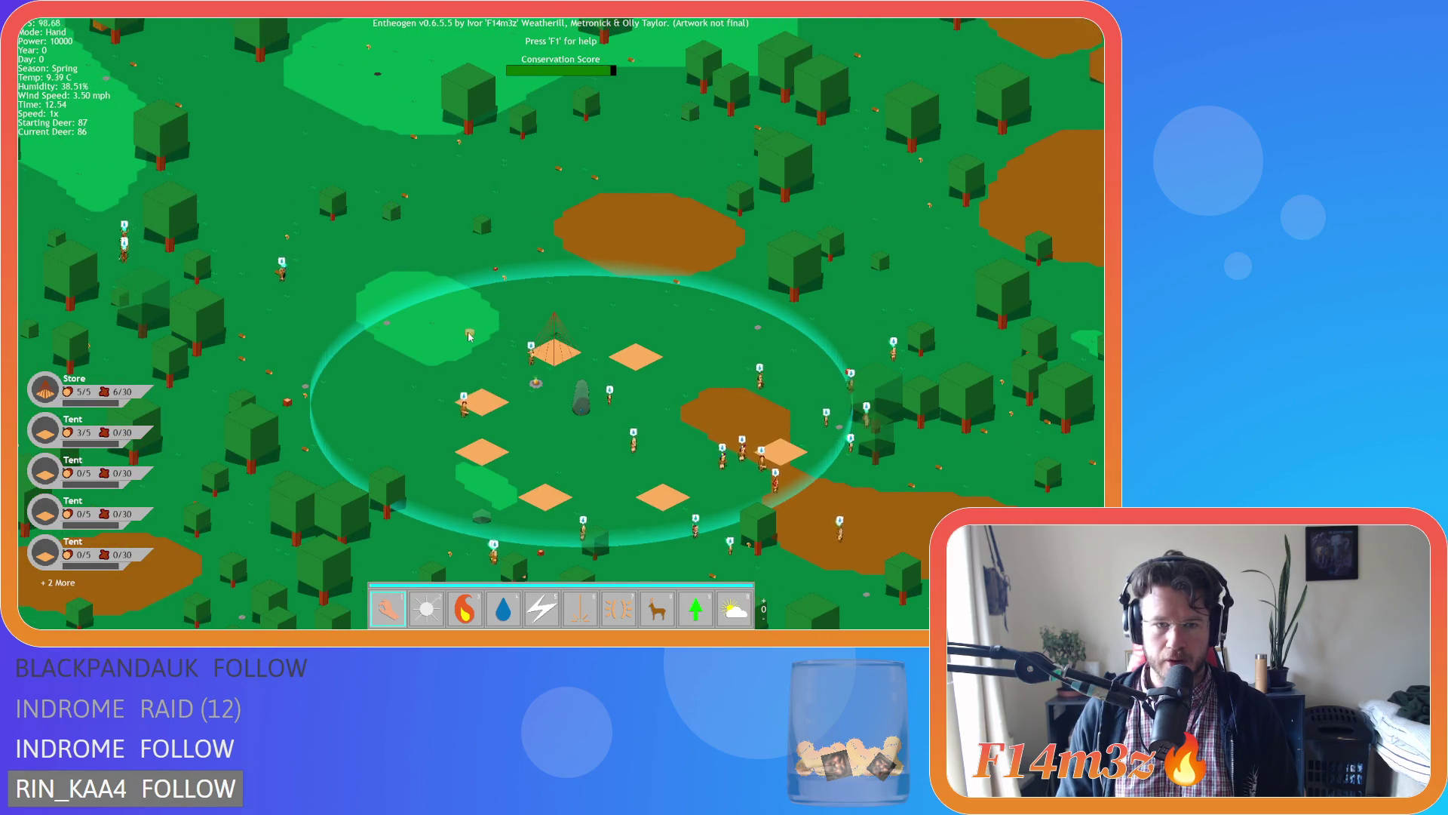
scroll(462, 315, down, 8)
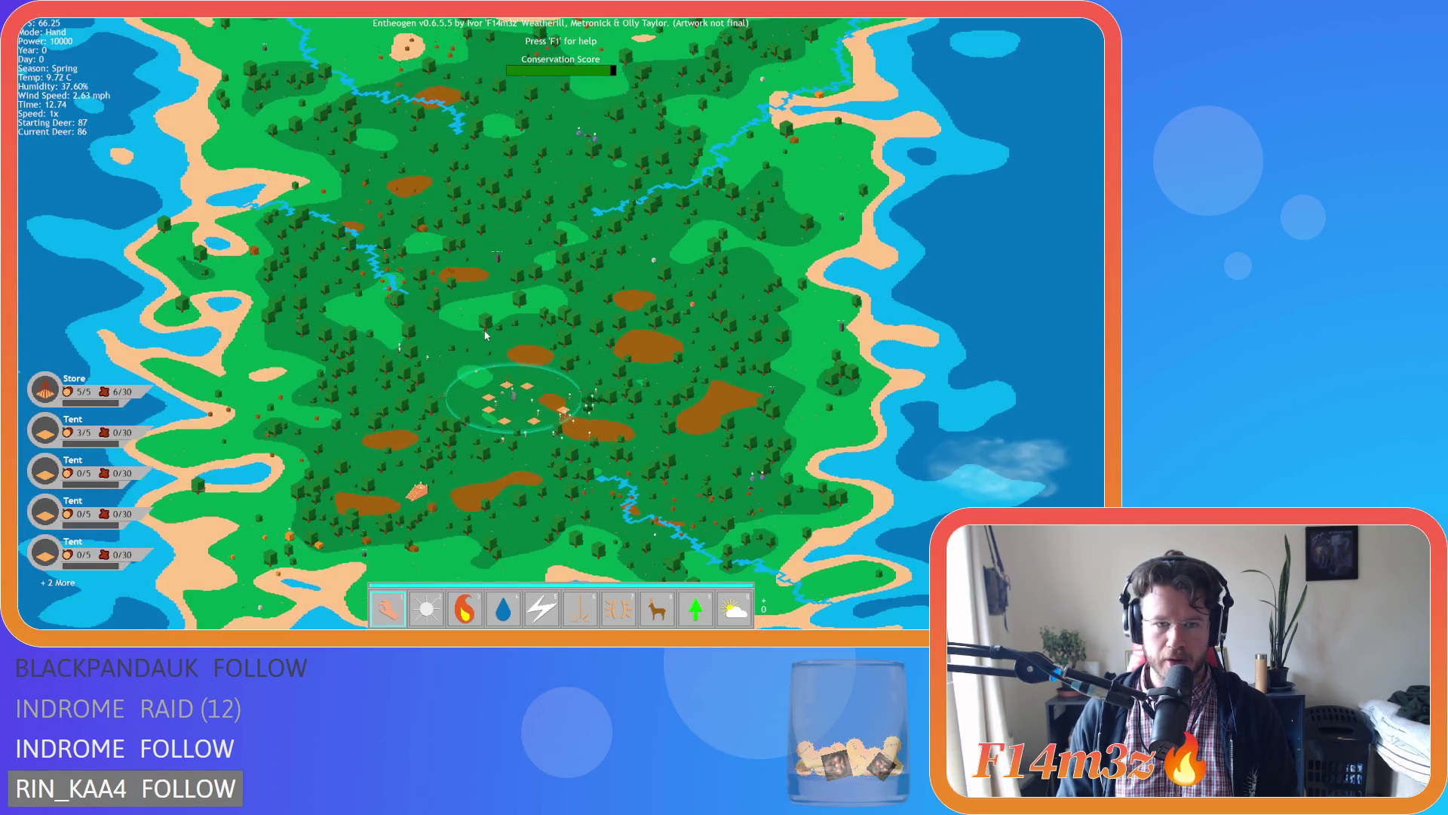
scroll(470, 376, up, 4)
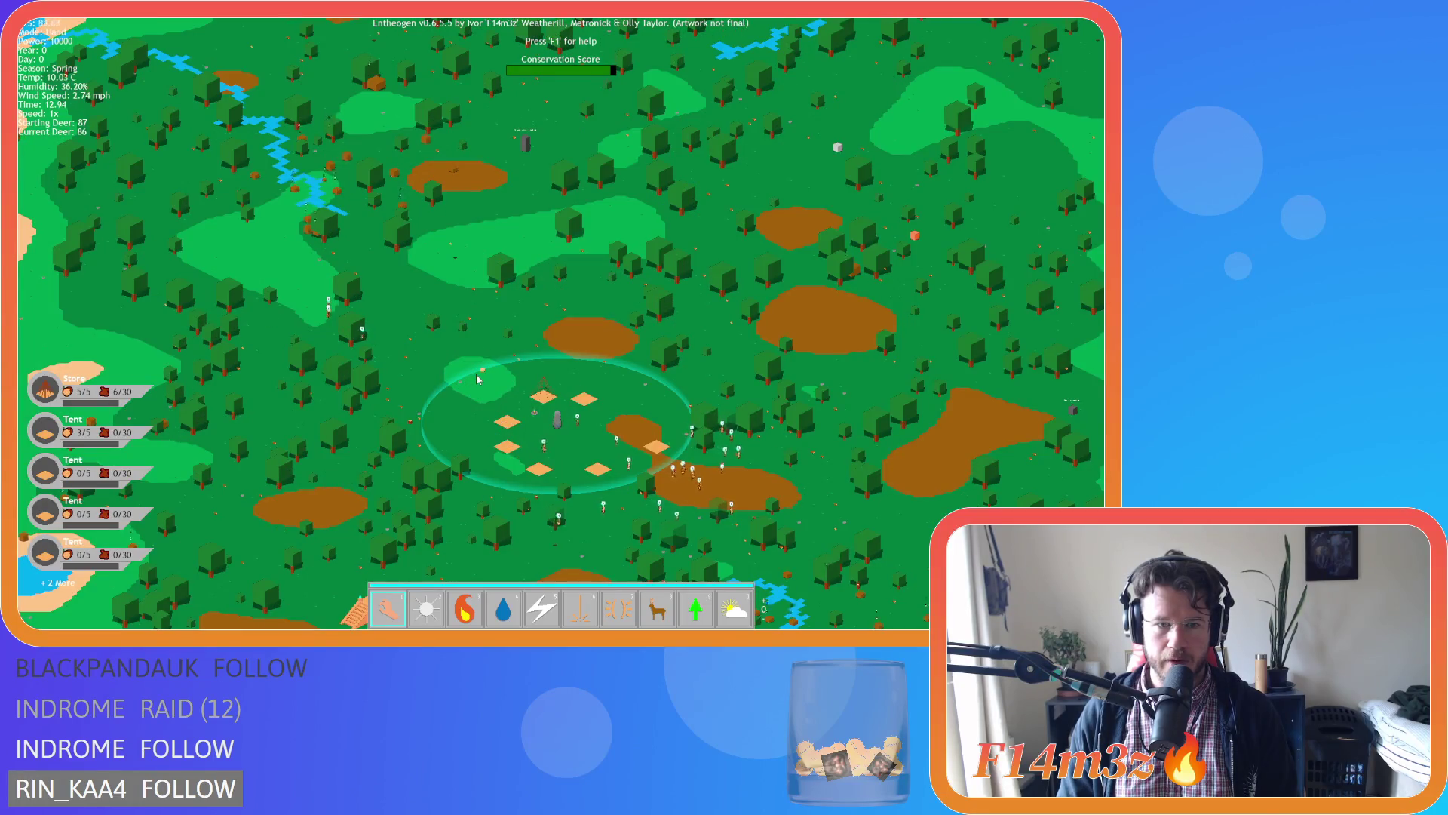
key(s)
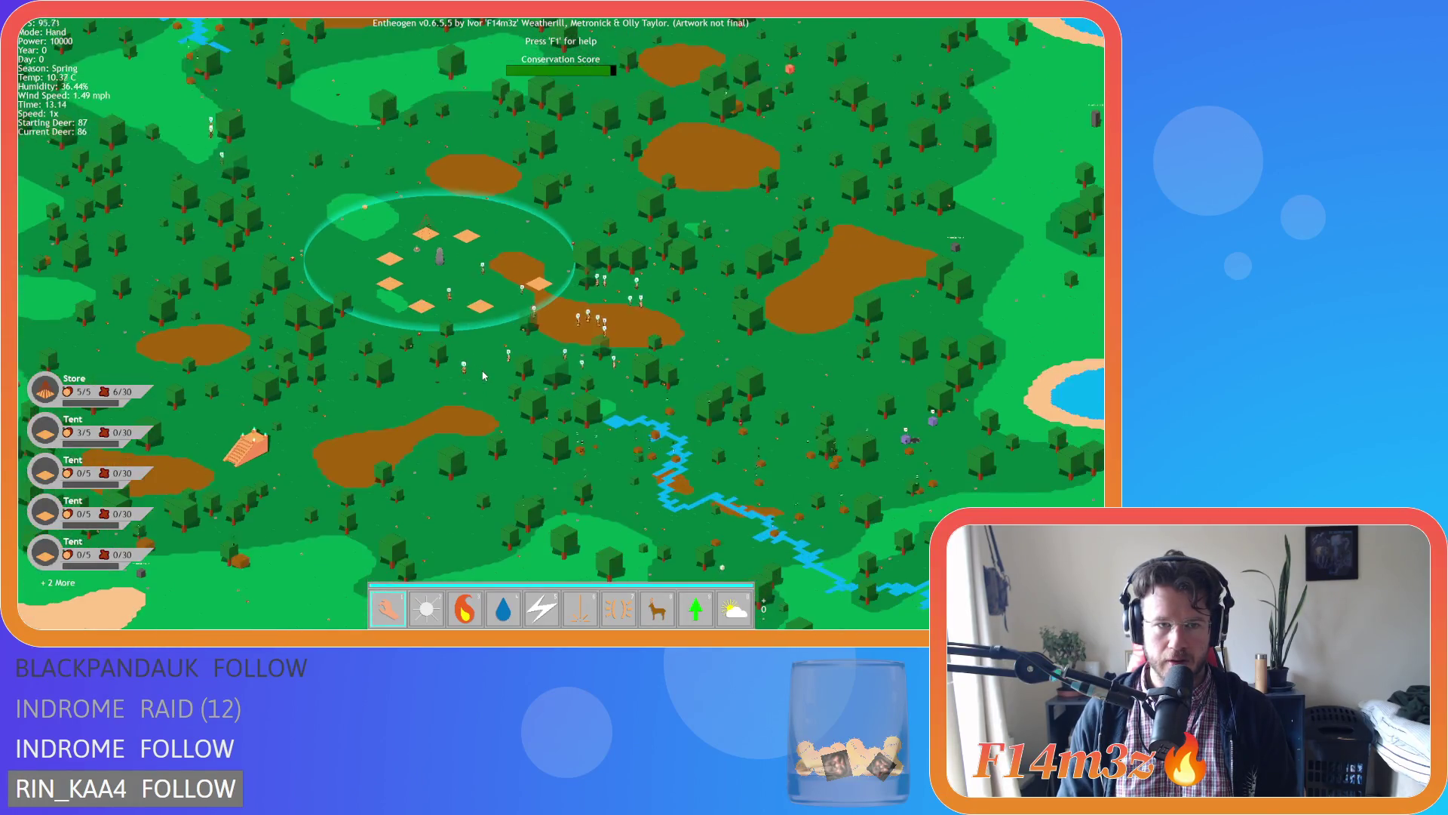
key(w)
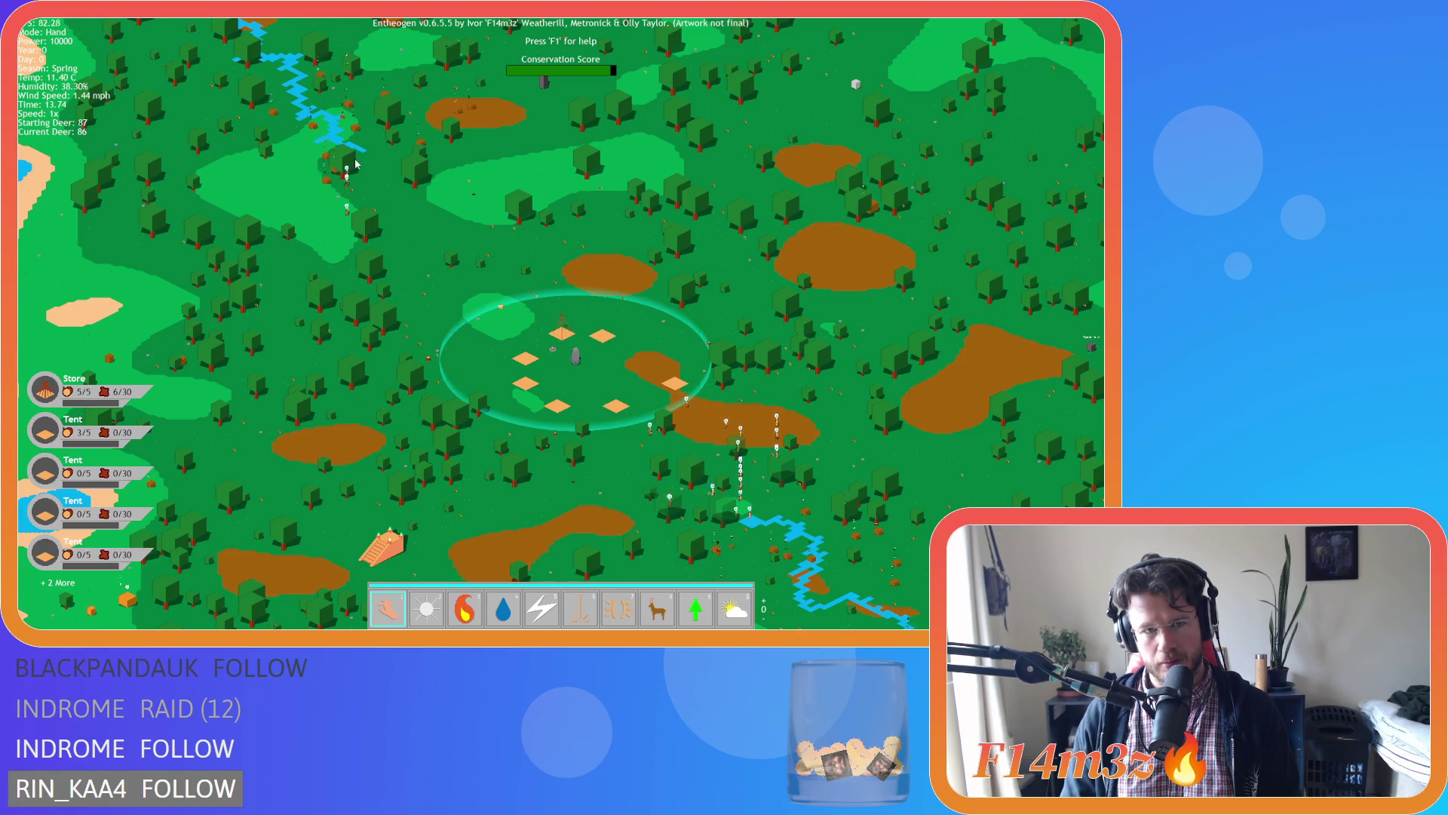
scroll(392, 249, up, 3)
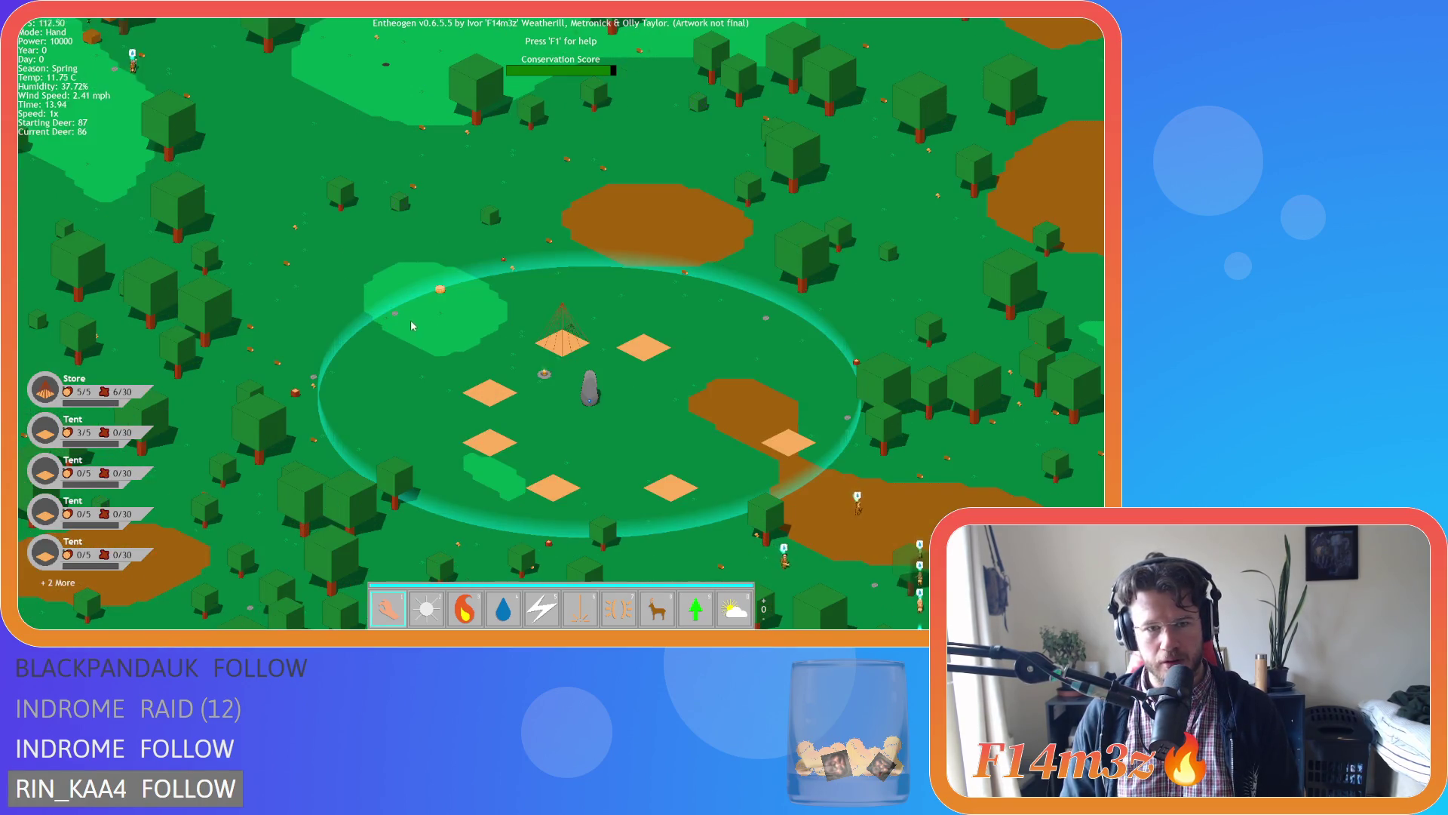
mouse_move(753, 491)
mouse_down()
mouse_move(669, 404)
mouse_move(505, 303)
mouse_up()
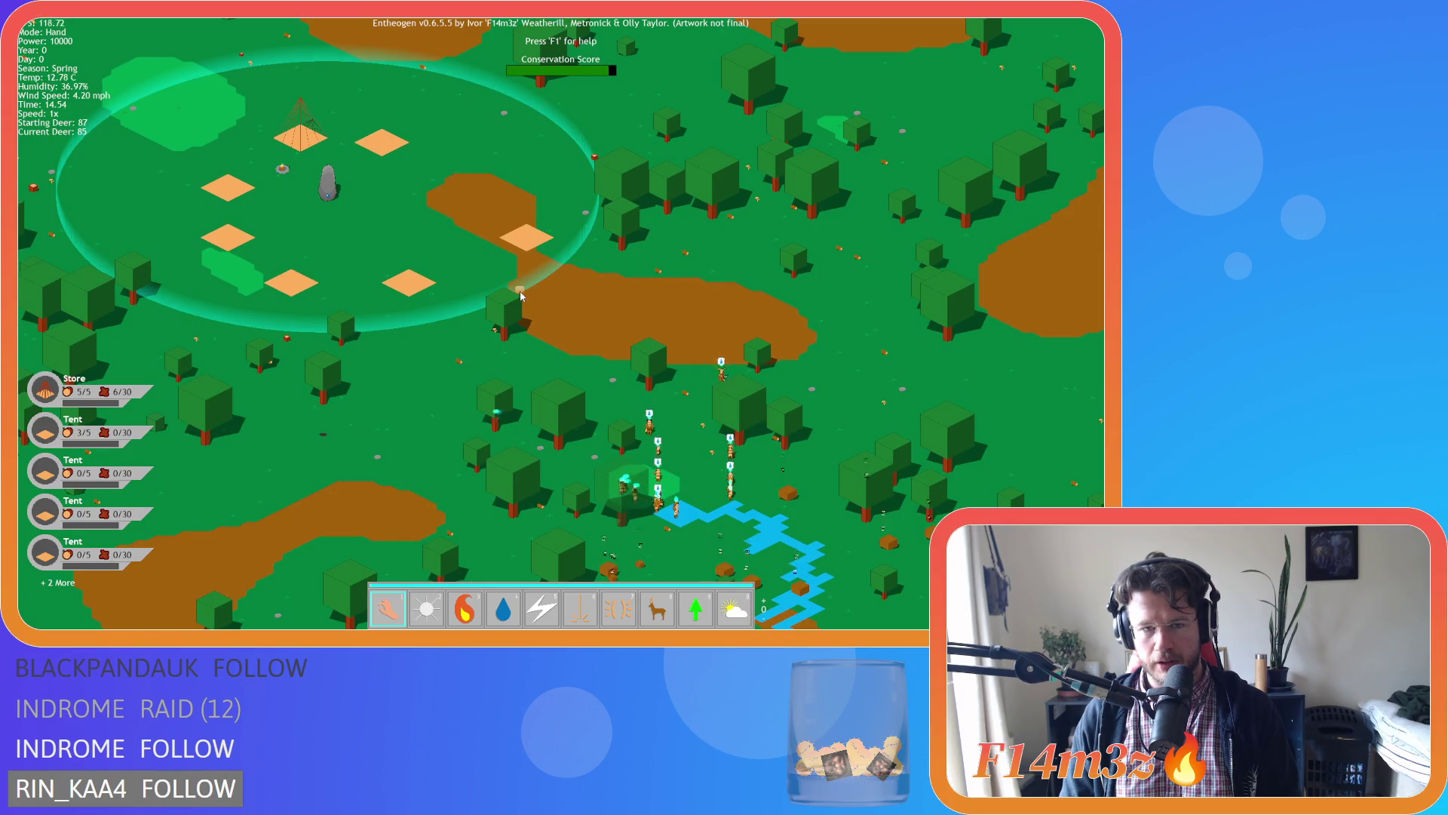
scroll(644, 310, down, 3)
scroll(644, 310, up, 3)
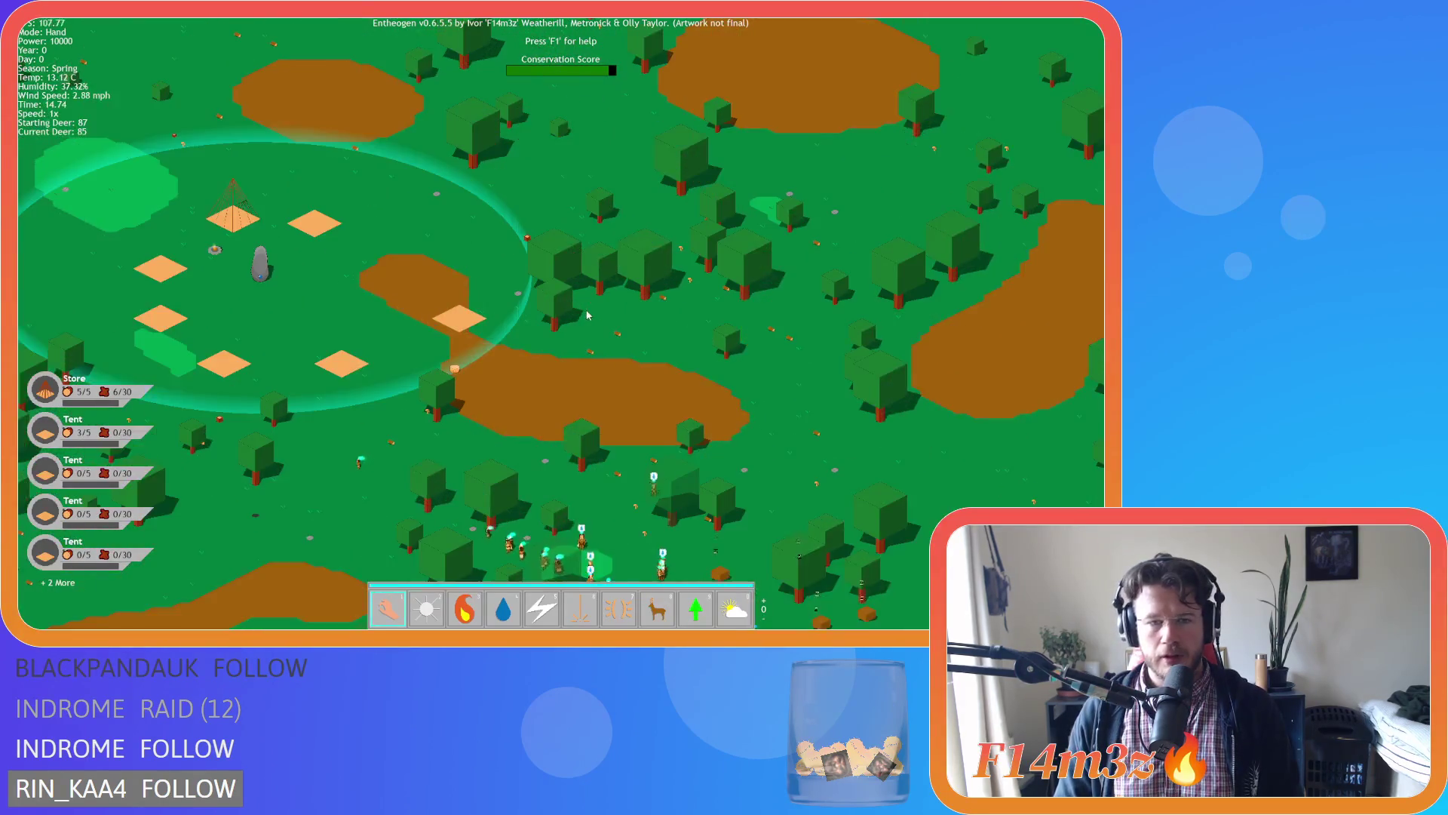
drag(475, 328, 585, 318)
scroll(585, 318, down, 3)
drag(460, 181, 528, 313)
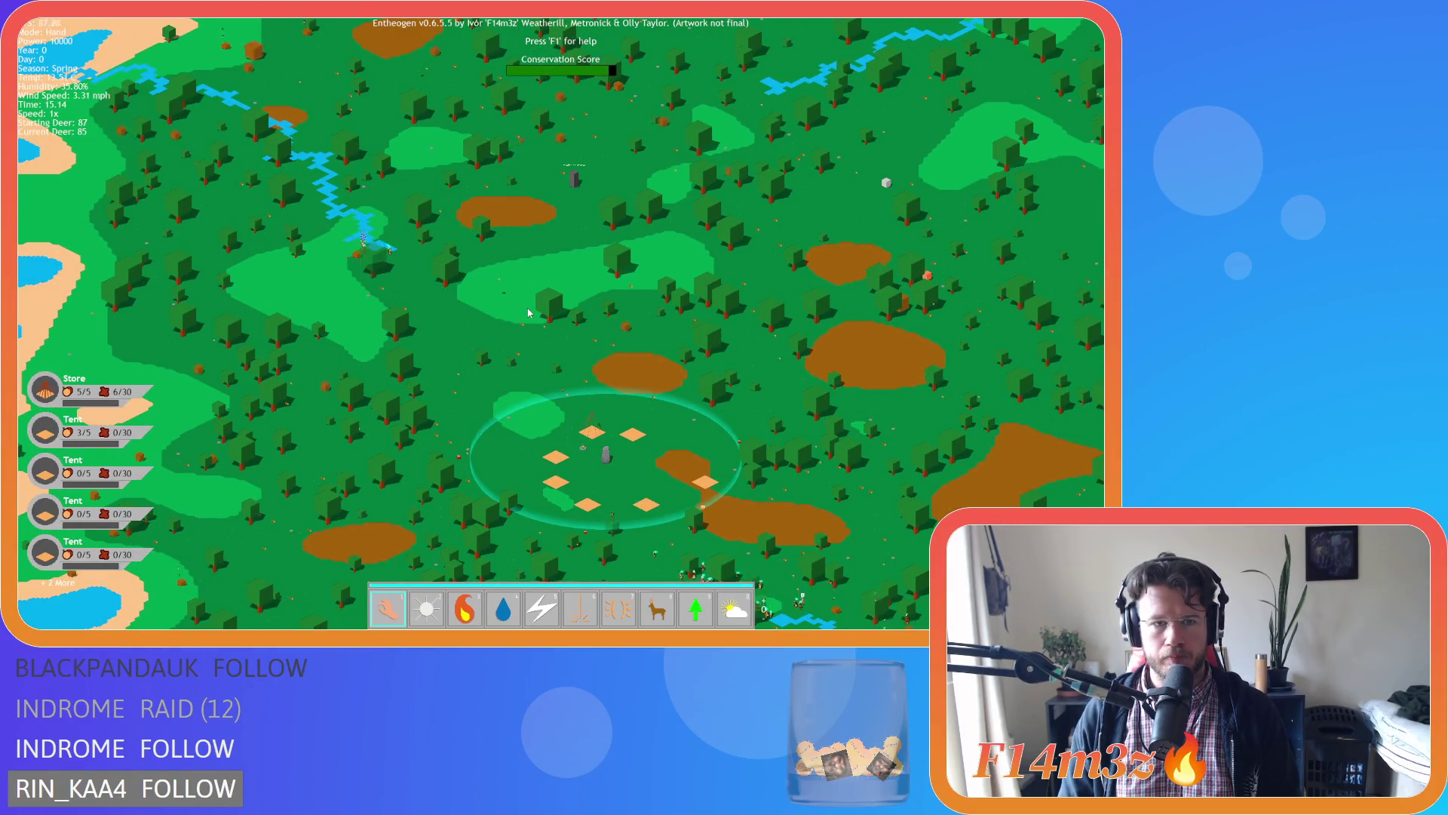
scroll(528, 313, up, 5)
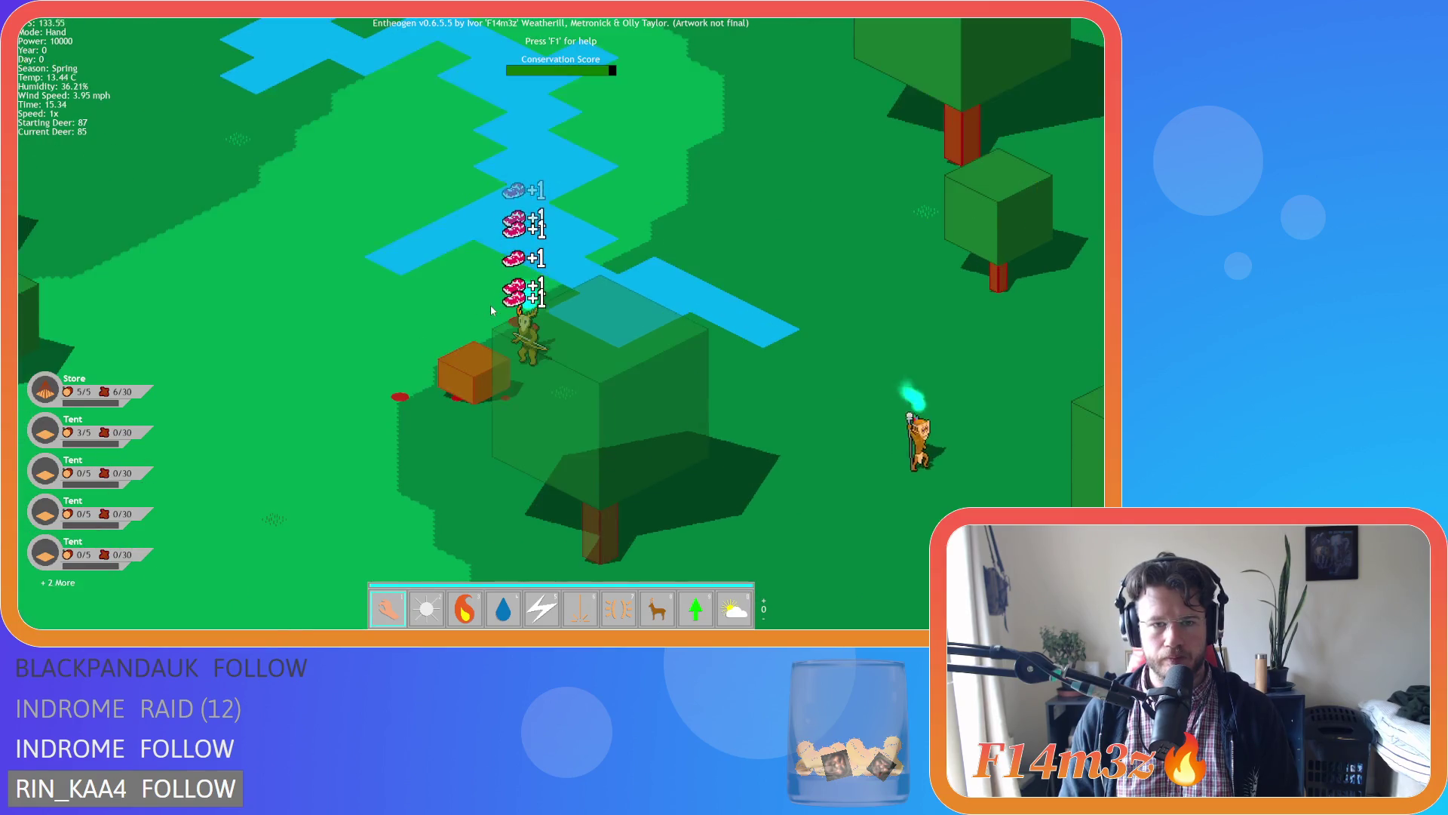
Cast Haste on the creature by the river and Speed on the follower by the trees.
key(Tab)
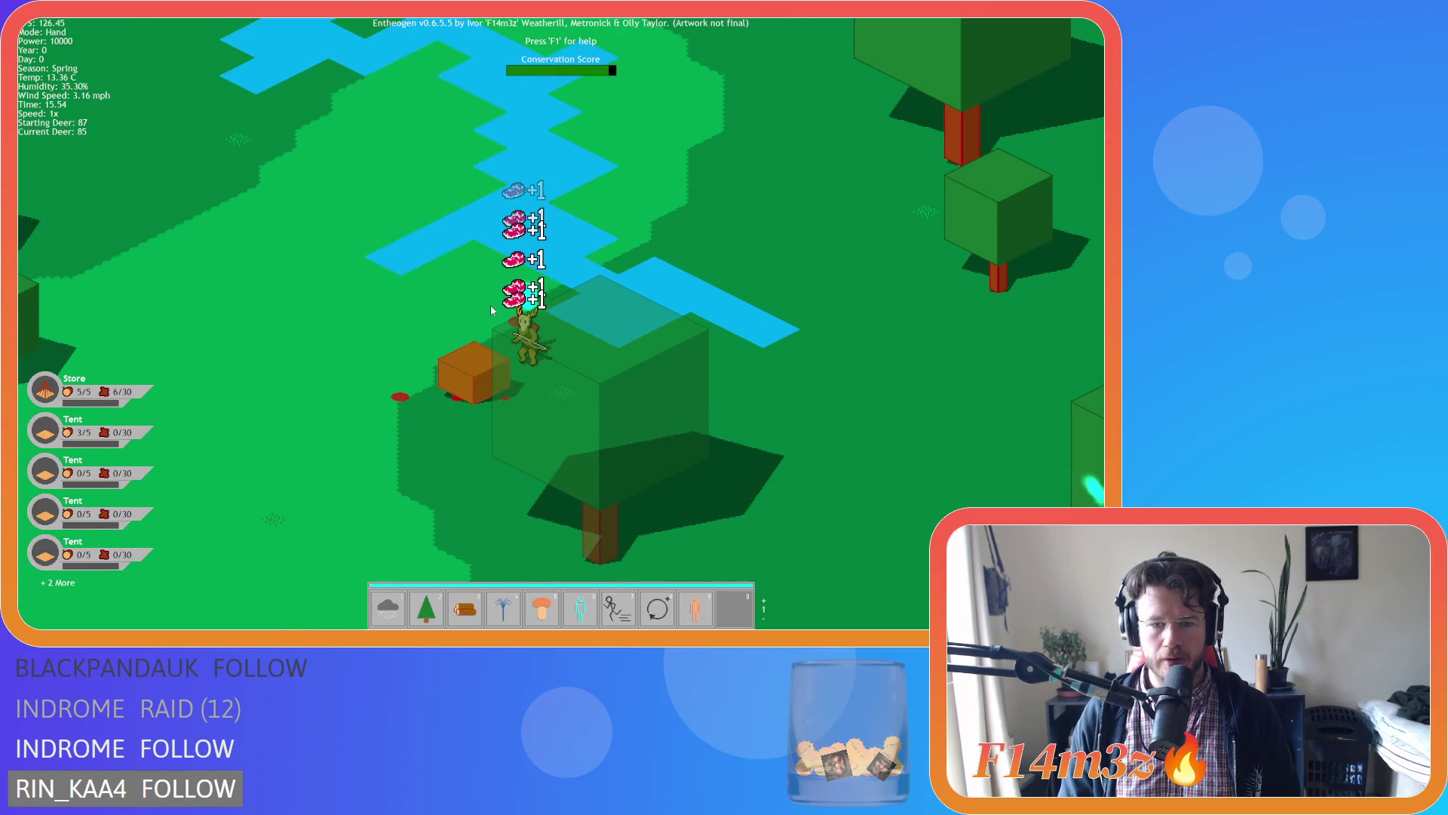
key(8)
click(530, 343)
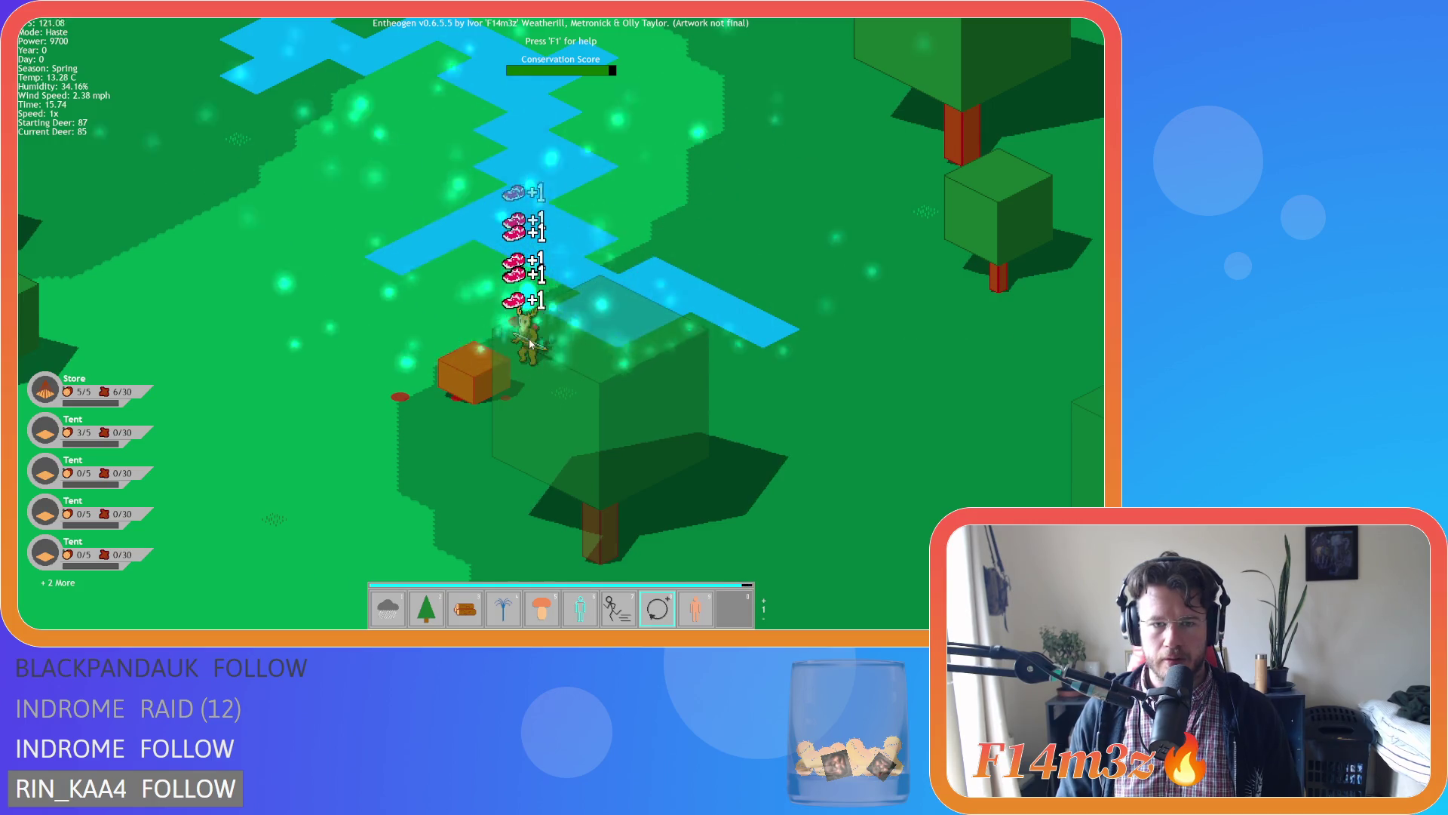
key(s)
key(d)
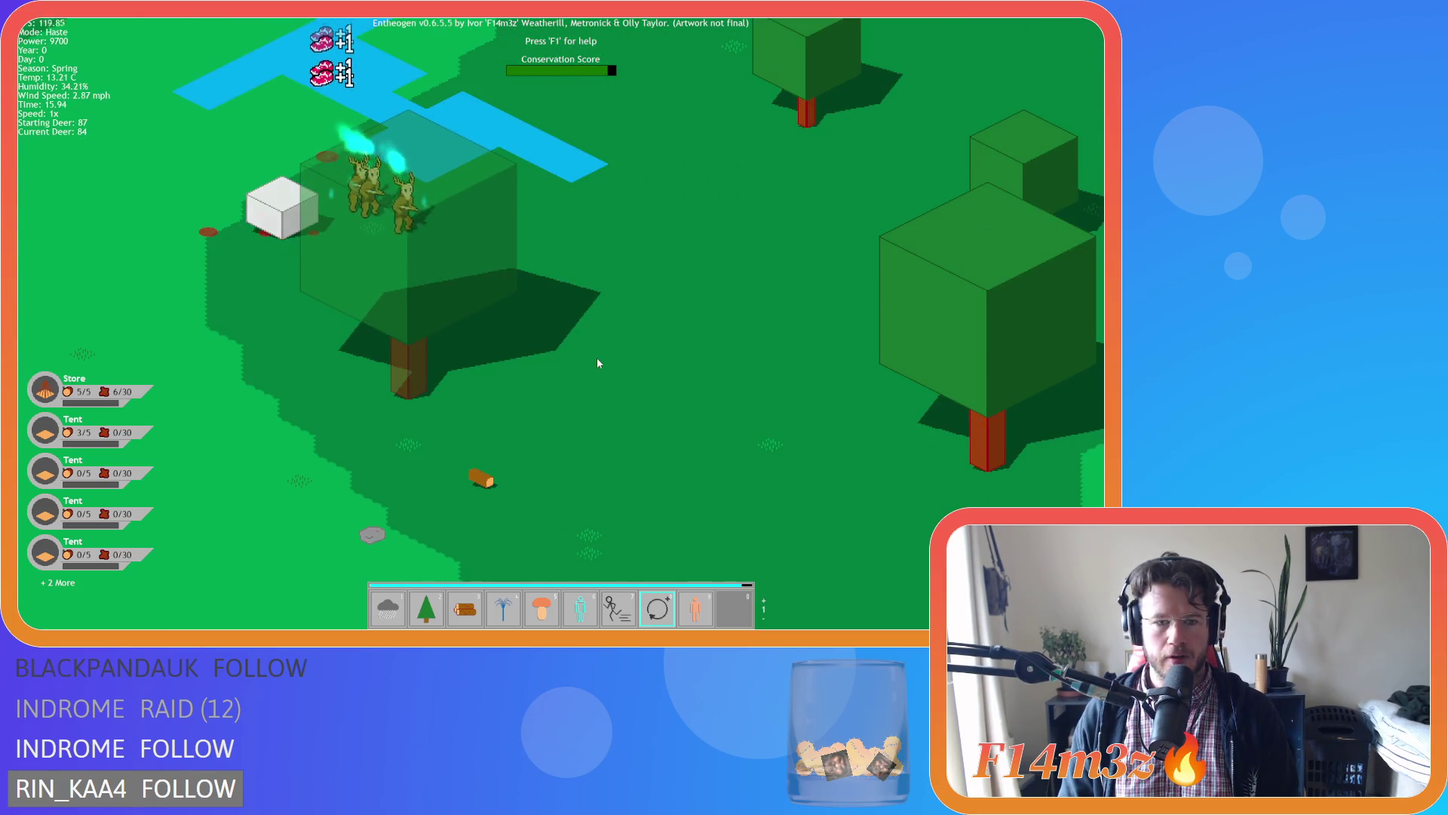
key(s)
key(6)
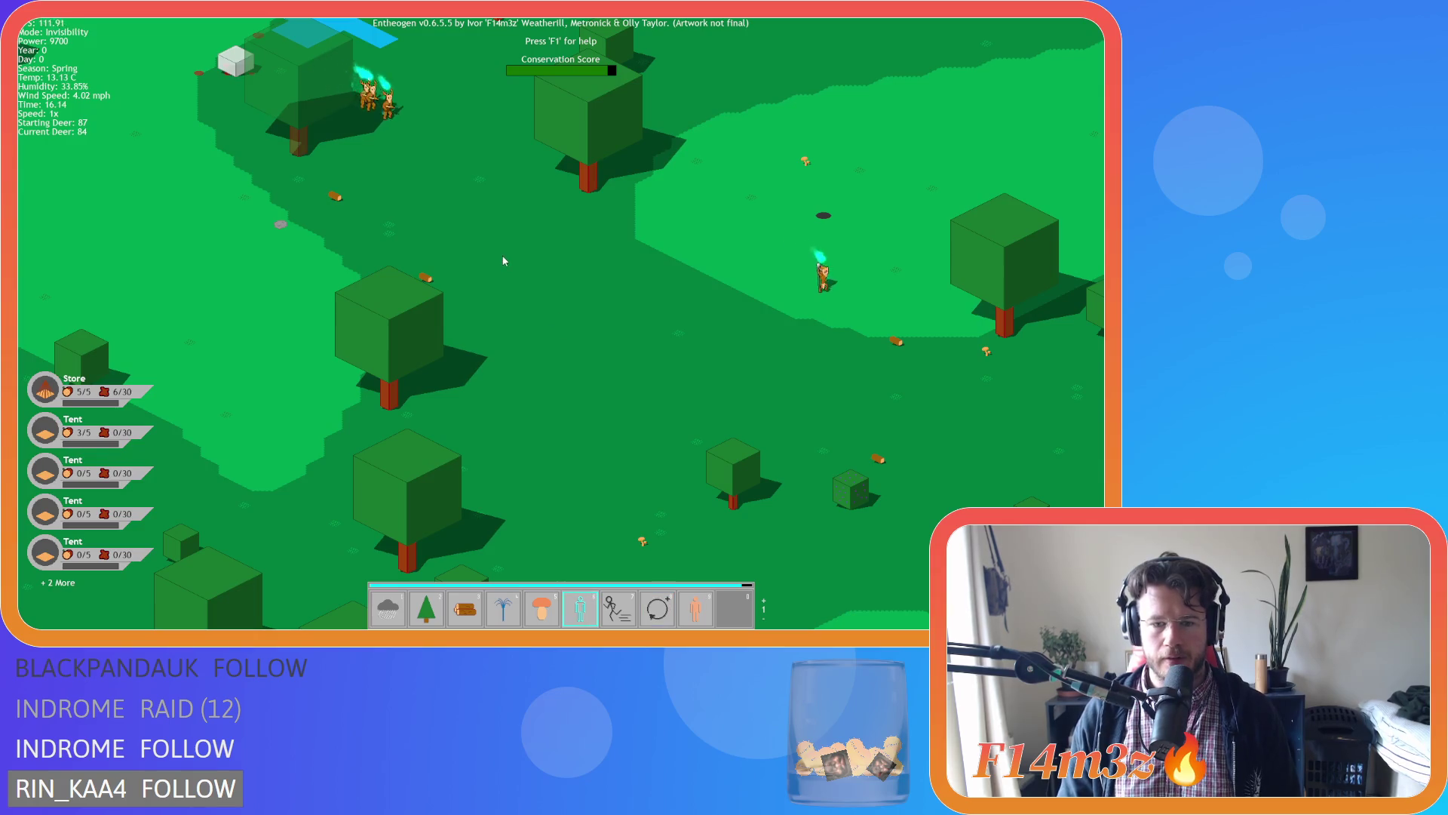
key(7)
click(434, 134)
Pan around the camp and bring up the Miracles help list with F1.
key(s)
key(d)
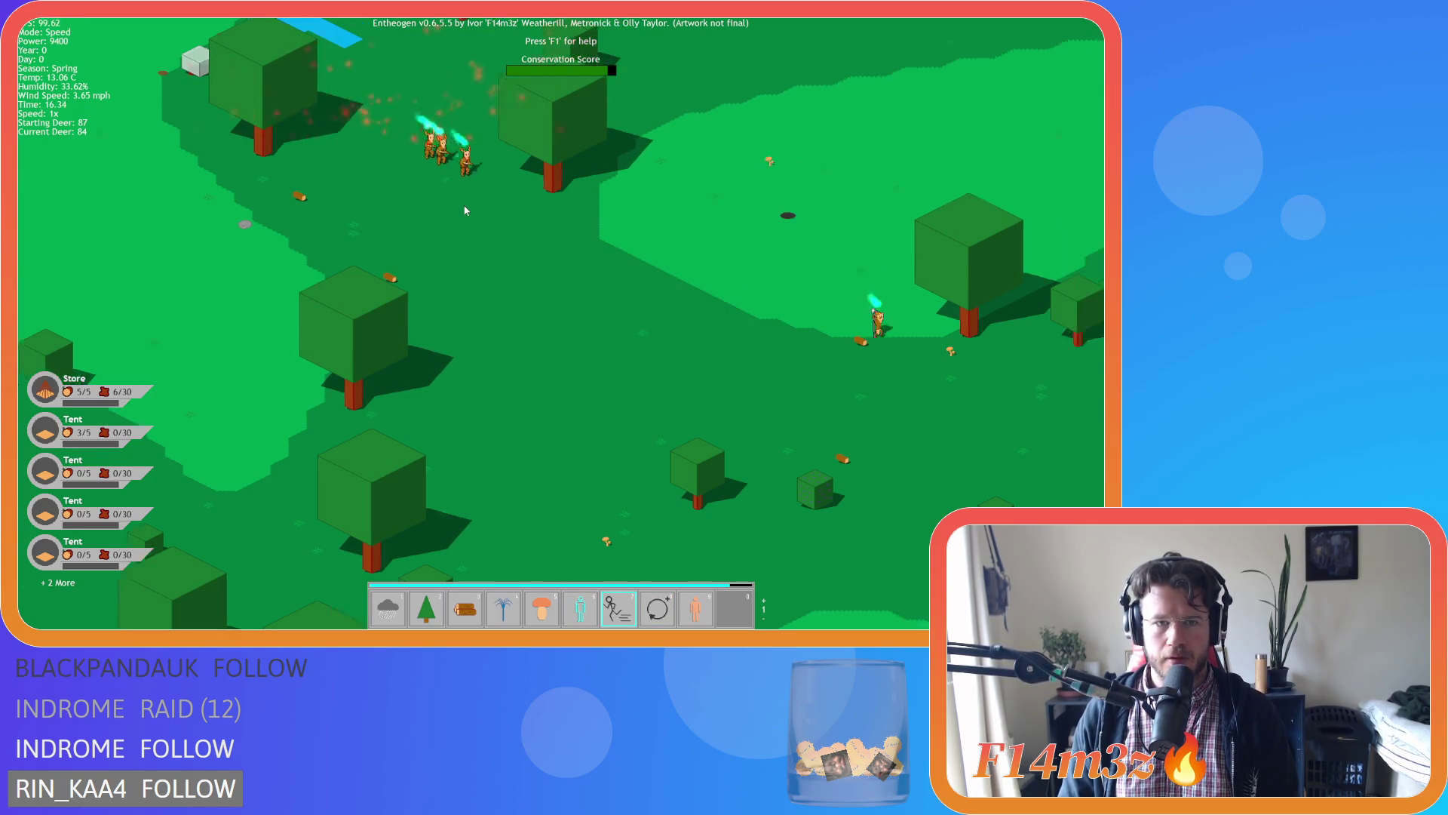
scroll(466, 210, down, 5)
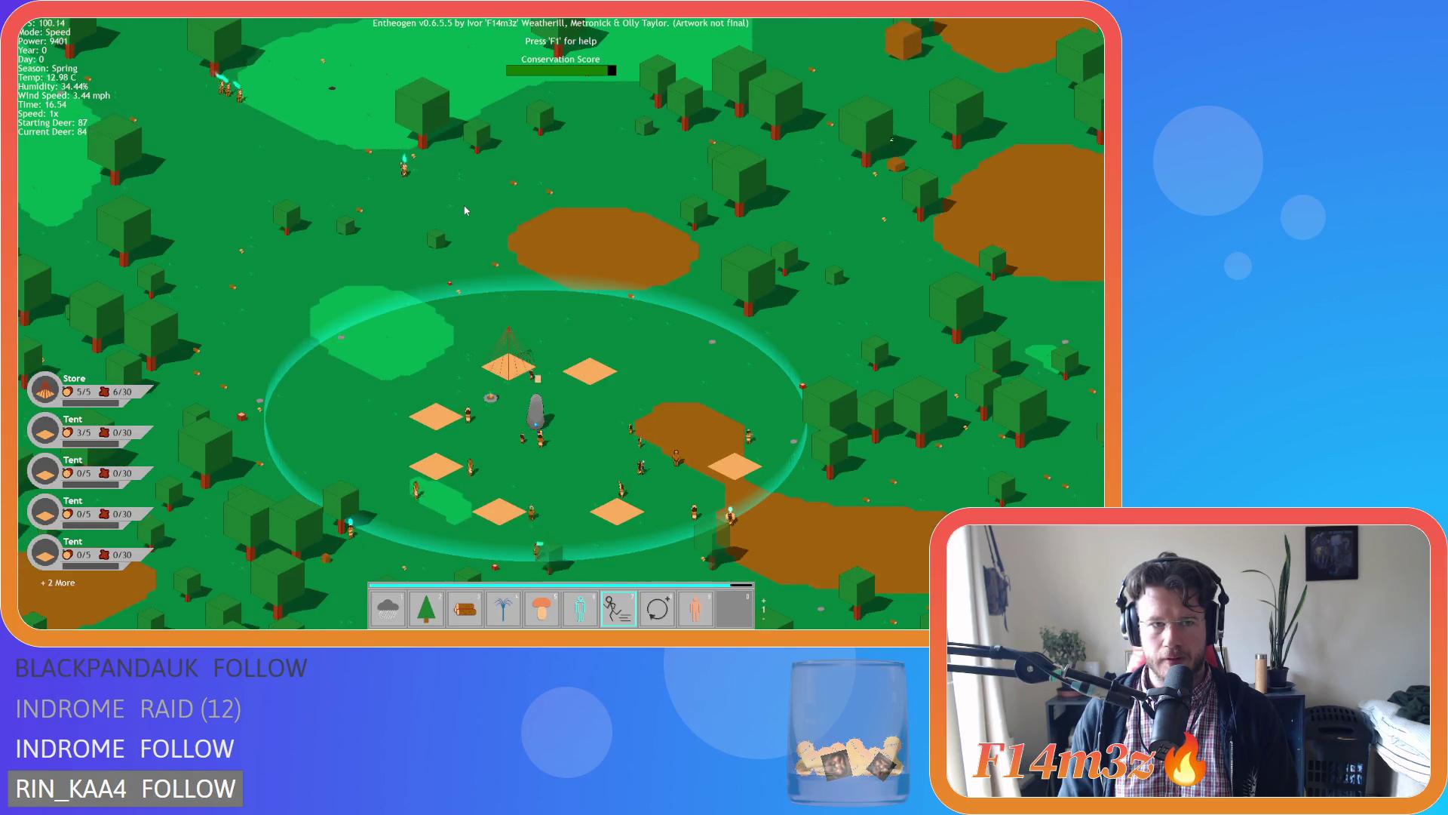
key(s)
key(w)
key(a)
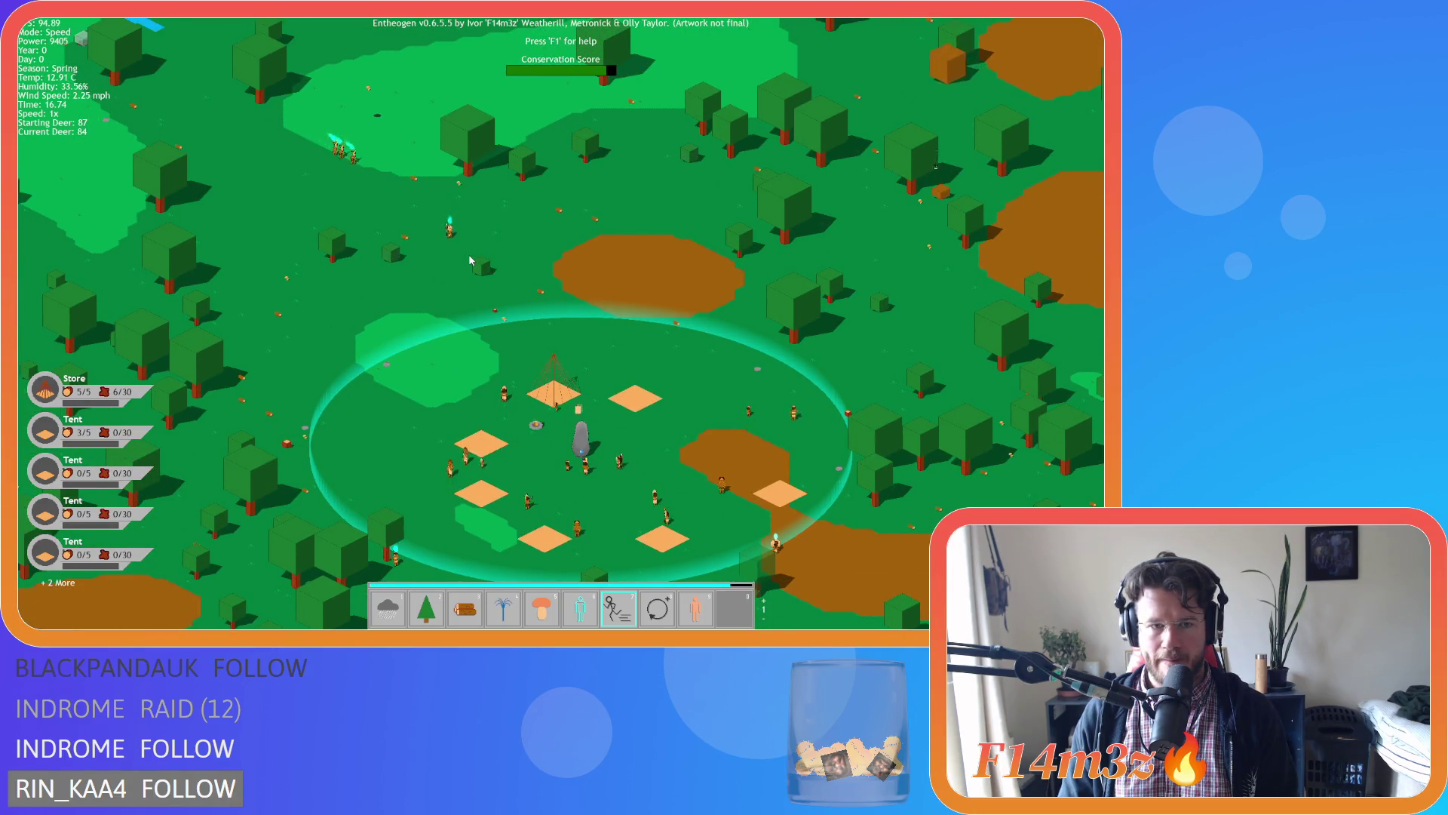
key(s)
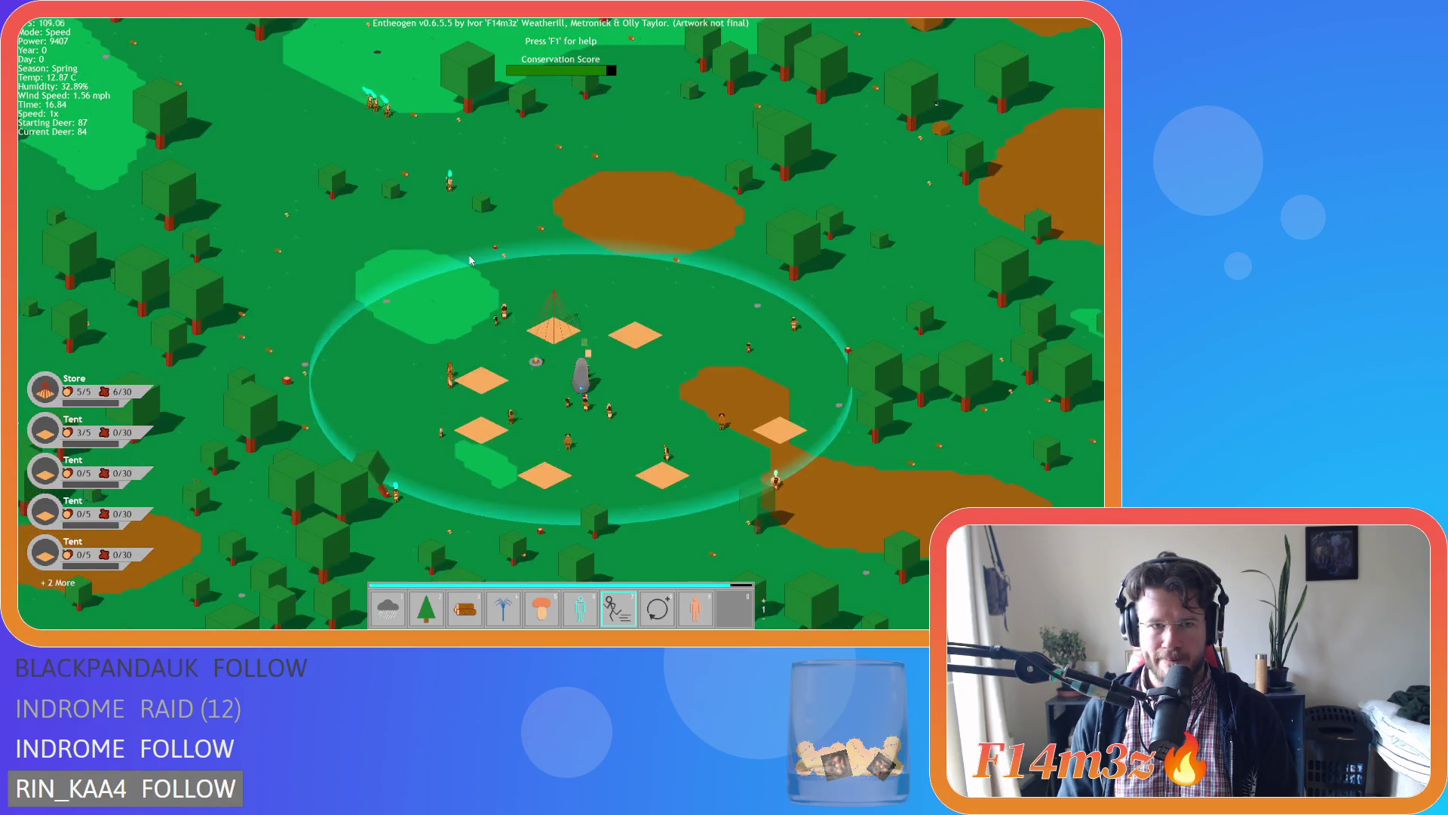
scroll(469, 260, up, 5)
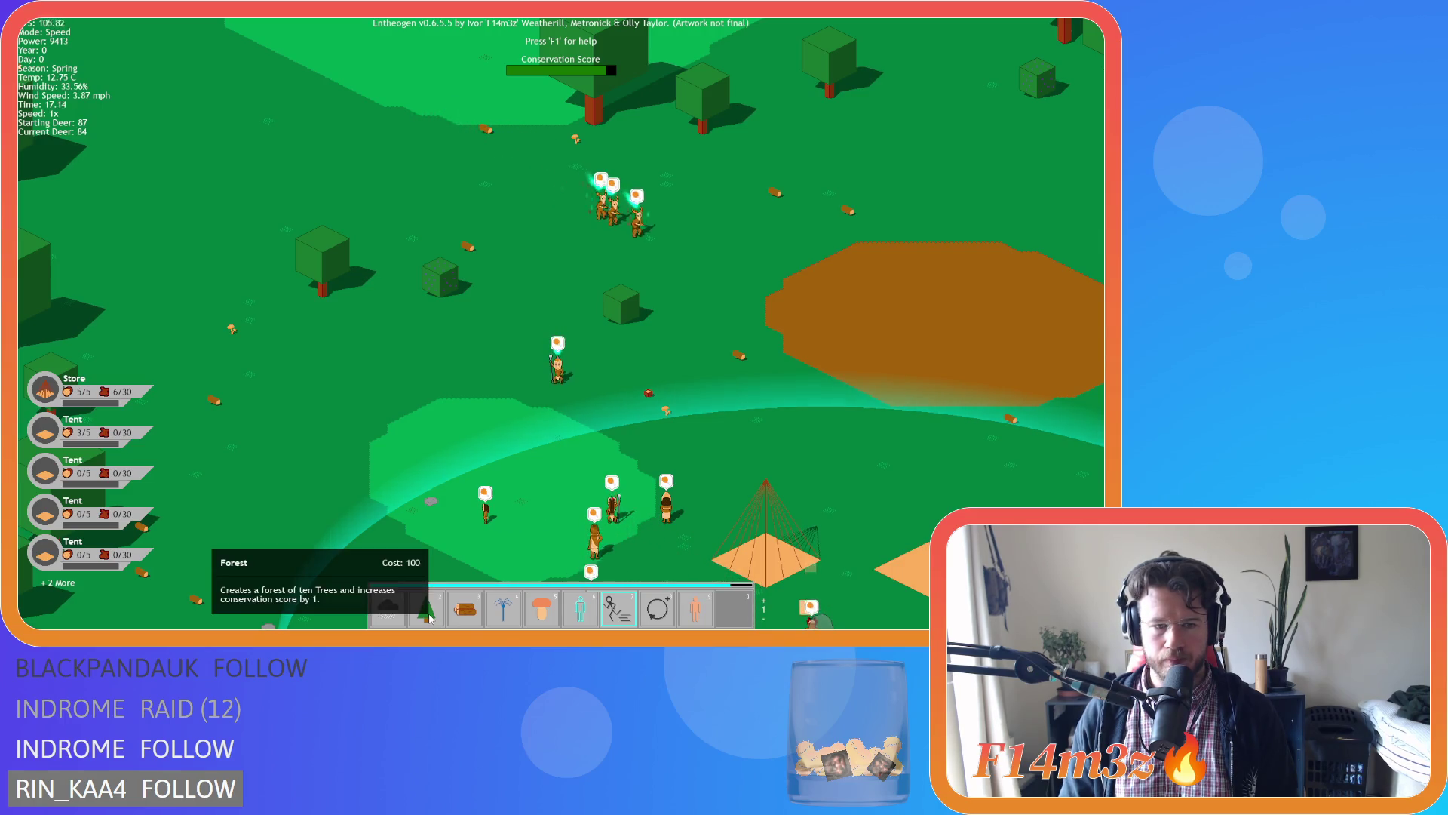
scroll(430, 619, down, 1)
key(s)
key(d)
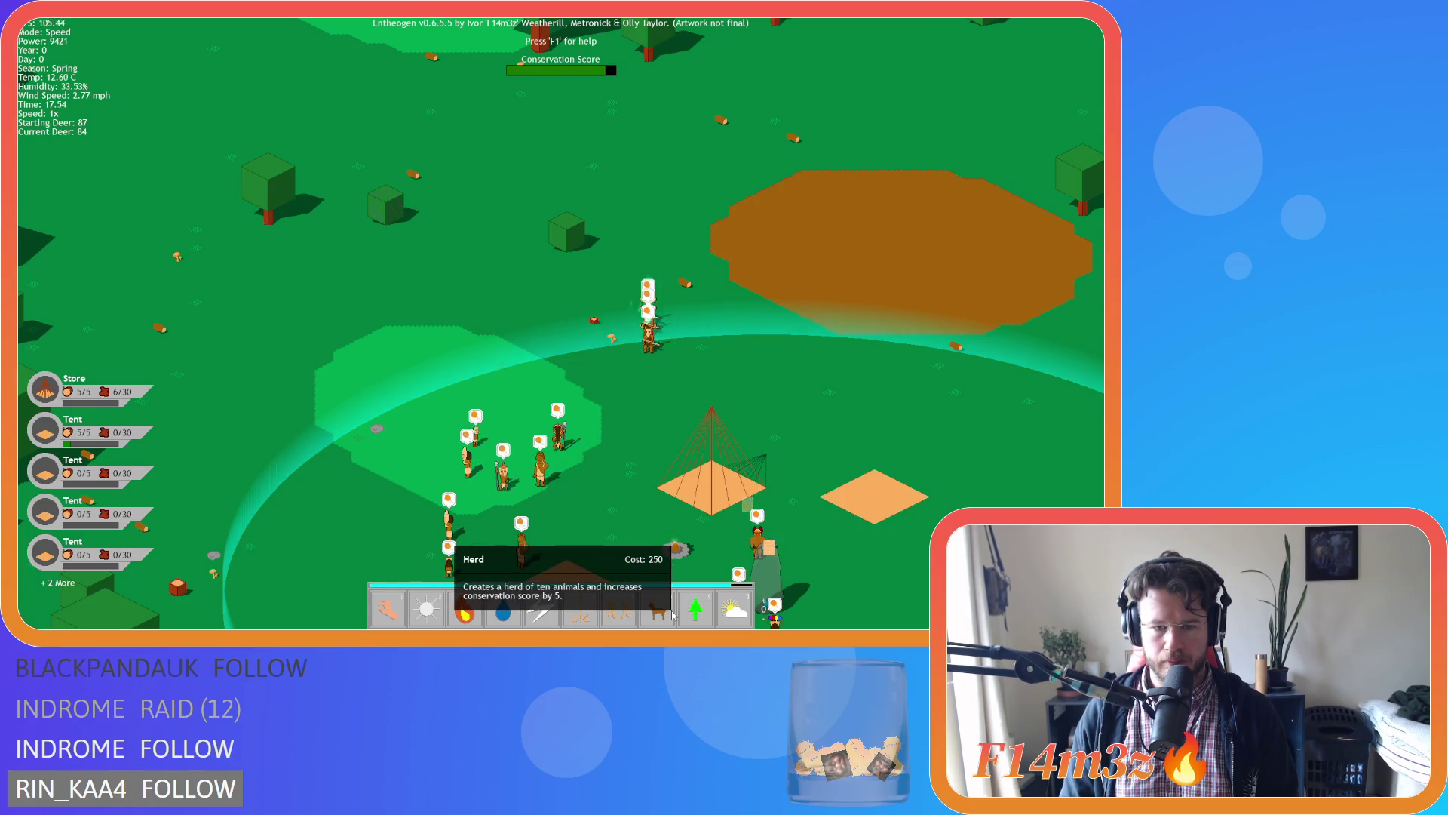
key(F1)
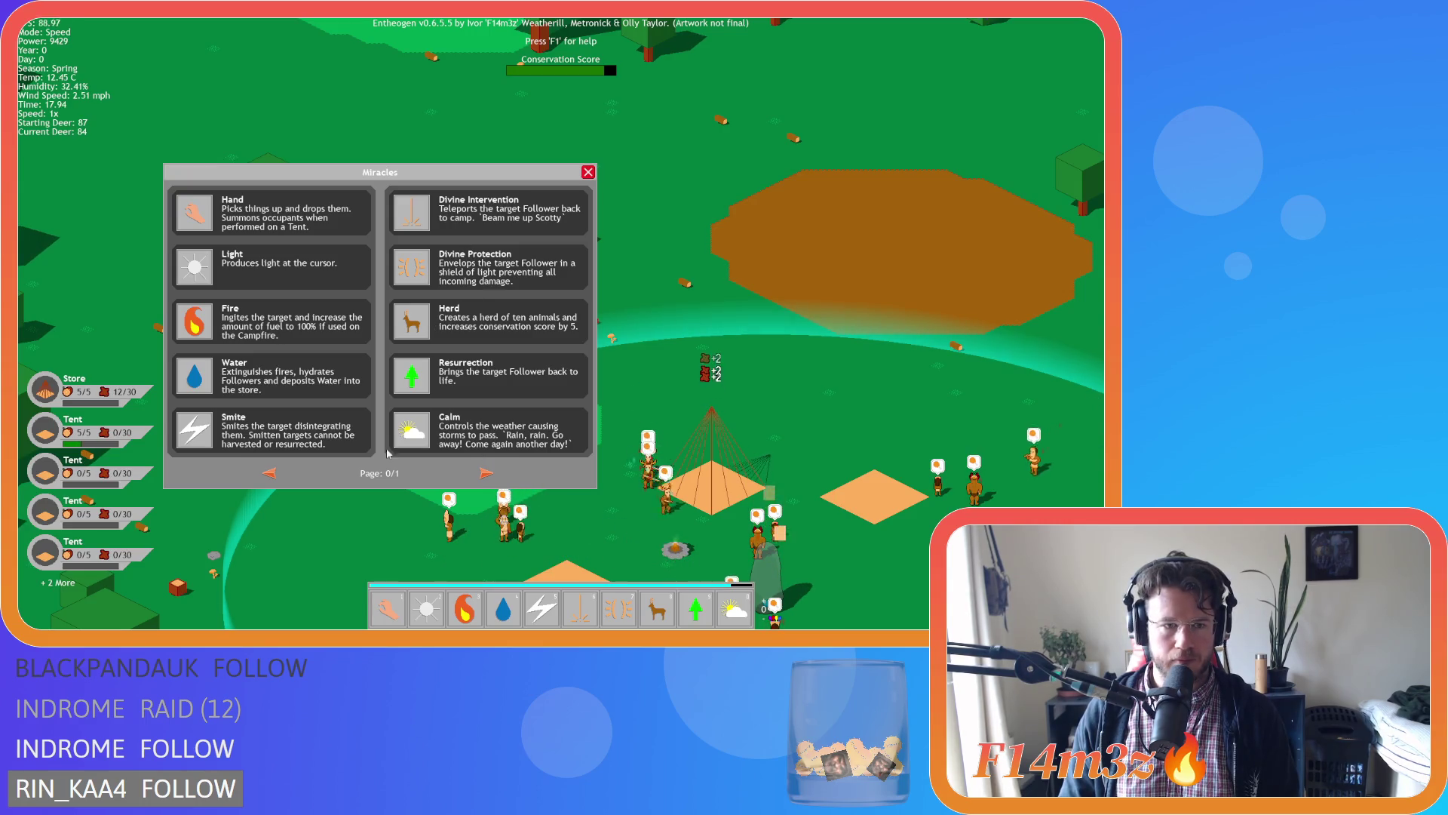
Turn to the second page of miracles and select the Hand ability.
click(485, 472)
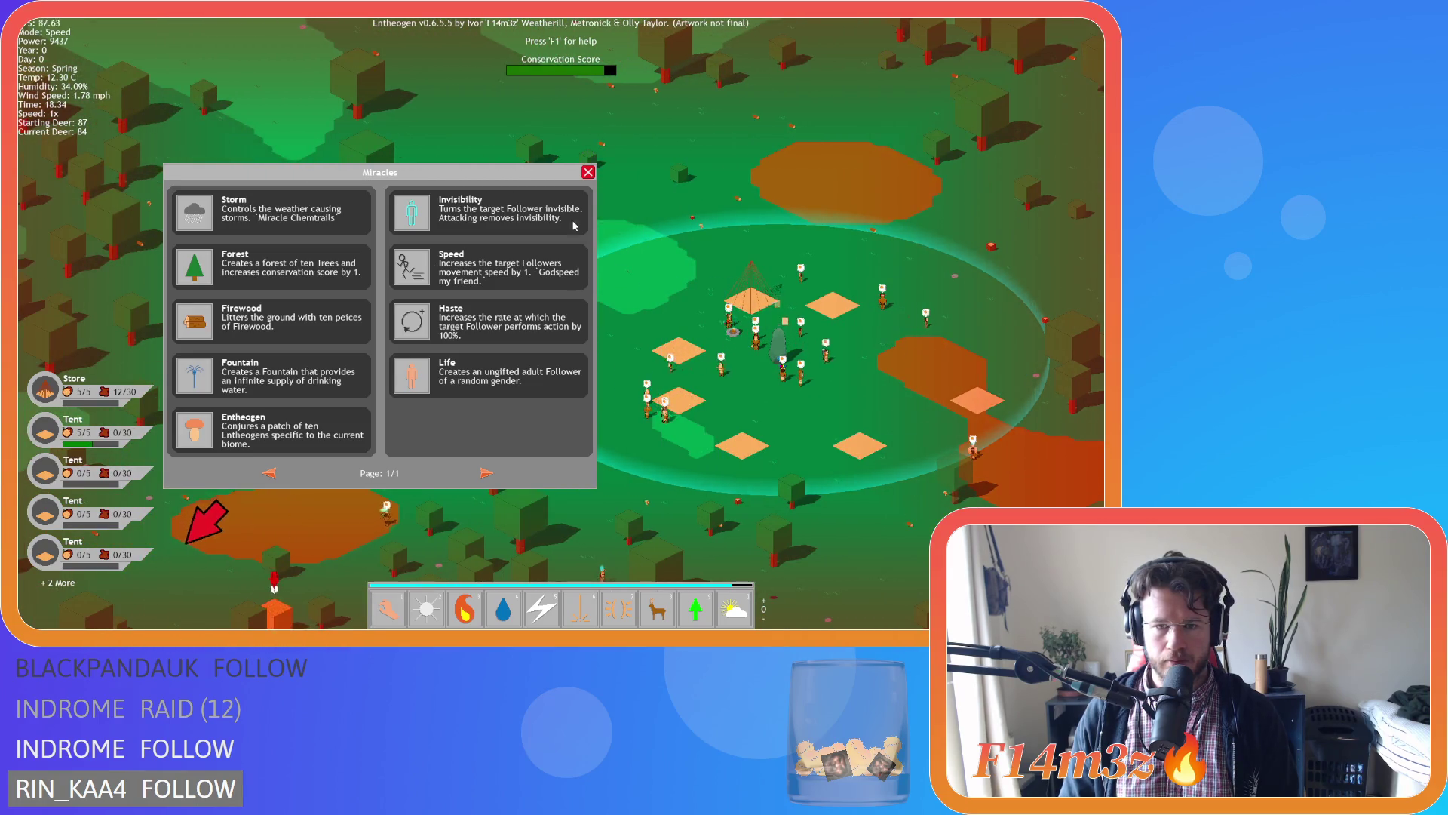
key(s)
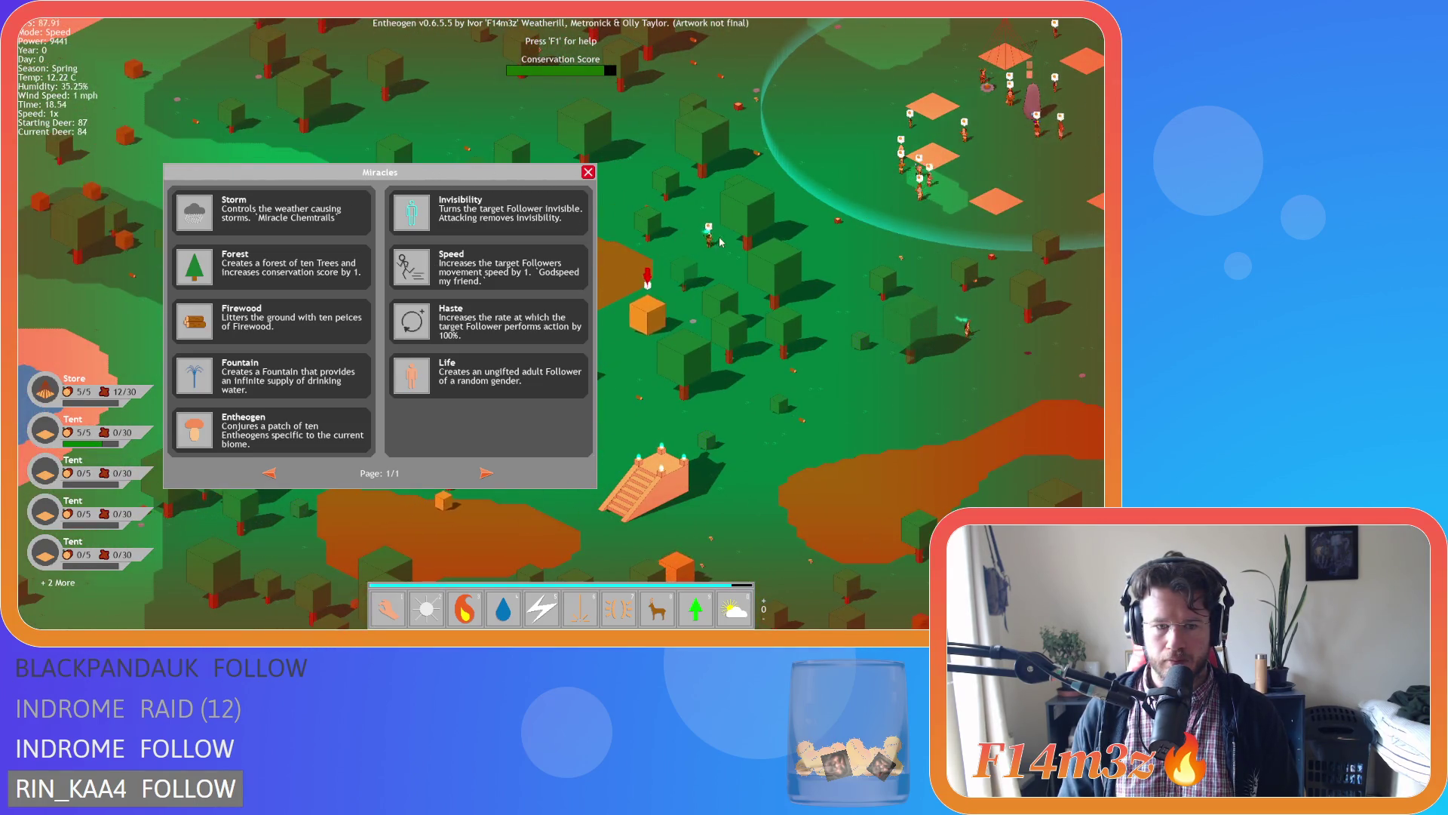
key(d)
key(1)
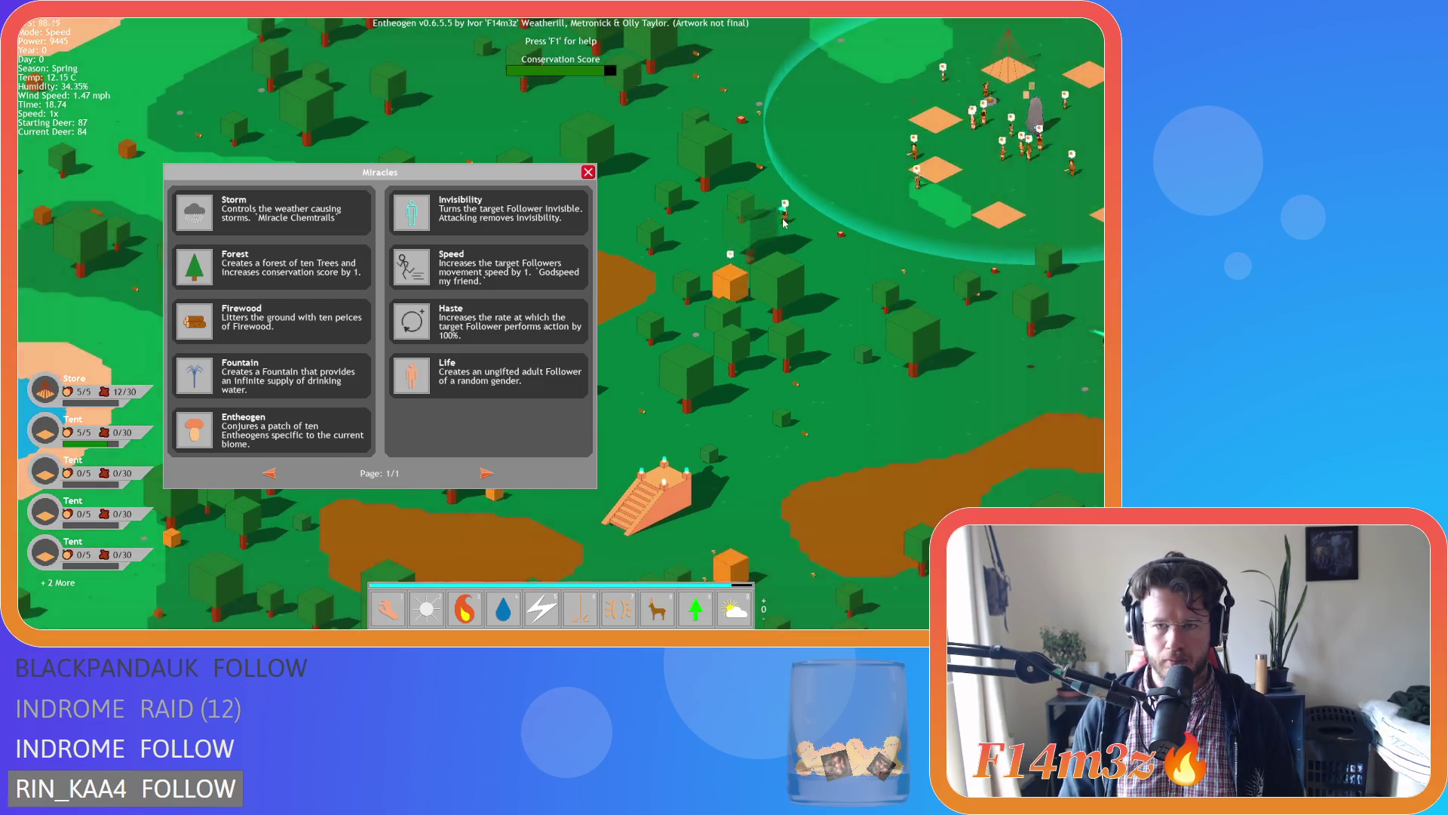
key(w)
key(d)
Open the Tribe overview and follow a follower heading to the stream.
key(t)
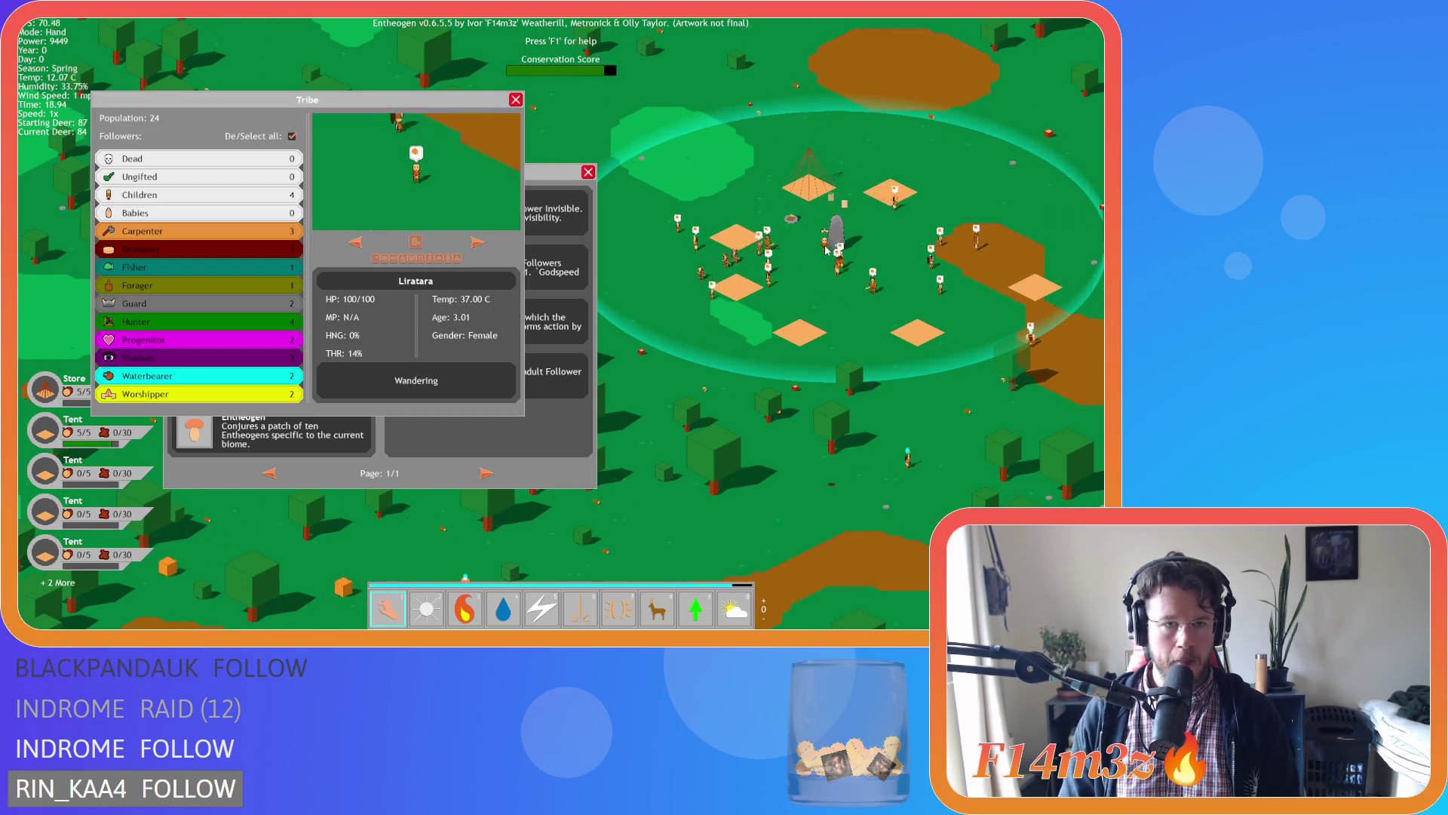
key(w)
key(d)
scroll(796, 265, up, 5)
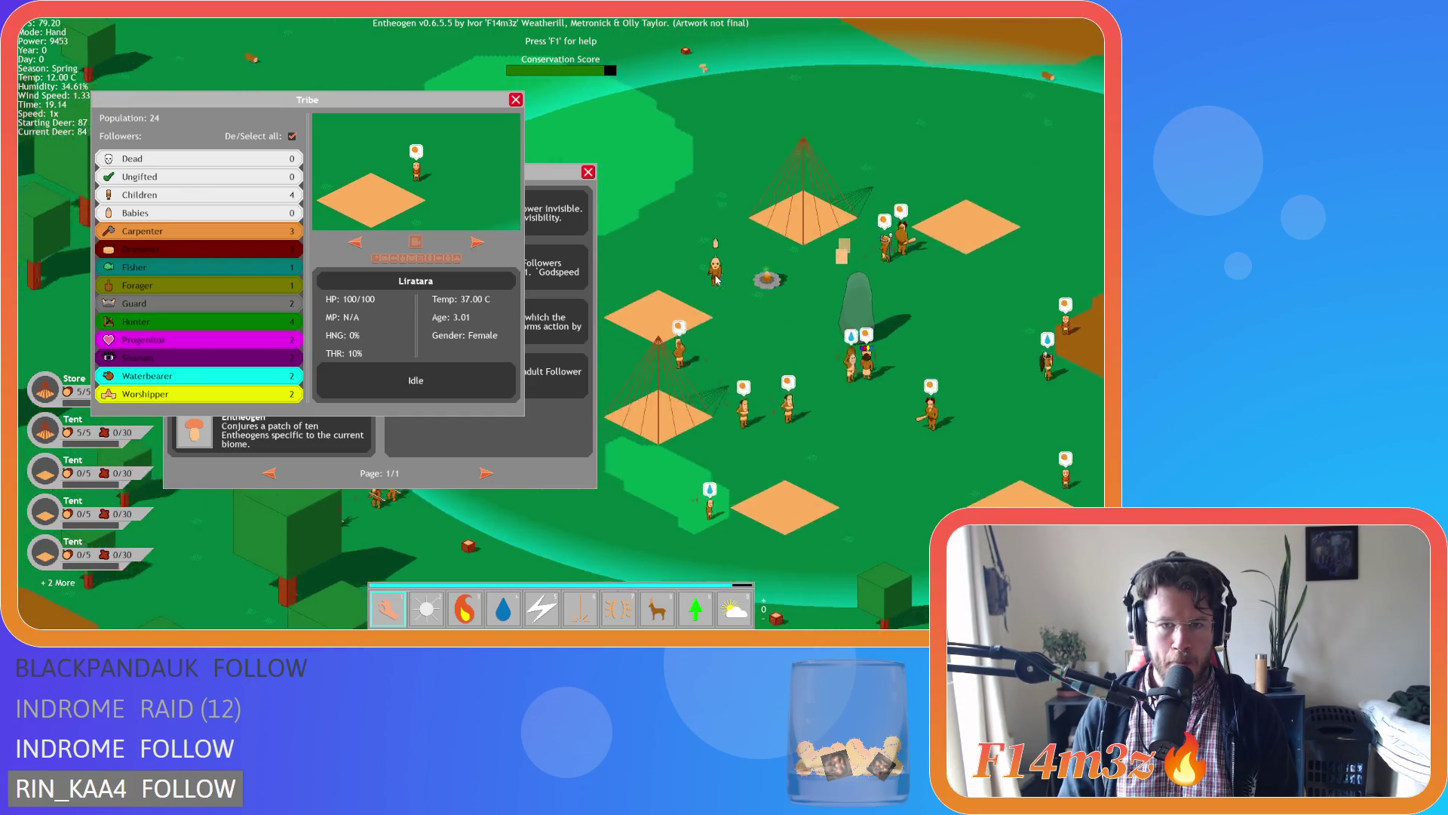
key(d)
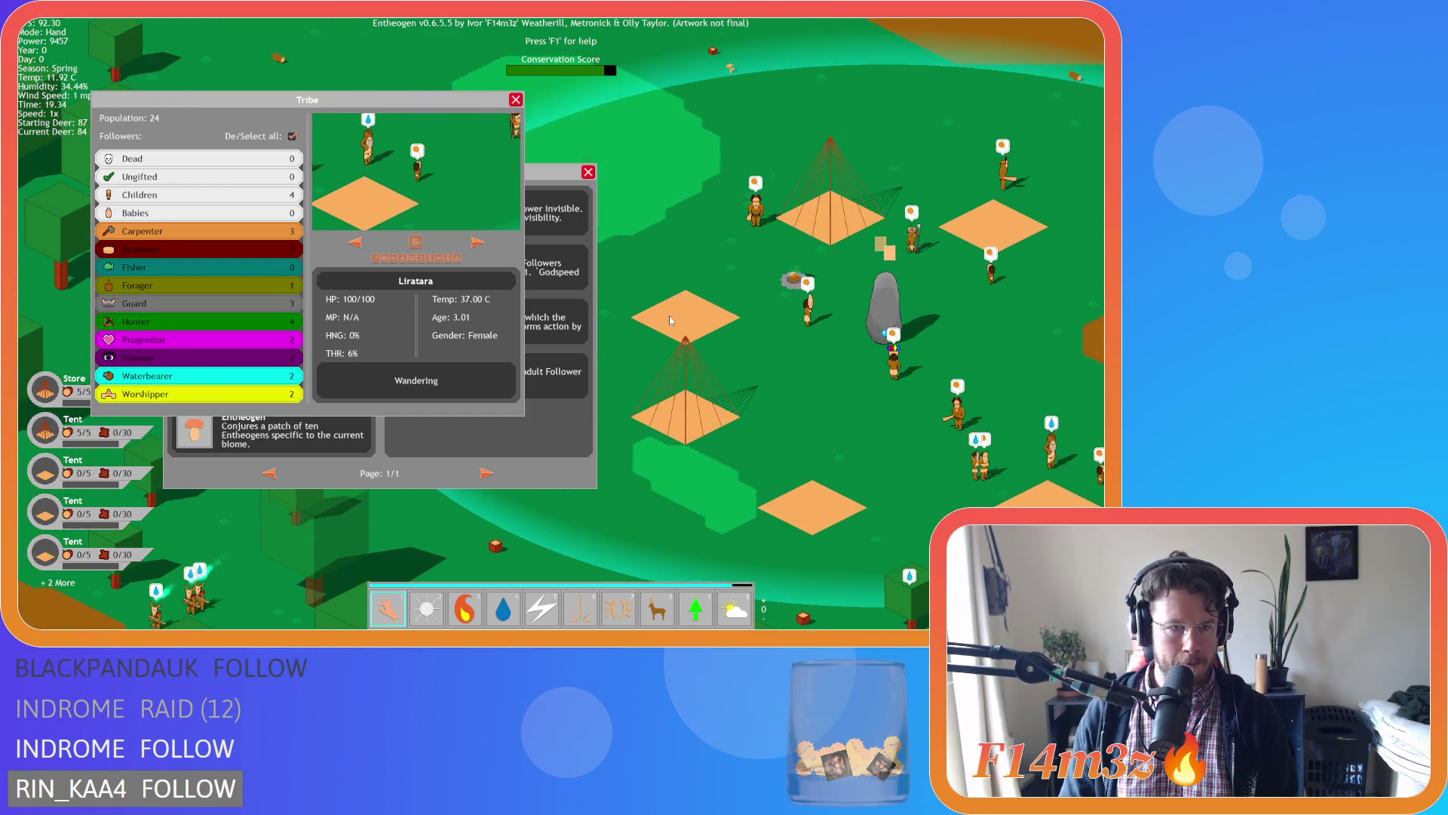
key(a)
key(s)
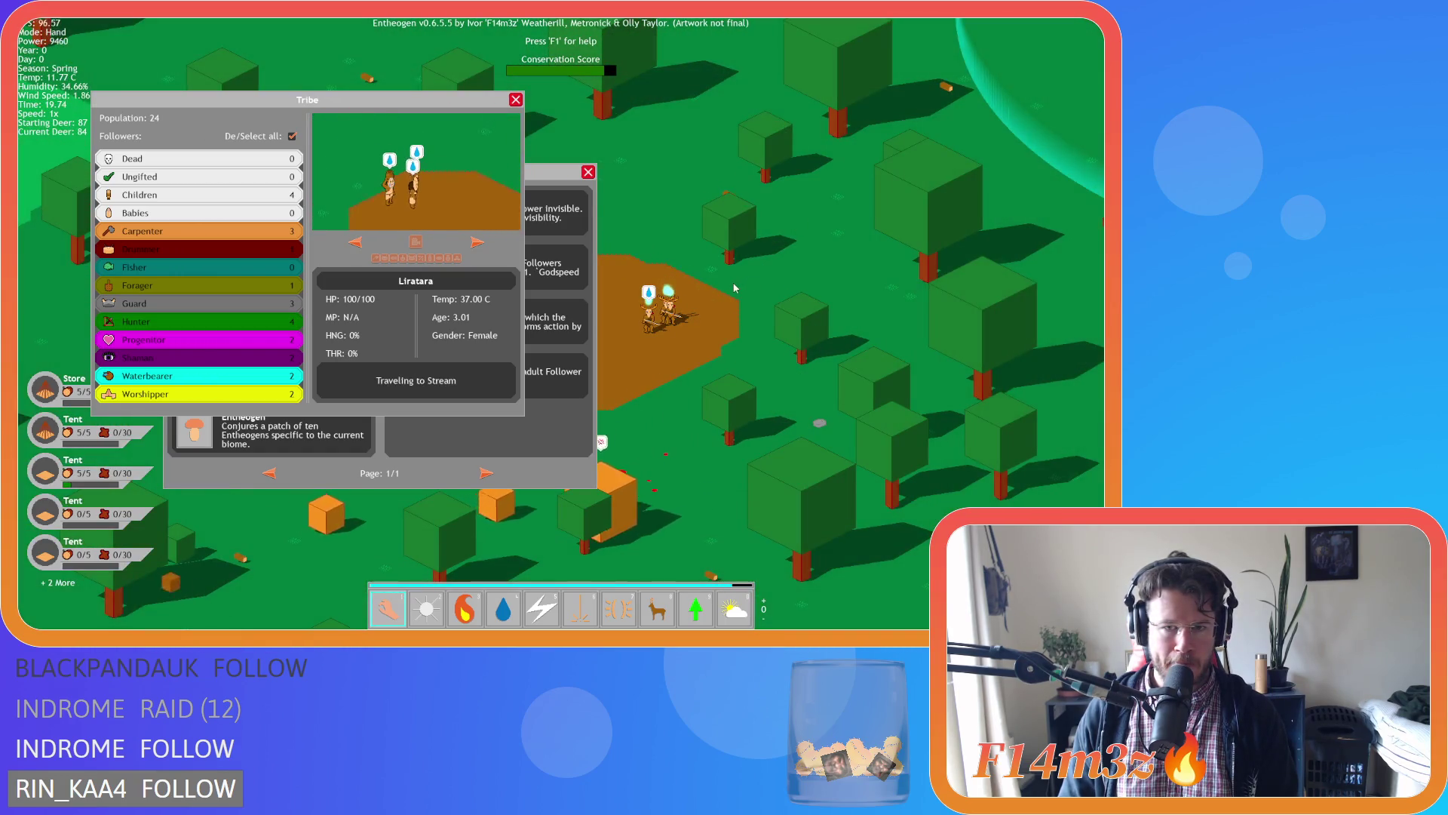
key(a)
key(s)
Close the Tribe overview and the Miracles help list.
key(Escape)
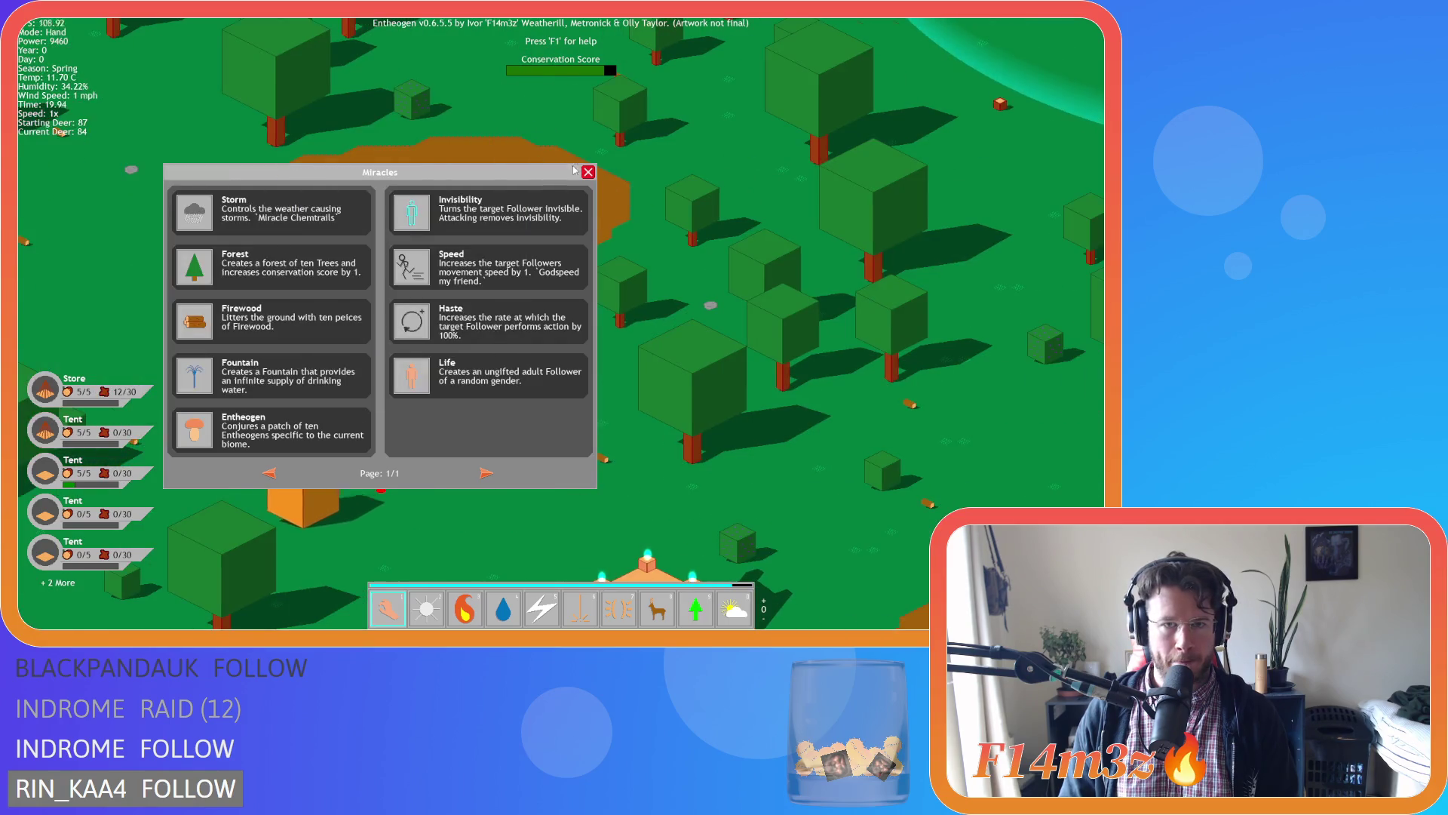
click(586, 173)
key(s)
key(d)
scroll(585, 178, down, 5)
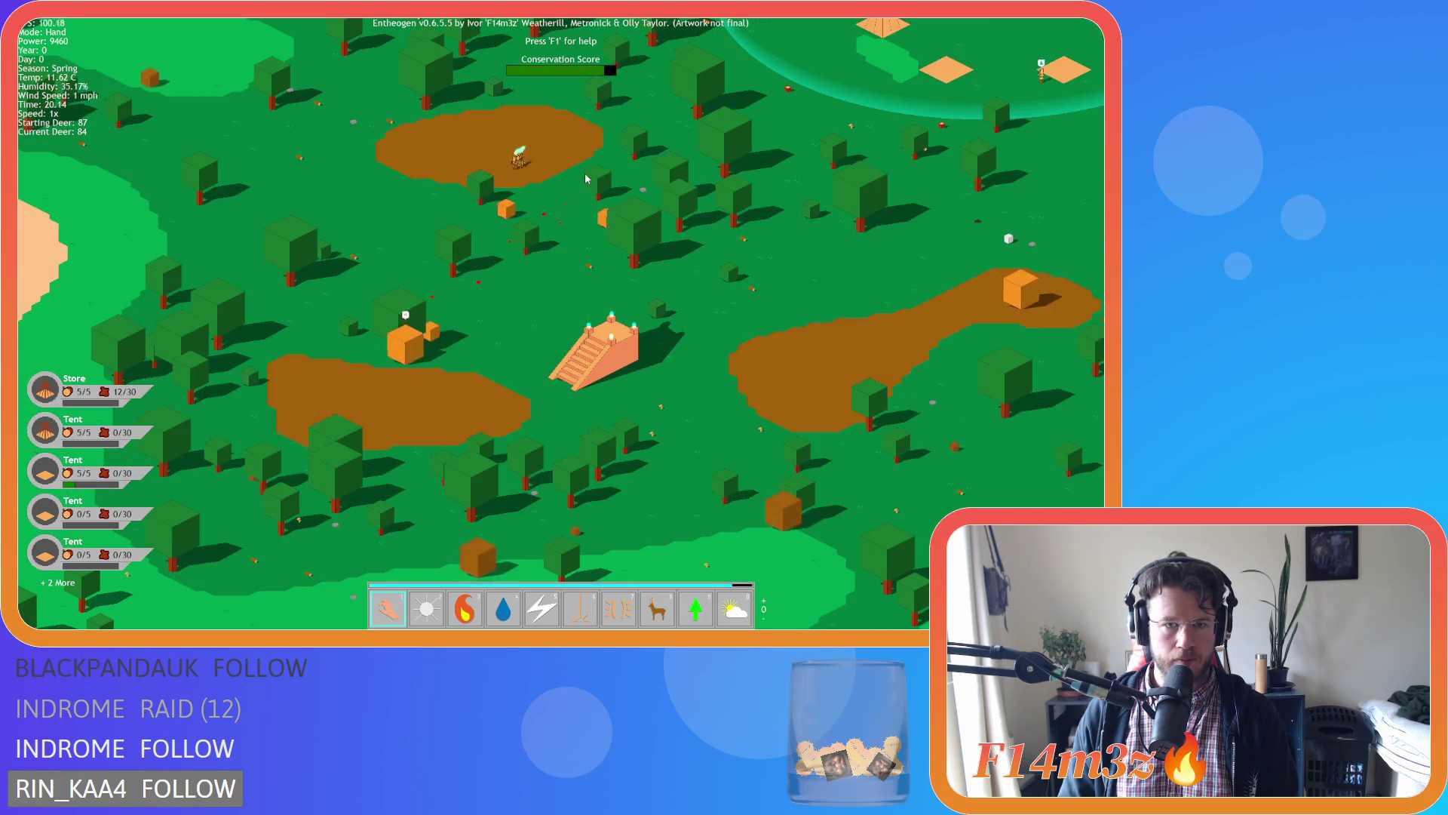
Pan across the map toward the river and village circle.
key(w)
key(d)
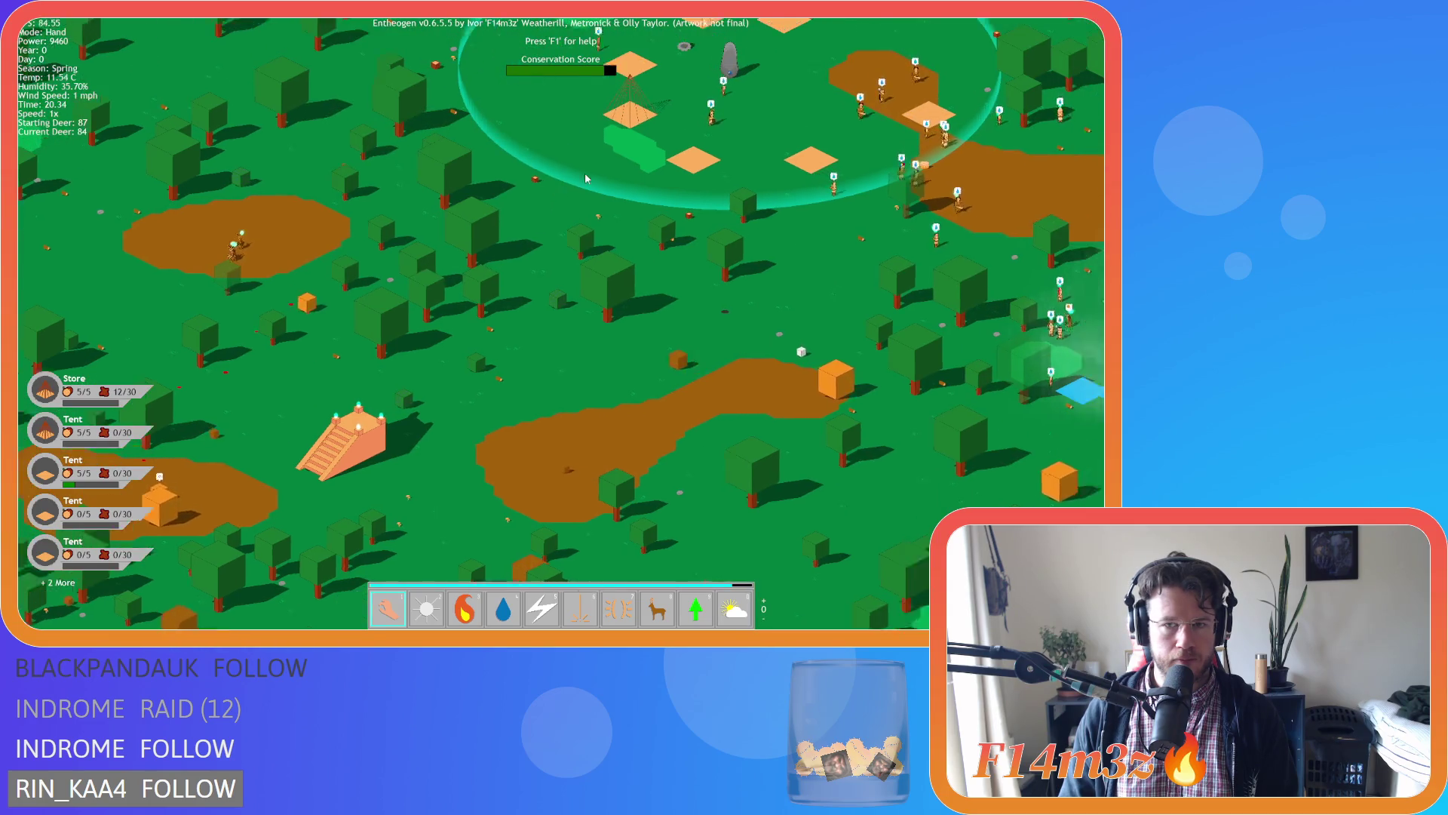
key(w)
key(a)
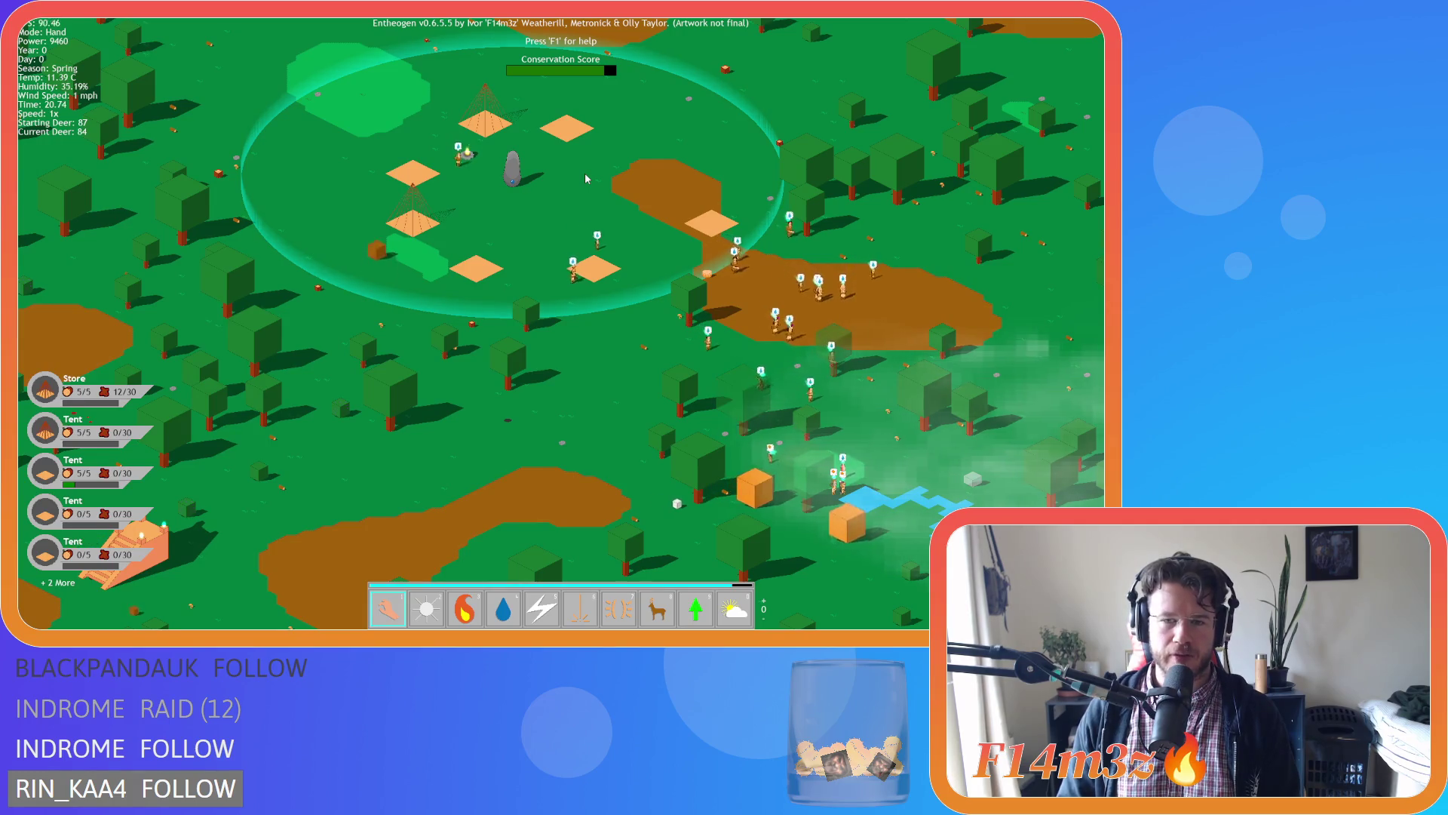
key(s)
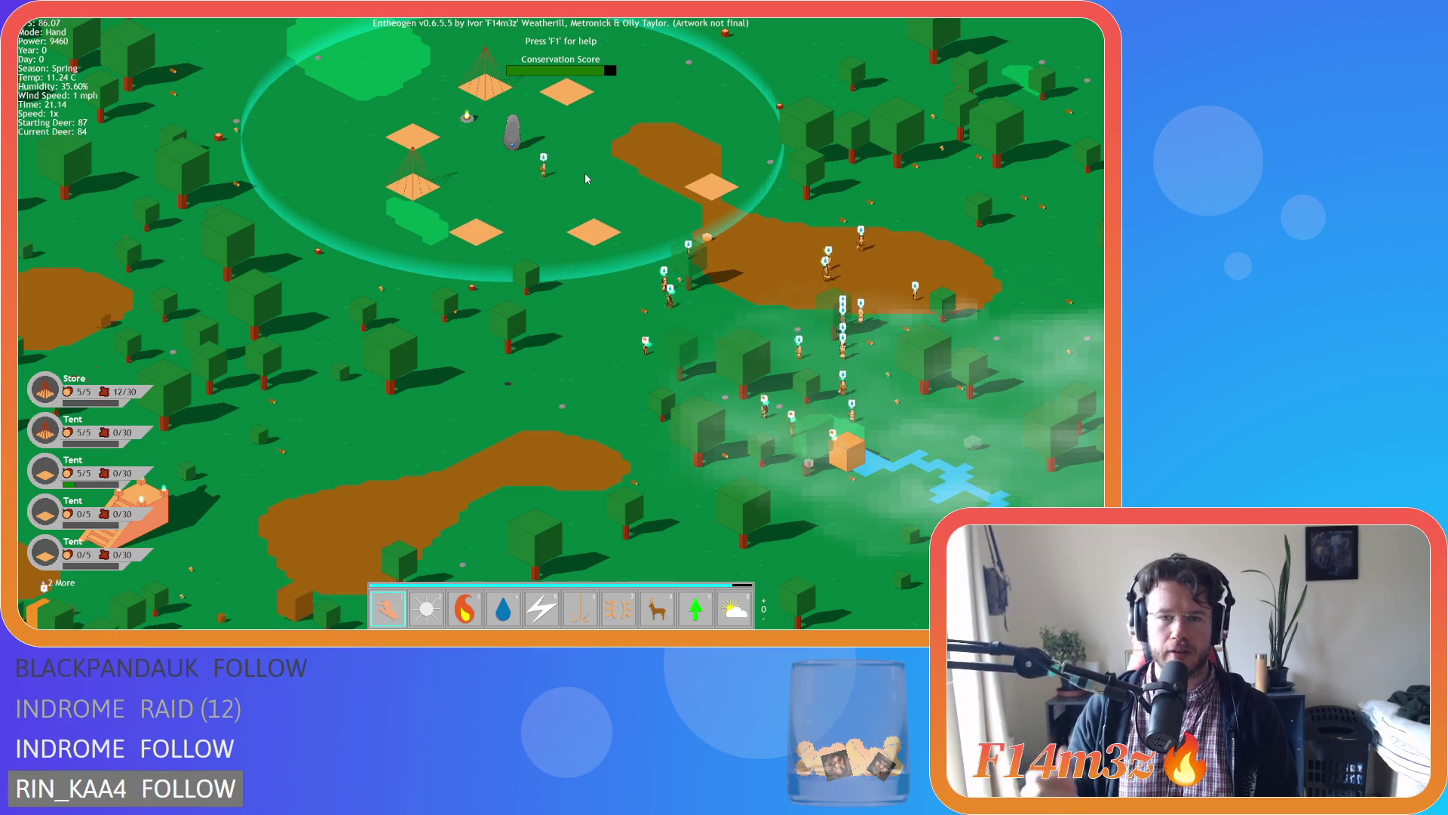
scroll(585, 178, down, 5)
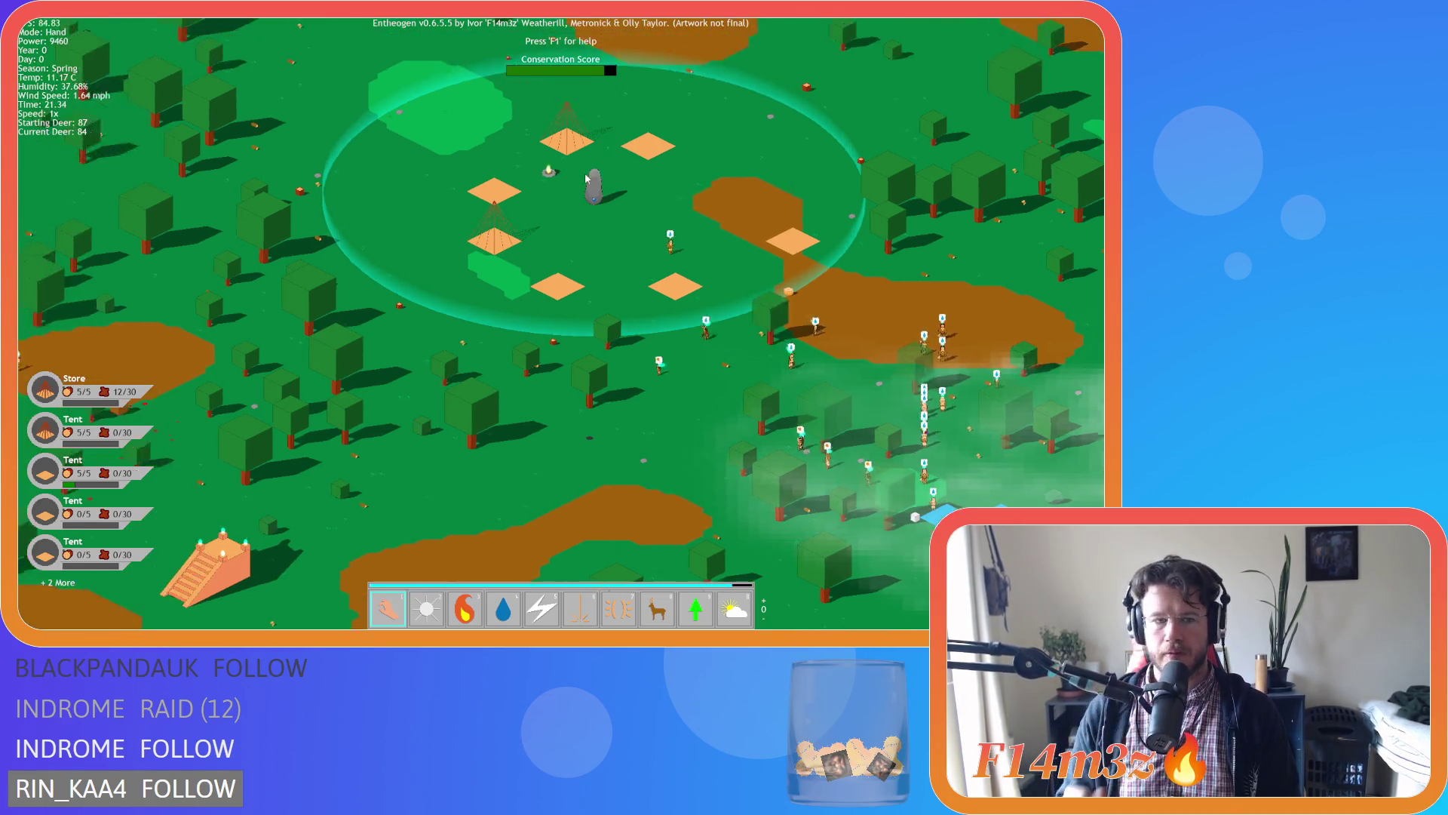
key(a)
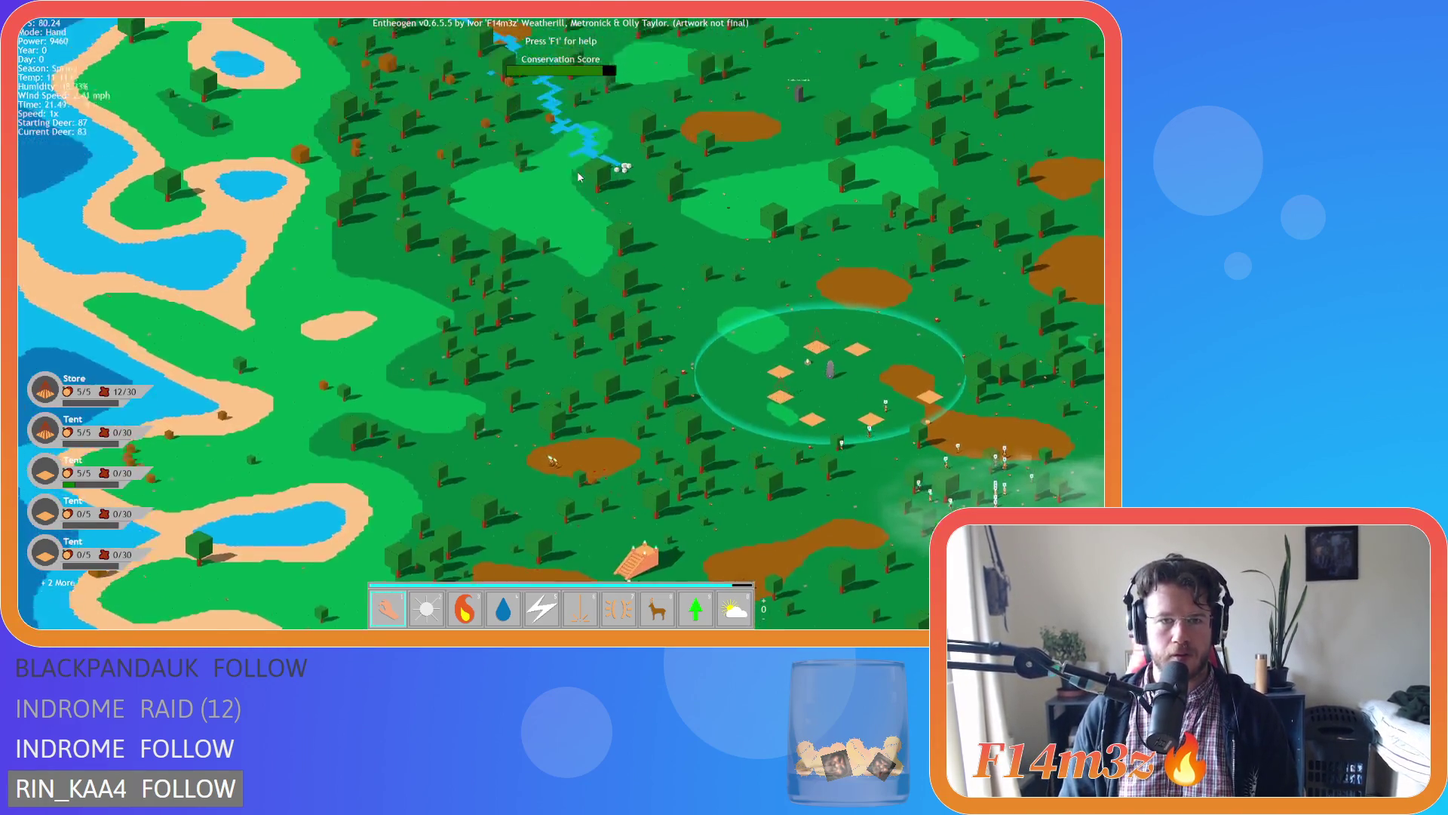
key(w)
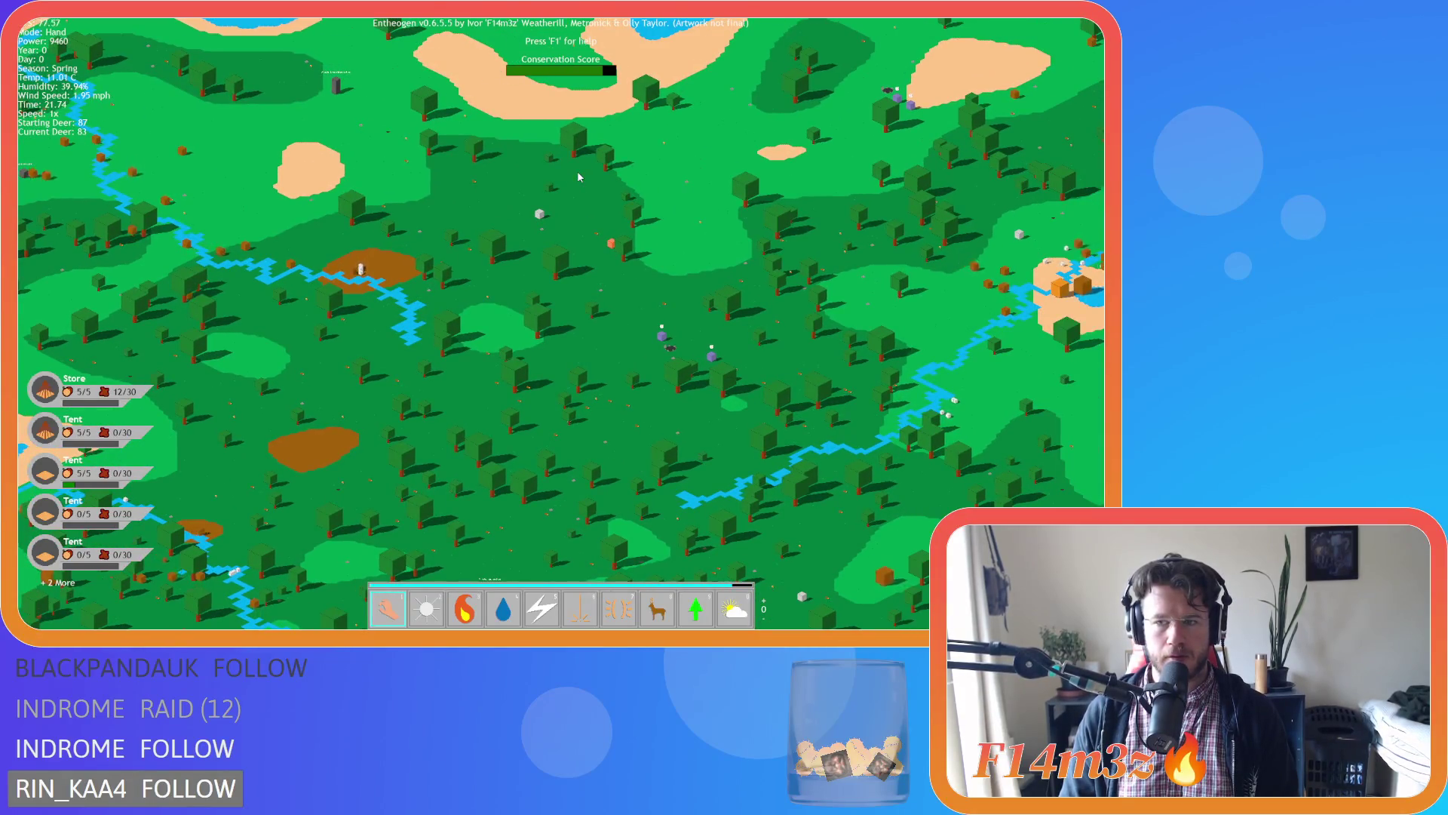
key(s)
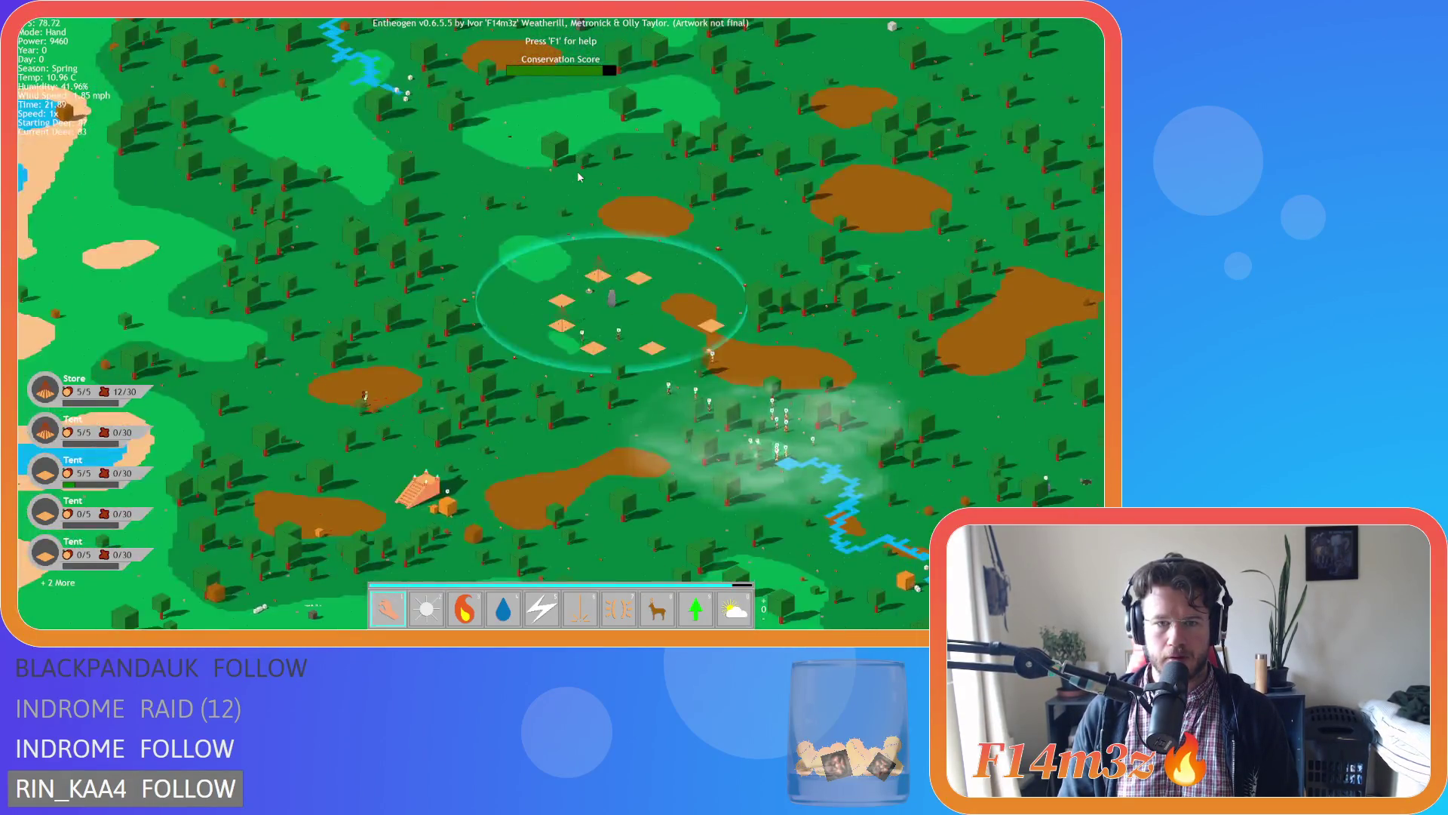
scroll(579, 177, up, 3)
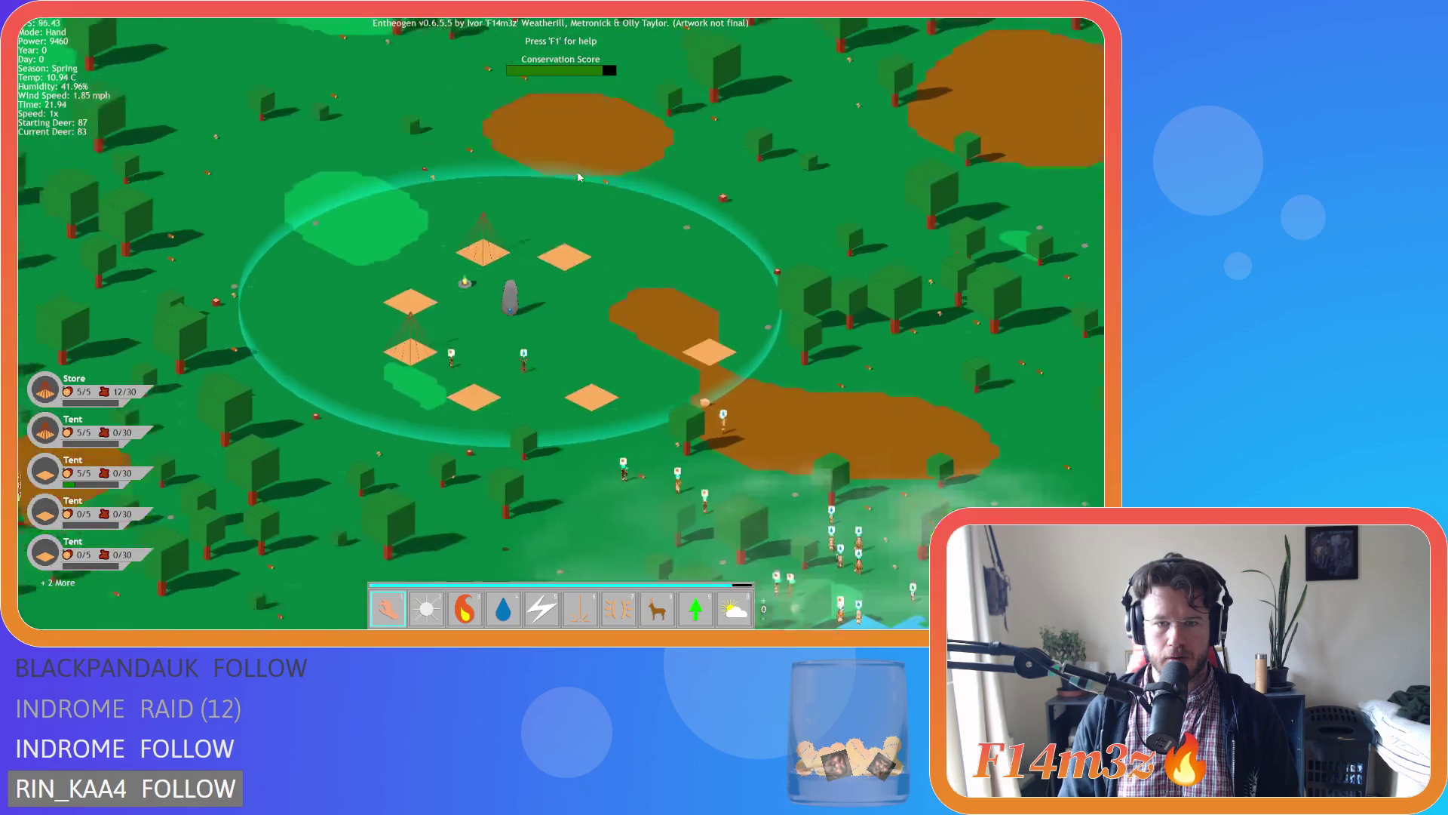
Pan to the brown clearing with the hunter and pick the Speed miracle.
key(s)
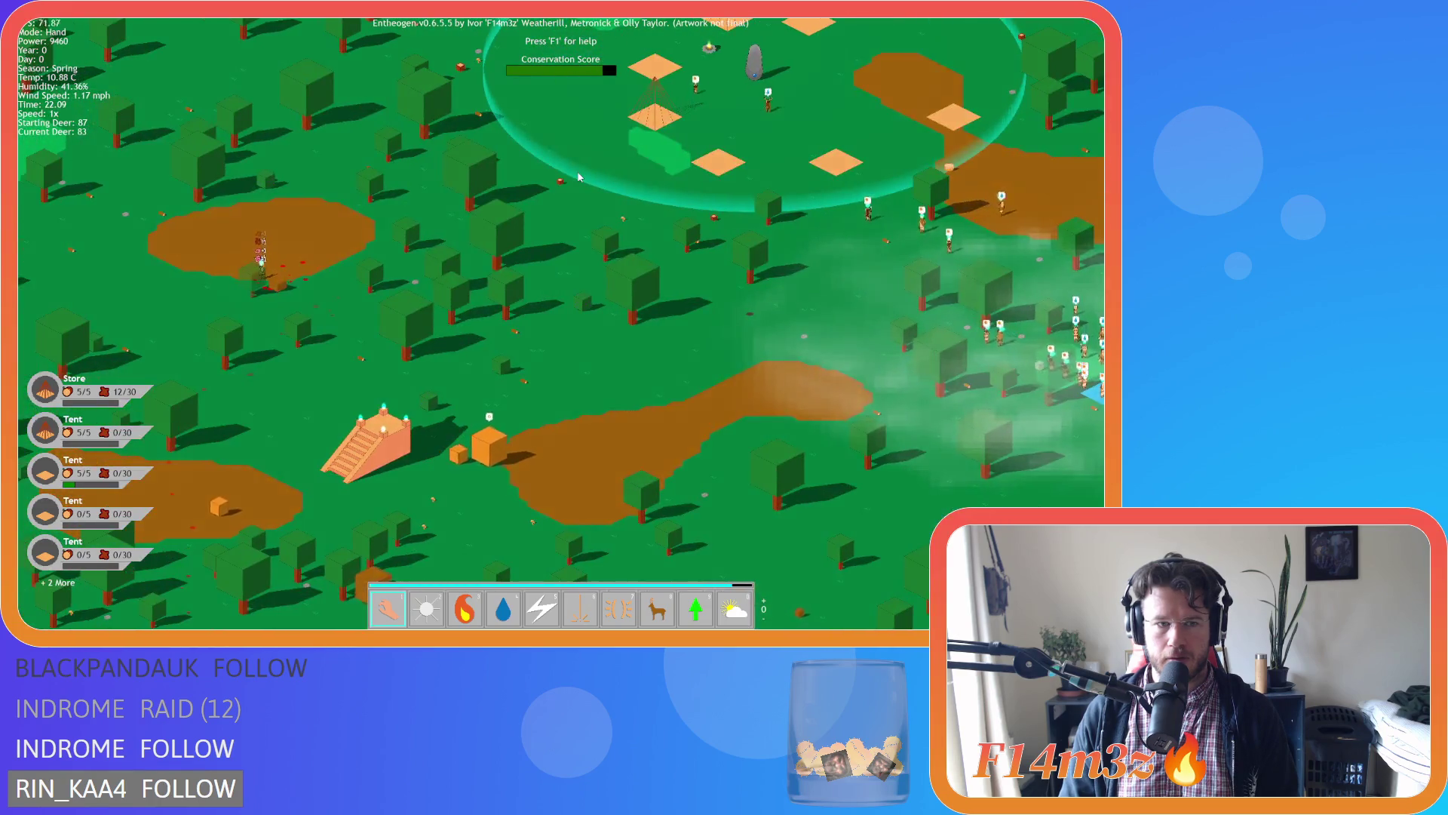
key(a)
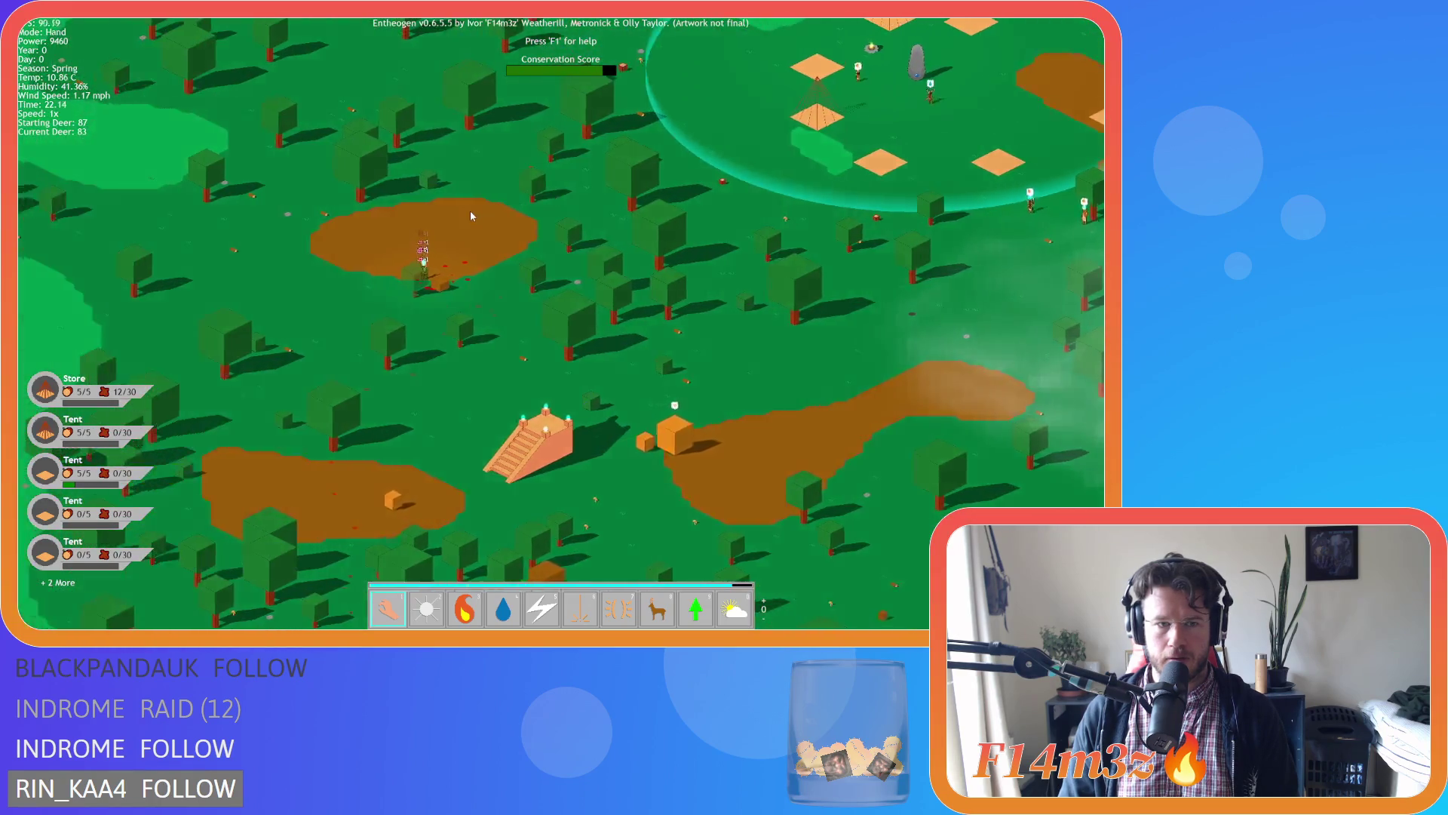
scroll(469, 210, up, 5)
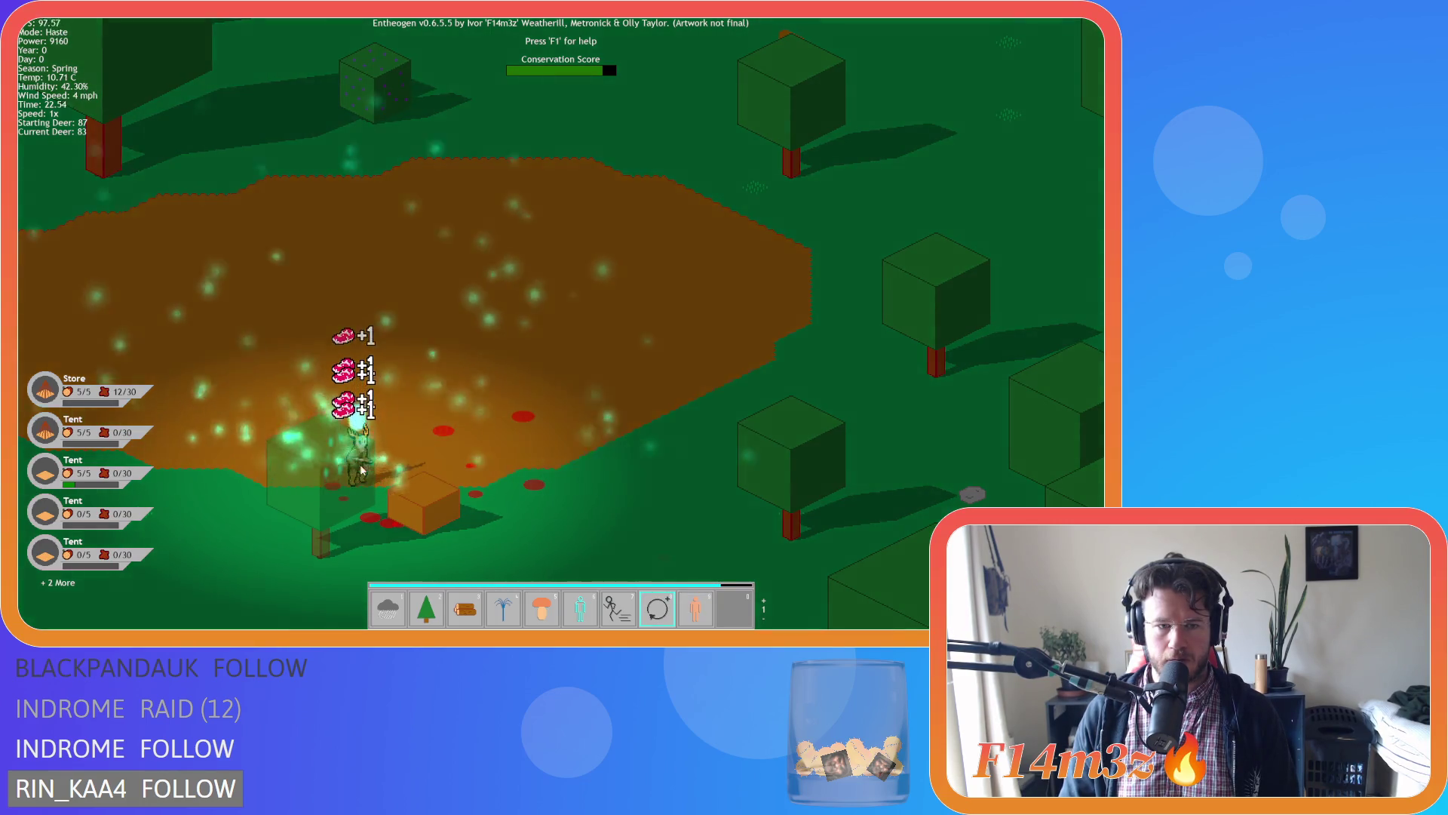
key(7)
scroll(484, 407, down, 5)
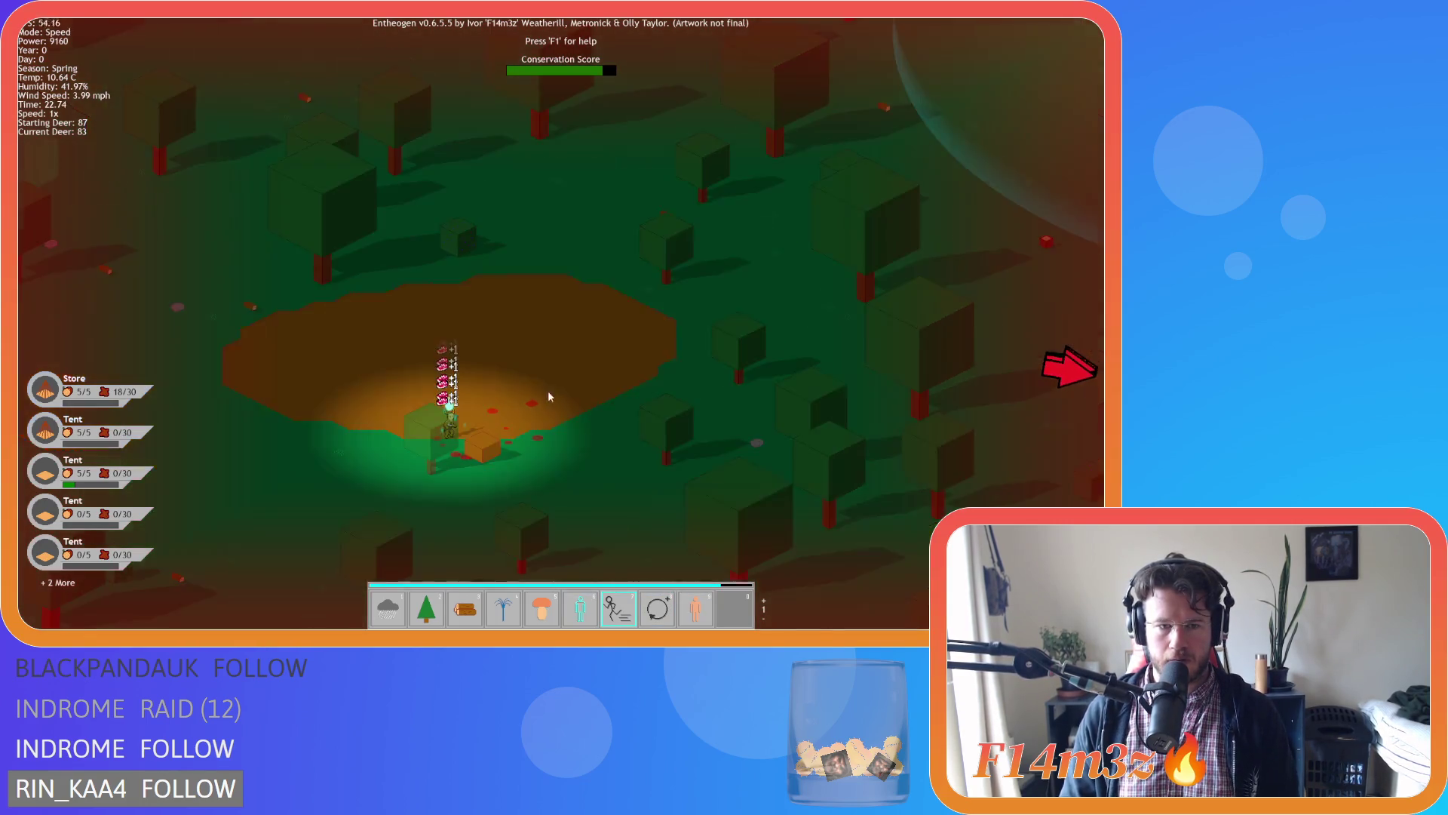
key(d)
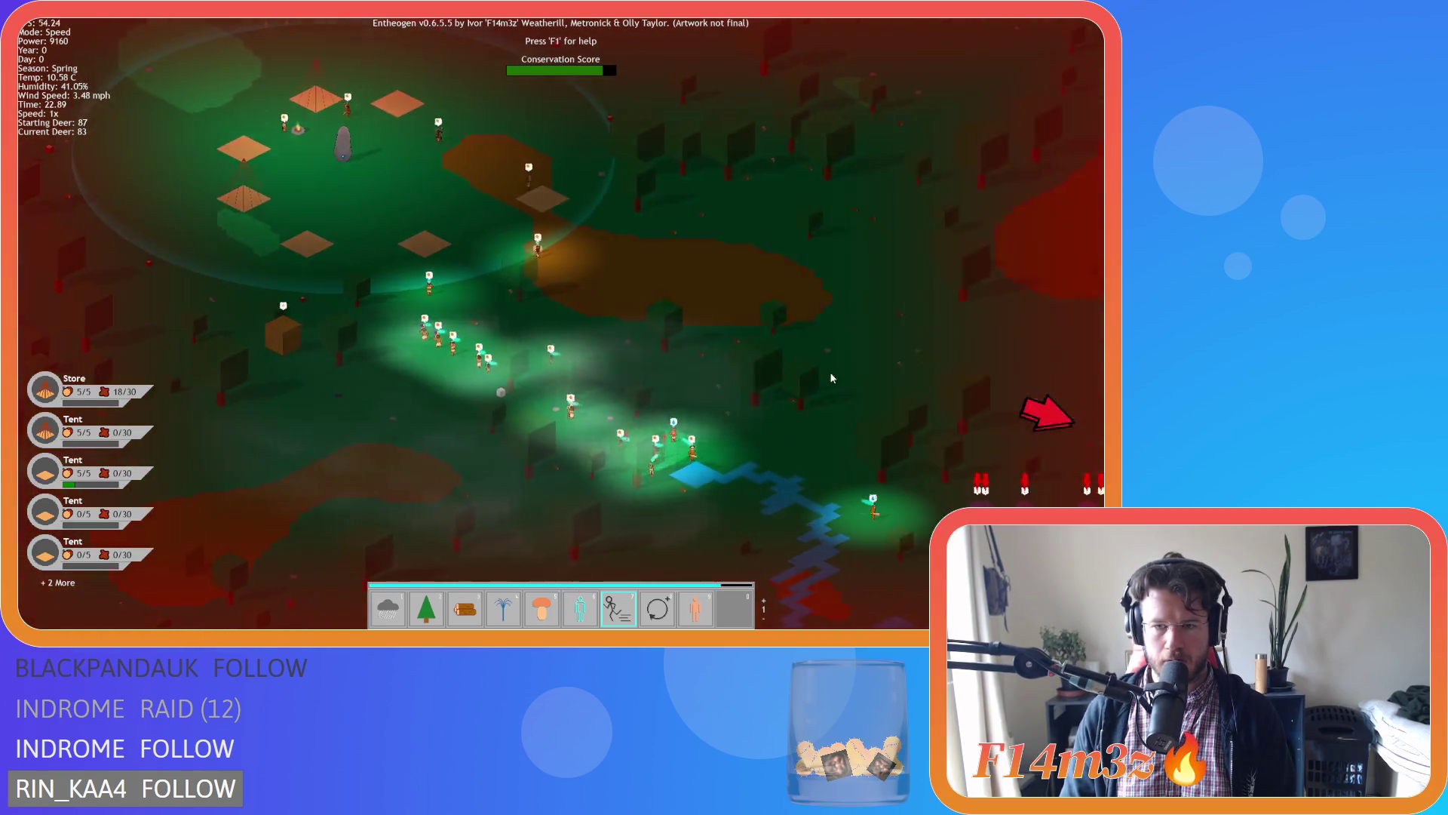
key(1)
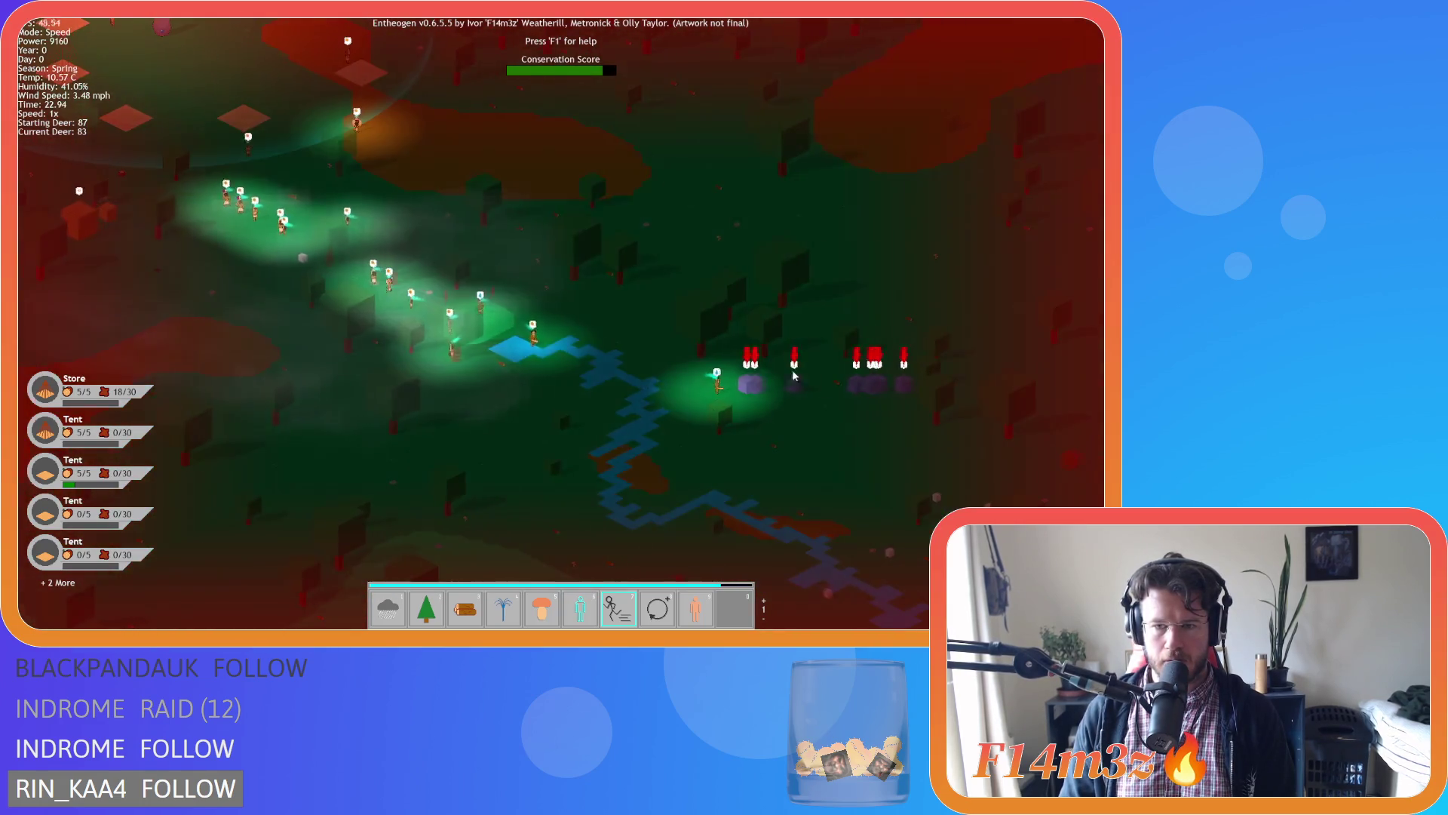
scroll(700, 392, up, 5)
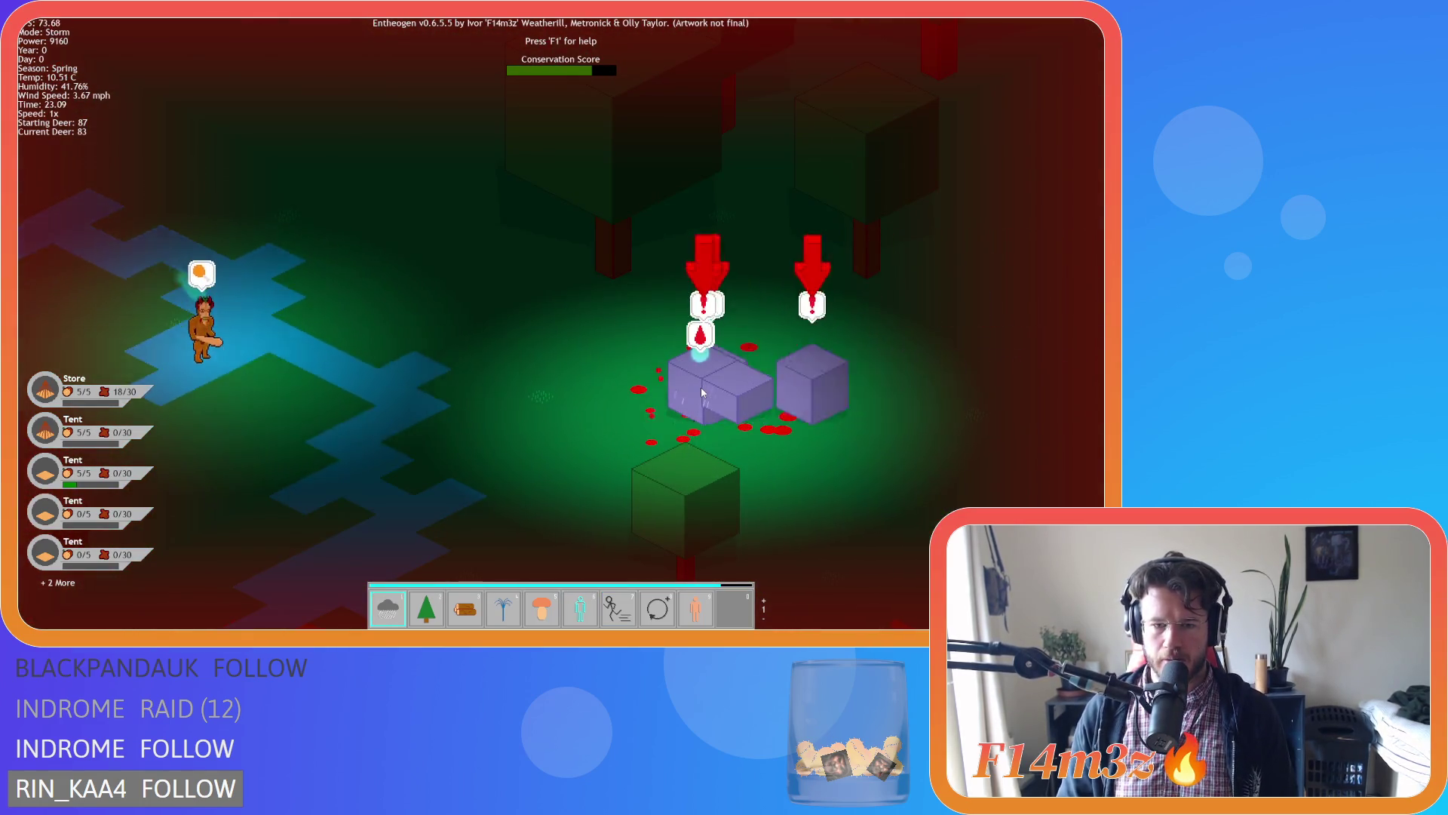
Cast Divine Protection on the figures by the stream and a nearby follower.
key(Tab)
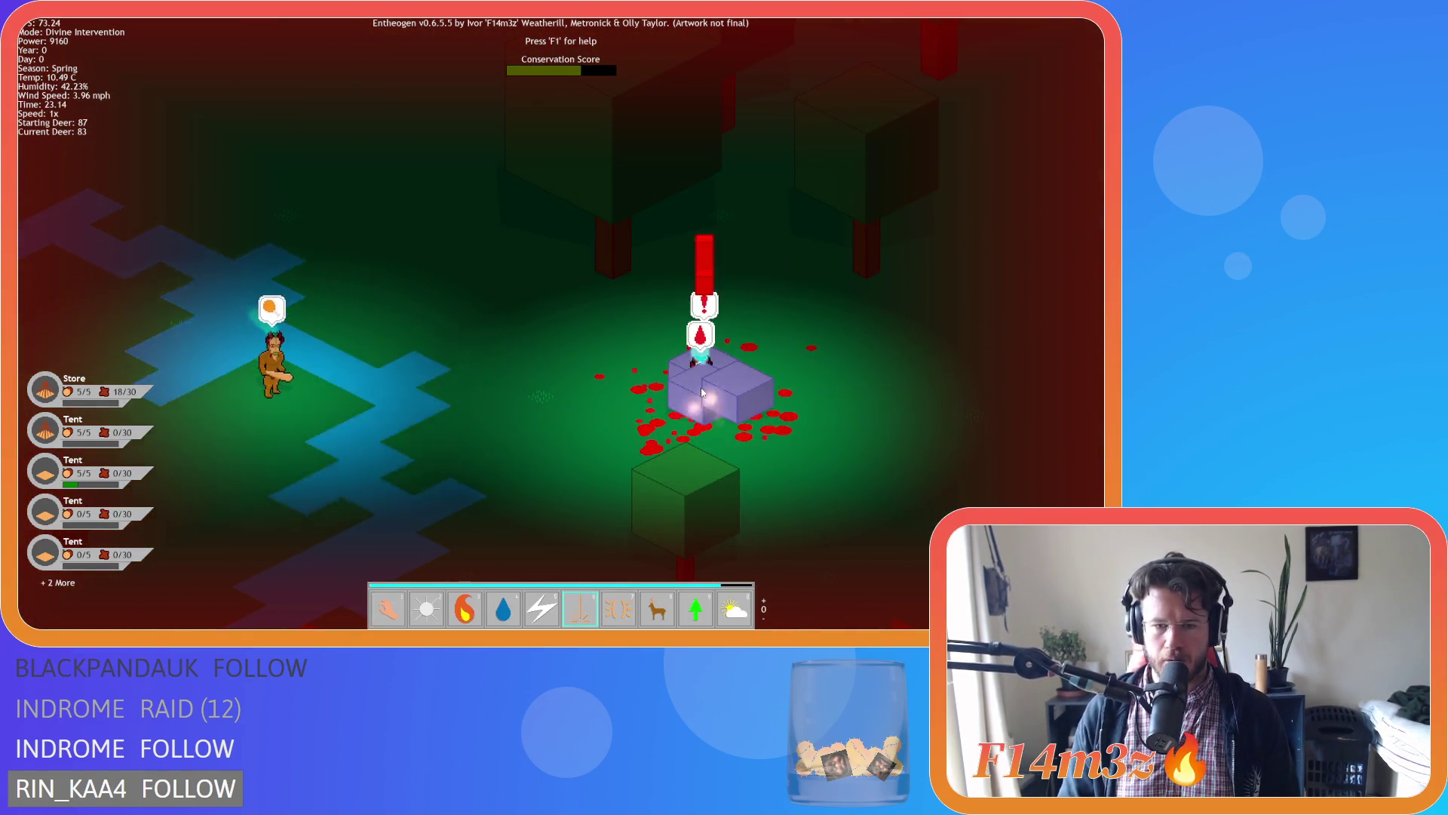
key(7)
click(701, 390)
click(651, 428)
key(a)
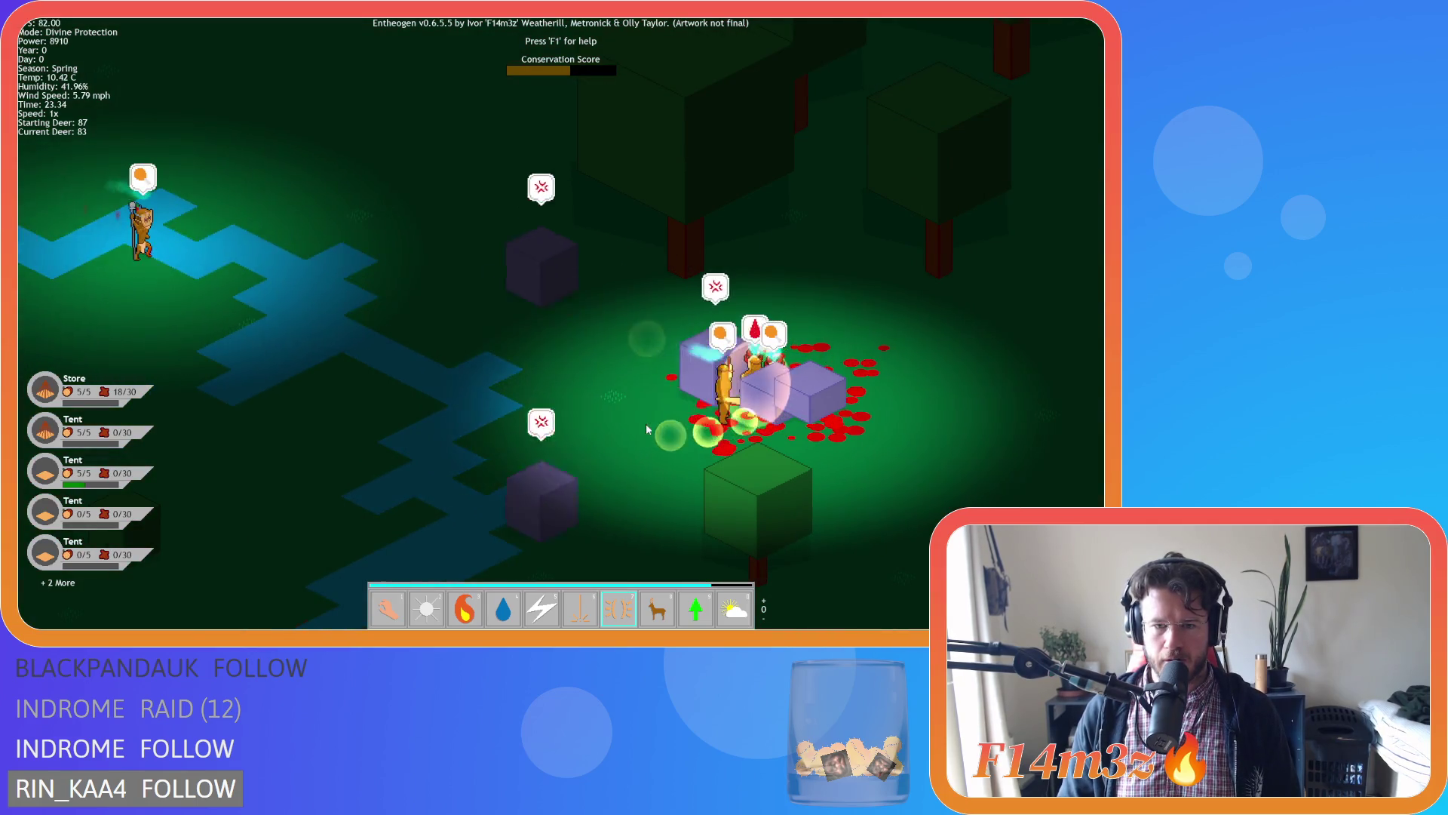
click(591, 322)
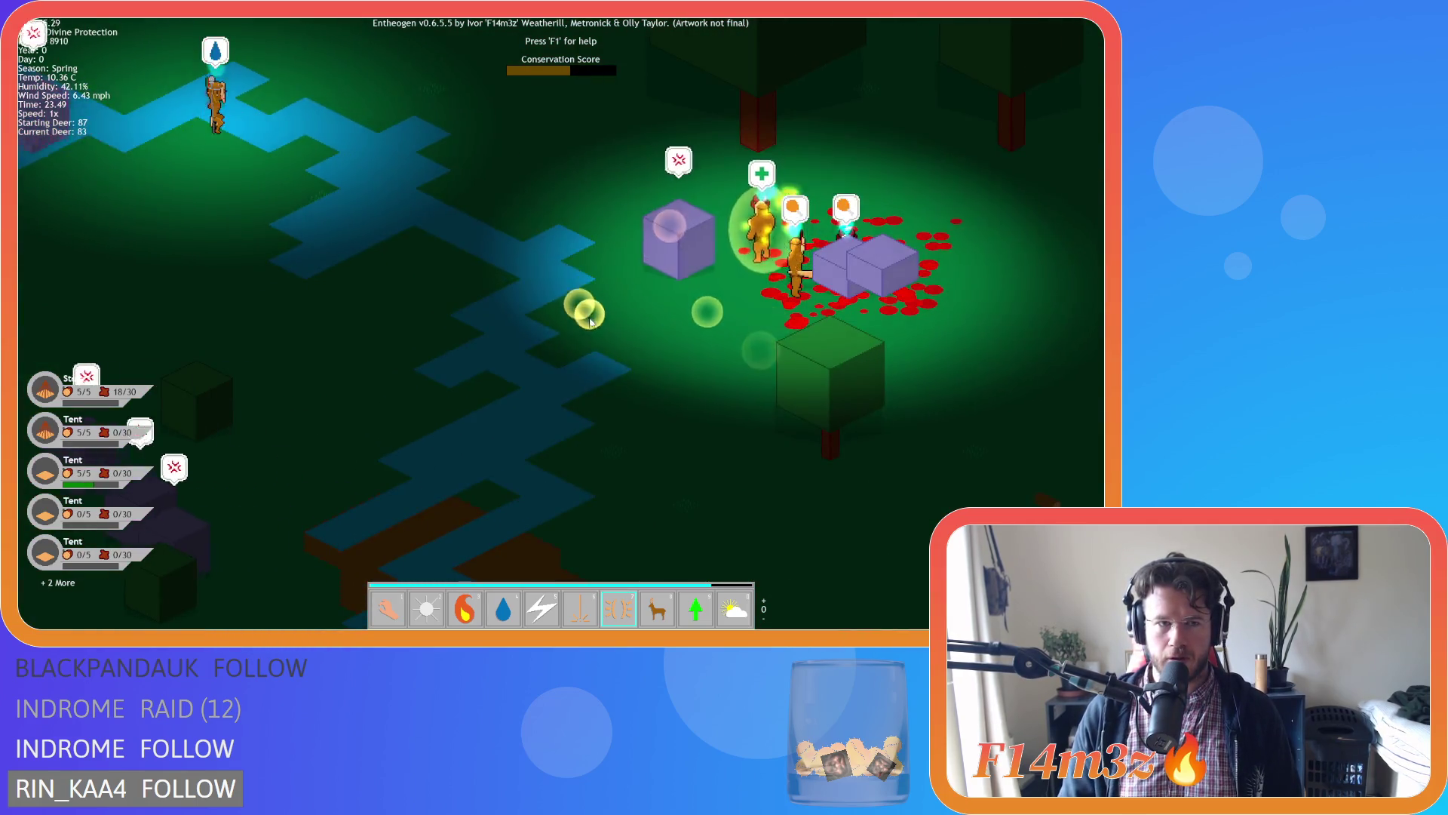
scroll(590, 322, down, 5)
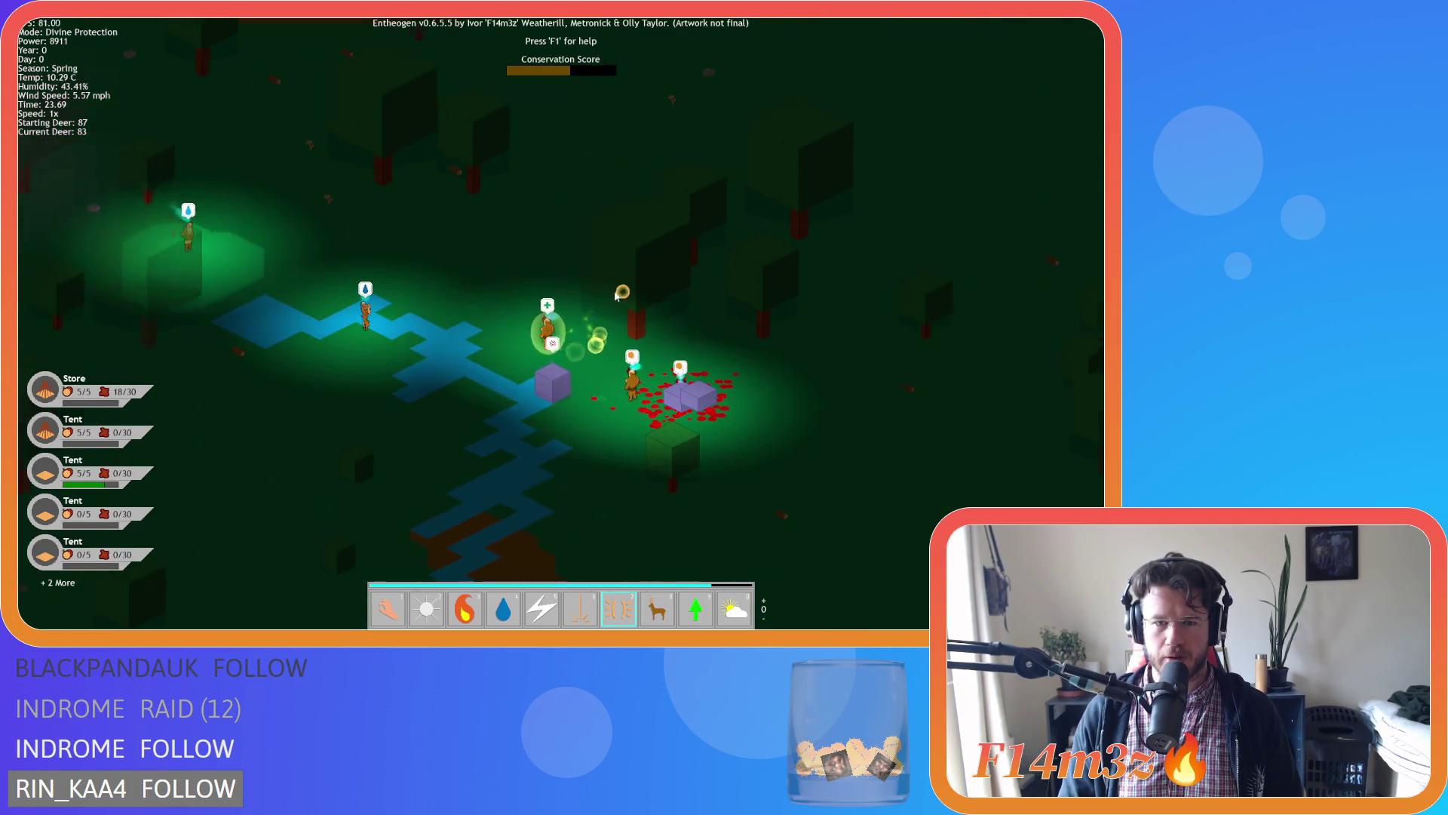
scroll(616, 295, down, 5)
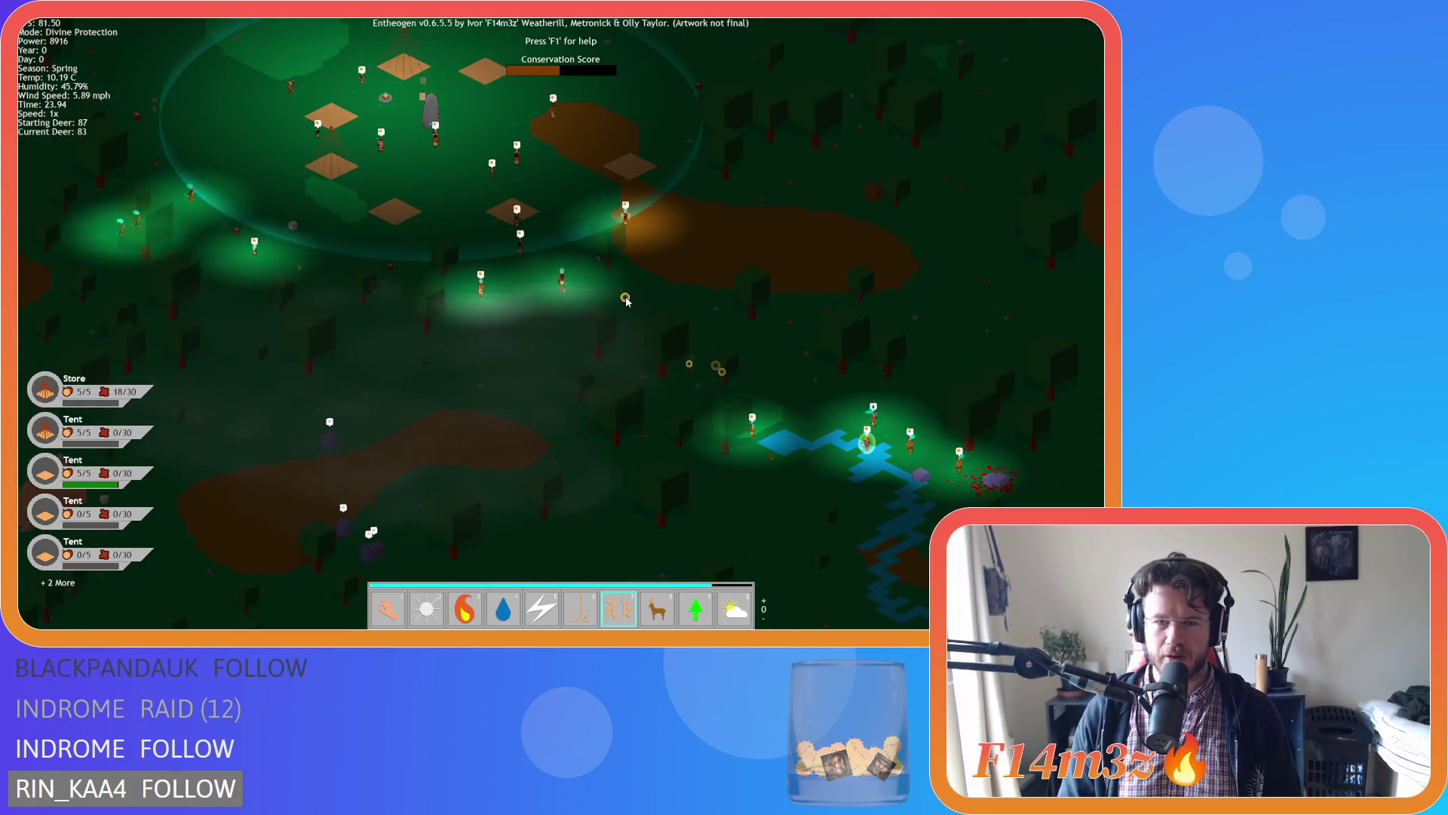
Pan and zoom around the village at night to watch it up close.
key(d)
key(a)
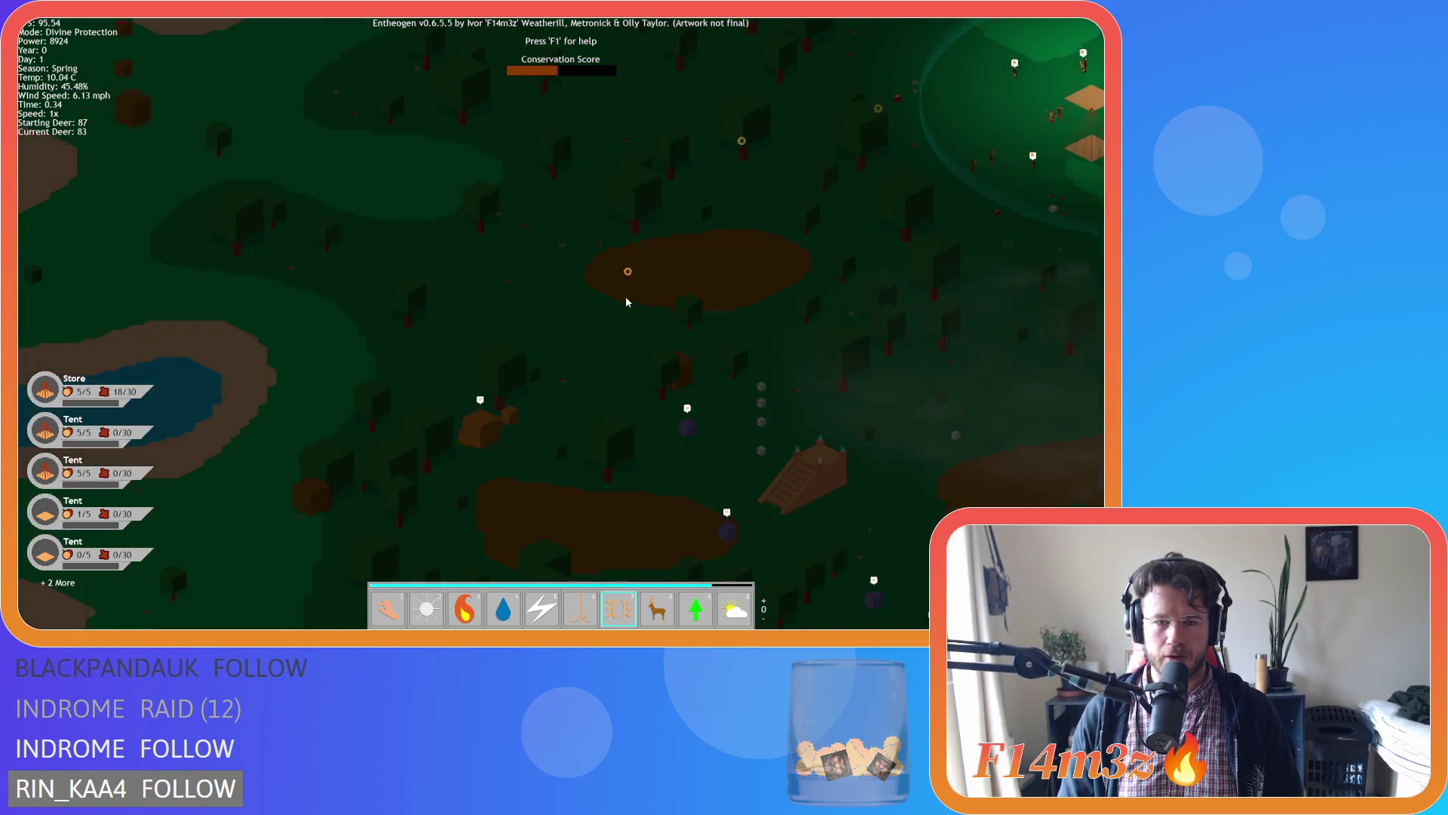
scroll(626, 301, up, 5)
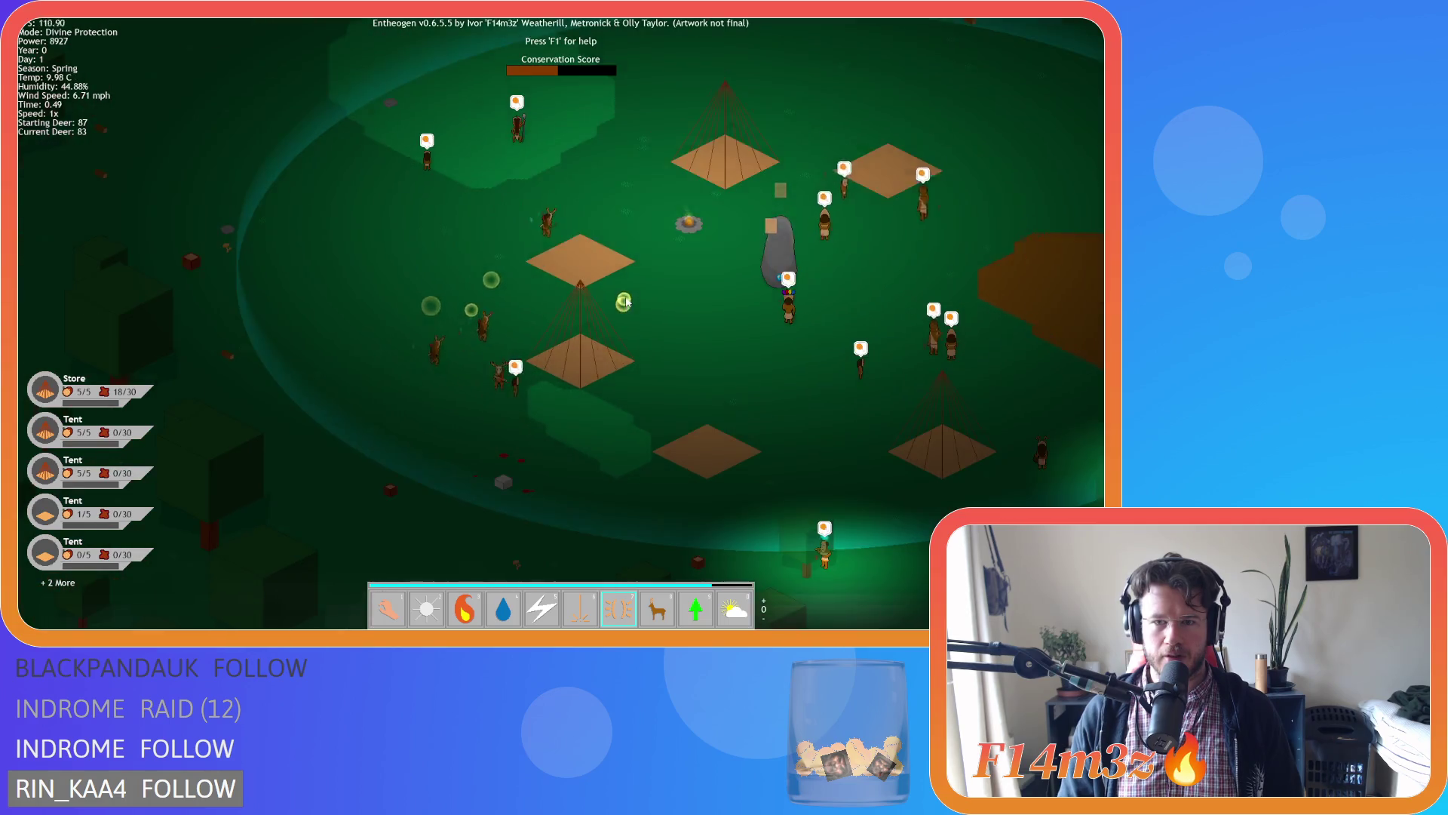
scroll(626, 302, down, 5)
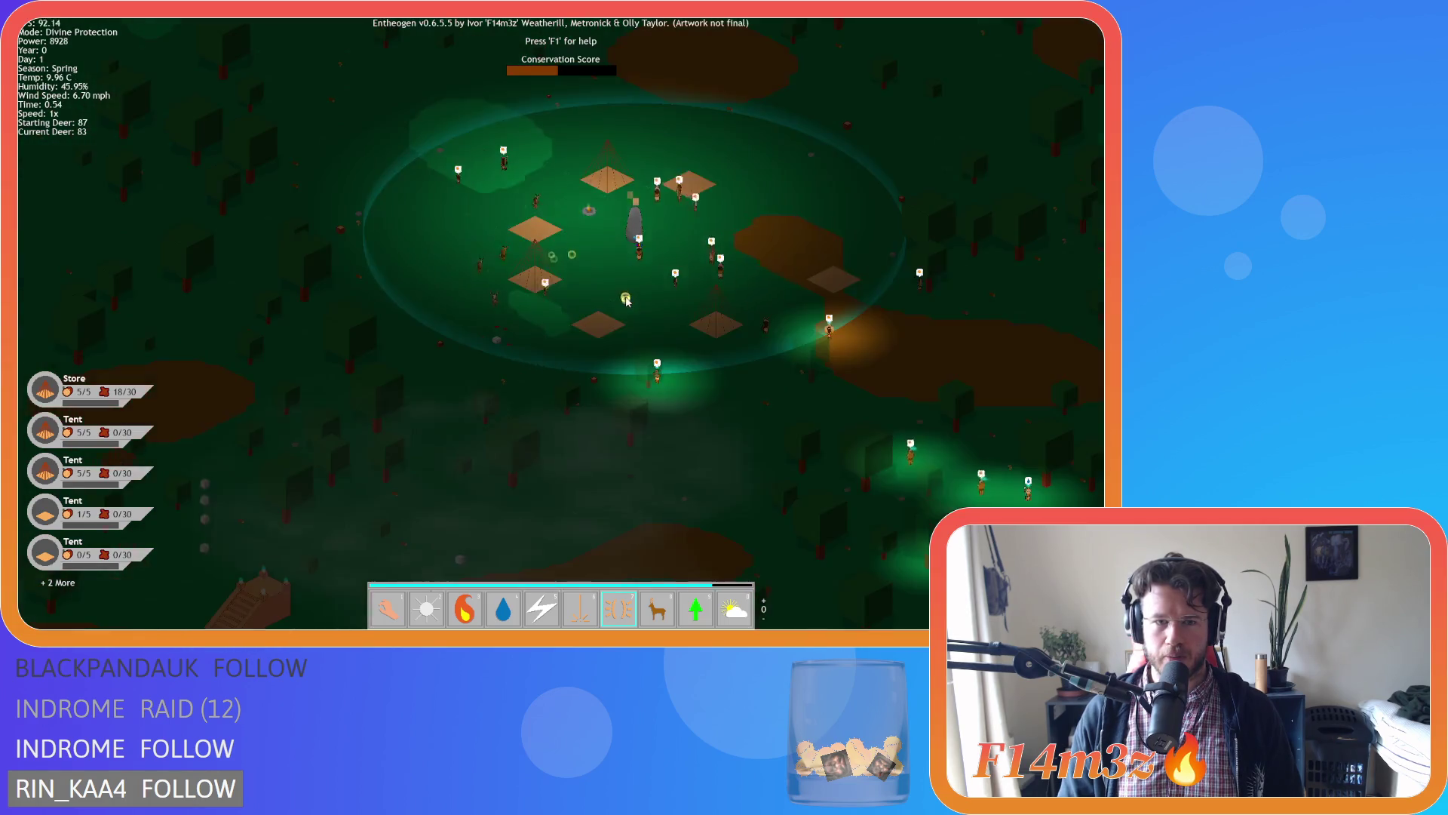
key(d)
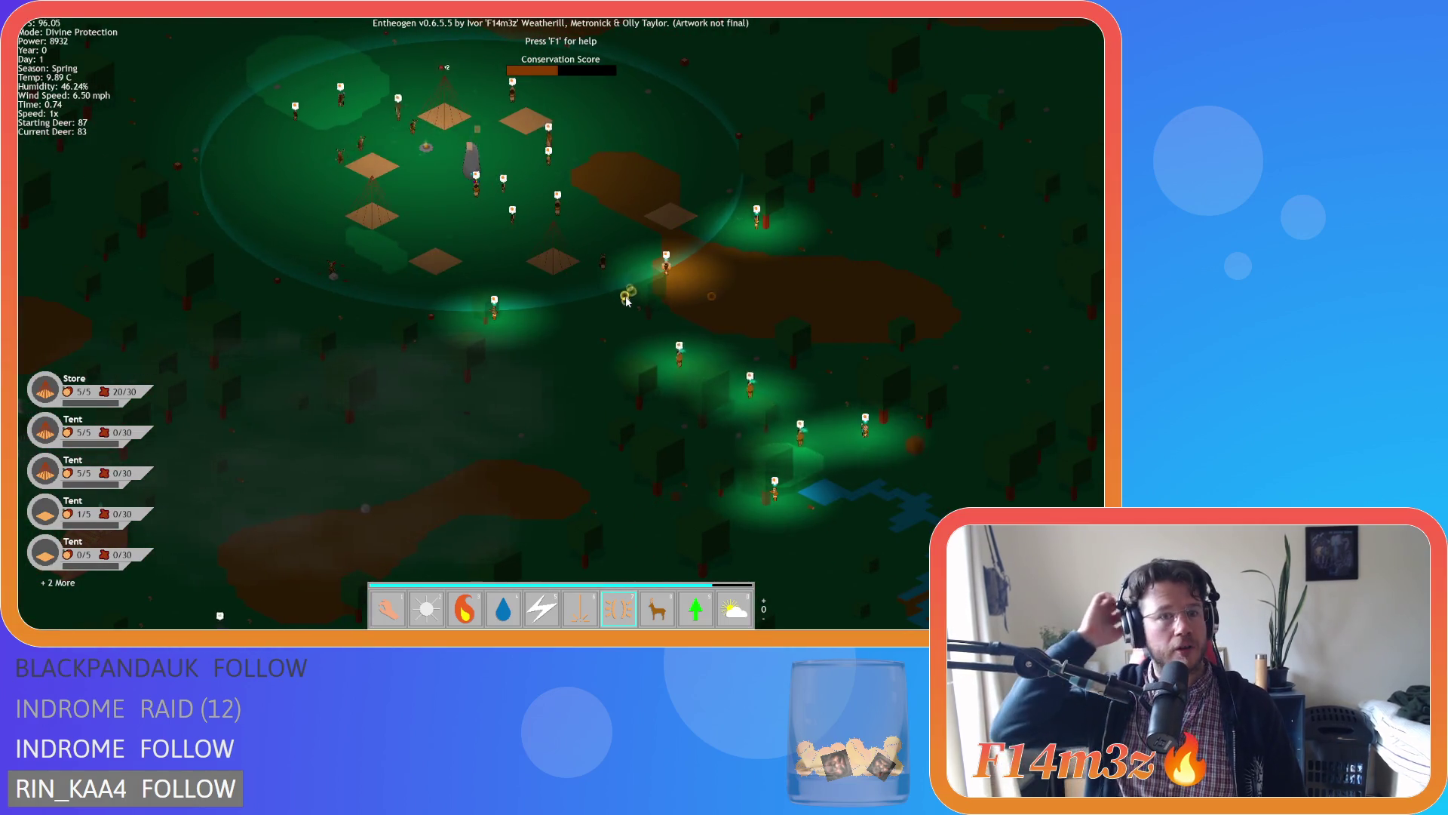
key(w)
key(a)
scroll(626, 301, down, 5)
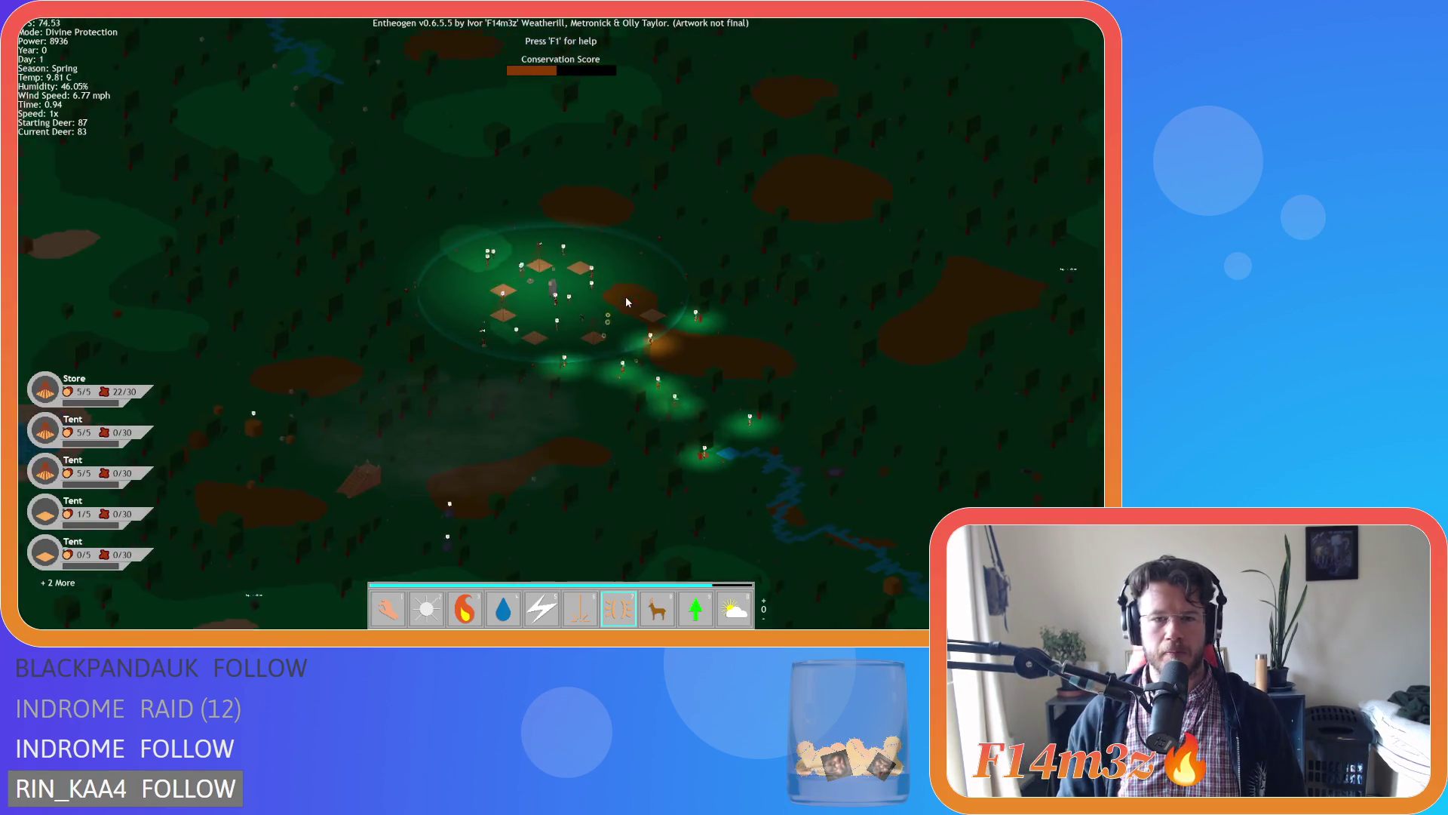
scroll(626, 301, up, 3)
scroll(626, 301, up, 3)
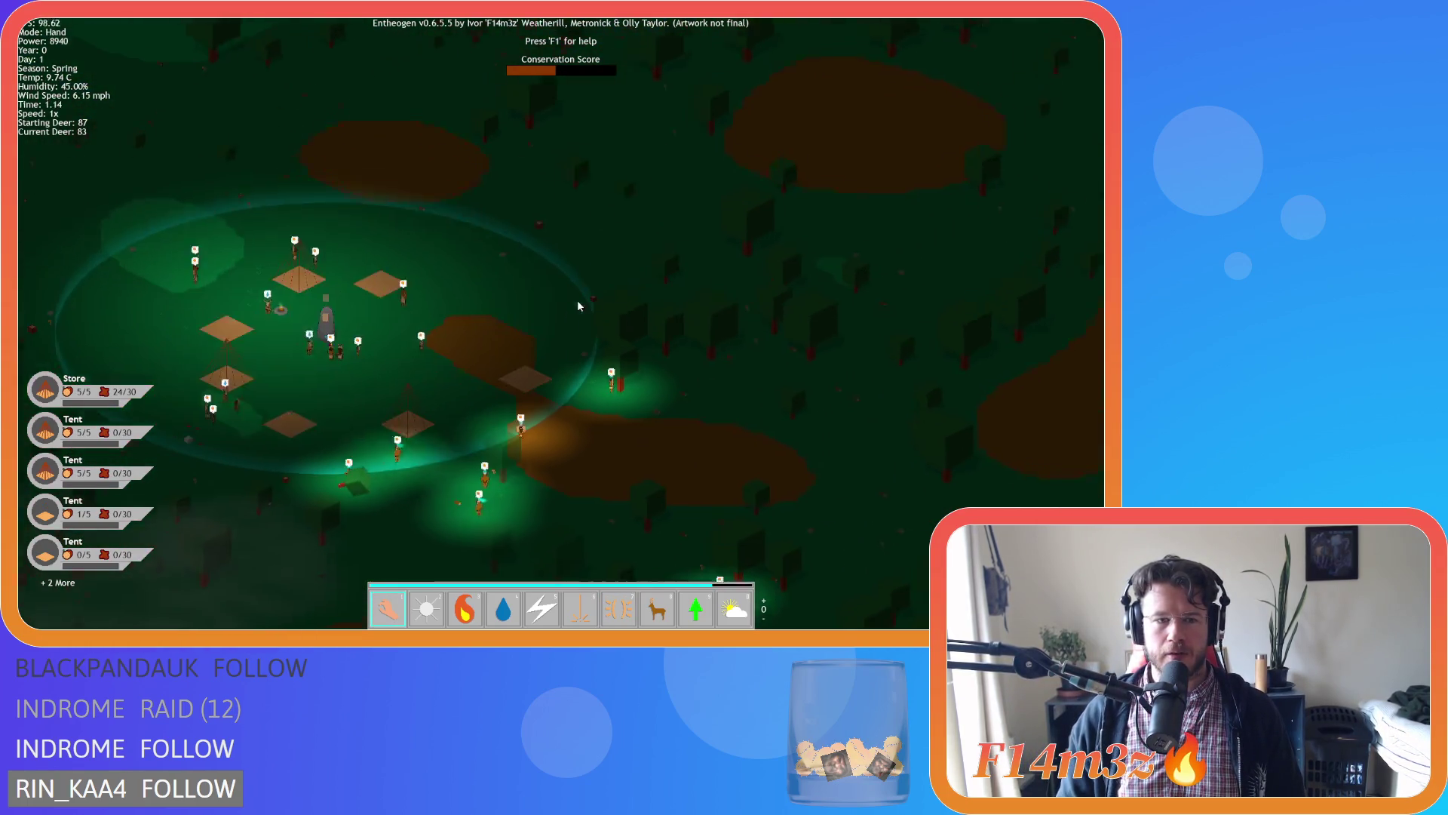
scroll(577, 300, down, 4)
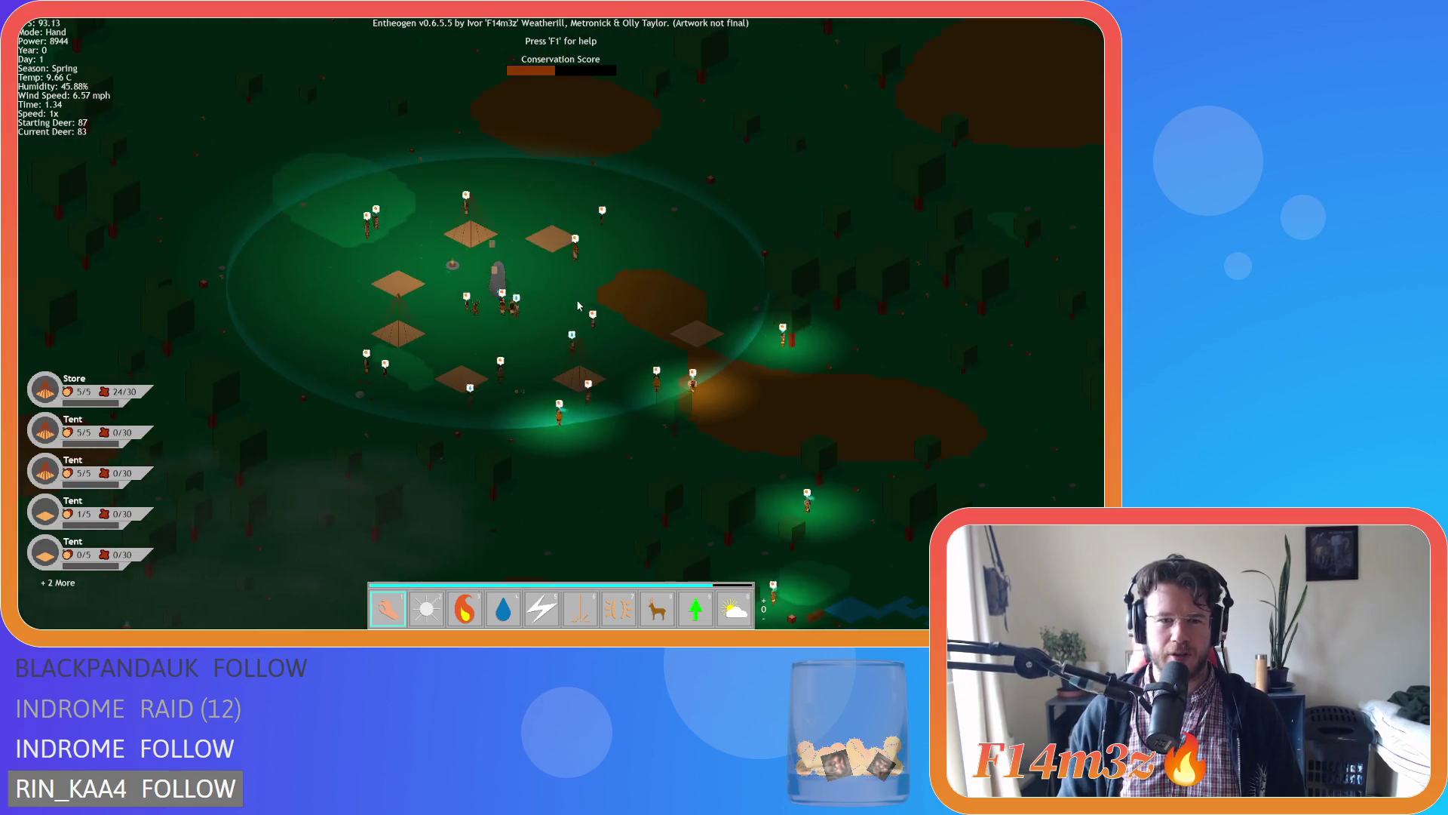
scroll(526, 246, up, 5)
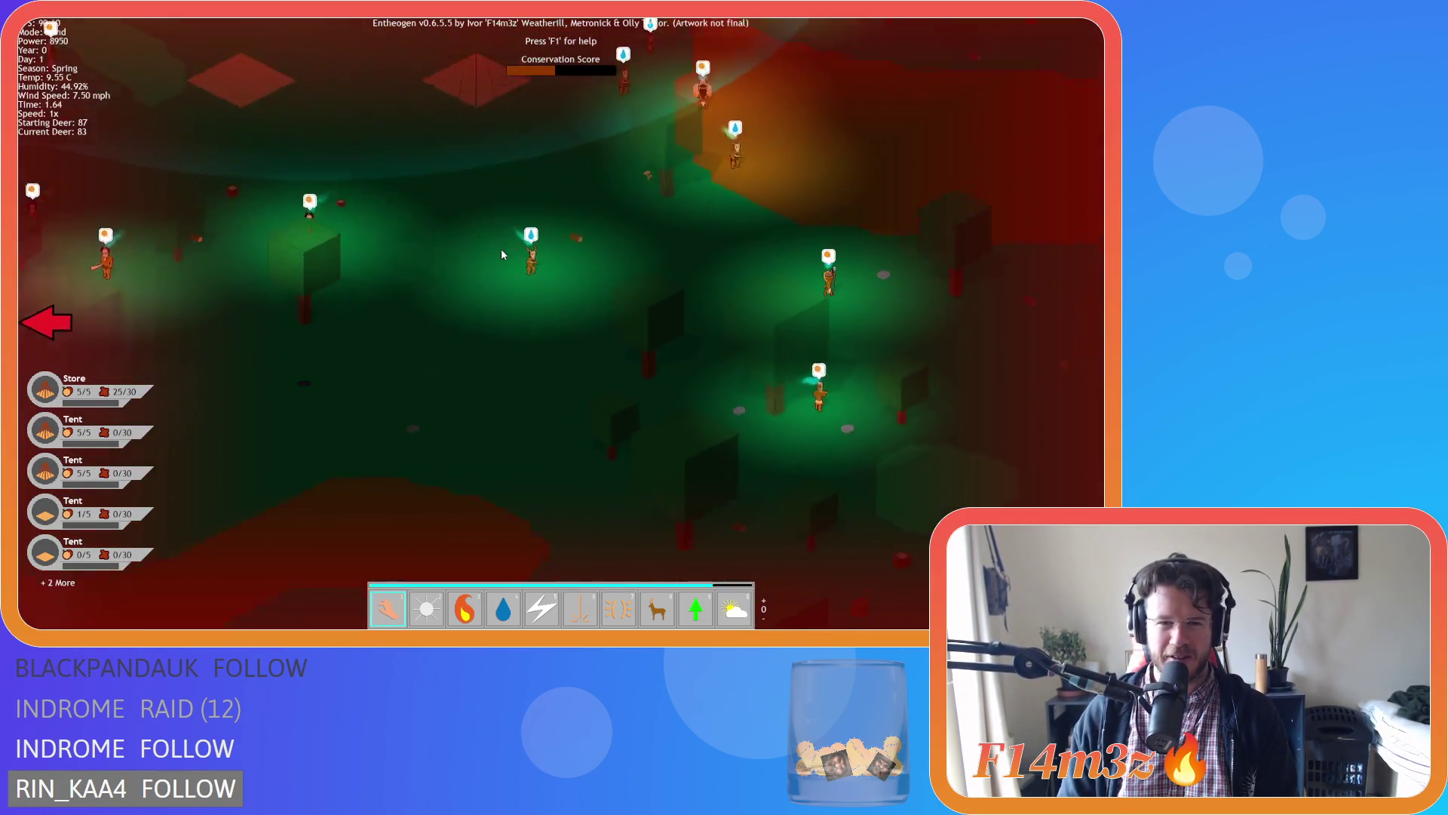
scroll(502, 254, down, 5)
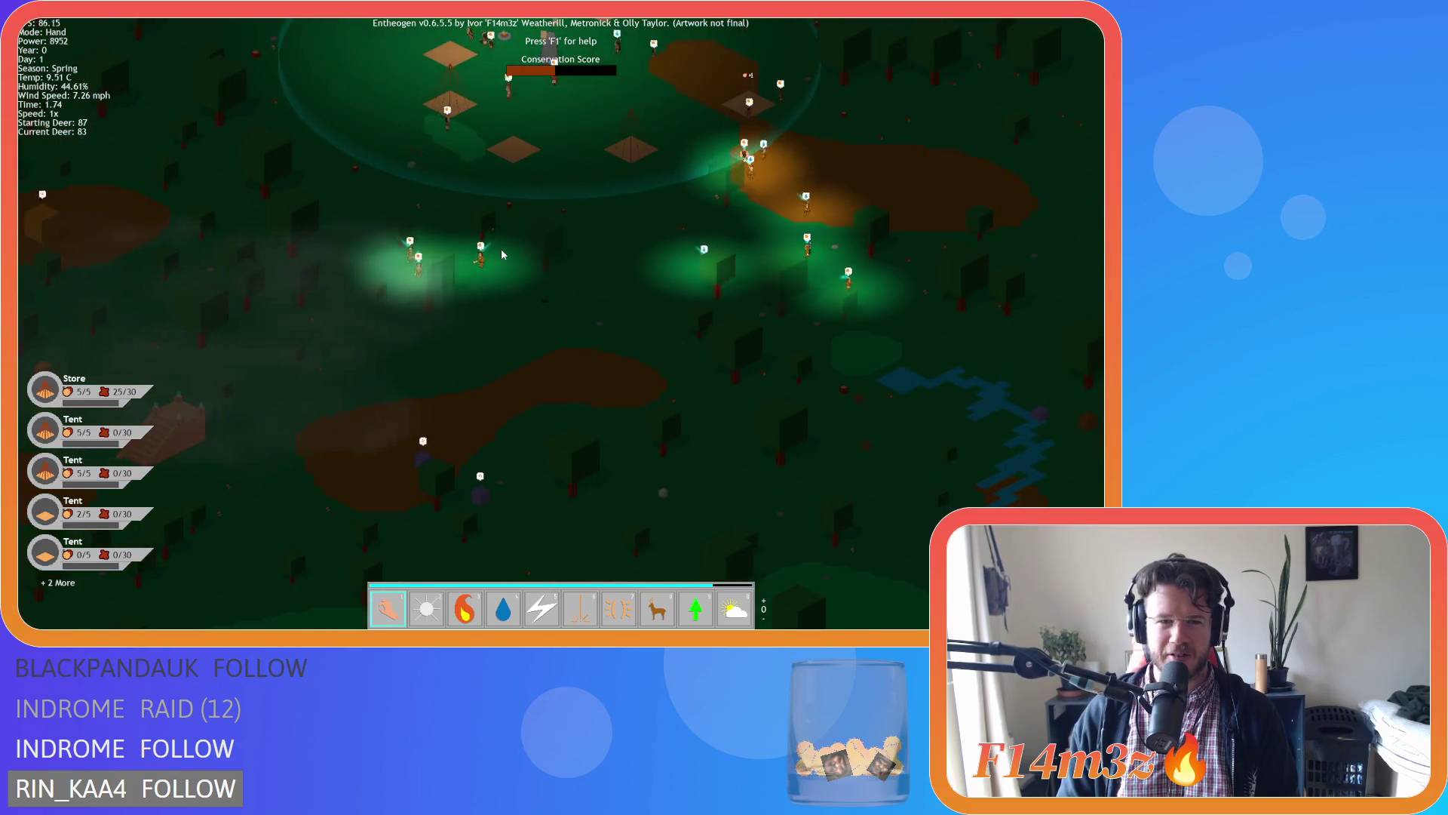
Follow the villagers past the river and tents, then skip game time ahead to daytime.
key(d)
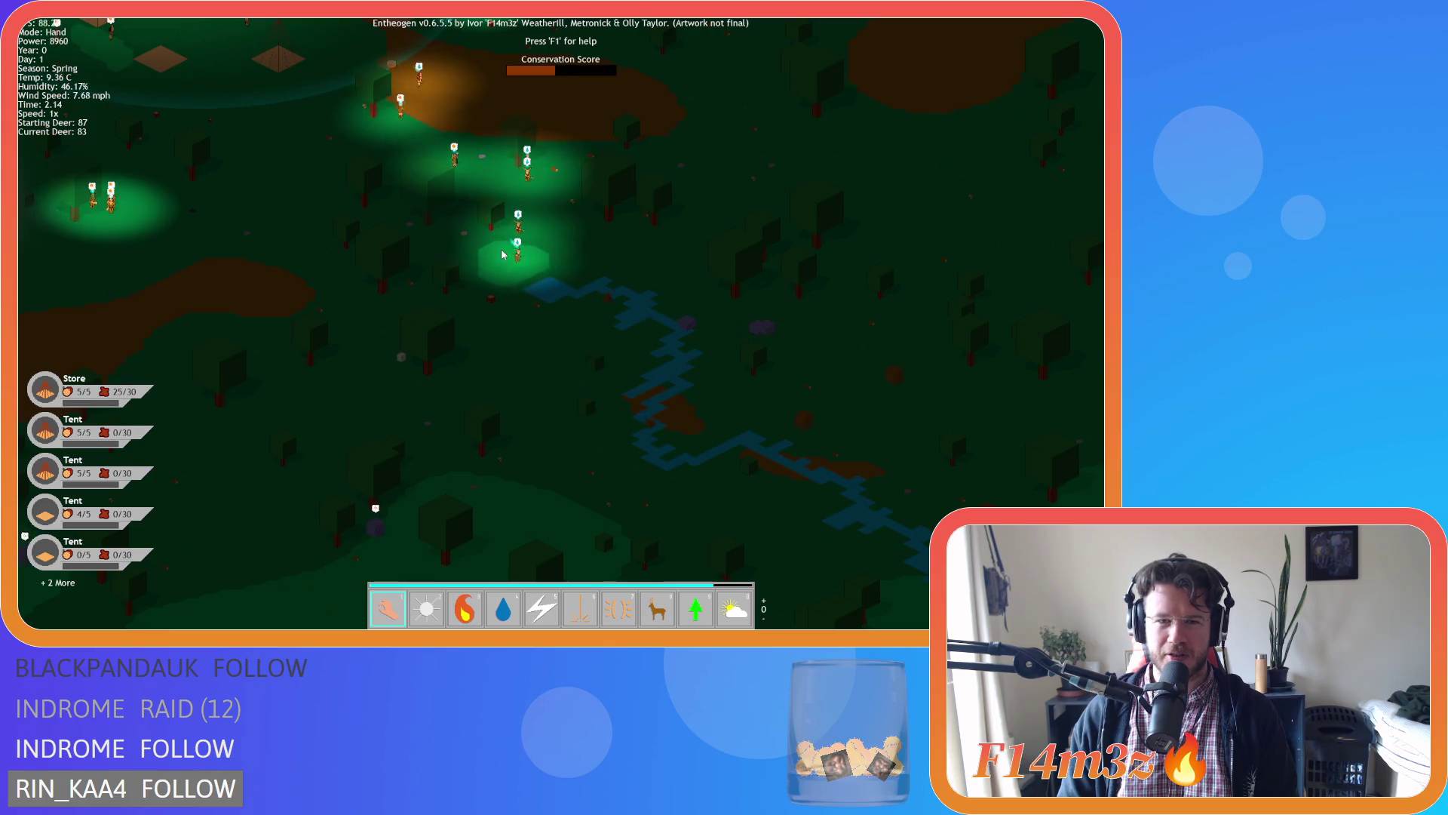
key(s)
key(w)
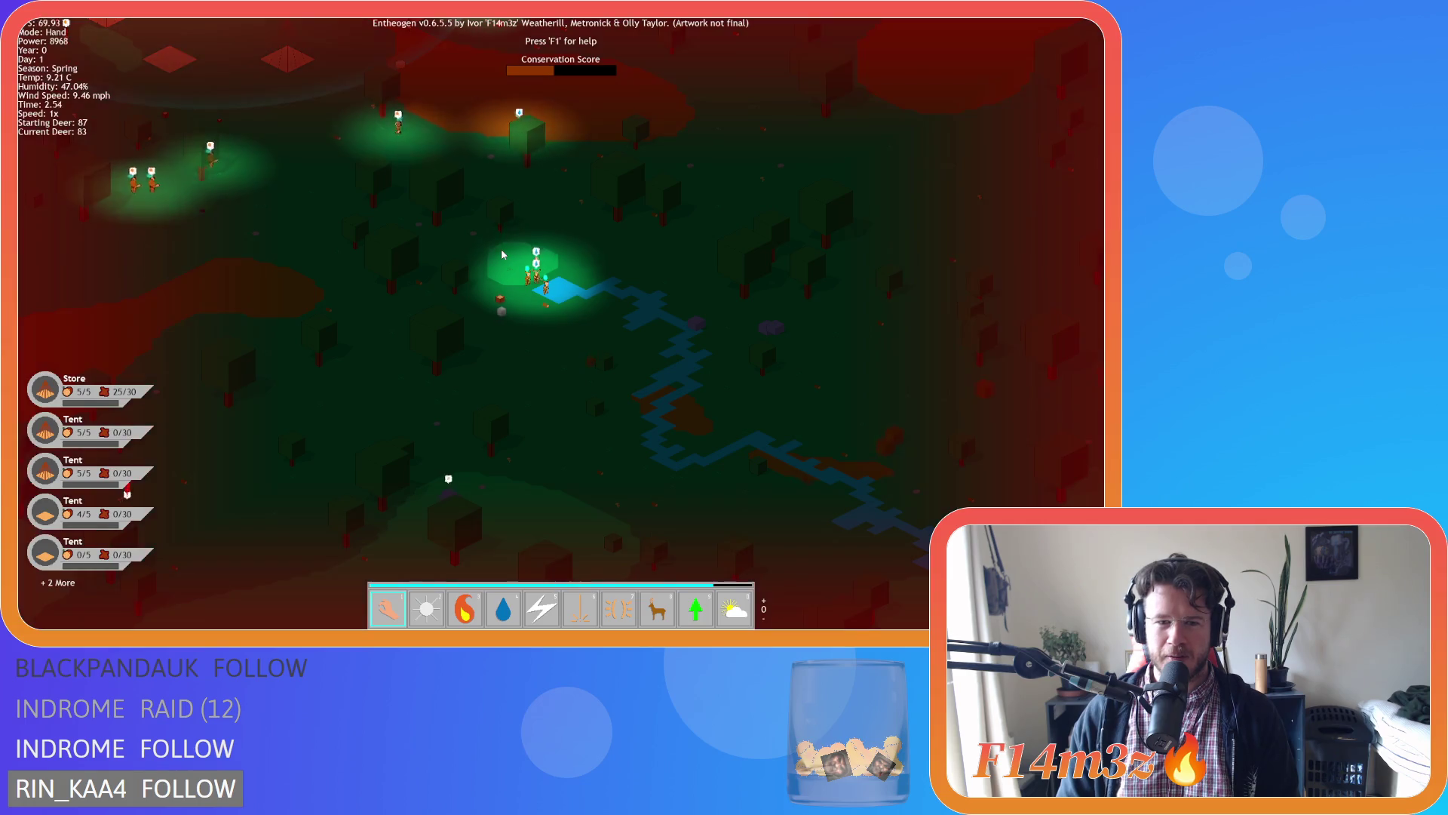
key(s)
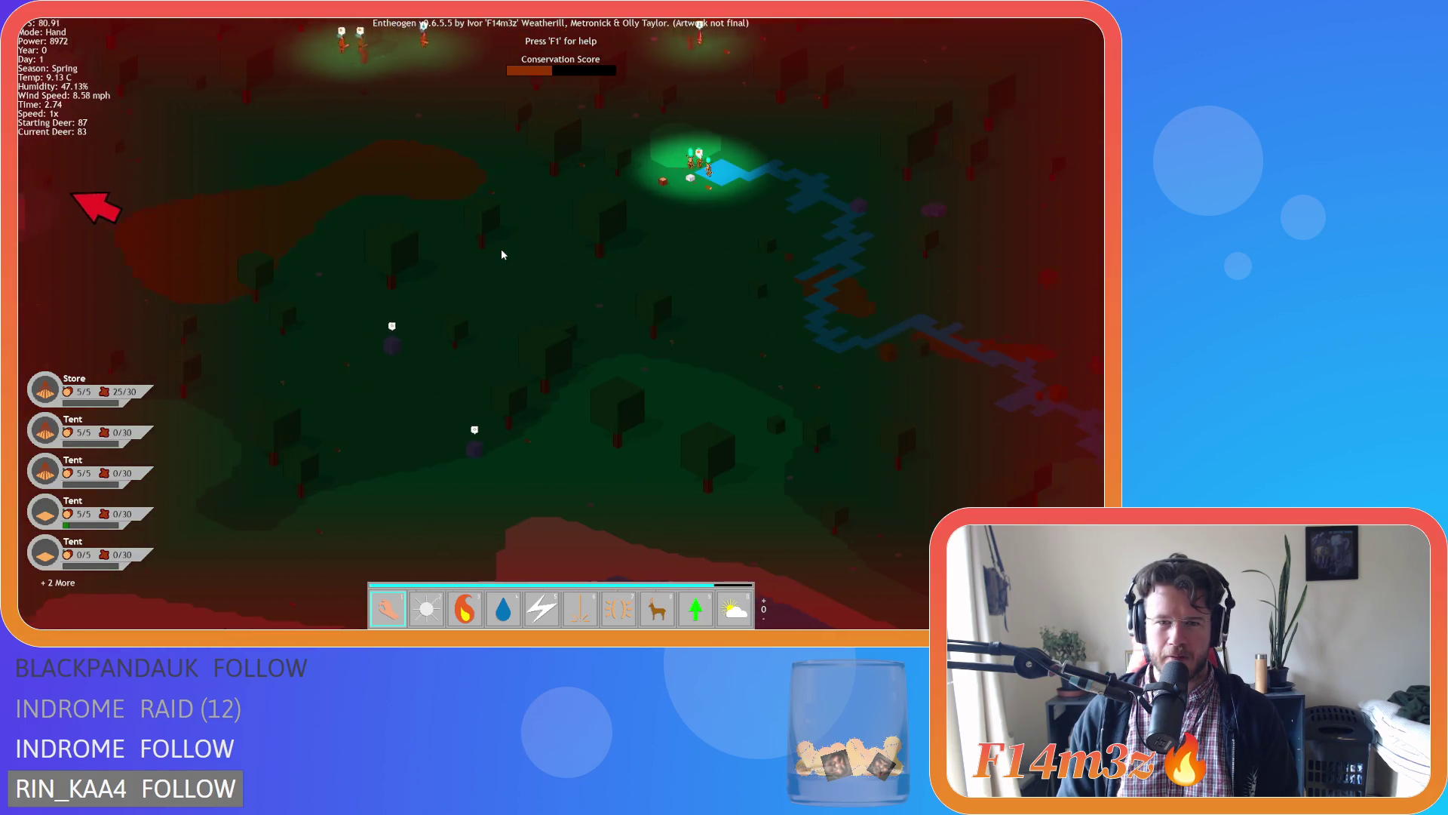
key(s)
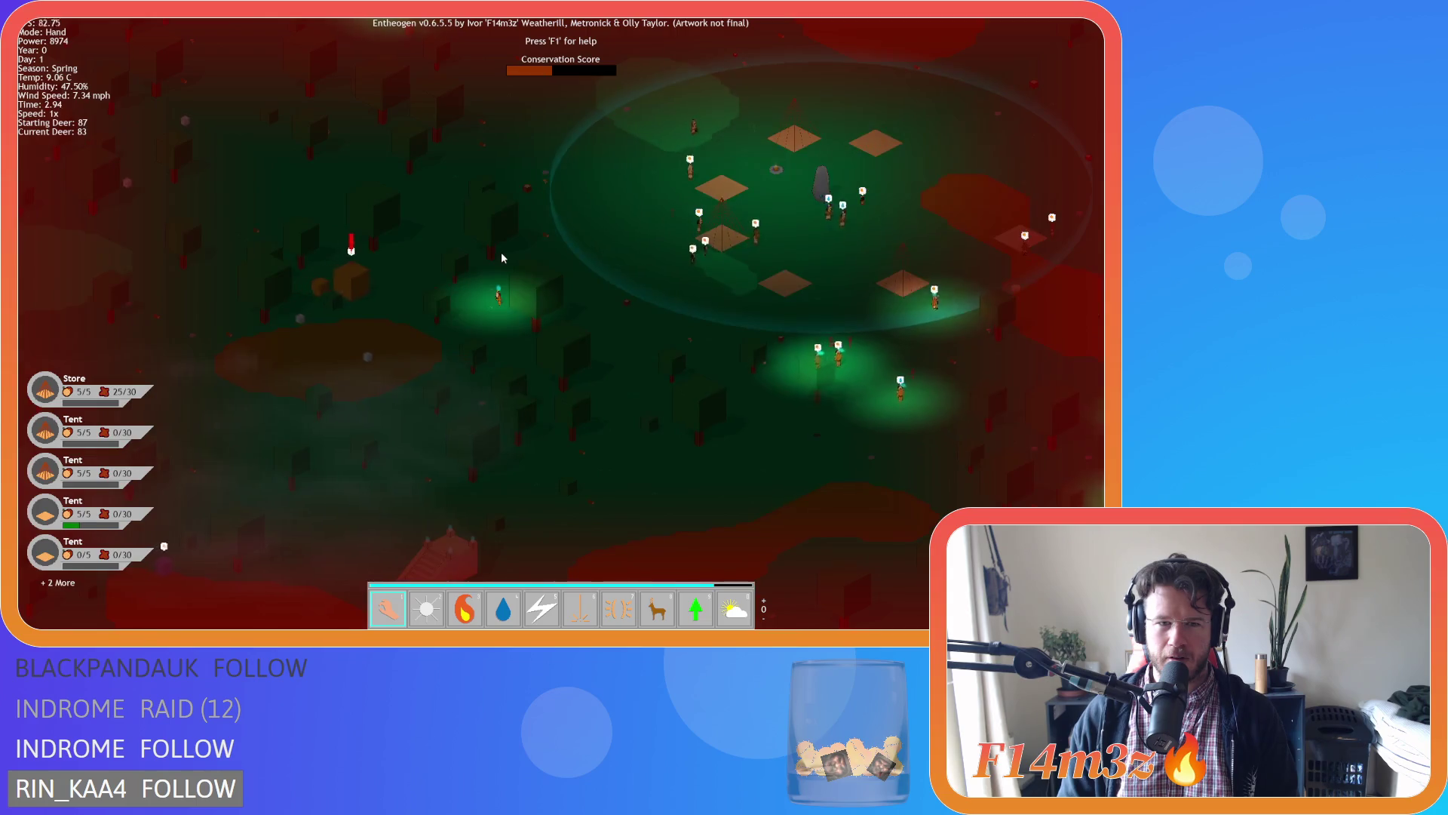
scroll(501, 257, up, 3)
scroll(501, 257, down, 3)
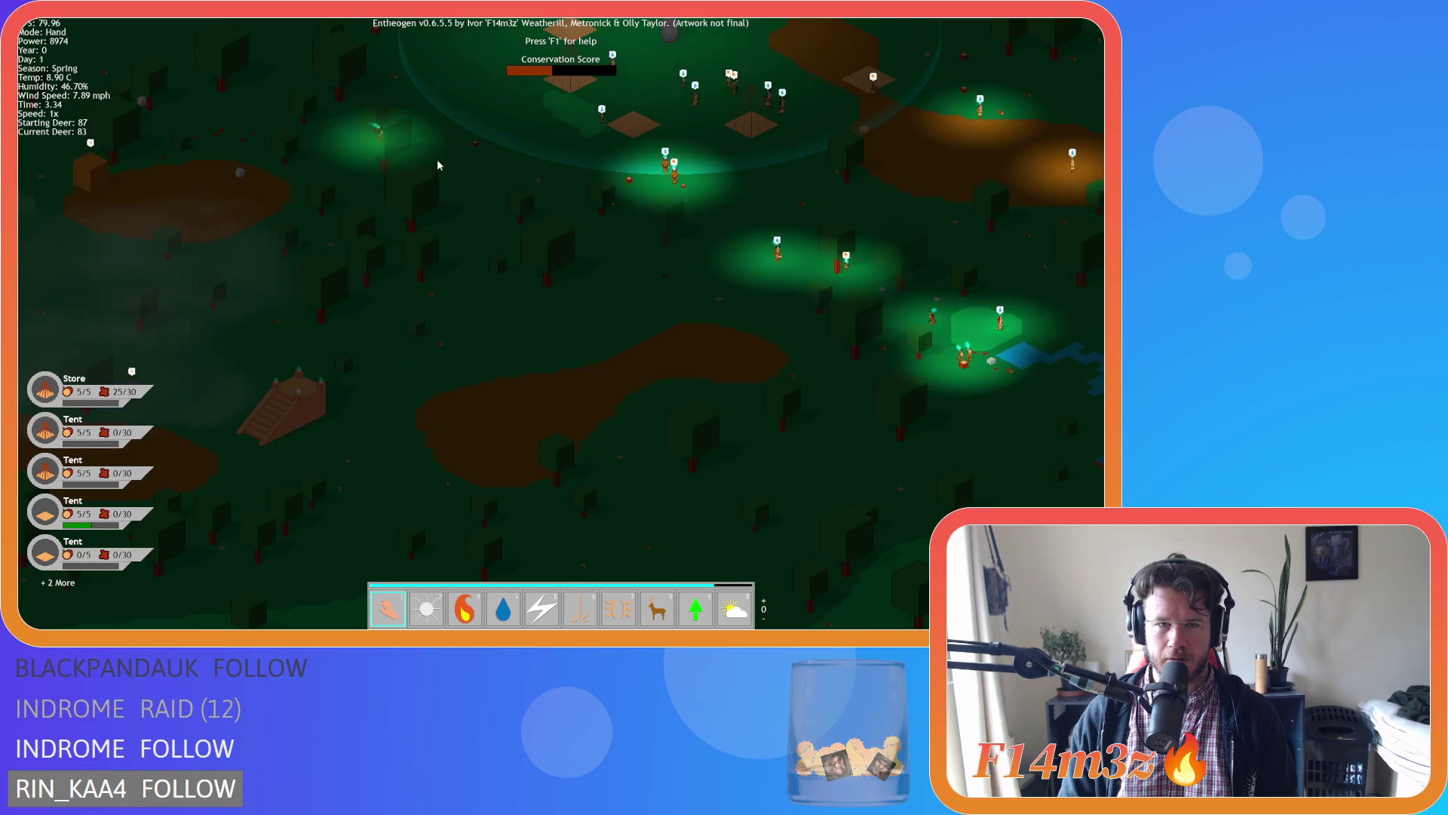
key(w)
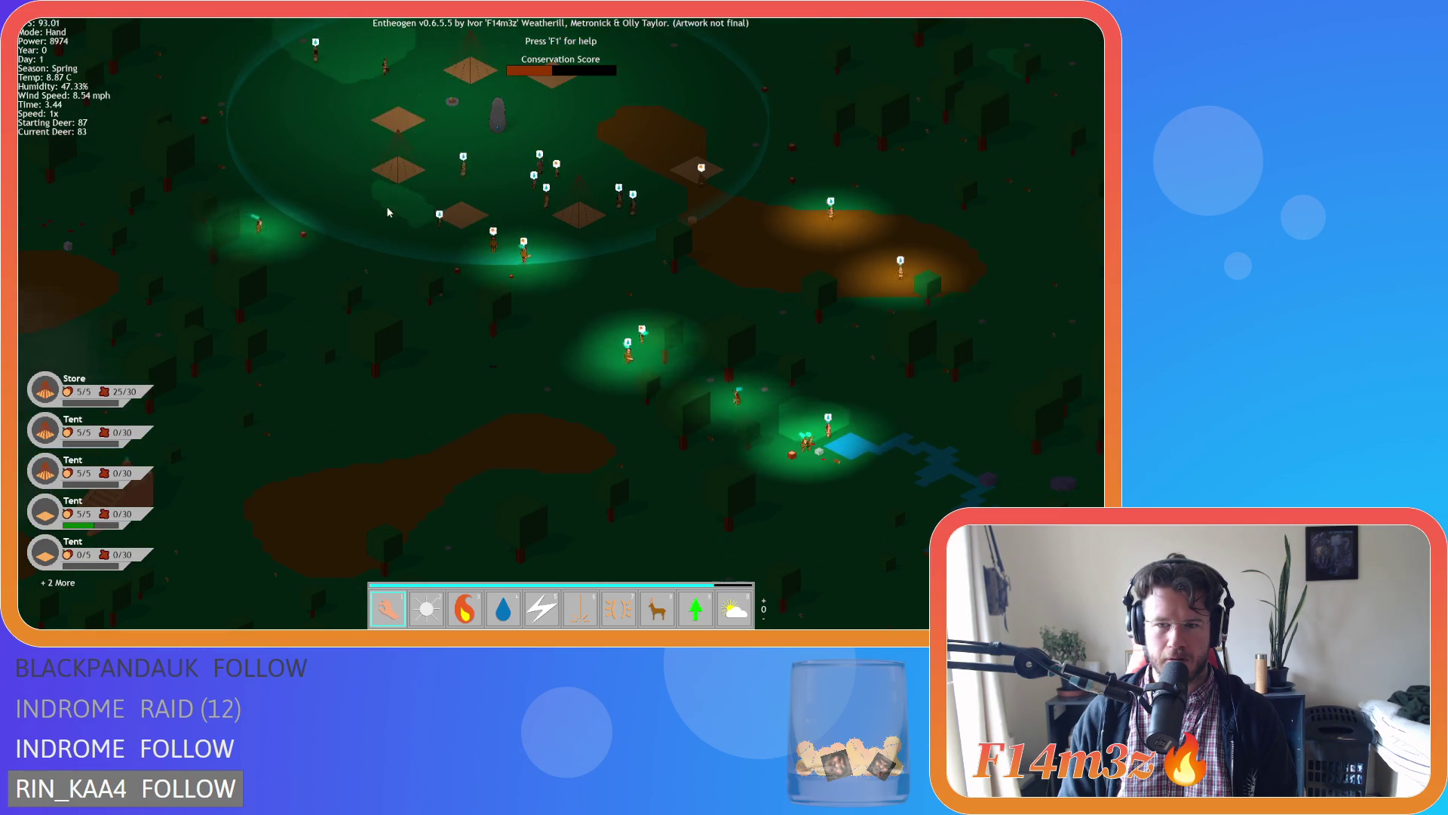
key(d)
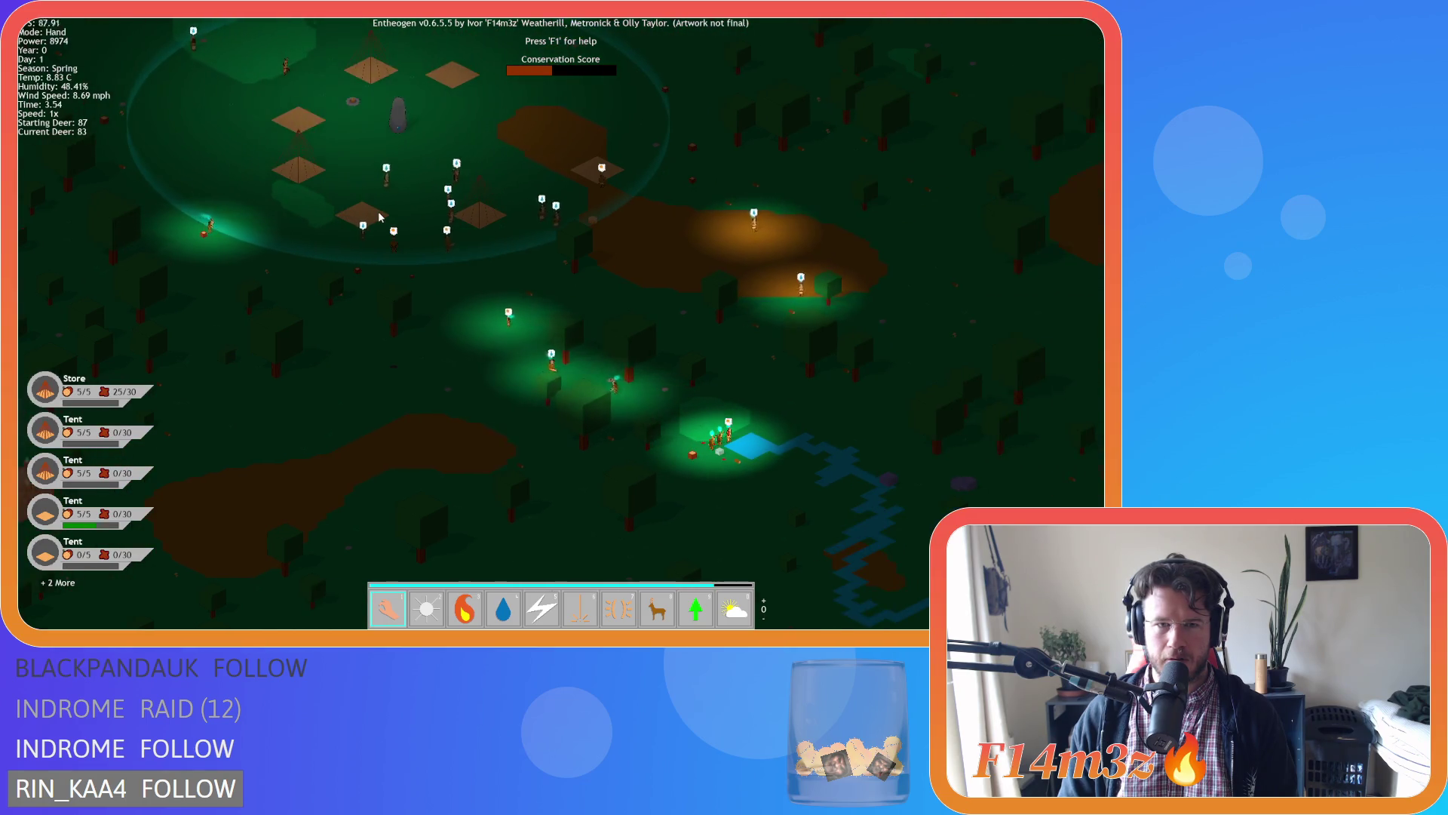
scroll(380, 217, down, 3)
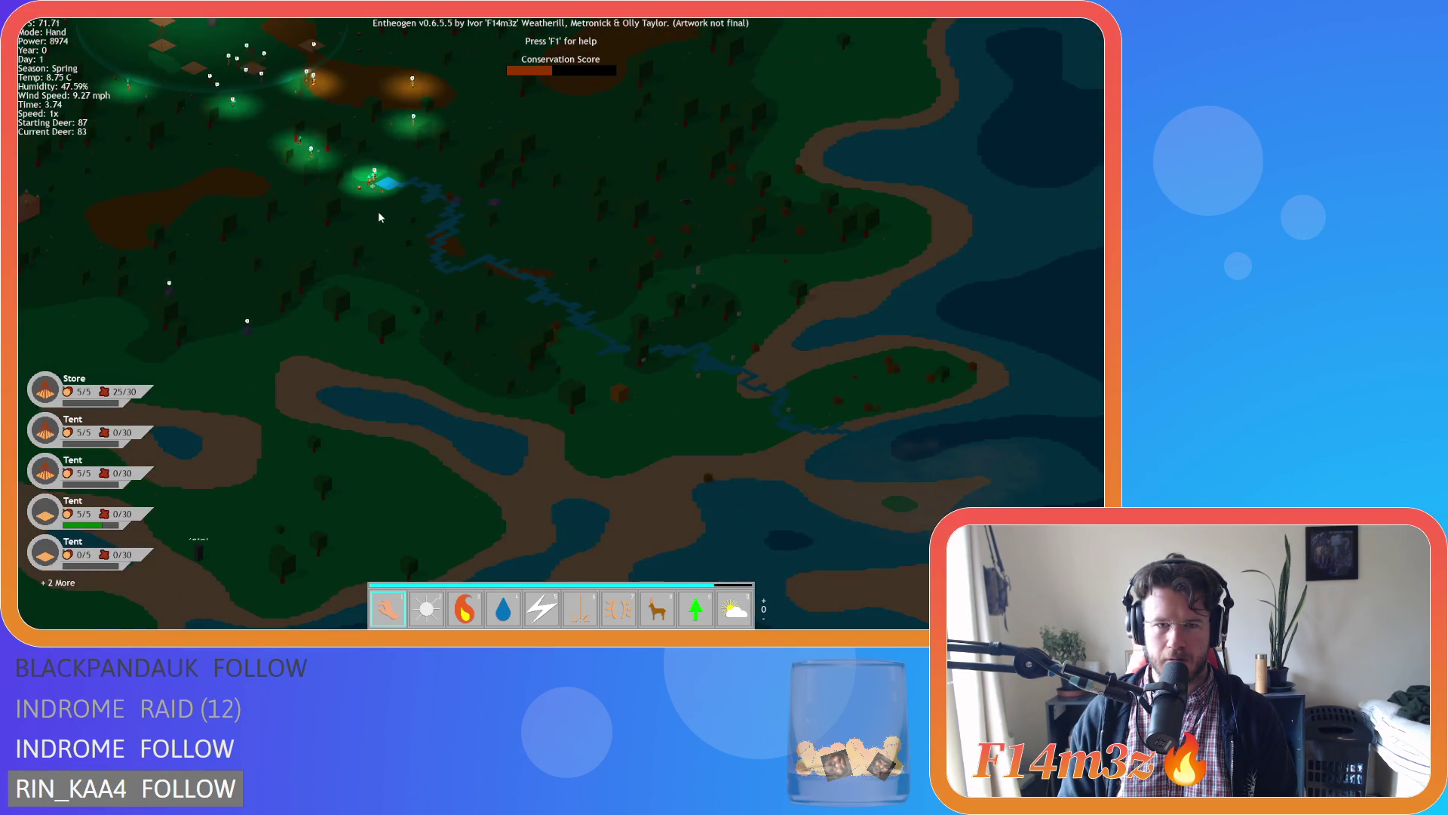
scroll(379, 217, up, 3)
key(a)
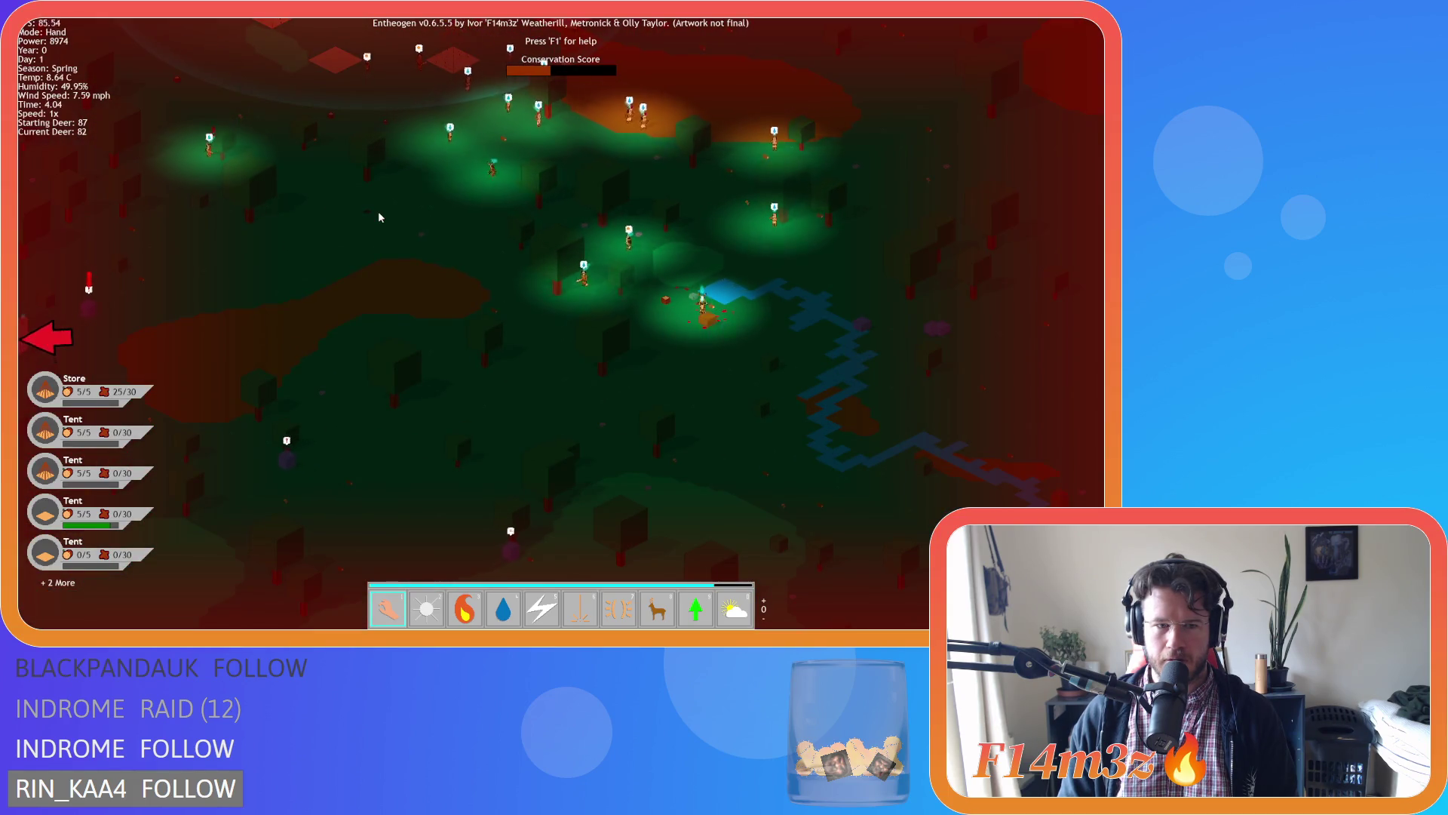
key(w)
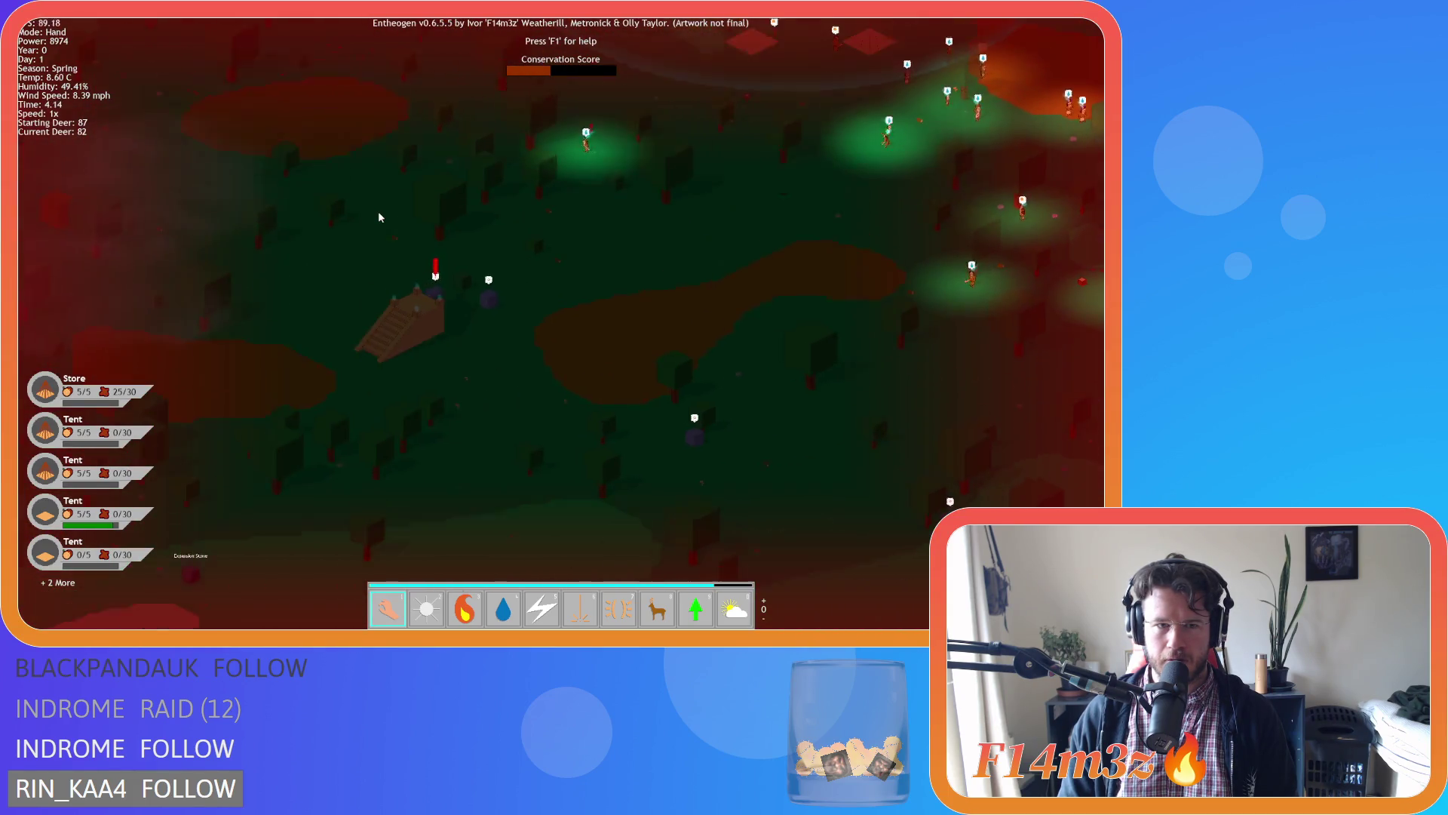
key(s)
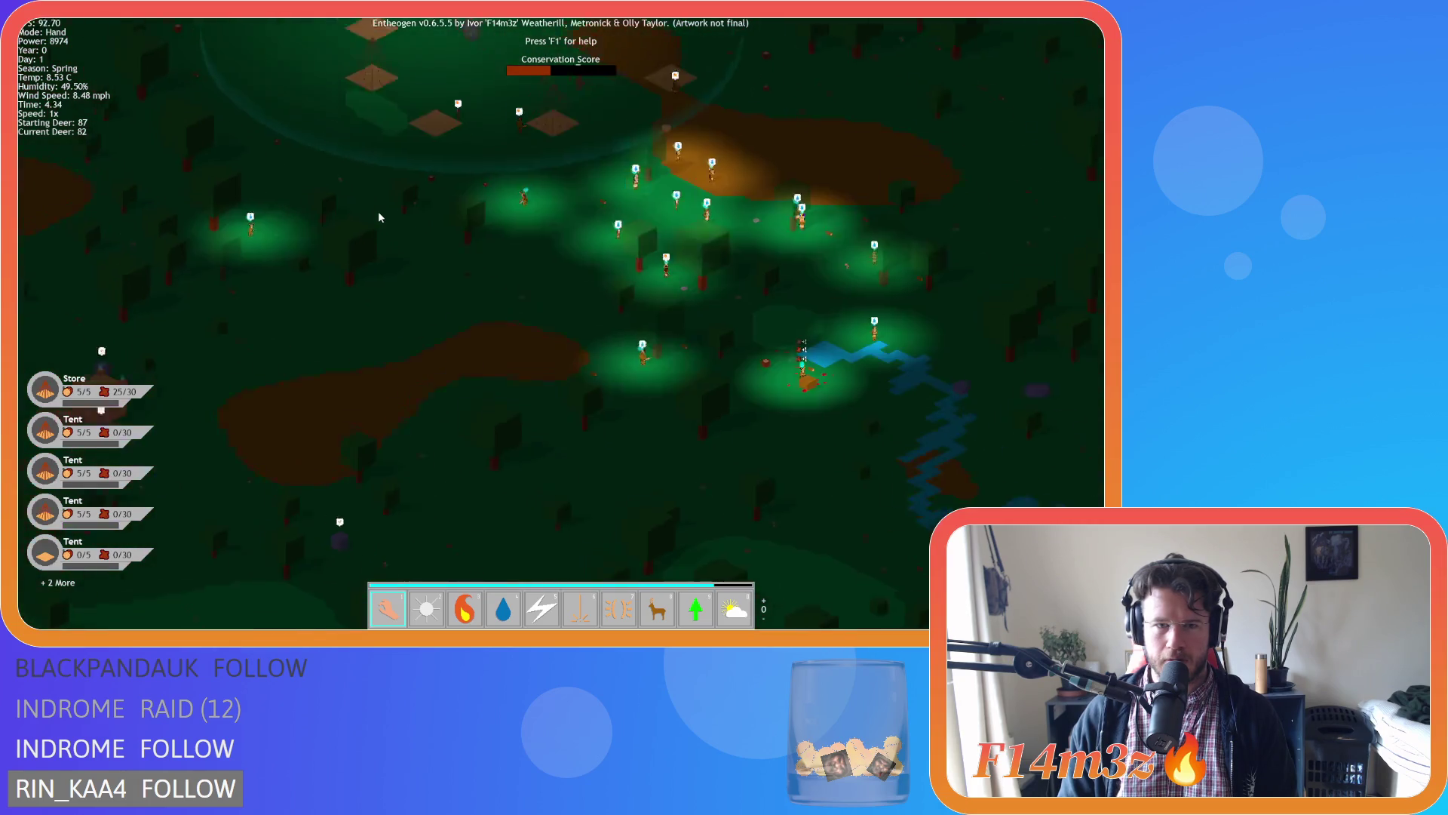
key(d)
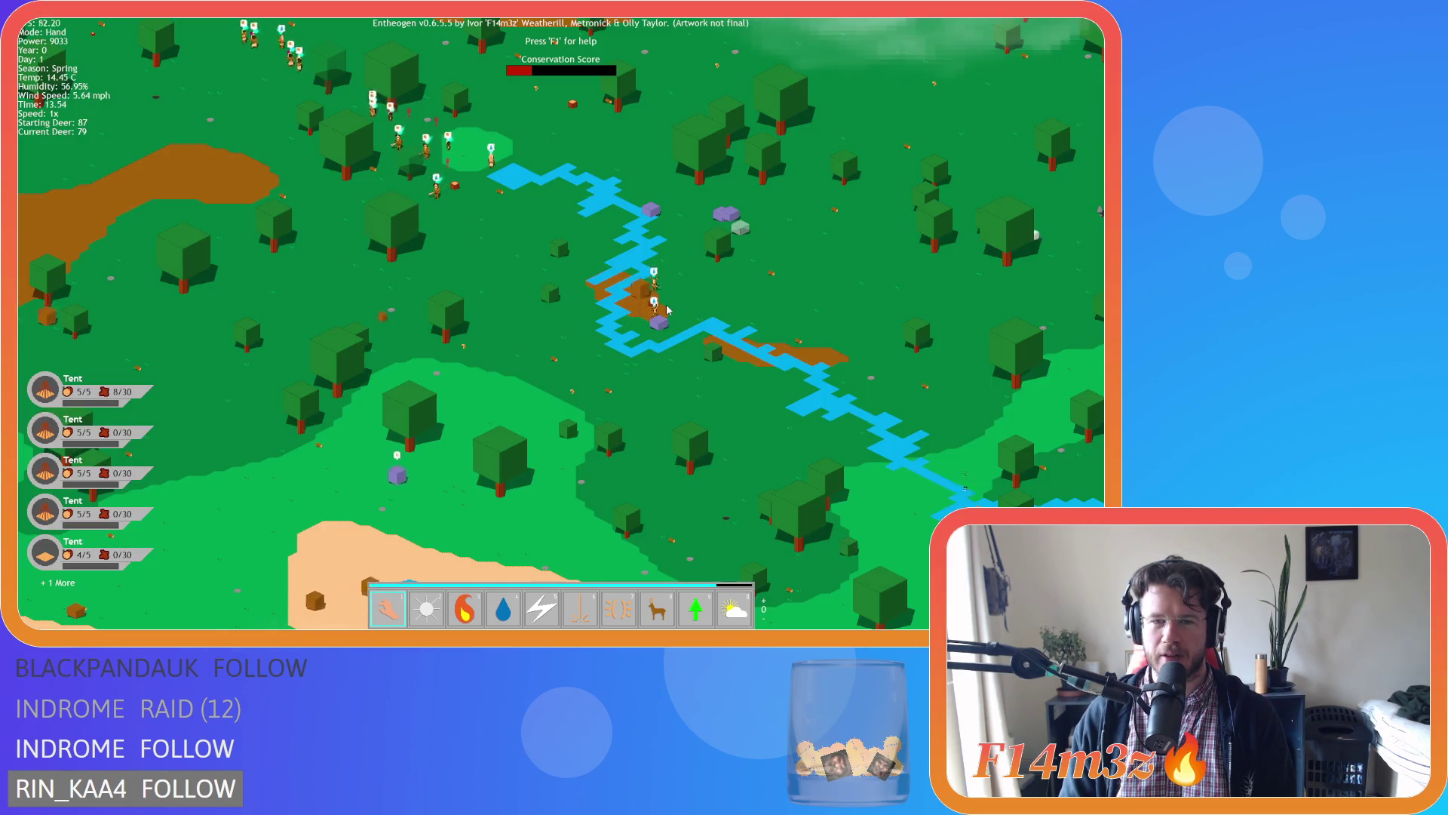
key(w)
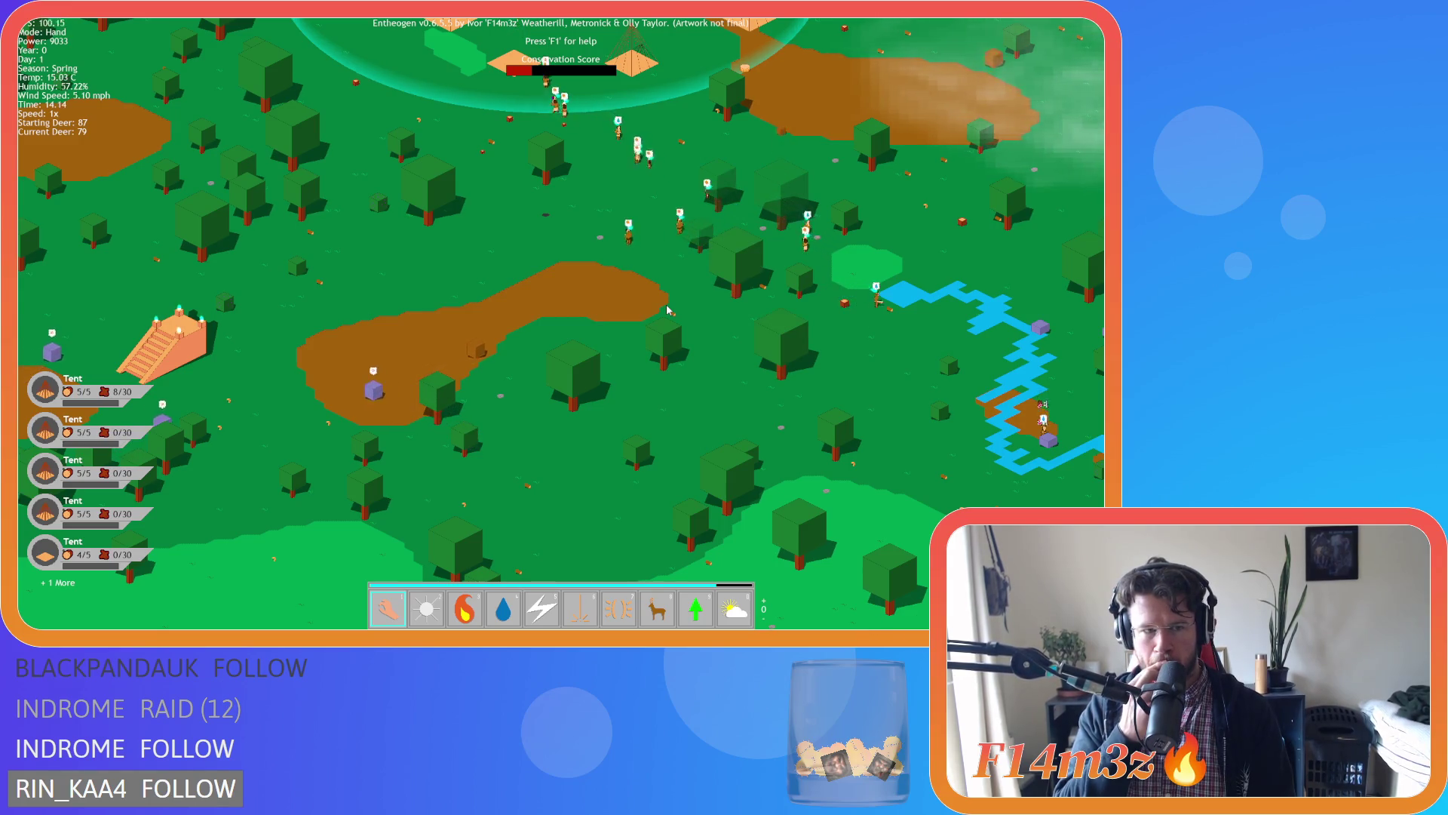
key(a)
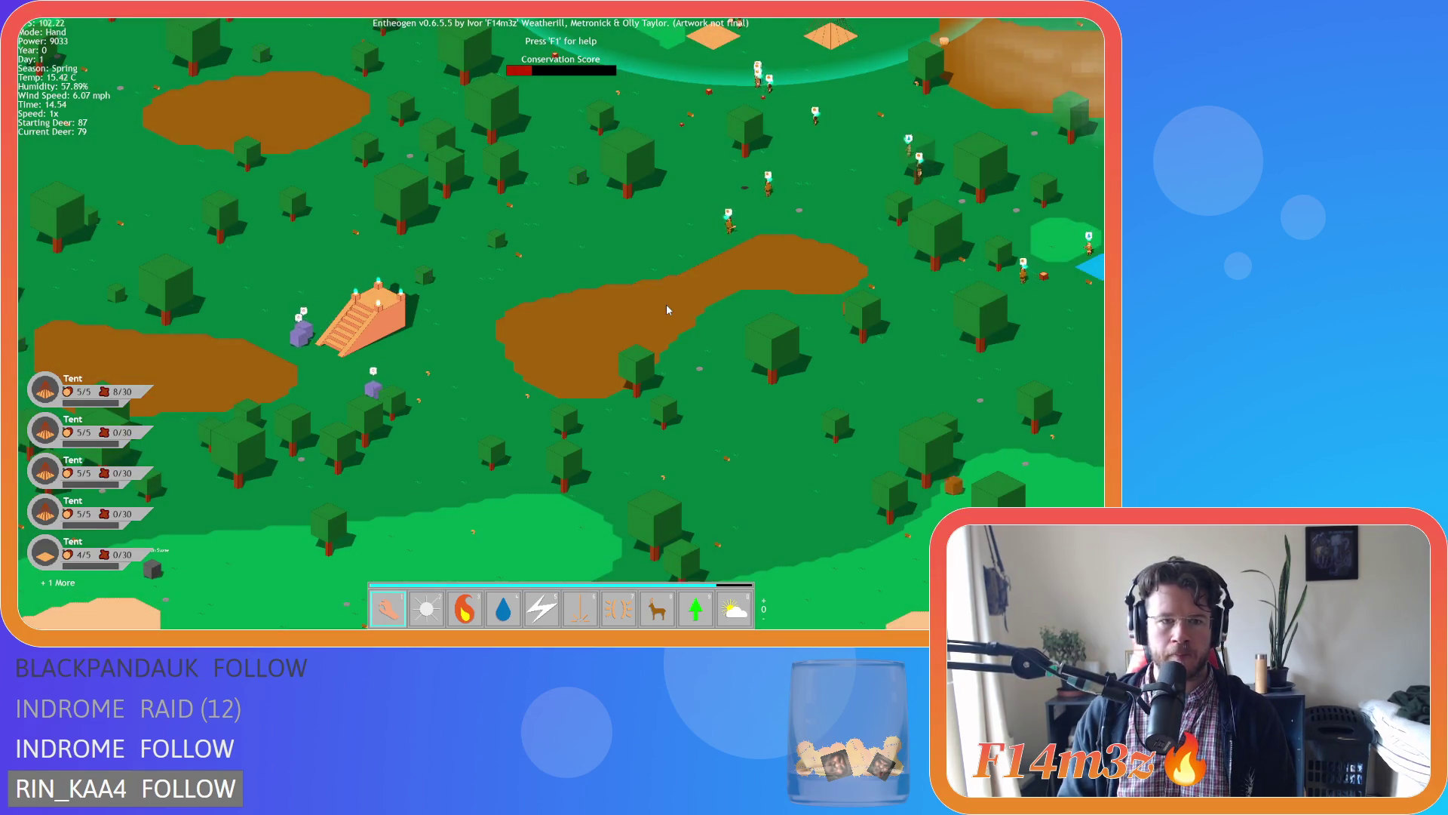
key(d)
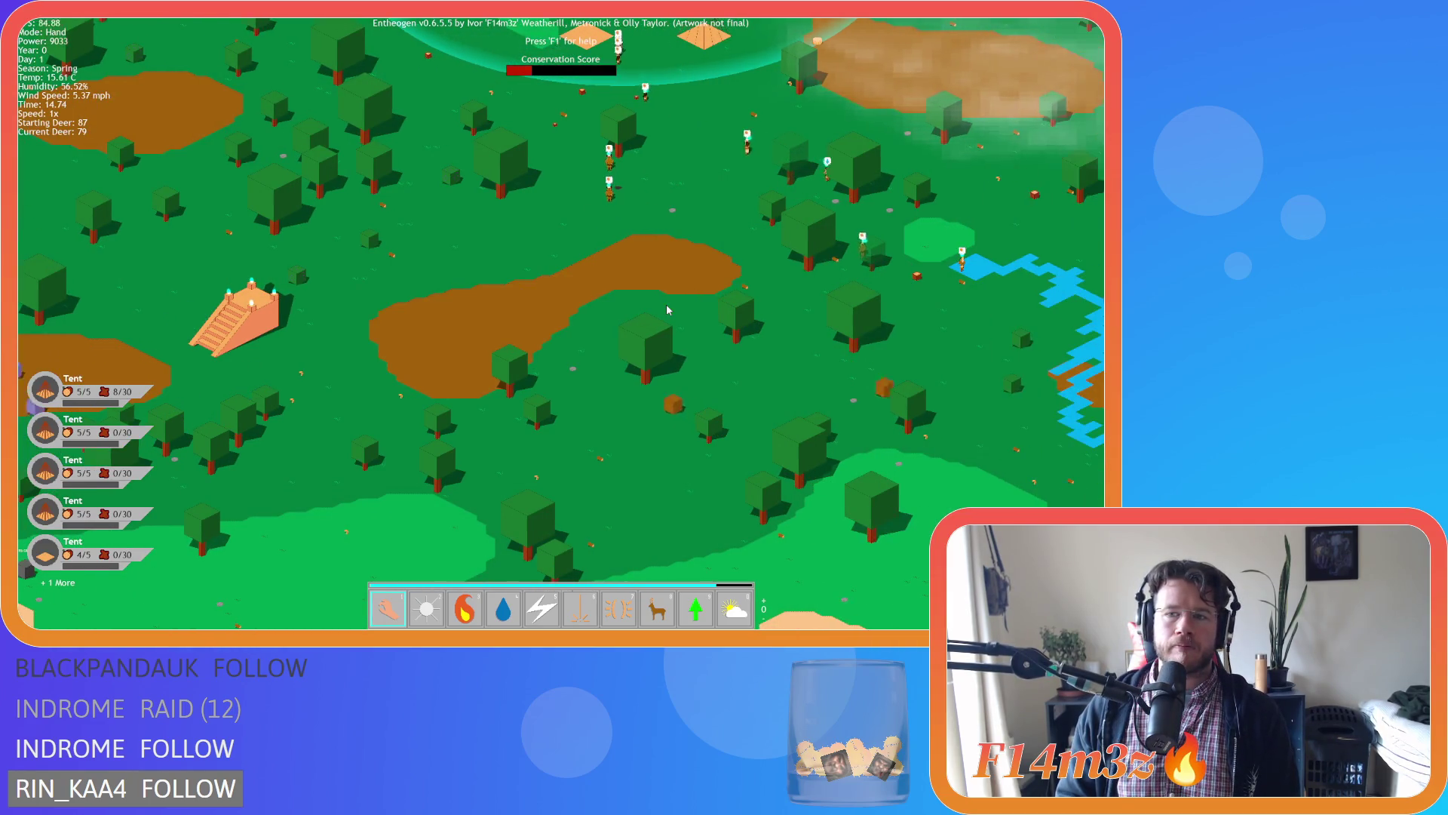
key(d)
key(w)
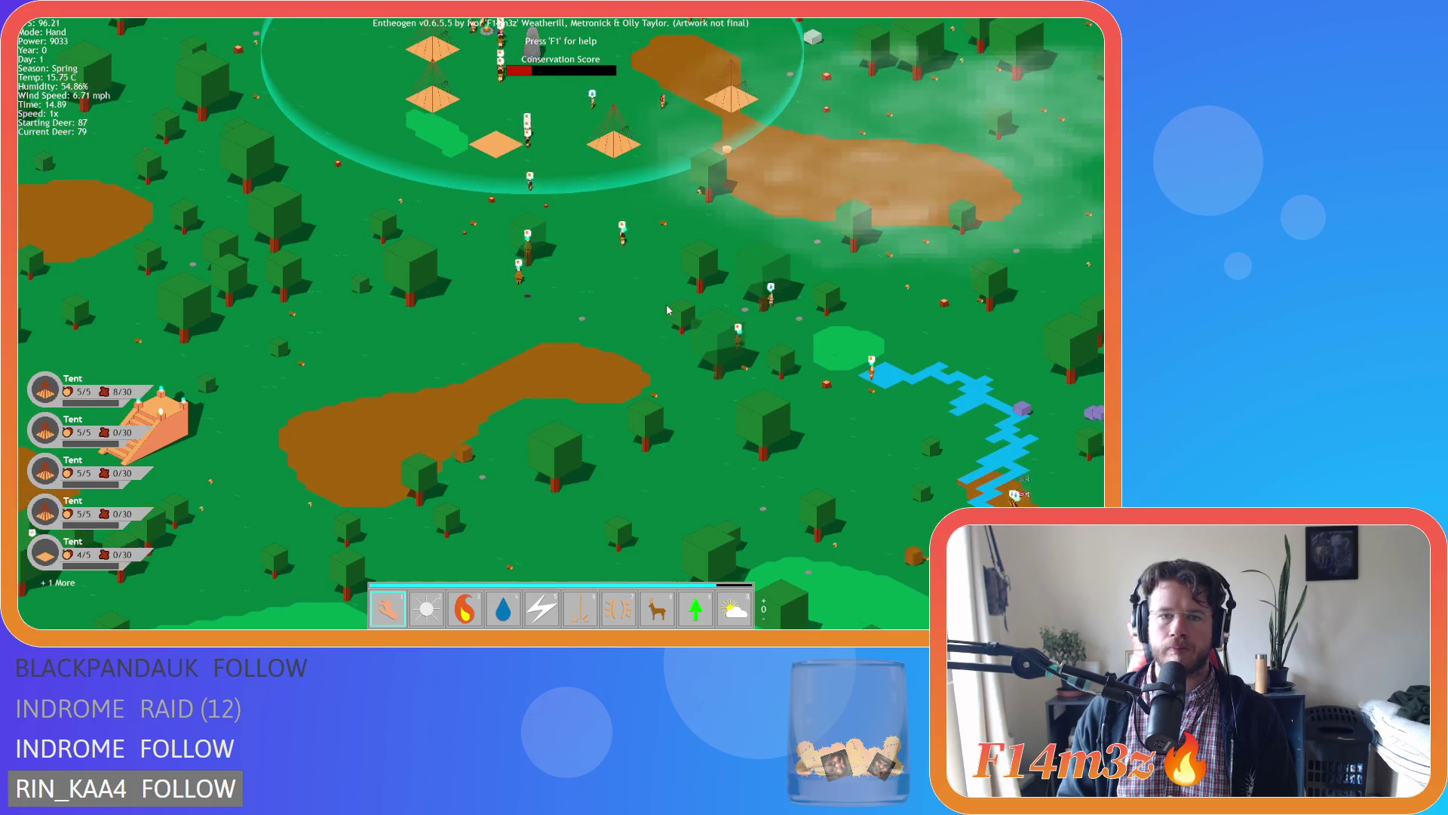
key(w)
key(d)
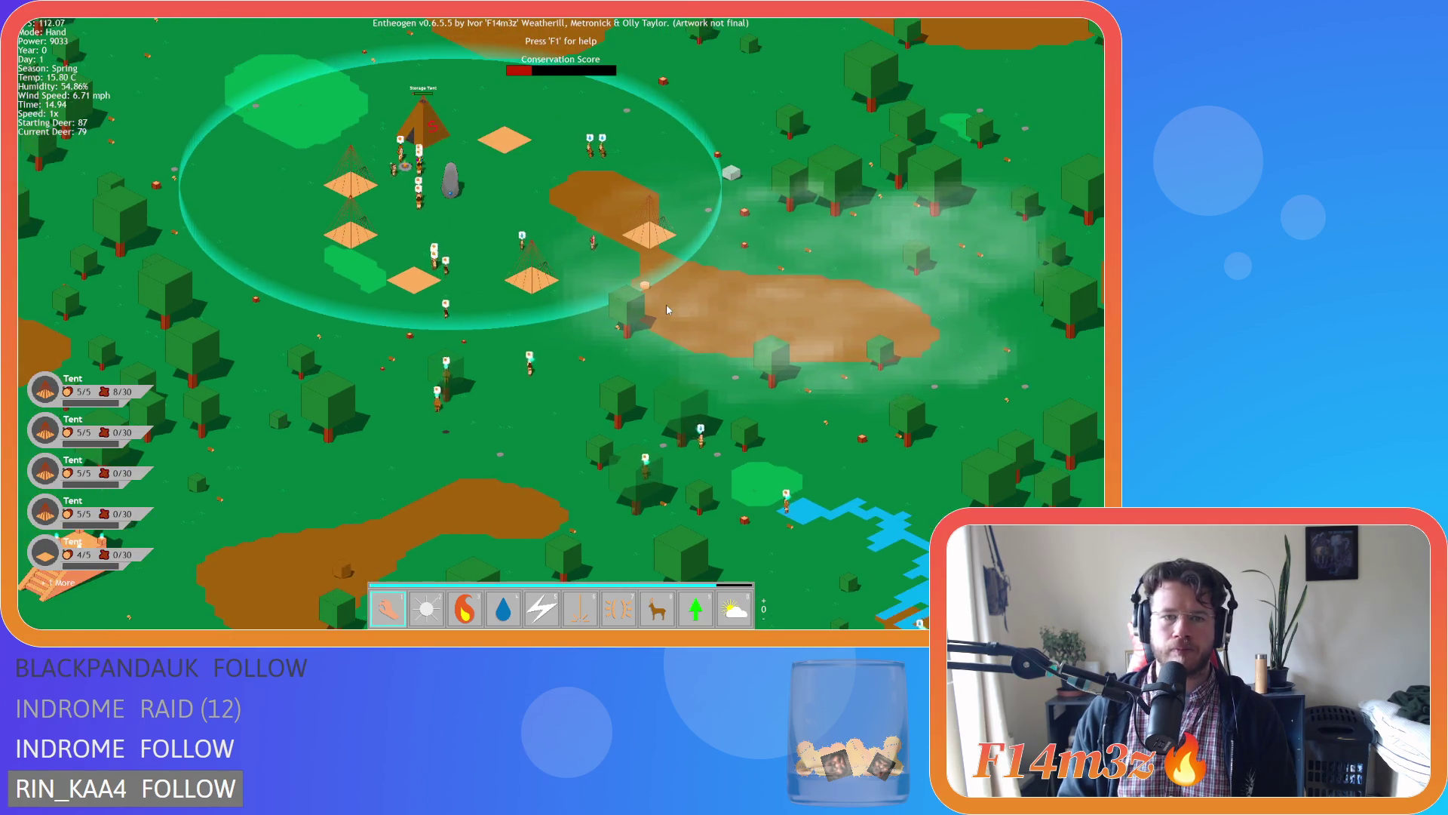
key(s)
key(d)
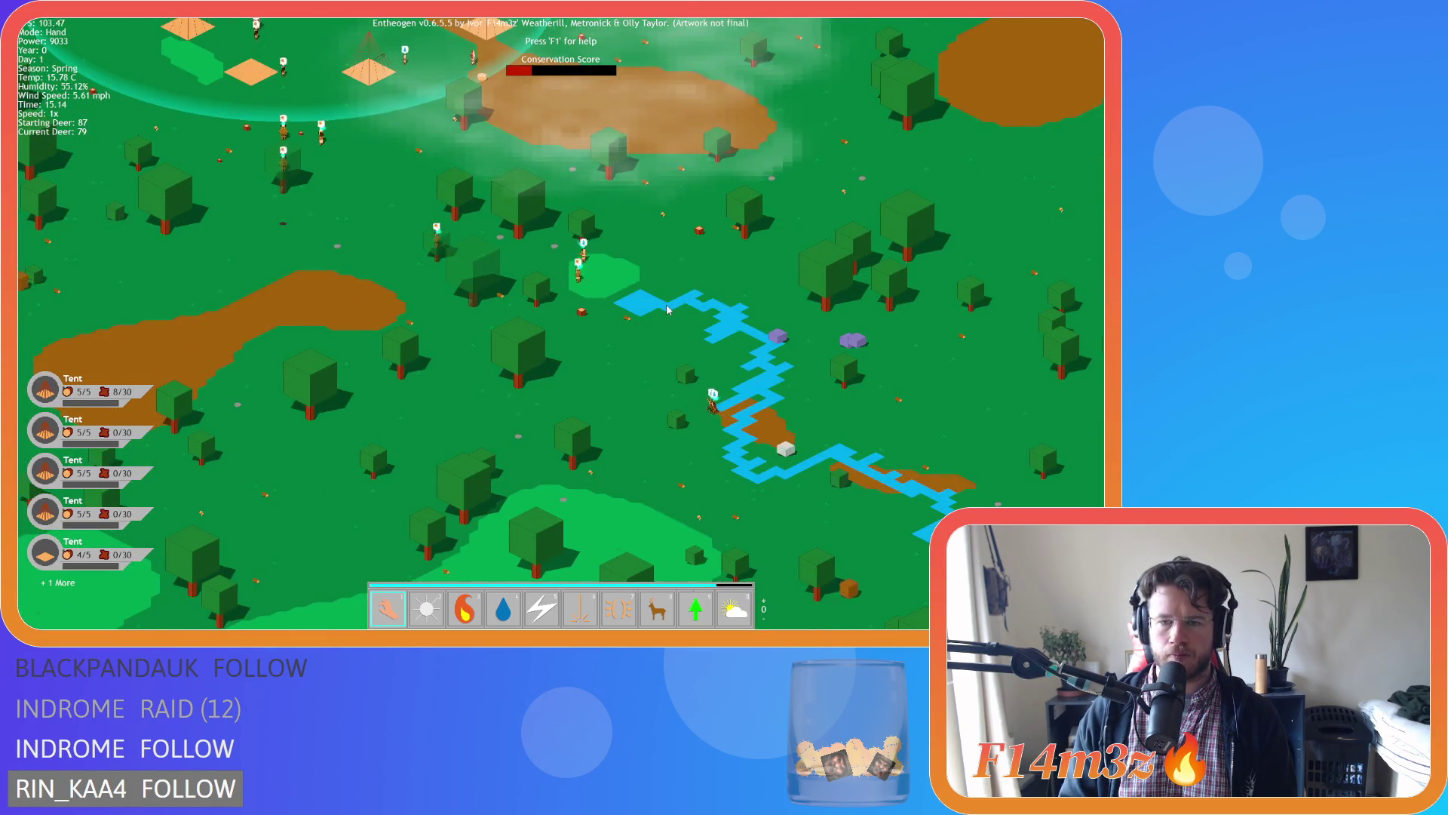
key(w)
key(d)
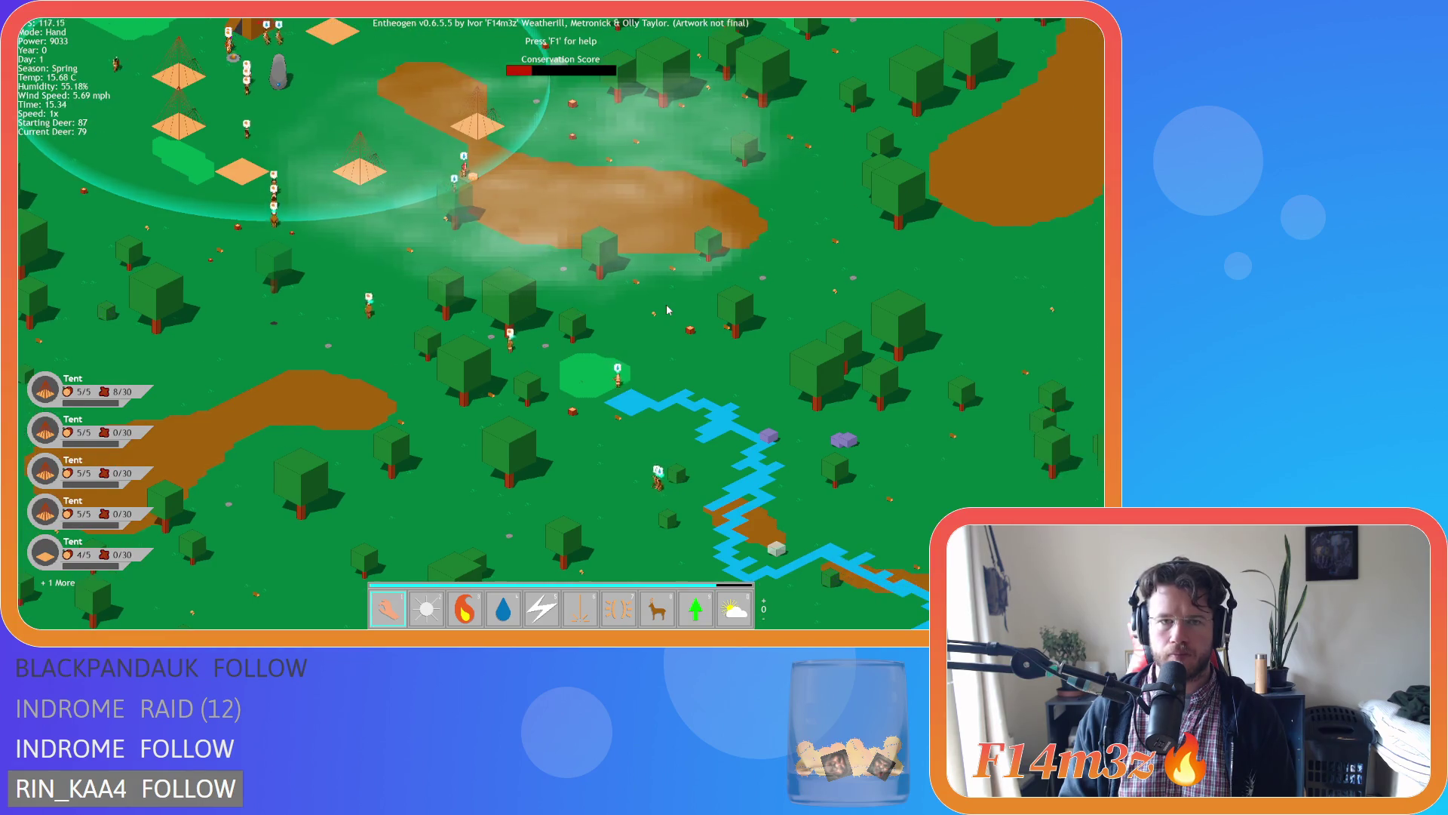
key(w)
key(s)
key(a)
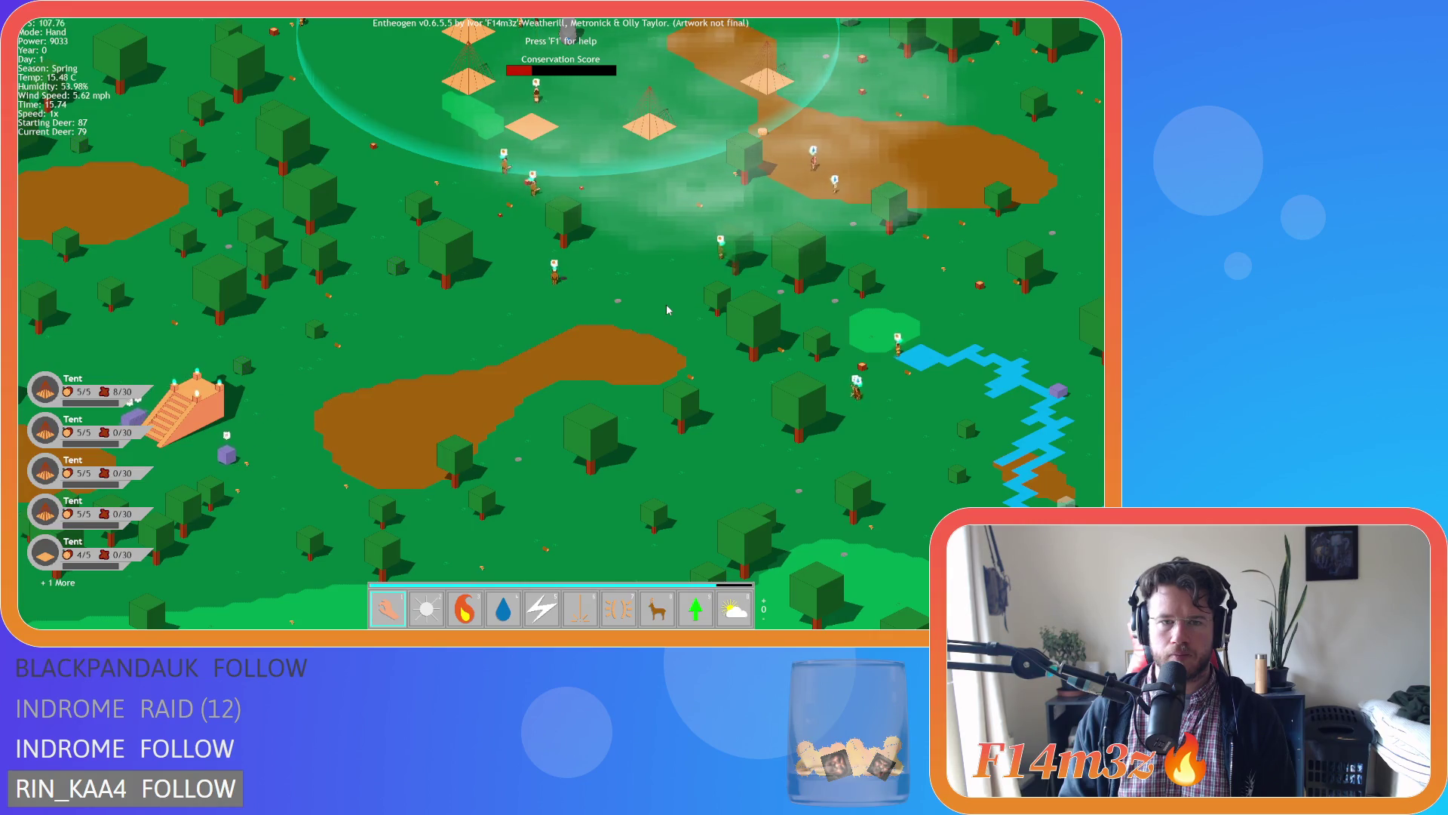
key(w)
key(a)
key(w)
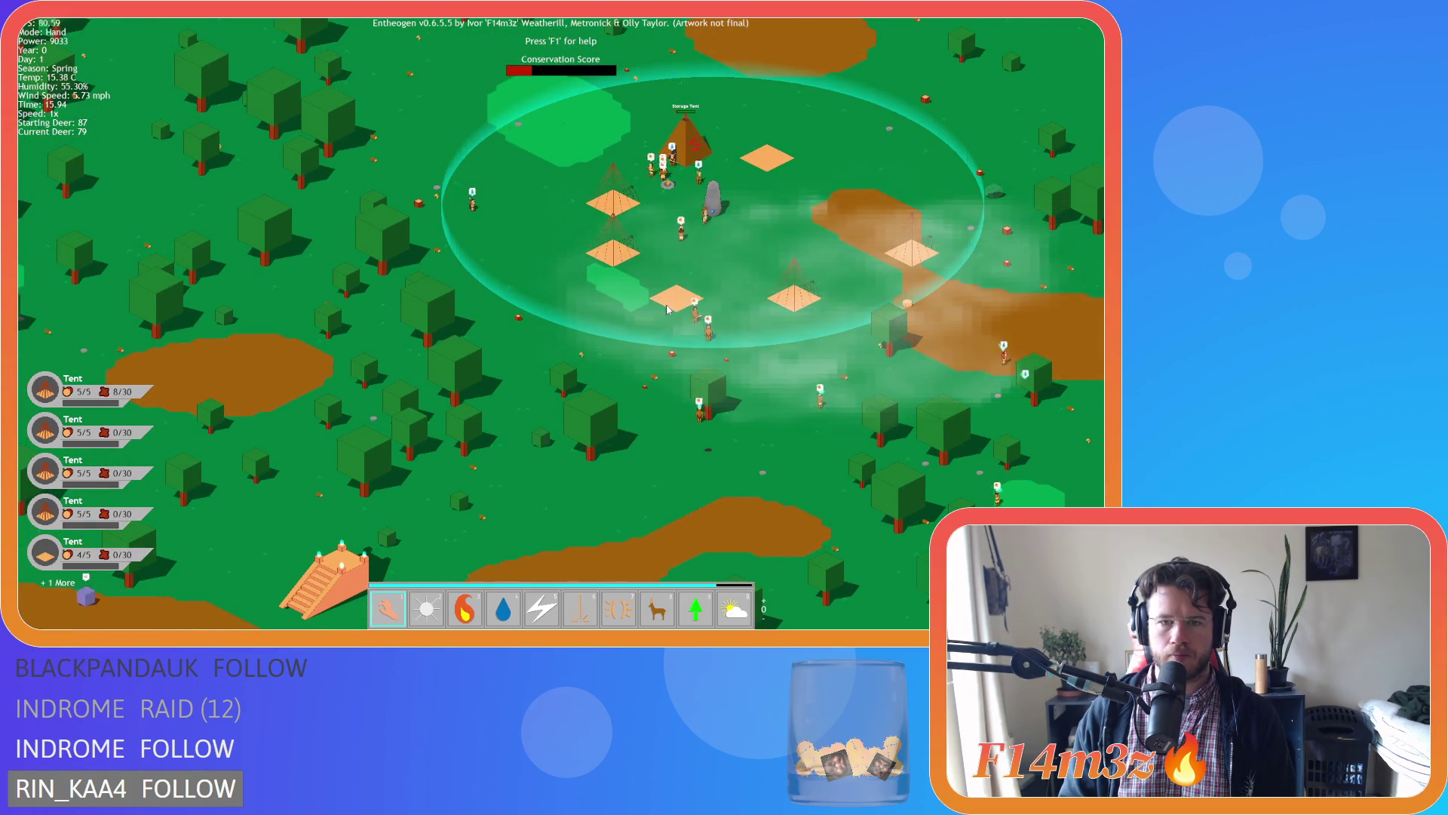
key(s)
key(d)
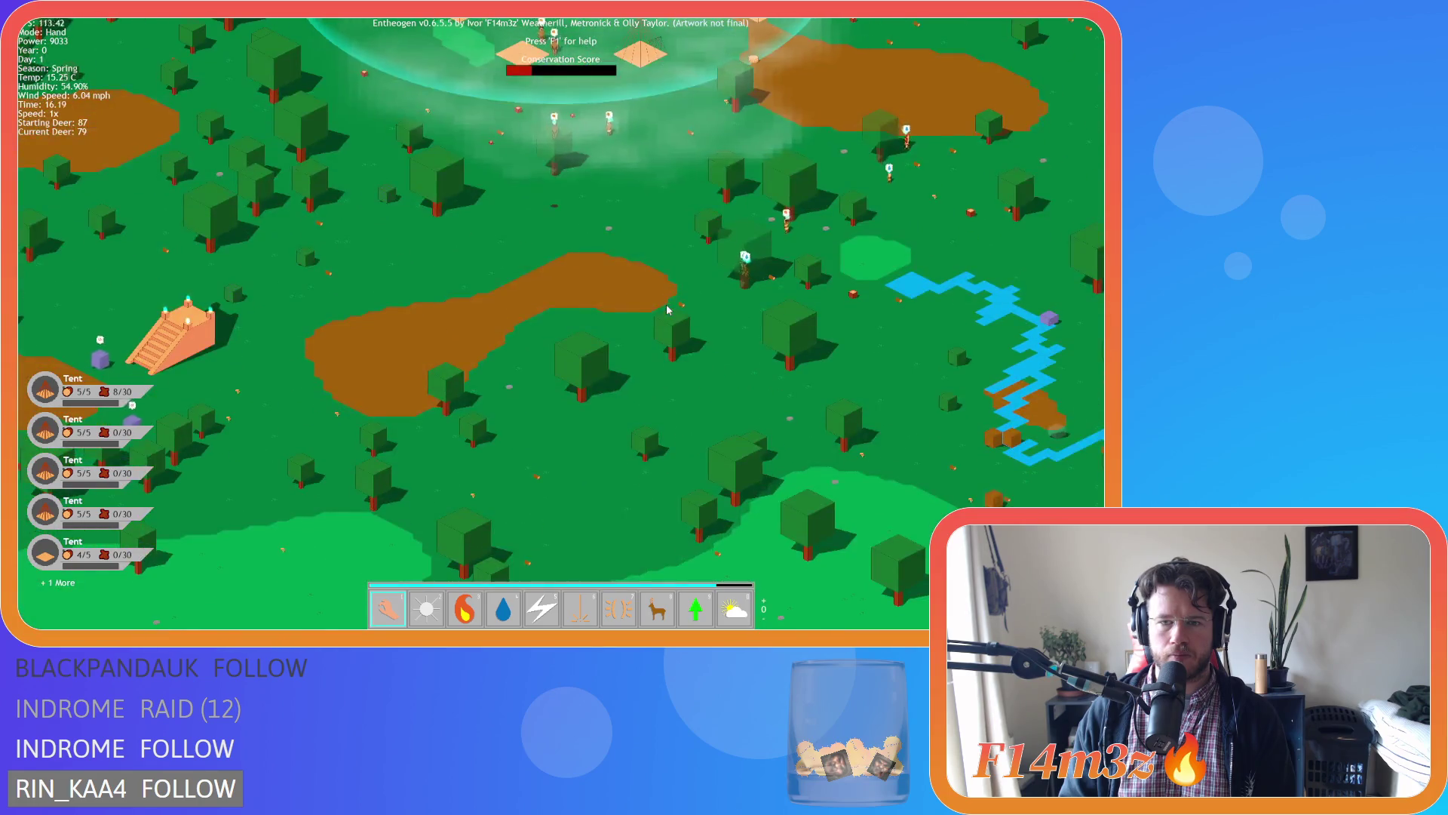
key(d)
key(w)
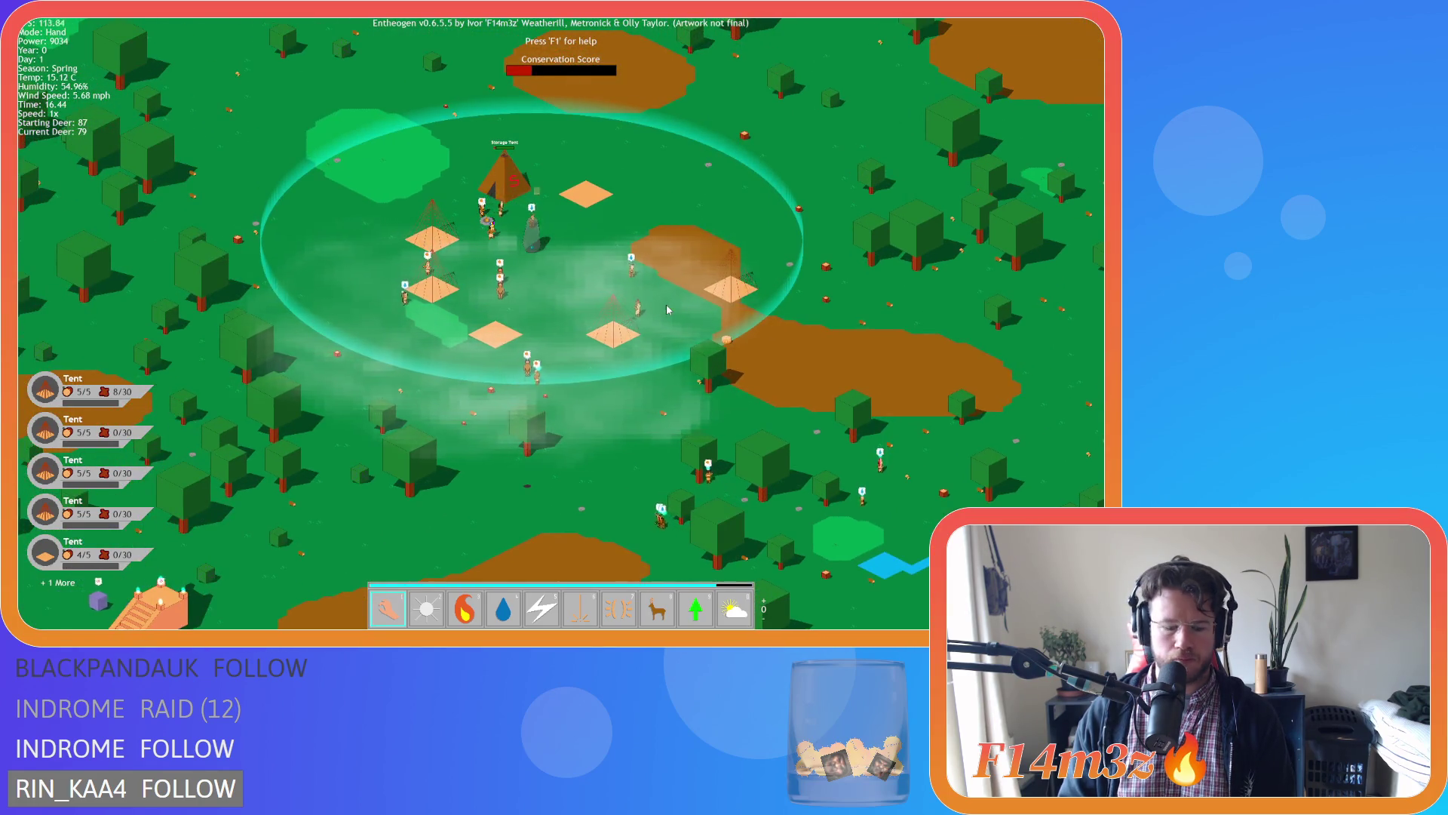
key(i)
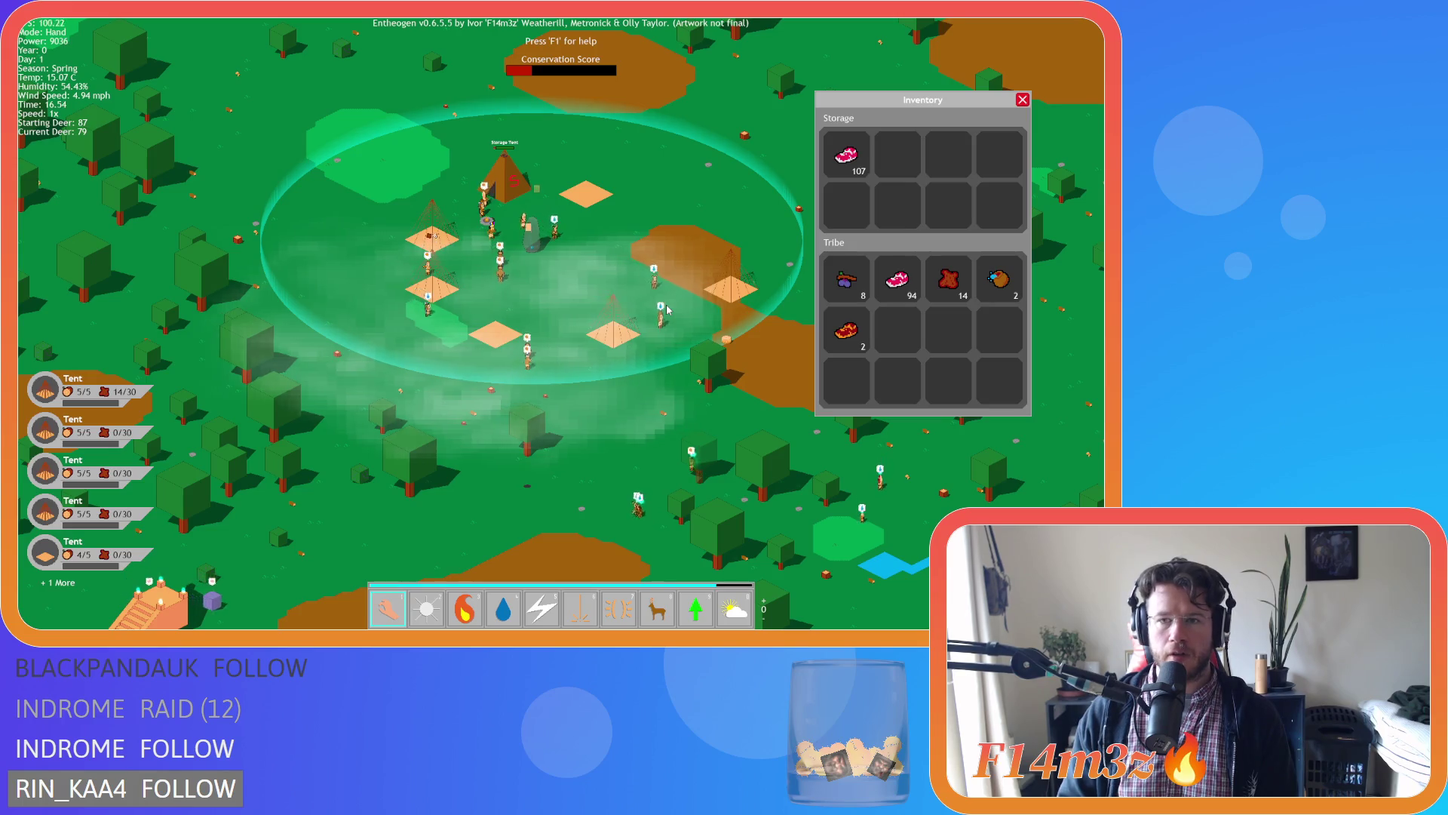
key(i)
key(s)
key(d)
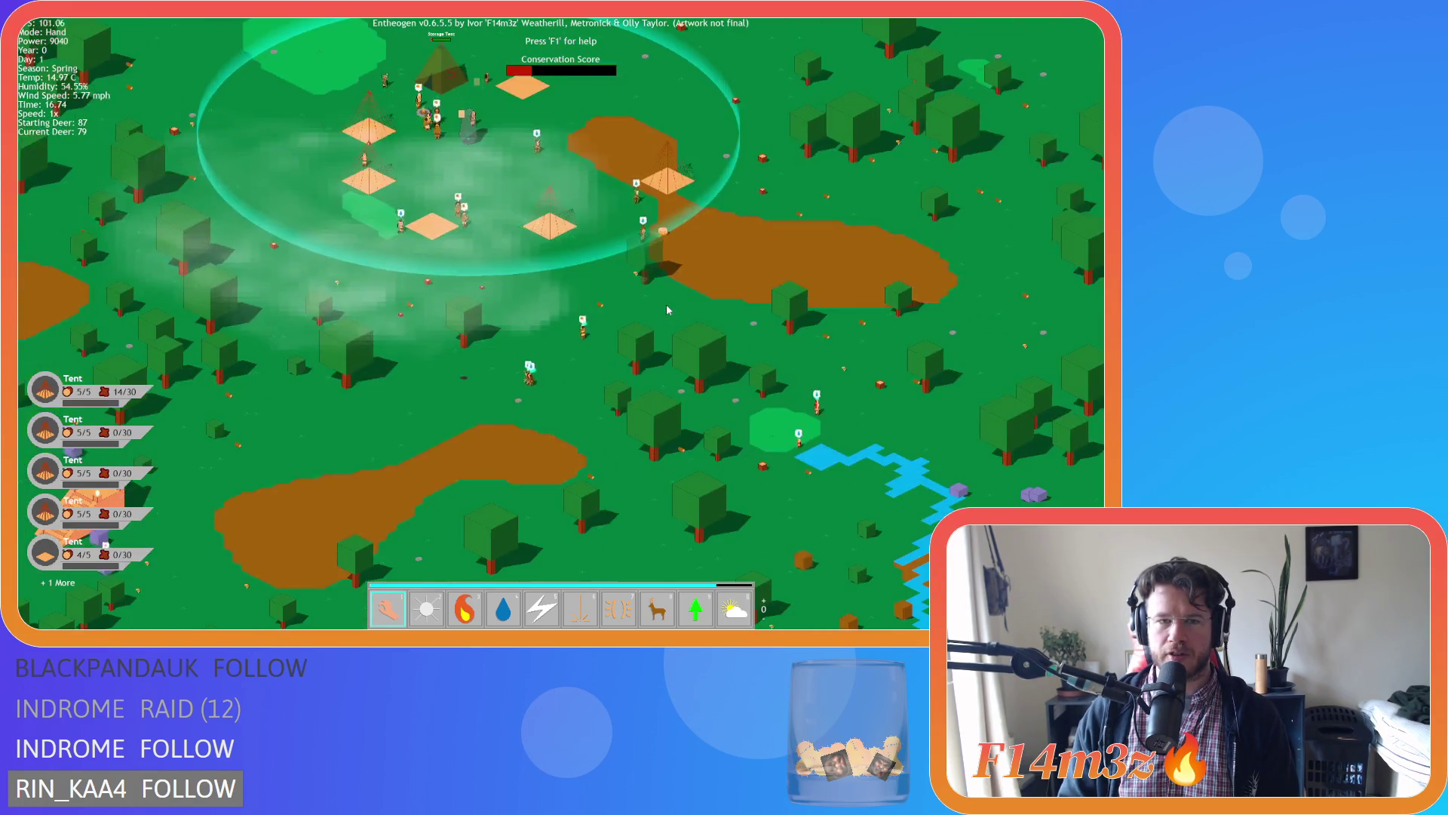
key(w)
key(a)
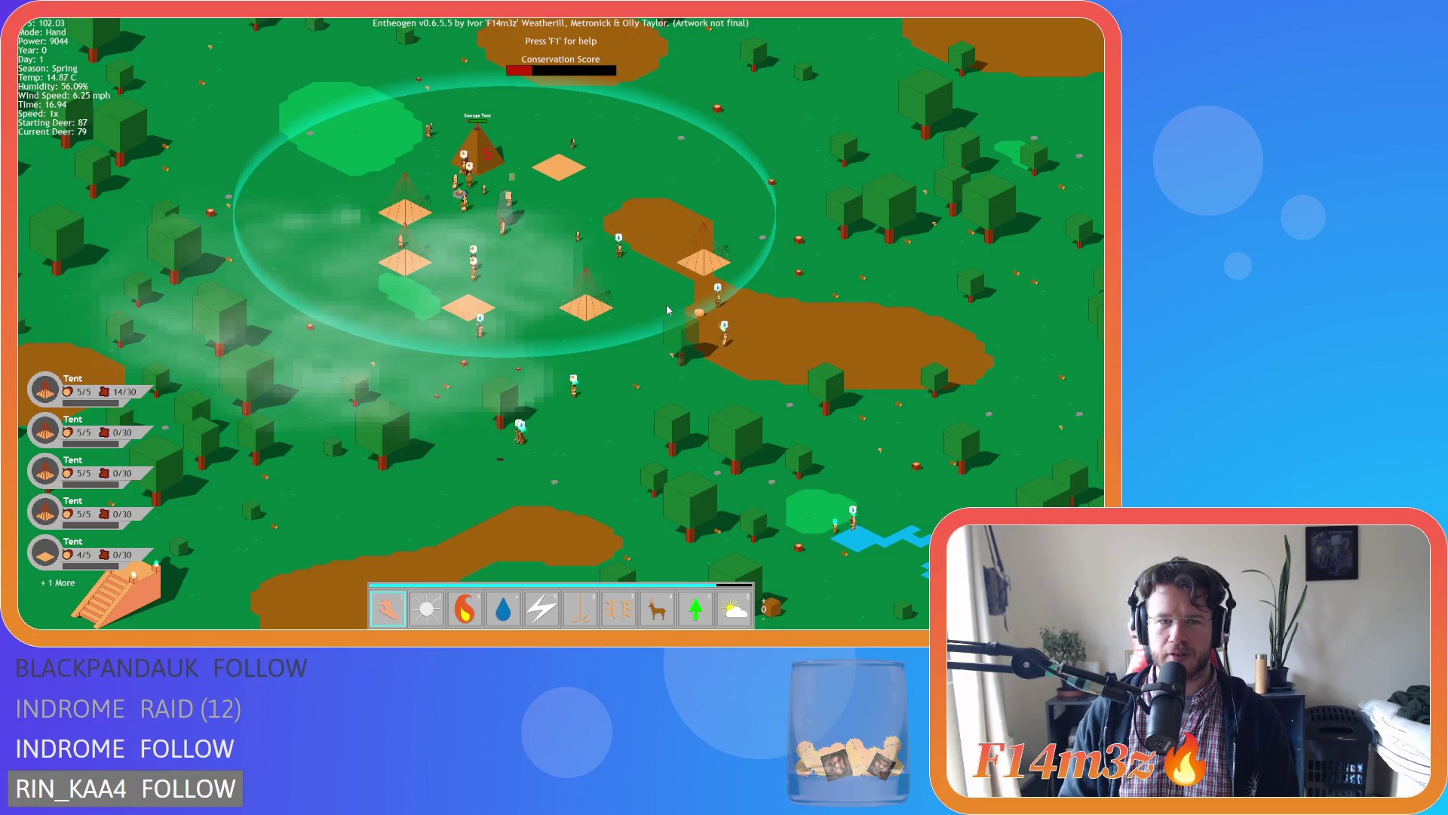
key(w)
key(a)
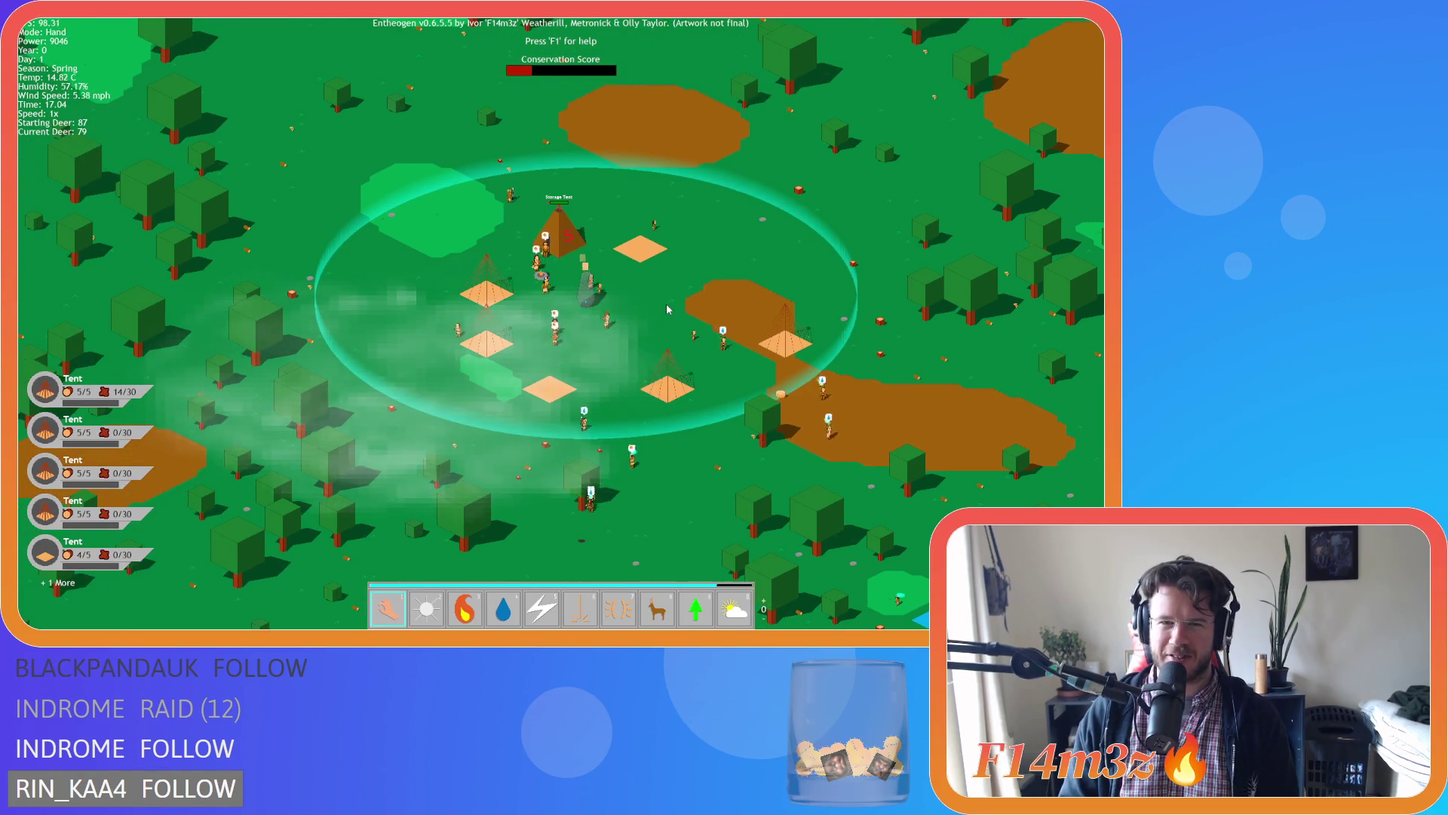
drag(667, 309, 665, 249)
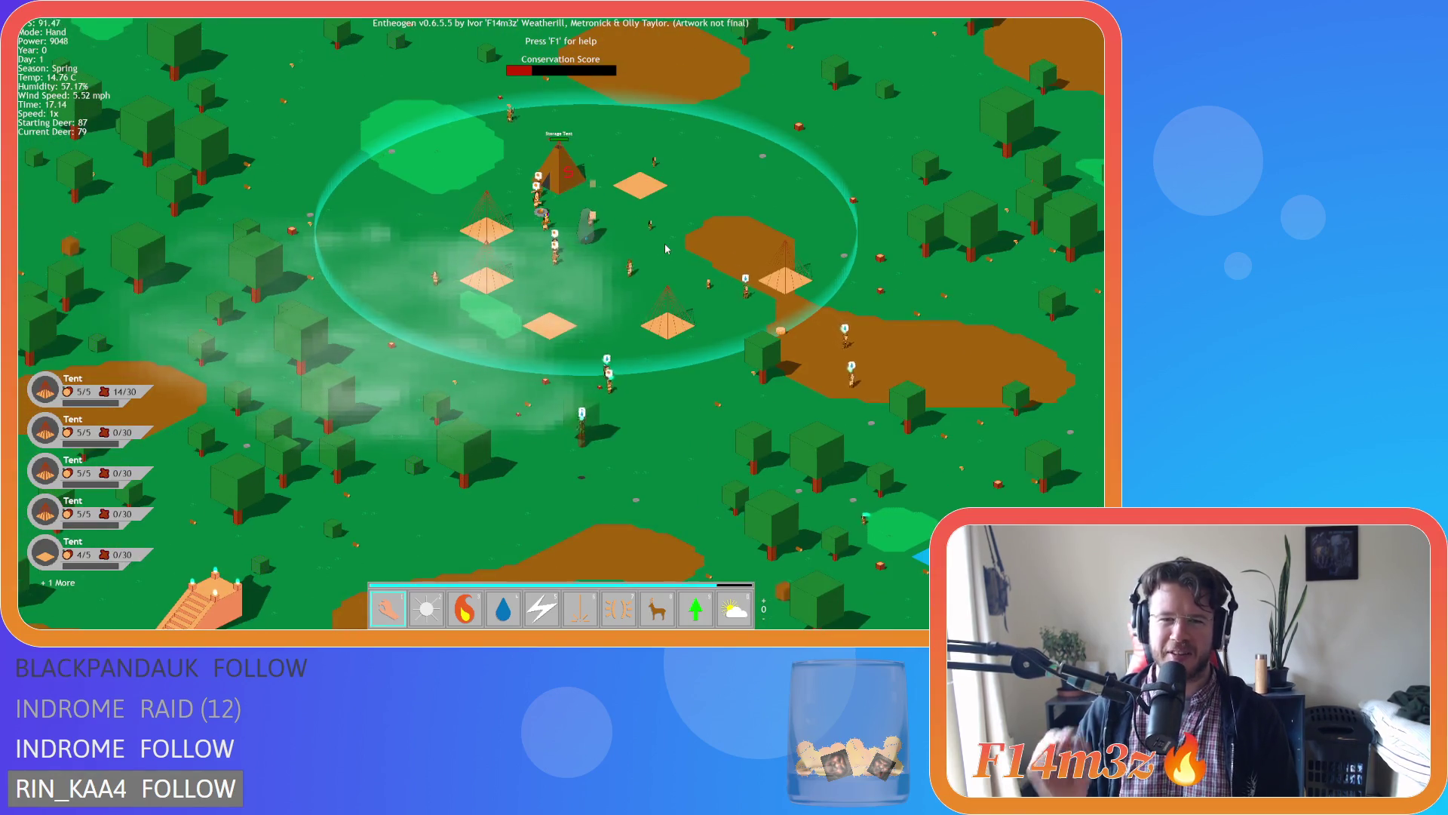
scroll(665, 249, down, 5)
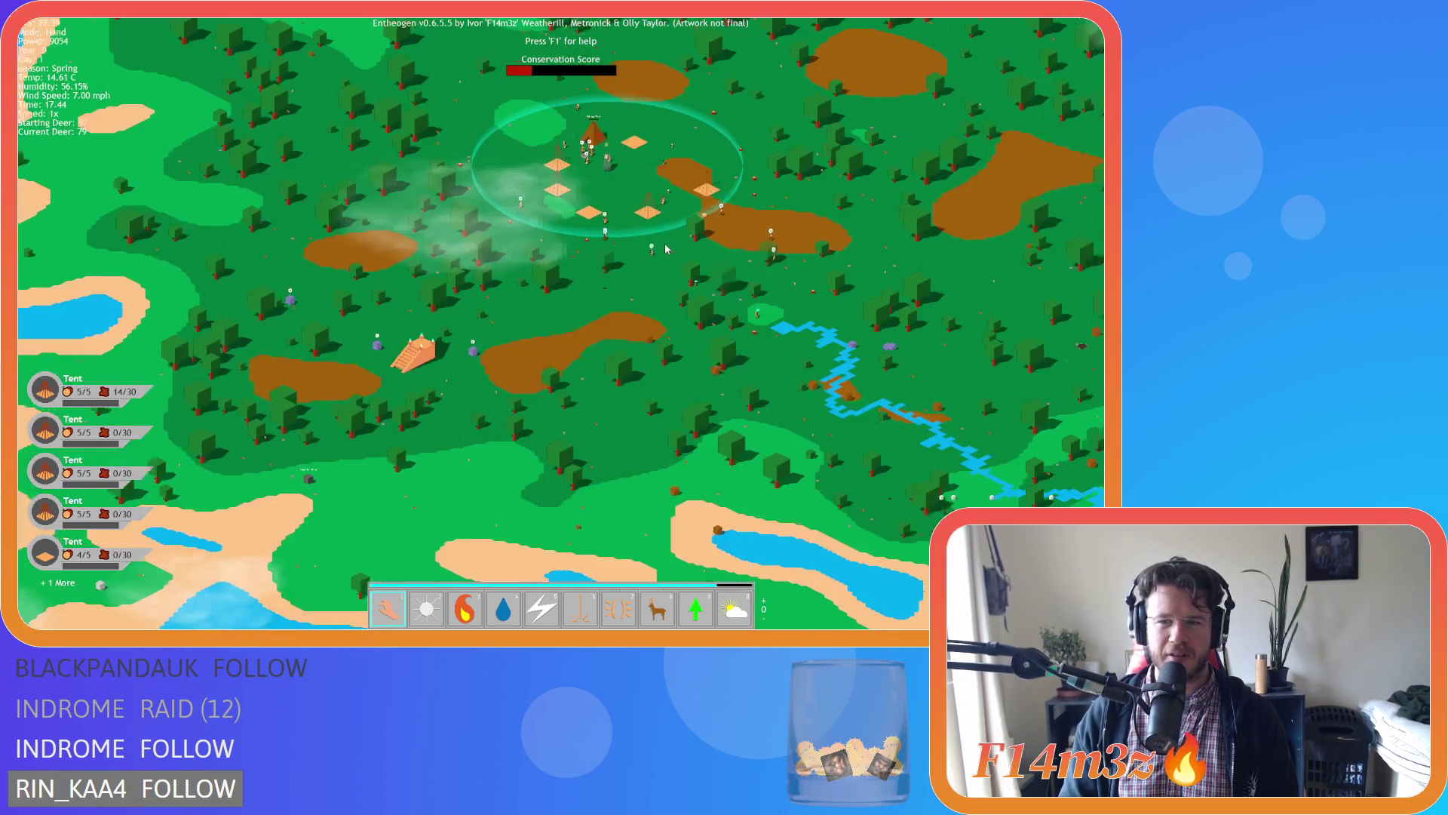
scroll(666, 248, up, 5)
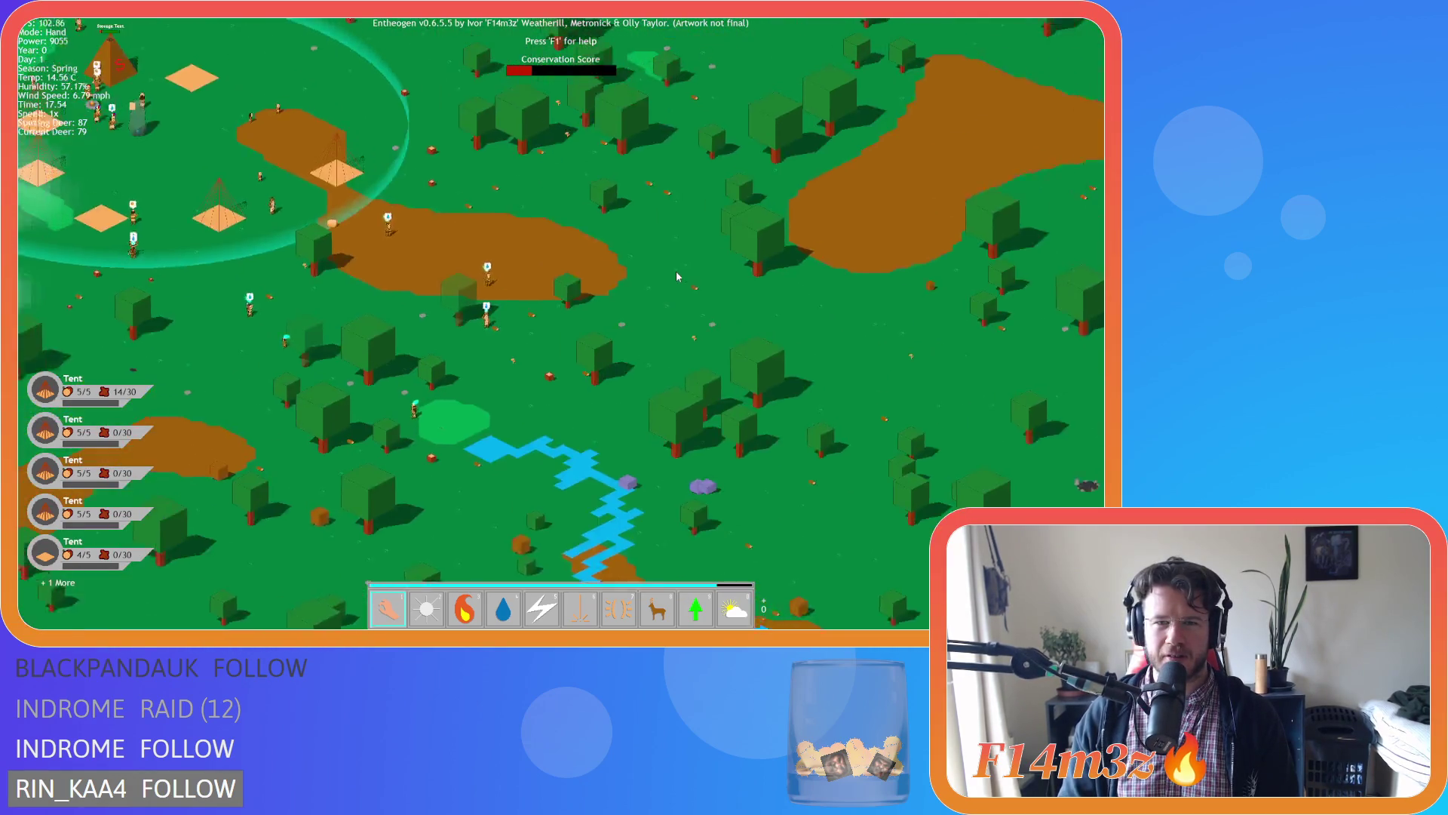
scroll(676, 270, down, 3)
scroll(677, 276, up, 4)
scroll(676, 270, down, 3)
scroll(676, 270, up, 5)
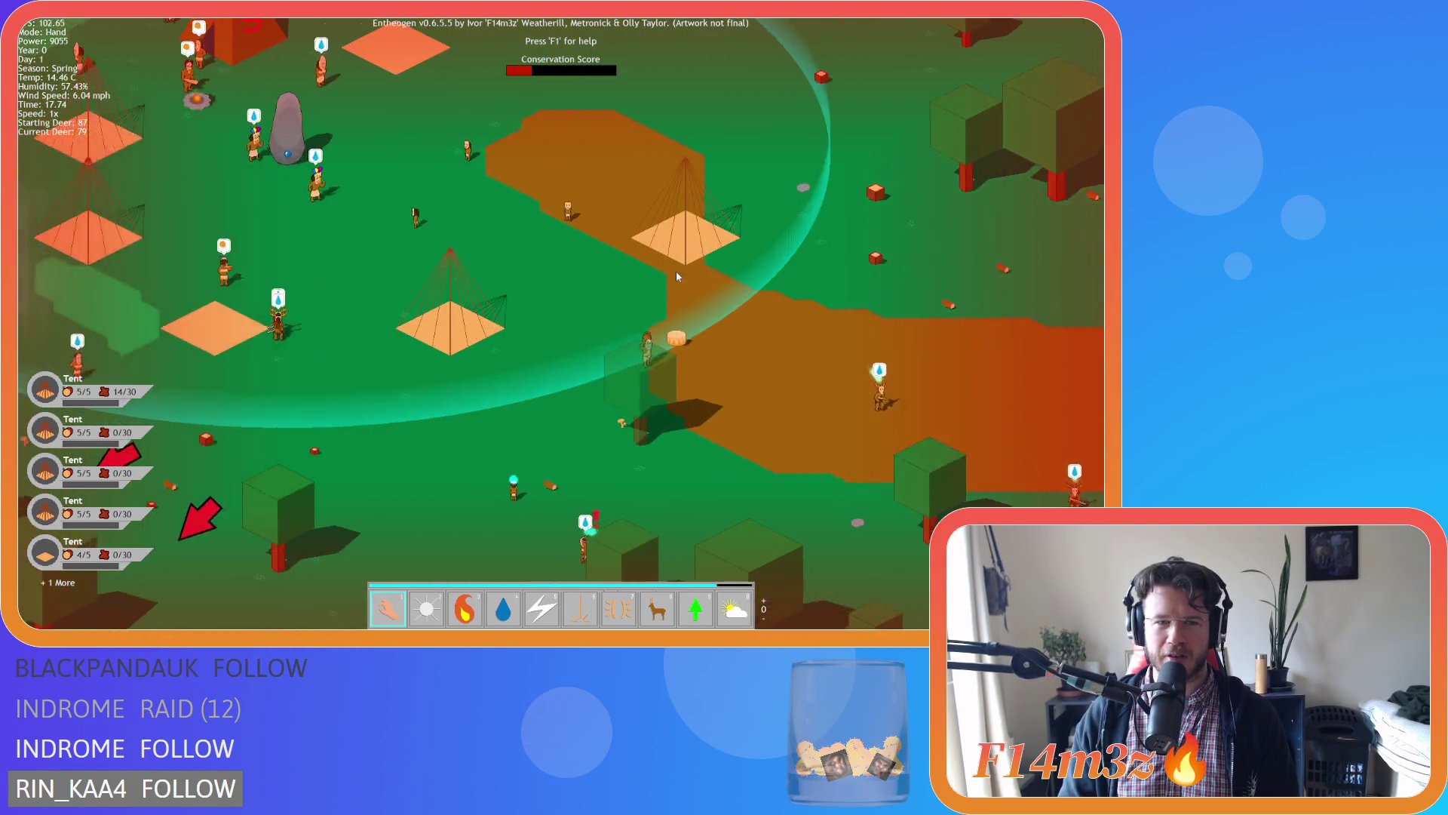
scroll(676, 270, down, 4)
scroll(676, 276, up, 2)
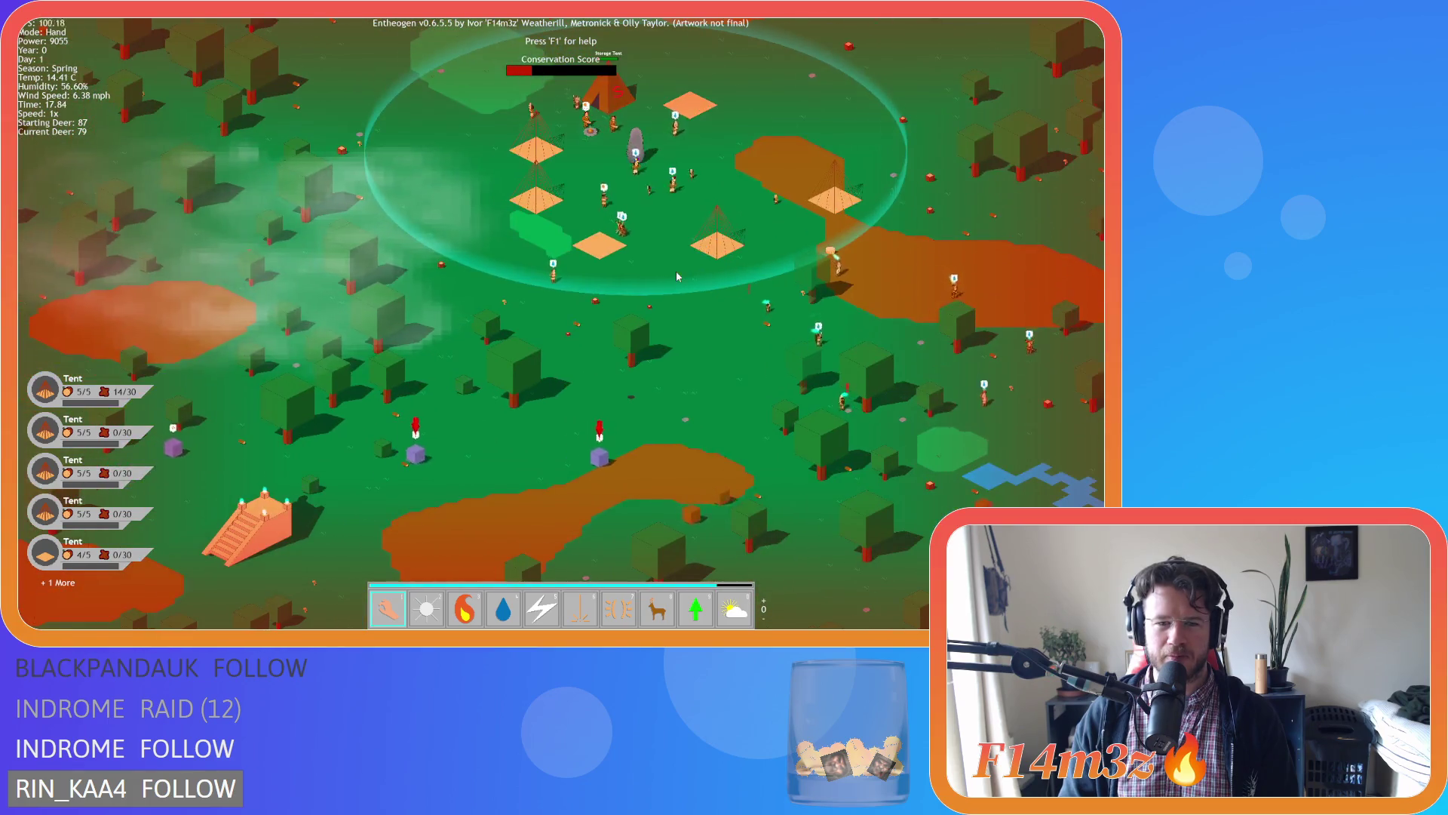
key(d)
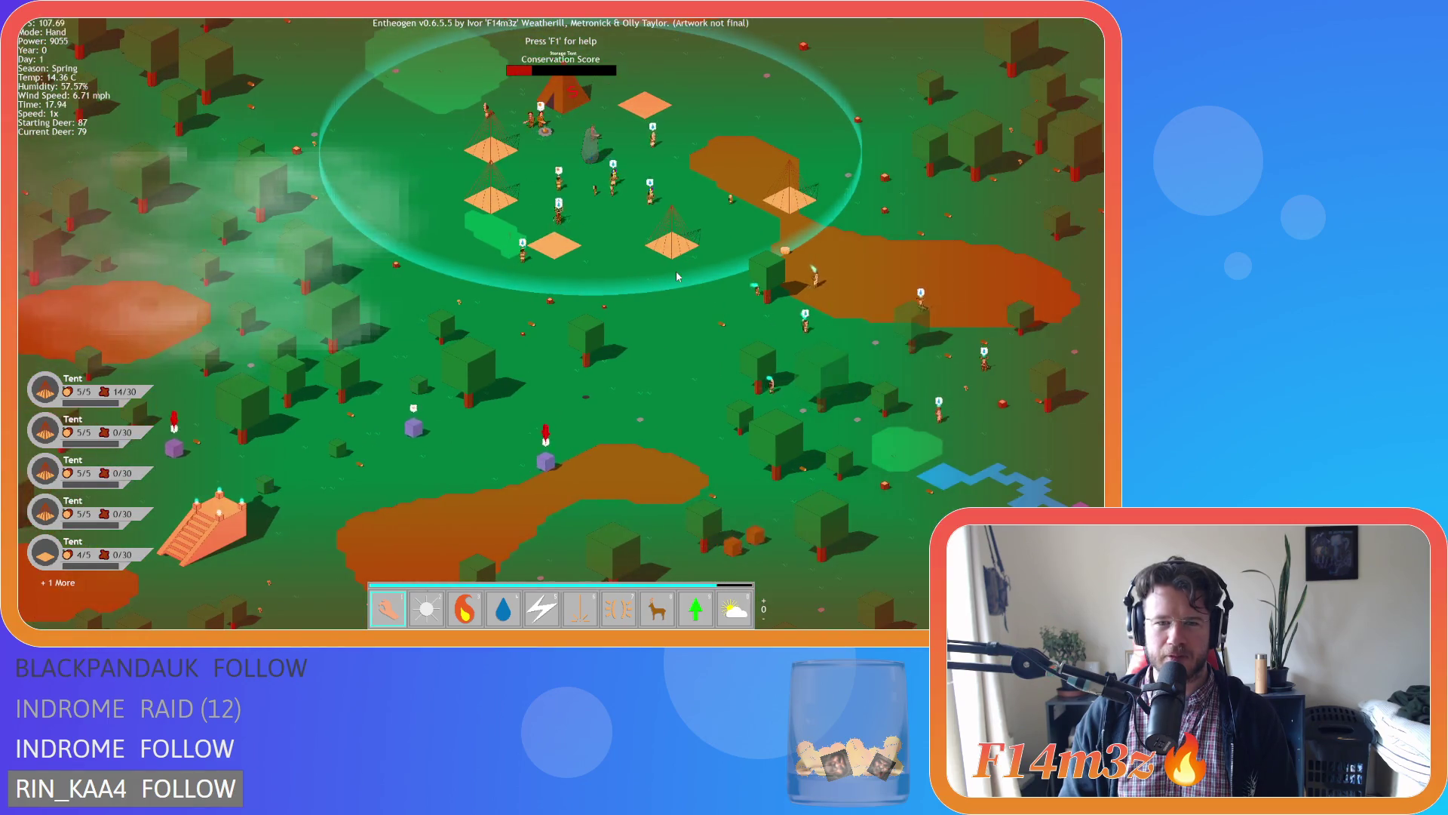
key(w)
key(s)
key(d)
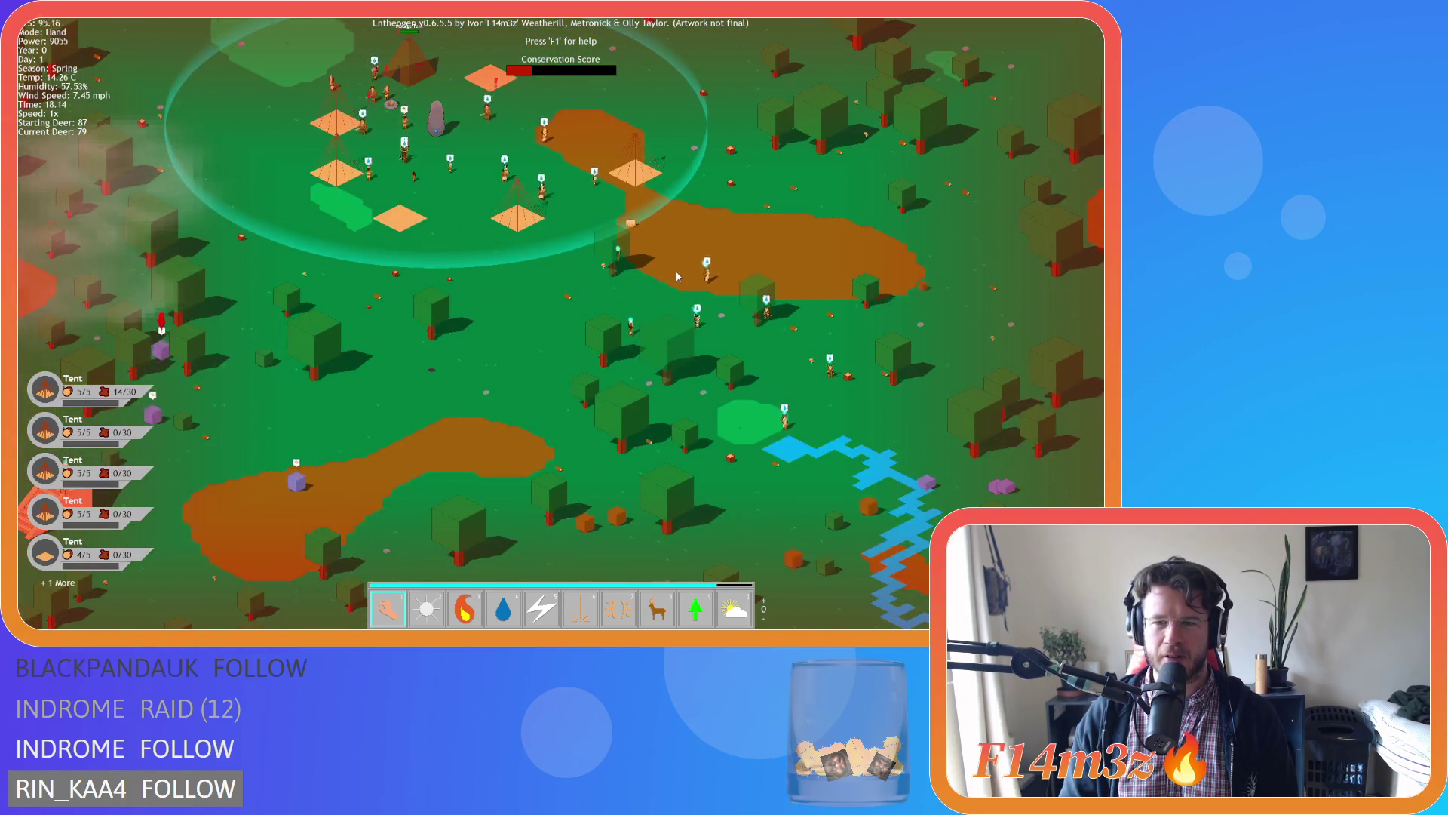
key(s)
key(d)
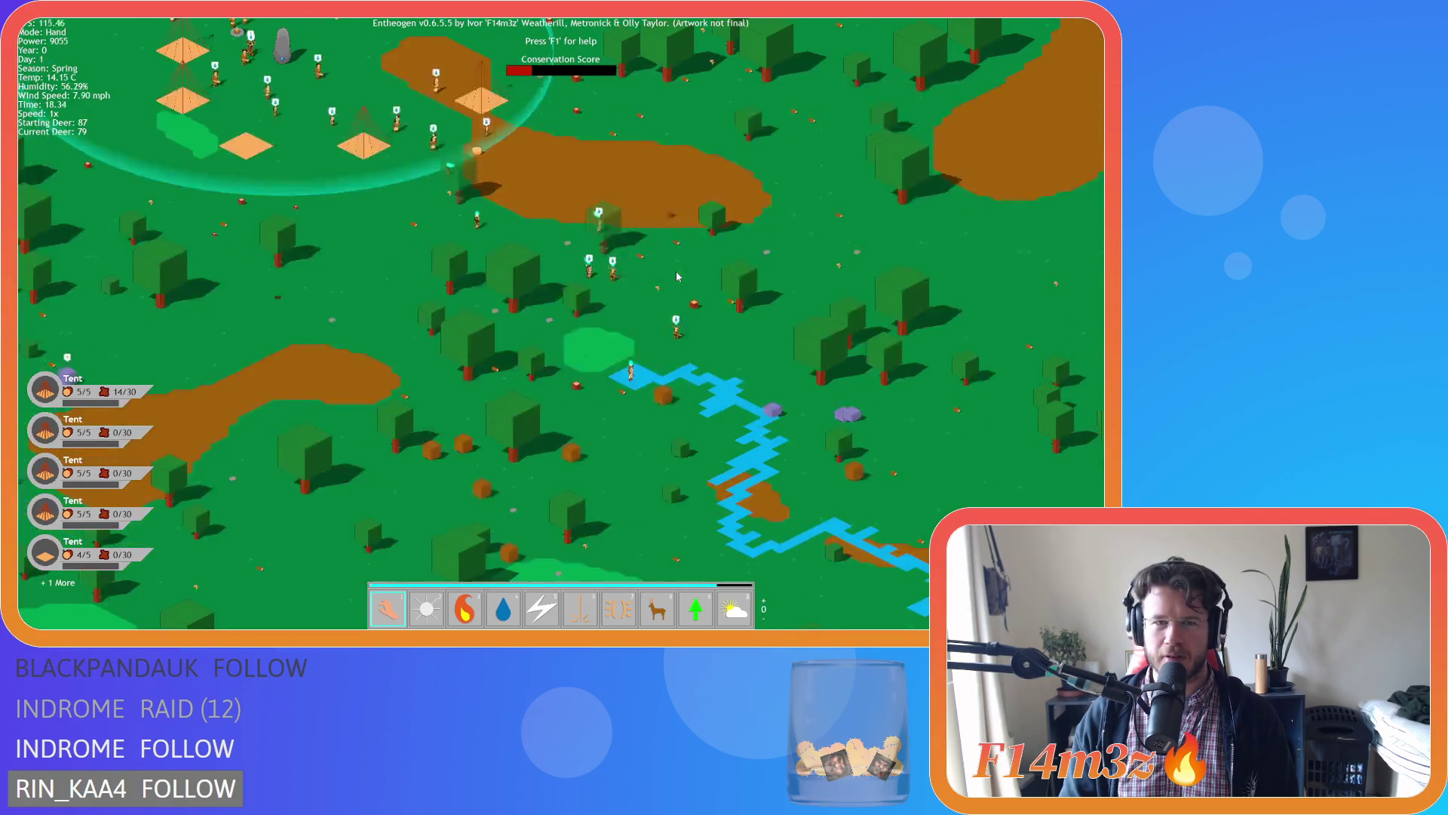
key(a)
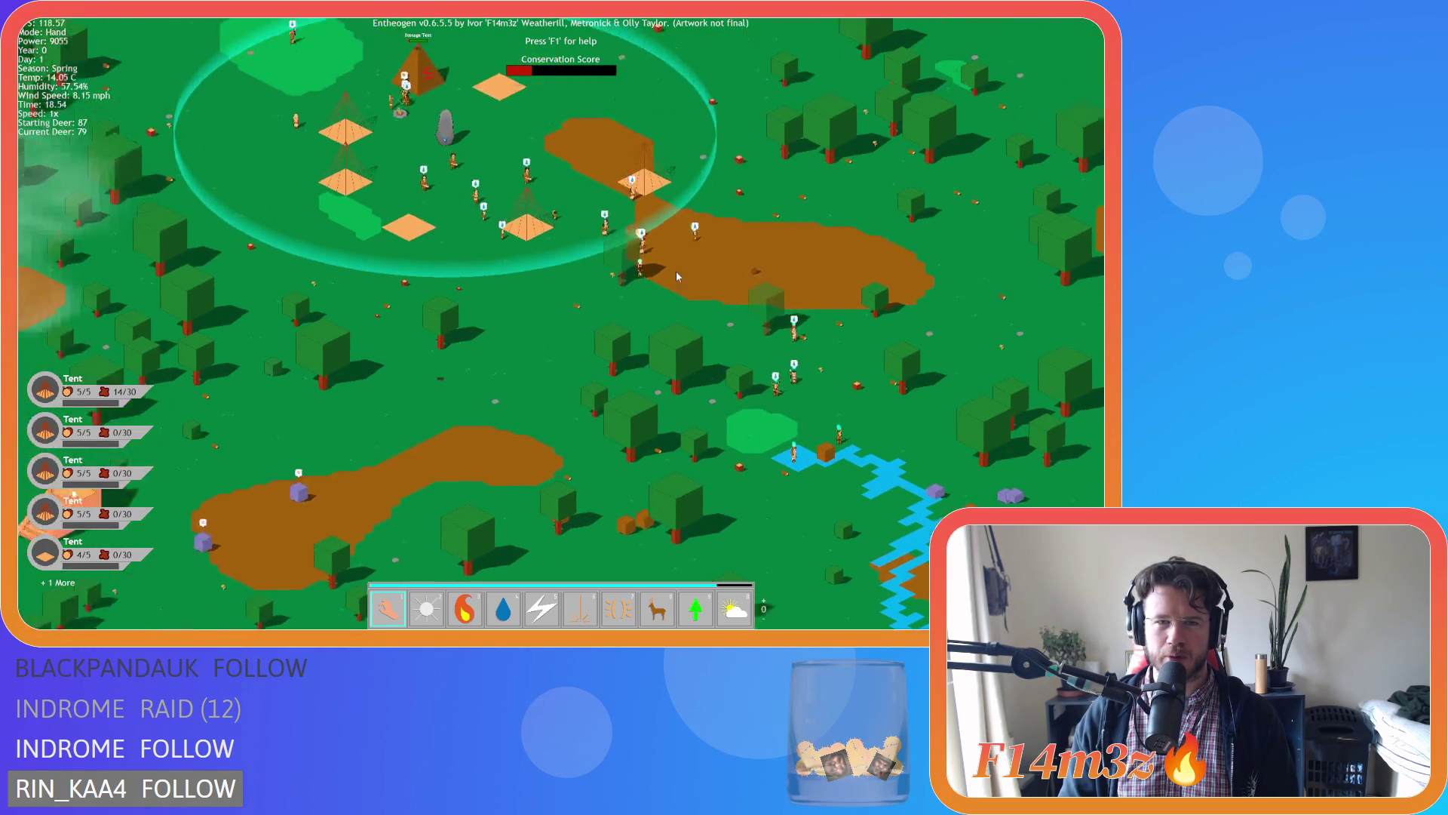
key(w)
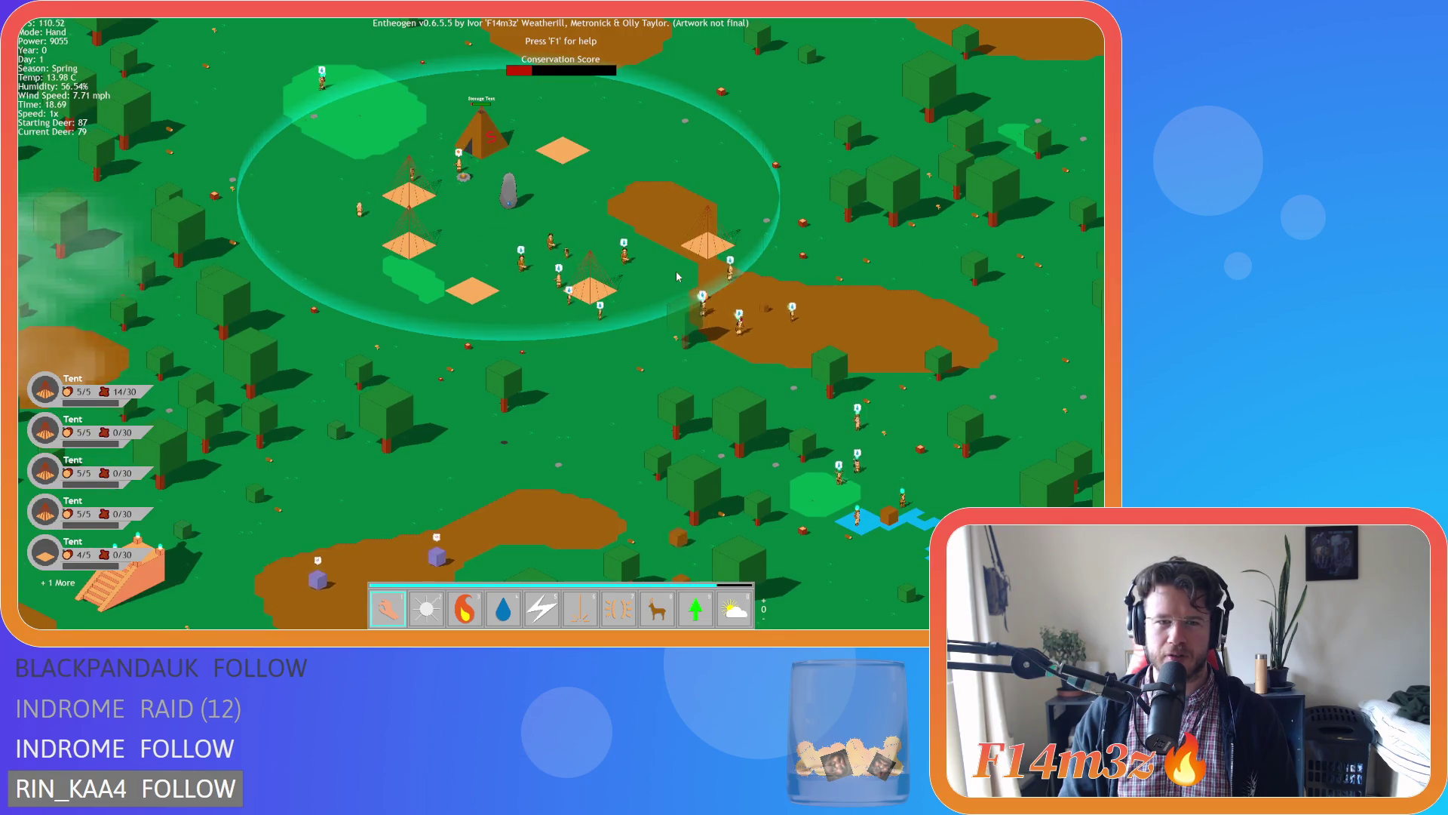
key(a)
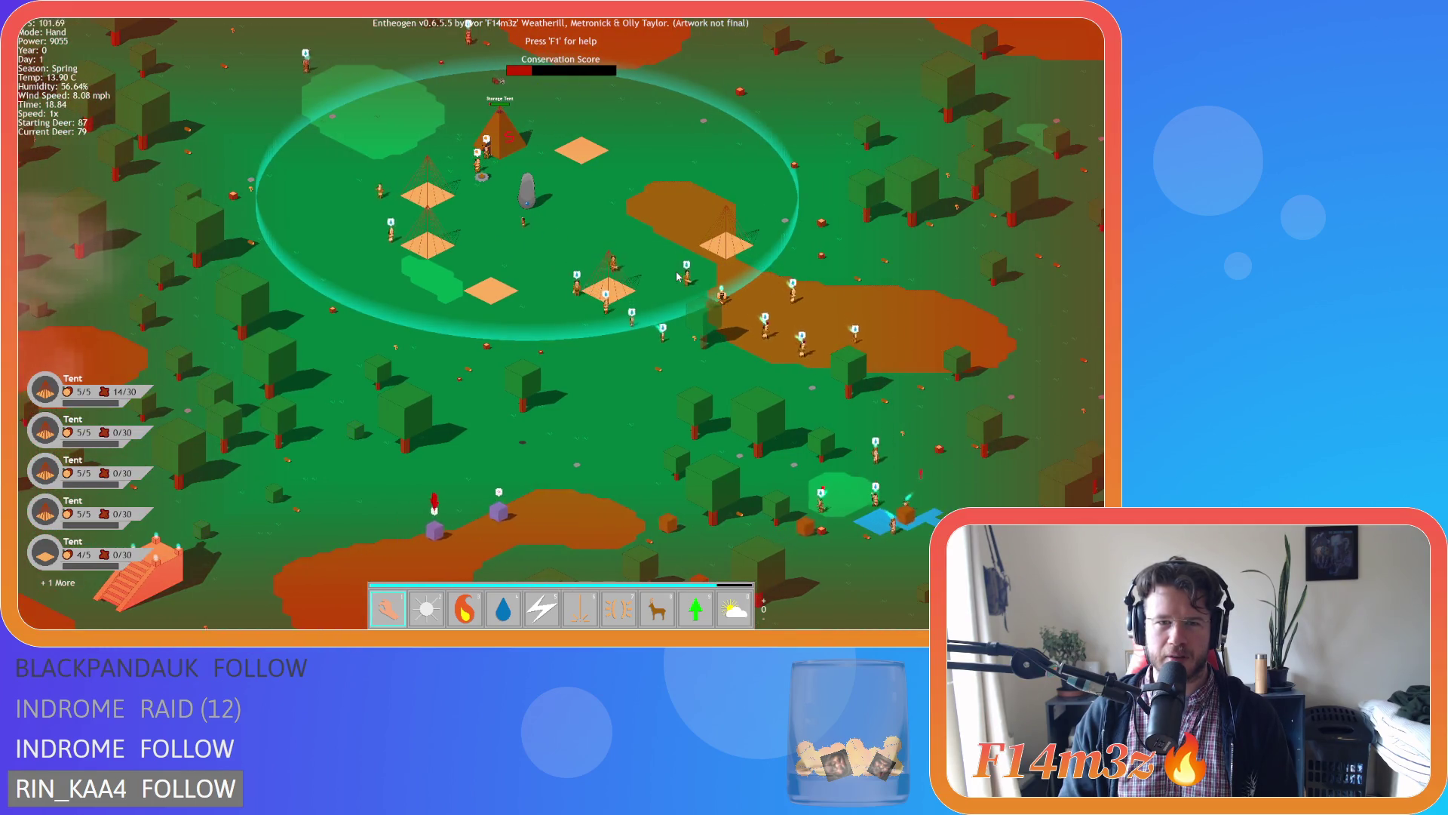
key(w)
key(a)
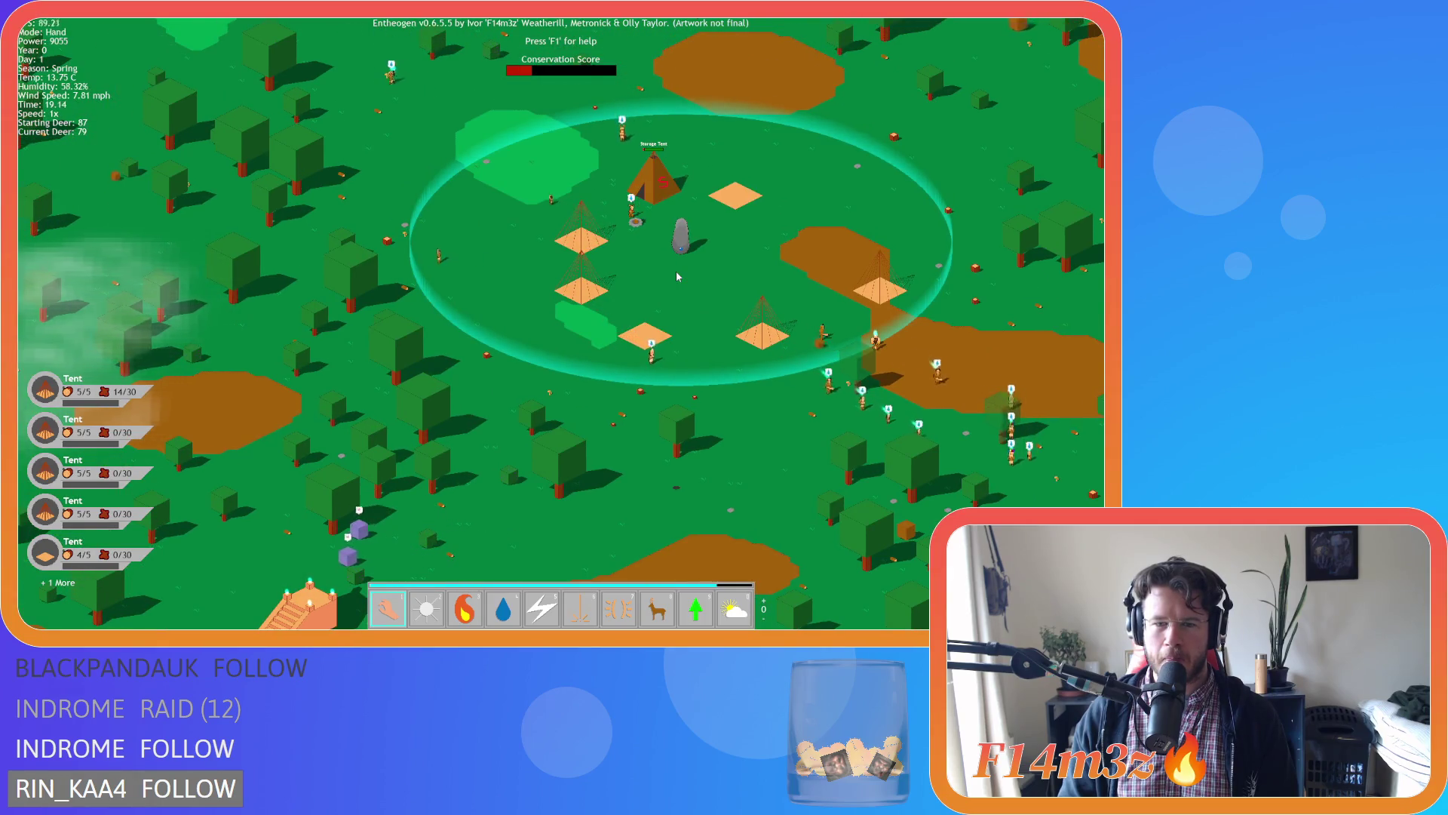
key(d)
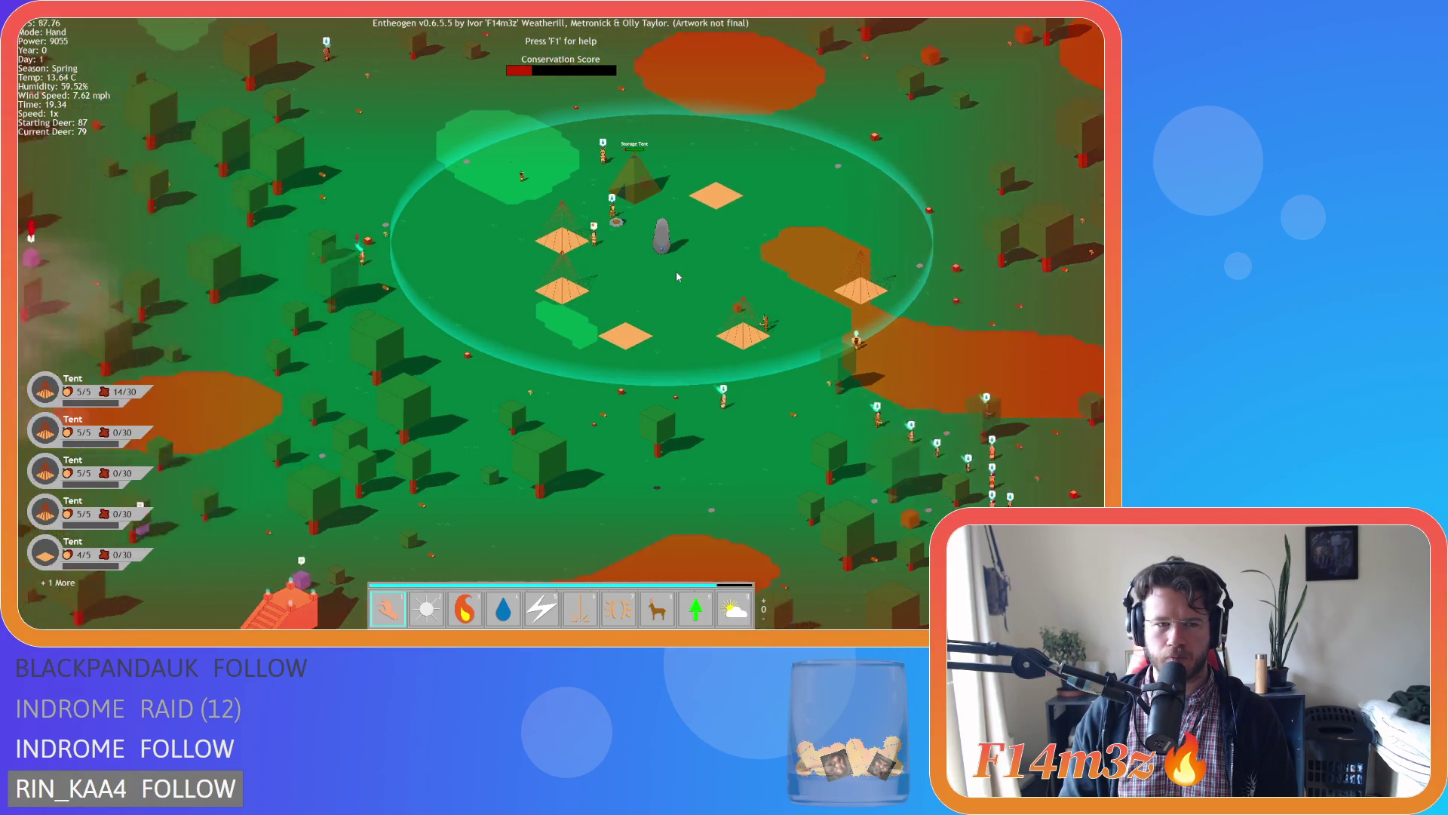
scroll(676, 276, down, 5)
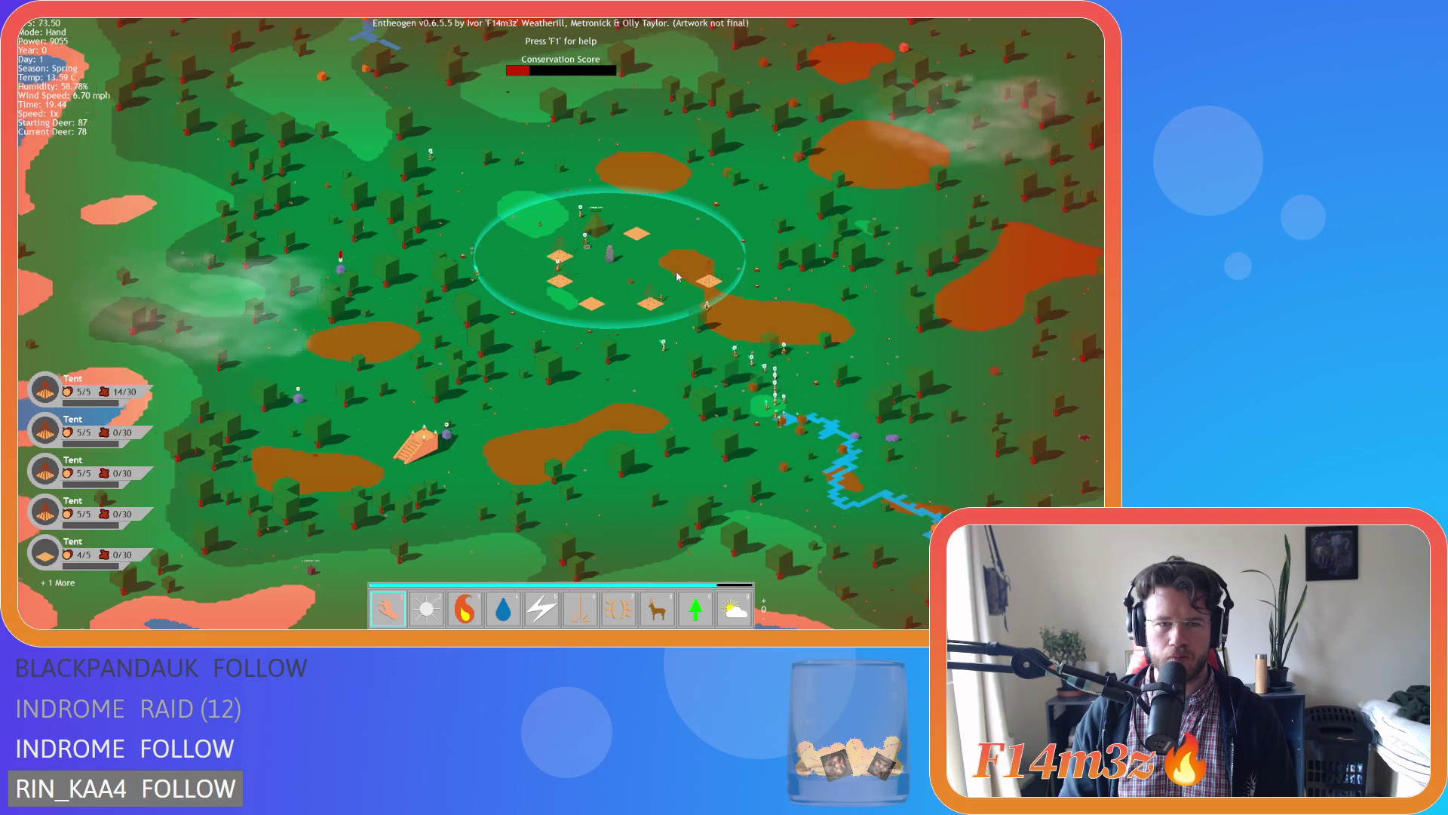
key(d)
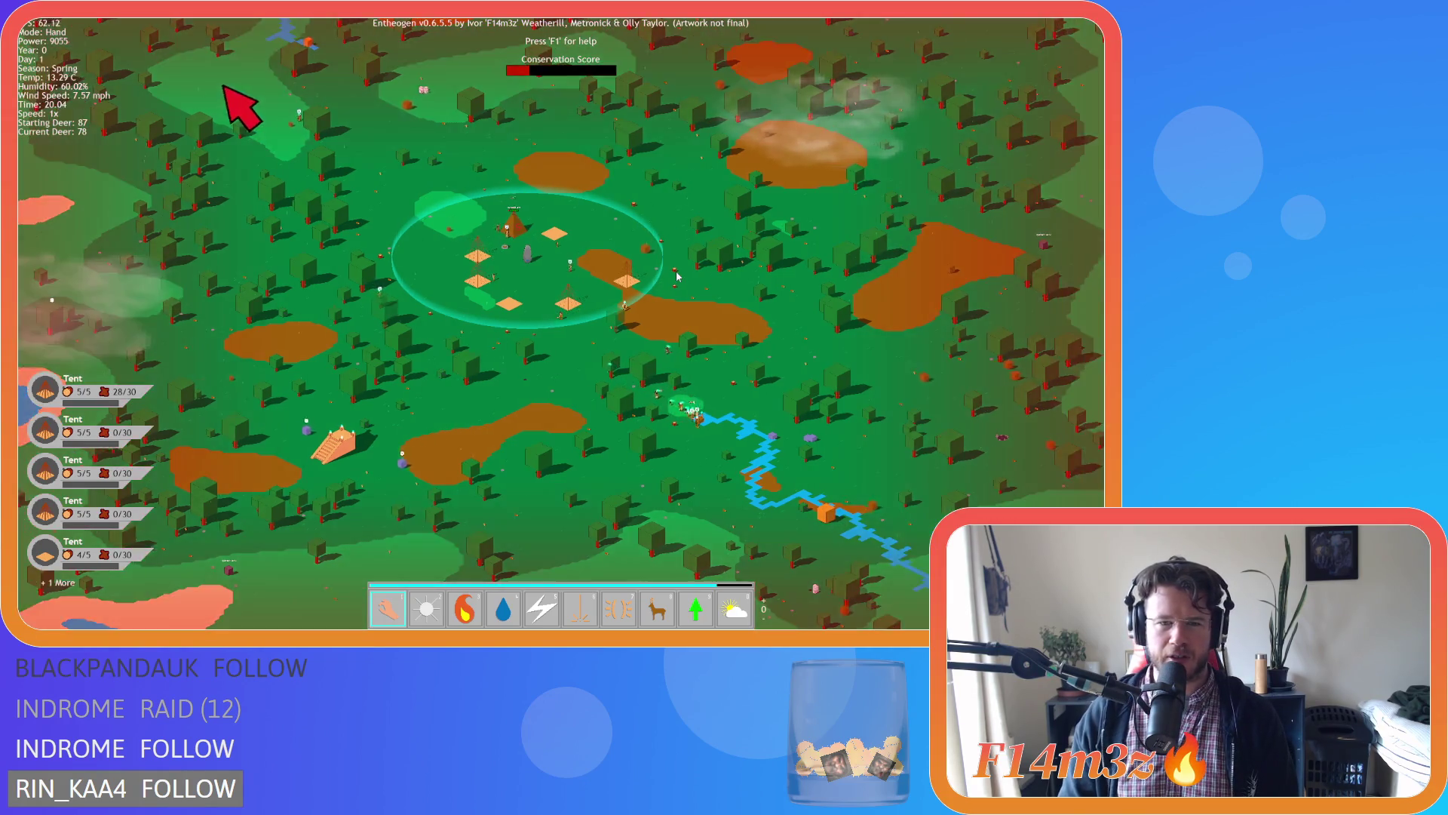
scroll(677, 277, down, 5)
scroll(676, 277, up, 5)
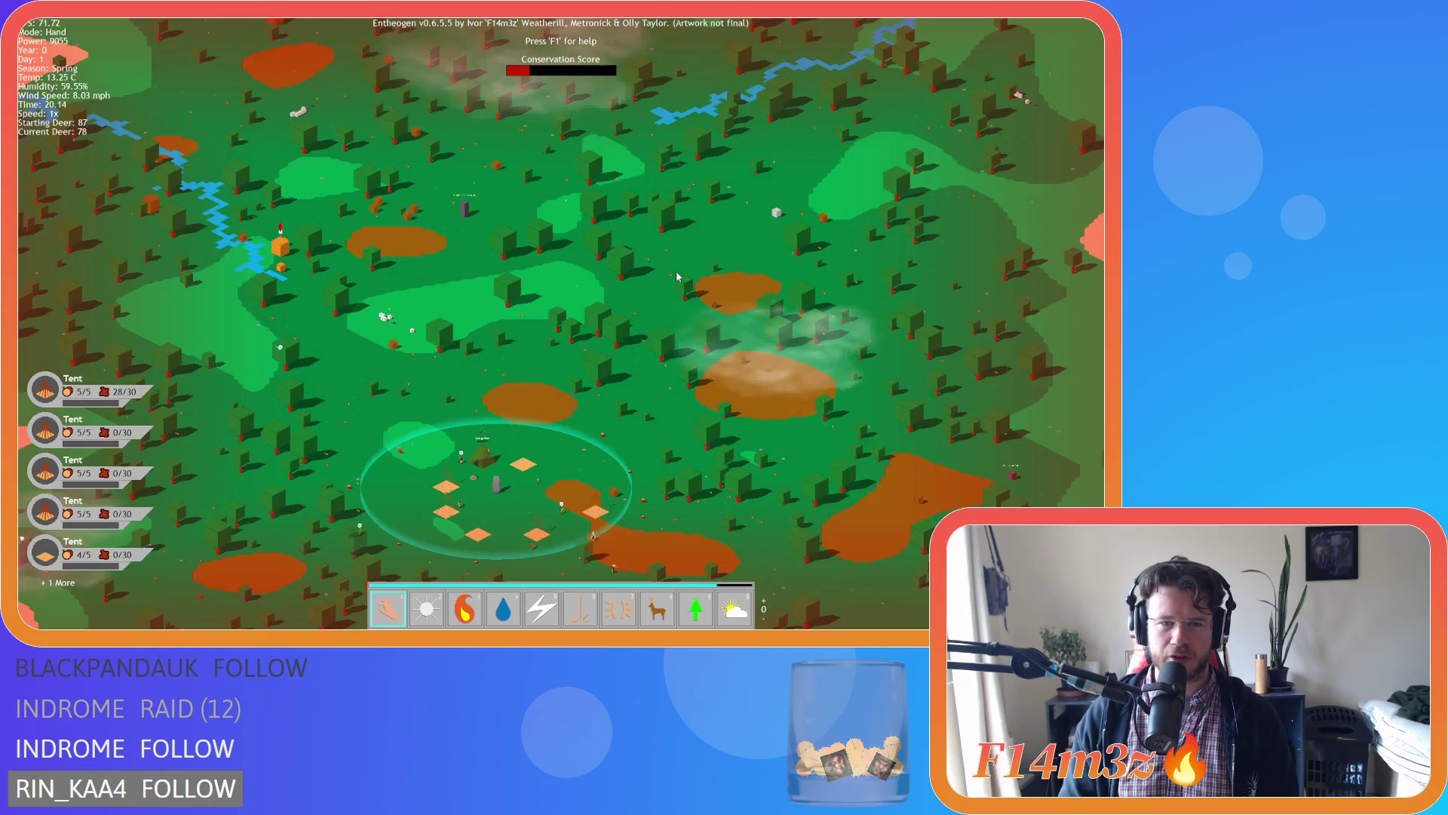
scroll(589, 274, up, 3)
scroll(589, 275, down, 8)
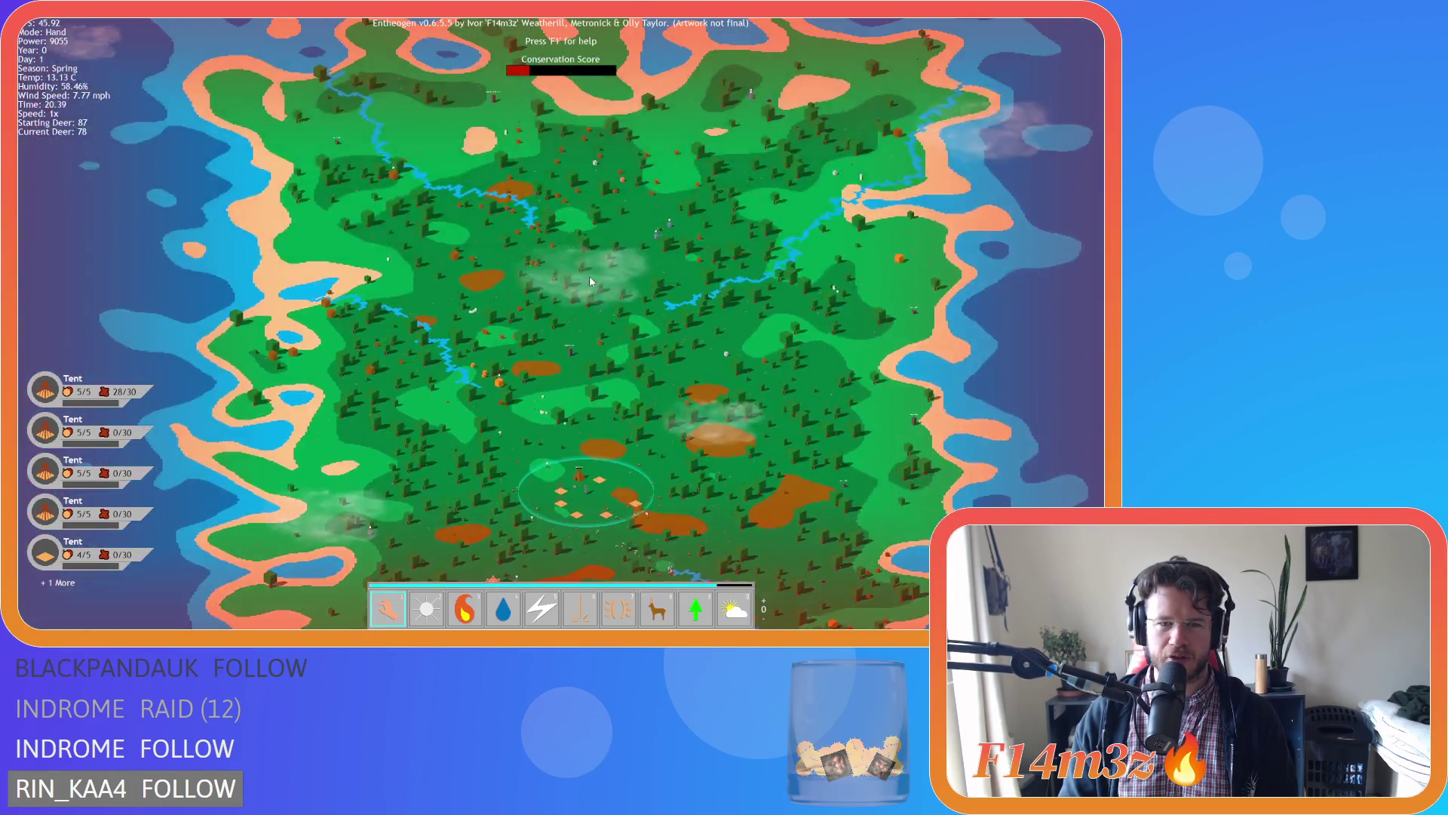
scroll(590, 280, up, 3)
scroll(591, 281, down, 4)
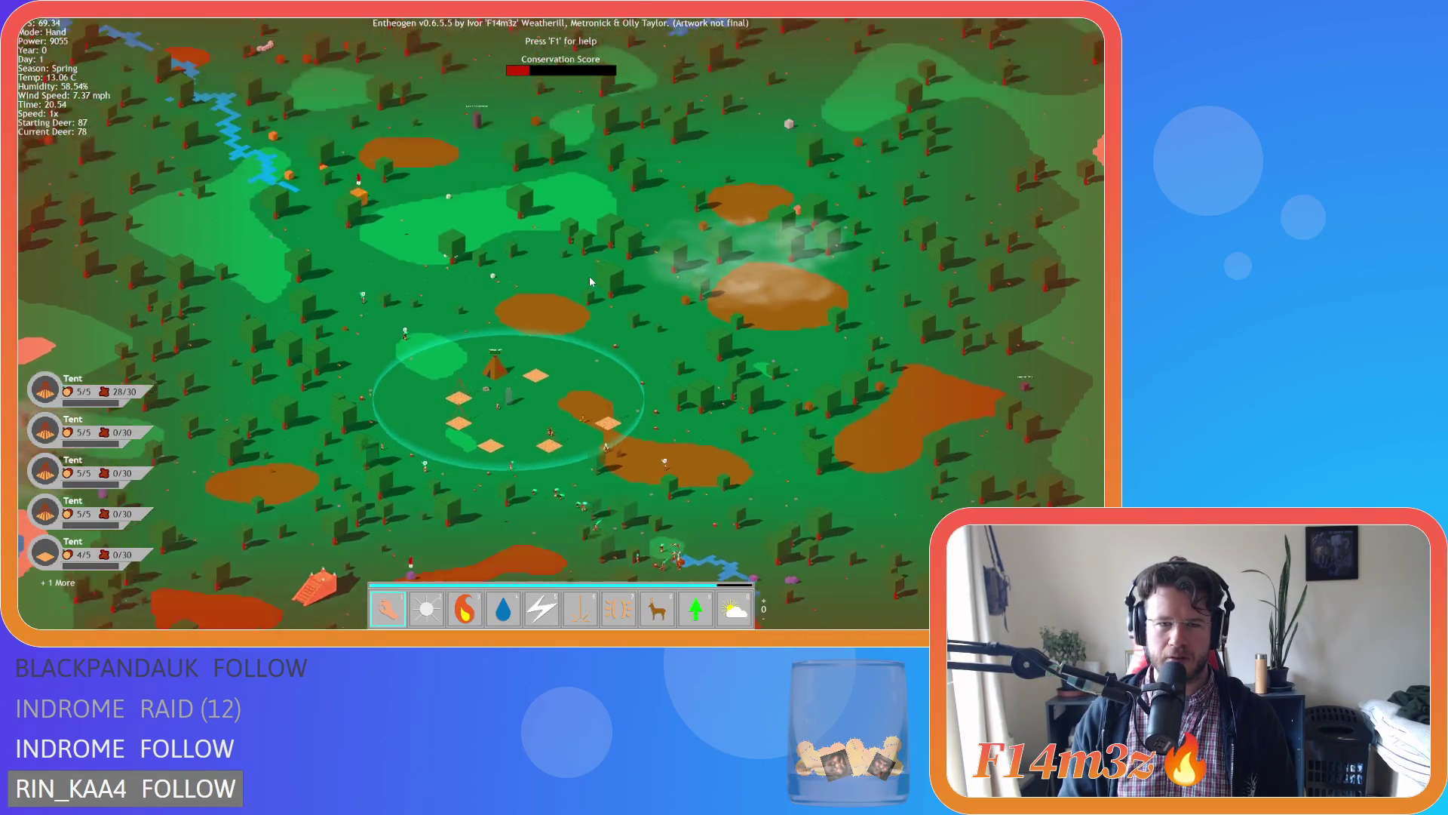
scroll(590, 281, up, 4)
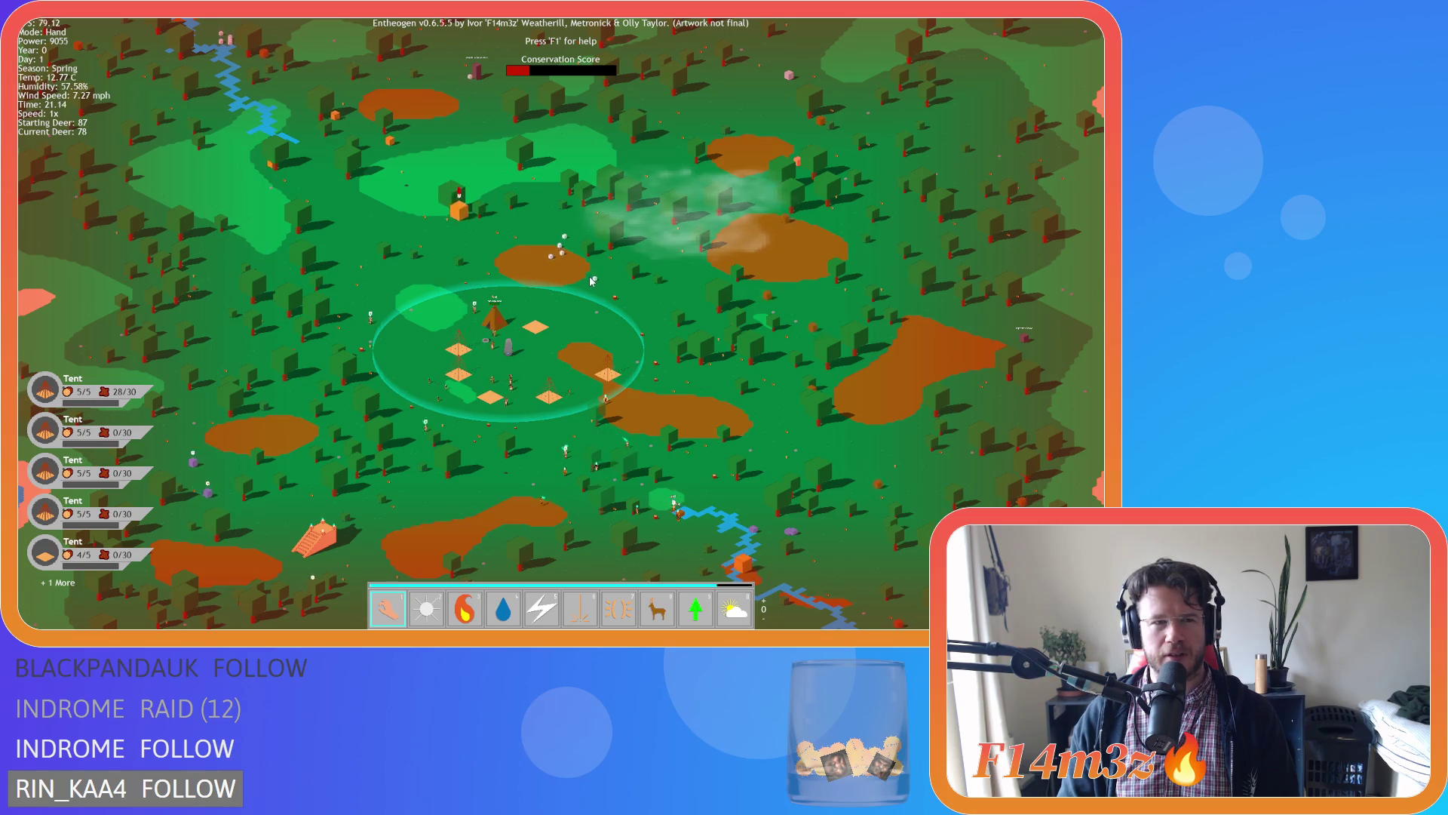
key(s)
key(d)
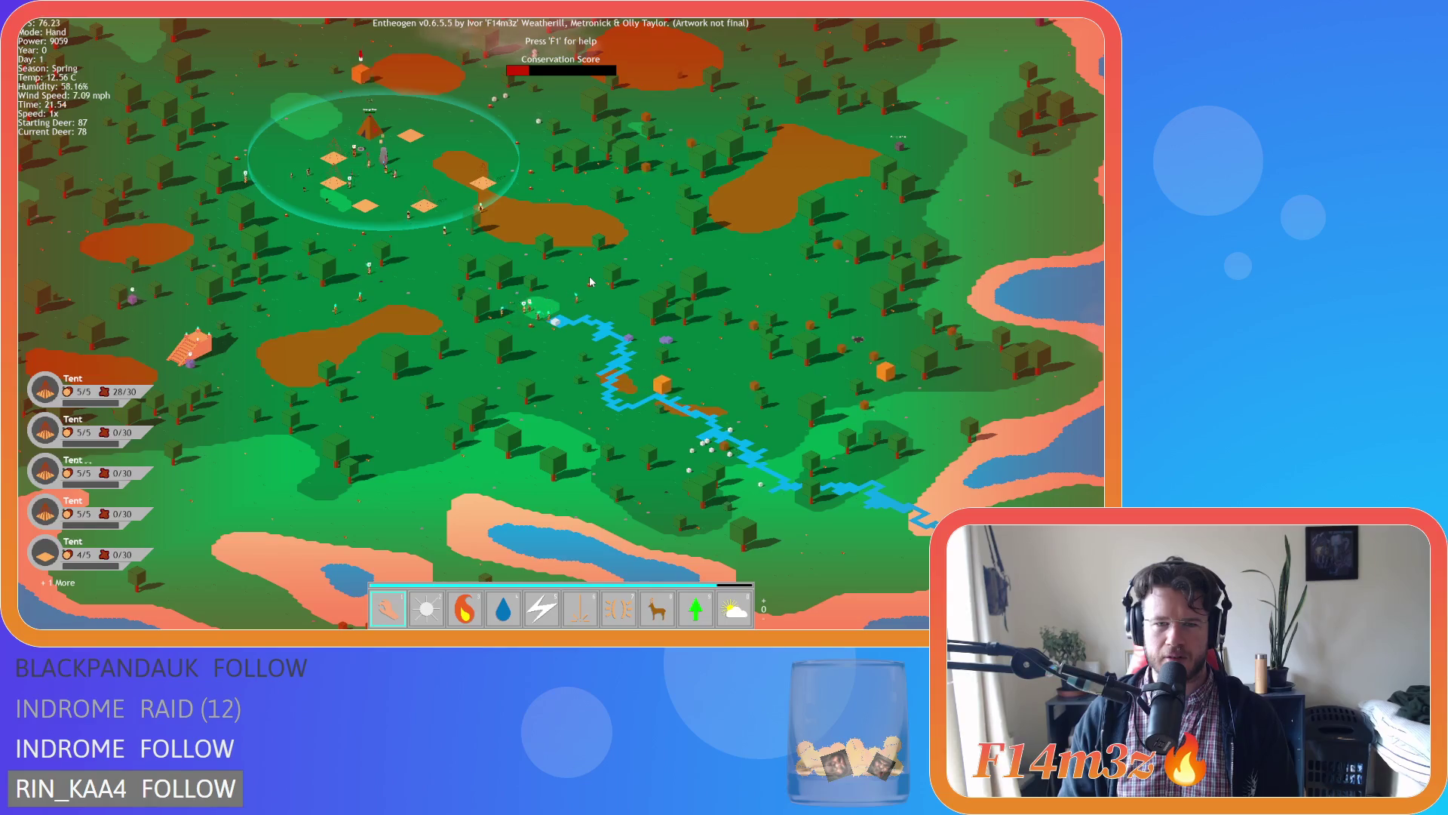
key(a)
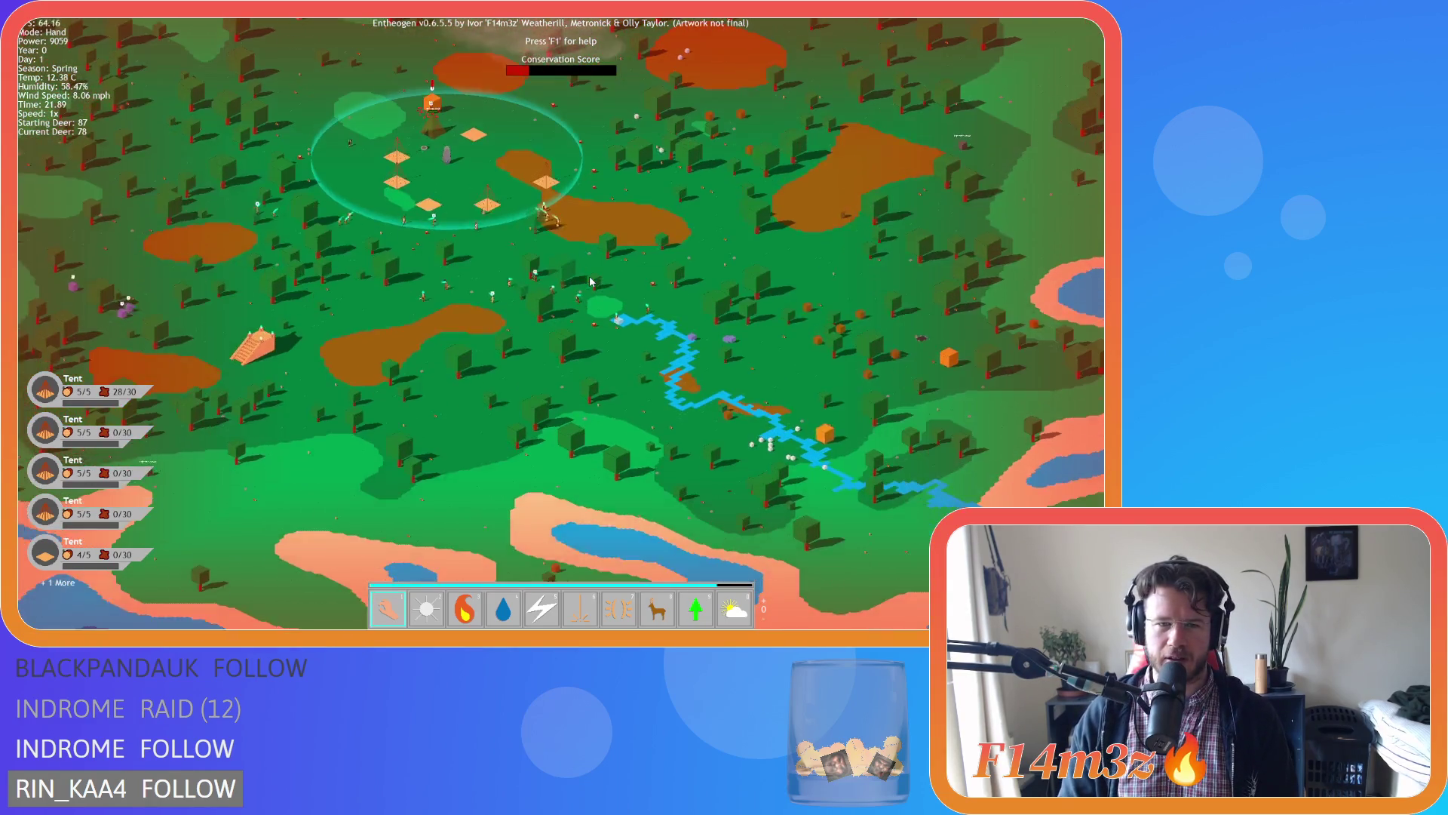
key(w)
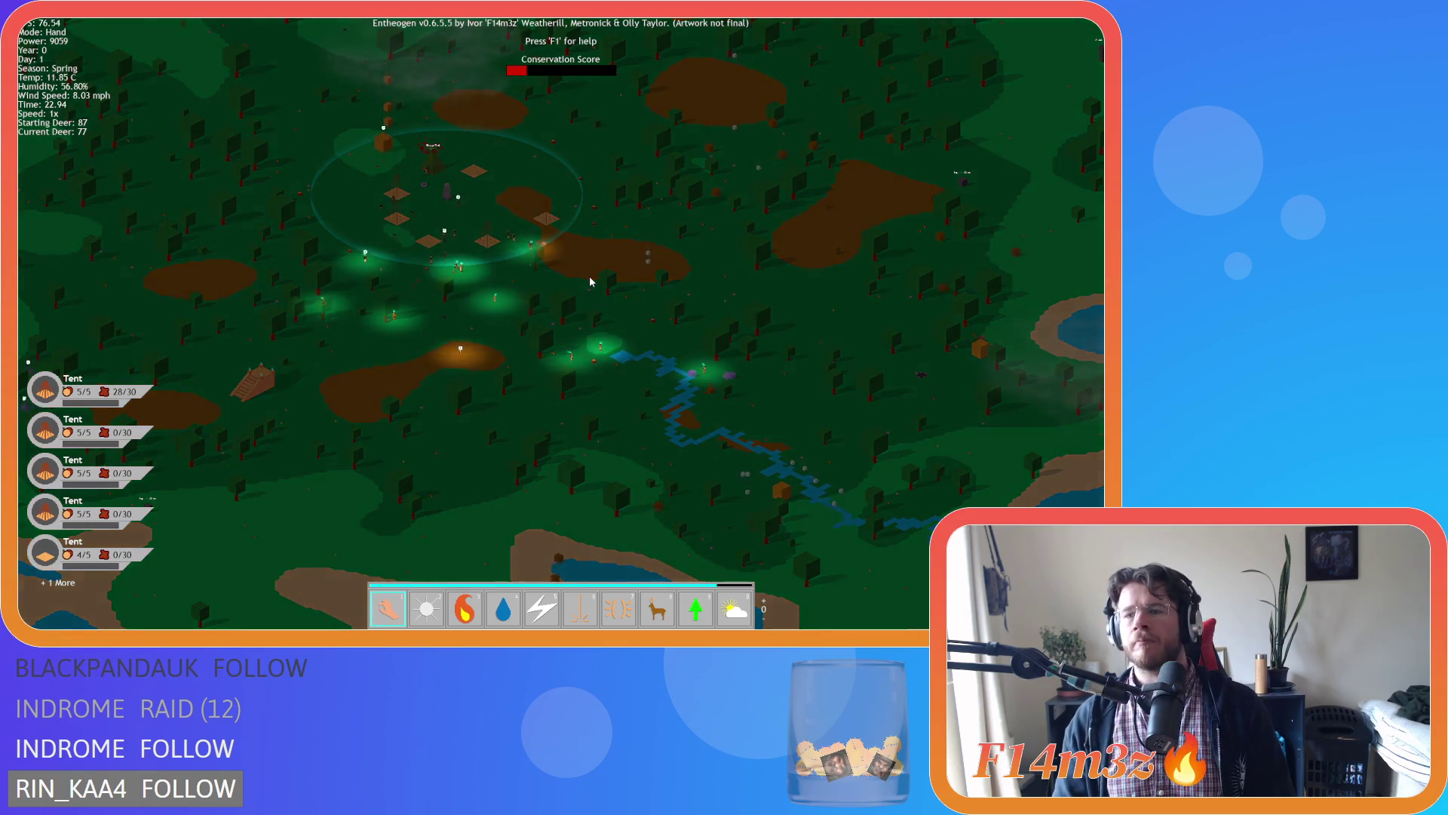
scroll(591, 281, up, 5)
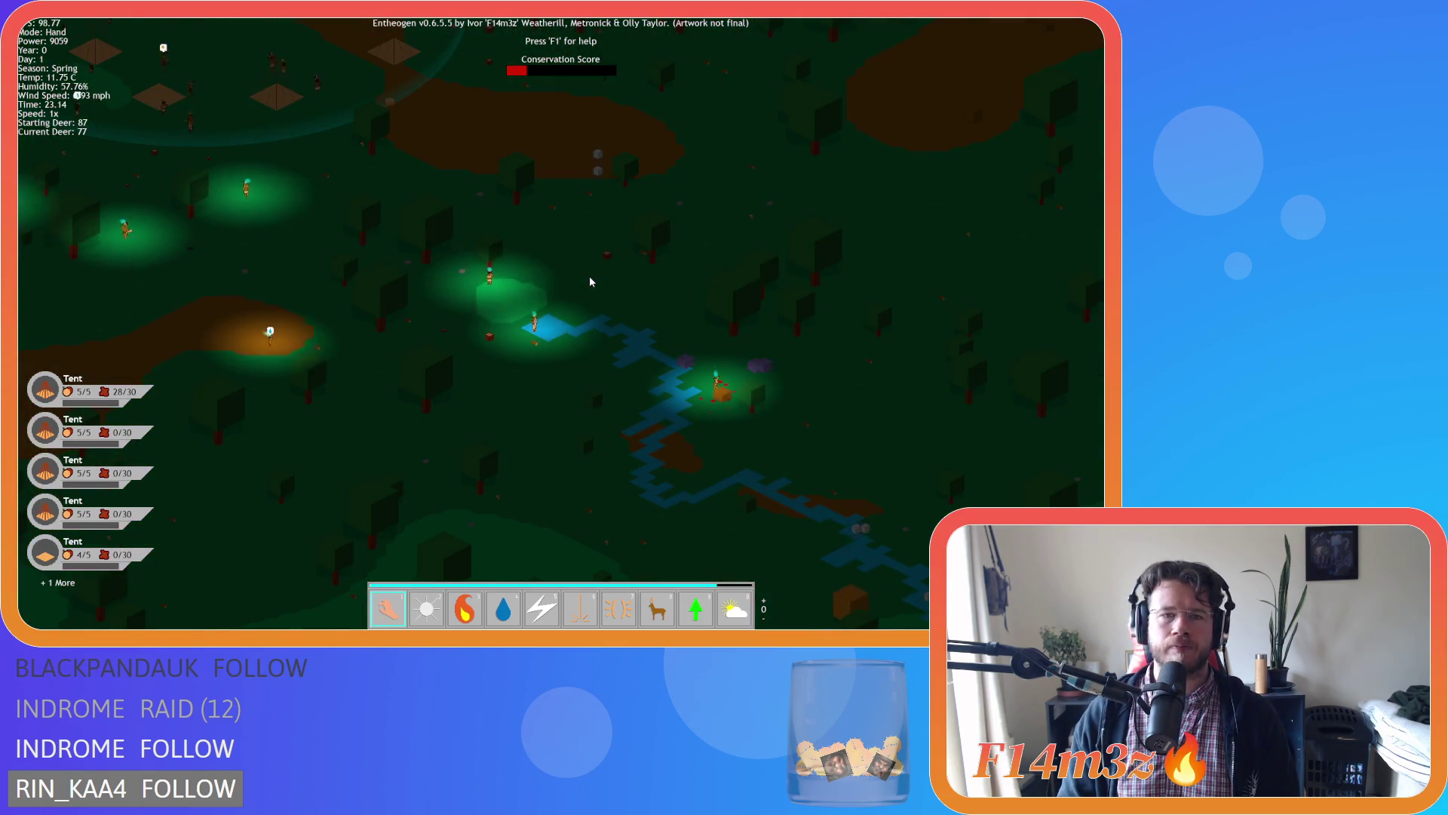
Check the Storage Tent inventory, pan around the village and show the red overlay map.
key(i)
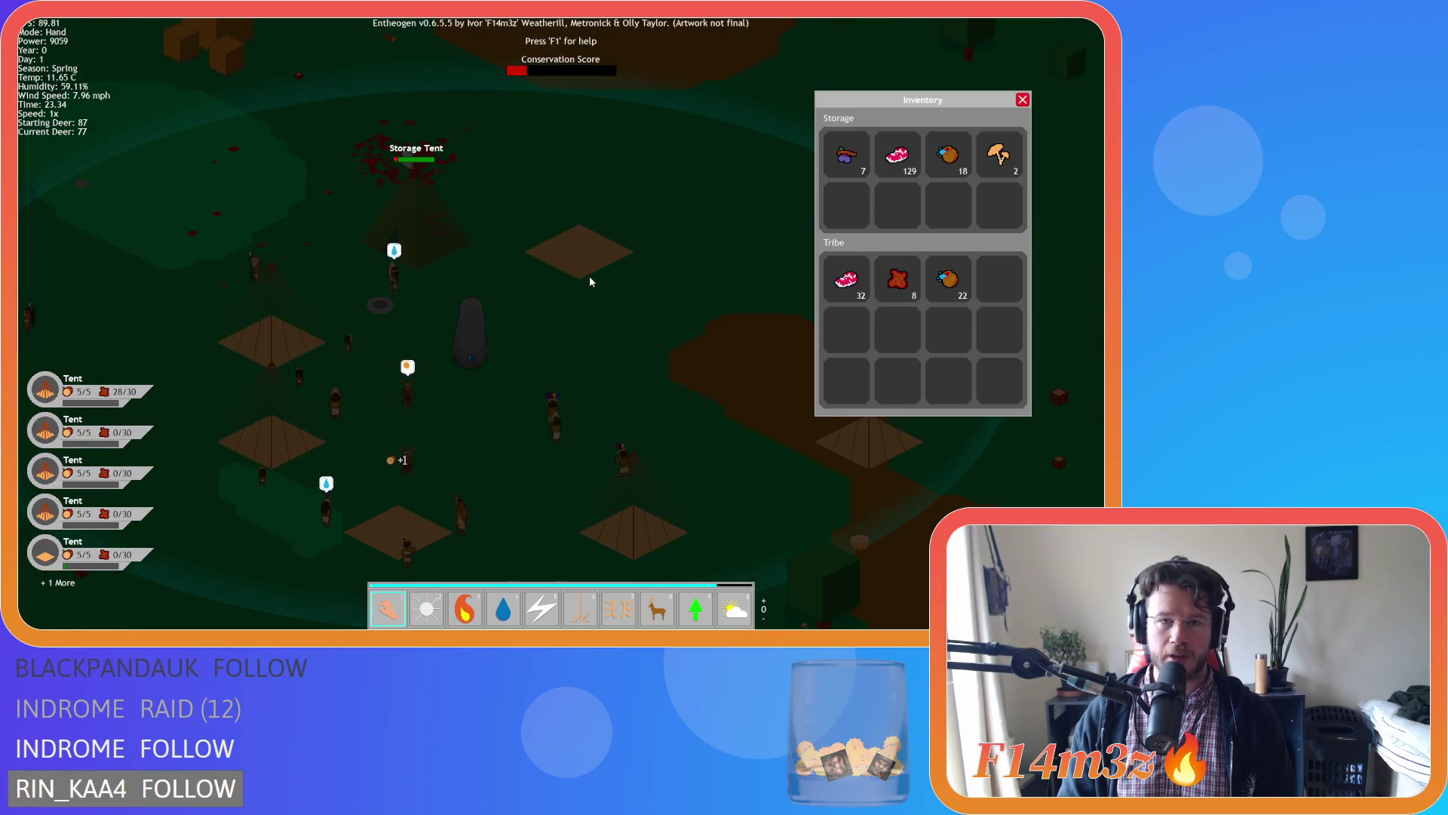
key(i)
scroll(589, 282, down, 3)
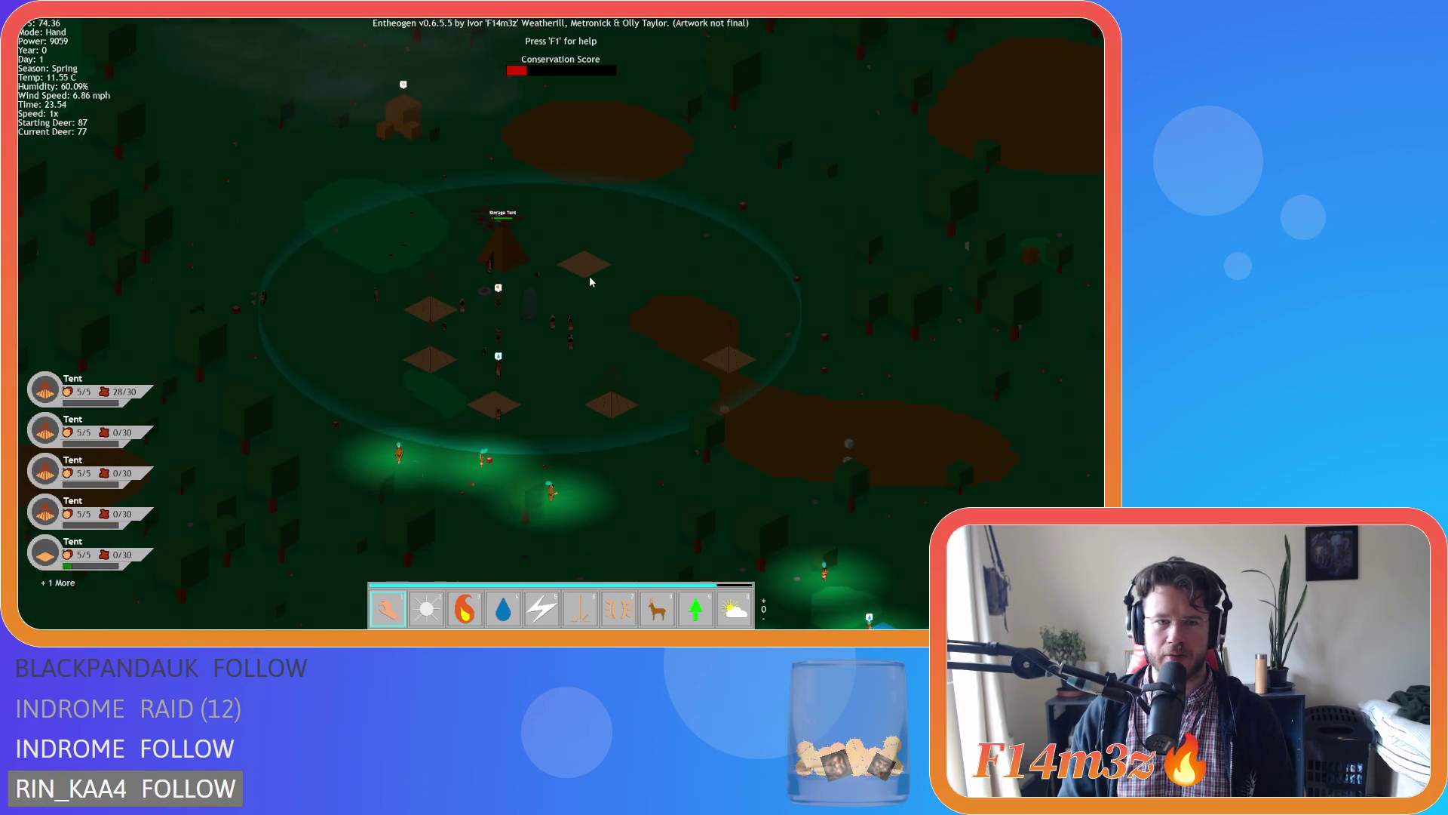
key(w)
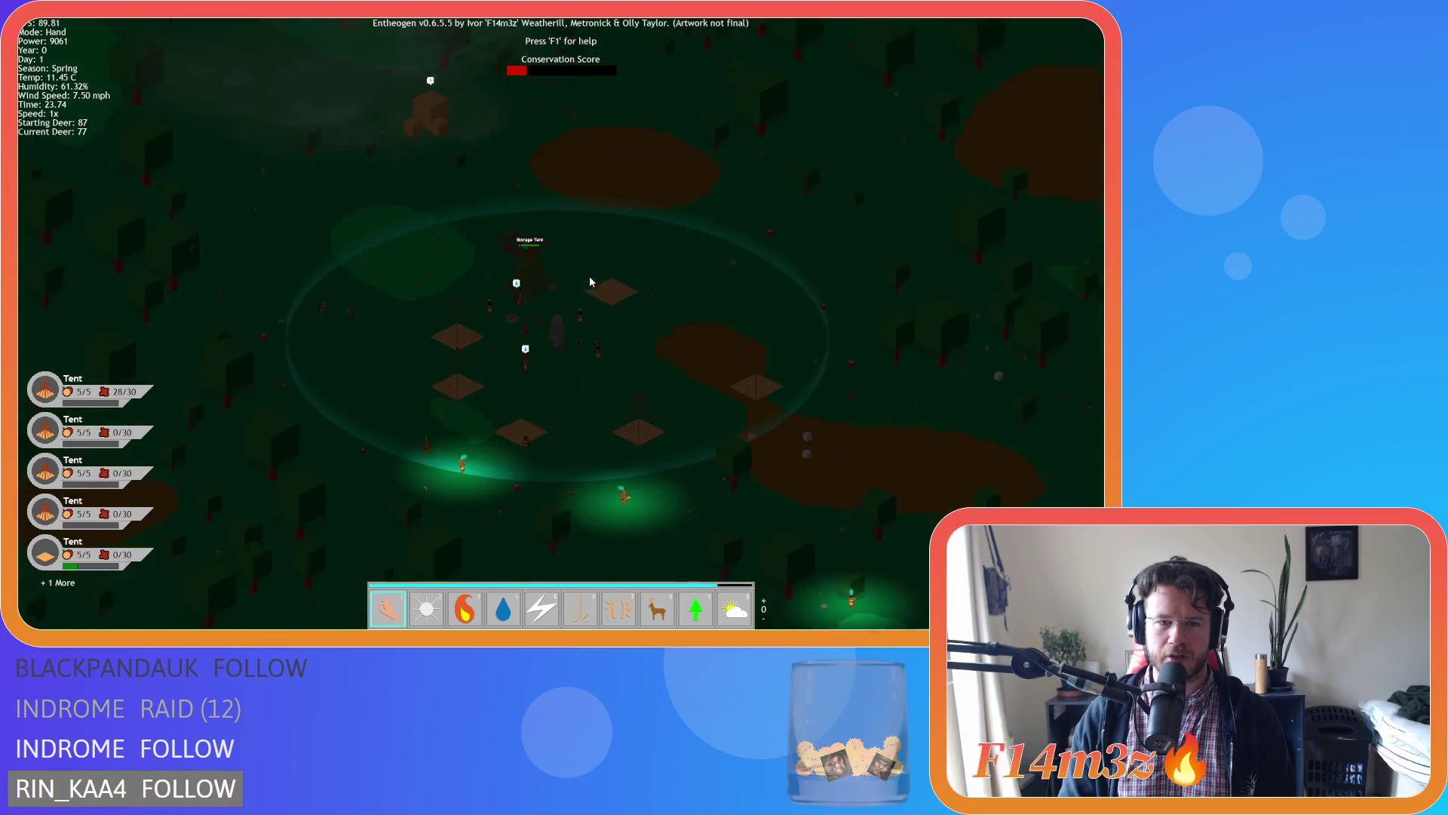
scroll(590, 282, down, 3)
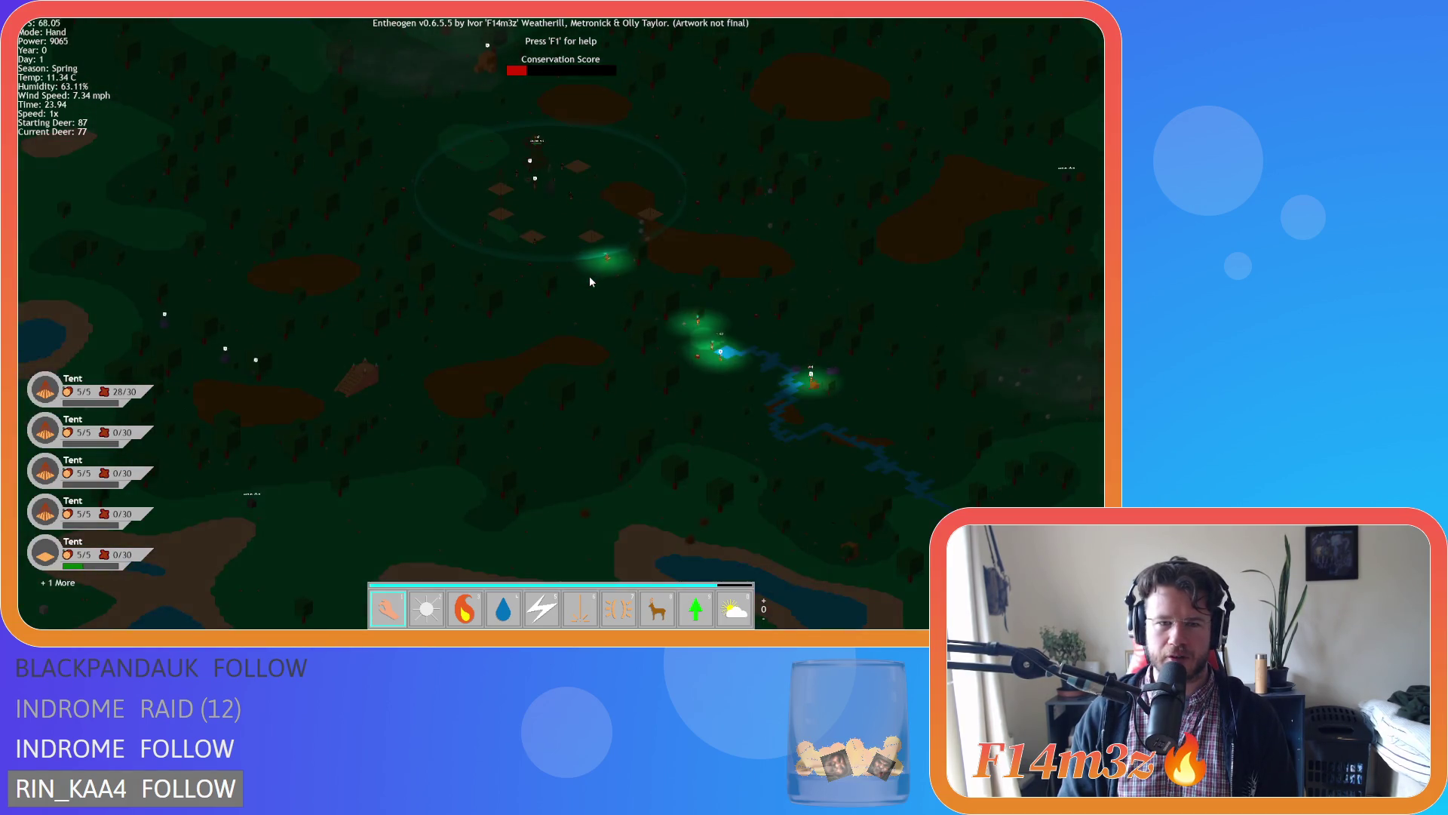
key(d)
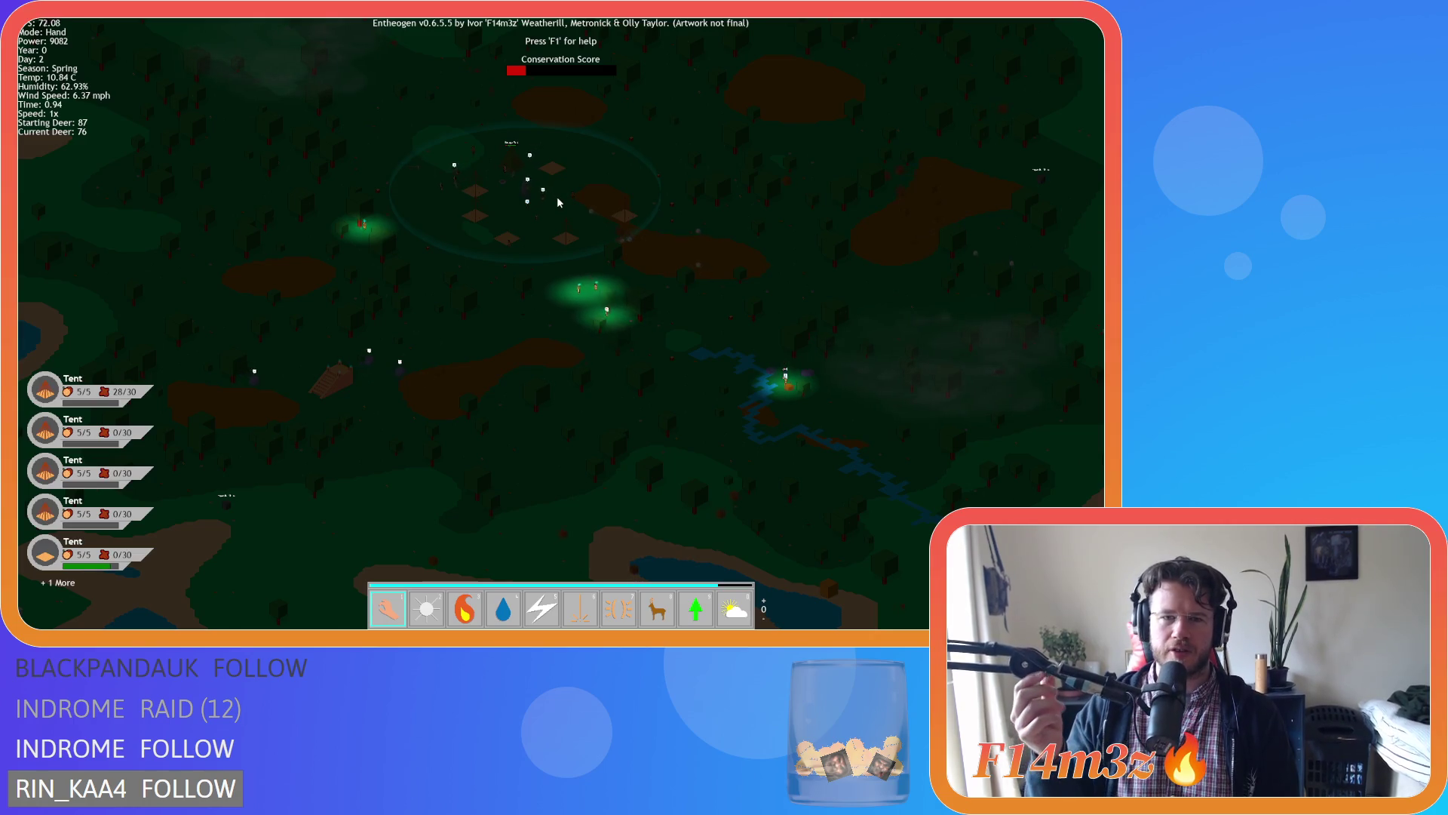
key(Tab)
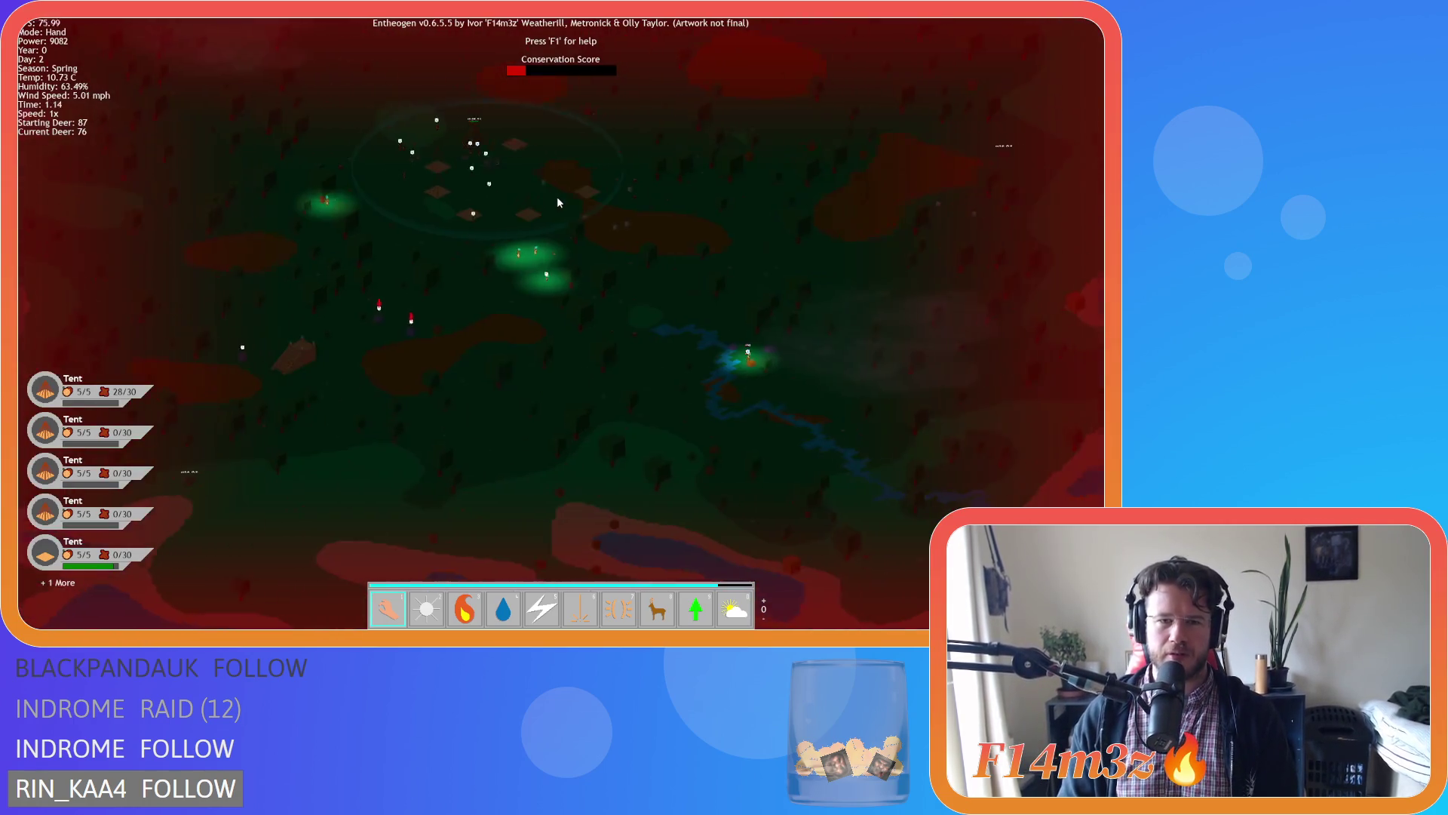
Quit the game with Escape and confirm with Y.
key(w)
key(Escape)
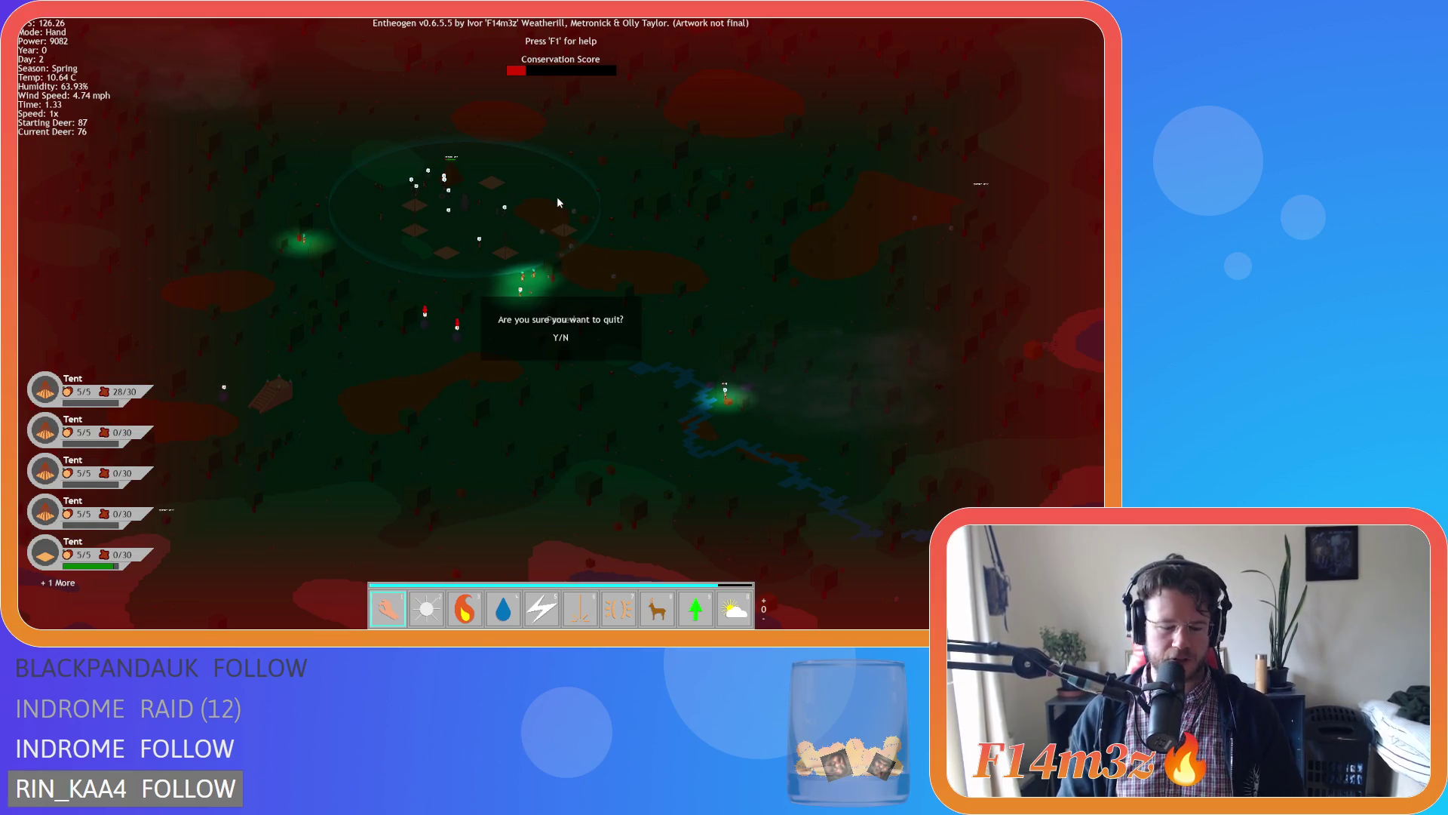
key(y)
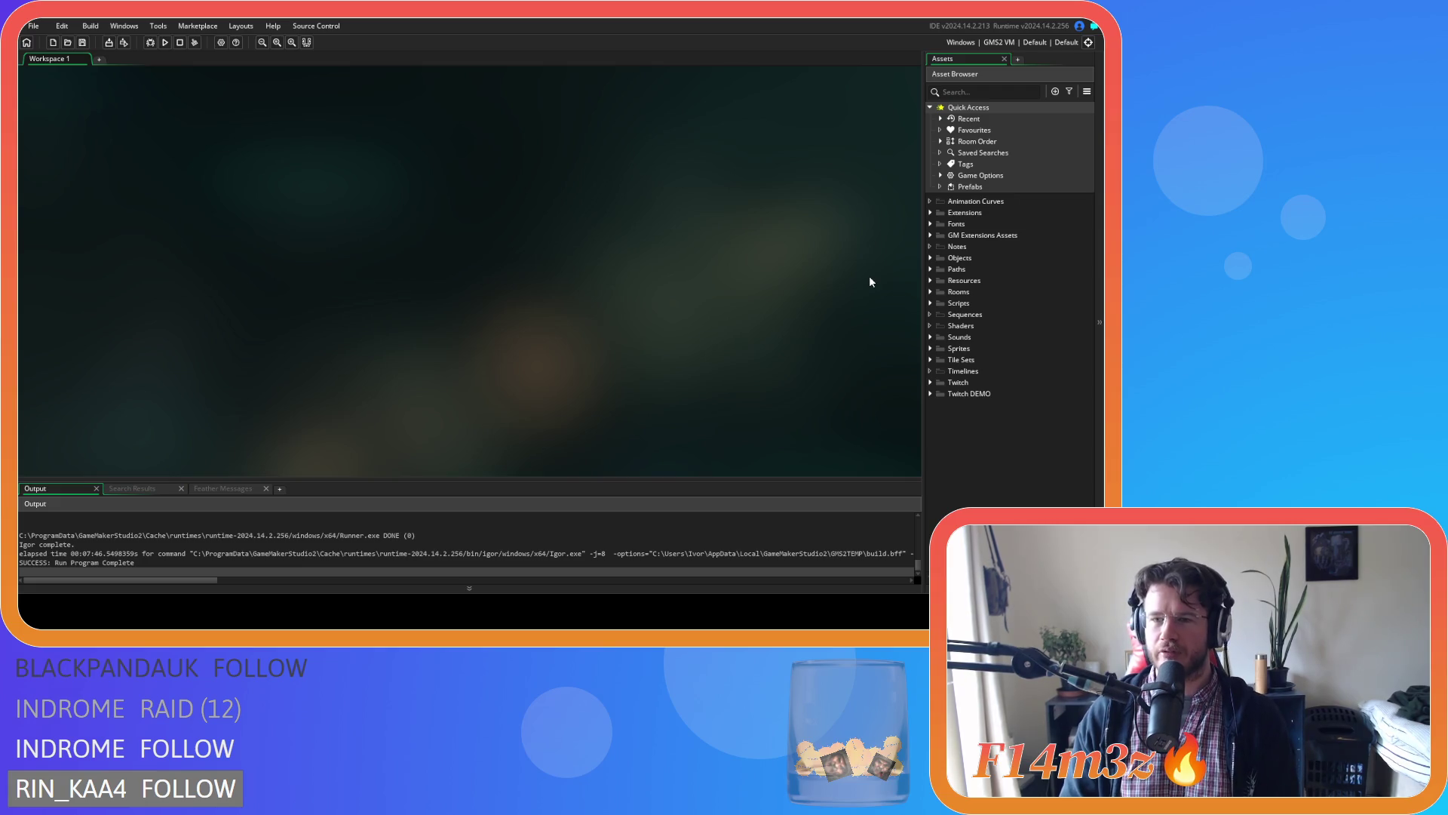
Expand Scripts > Death in the Asset Browser and select sc_deathBear.
click(930, 258)
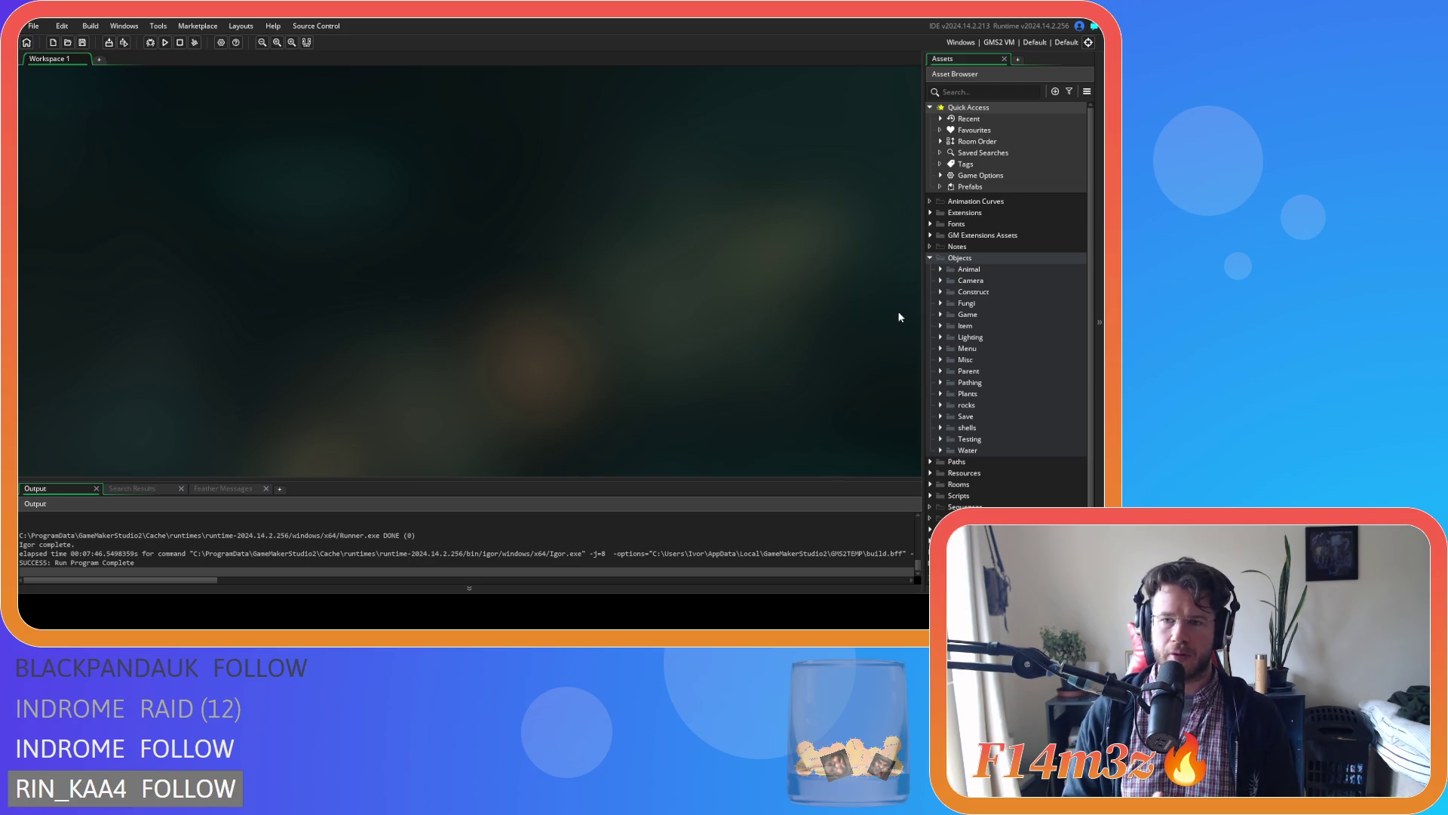
click(940, 315)
click(941, 315)
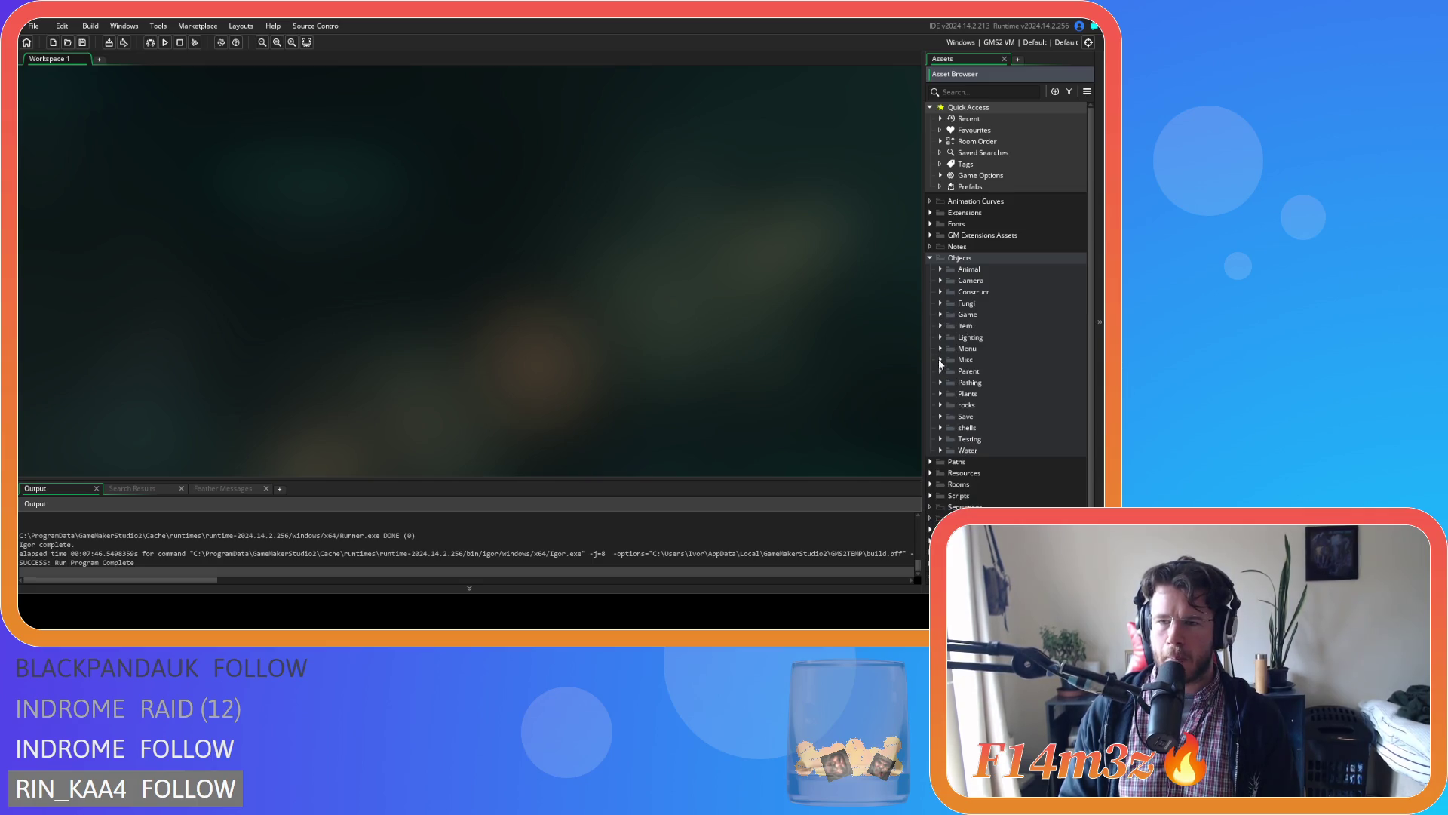
scroll(941, 363, down, 1)
click(931, 475)
scroll(943, 428, down, 10)
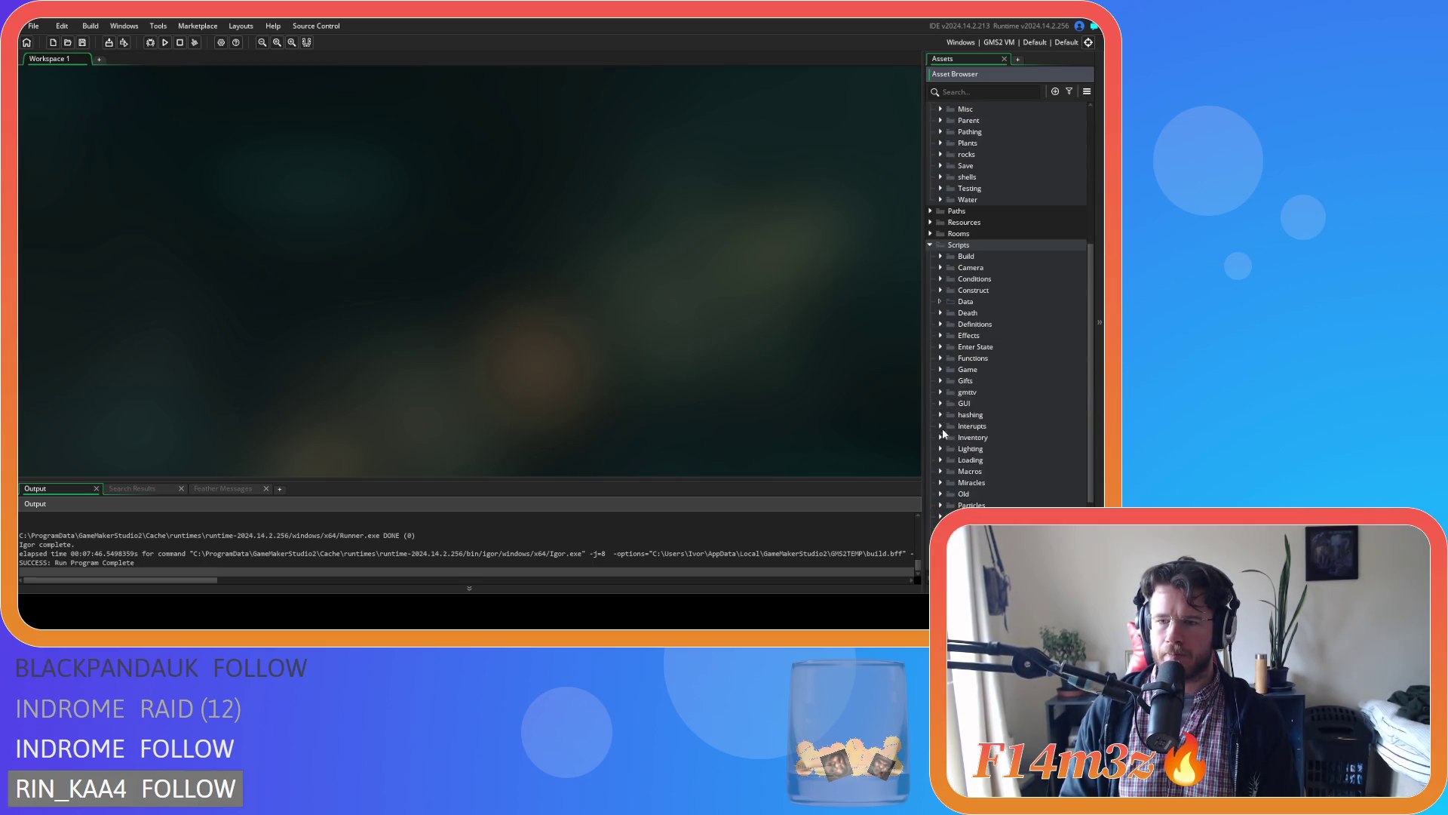
click(940, 245)
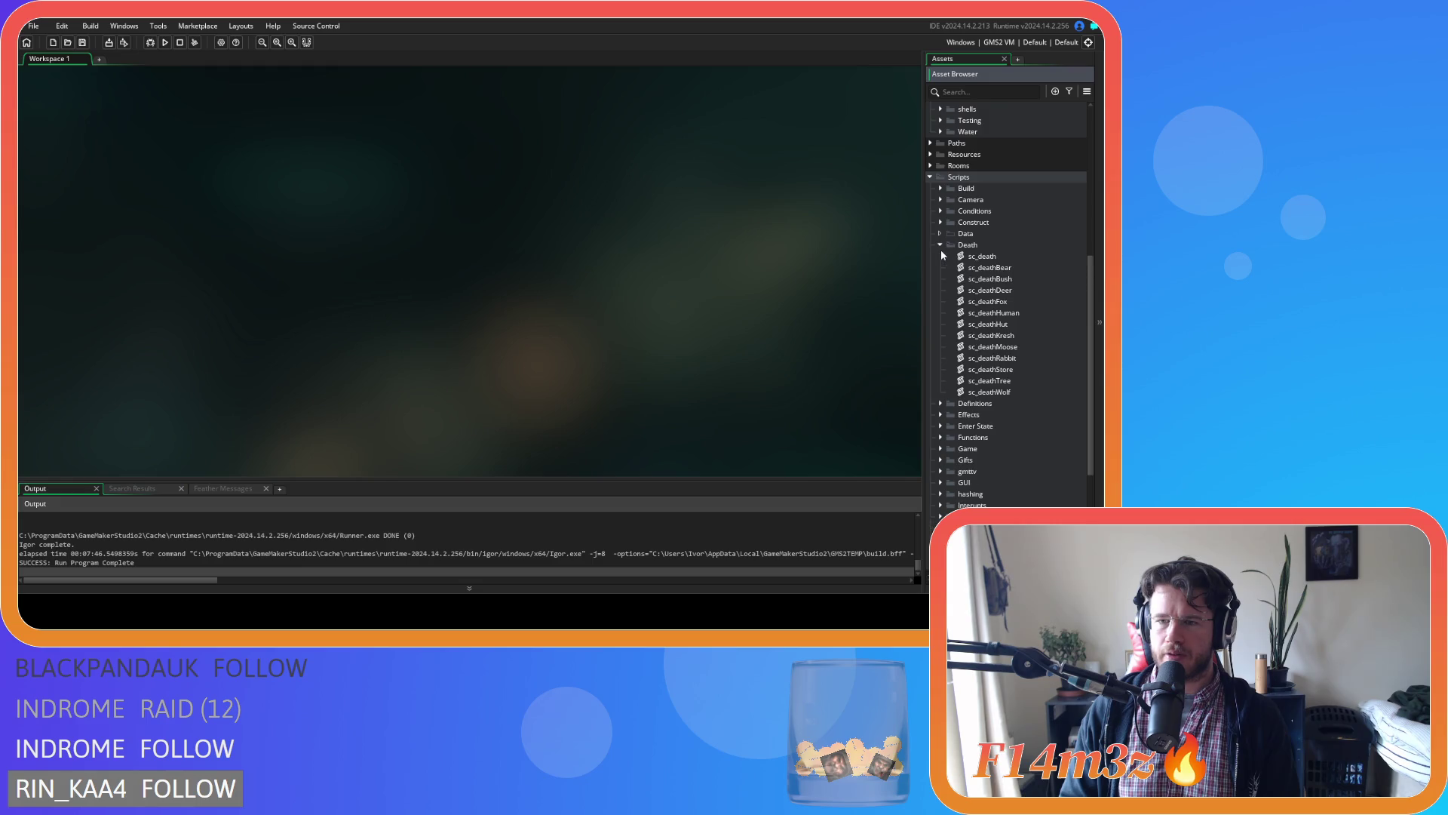
click(1021, 265)
click(1021, 269)
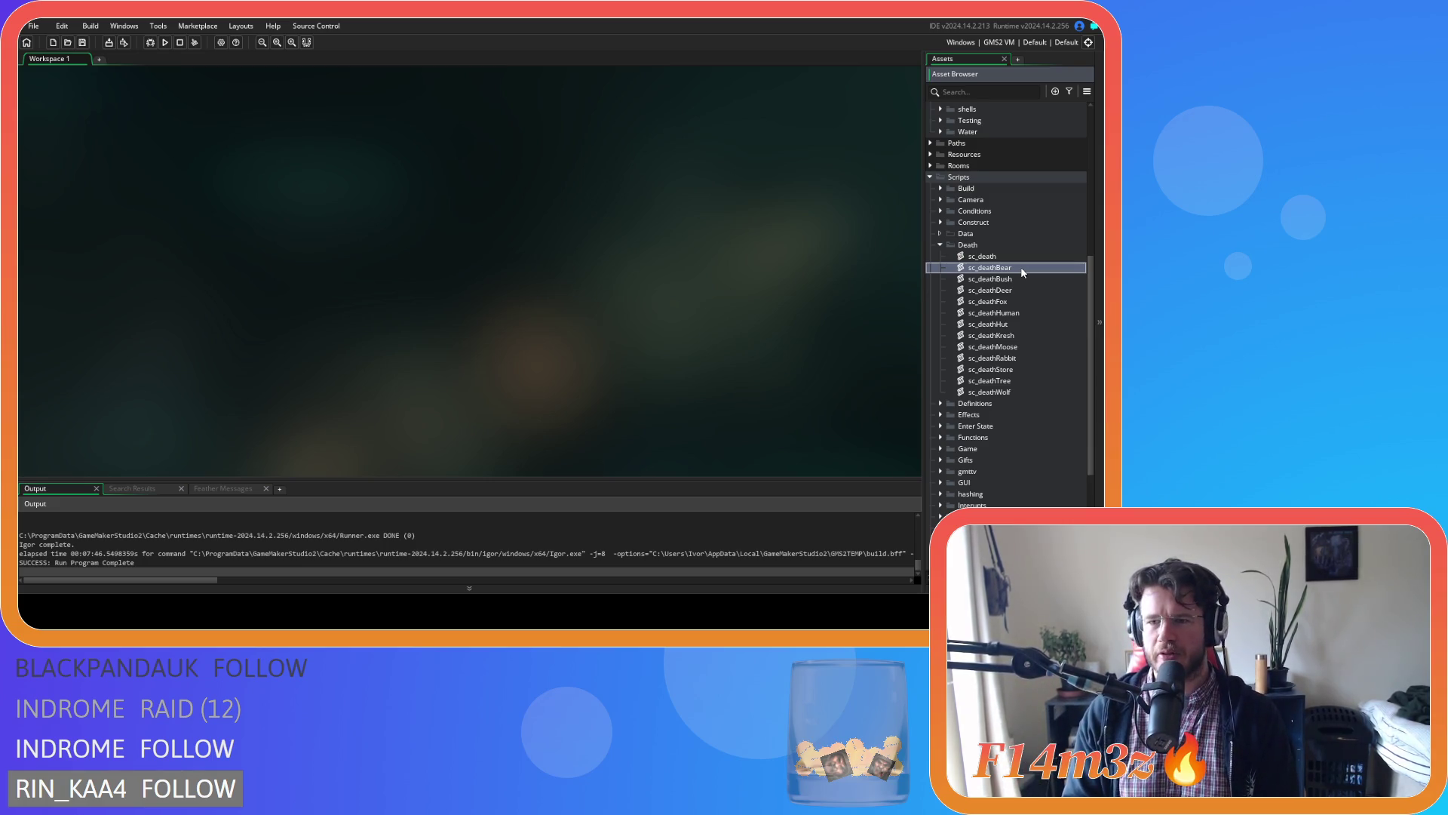
Browse the death scripts with the arrow keys and open sc_deathBear in the editor.
key(Down)
key(Down)
key(Down)
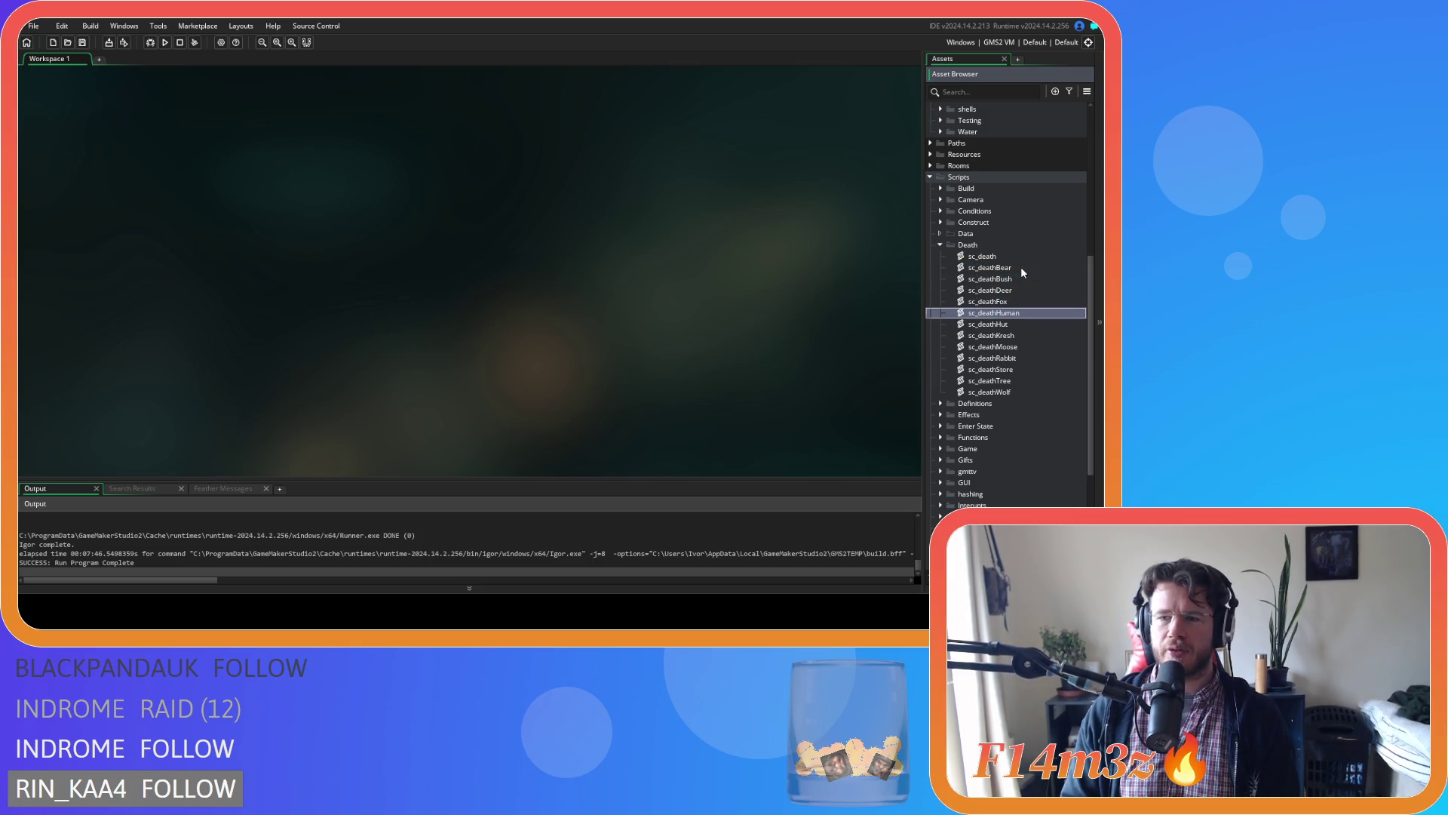
key(Up)
key(Up)
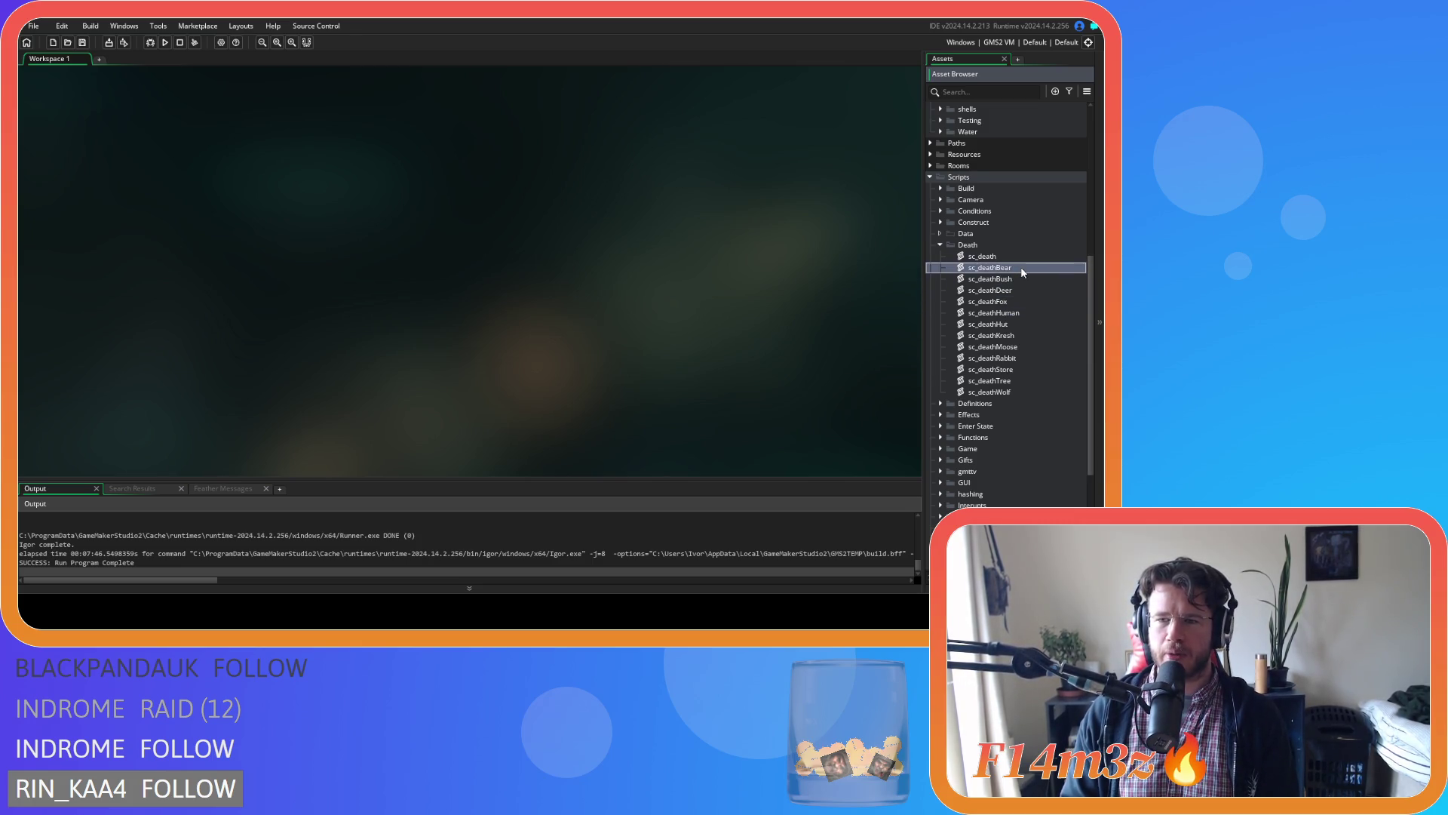
key(Down)
key(Down)
key(Up)
key(Up)
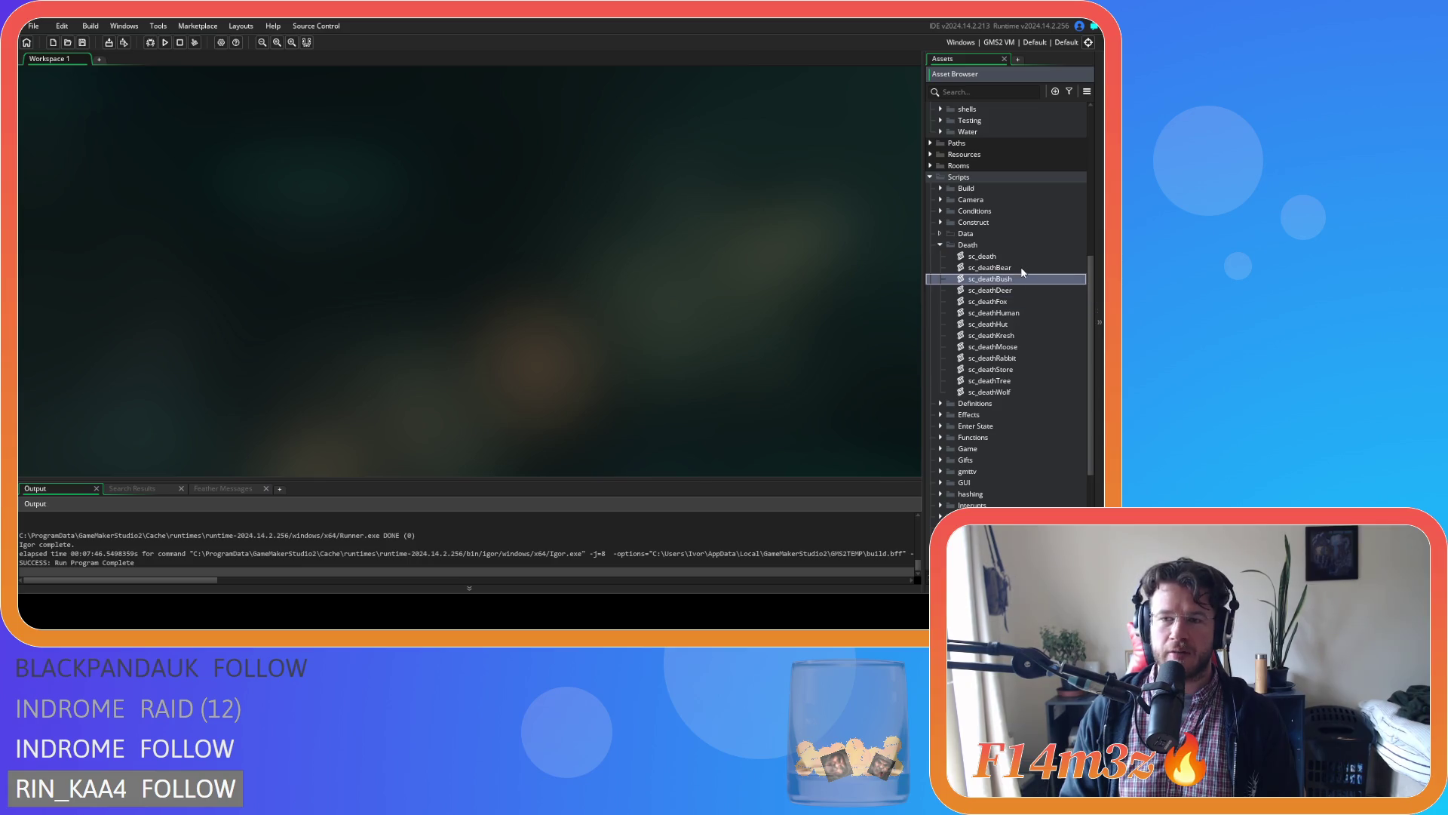
key(Up)
key(Down)
key(Down)
key(Up)
key(Down)
key(Up)
key(Down)
key(Down)
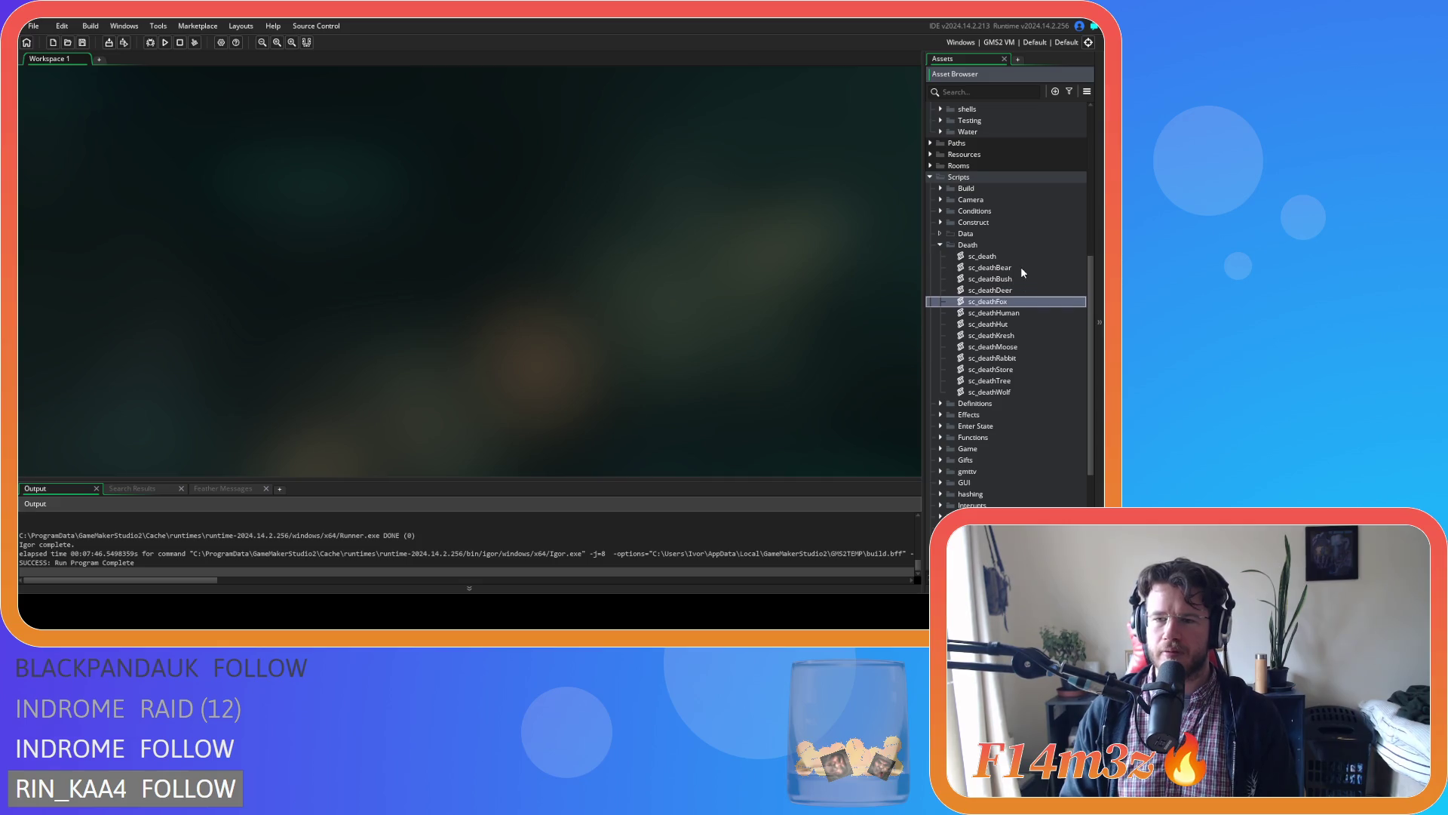
key(Up)
key(Up)
key(Up)
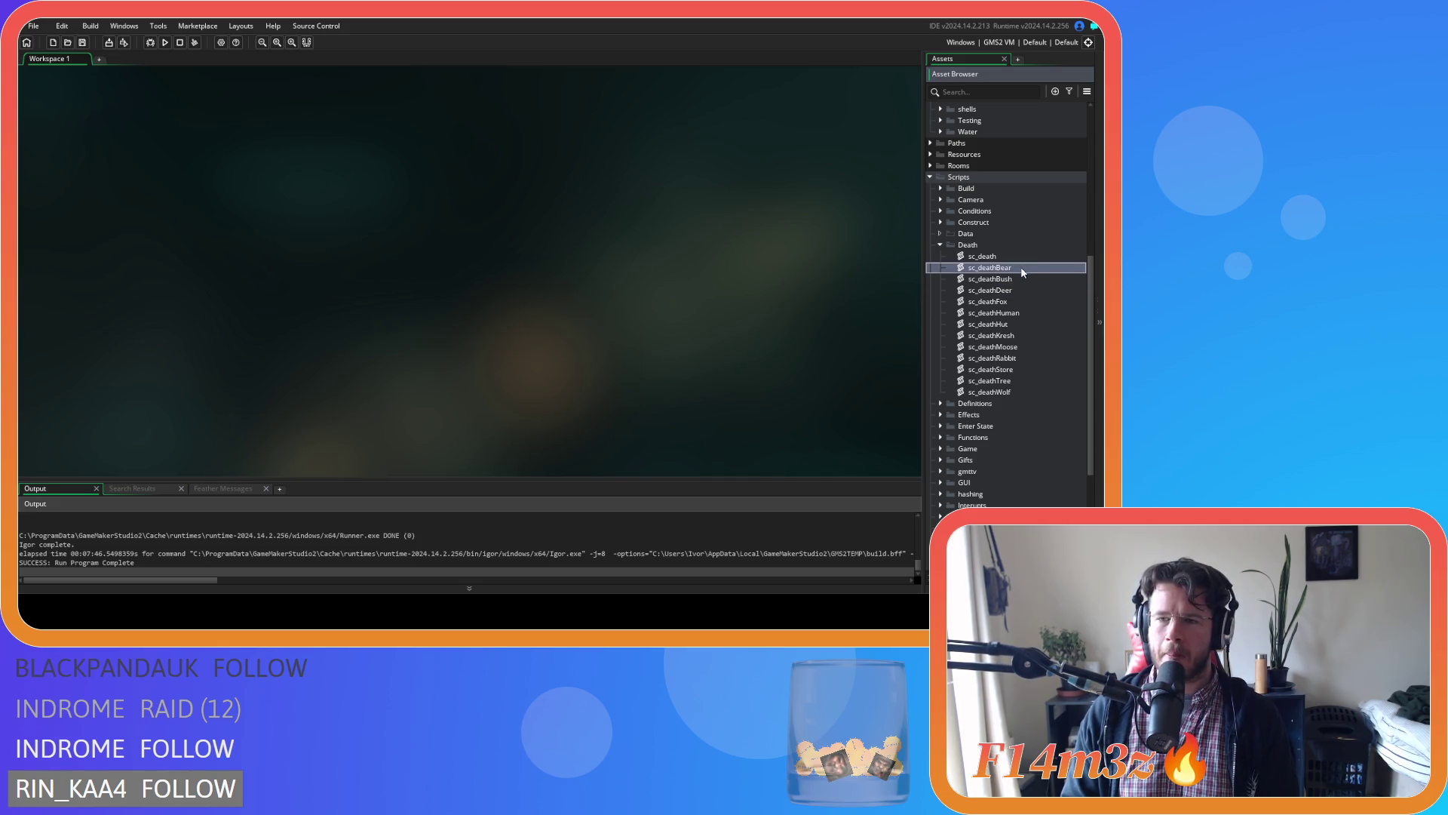
key(Return)
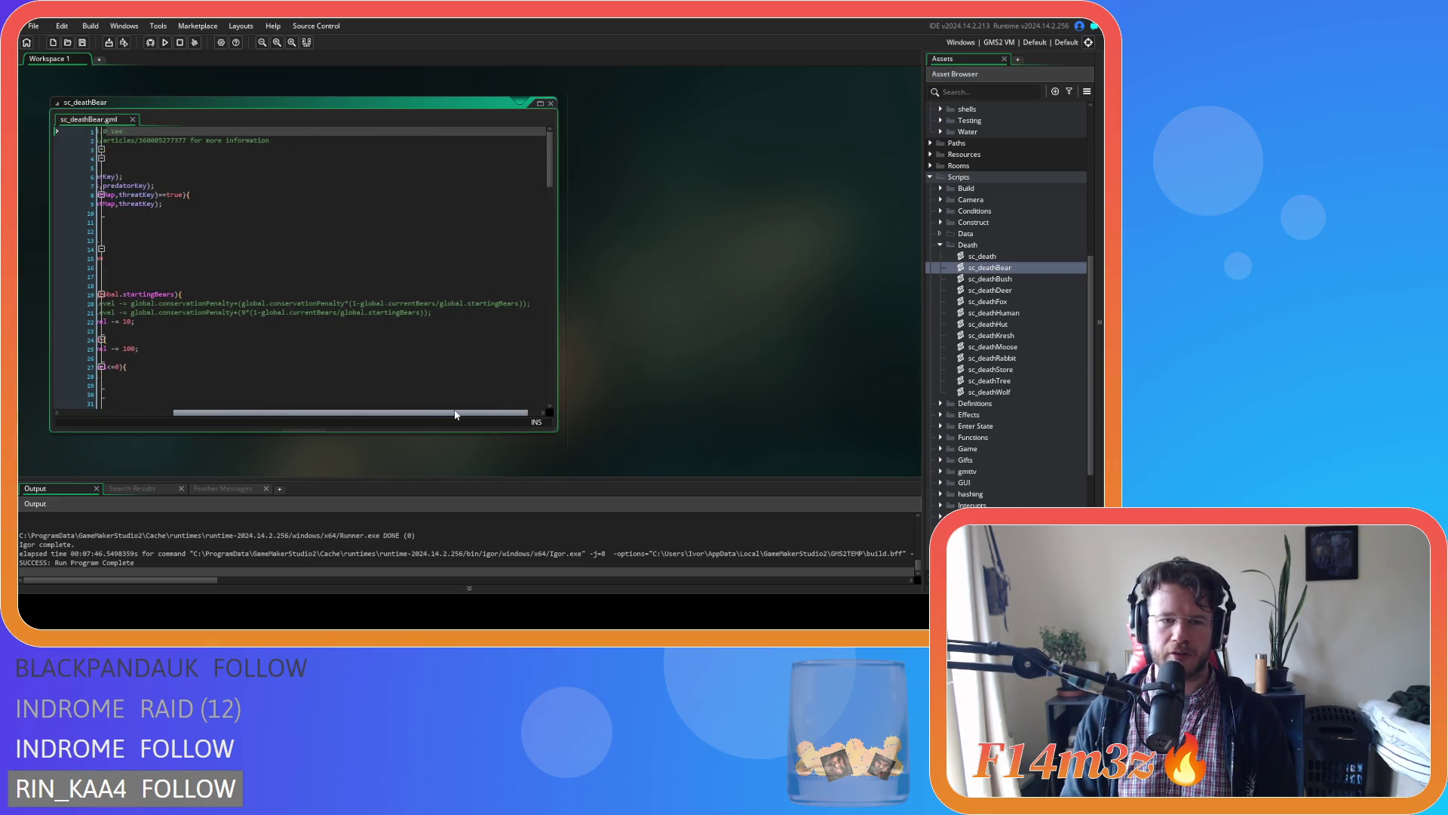
In sc_deathBear, comment out the flat -= 10 line, uncomment the proportional penalty line, and save.
click(310, 323)
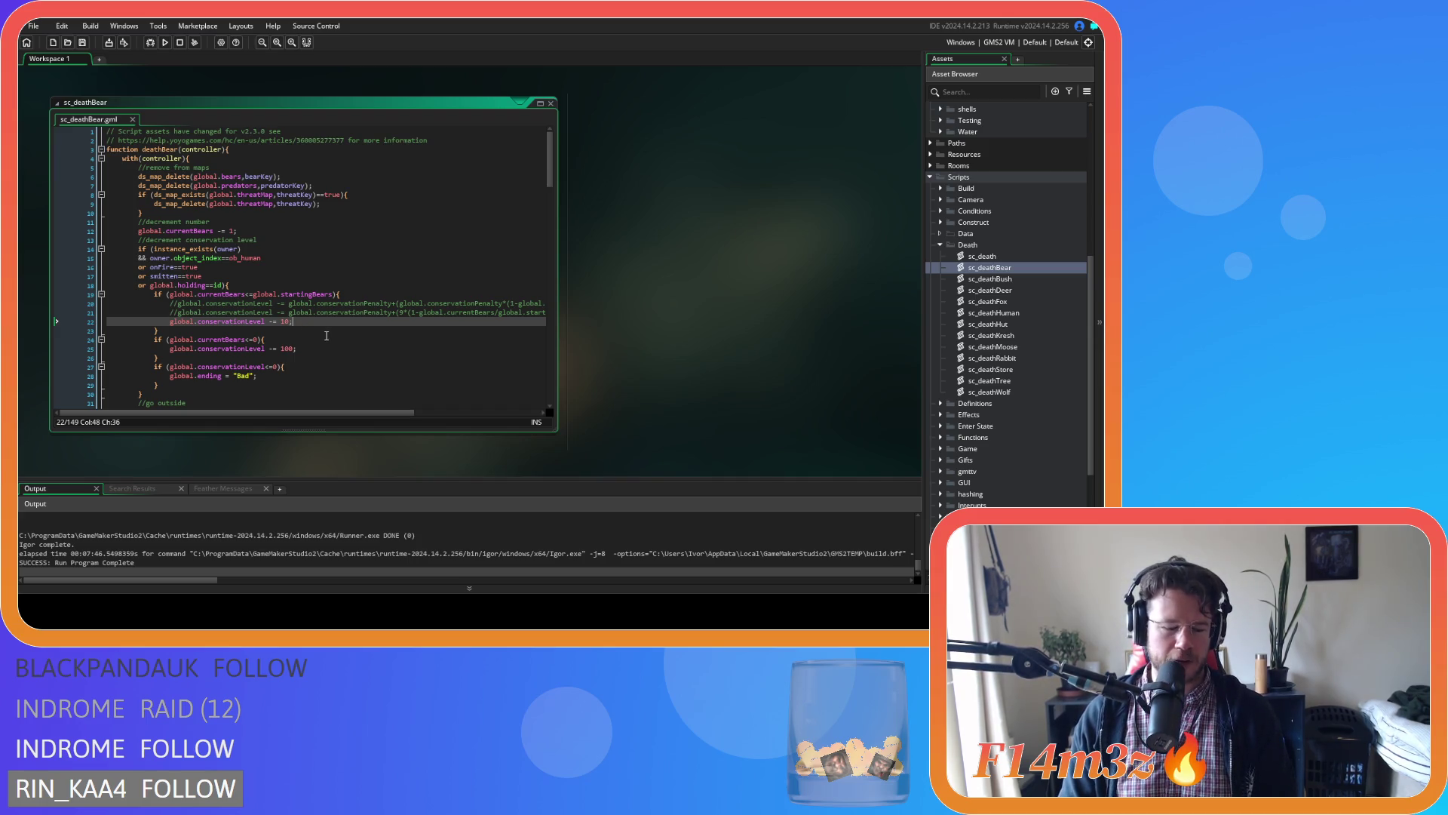
scroll(428, 413, right, 3)
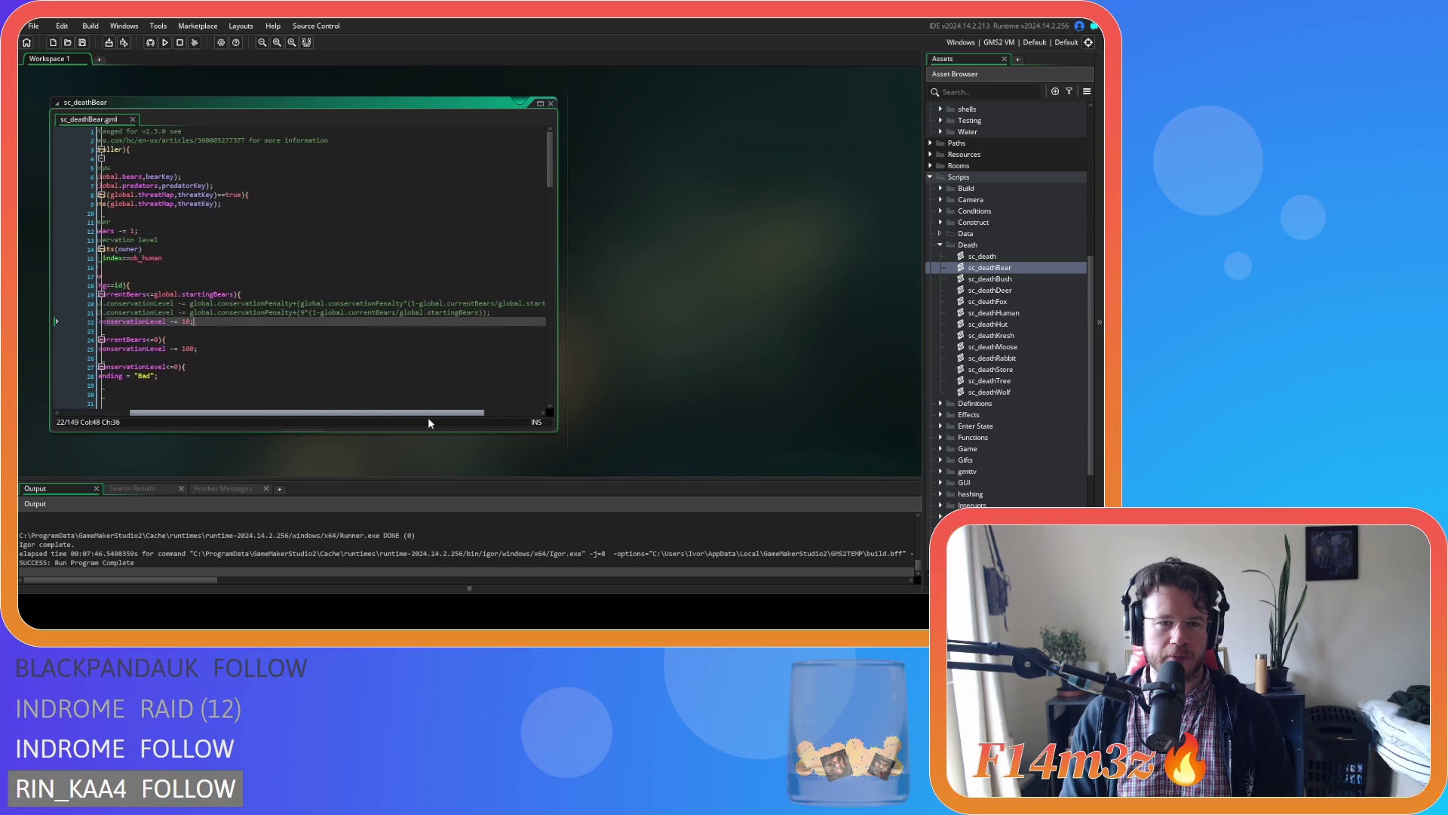
key(ctrl+k)
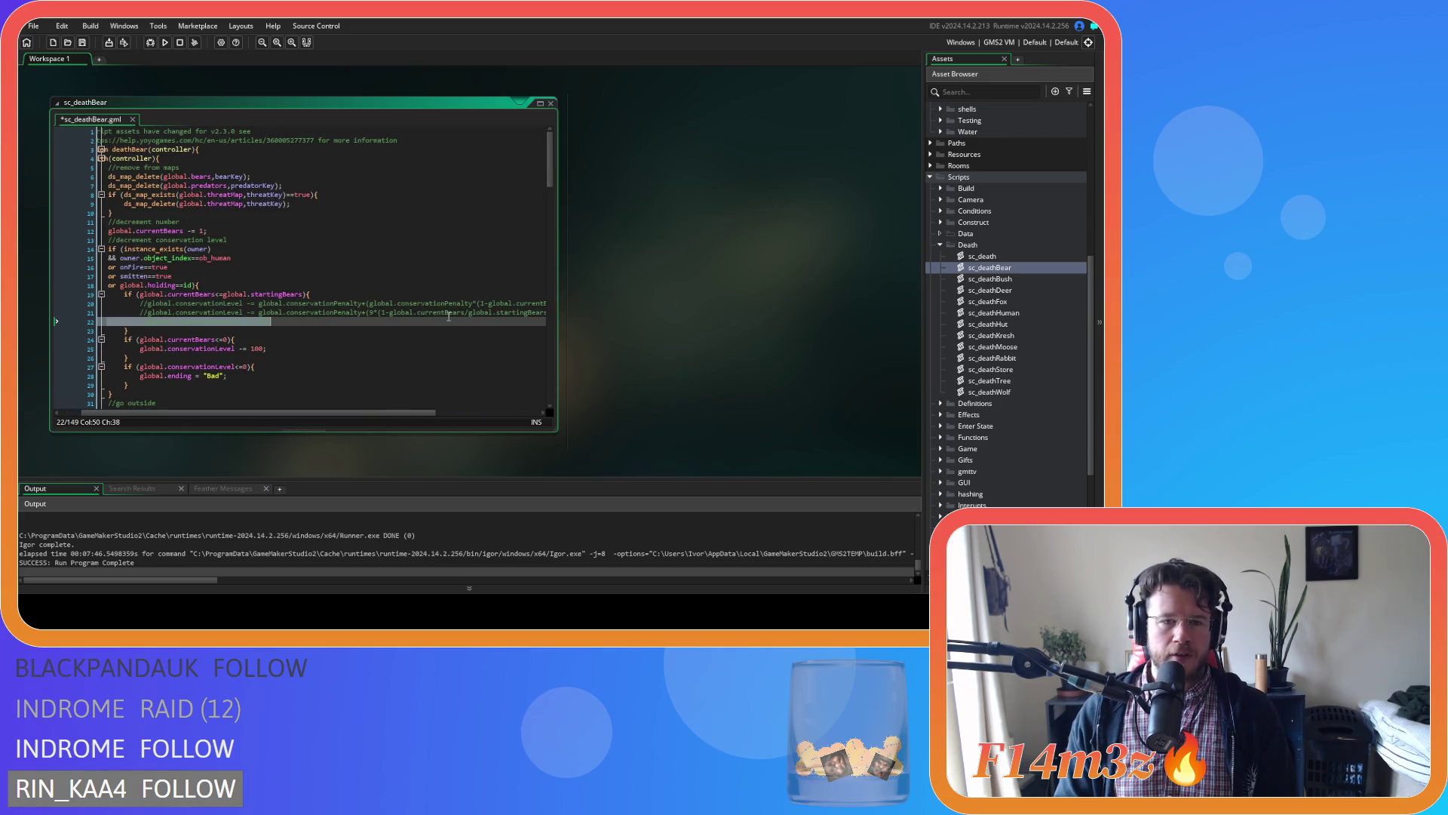
drag(140, 312, 449, 315)
key(ctrl+shift+k)
click(497, 313)
key(ctrl+s)
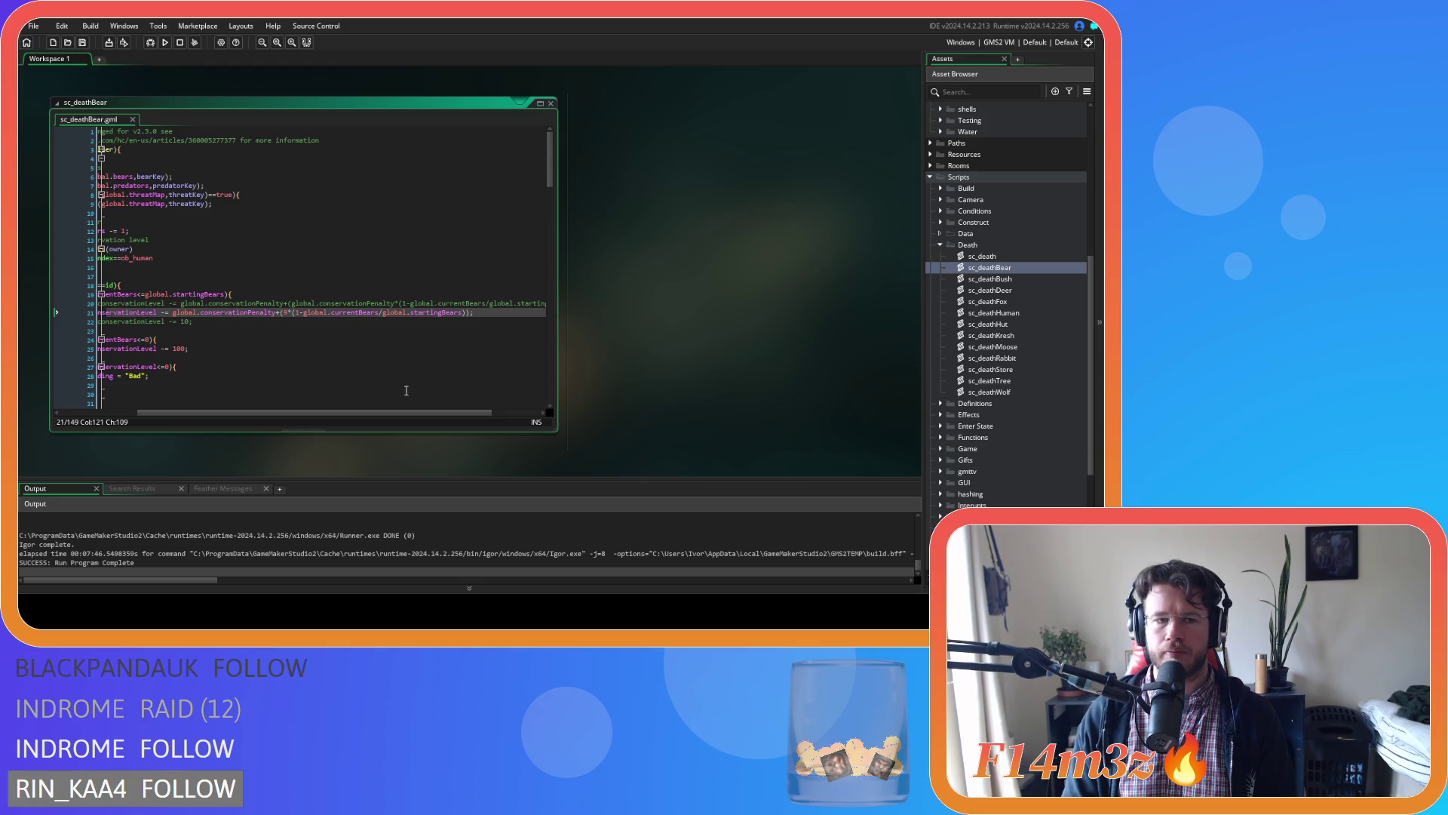
mouse_move(395, 413)
mouse_down()
mouse_move(351, 413)
mouse_move(376, 413)
mouse_up()
double_click(1003, 301)
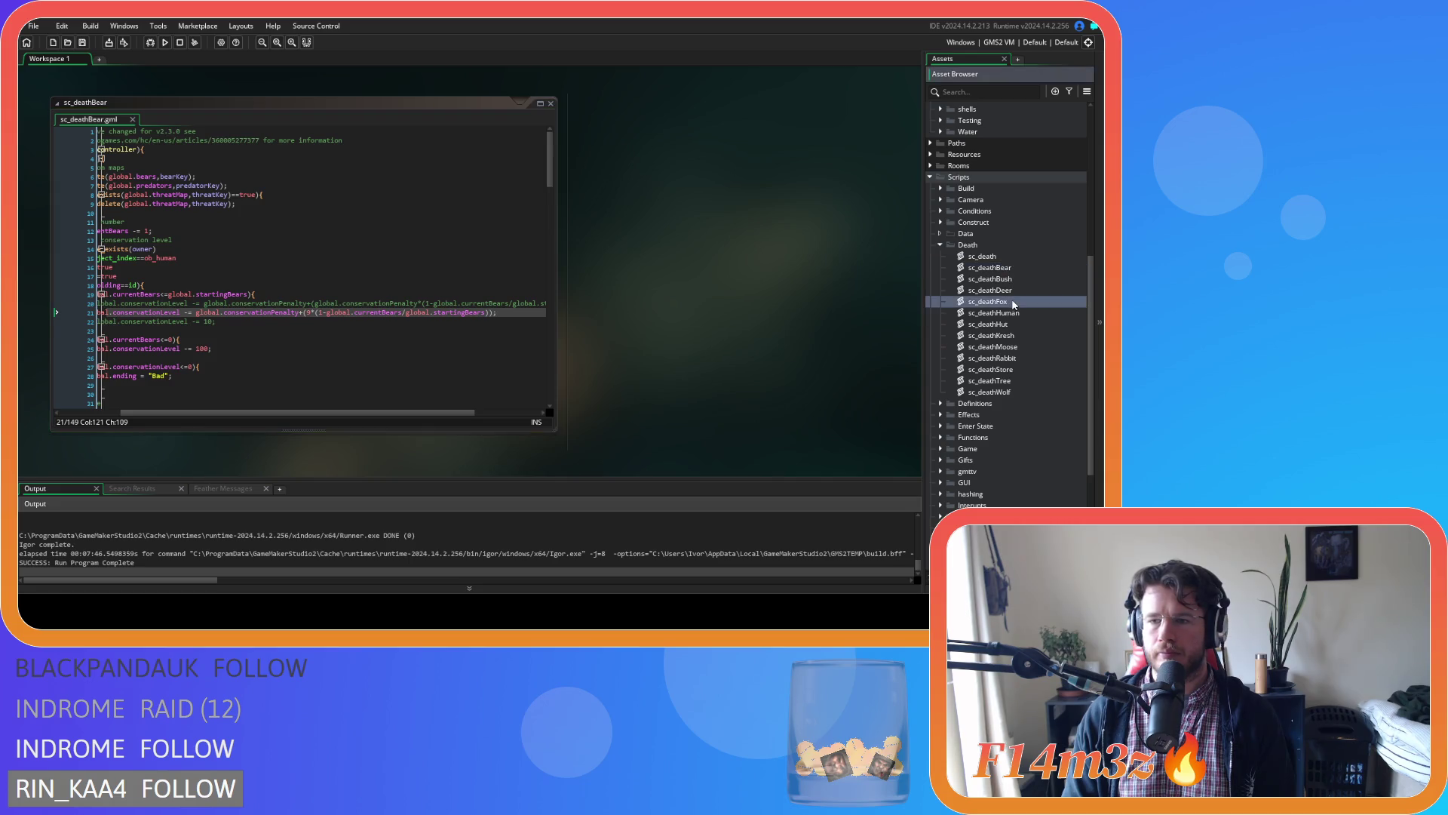
In sc_deathFox, comment out the flat 10-point line and uncomment the proportional penalty line.
click(309, 277)
key(ctrl+k)
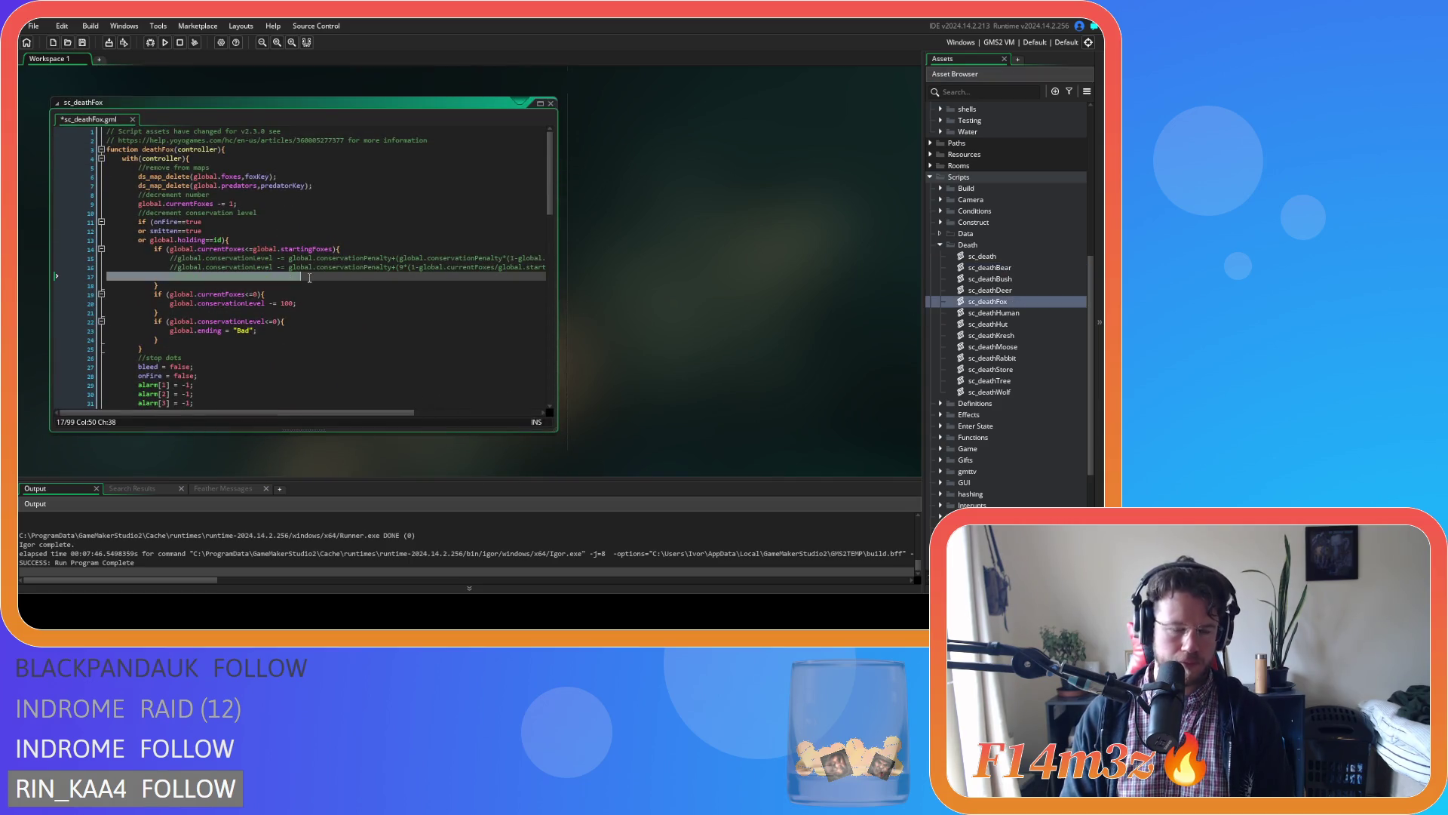
triple_click(322, 268)
key(ctrl+shift+k)
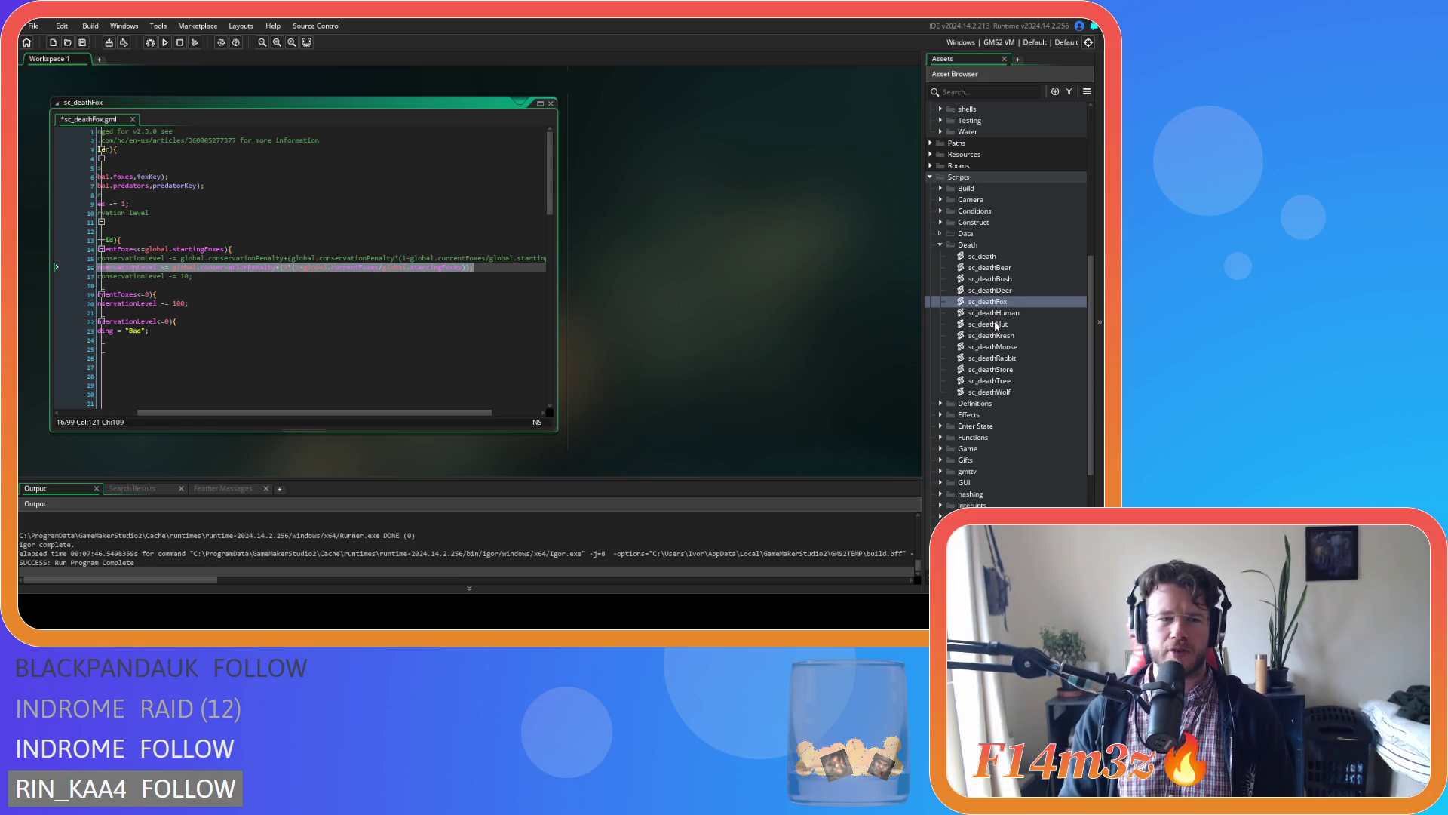
double_click(175, 302)
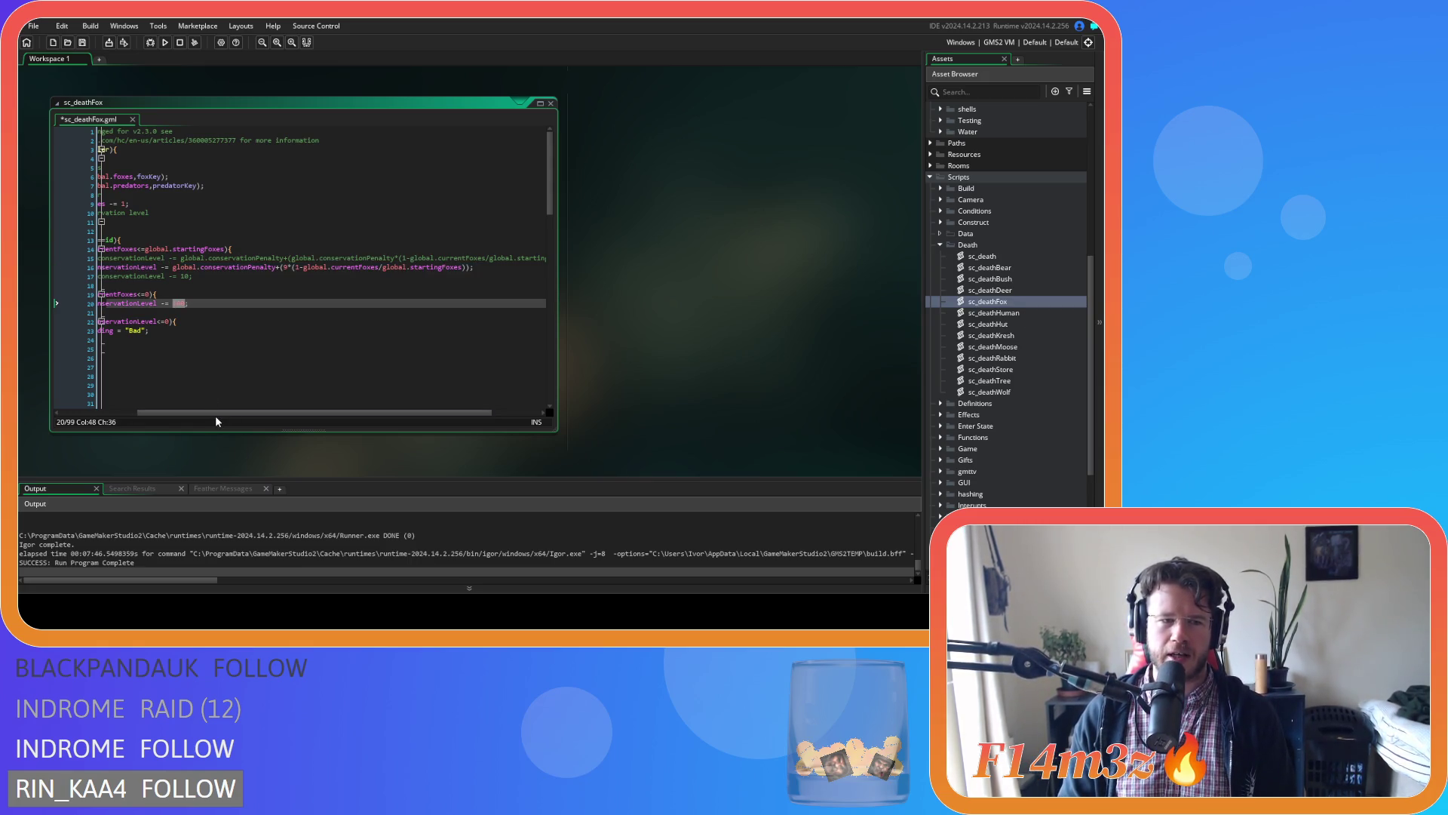
click(497, 267)
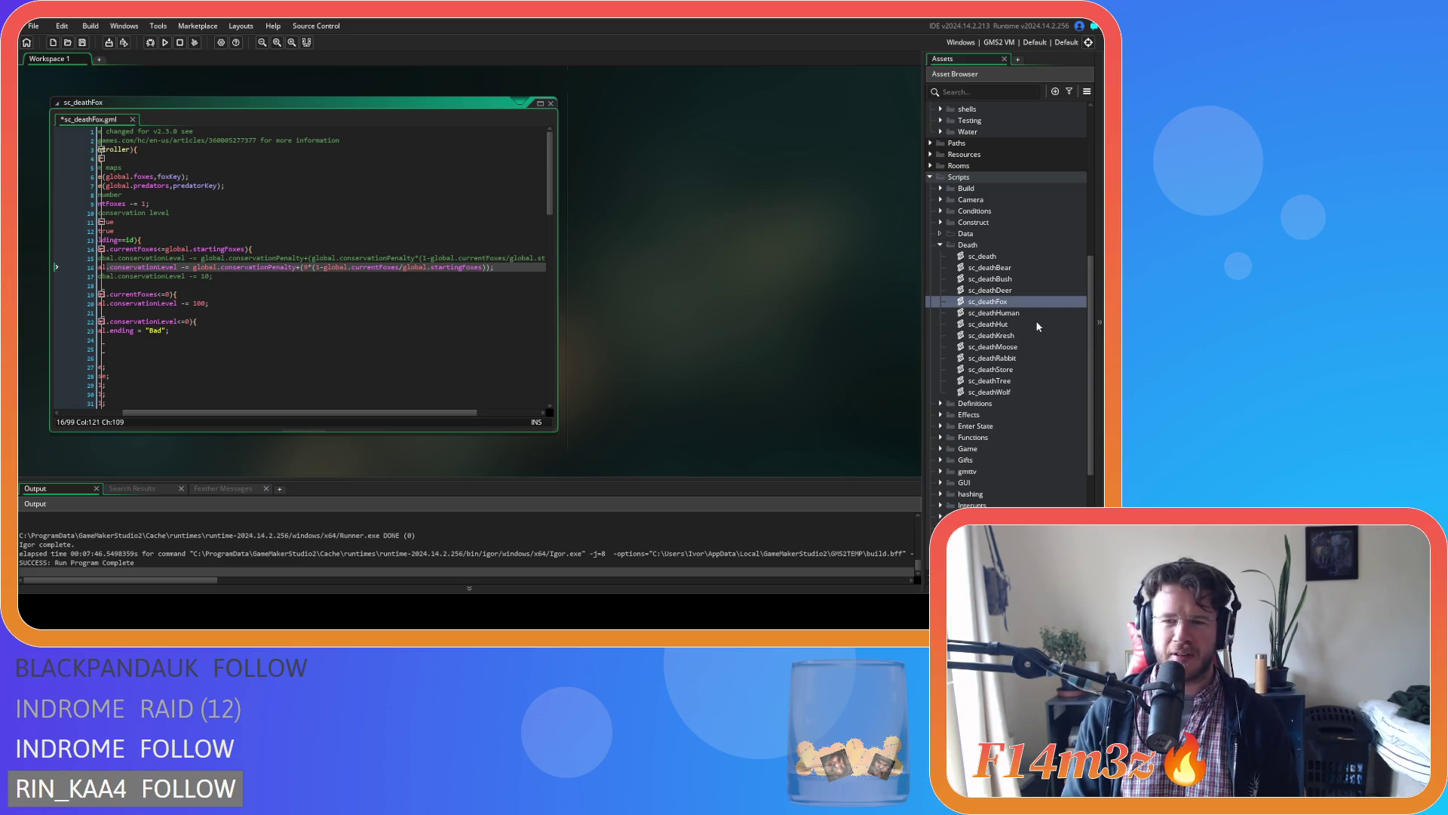
Compare penalty code across sc_deathMoose, sc_deathFox and sc_deathRabbit.
click(1028, 347)
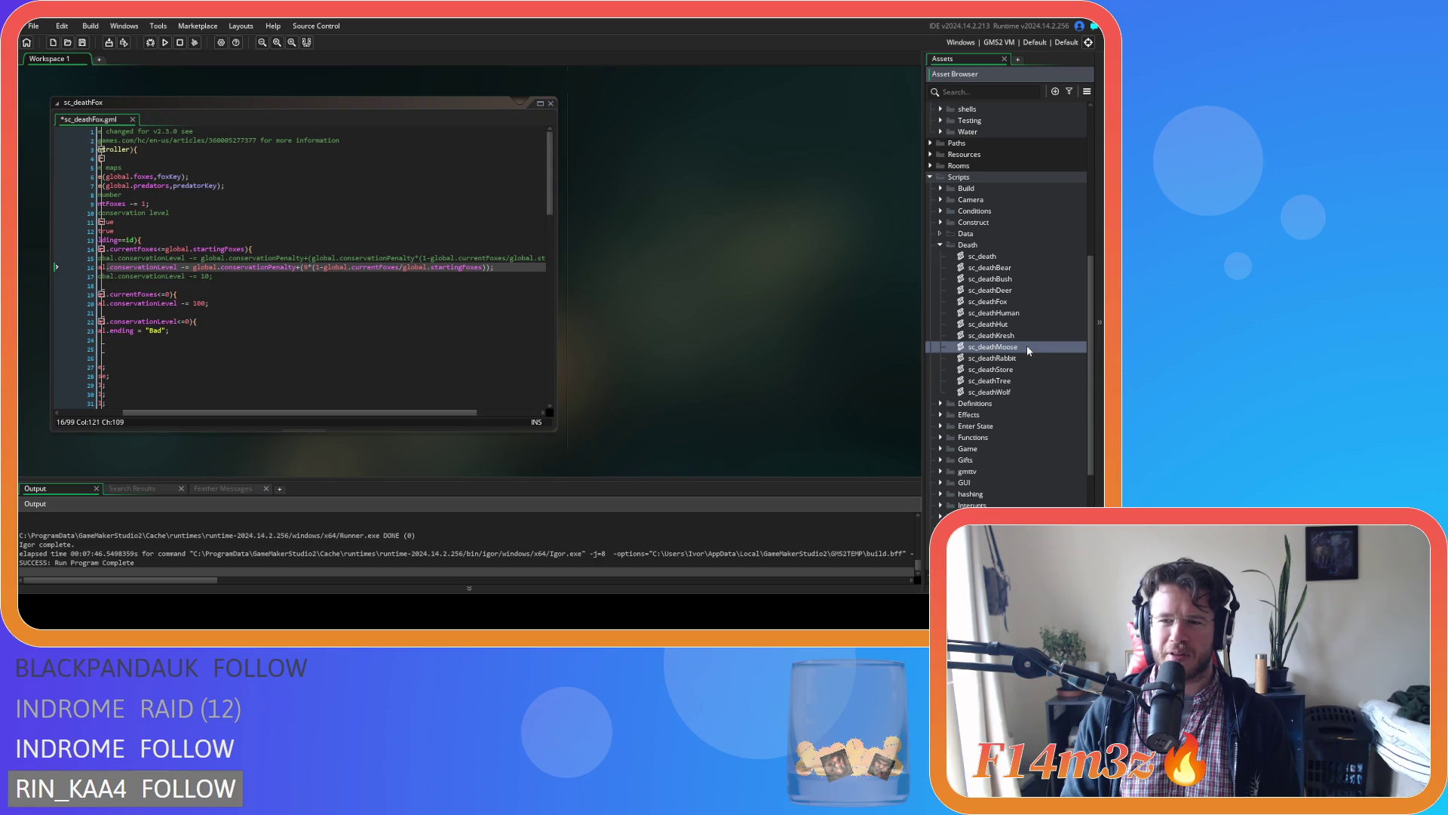
double_click(1025, 347)
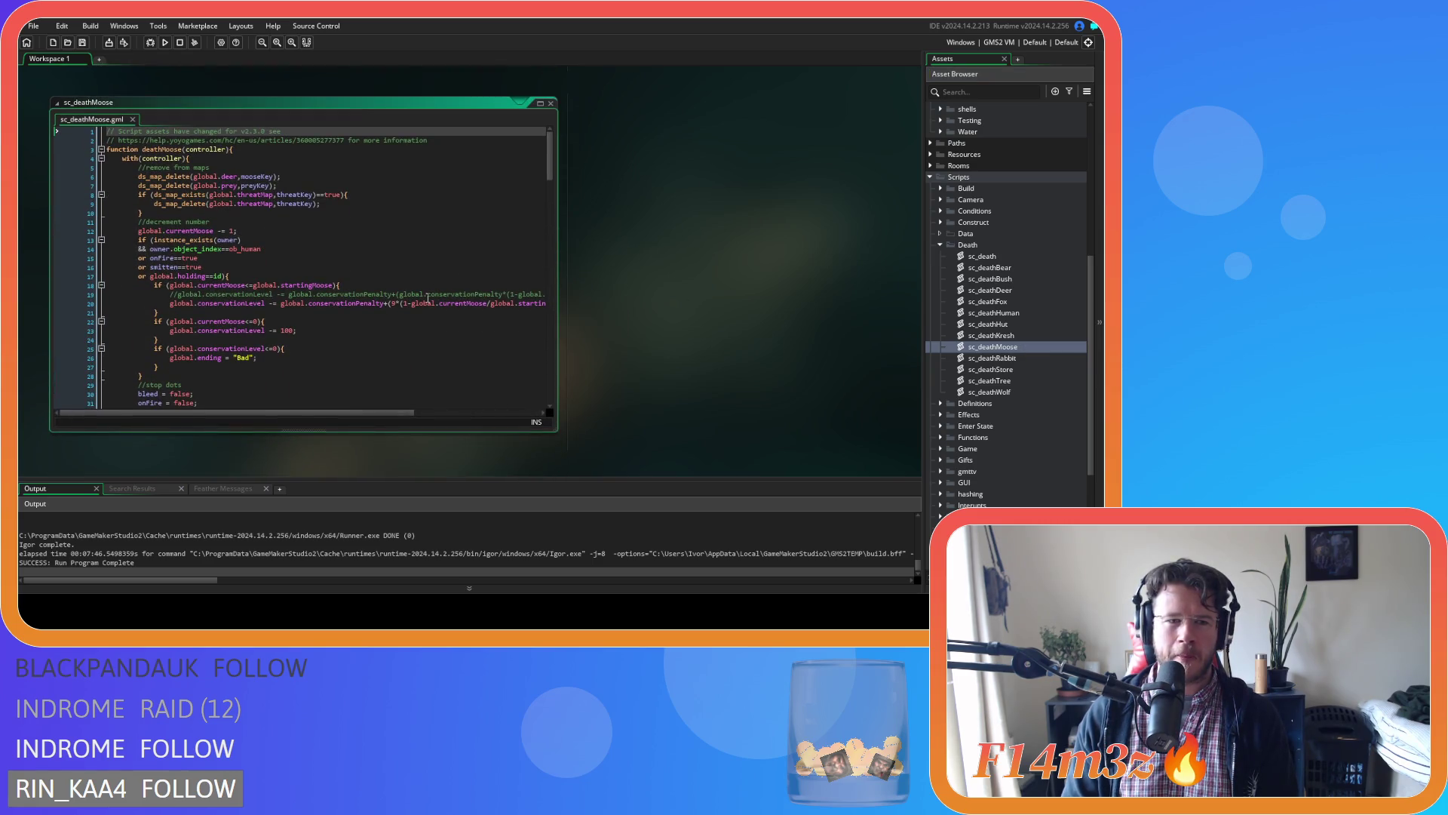
double_click(1021, 302)
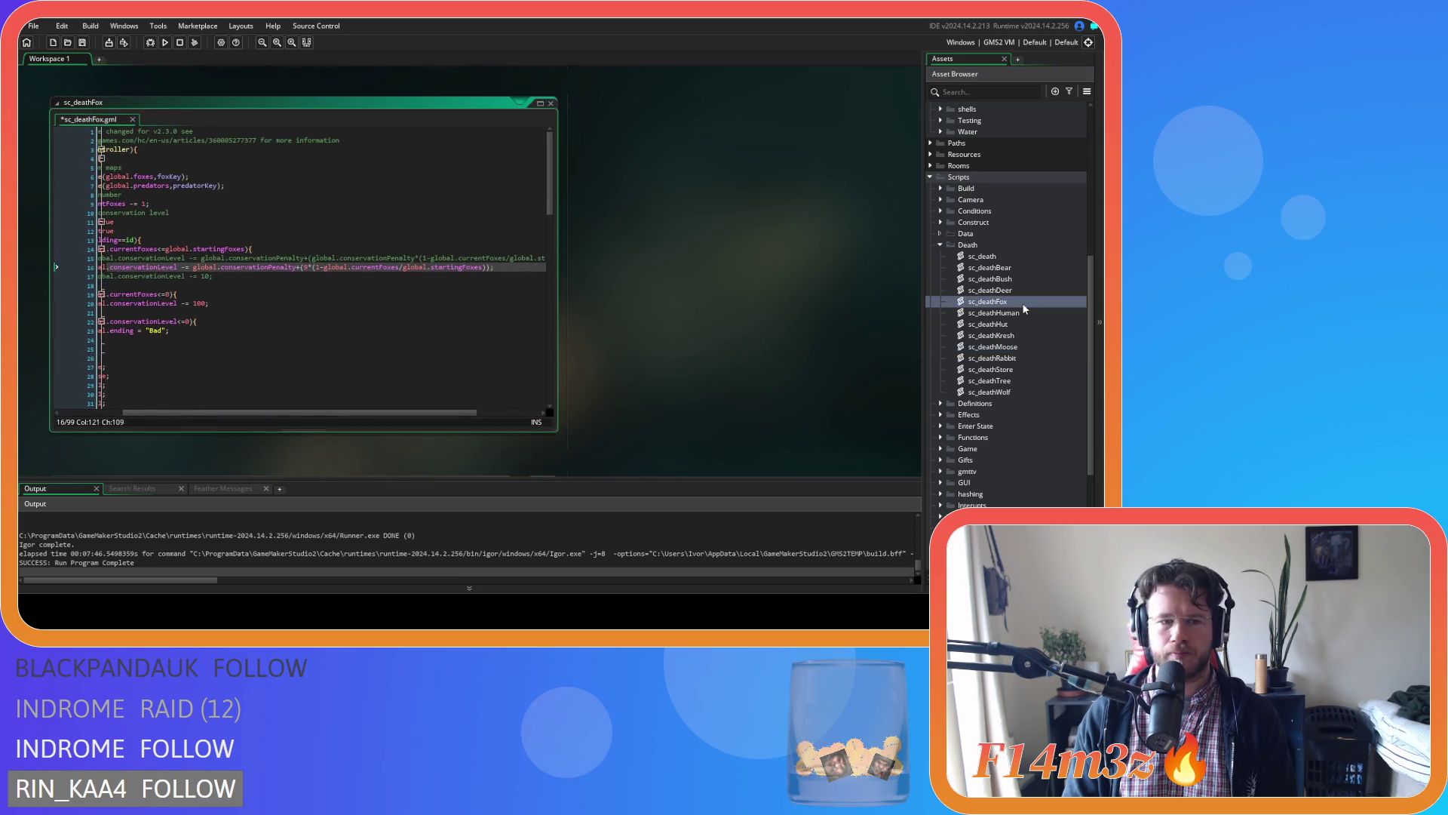
double_click(1014, 358)
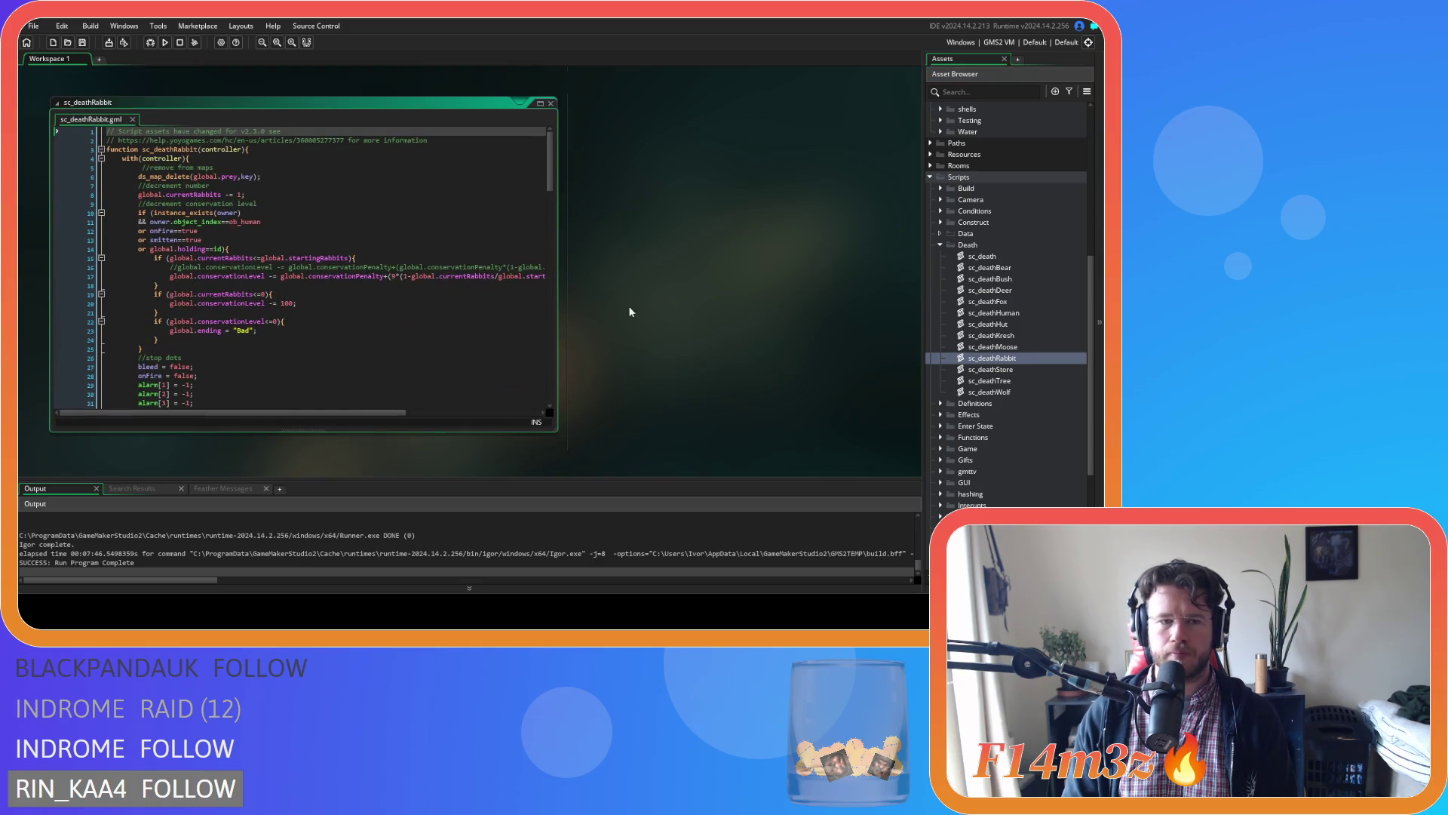
In sc_deathWolf, replace the flat 10-point drop with the proportional penalty line and save.
double_click(1000, 392)
click(280, 294)
key(ctrl+k)
key(Up)
key(ctrl+shift+k)
key(Home)
key(shift+End)
click(506, 299)
key(ctrl+s)
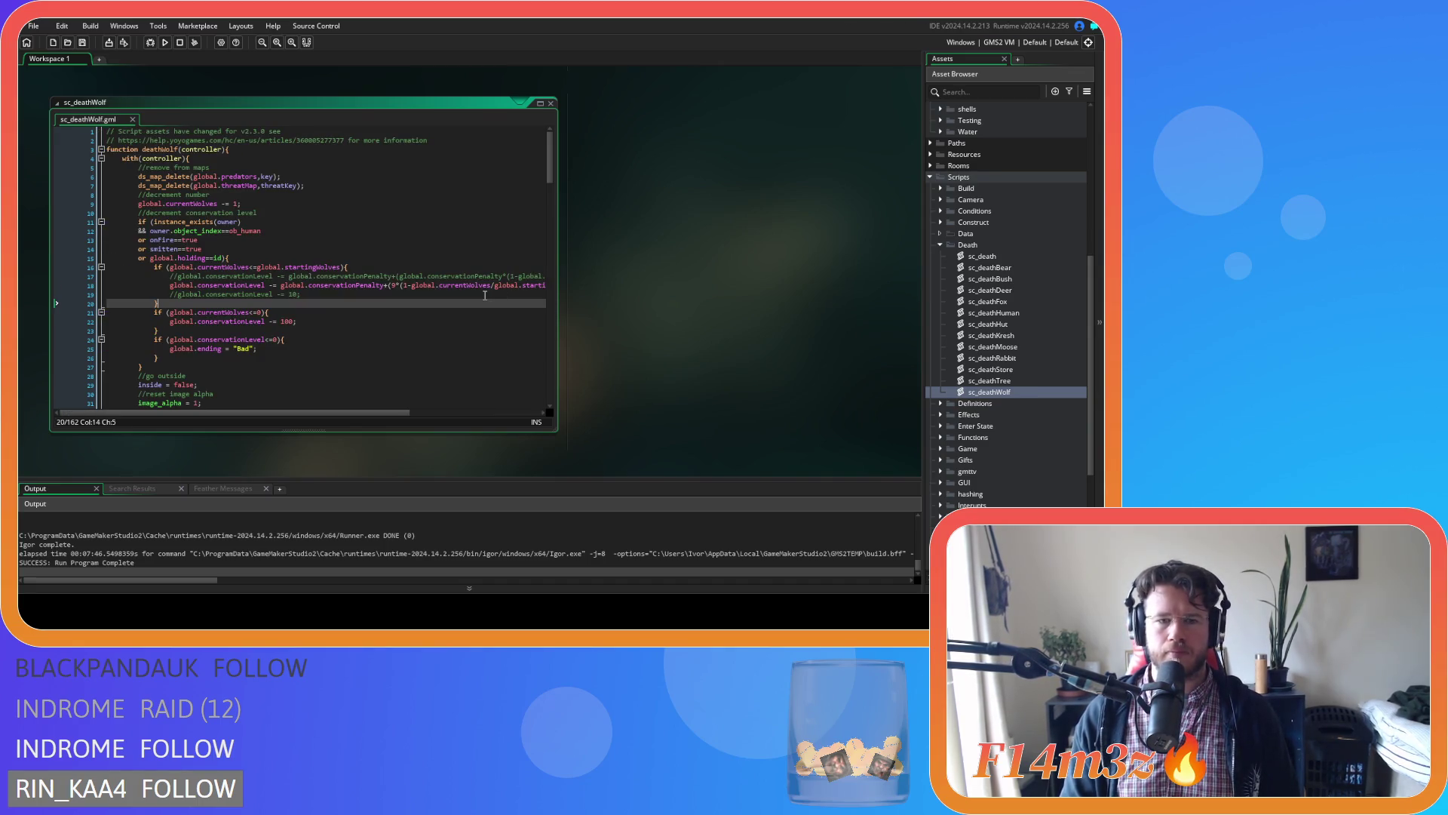
key(F5)
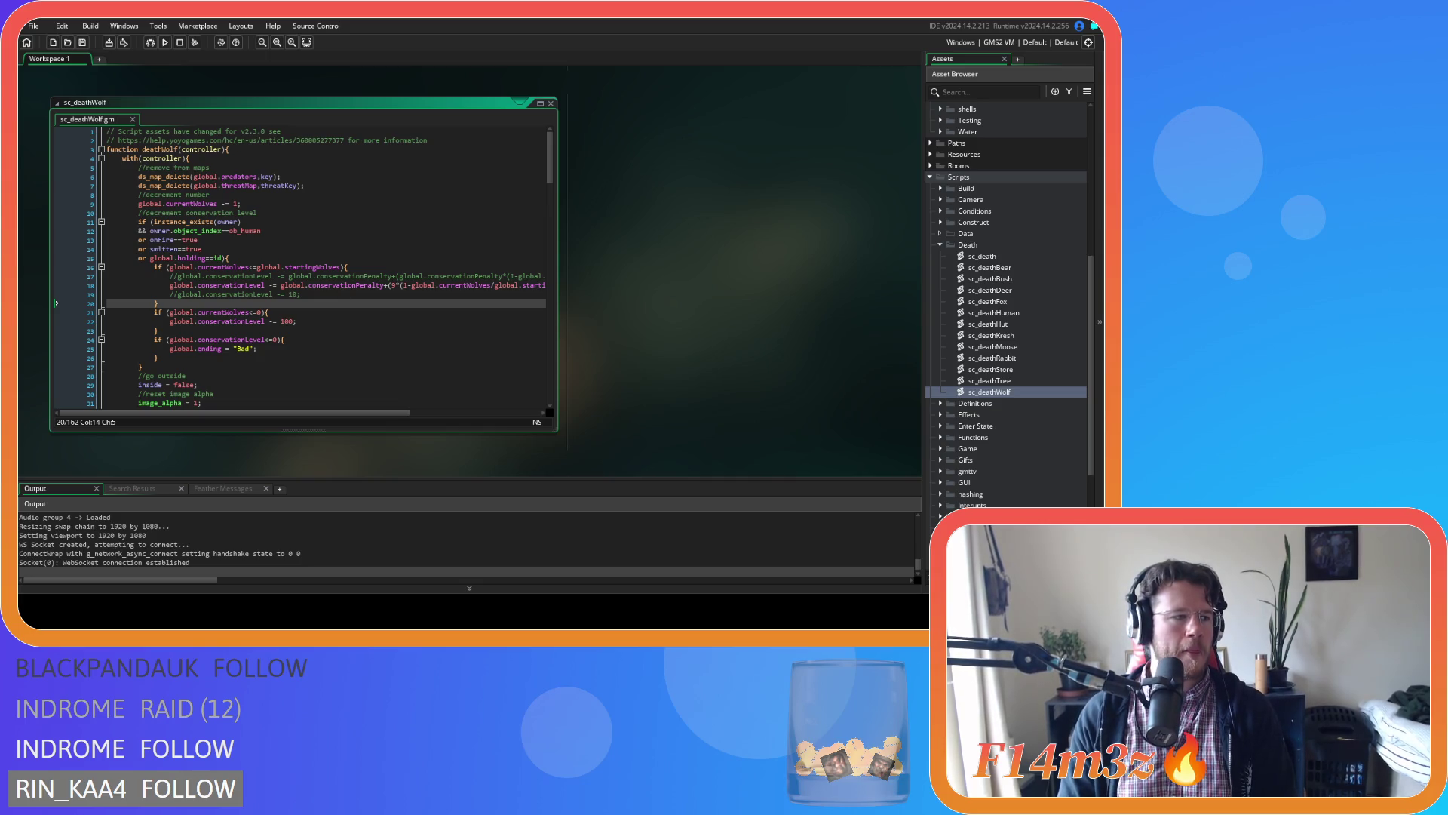
Rebuild and run Entheogen again after the failed run, then switch to the game window.
click(202, 249)
key(F5)
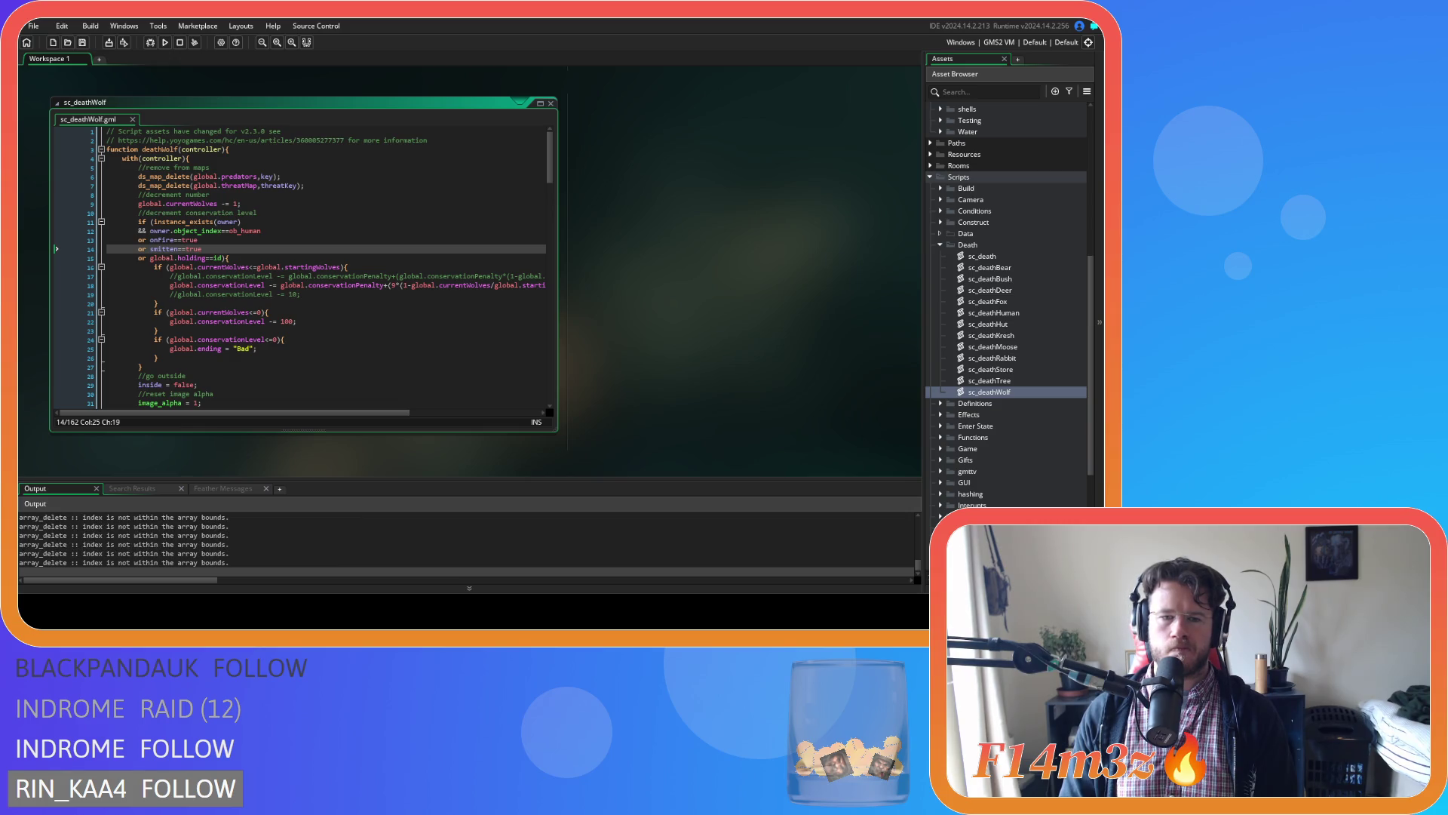
key(alt+Tab)
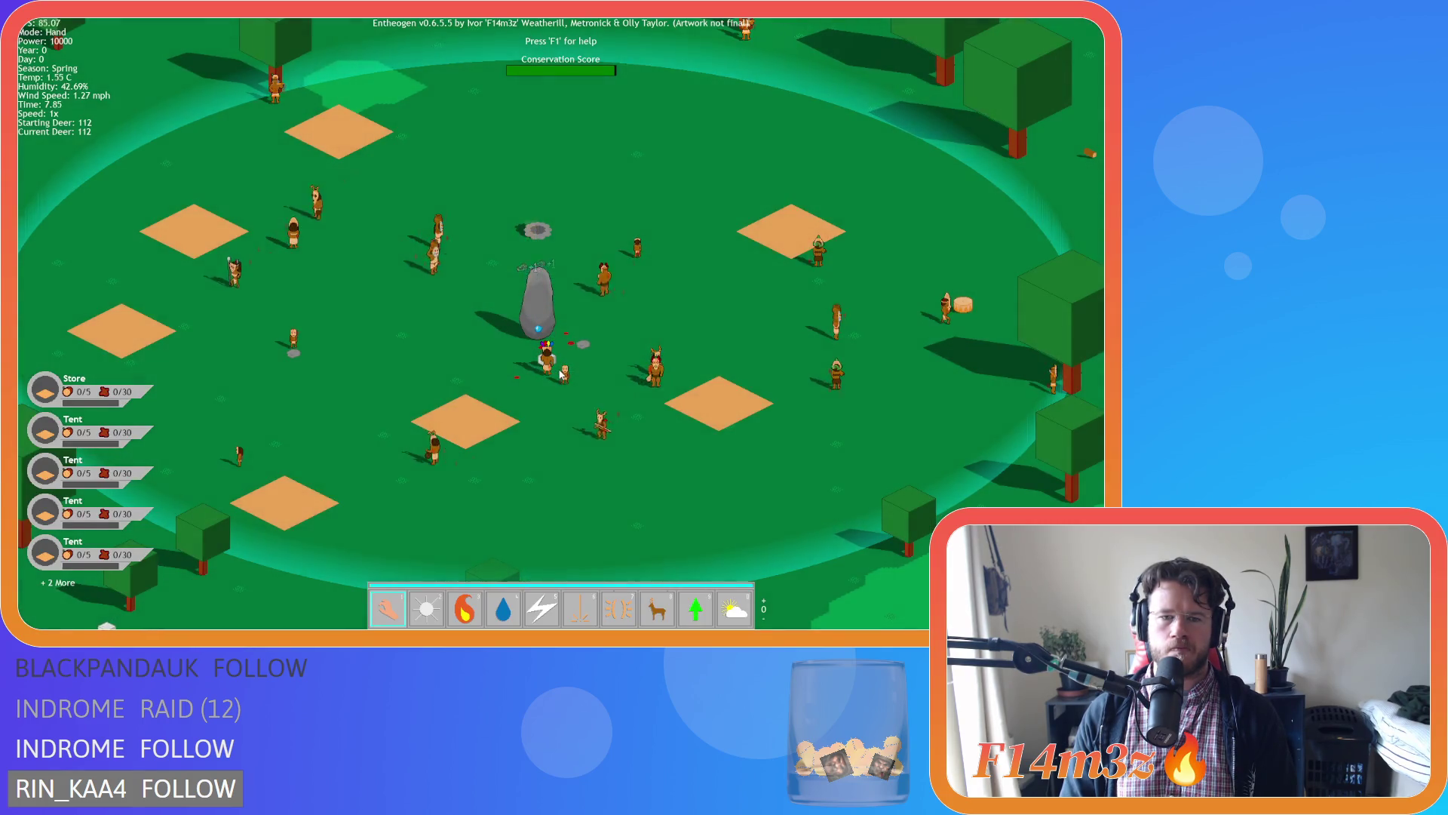
Zoom out, pan across the map, zoom in on the deer near the hunters and cast Haste on it.
scroll(497, 517, down, 5)
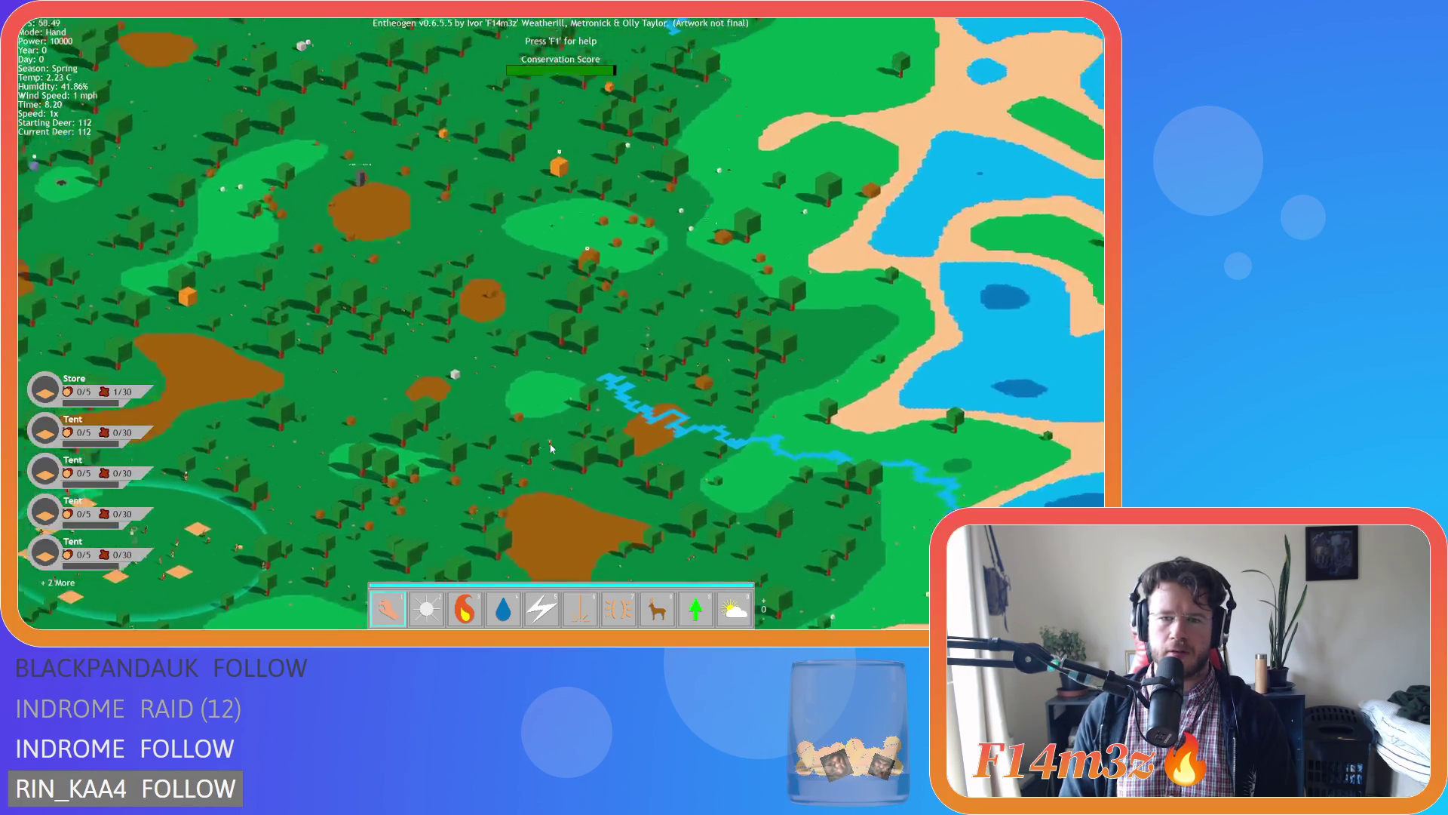
key(e)
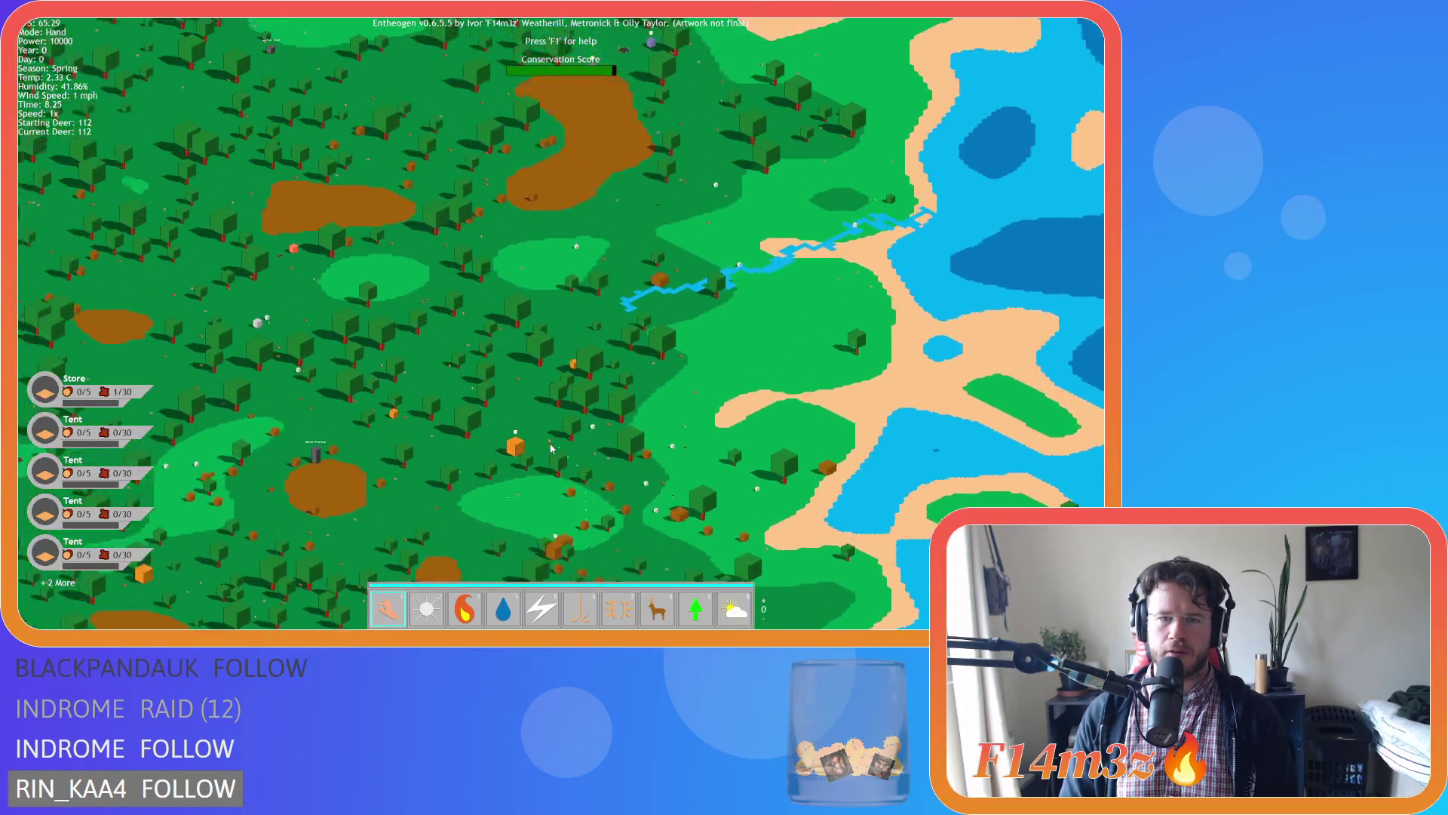
scroll(617, 456, up, 5)
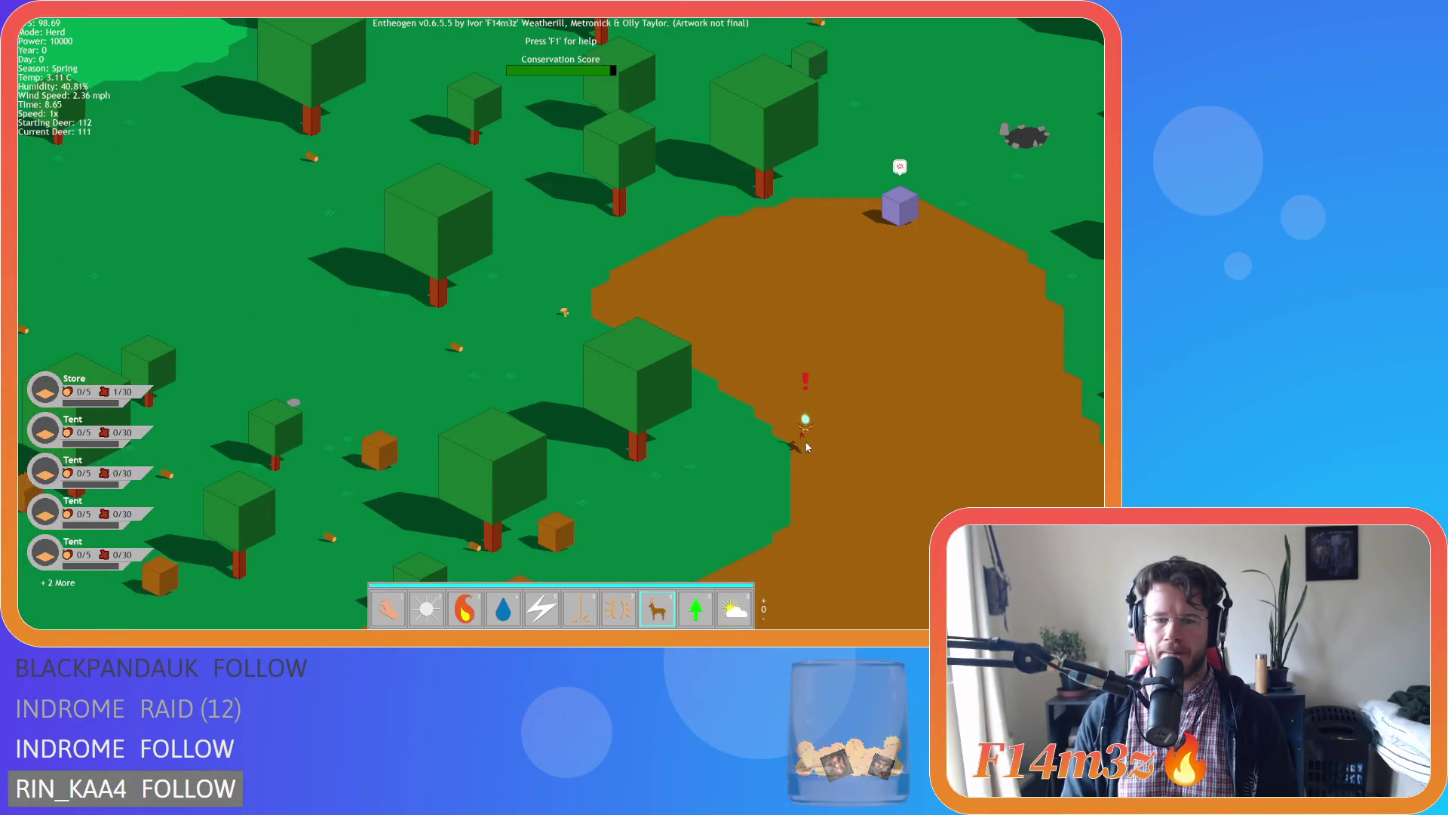
click(806, 446)
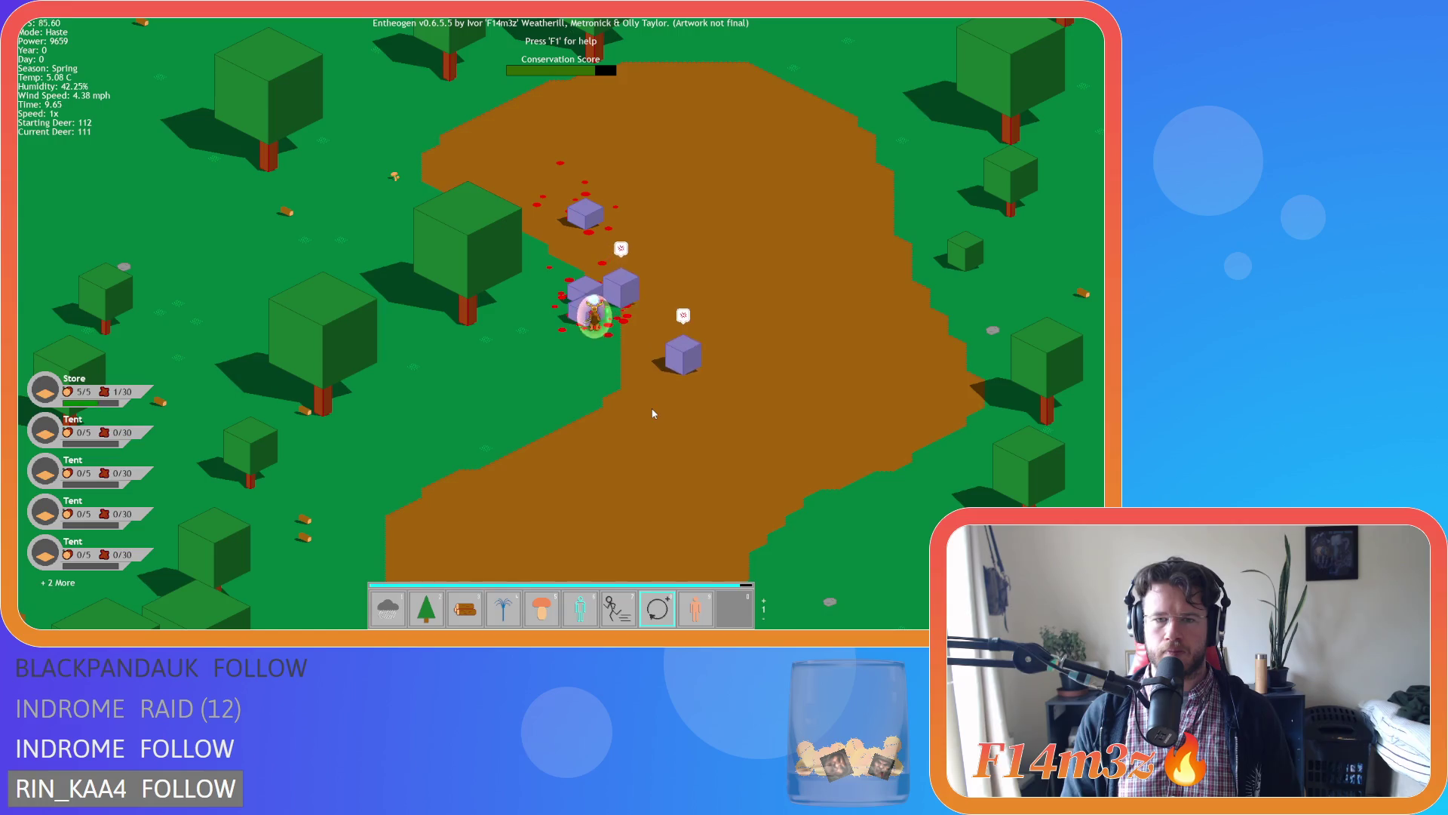
Cancel Haste, shield the deer with divine protection, and follow it across the map.
right_click(611, 290)
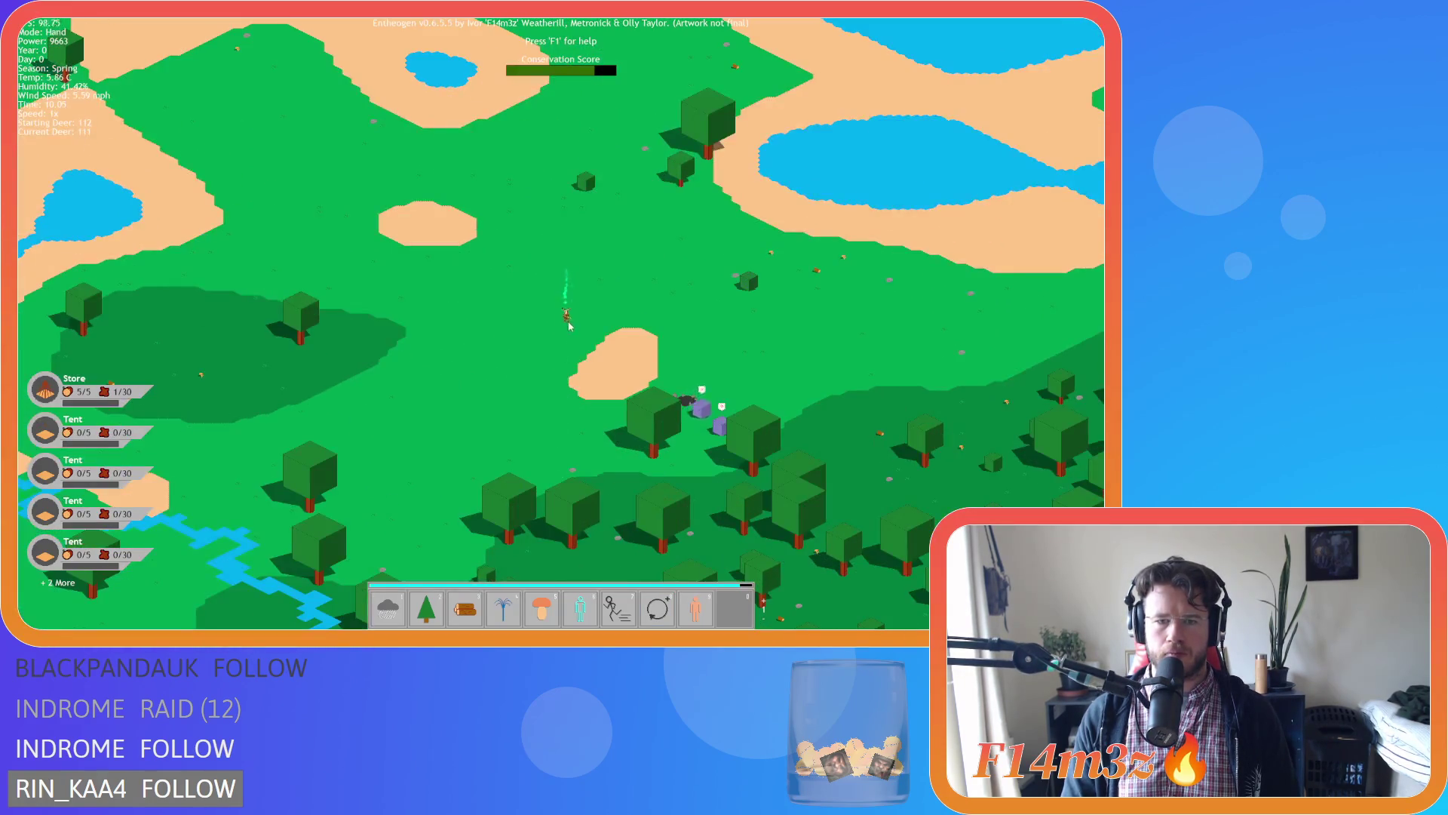
click(573, 337)
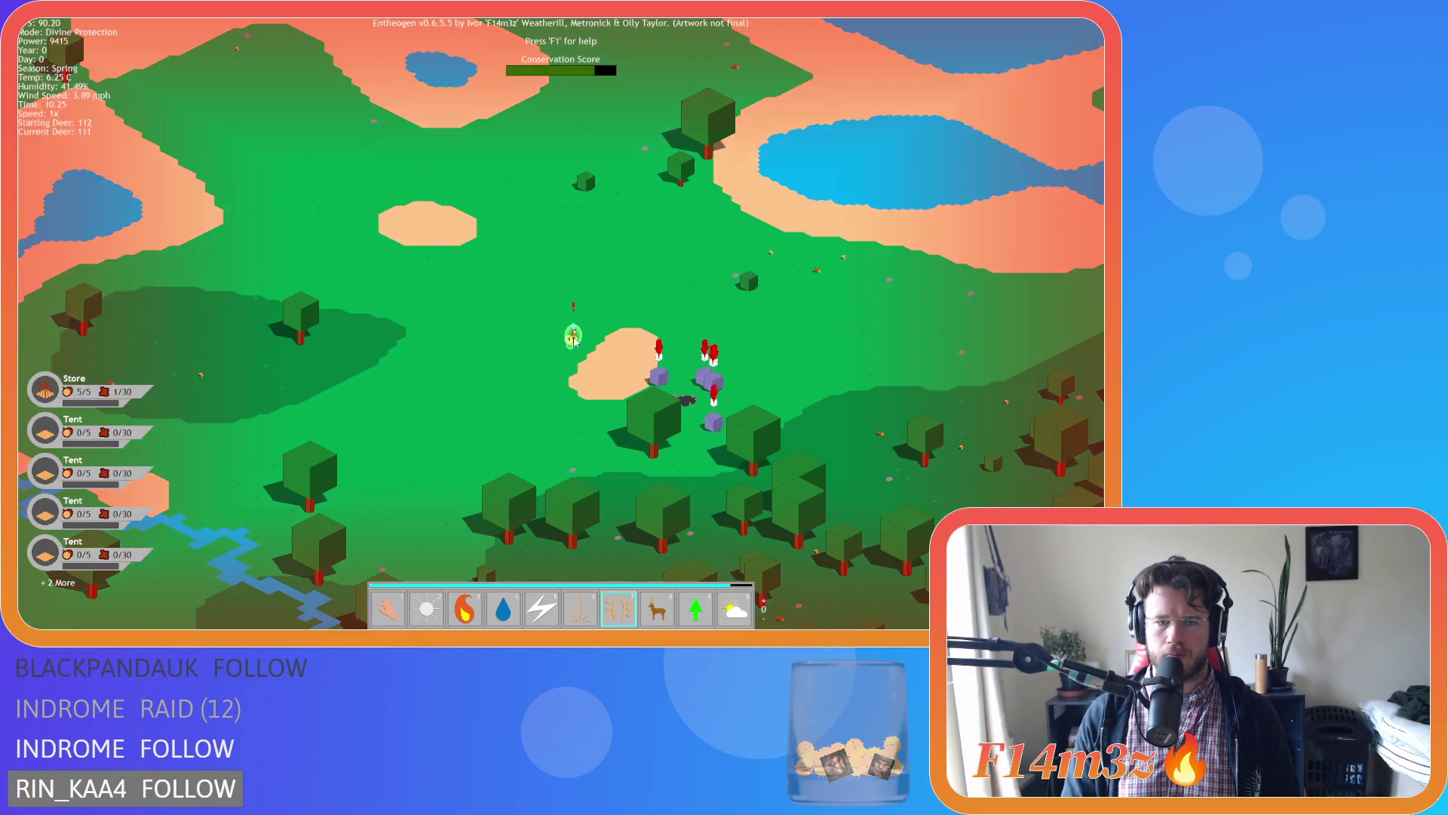
scroll(574, 358, up, 2)
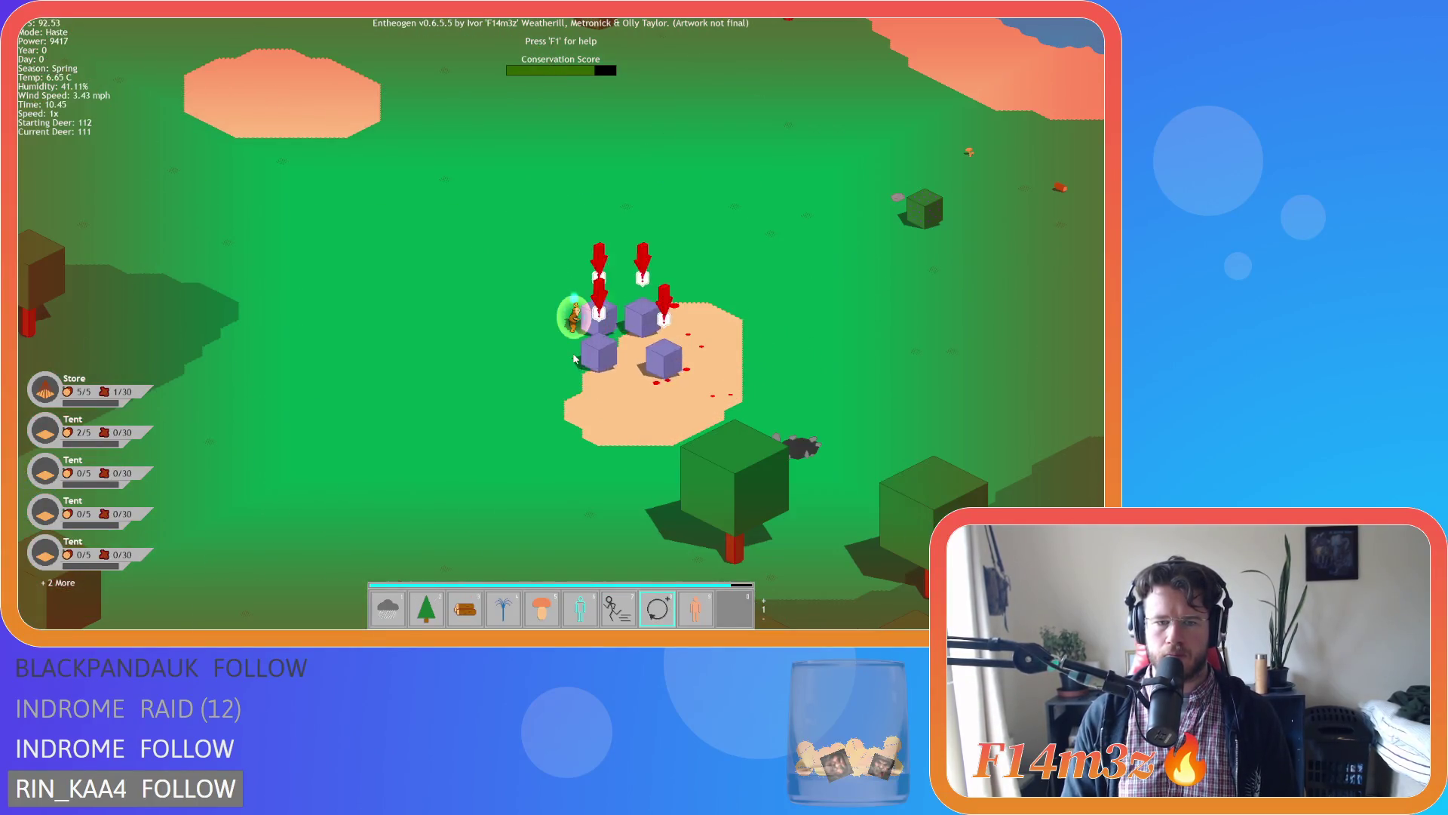
scroll(578, 355, up, 3)
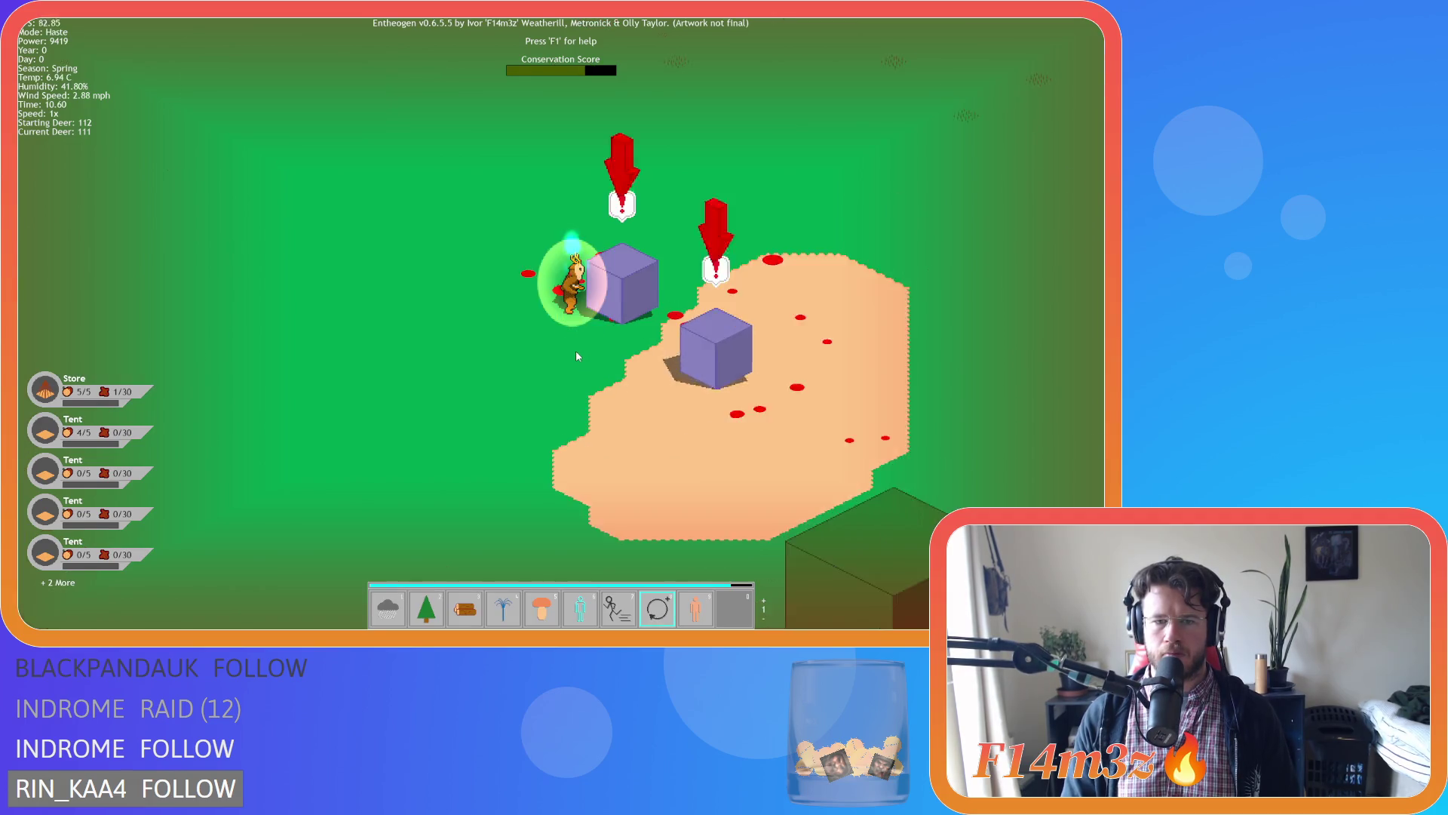
key(d)
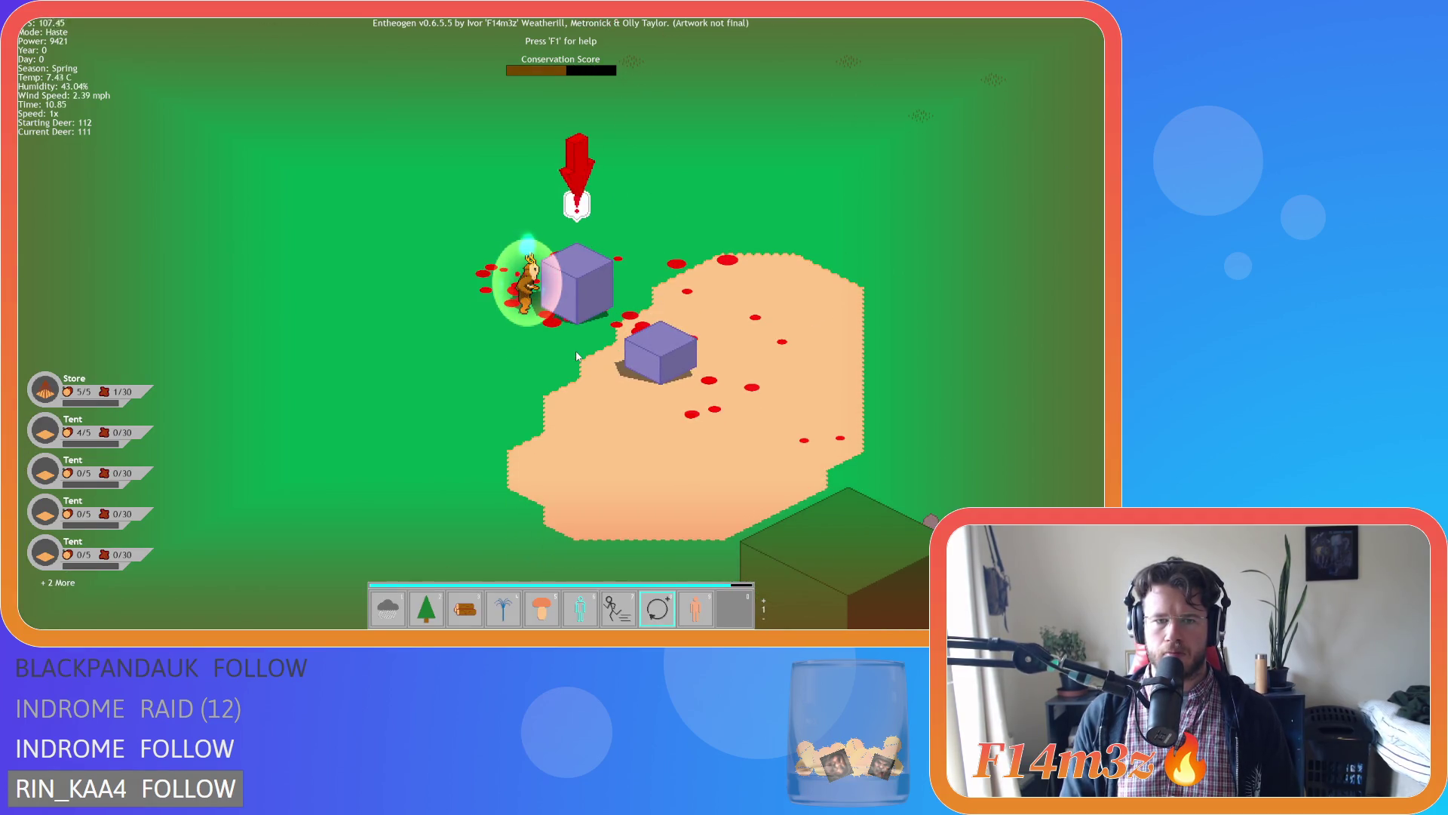
key(d)
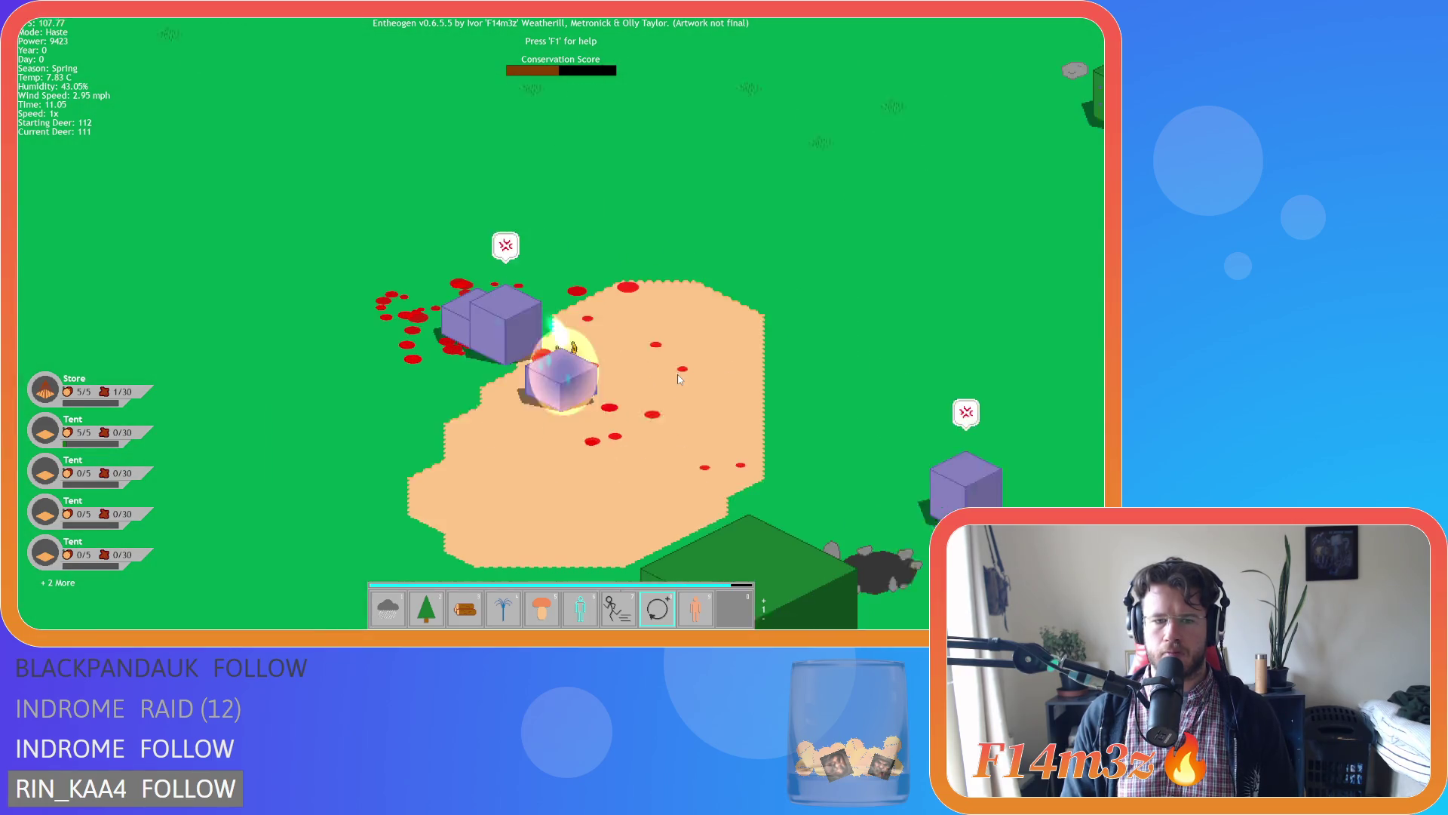
Return to the first power page and cast the Haste miracle on the deer.
key(Tab)
scroll(617, 414, down, 5)
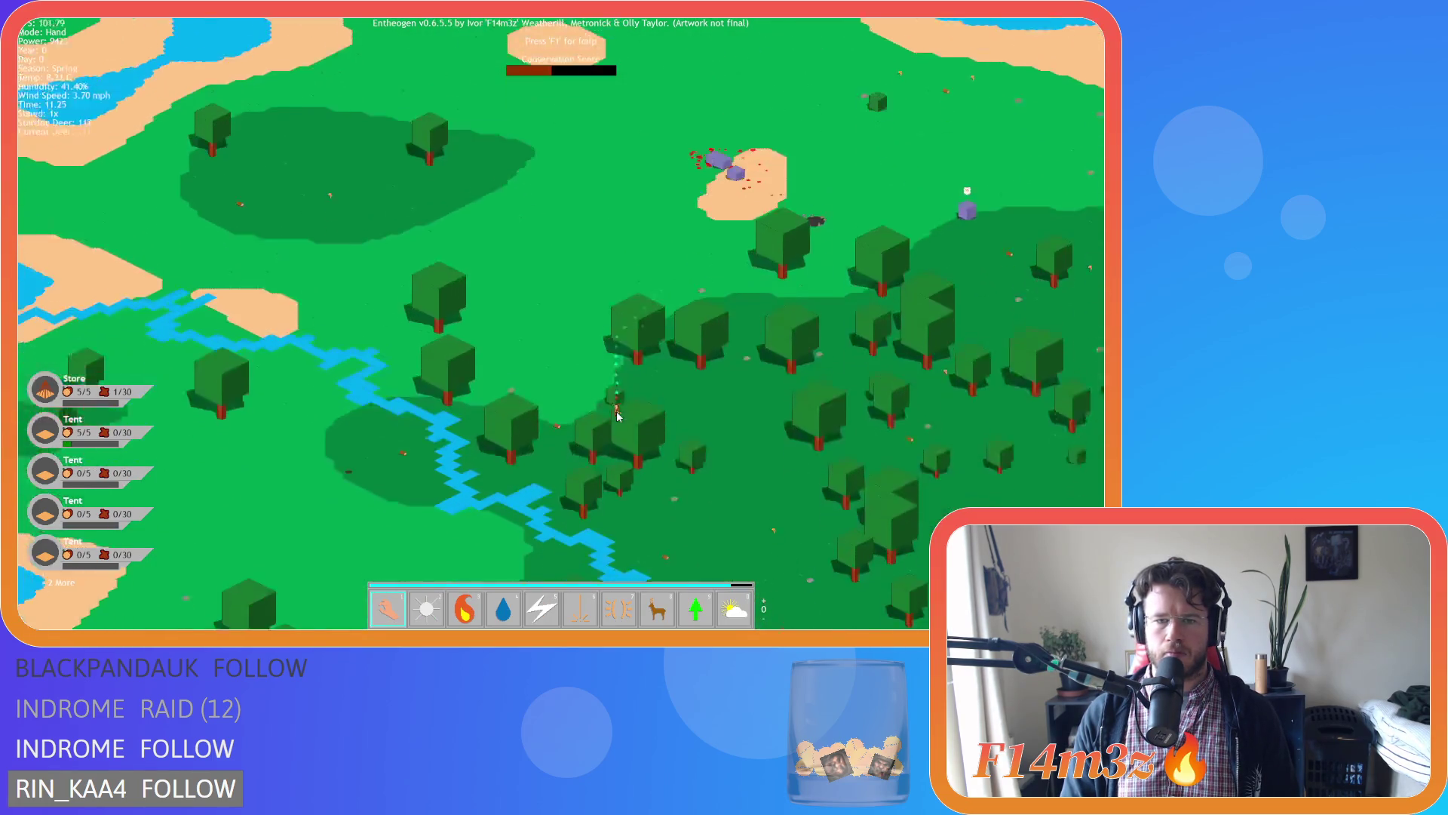
scroll(617, 414, down, 5)
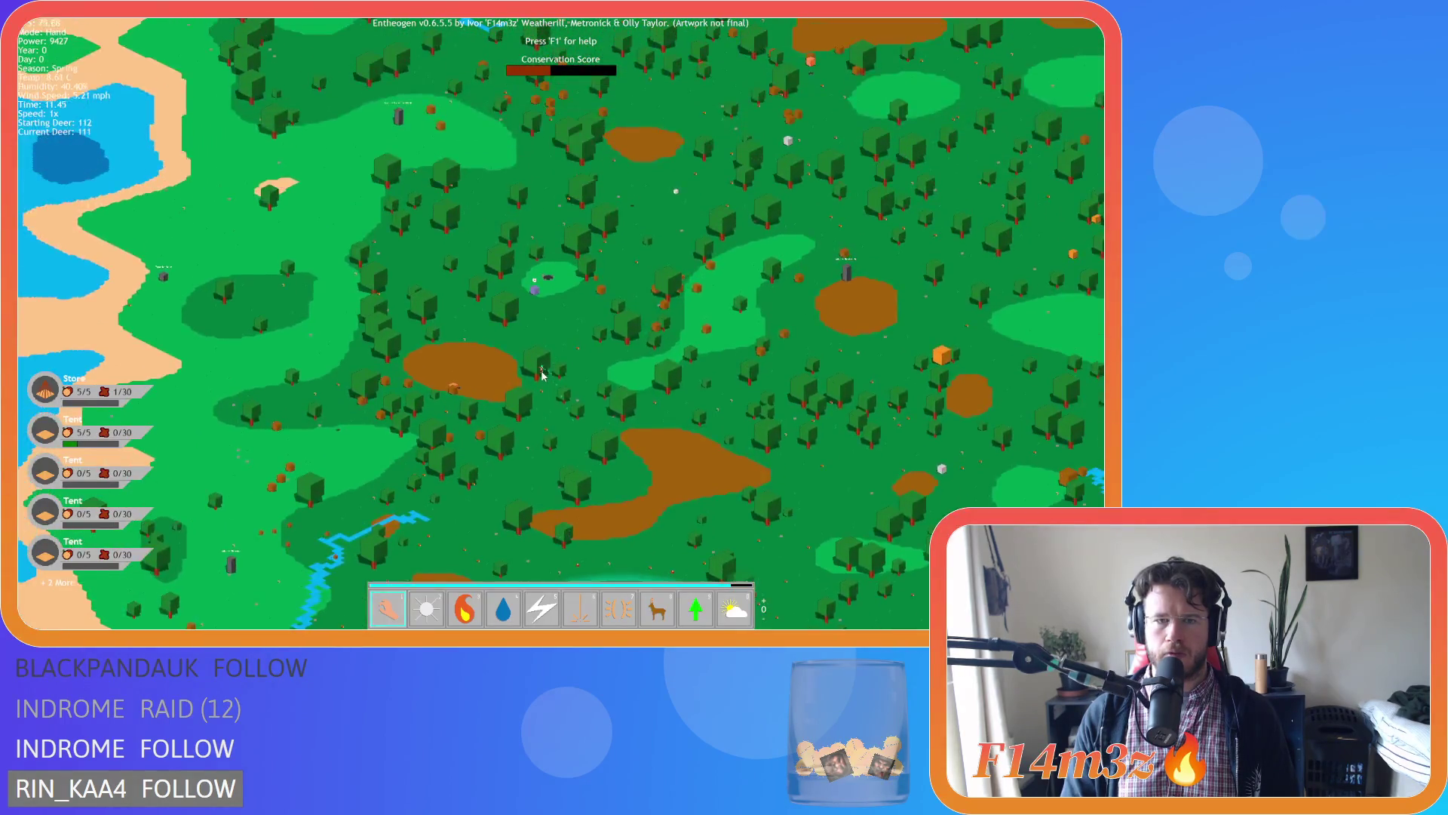
scroll(541, 374, up, 5)
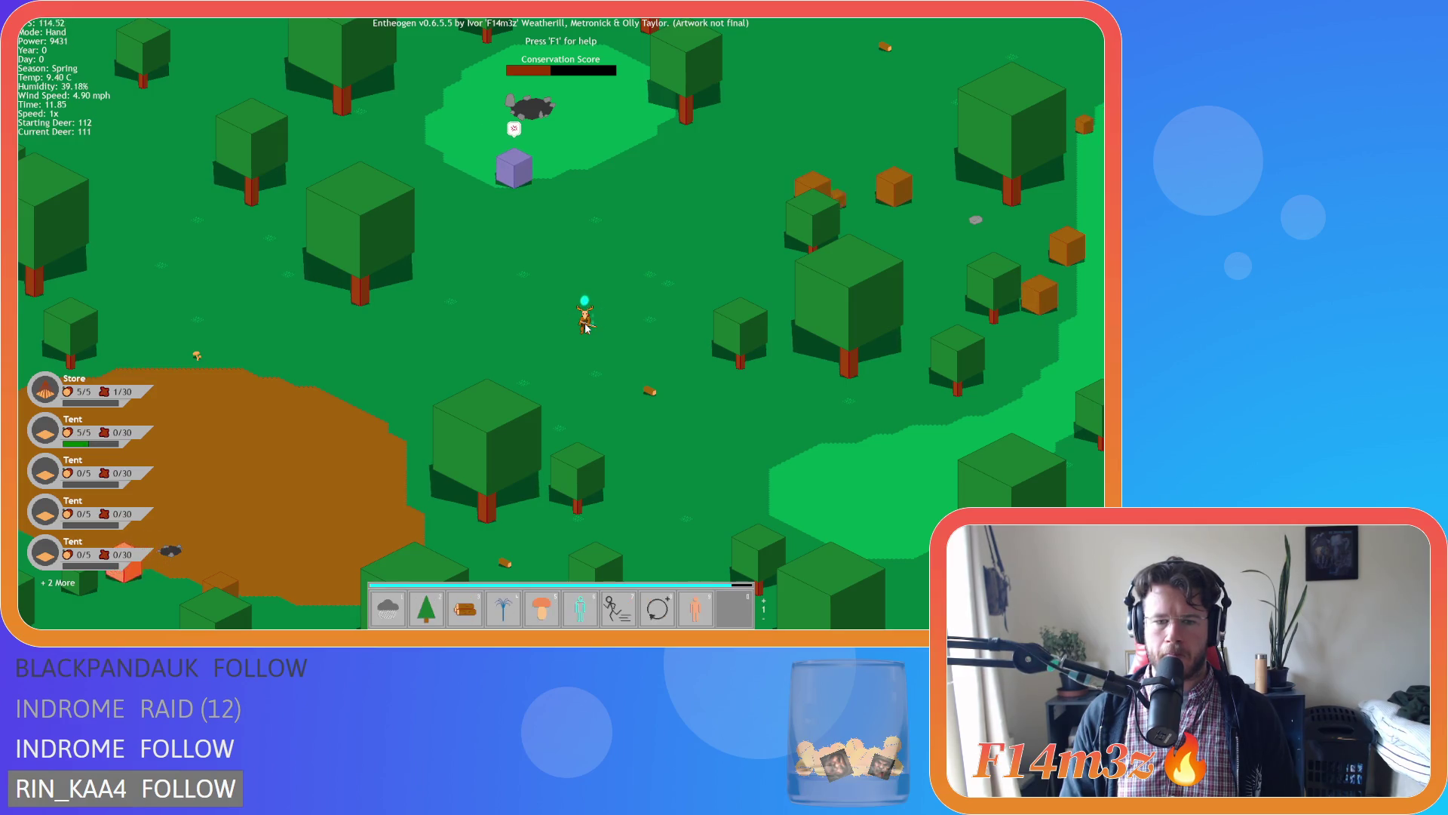
key(Tab)
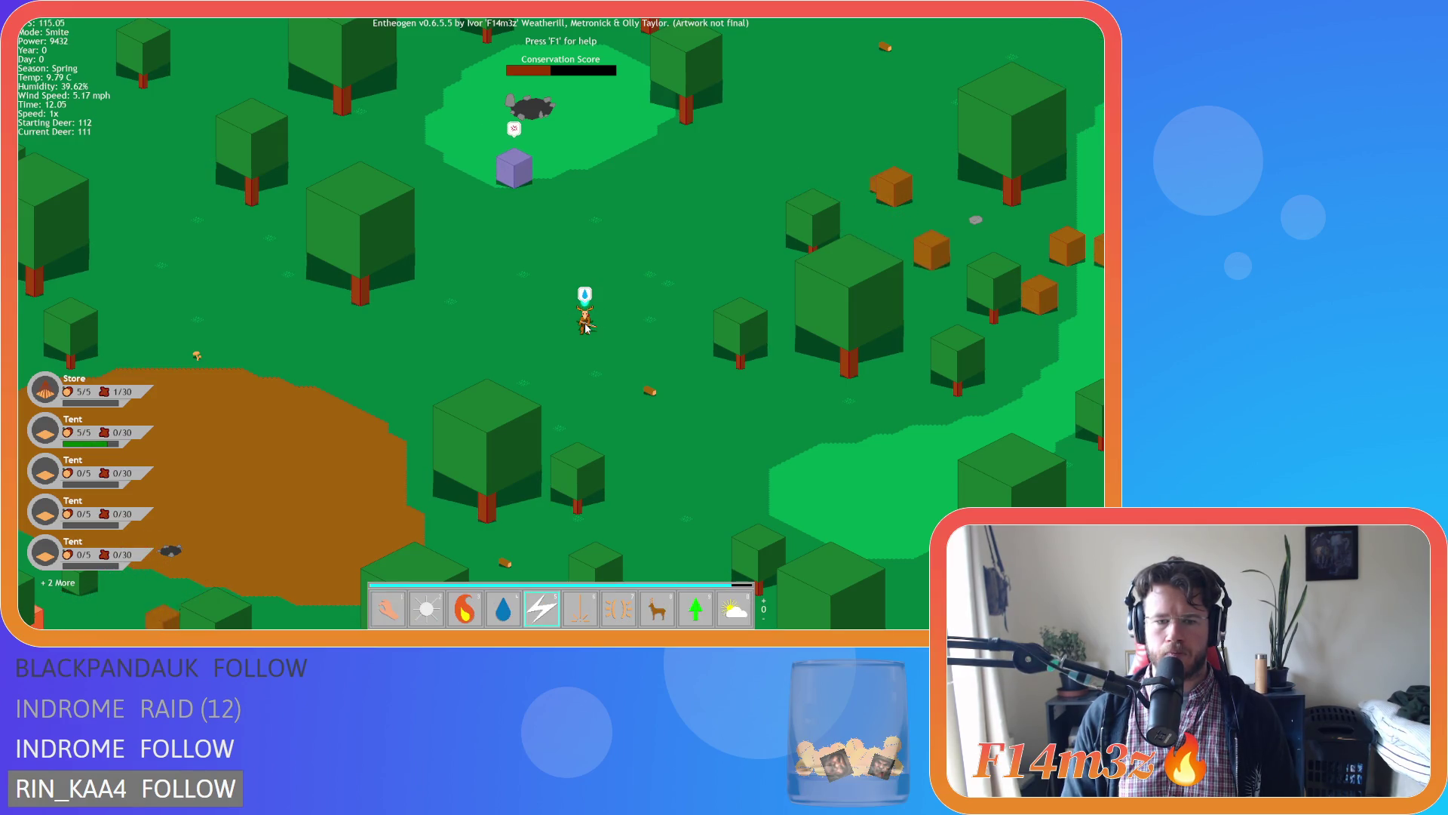
key(Tab)
click(585, 326)
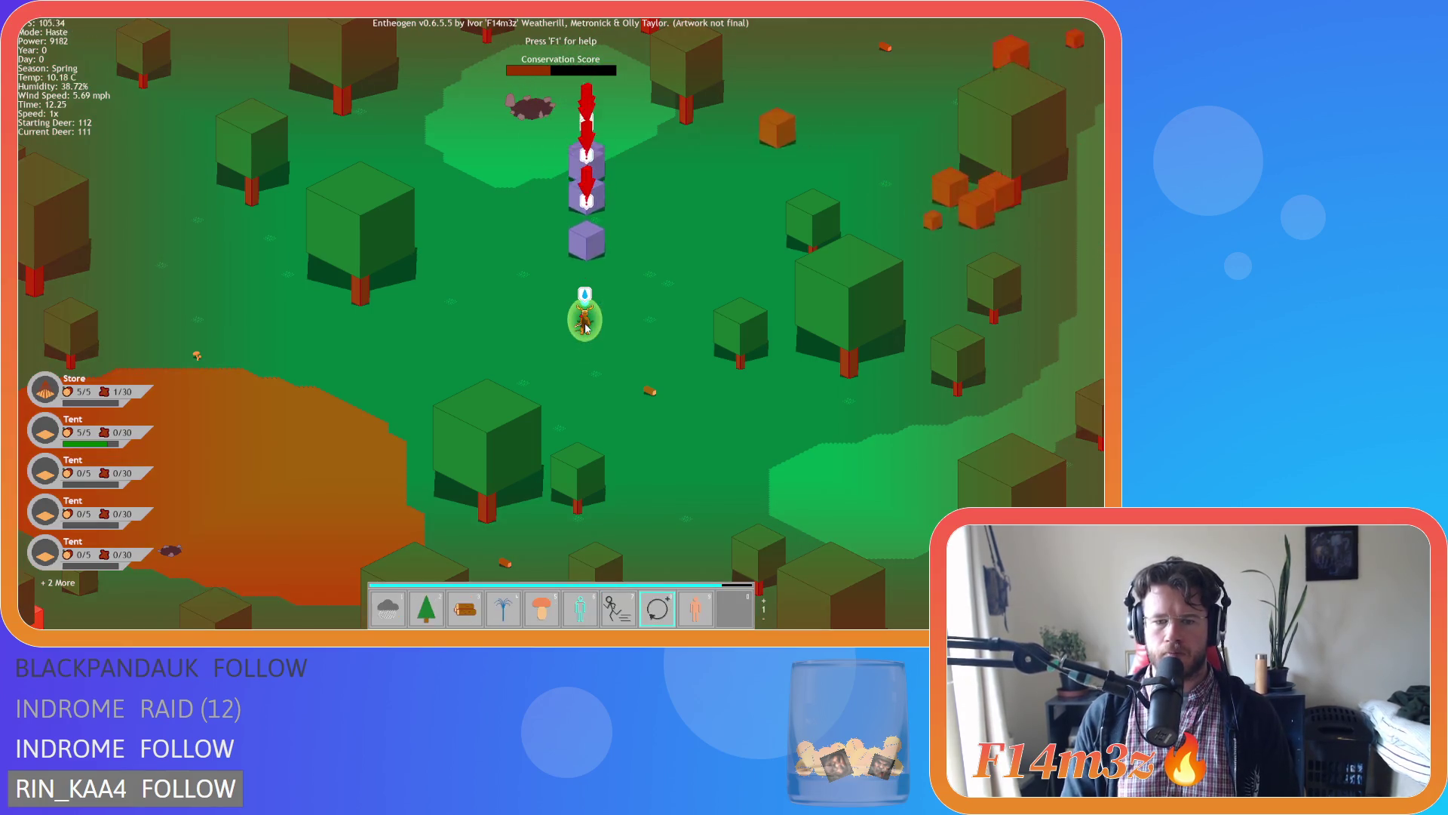
key(1)
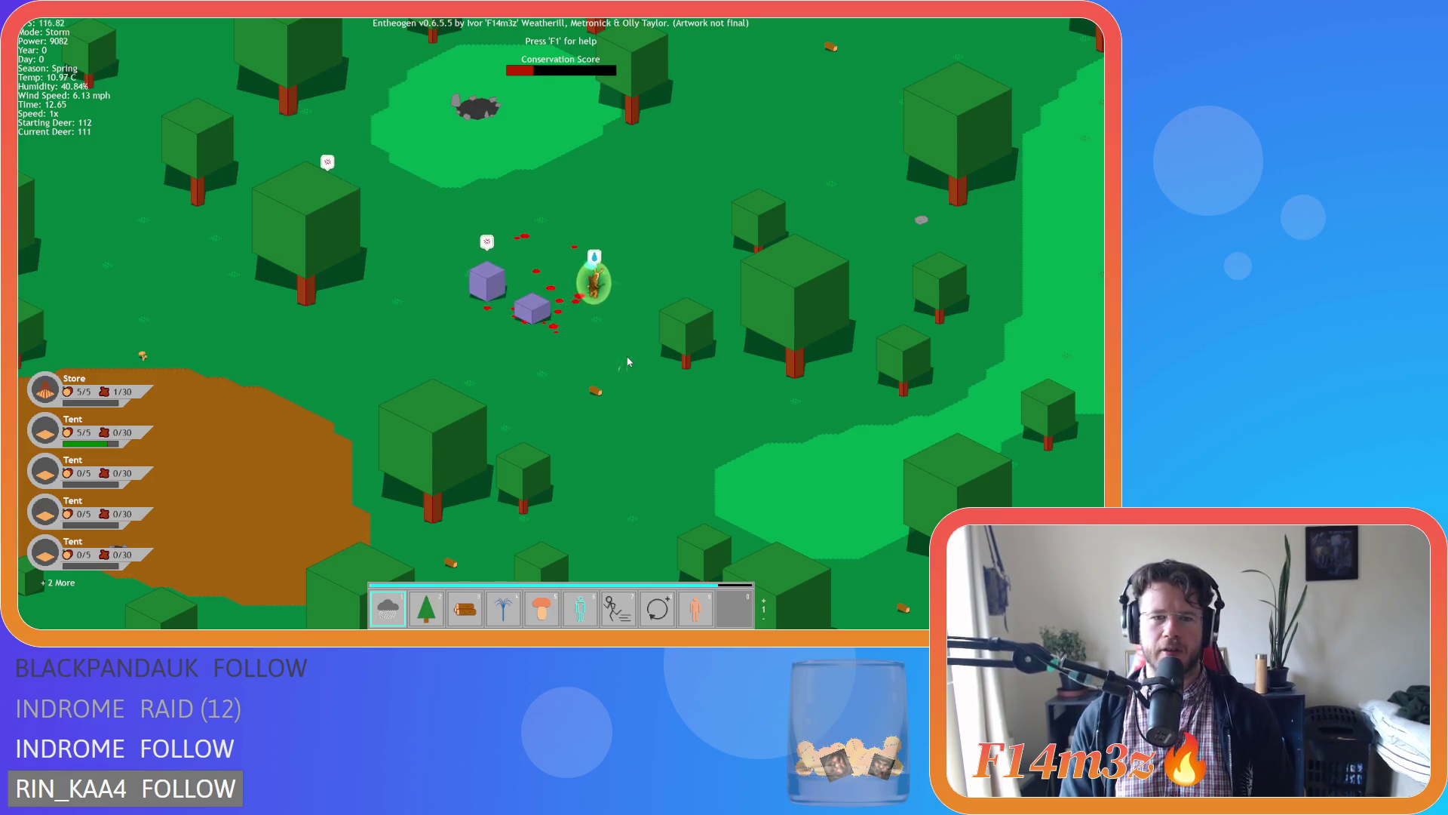
Return to the miracle powers page and pan over the forest toward the village and southern shore.
key(w)
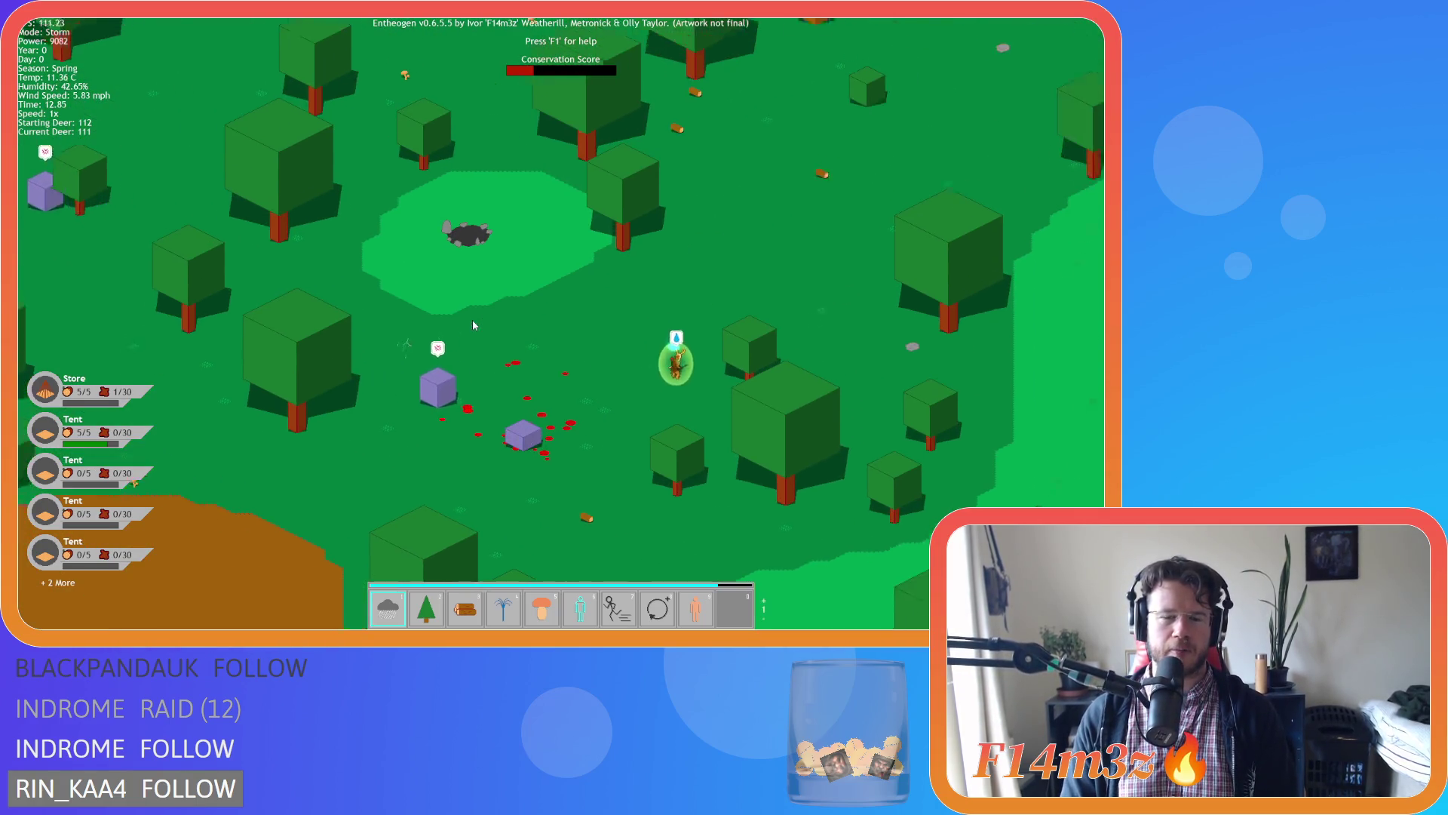
scroll(472, 320, down, 3)
key(Tab)
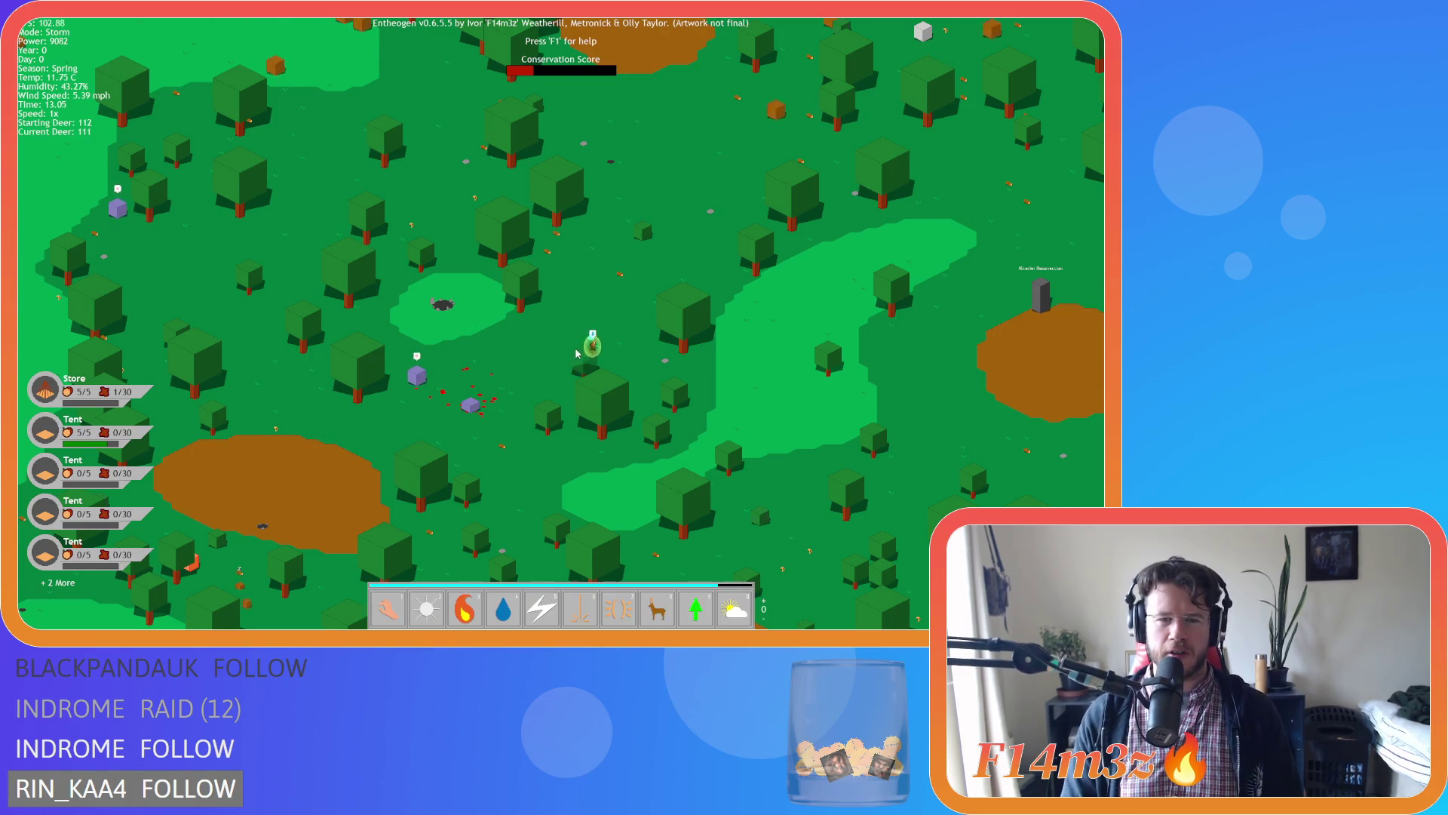
key(w)
key(d)
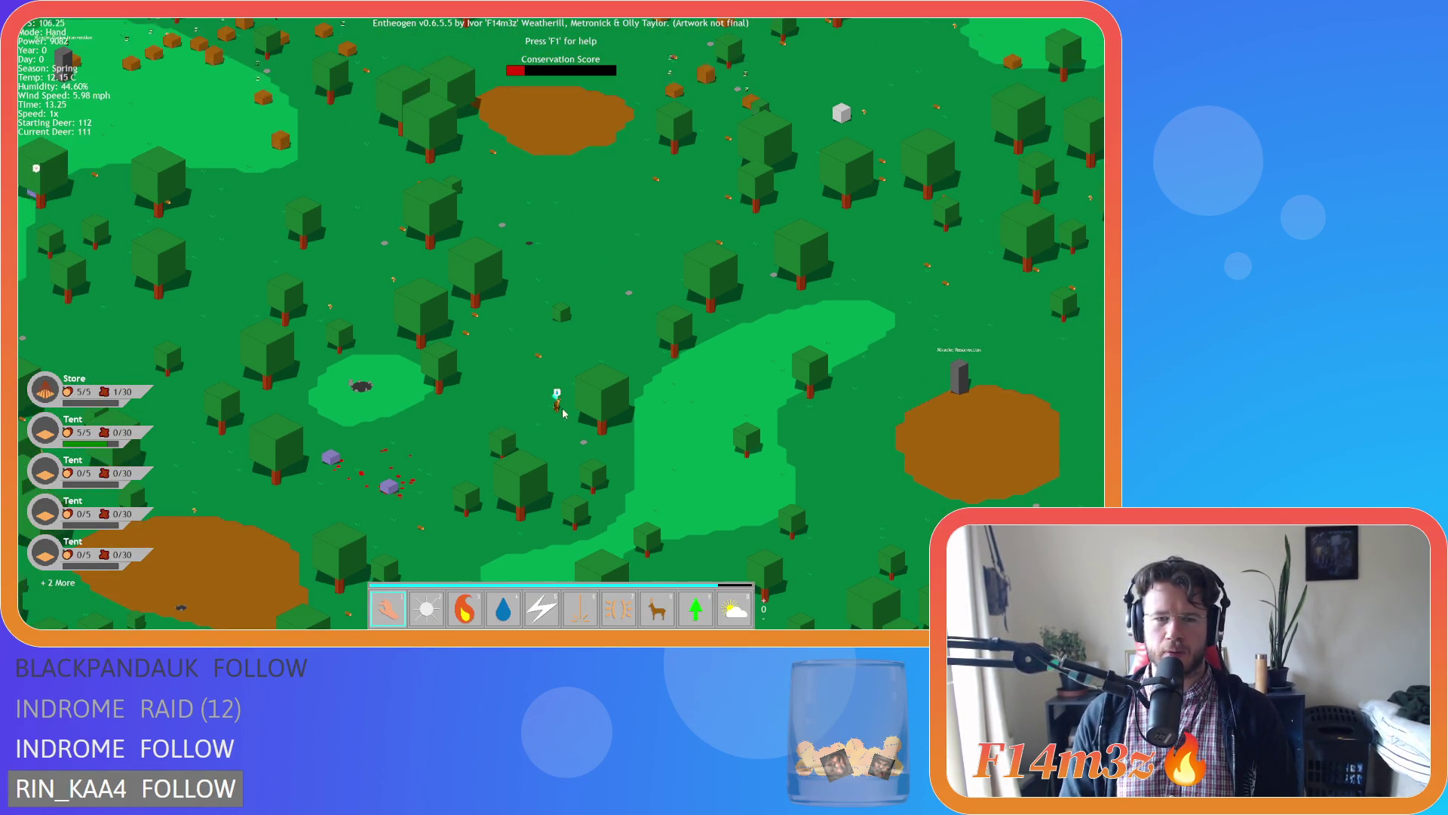
key(a)
scroll(647, 392, down, 3)
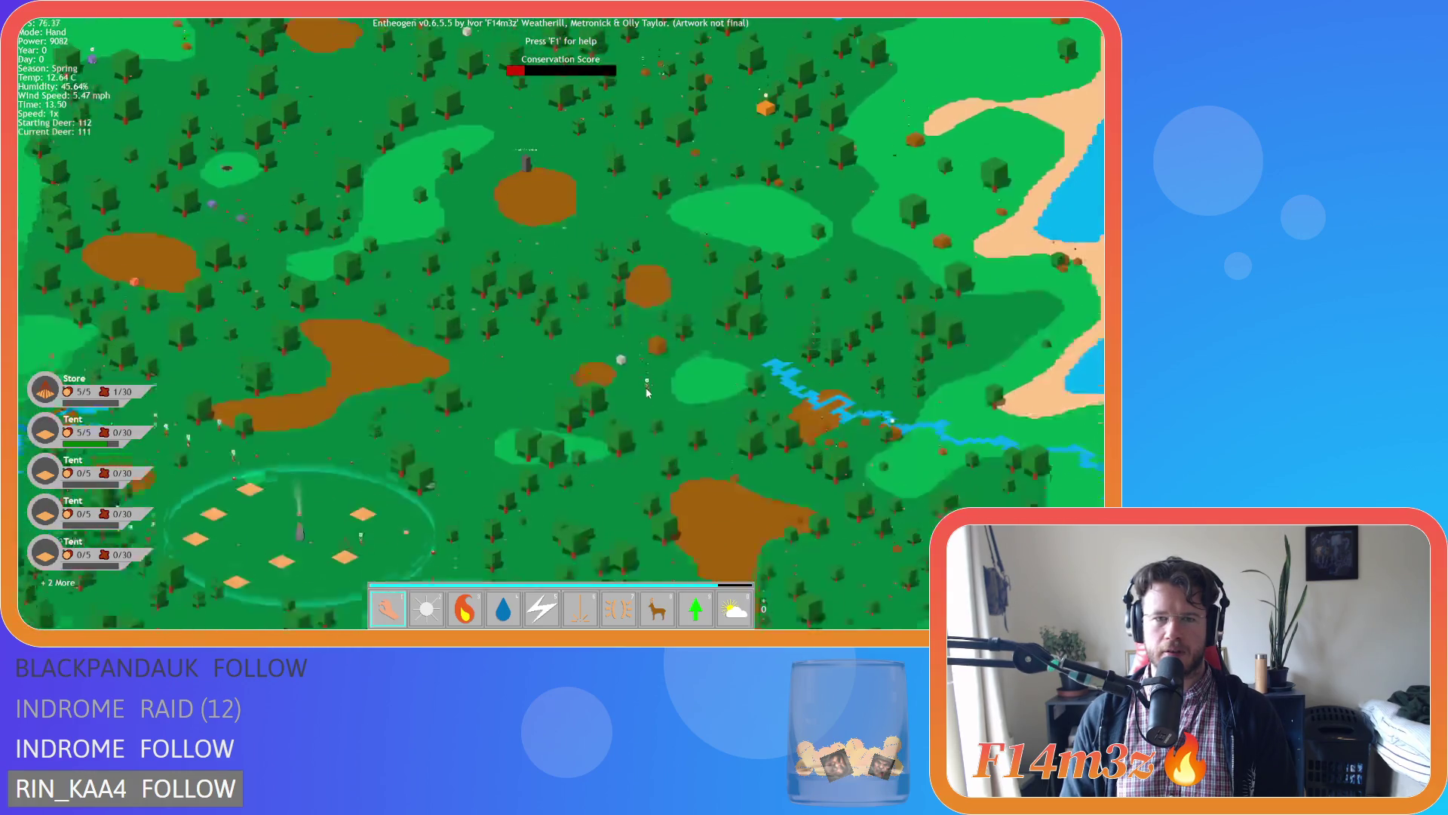
key(s)
key(a)
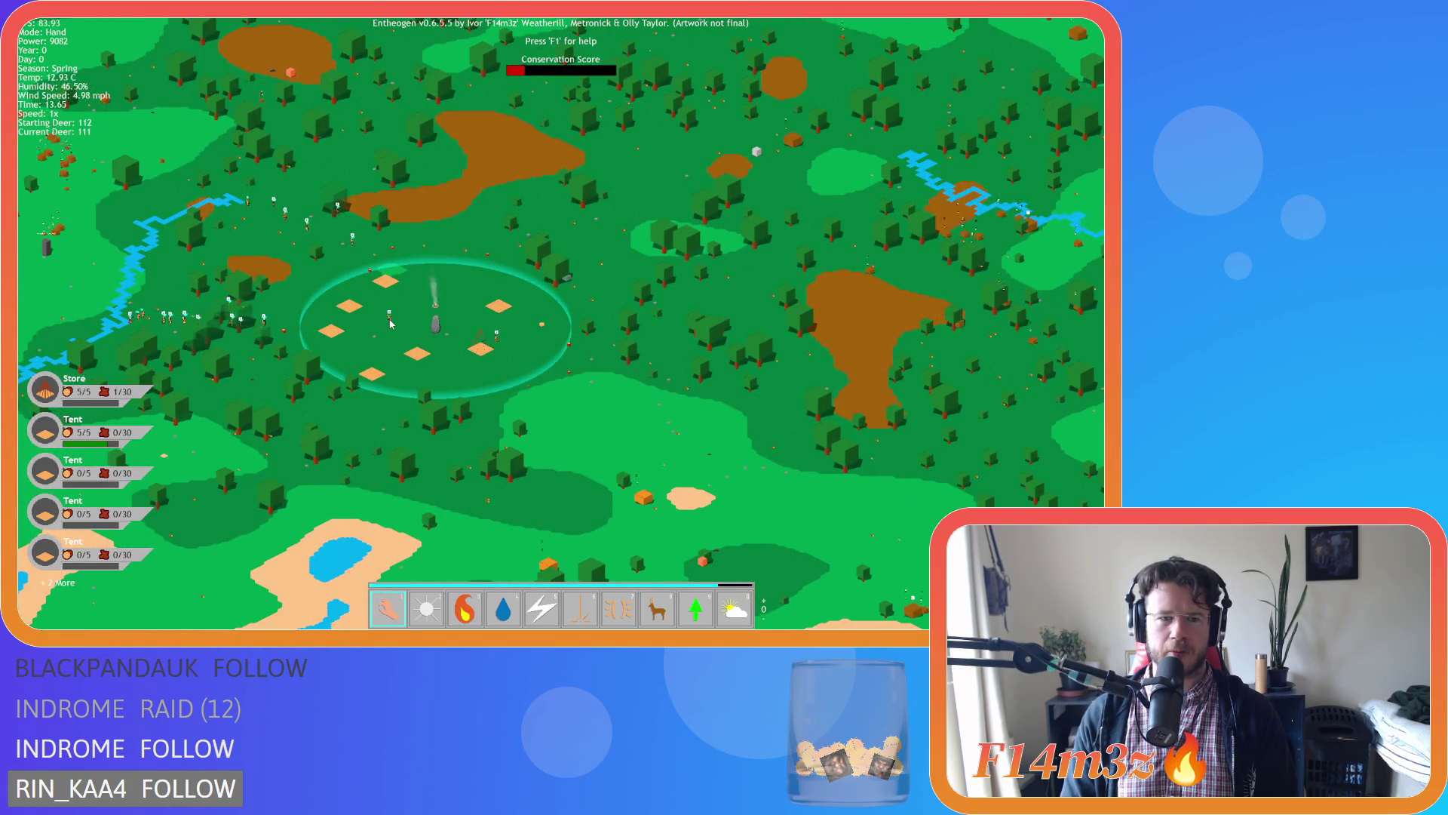
key(s)
Zoom in and out repeatedly to look over the island.
scroll(630, 435, up, 5)
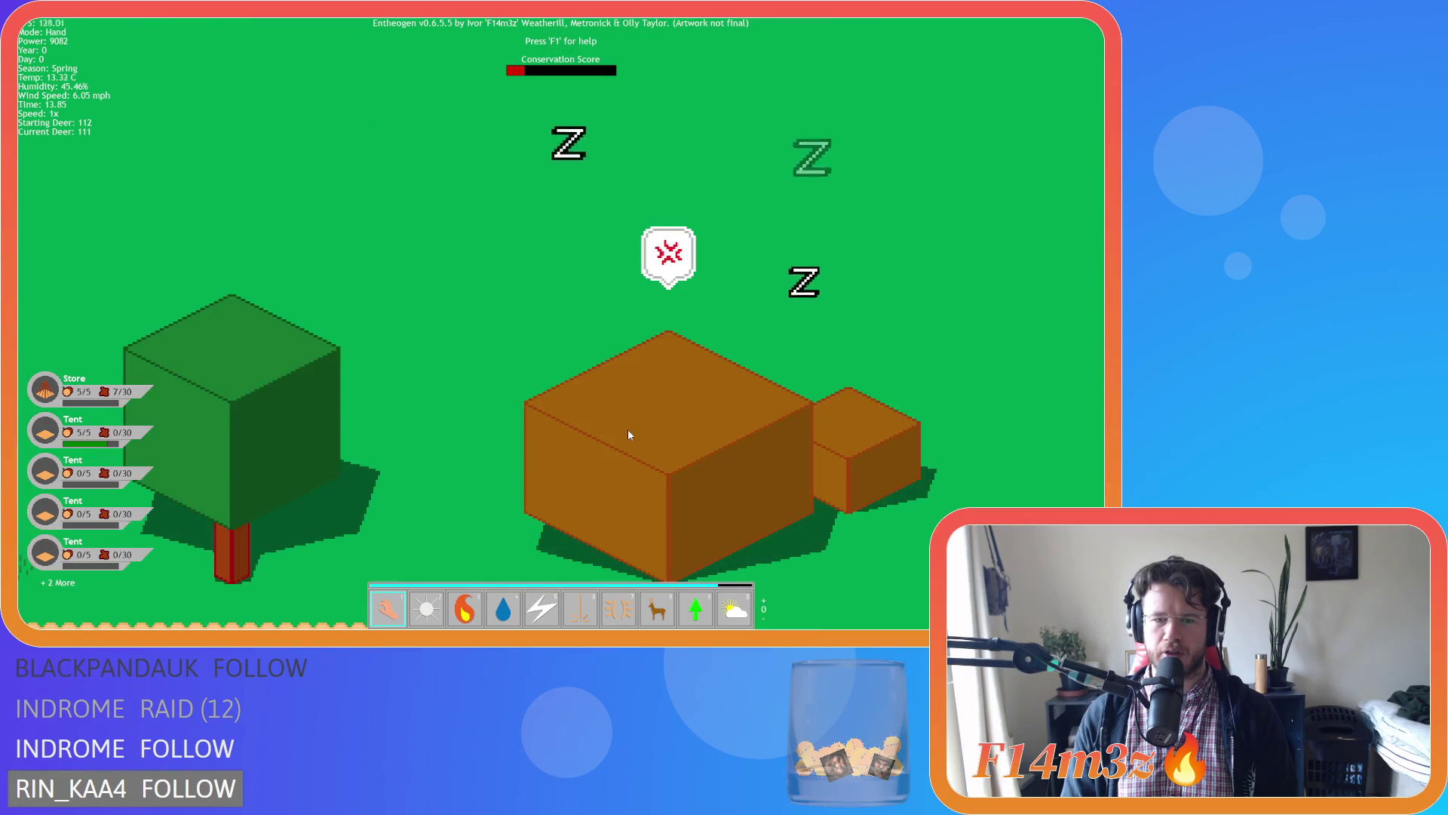
scroll(630, 436, down, 5)
key(w)
scroll(506, 389, up, 3)
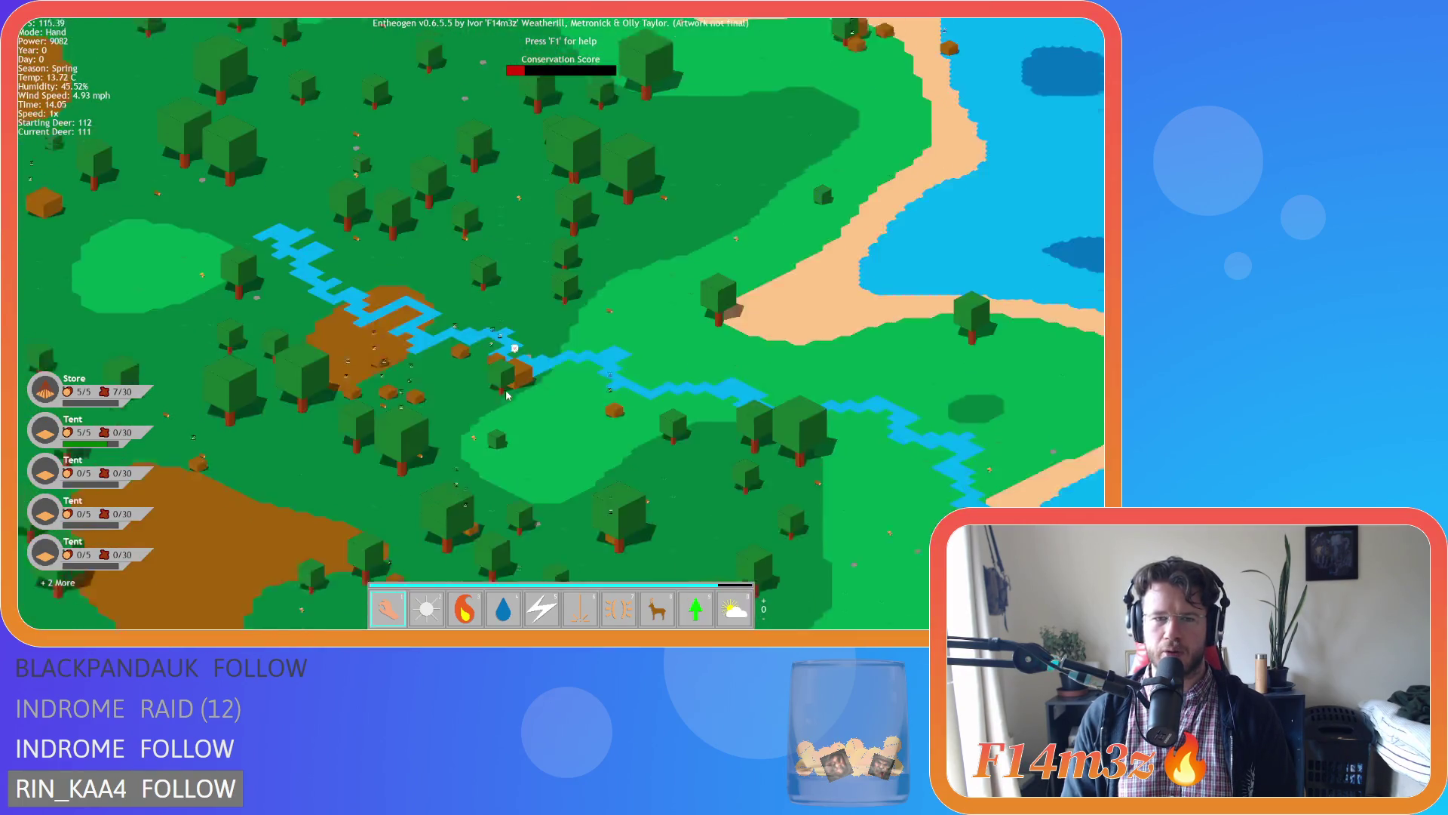
scroll(507, 393, down, 2)
scroll(505, 389, up, 5)
scroll(505, 383, down, 1)
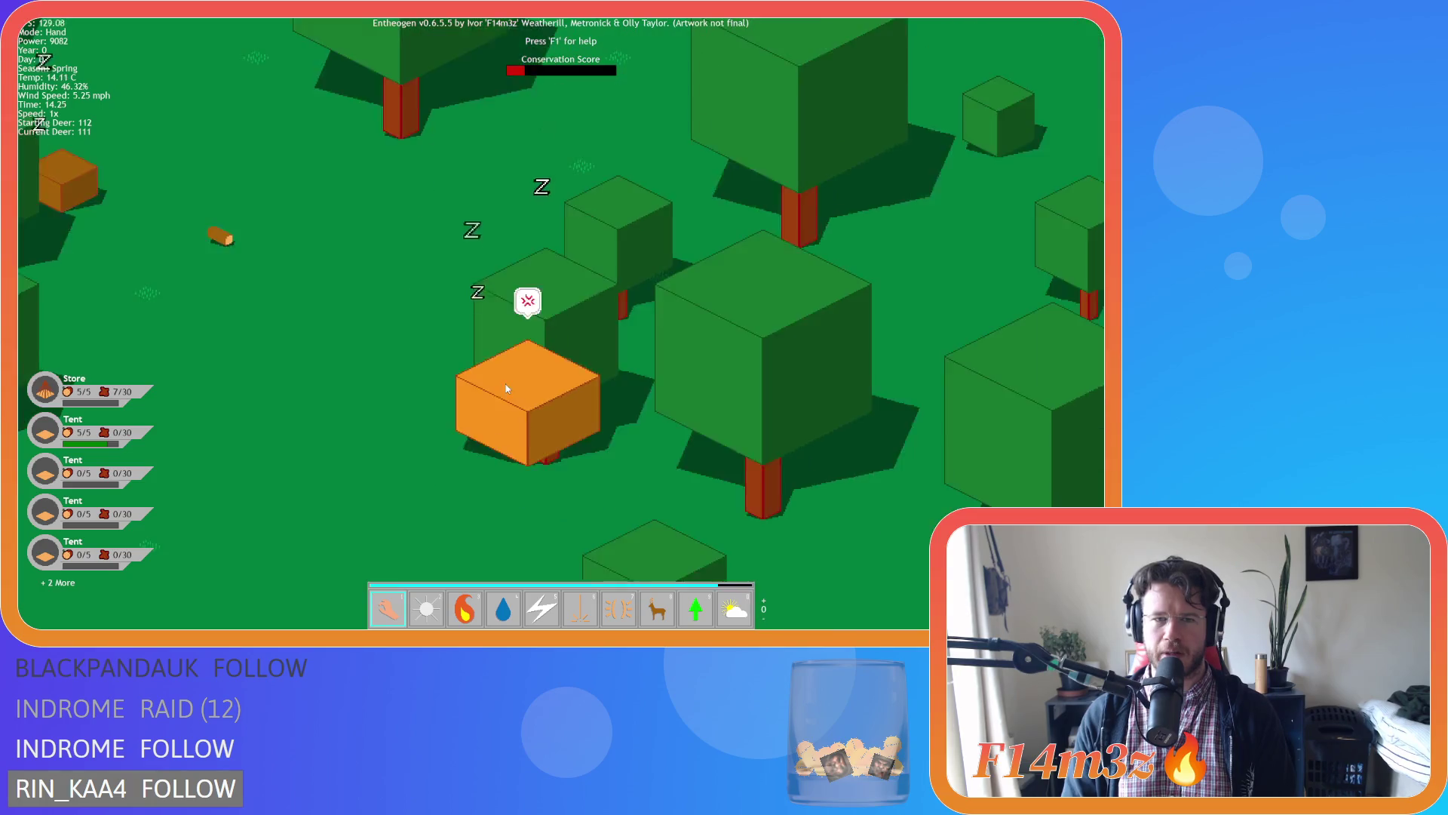
scroll(505, 388, down, 8)
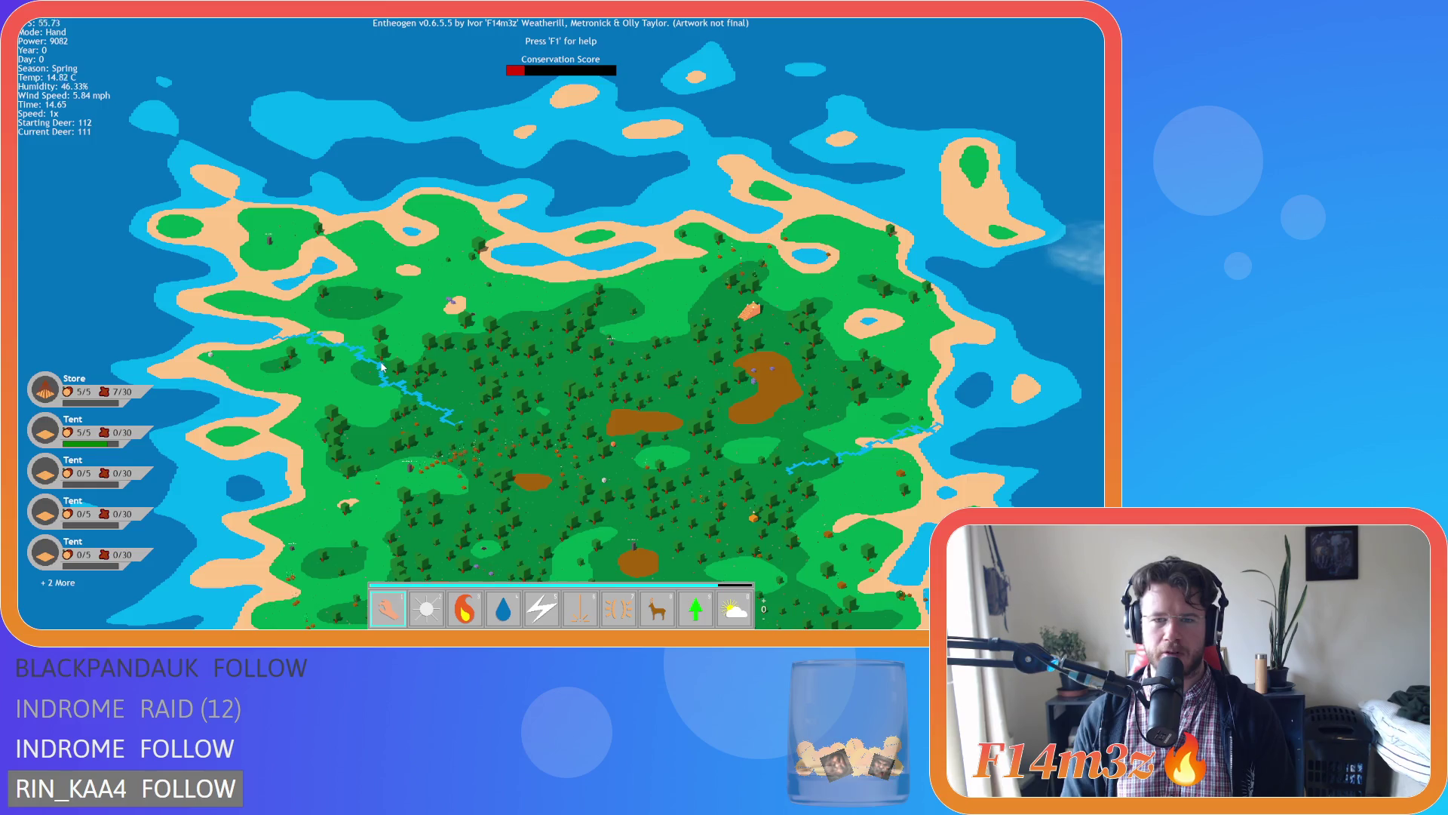
scroll(377, 370, up, 3)
scroll(363, 374, down, 3)
scroll(363, 374, up, 5)
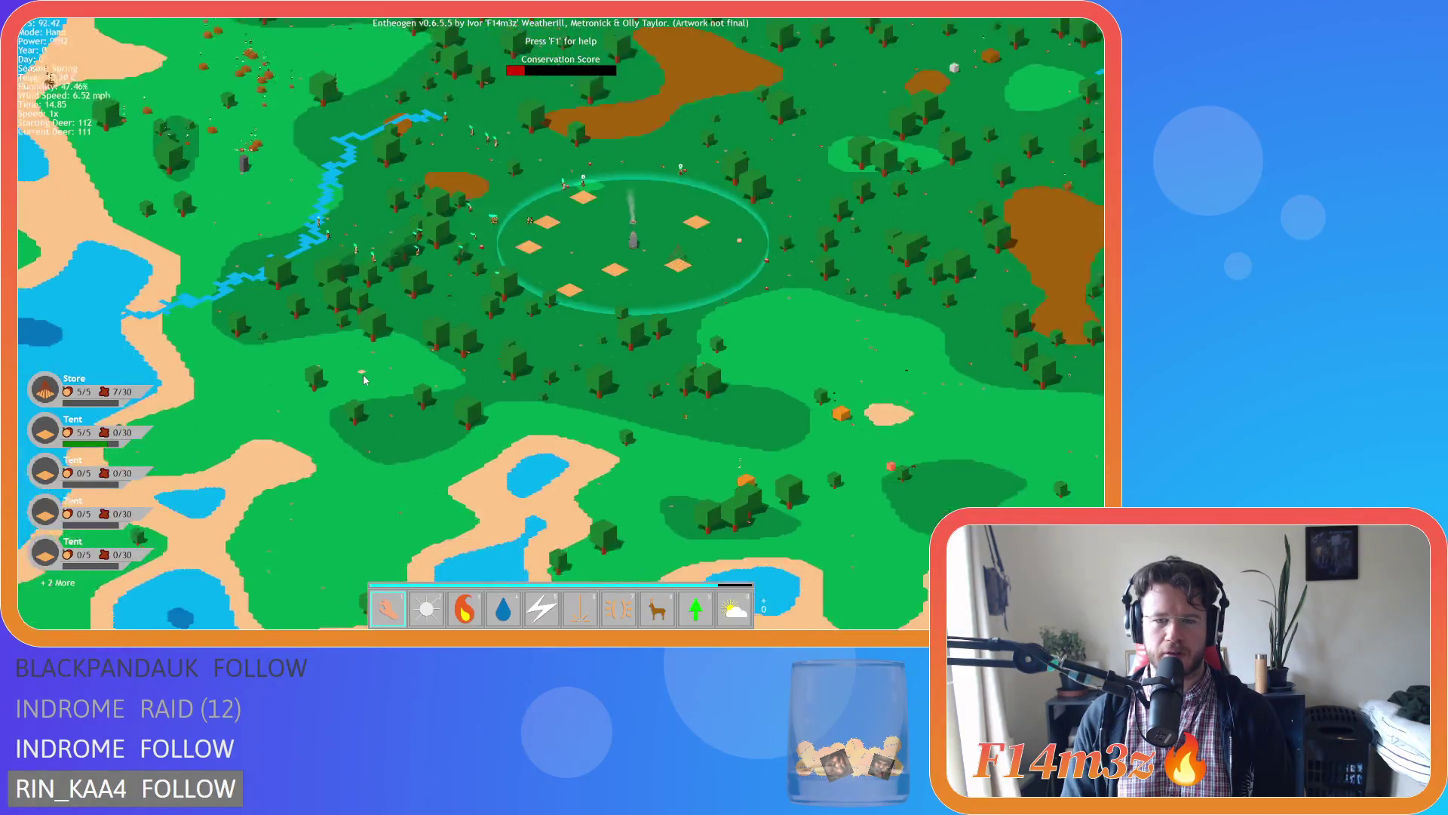
scroll(363, 374, down, 2)
scroll(483, 425, up, 2)
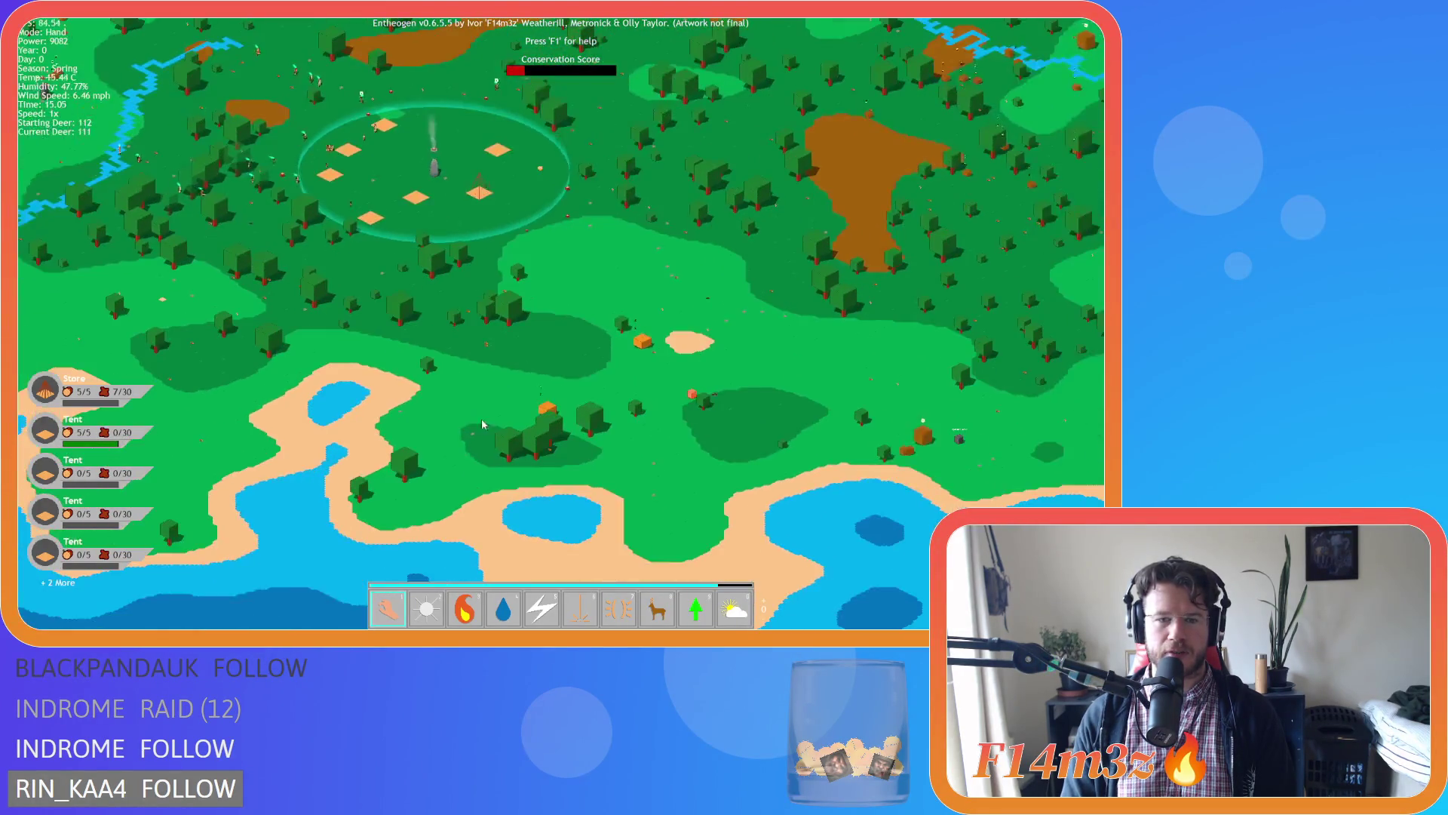
scroll(486, 424, up, 3)
scroll(491, 422, down, 4)
scroll(490, 423, up, 1)
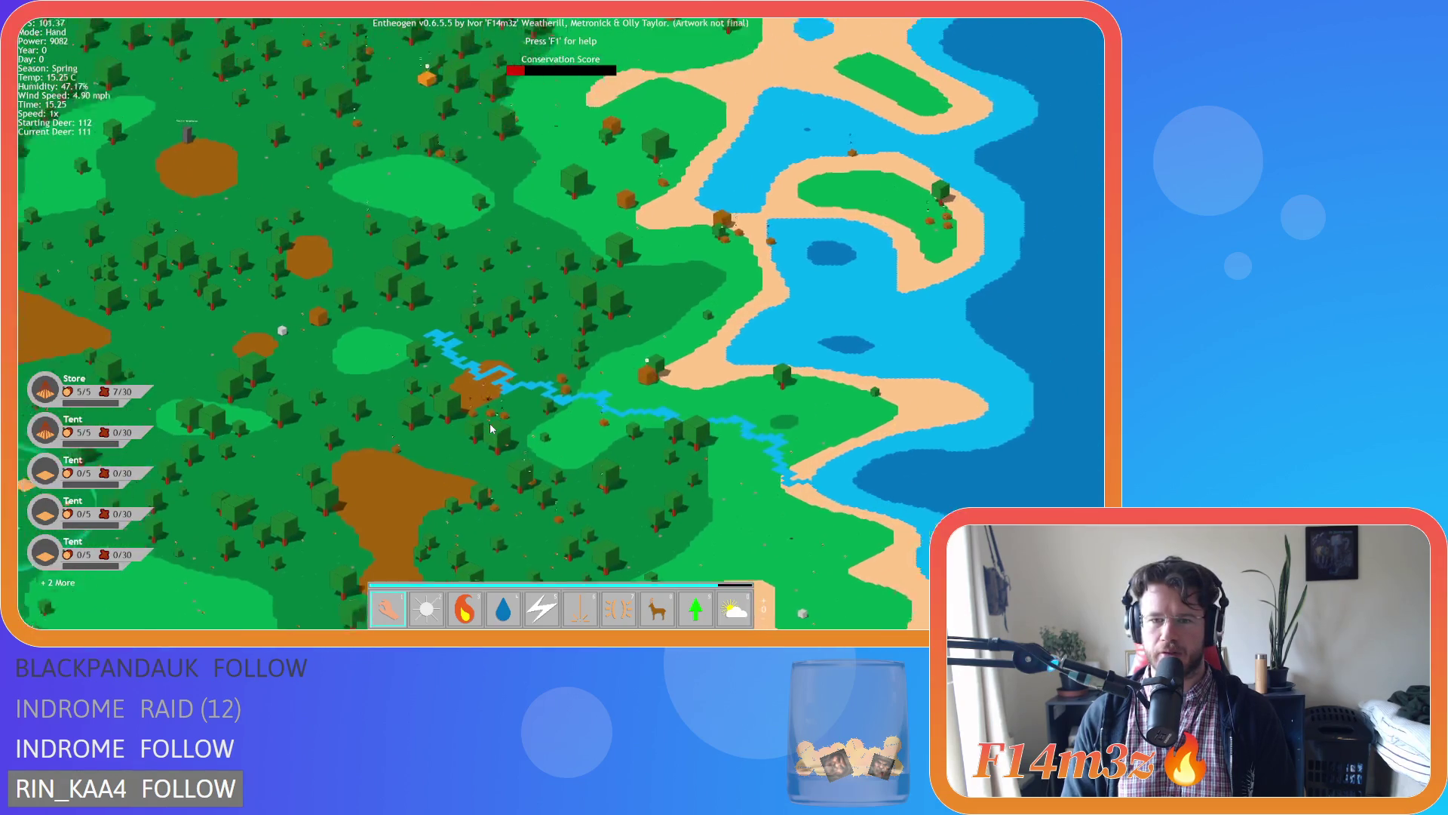
scroll(490, 423, down, 3)
scroll(543, 437, up, 3)
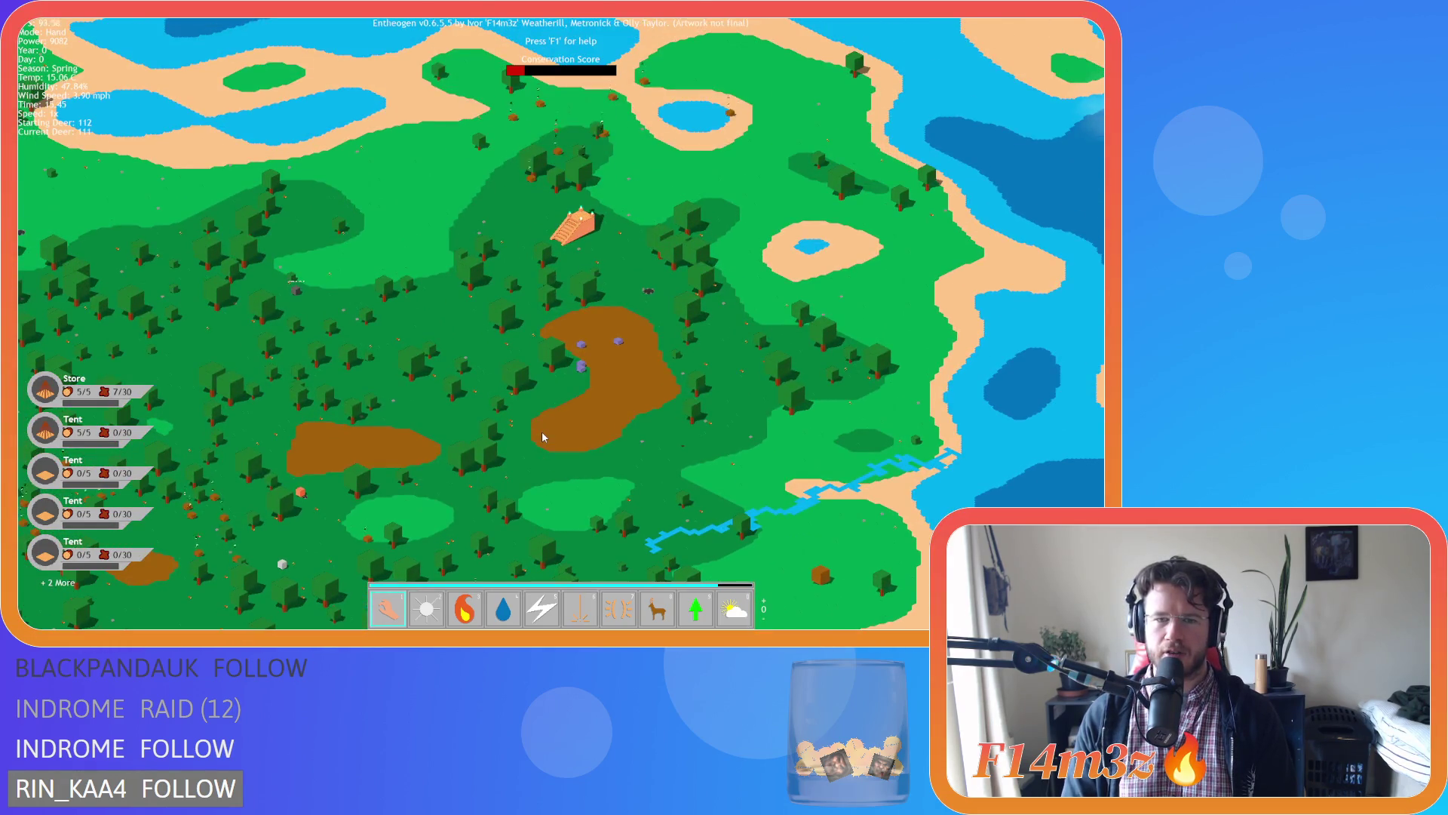
scroll(543, 436, up, 2)
scroll(542, 432, down, 4)
scroll(418, 409, up, 3)
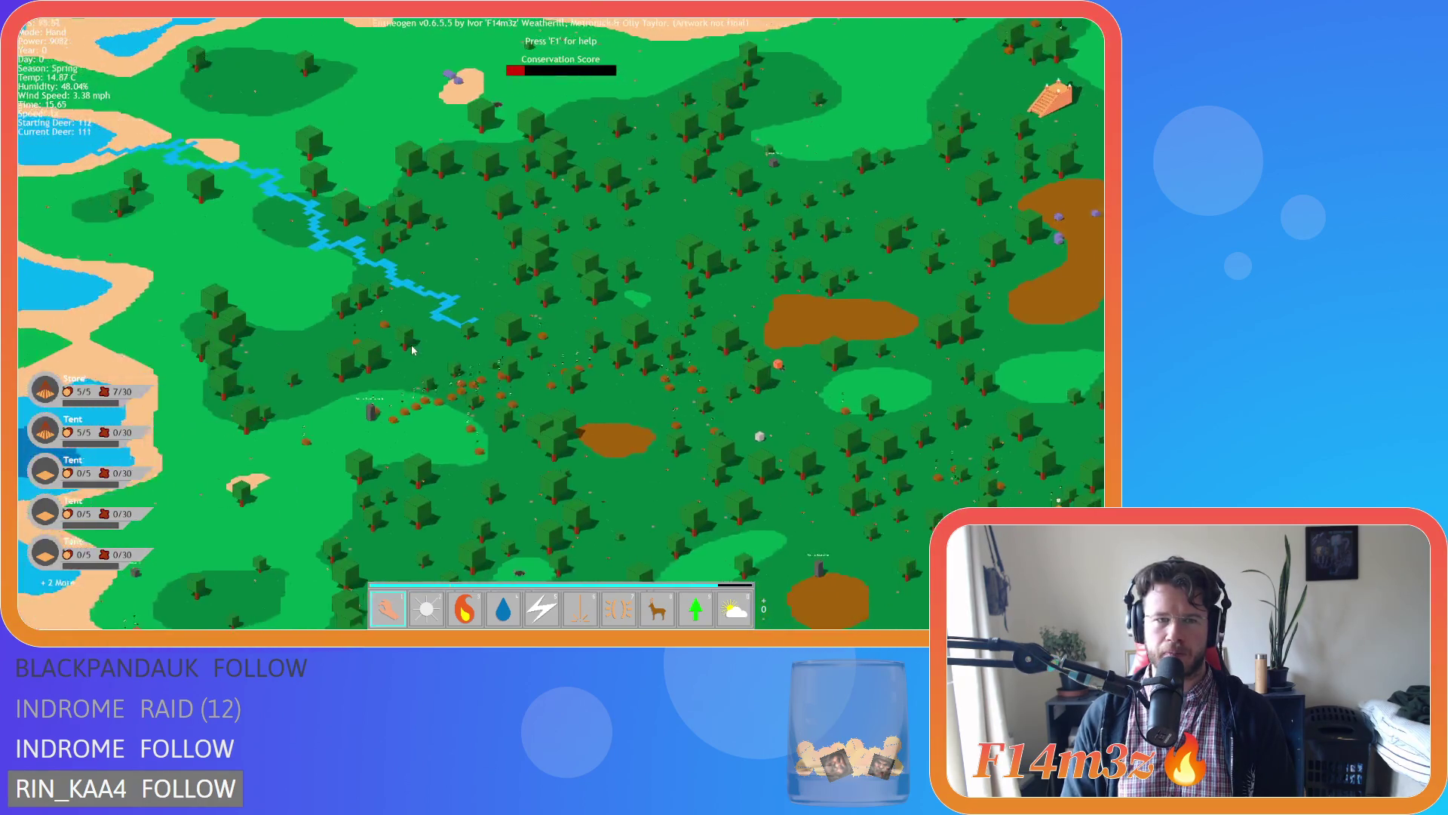
scroll(413, 350, up, 3)
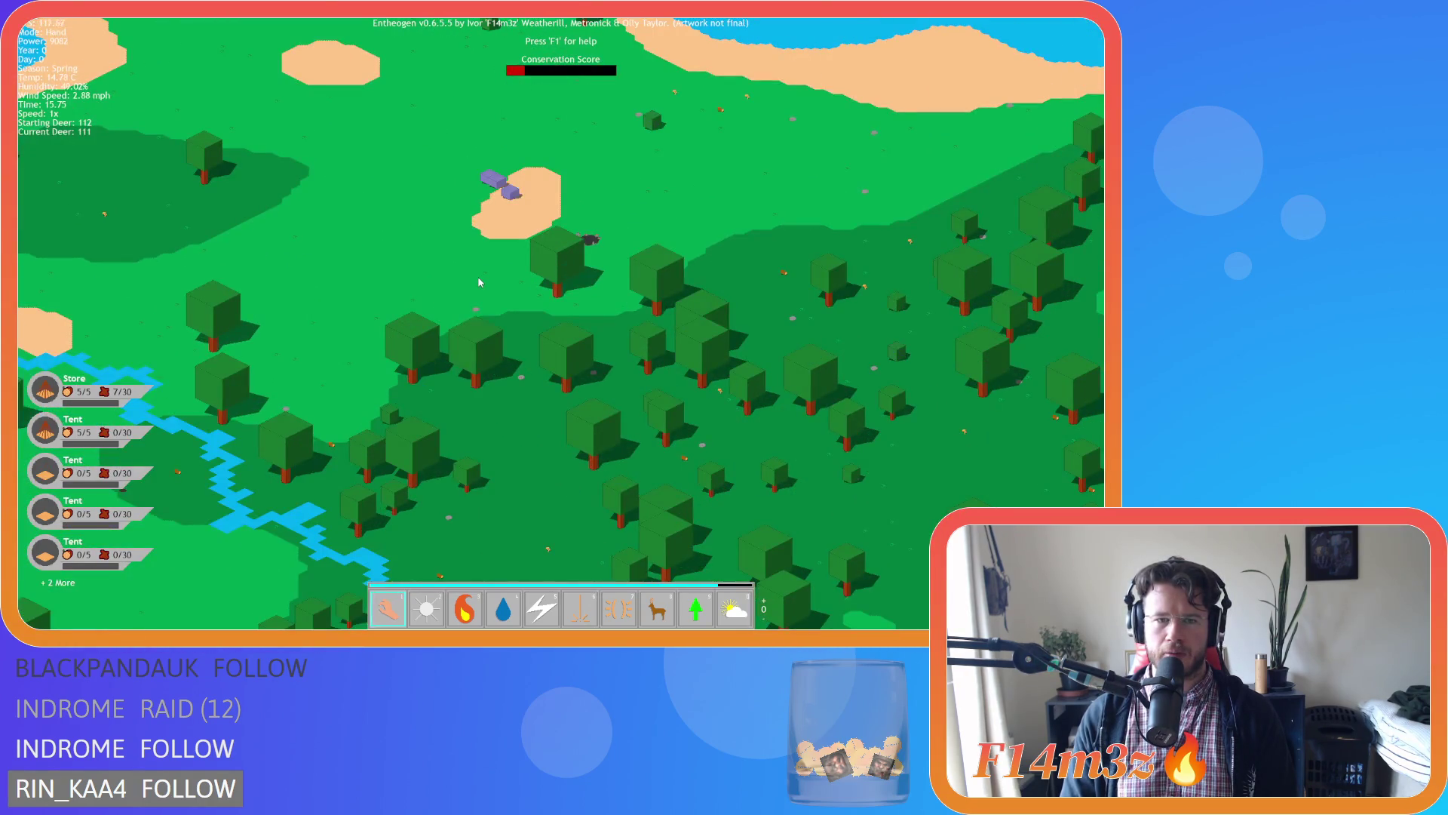
scroll(479, 282, down, 4)
scroll(507, 389, up, 4)
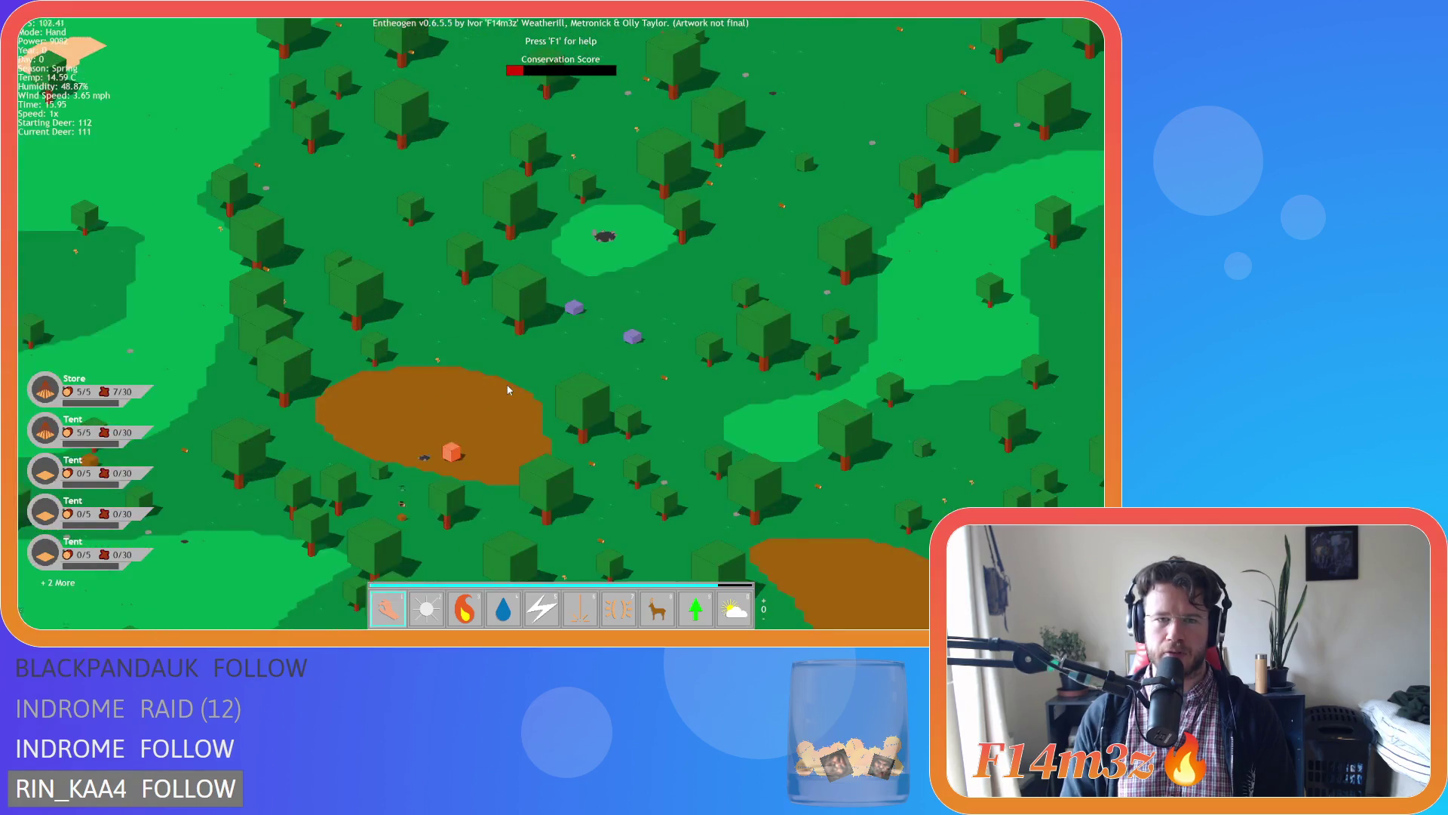
scroll(508, 389, down, 4)
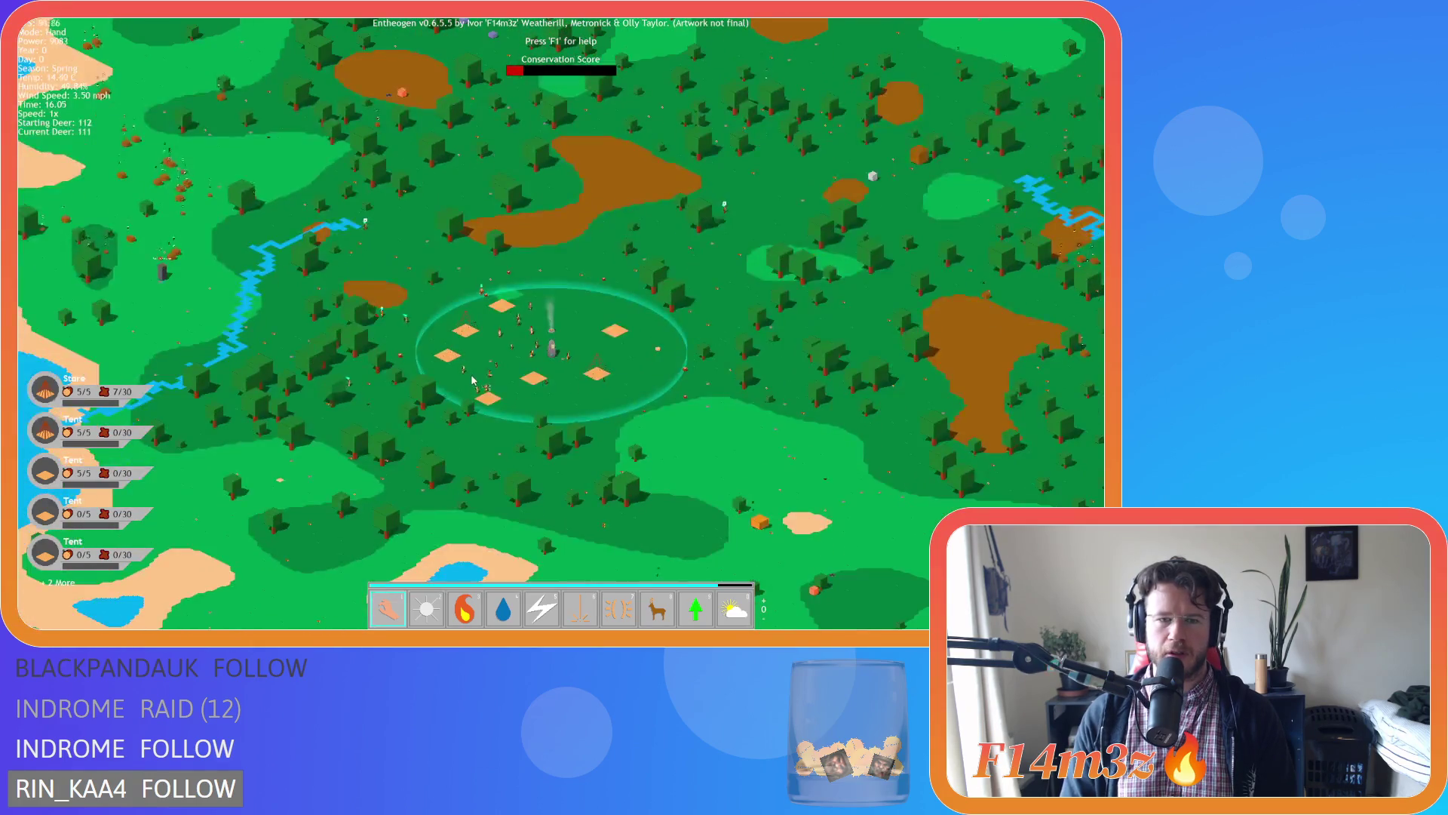
scroll(472, 379, up, 4)
scroll(472, 380, down, 3)
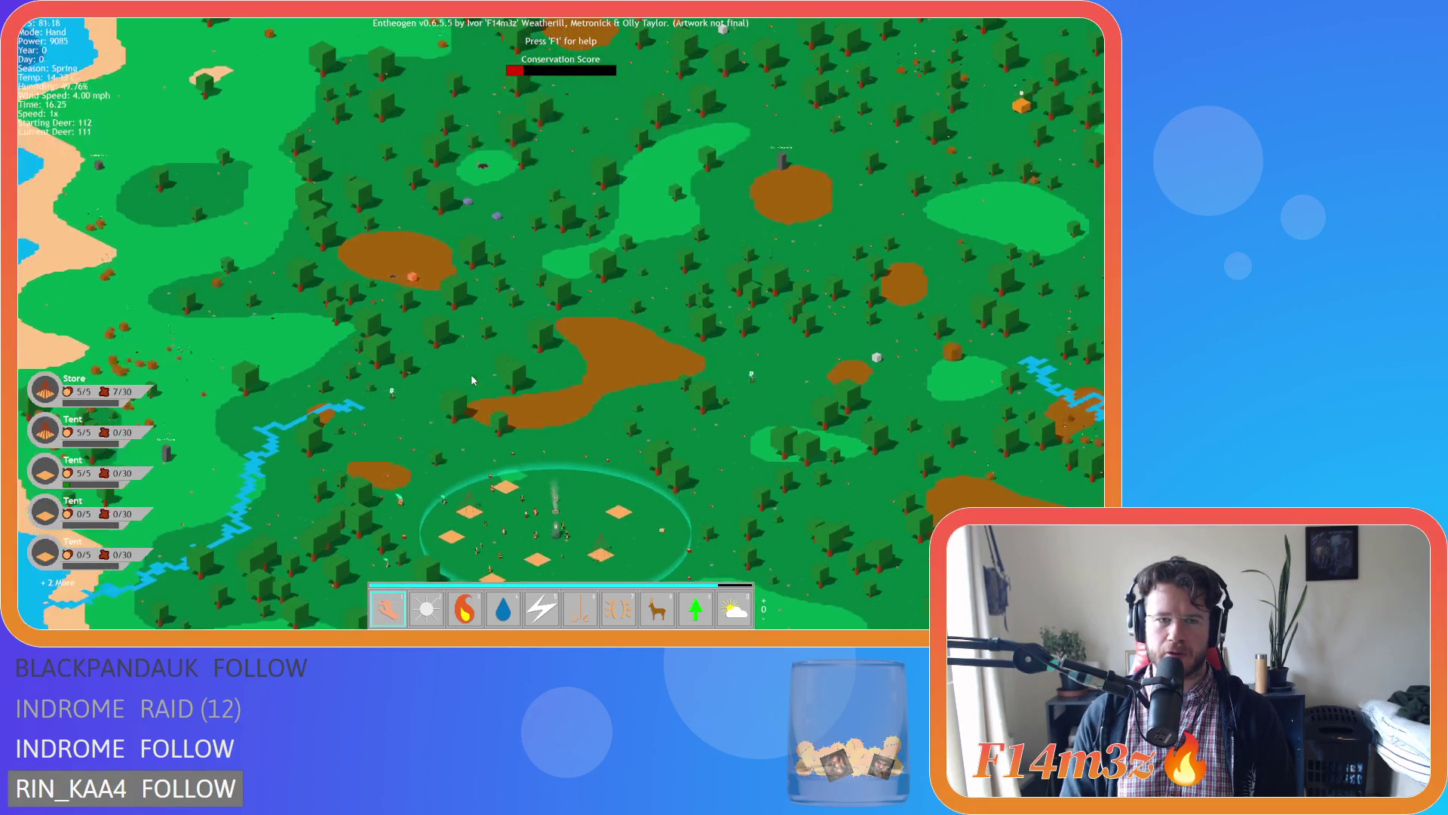
Pan back to the village ring and zoom to frame its tents and followers.
key(s)
key(d)
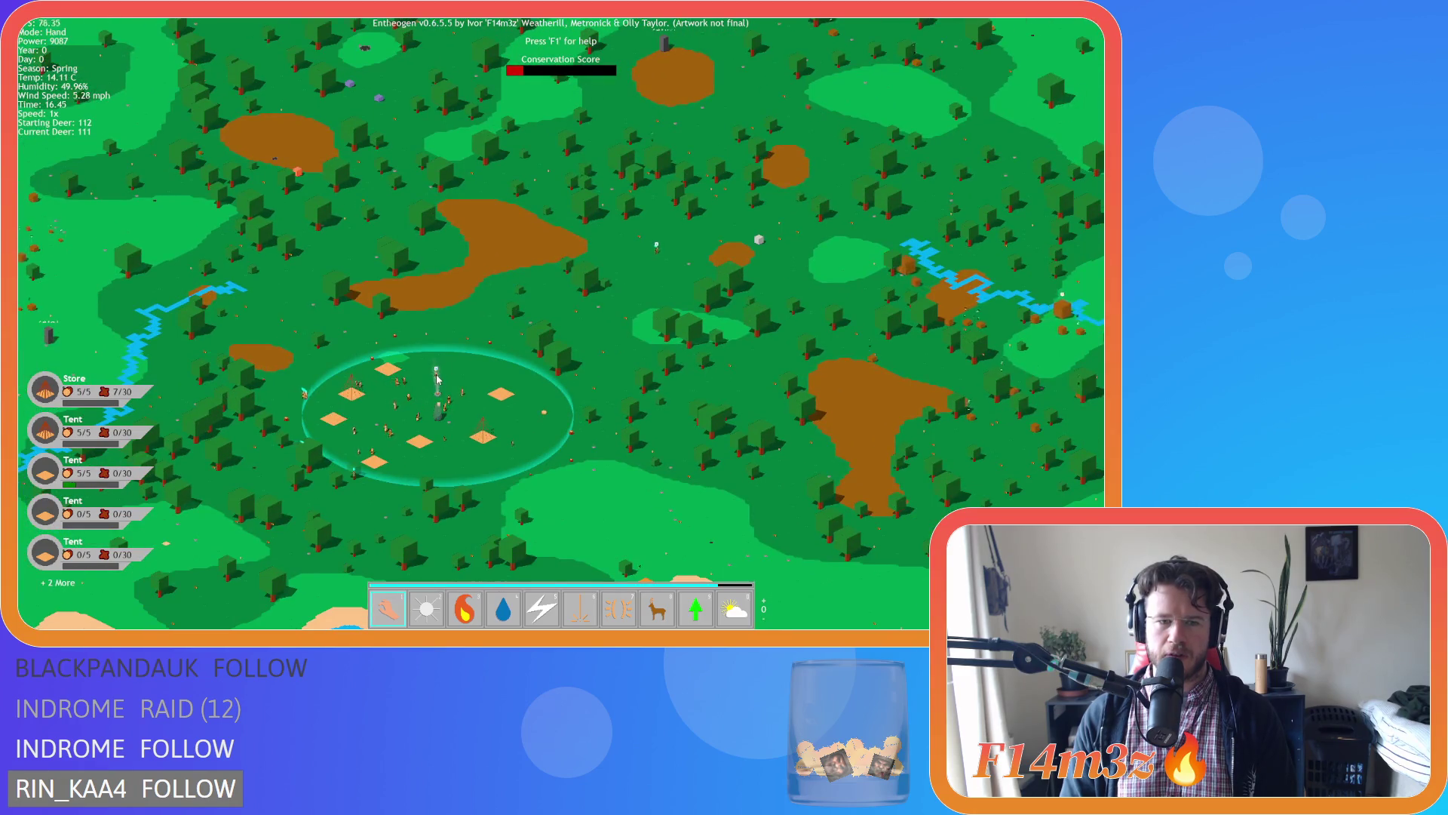
scroll(445, 381, down, 1)
scroll(468, 385, up, 2)
scroll(498, 396, down, 1)
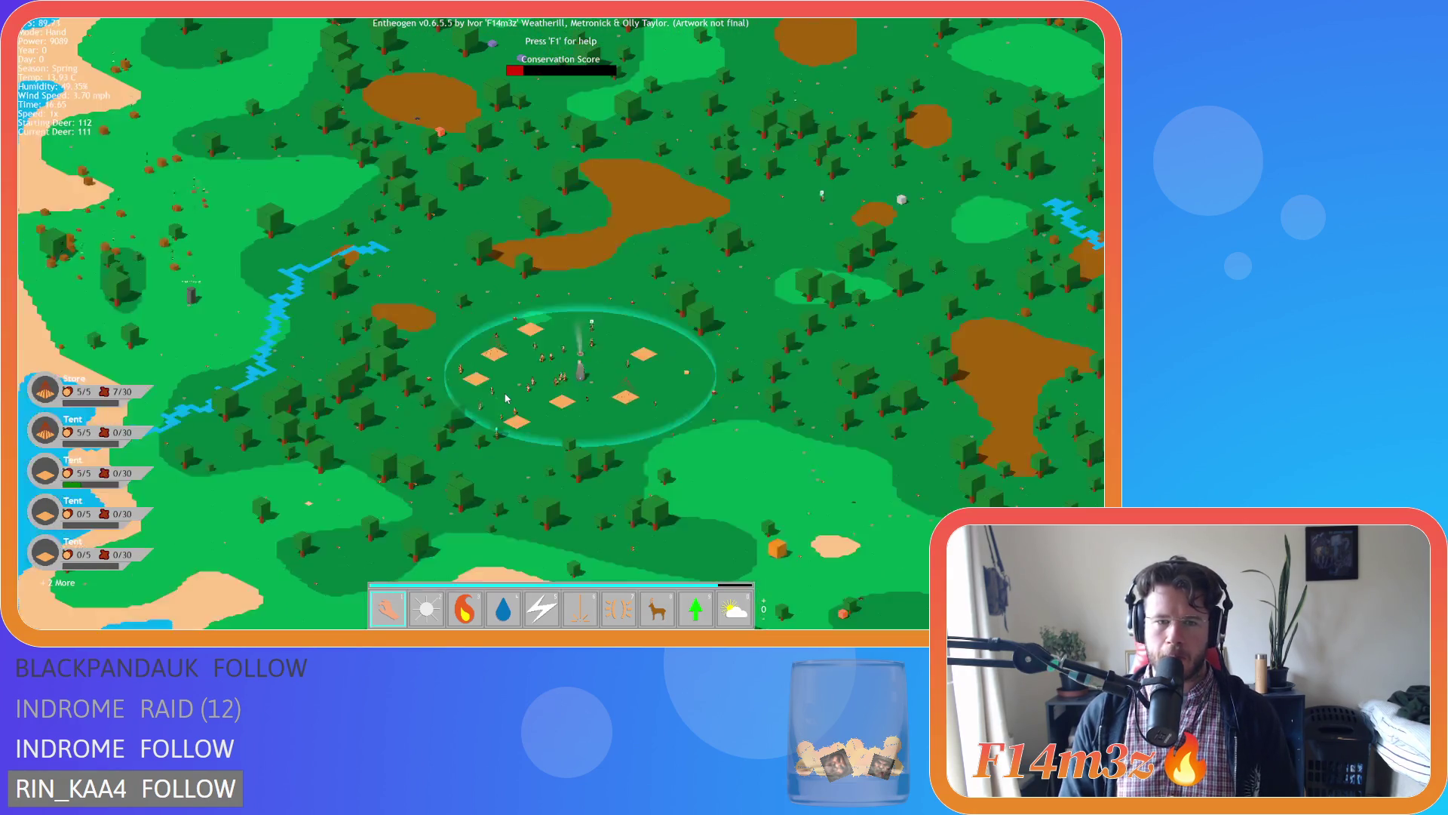
key(d)
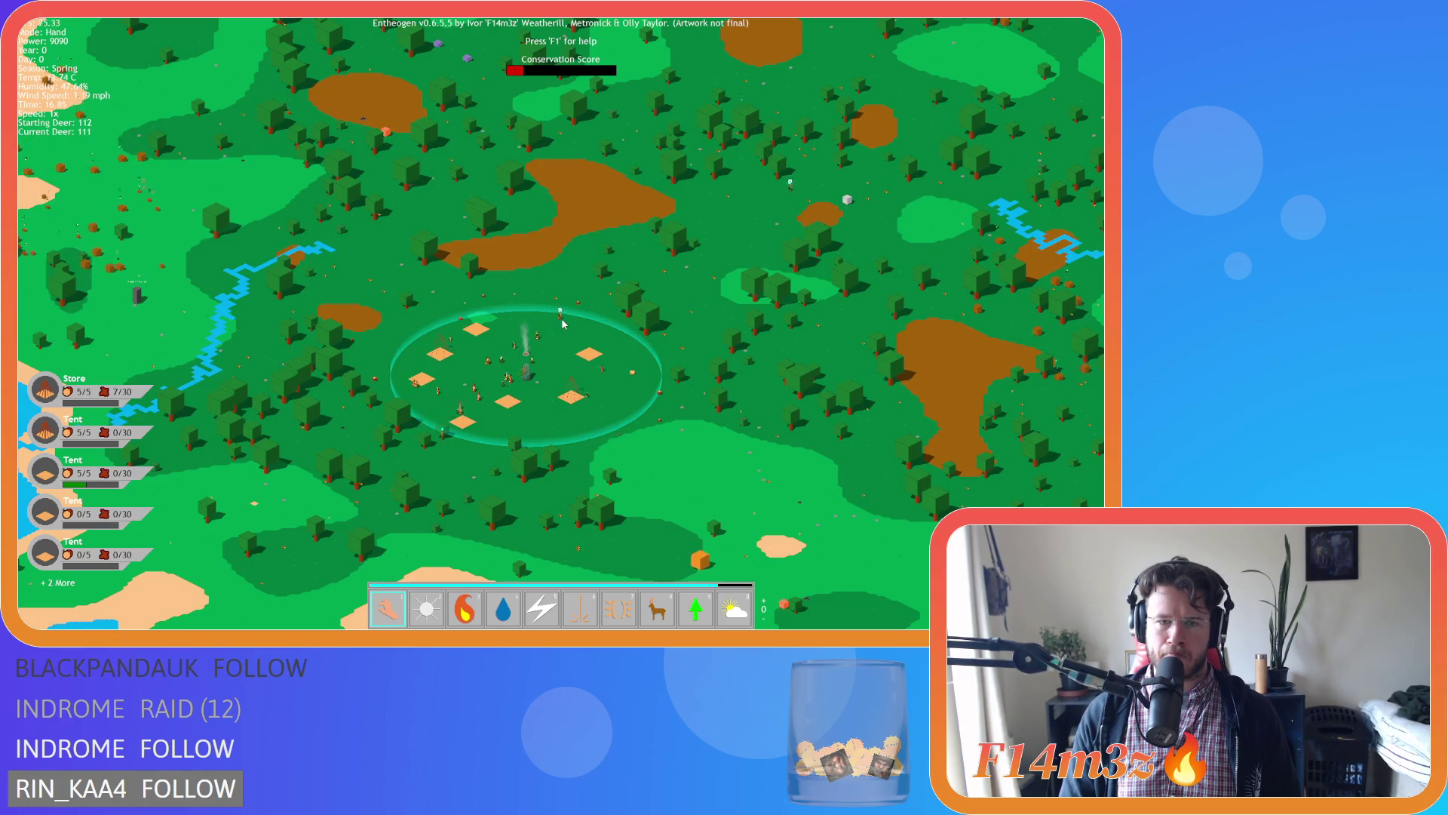
scroll(562, 324, down, 2)
scroll(646, 343, up, 2)
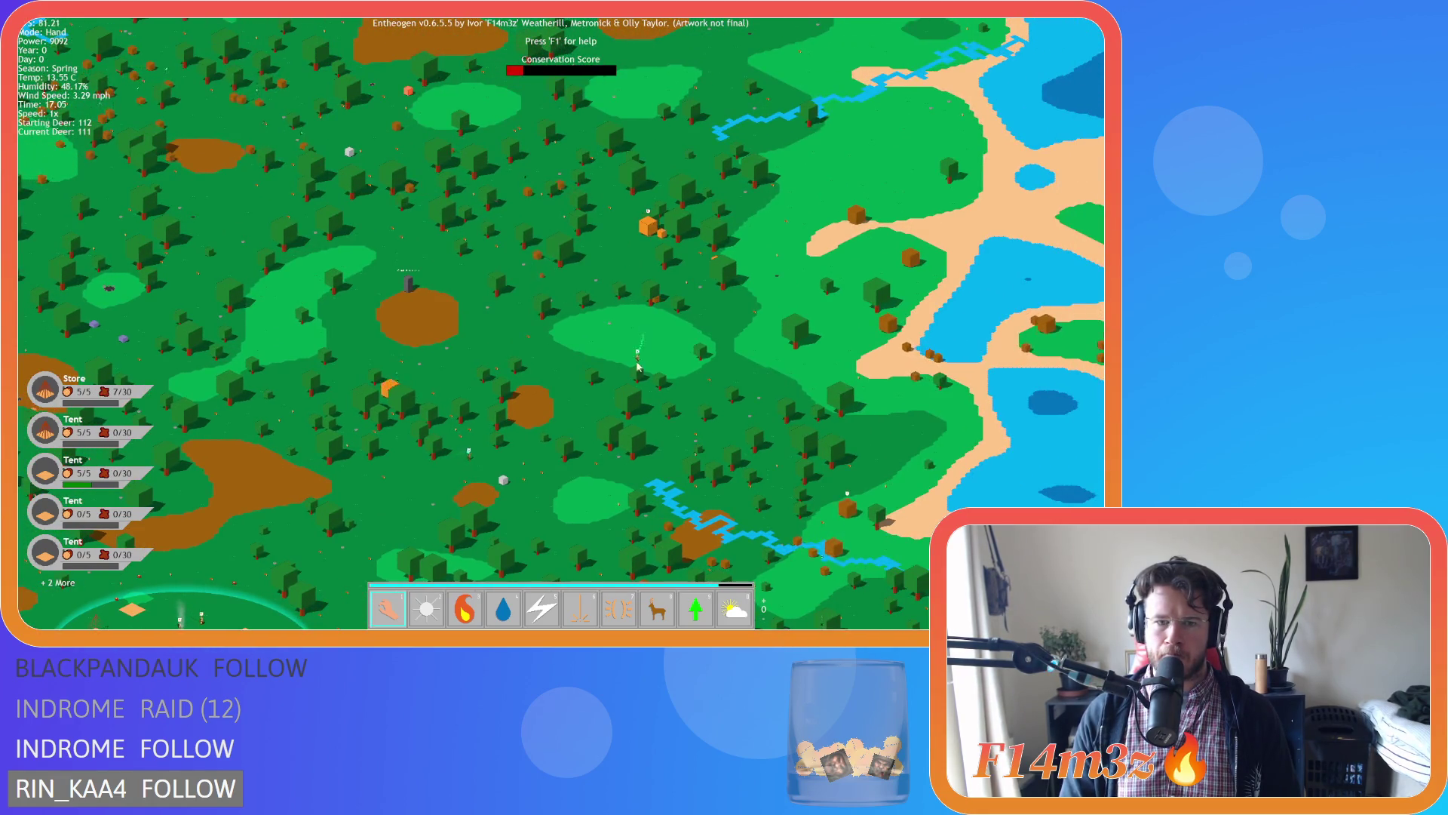
scroll(582, 408, down, 2)
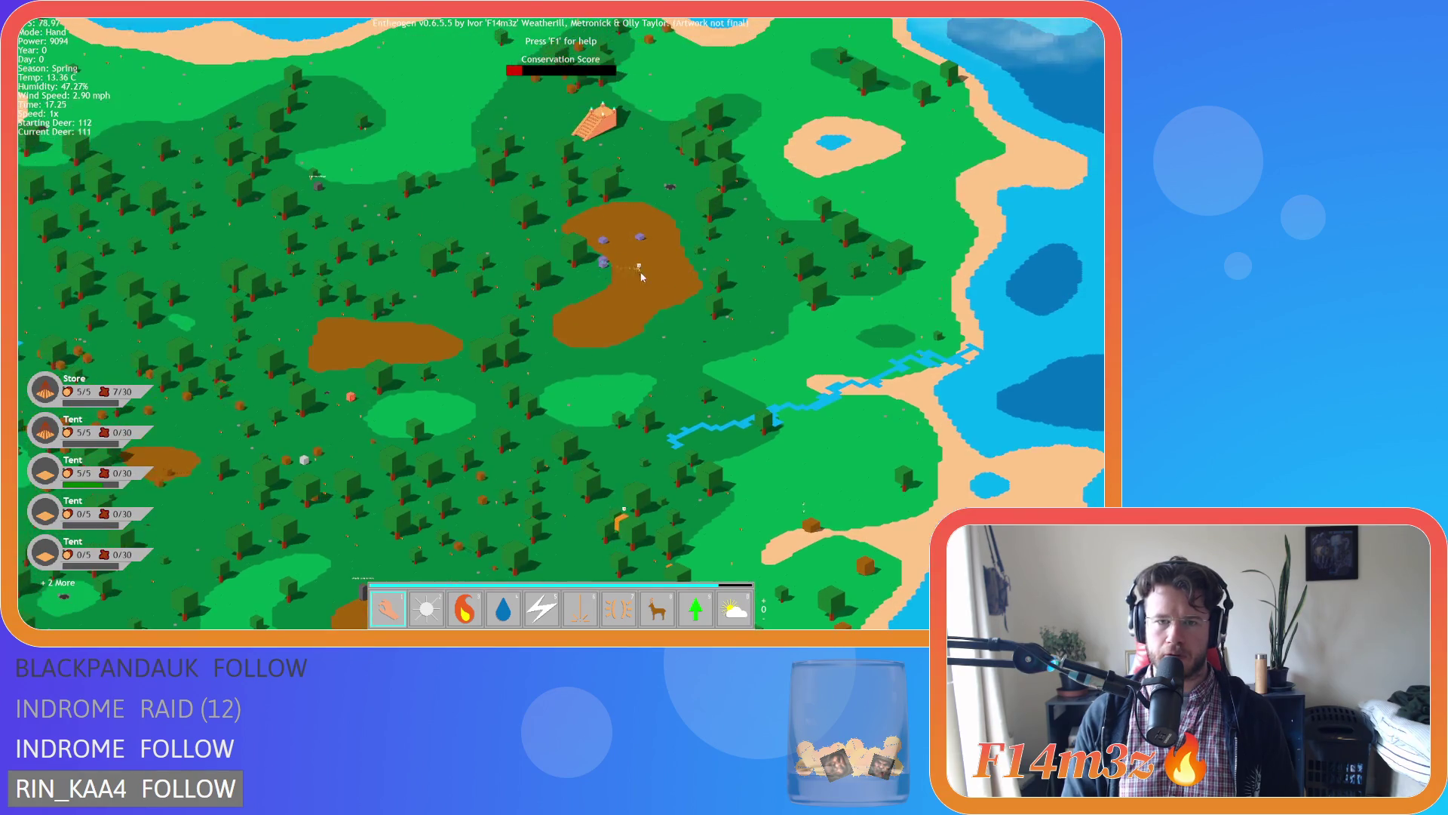
scroll(589, 454, up, 2)
scroll(589, 453, down, 2)
scroll(552, 257, up, 2)
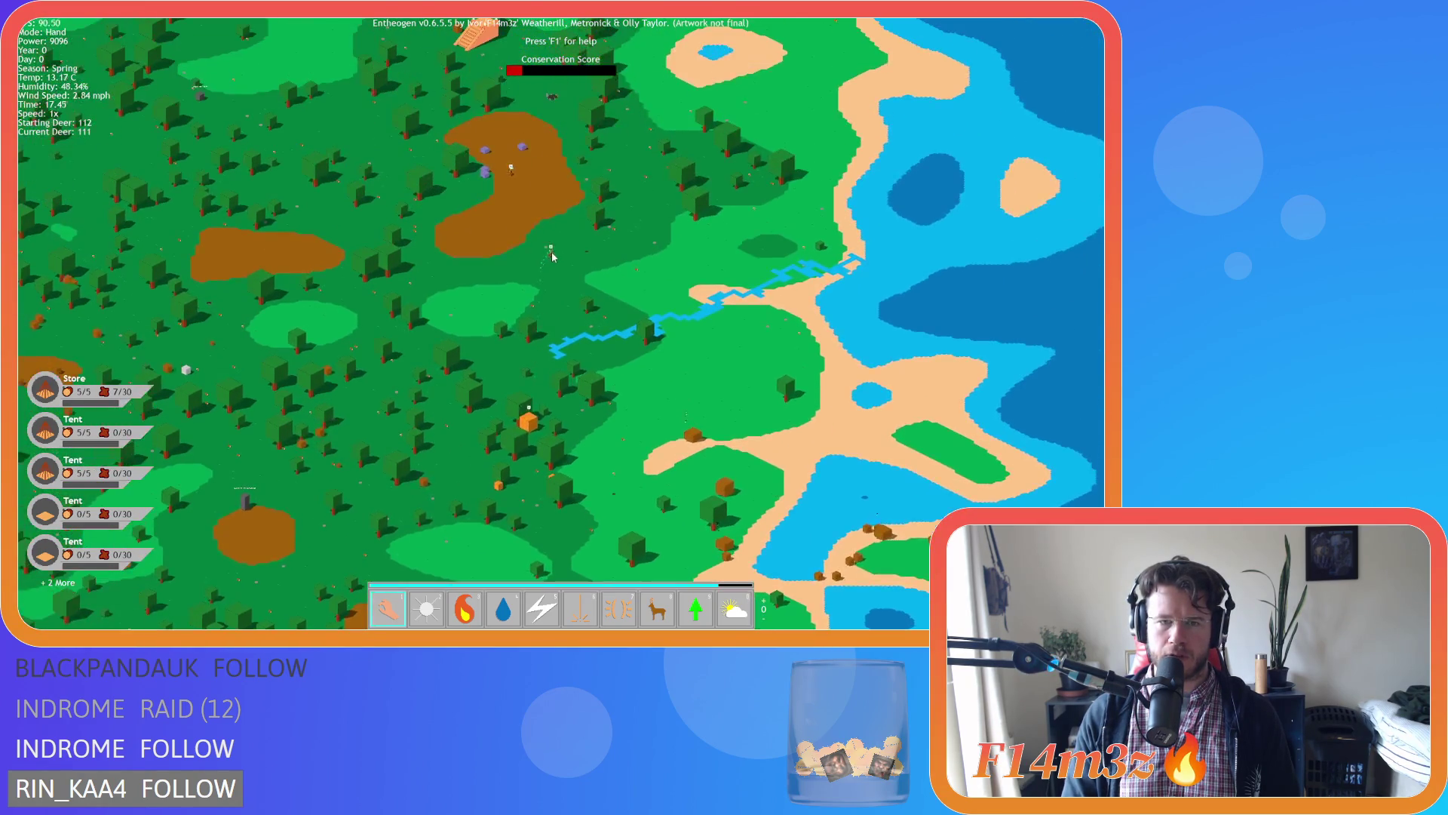
scroll(528, 209, down, 2)
scroll(485, 339, up, 3)
Bring up the Tribe details window for a villager near the camp.
click(463, 383)
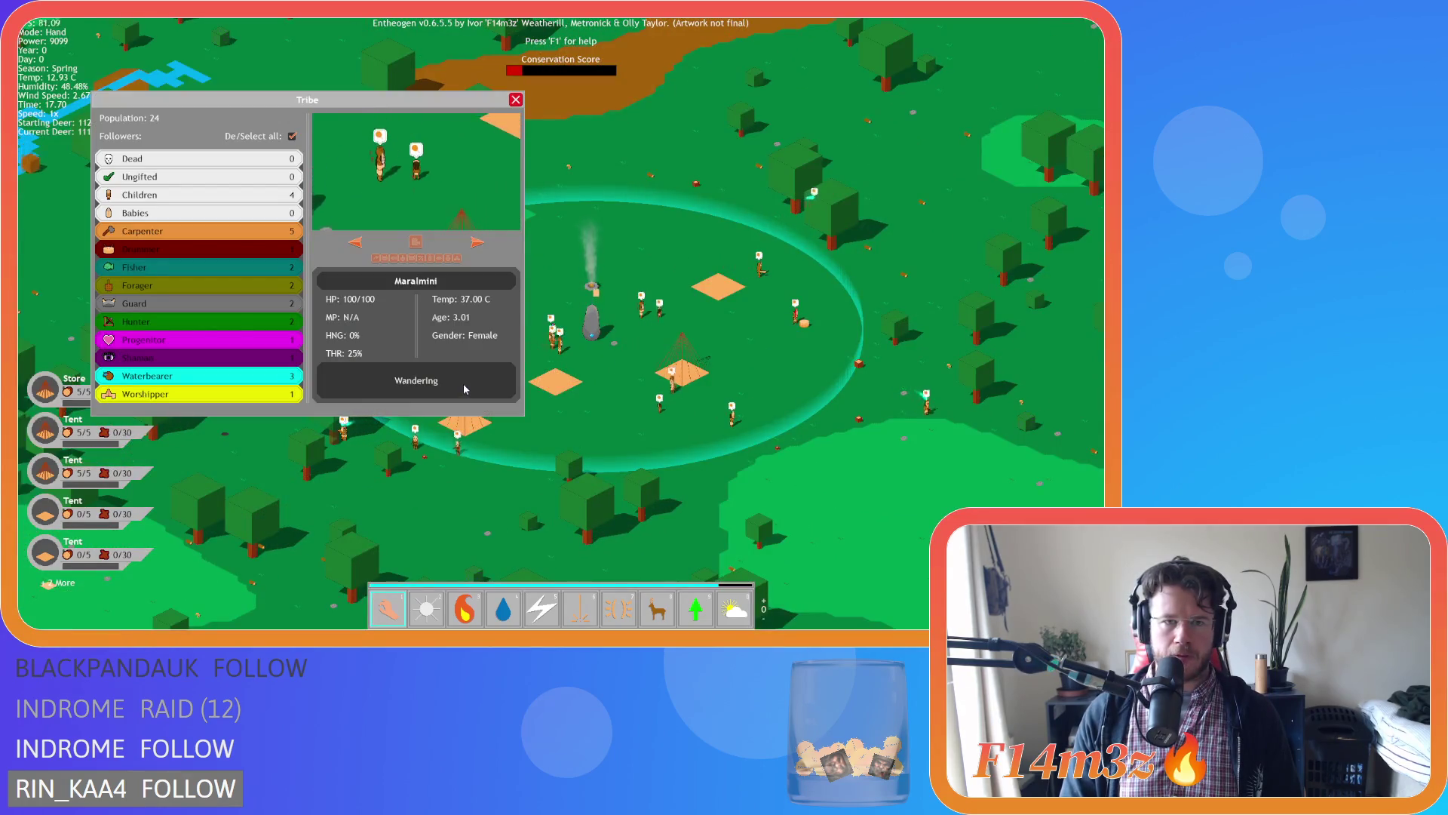
scroll(463, 383, down, 2)
scroll(465, 388, up, 2)
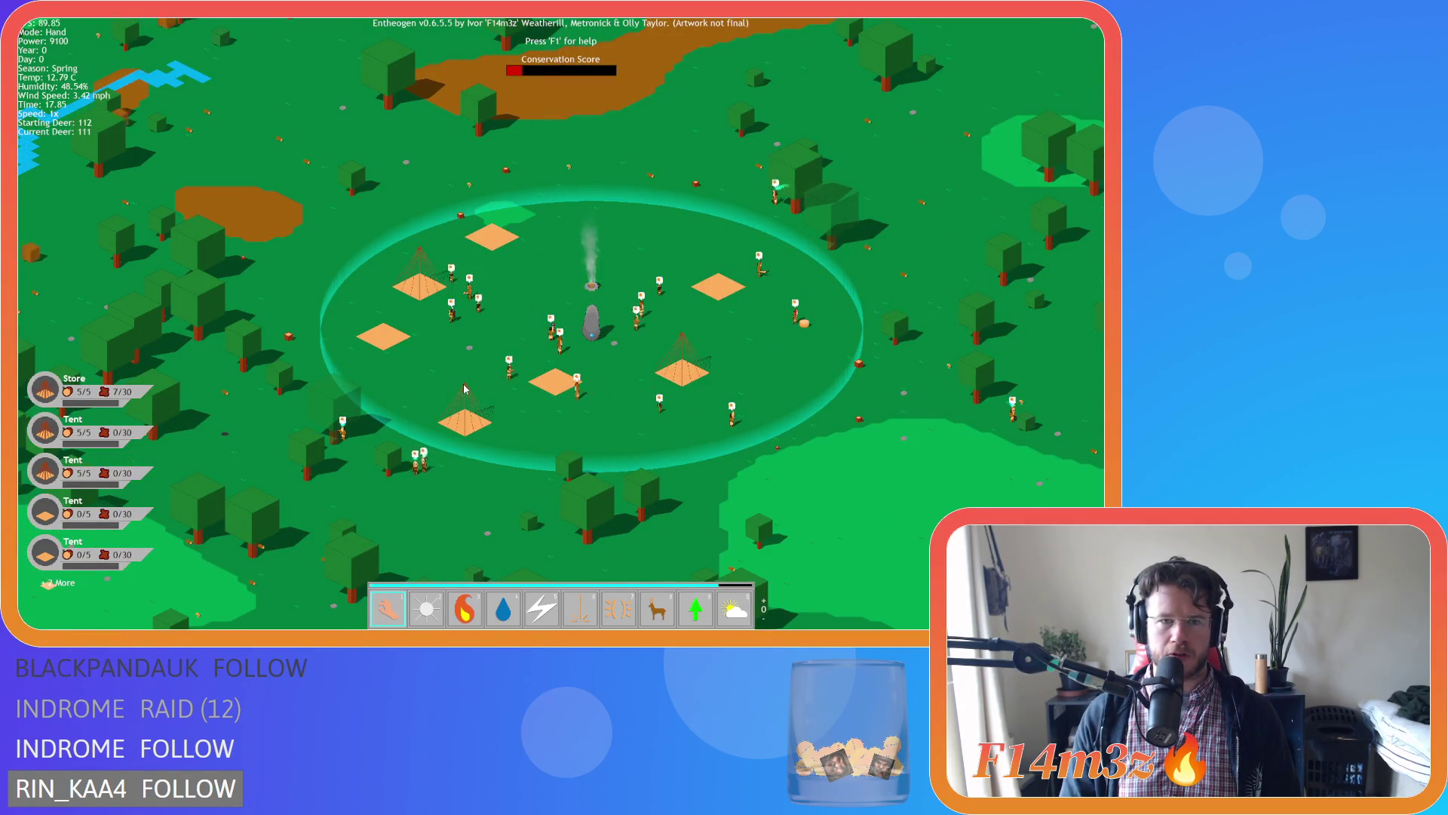